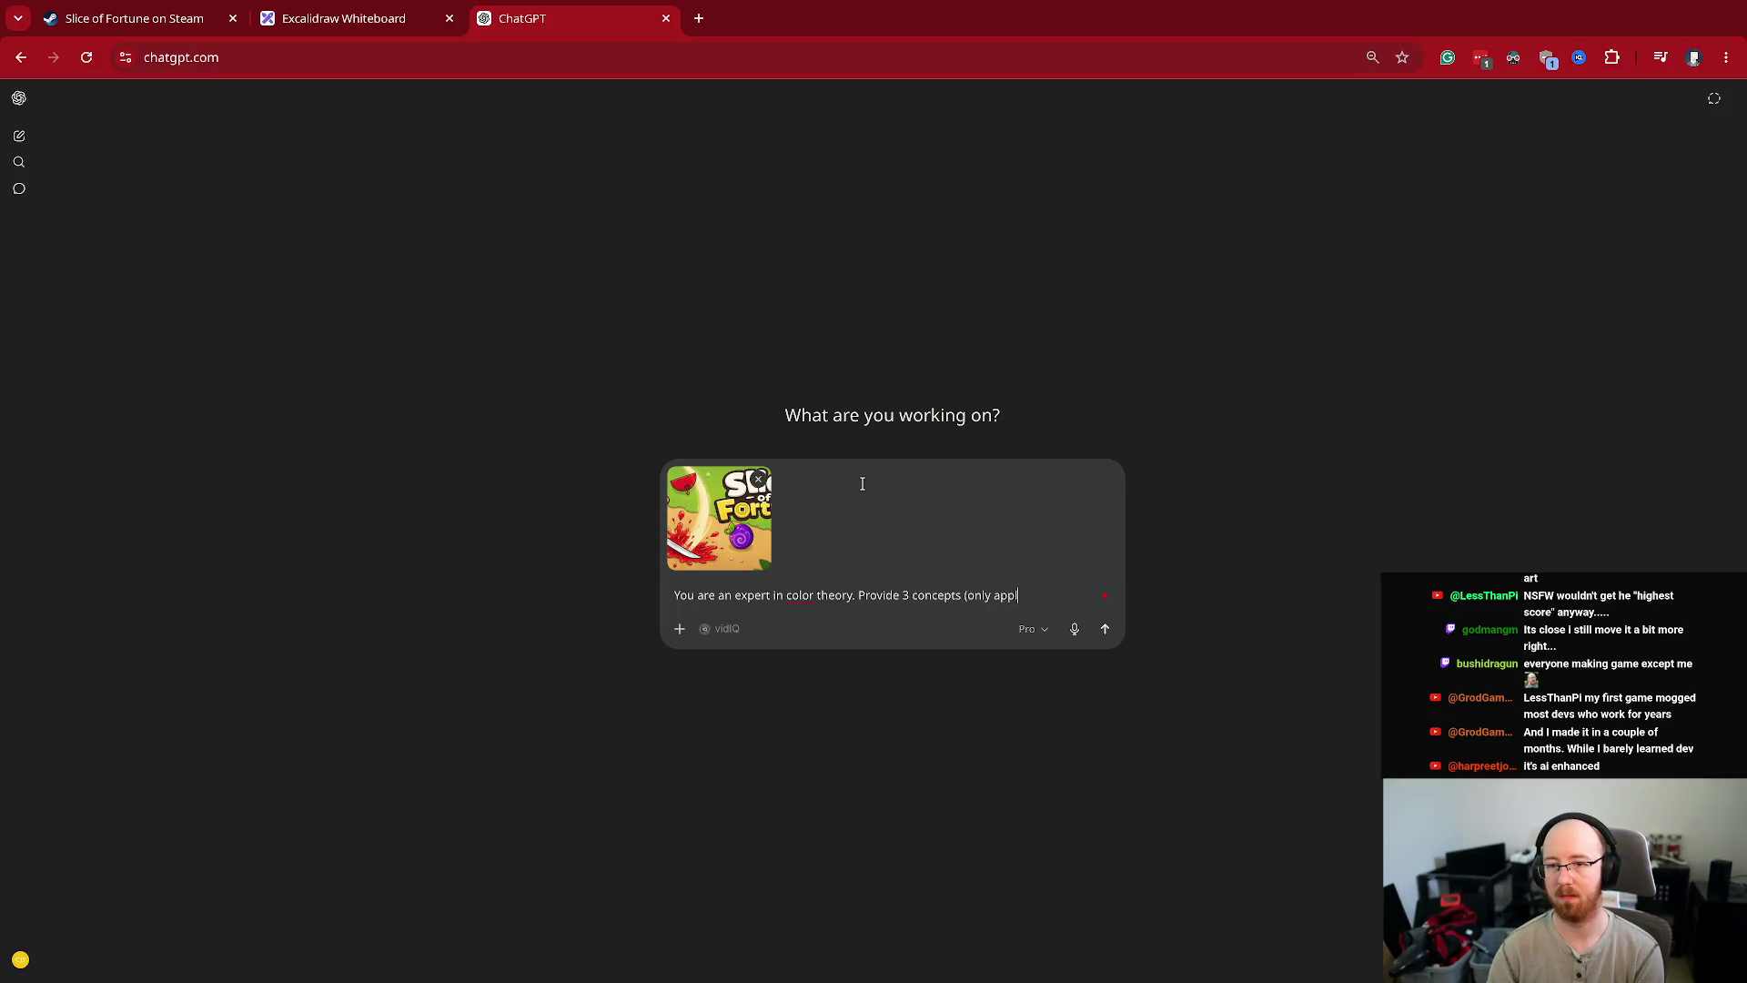
# - Finish the prompt for 3 concept images of the capsule art using only color theory, and send it
pyautogui.write('ory).')
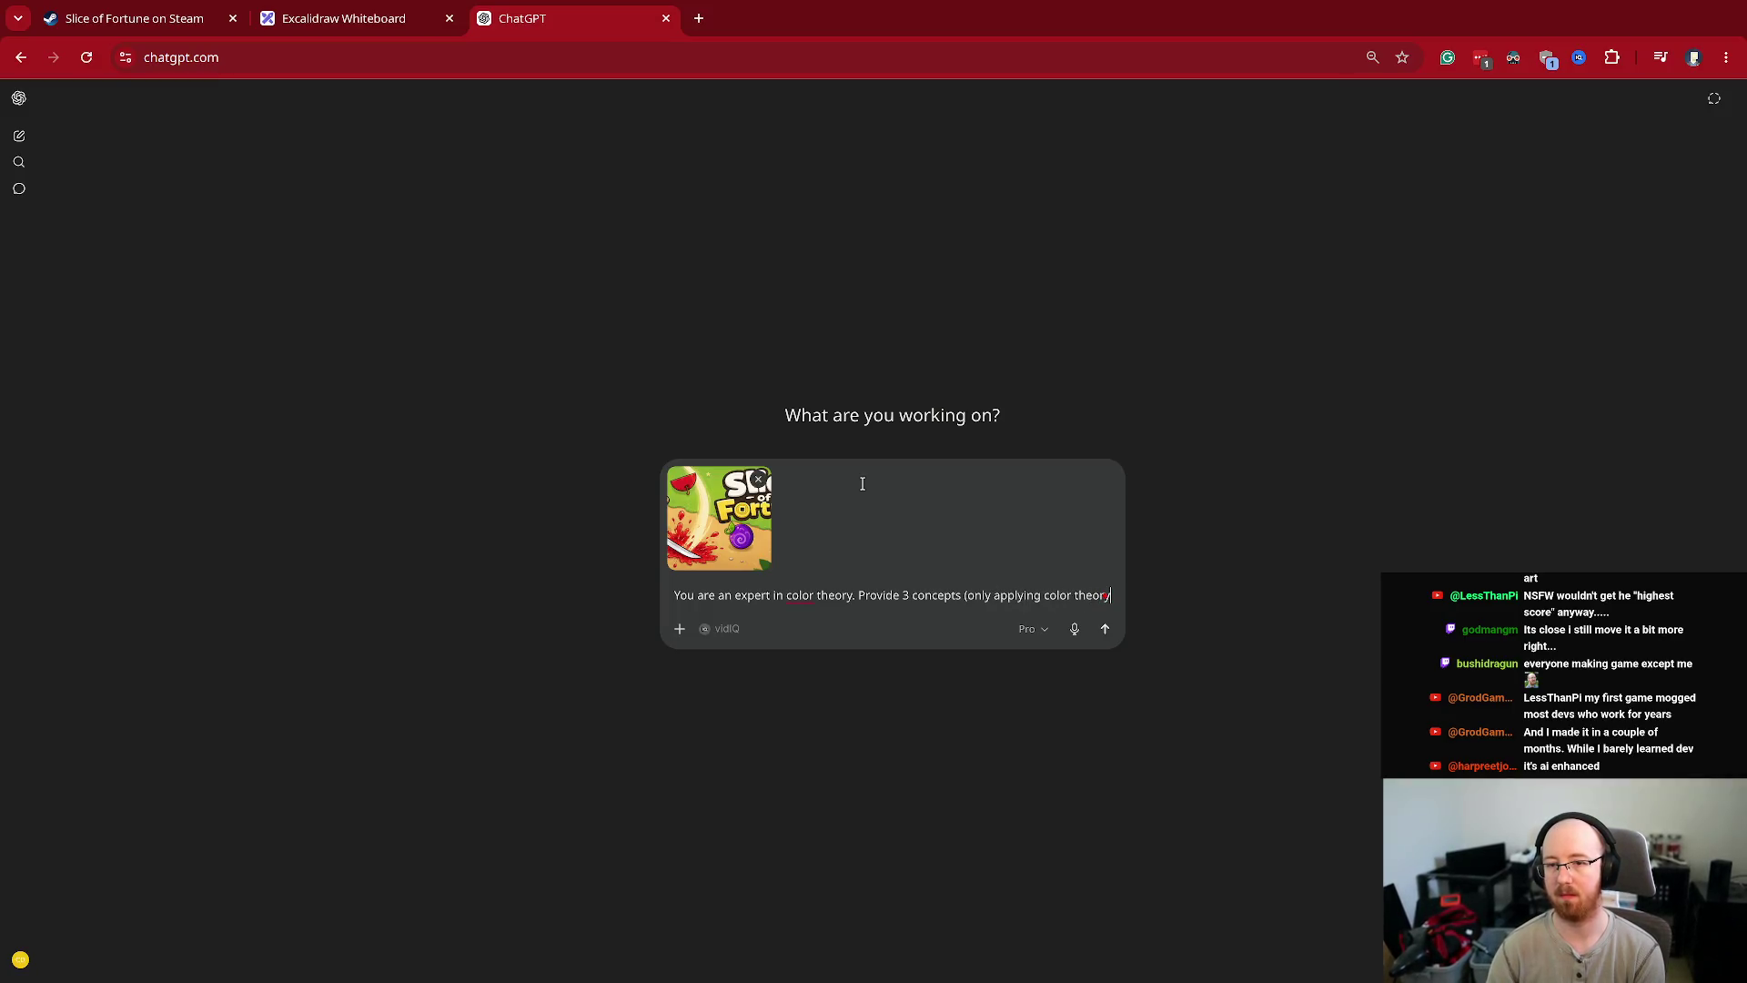
pyautogui.hotkey('ctrl', 'Right')
pyautogui.hotkey('ctrl', 'Right')
pyautogui.hotkey('ctrl', 'Right')
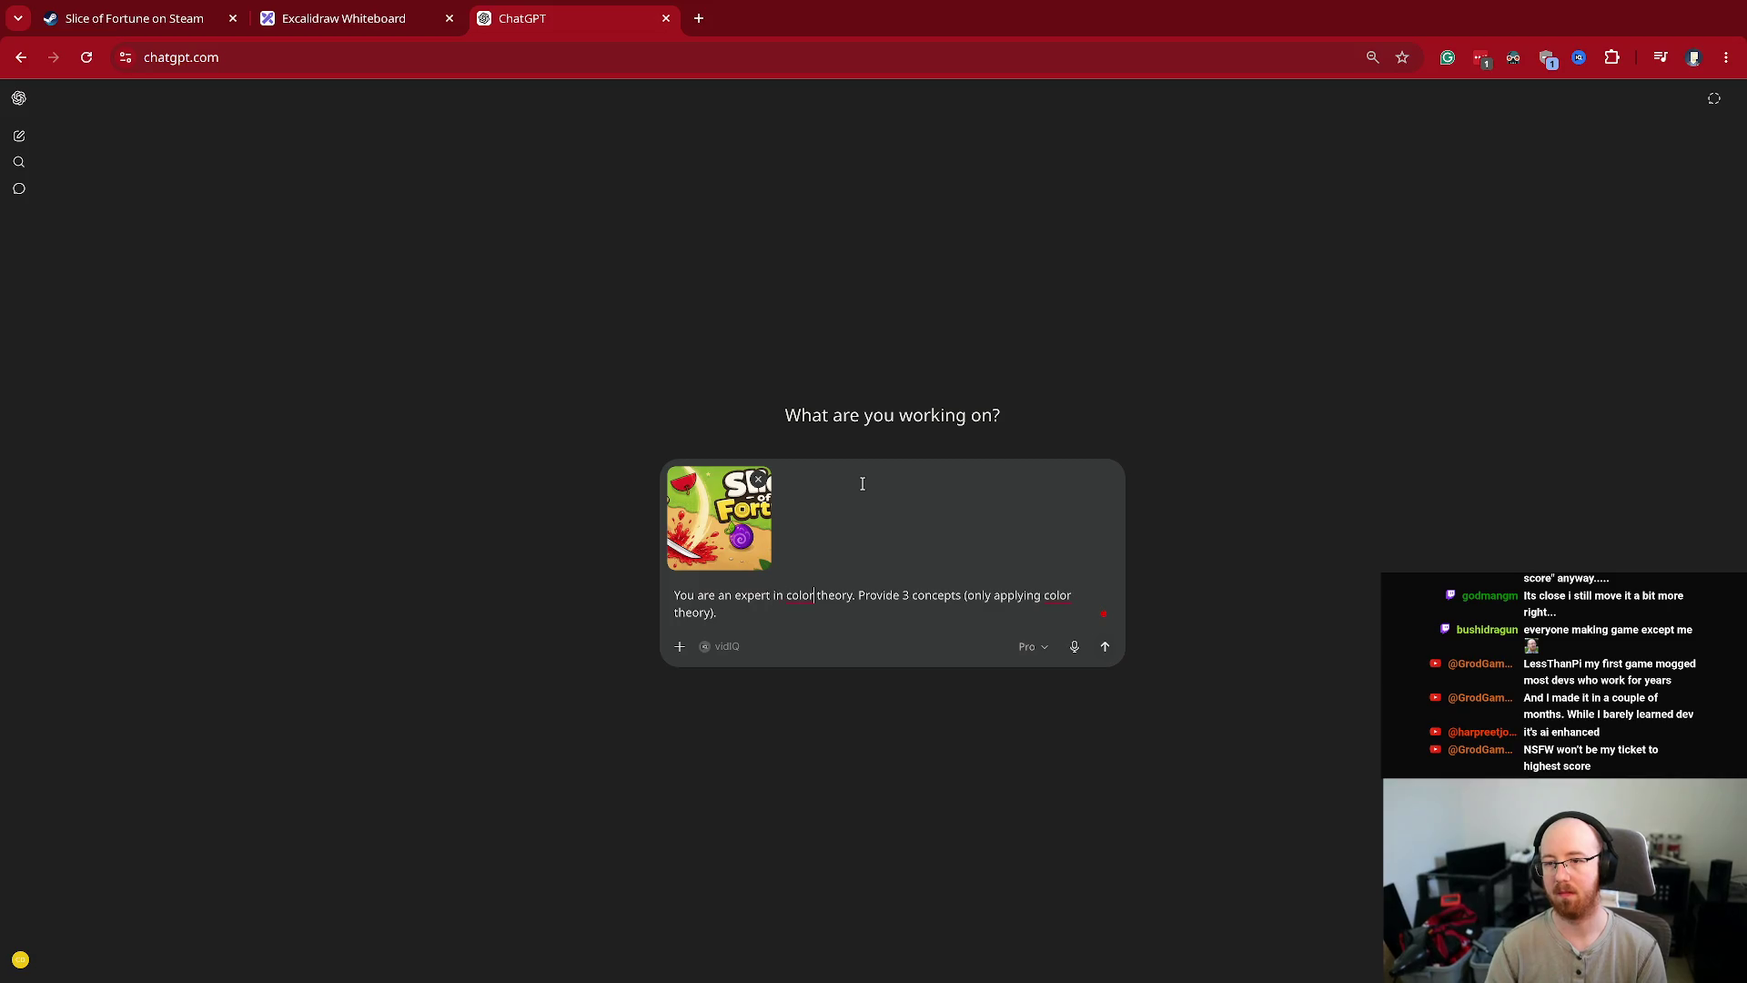
pyautogui.press('BackSpace')
pyautogui.write('images')
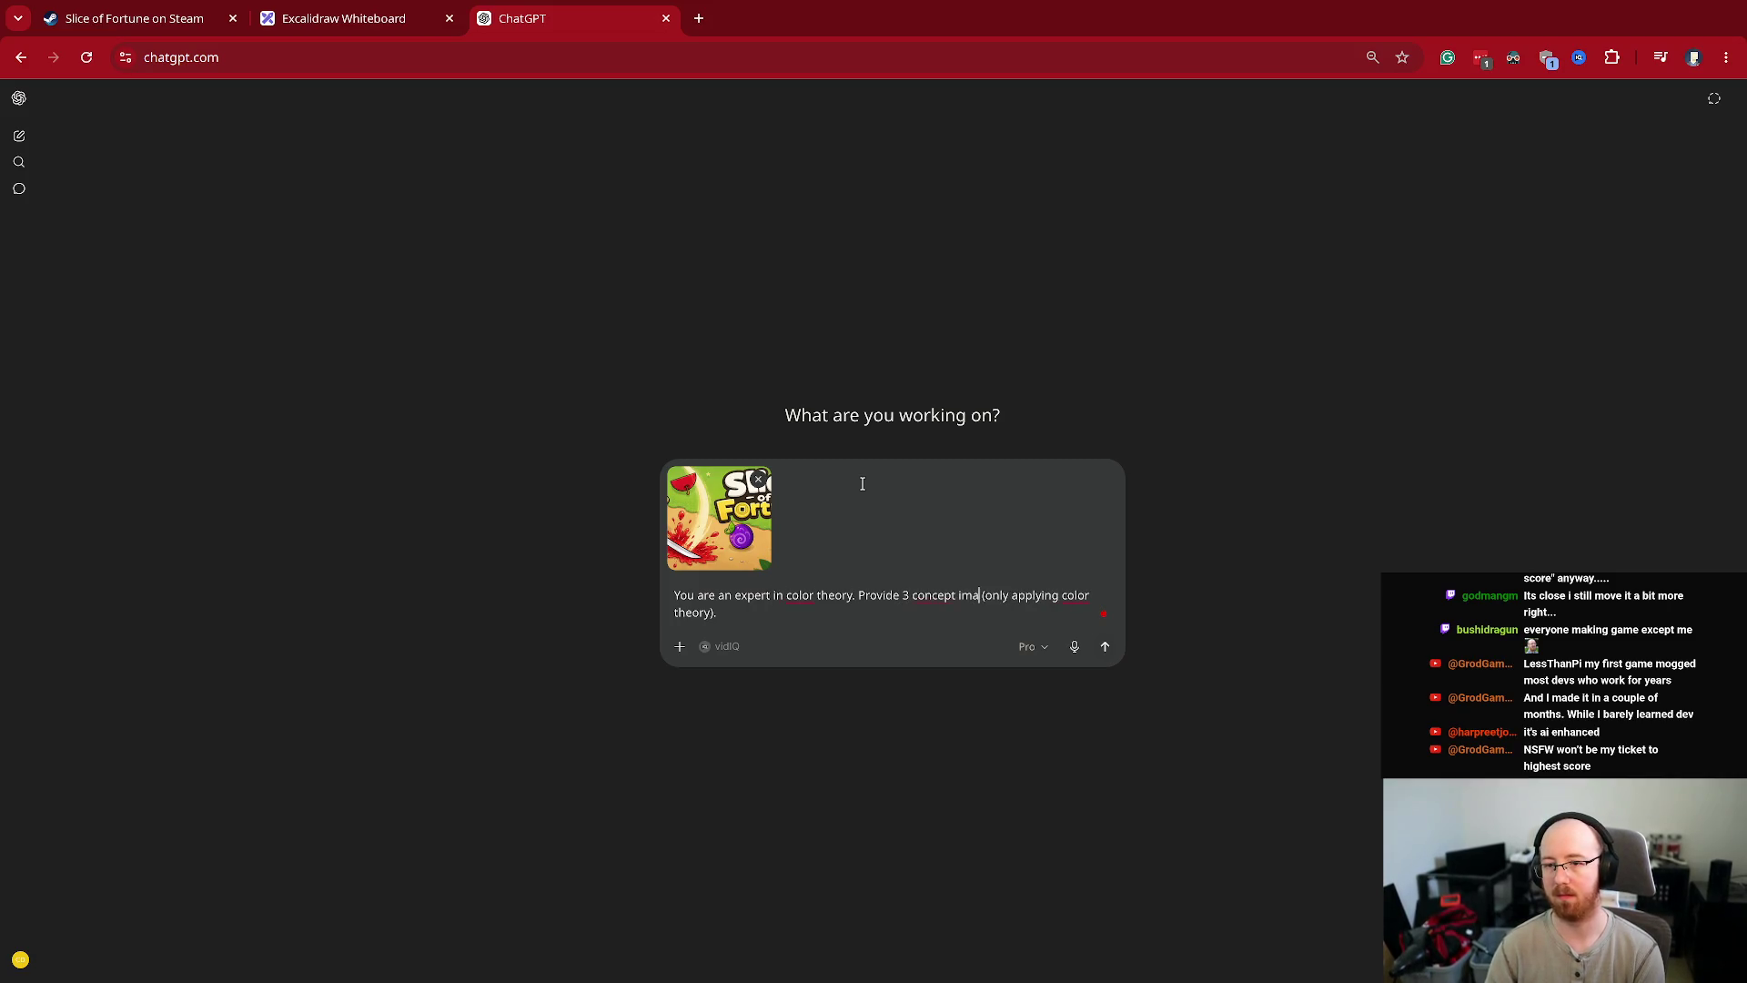
pyautogui.press('Return')
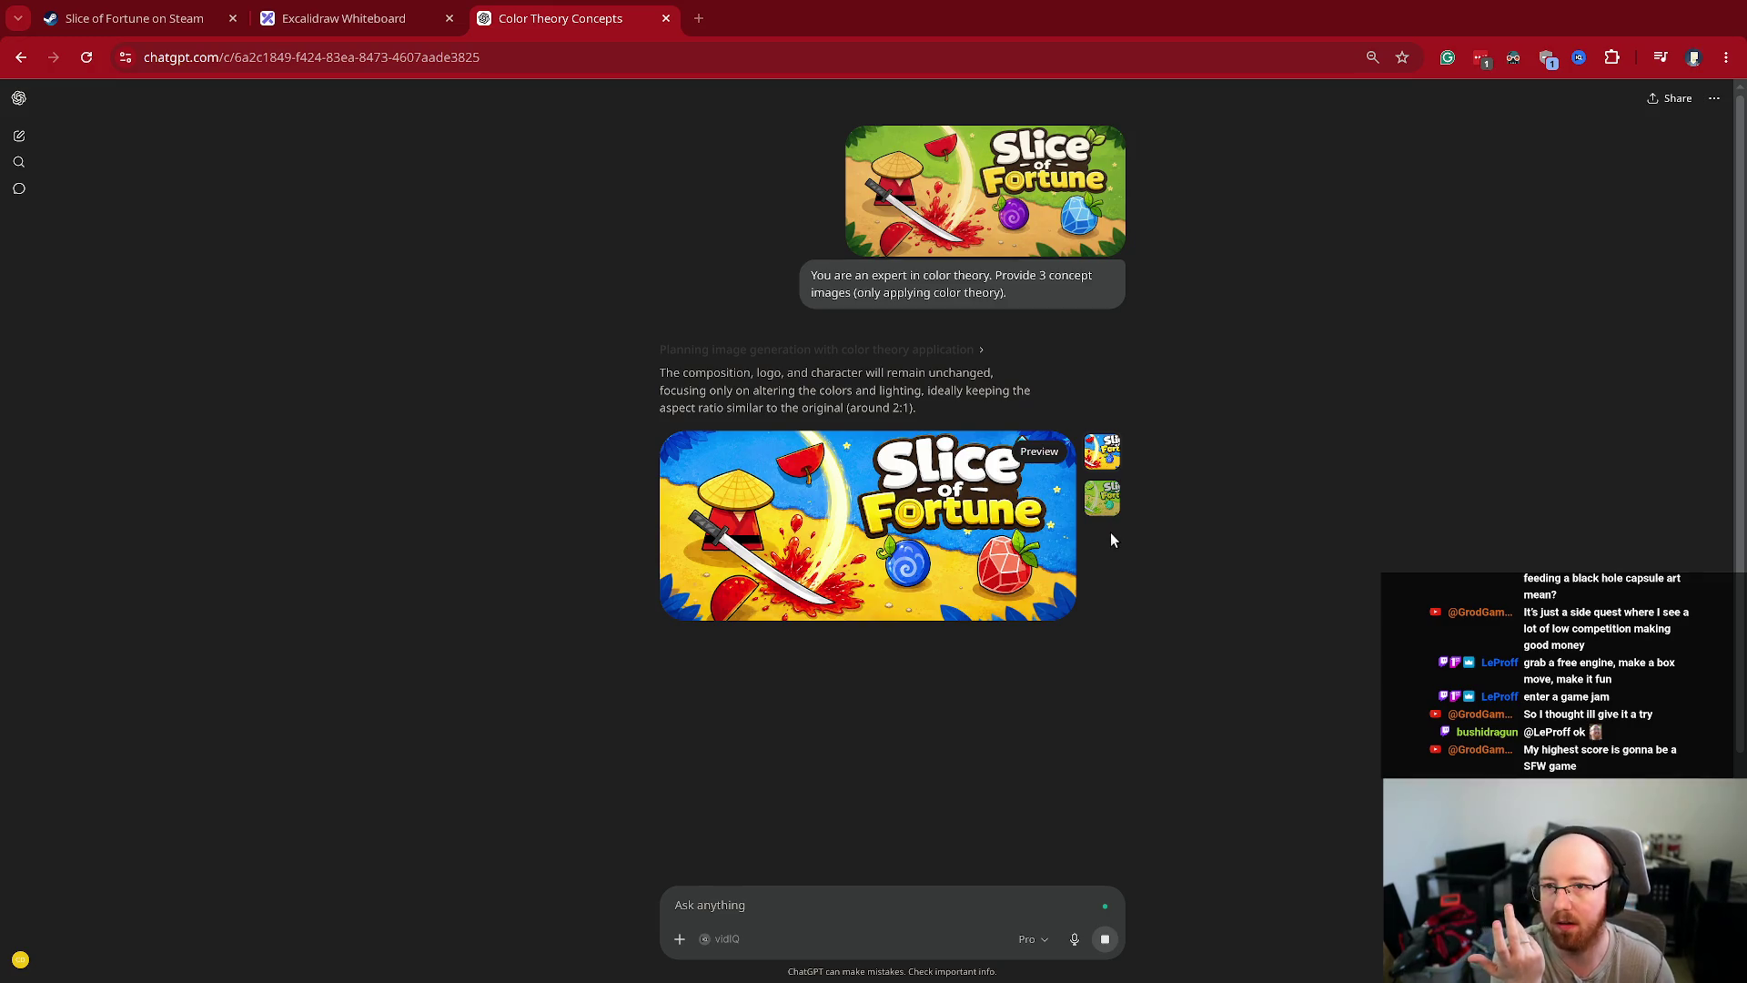
# - Preview the green second variant and then the third variant as the images generate
pyautogui.click(1116, 516)
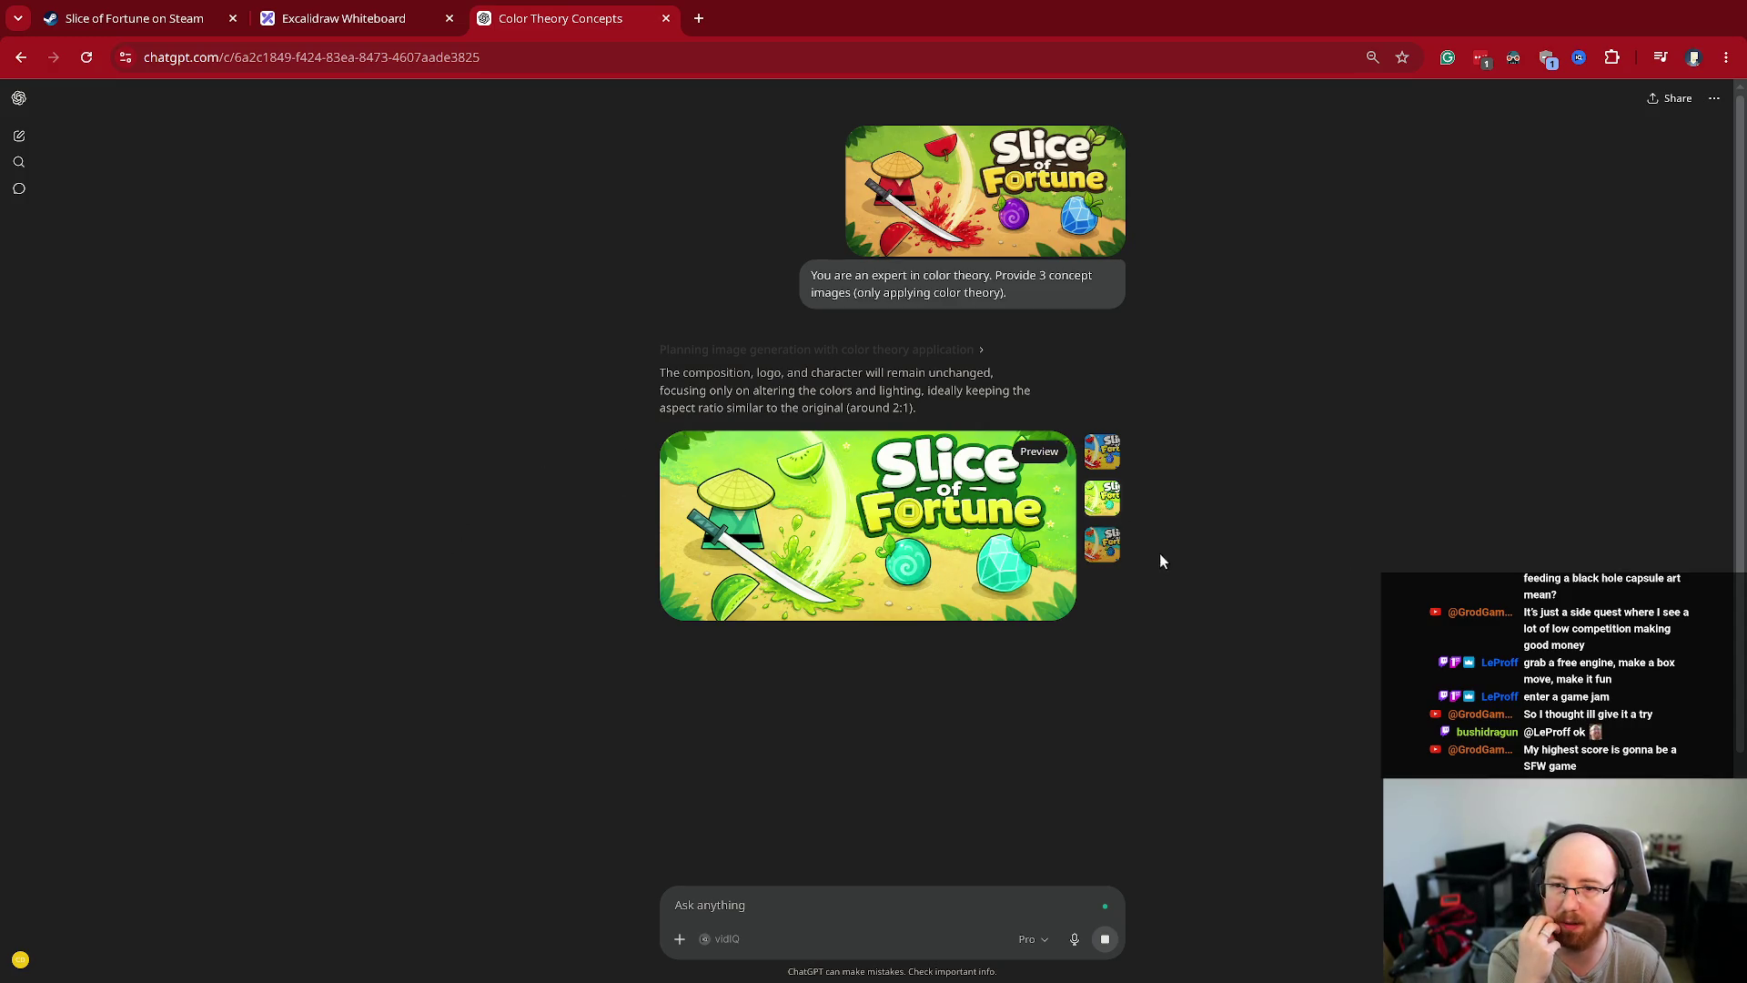
pyautogui.click(1099, 544)
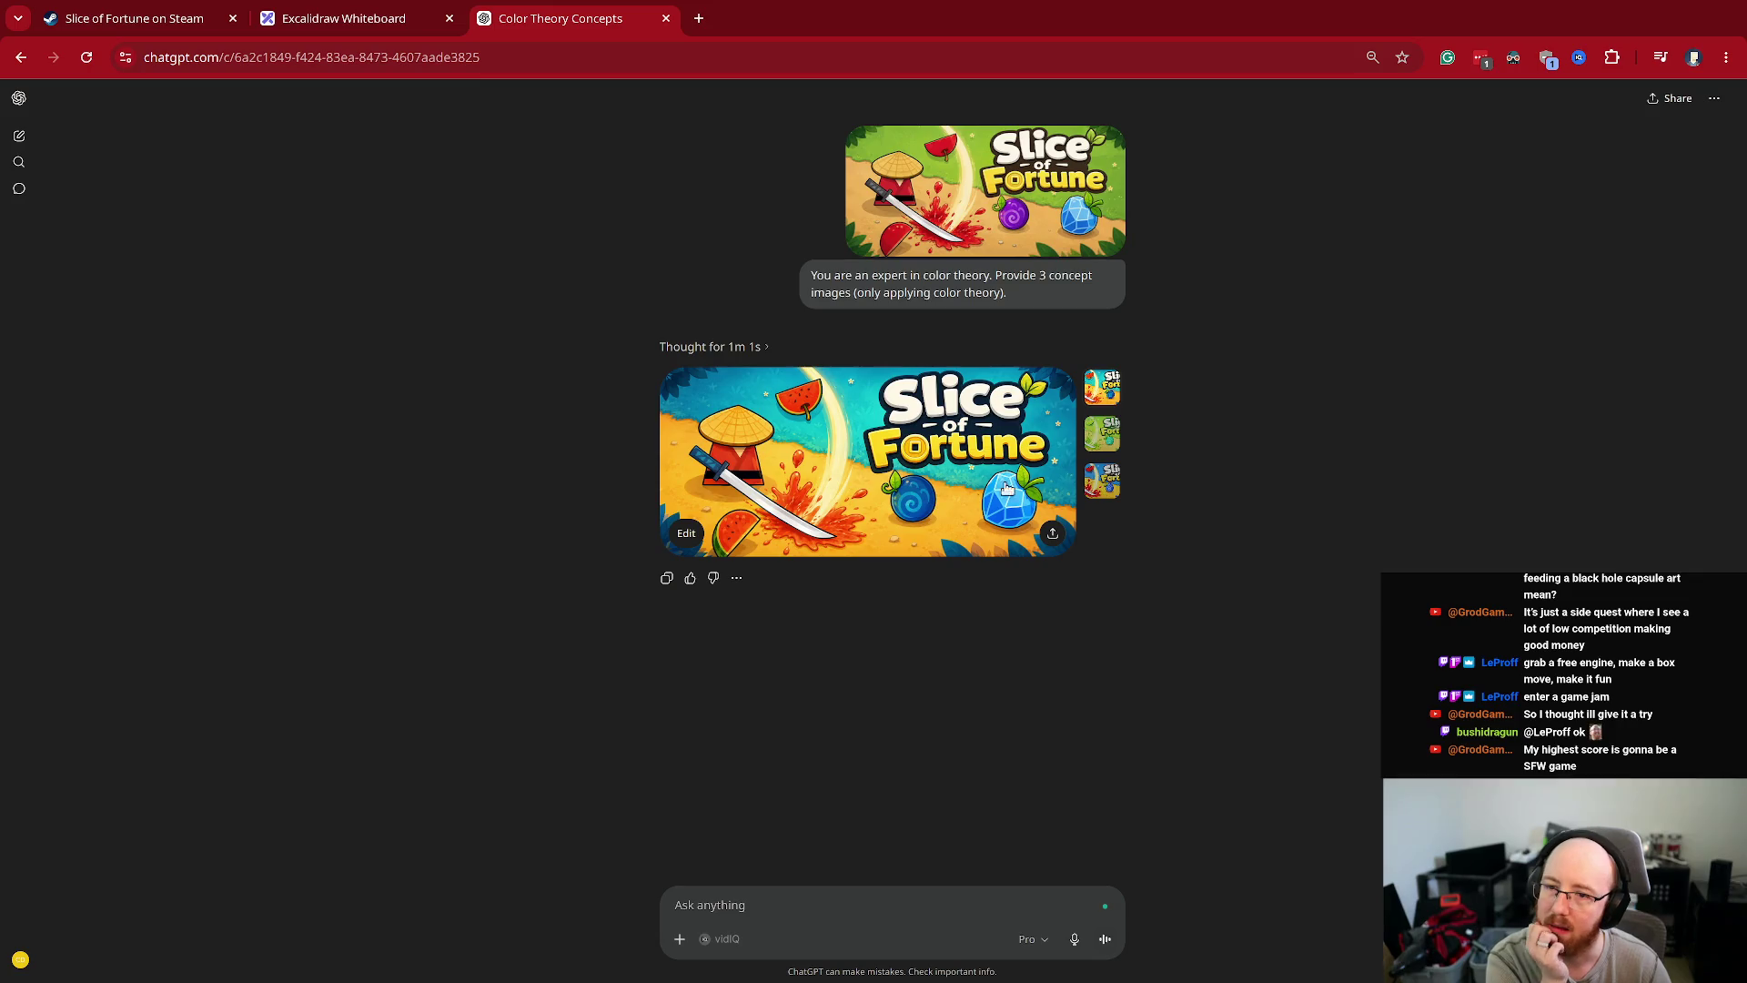
# - Cycle through the three concept thumbnails, then open the green variant full-screen
pyautogui.click(1102, 483)
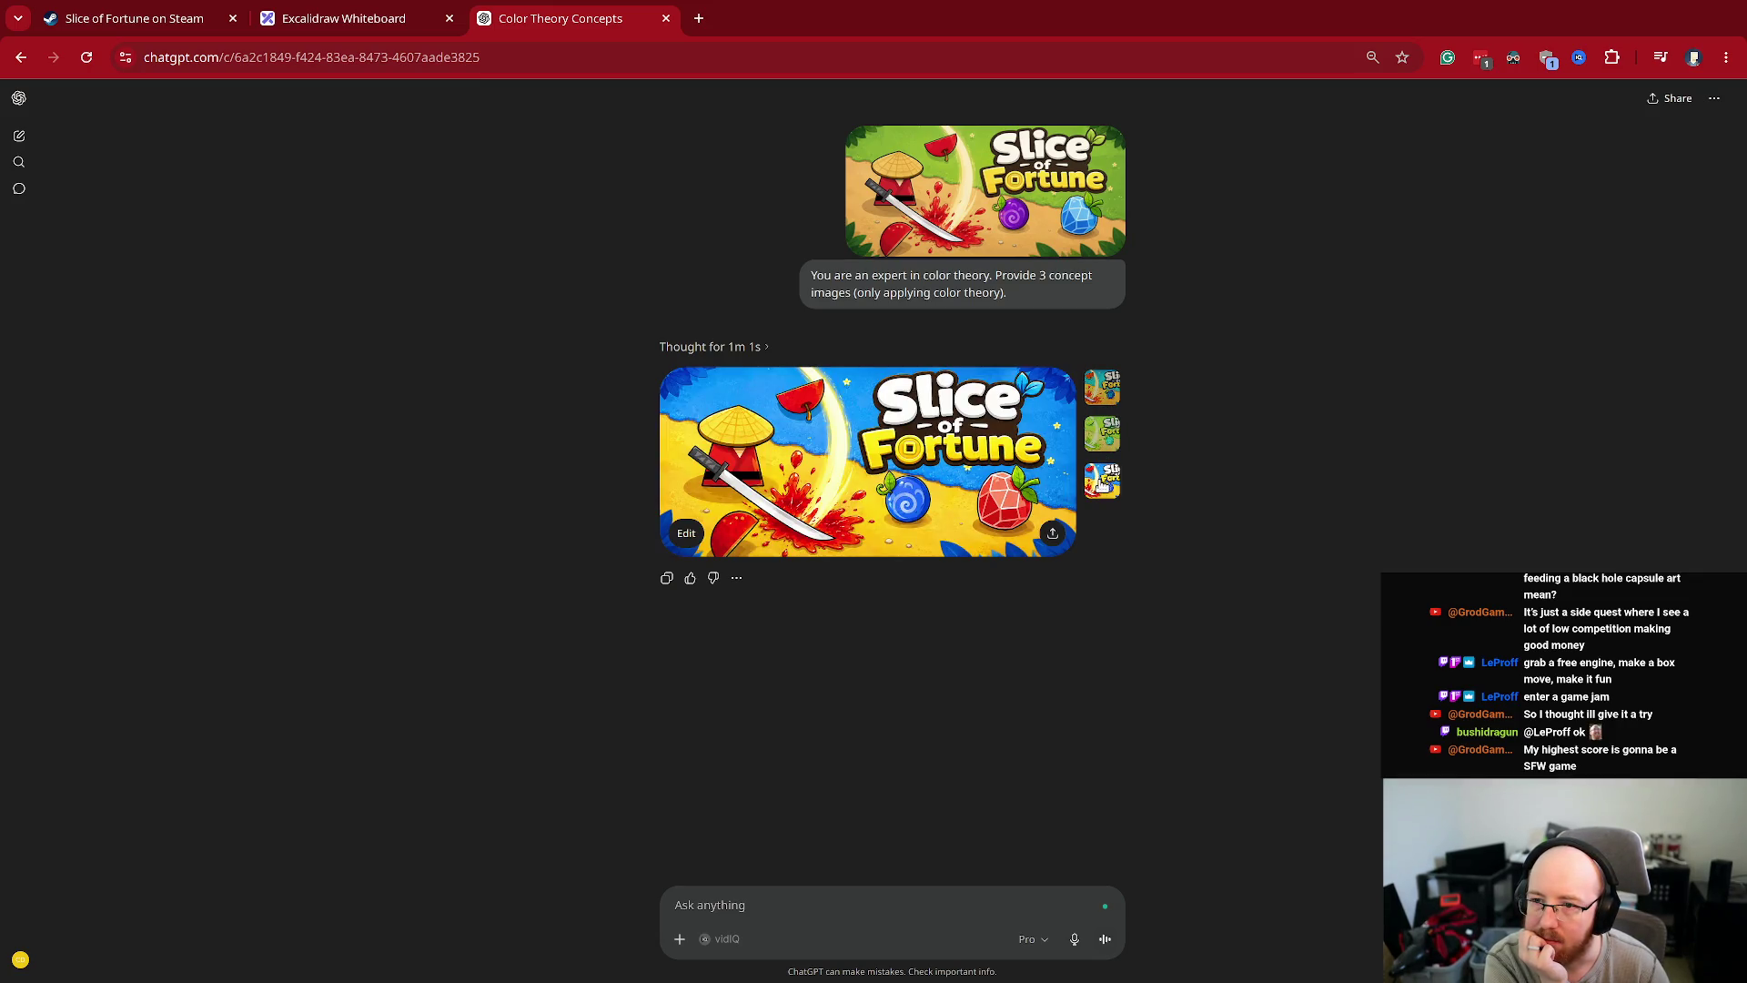
pyautogui.click(1108, 484)
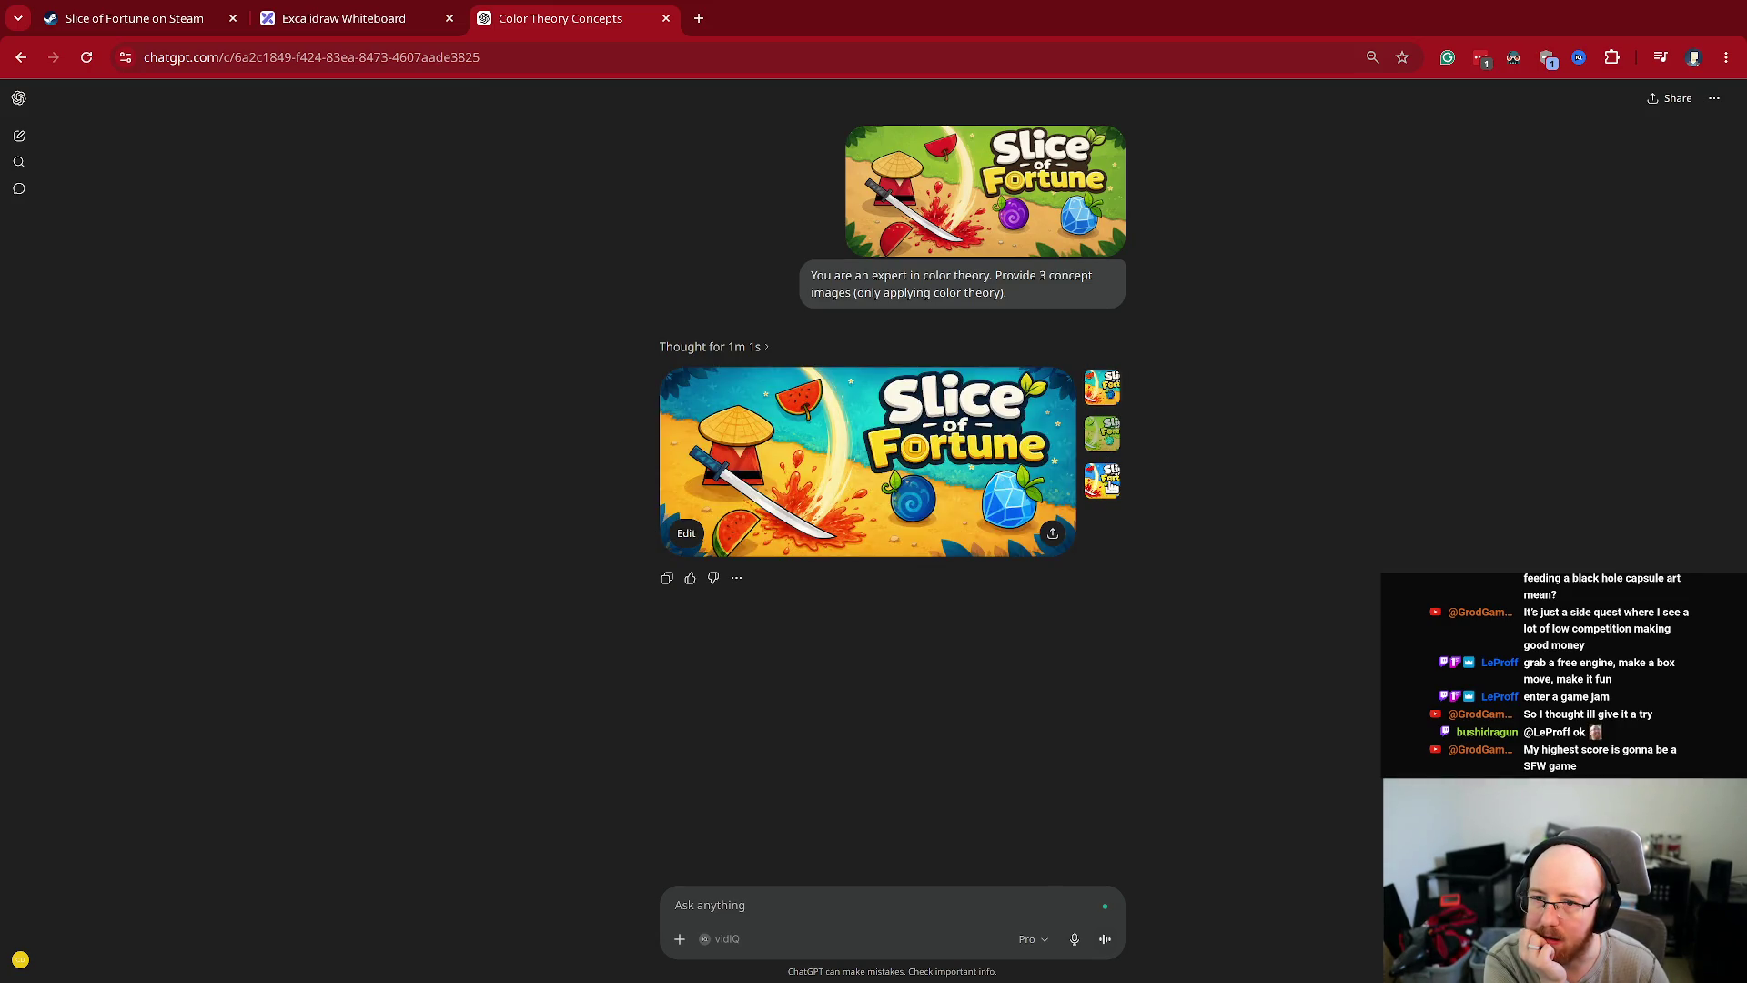
pyautogui.click(1108, 485)
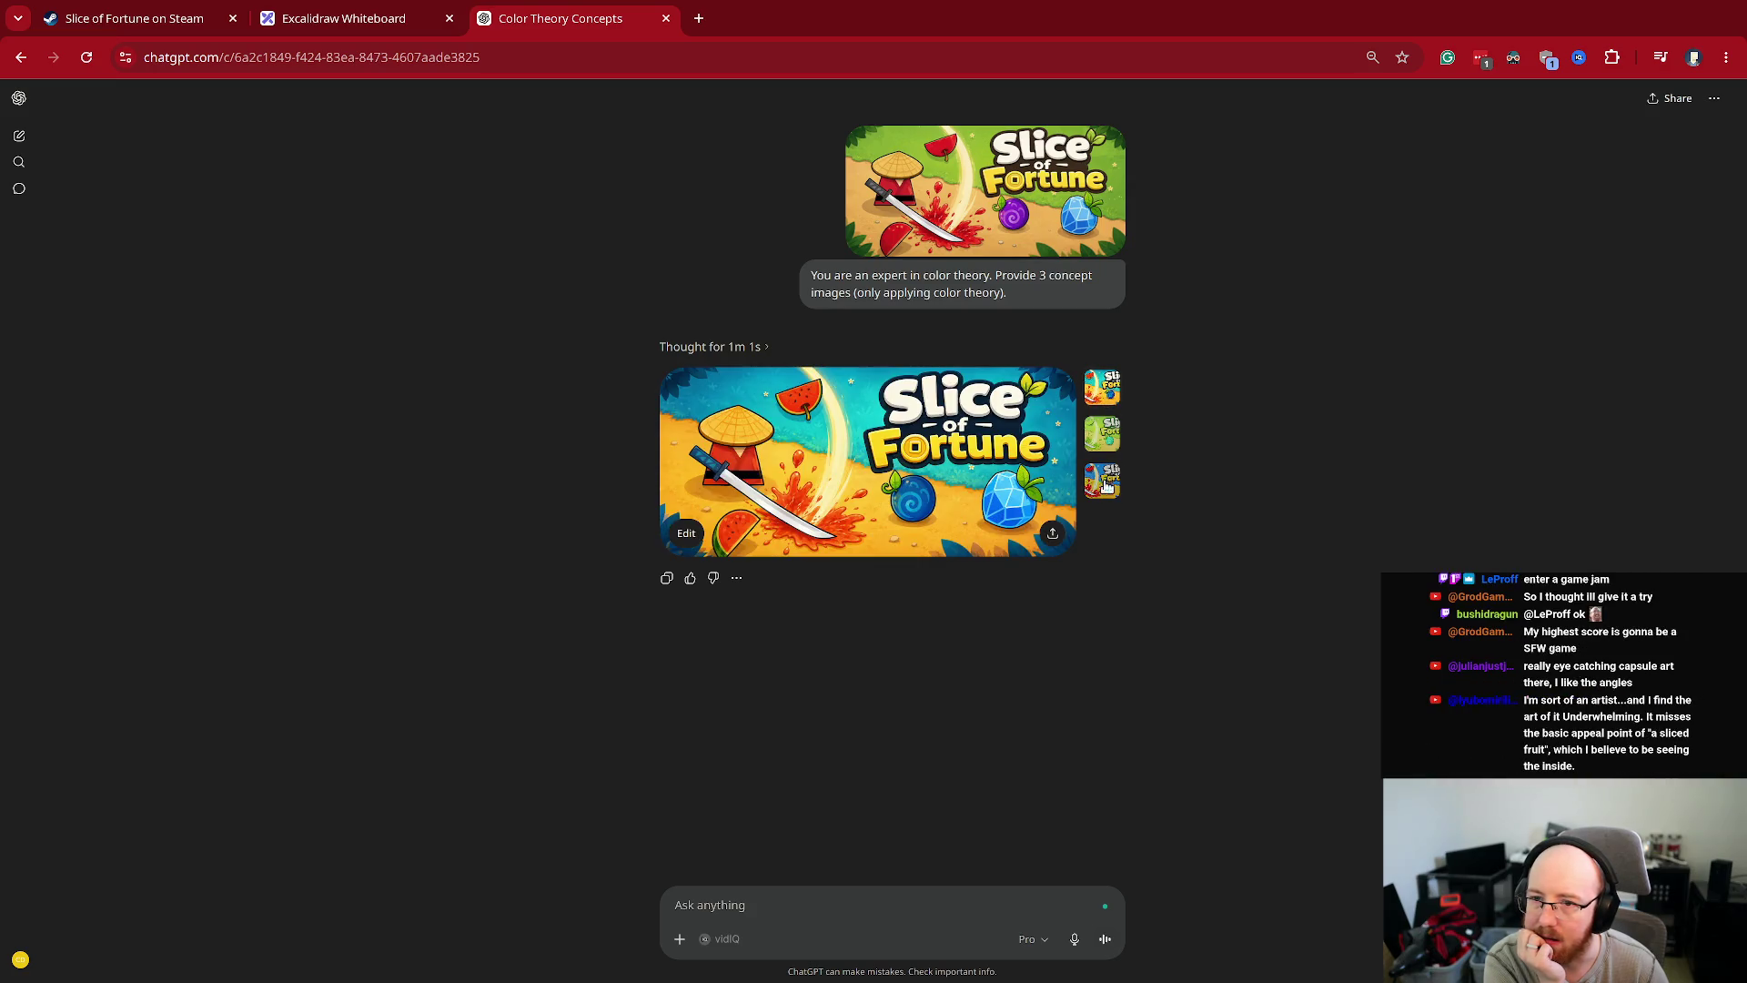
pyautogui.click(1103, 390)
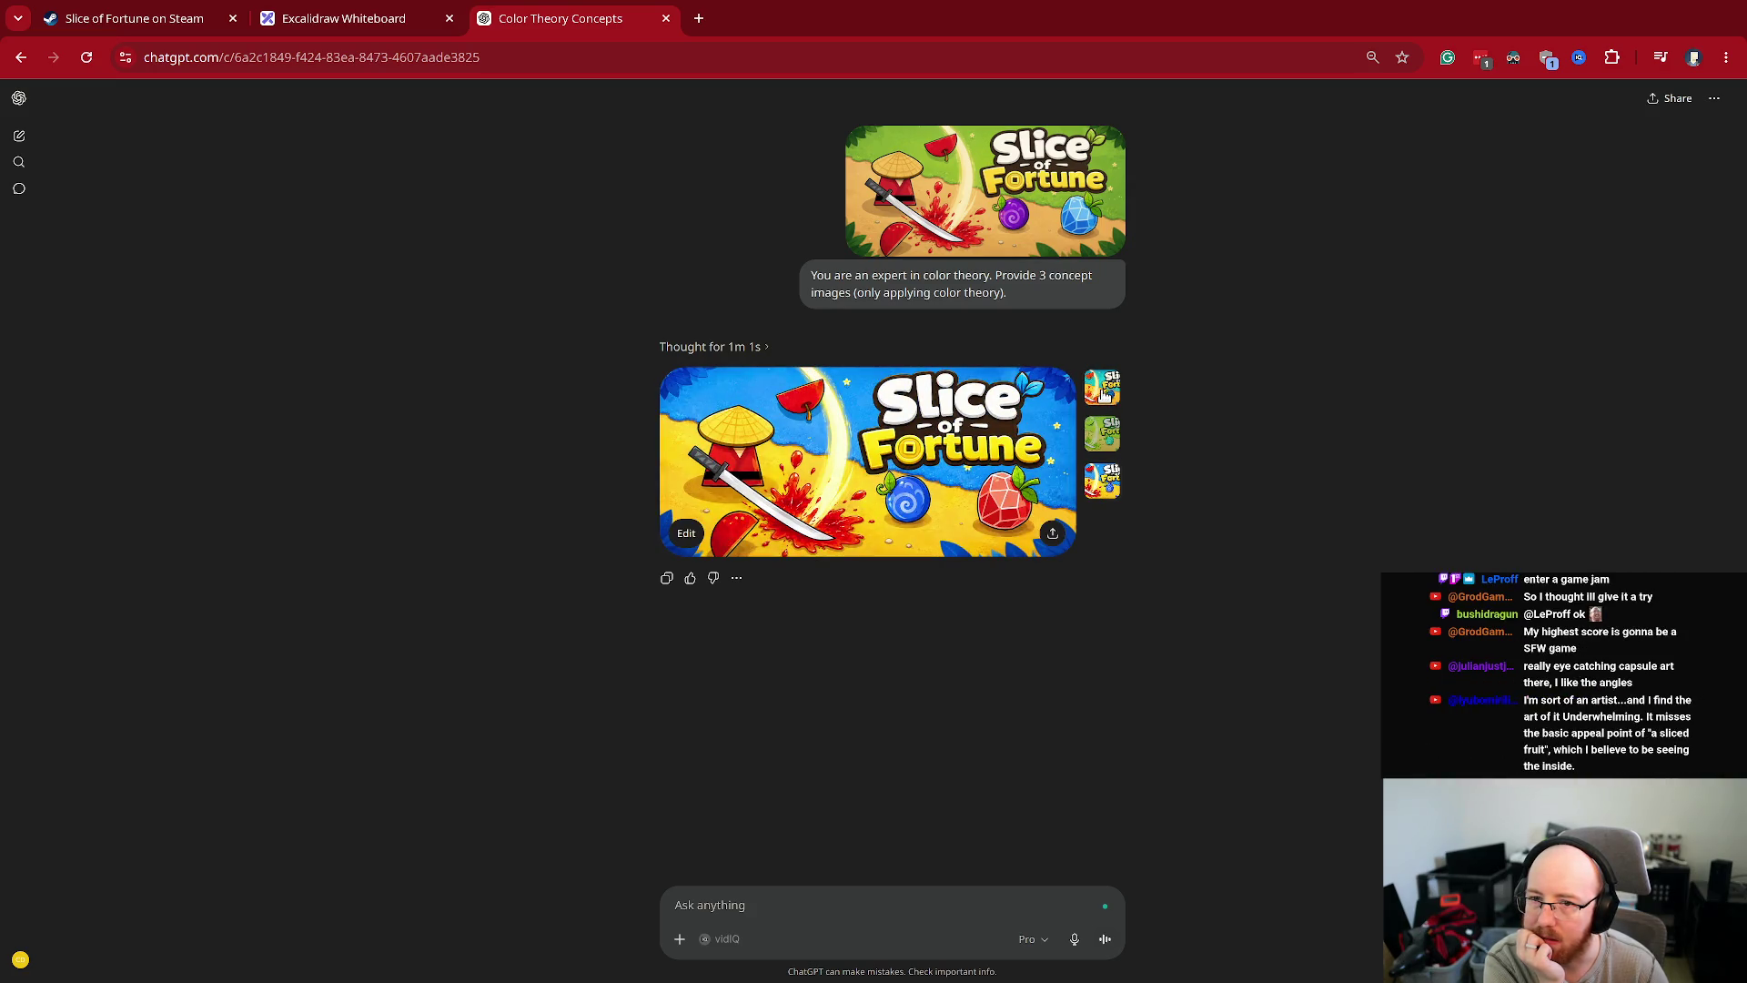
pyautogui.click(1102, 437)
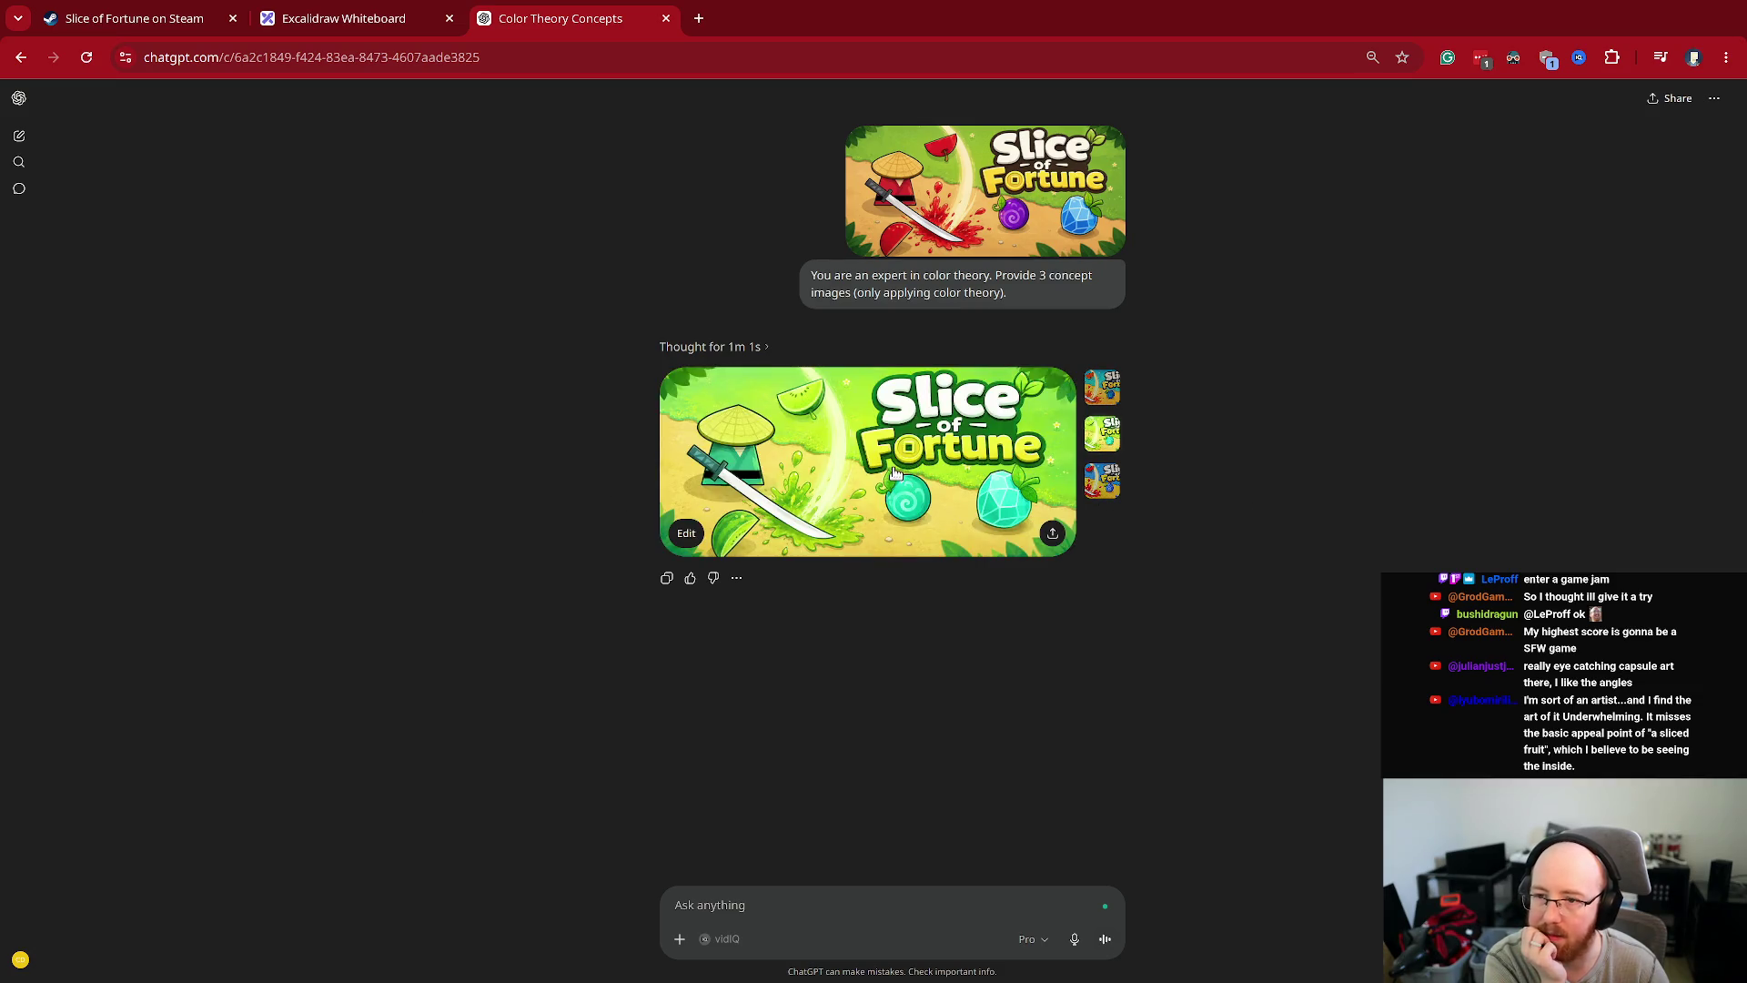
pyautogui.click(845, 440)
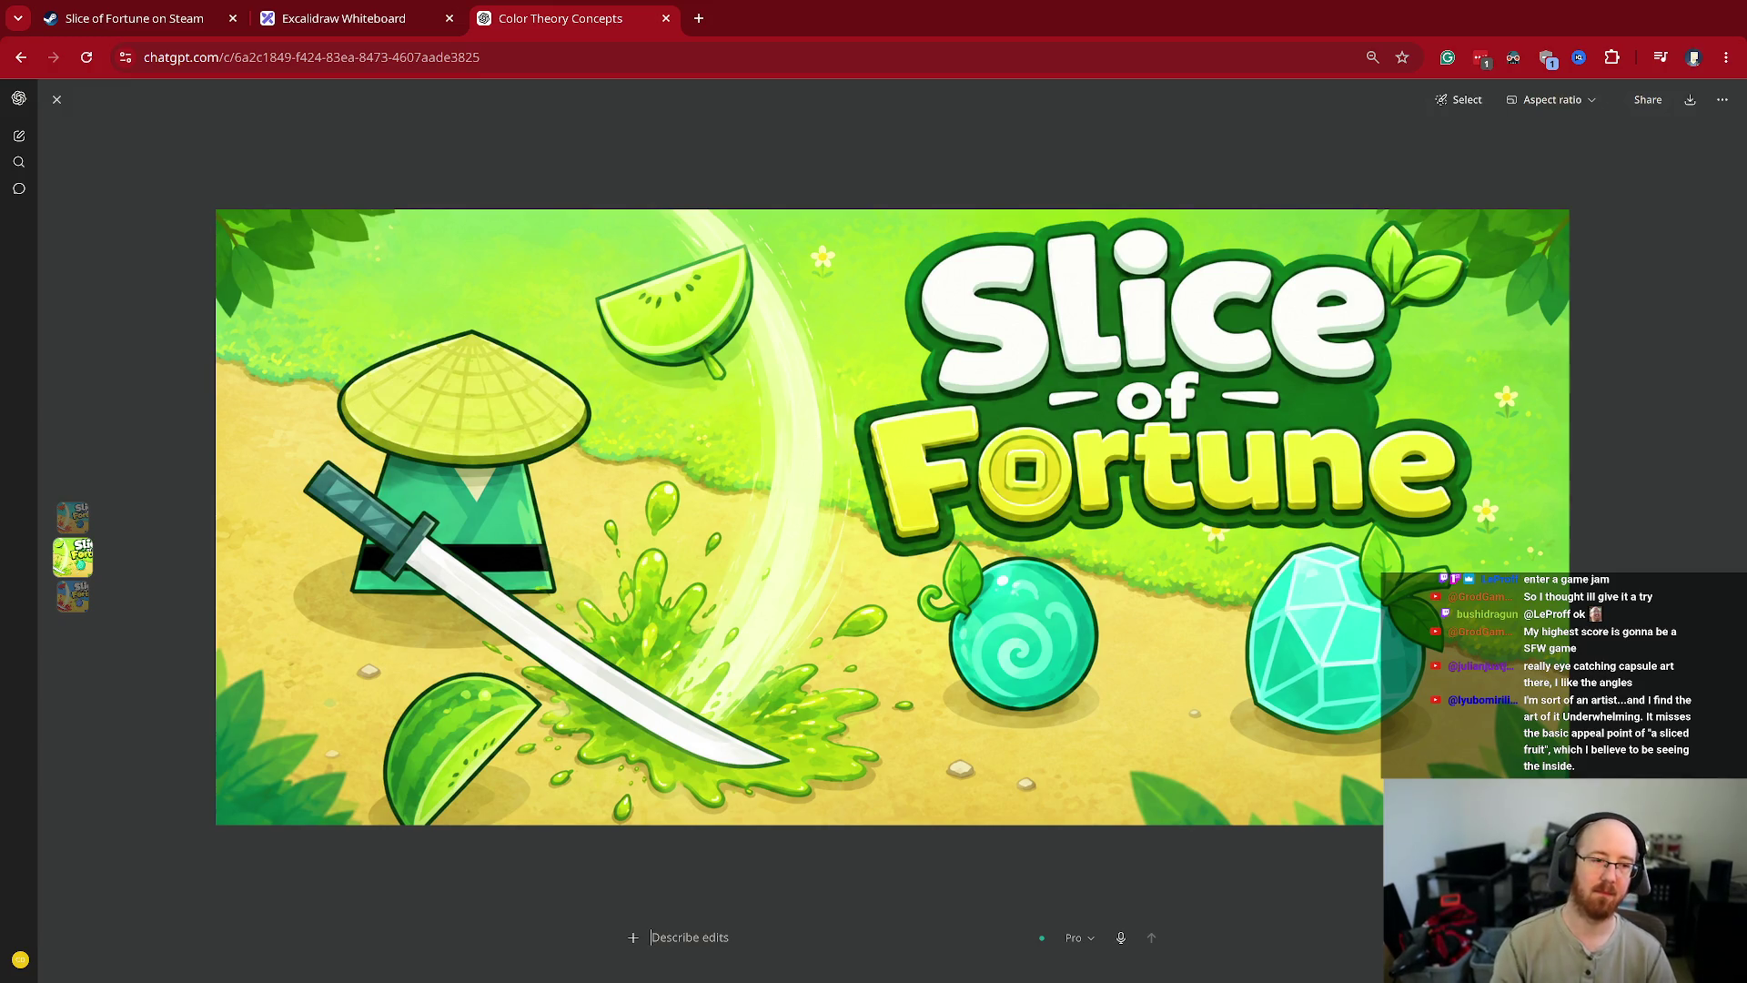
# - Exit the full-screen editor and show the red-and-blue concept variant
pyautogui.press('Escape')
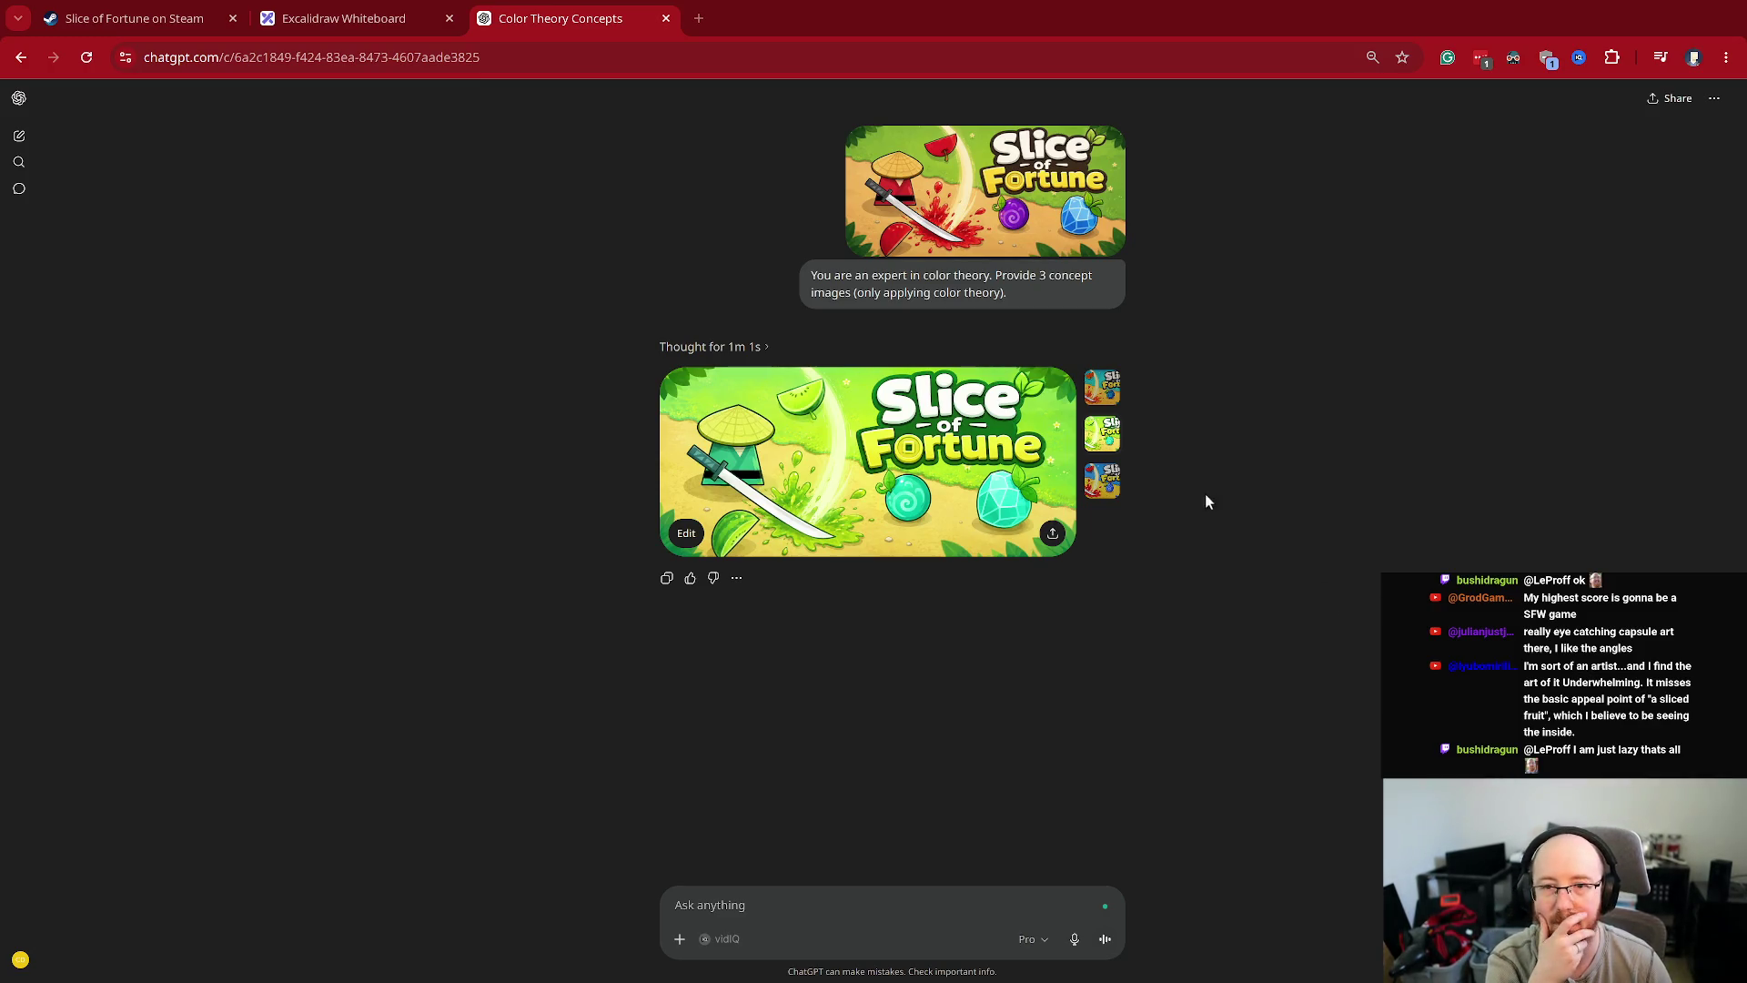
pyautogui.click(1102, 480)
# - Redisplay the watermelon-and-blue-crystal variant and zoom the page to 110%
pyautogui.click(1102, 387)
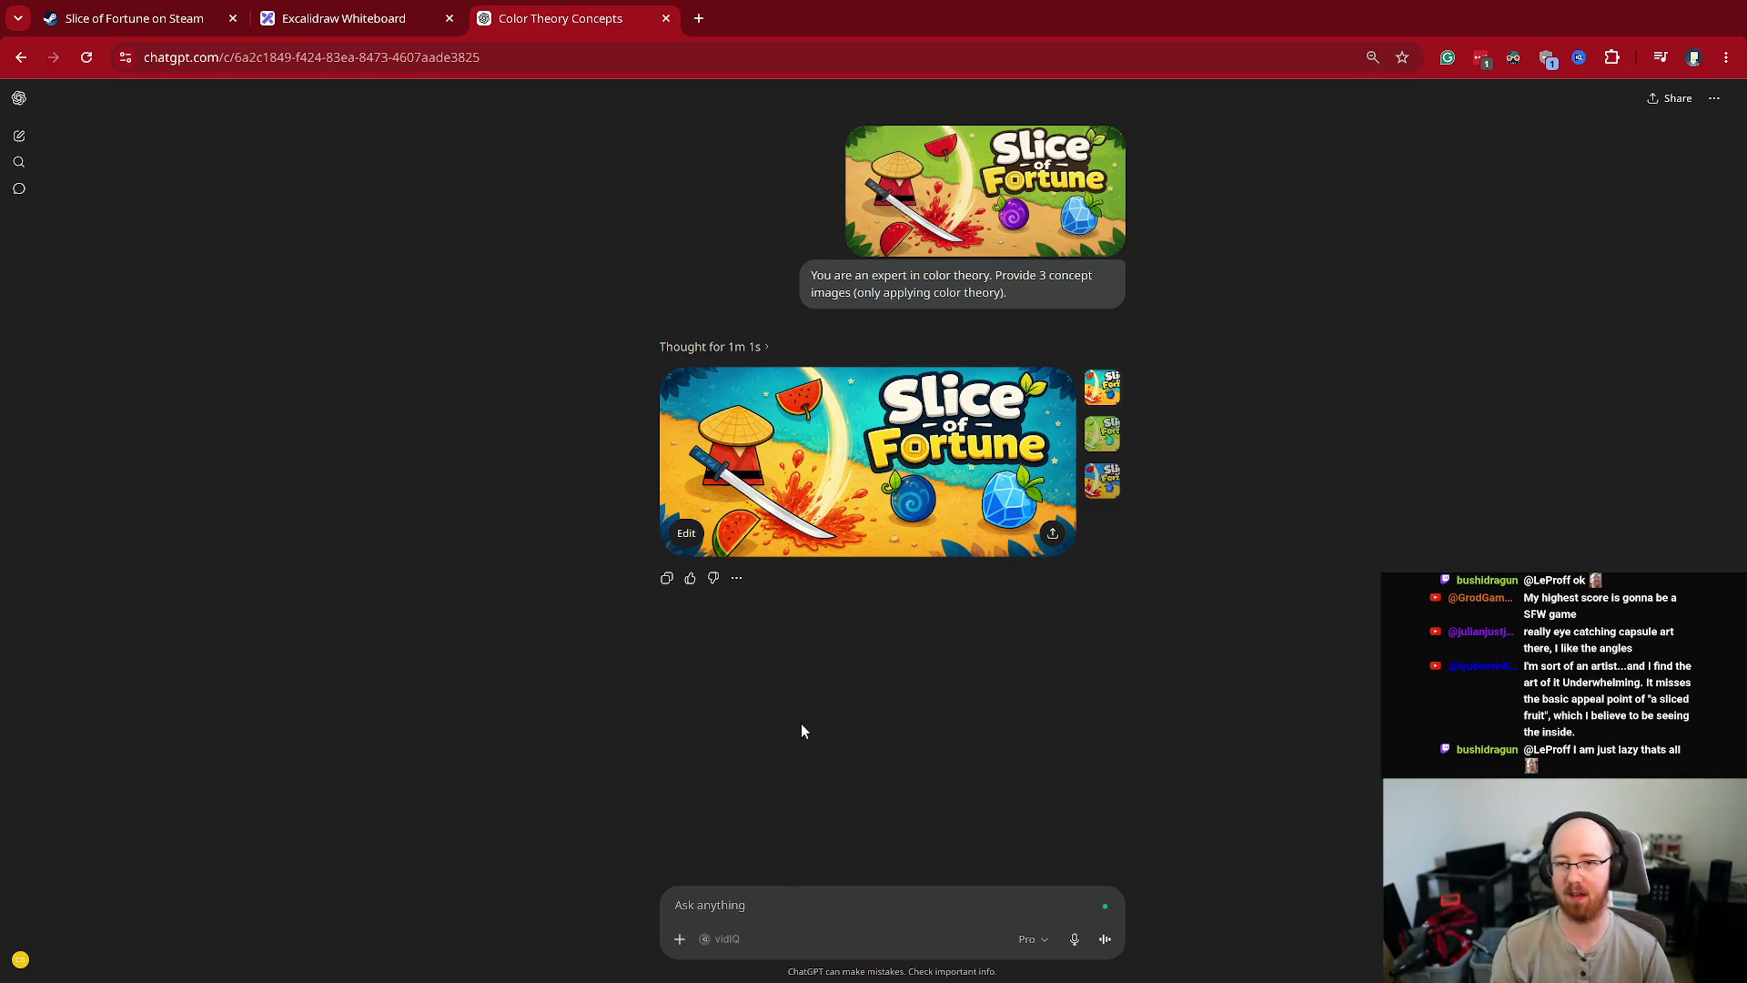
pyautogui.hotkey('ctrl', '+')
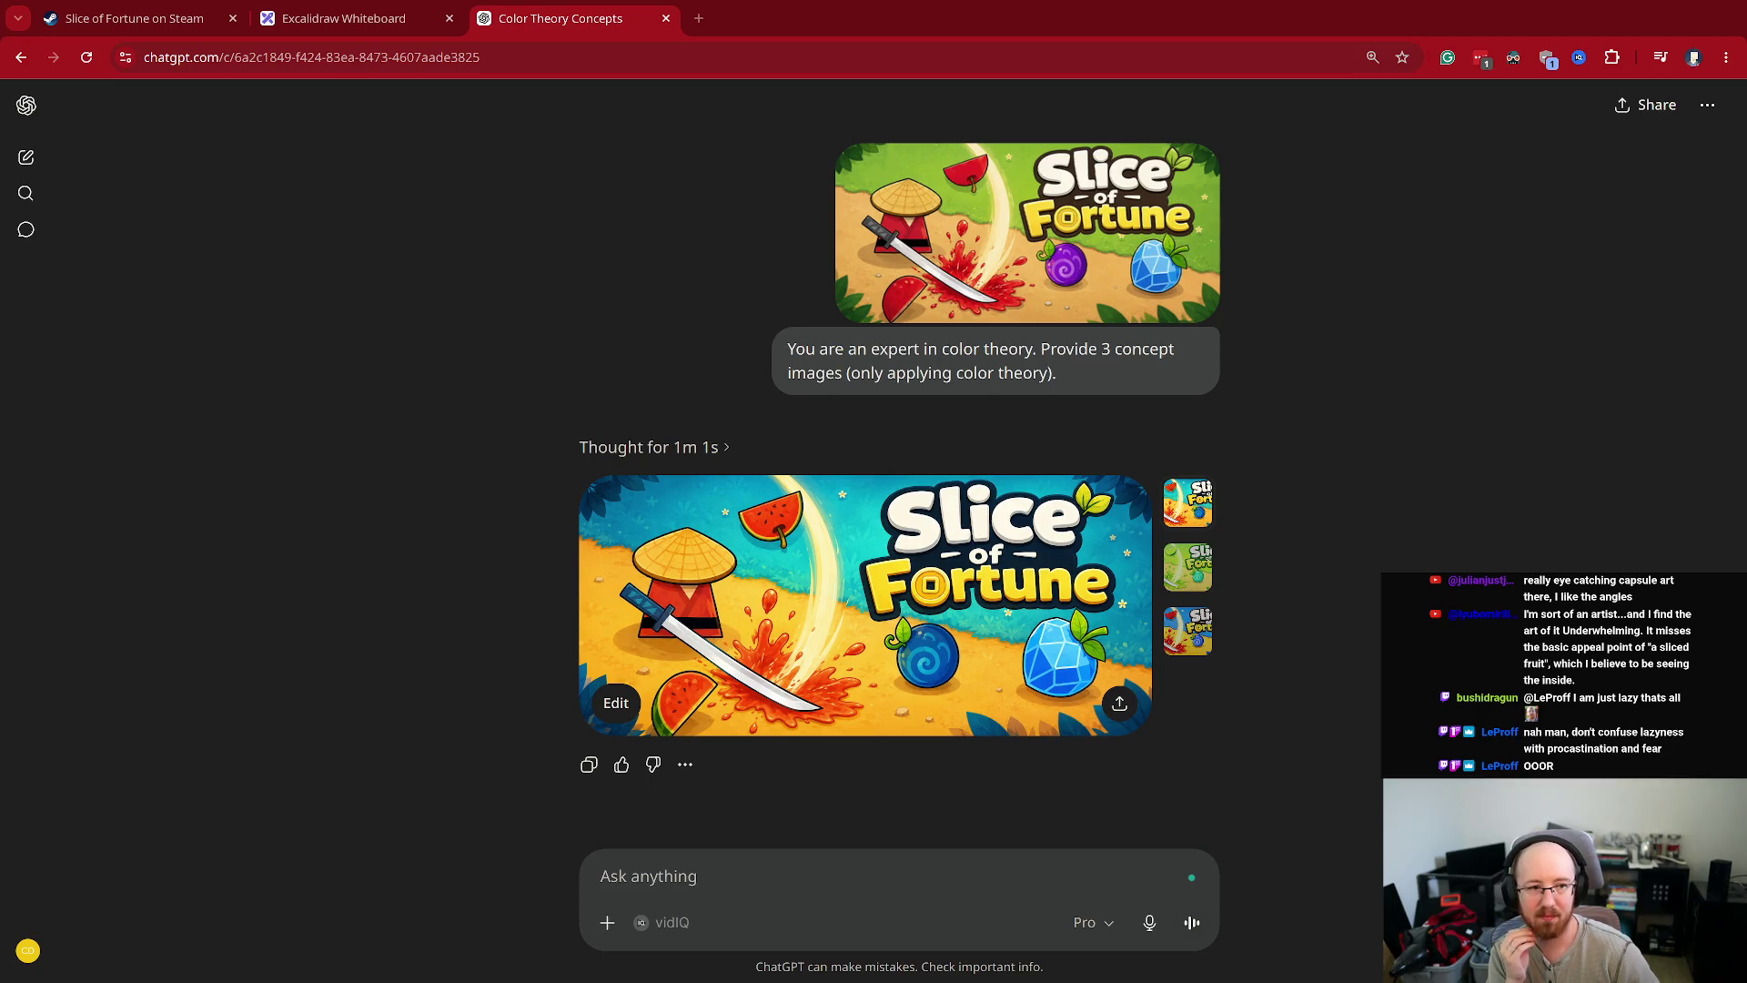
pyautogui.click(737, 873)
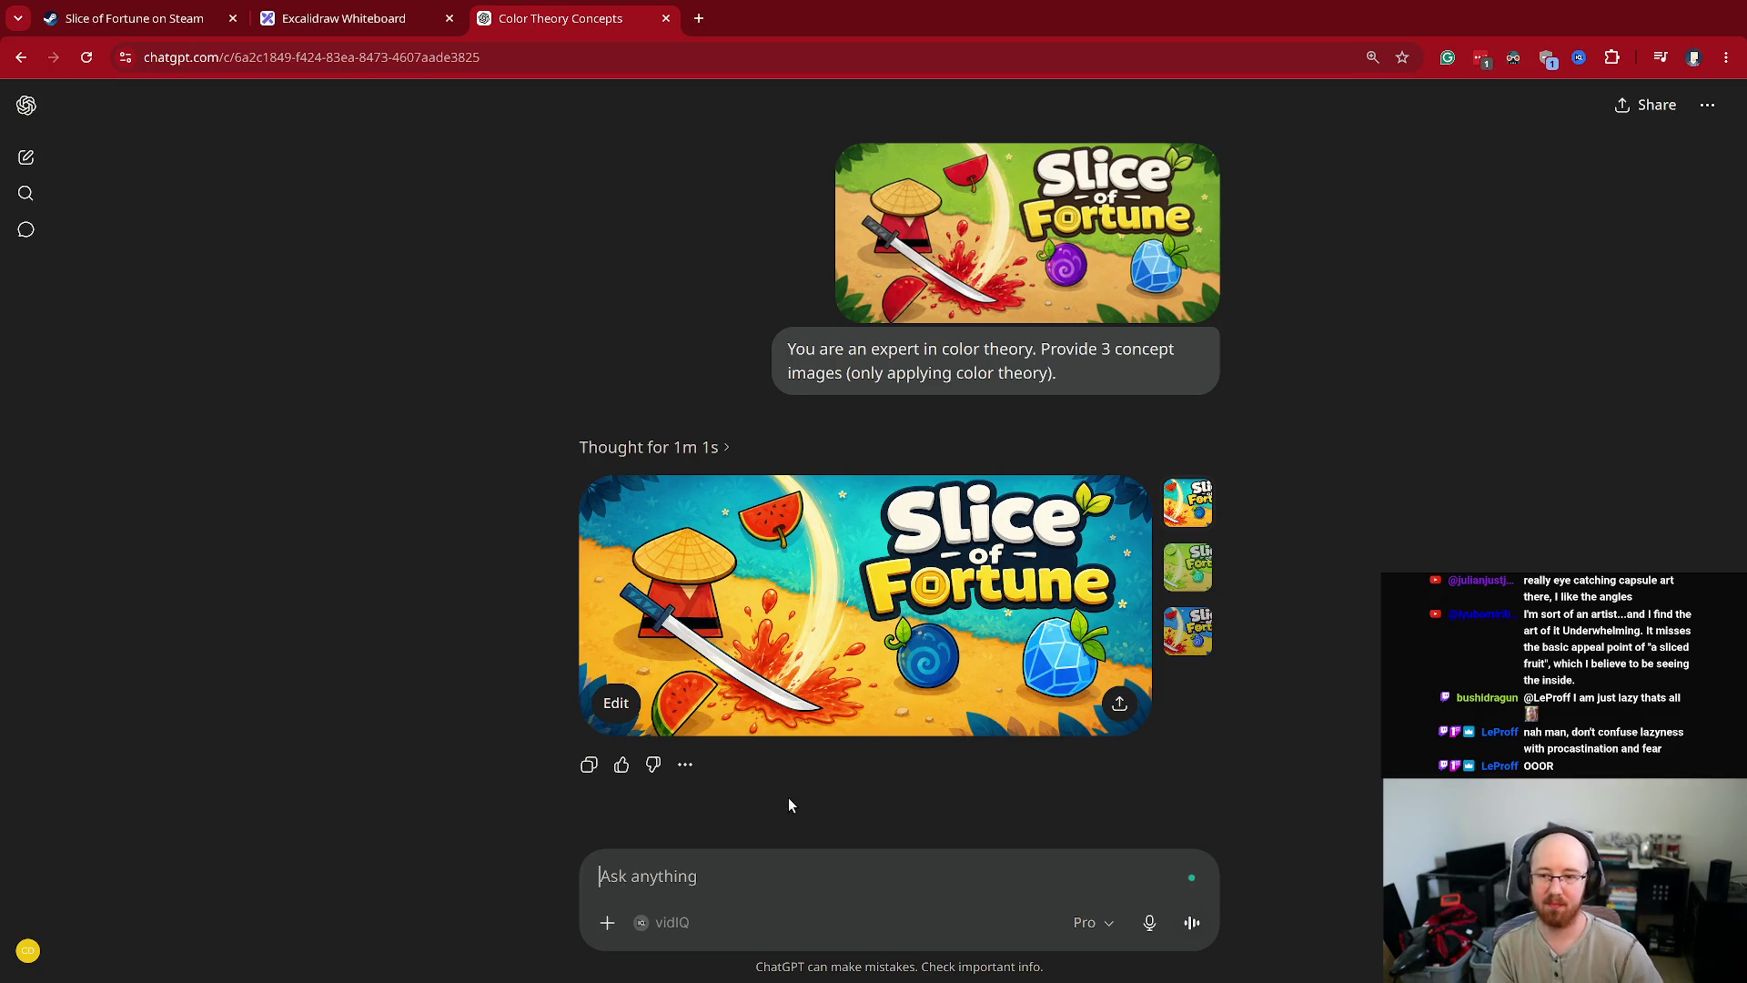
# - Ask for 3 concepts beyond color theory that capture the appeal of seeing sliced fruit's inside
pyautogui.write('If y')
pyautogui.hotkey('ctrl', 'a')
pyautogui.write('Come ')
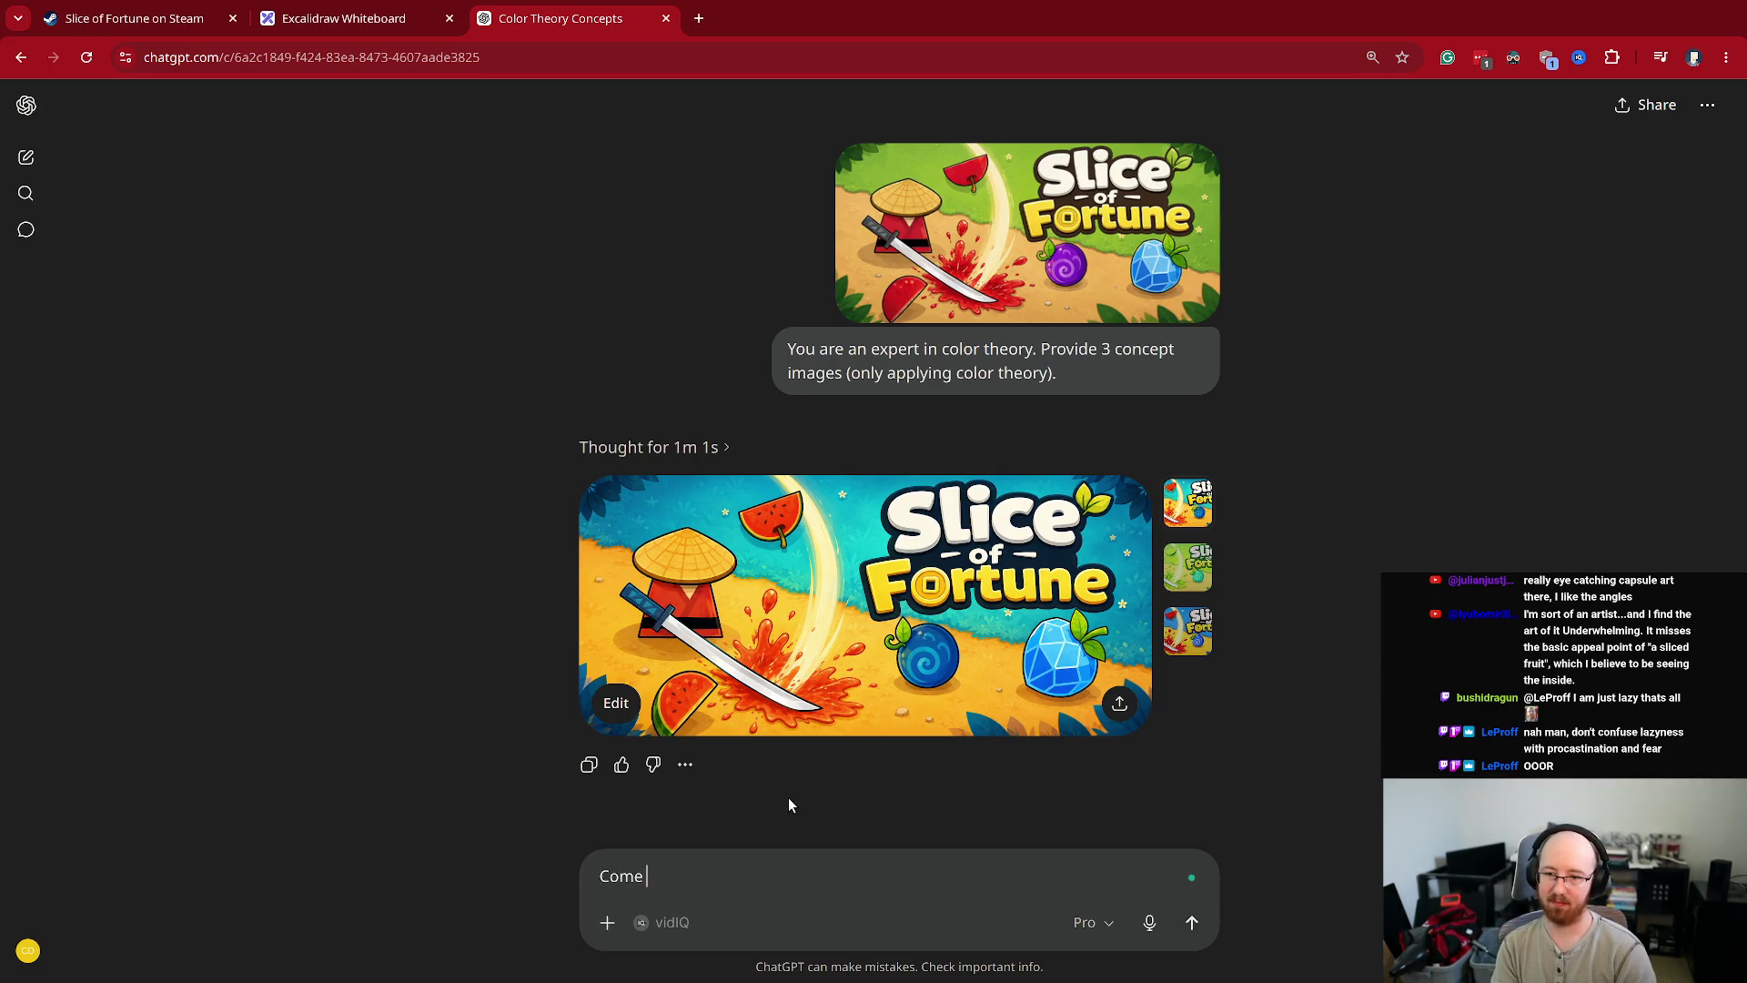
pyautogui.write('up with 3 concep')
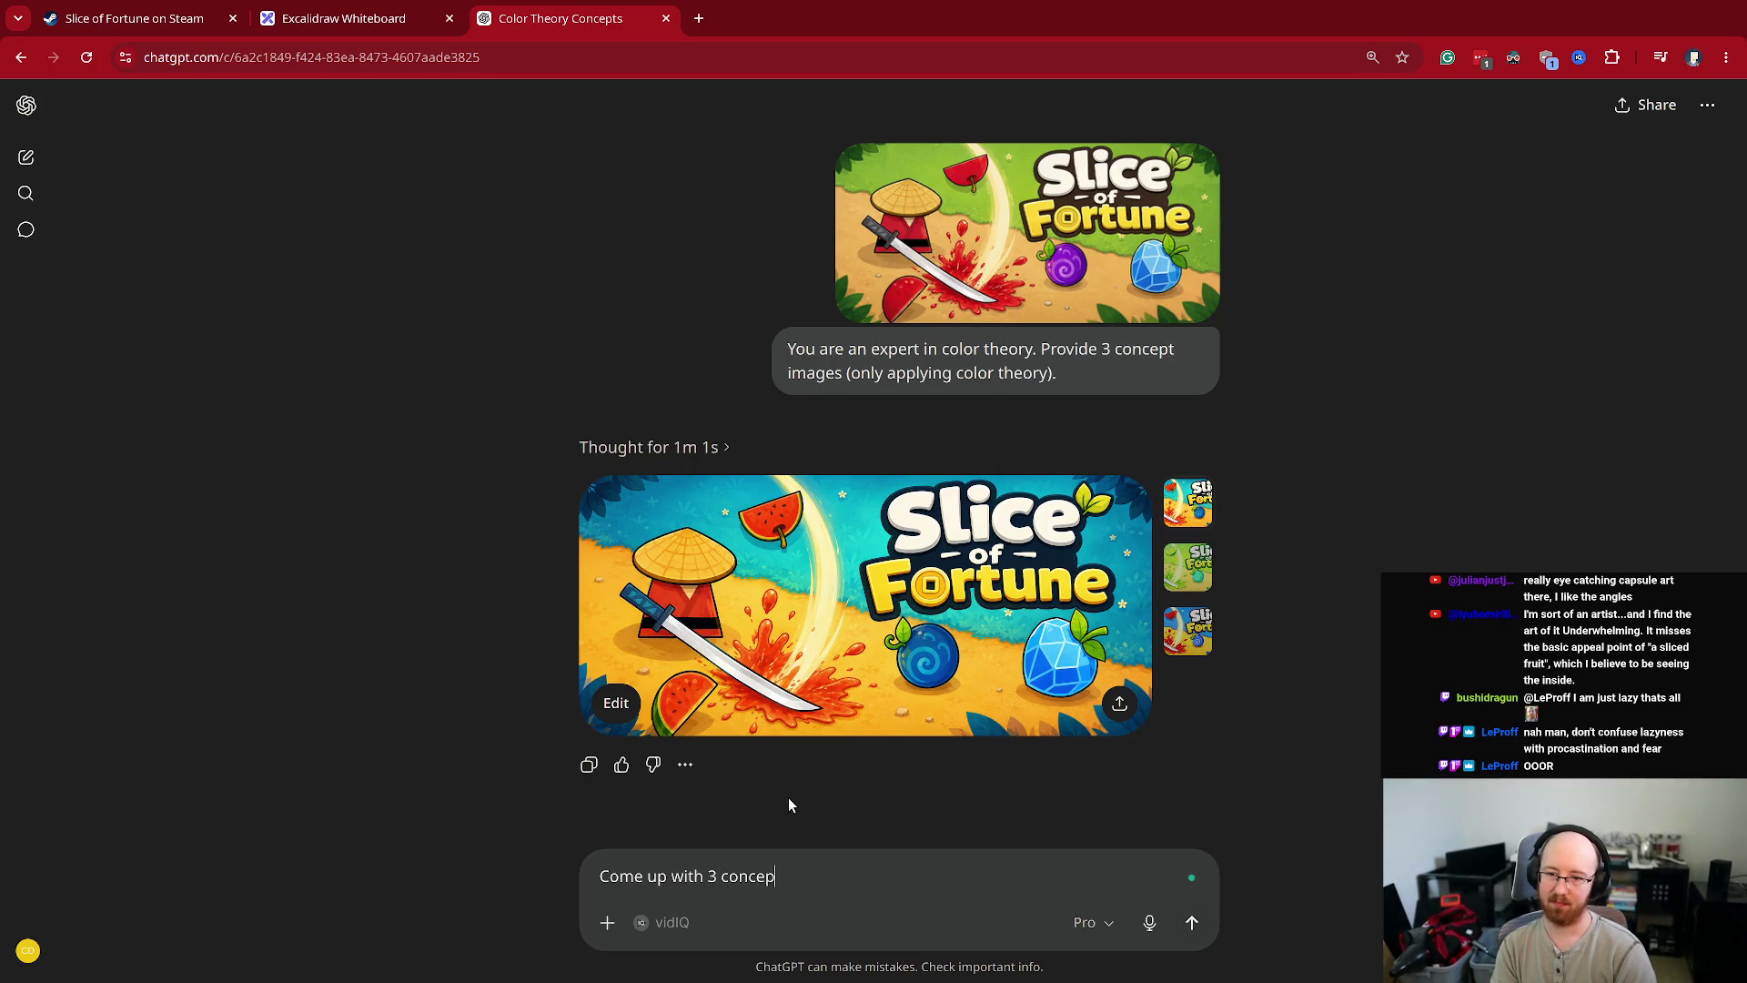
pyautogui.write("ts that aren't u")
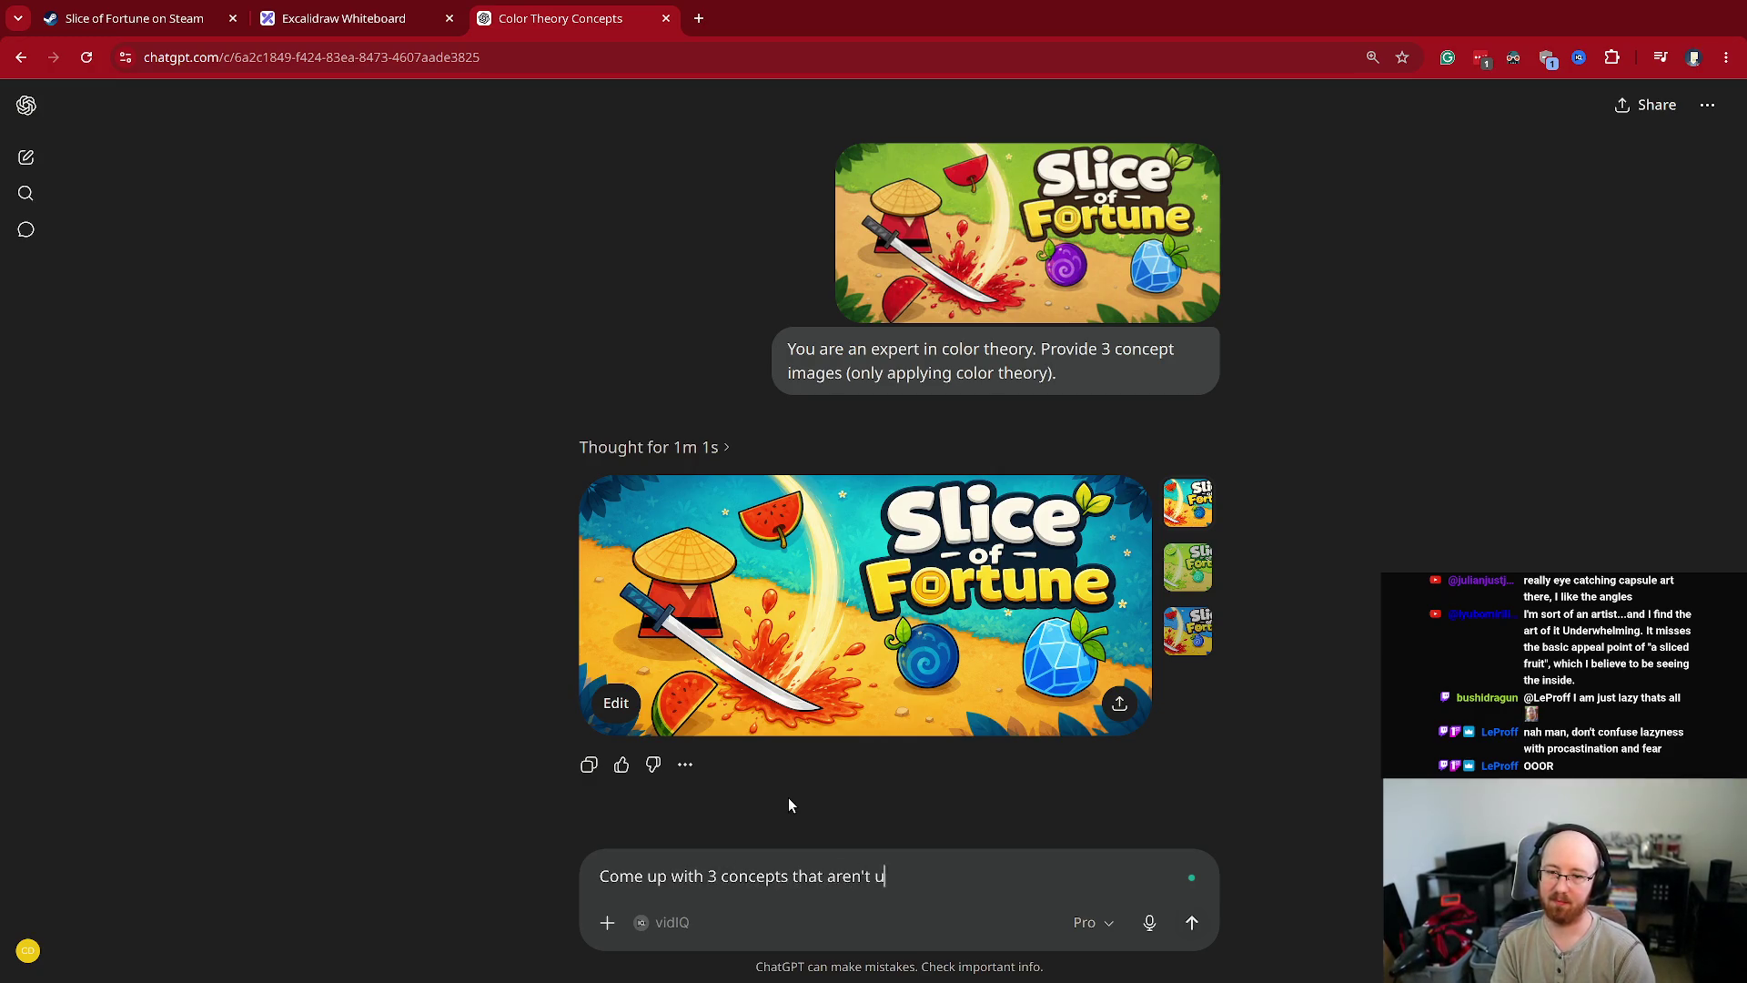
pyautogui.press('BackSpace')
pyautogui.write('just color theo')
pyautogui.write('ry but')
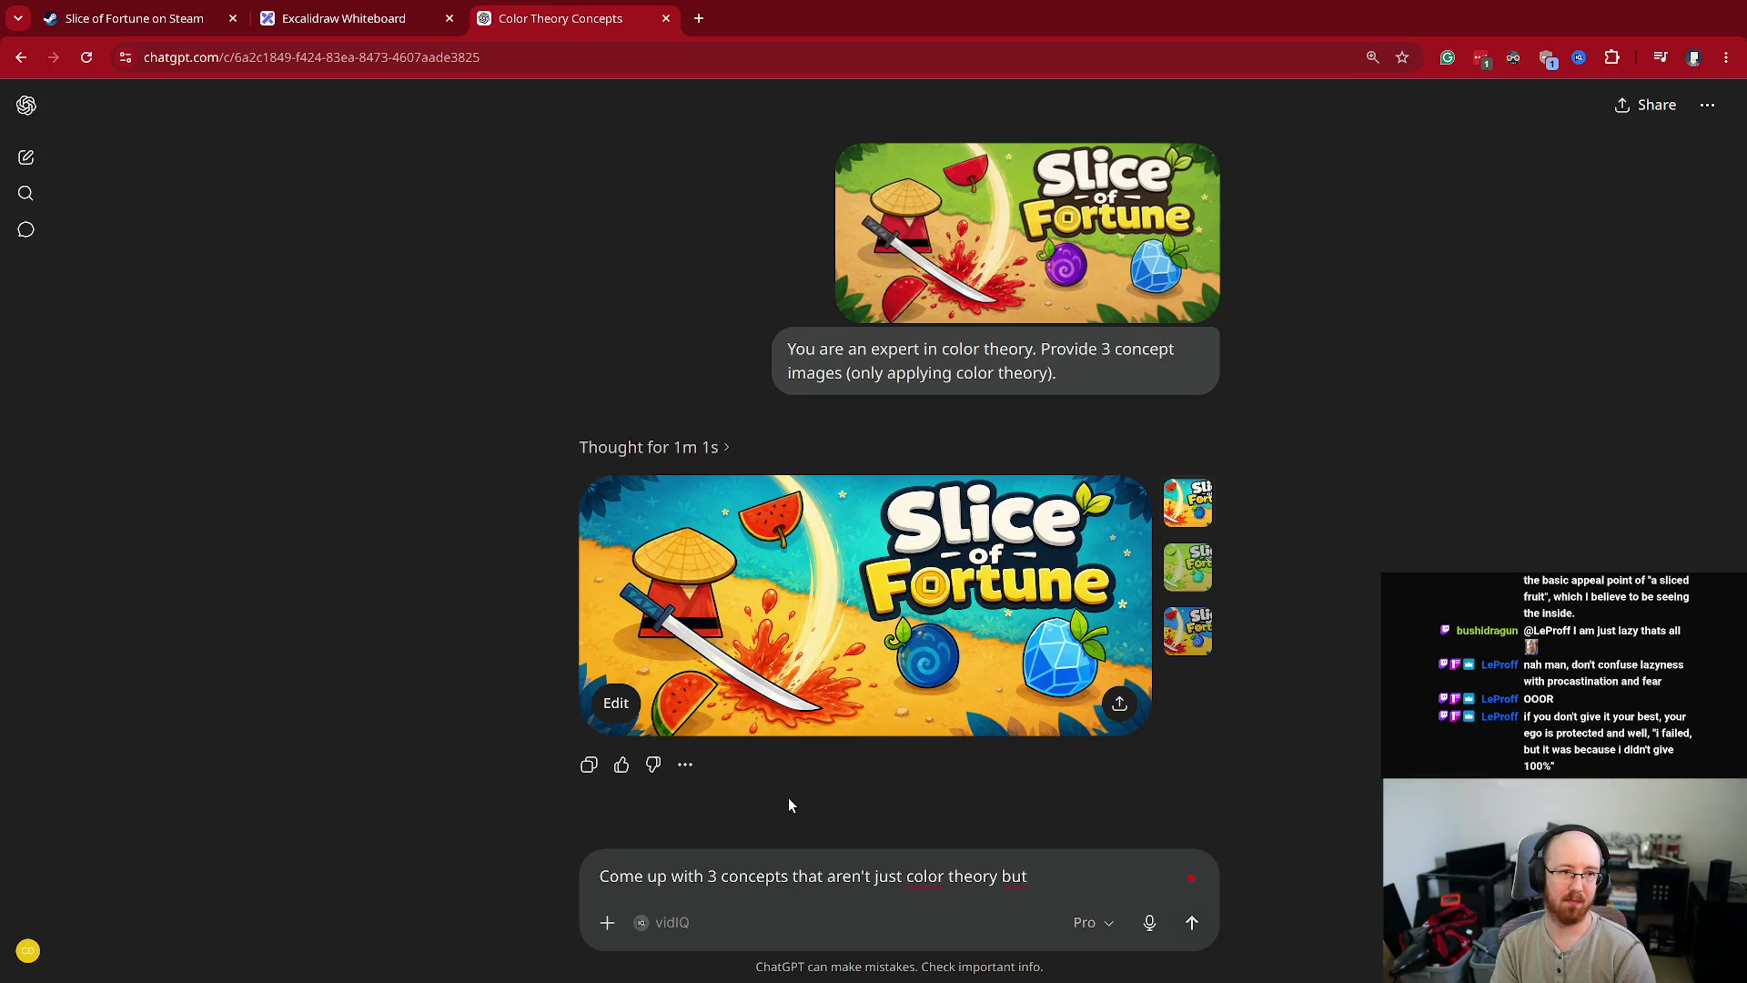
pyautogui.hotkey('ctrl', 'shift', 'Left')
pyautogui.press('BackSpace')
pyautogui.press('BackSpace')
pyautogui.write('. ')
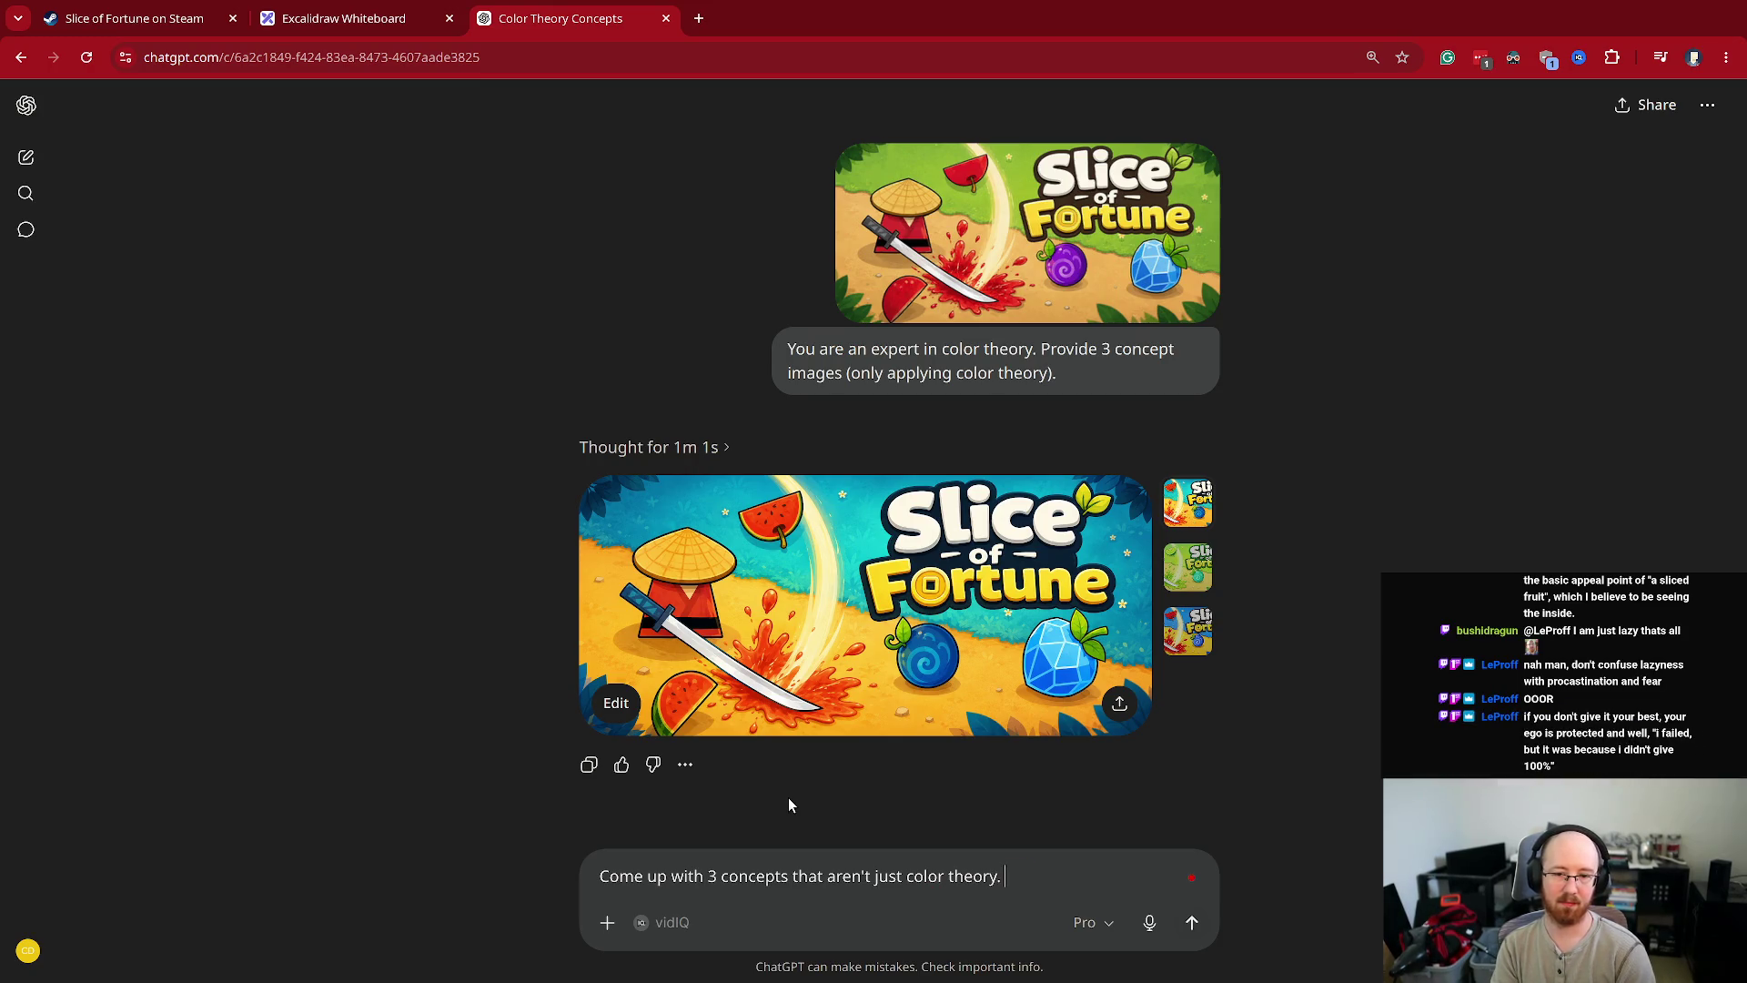
pyautogui.write("We're missing the ba")
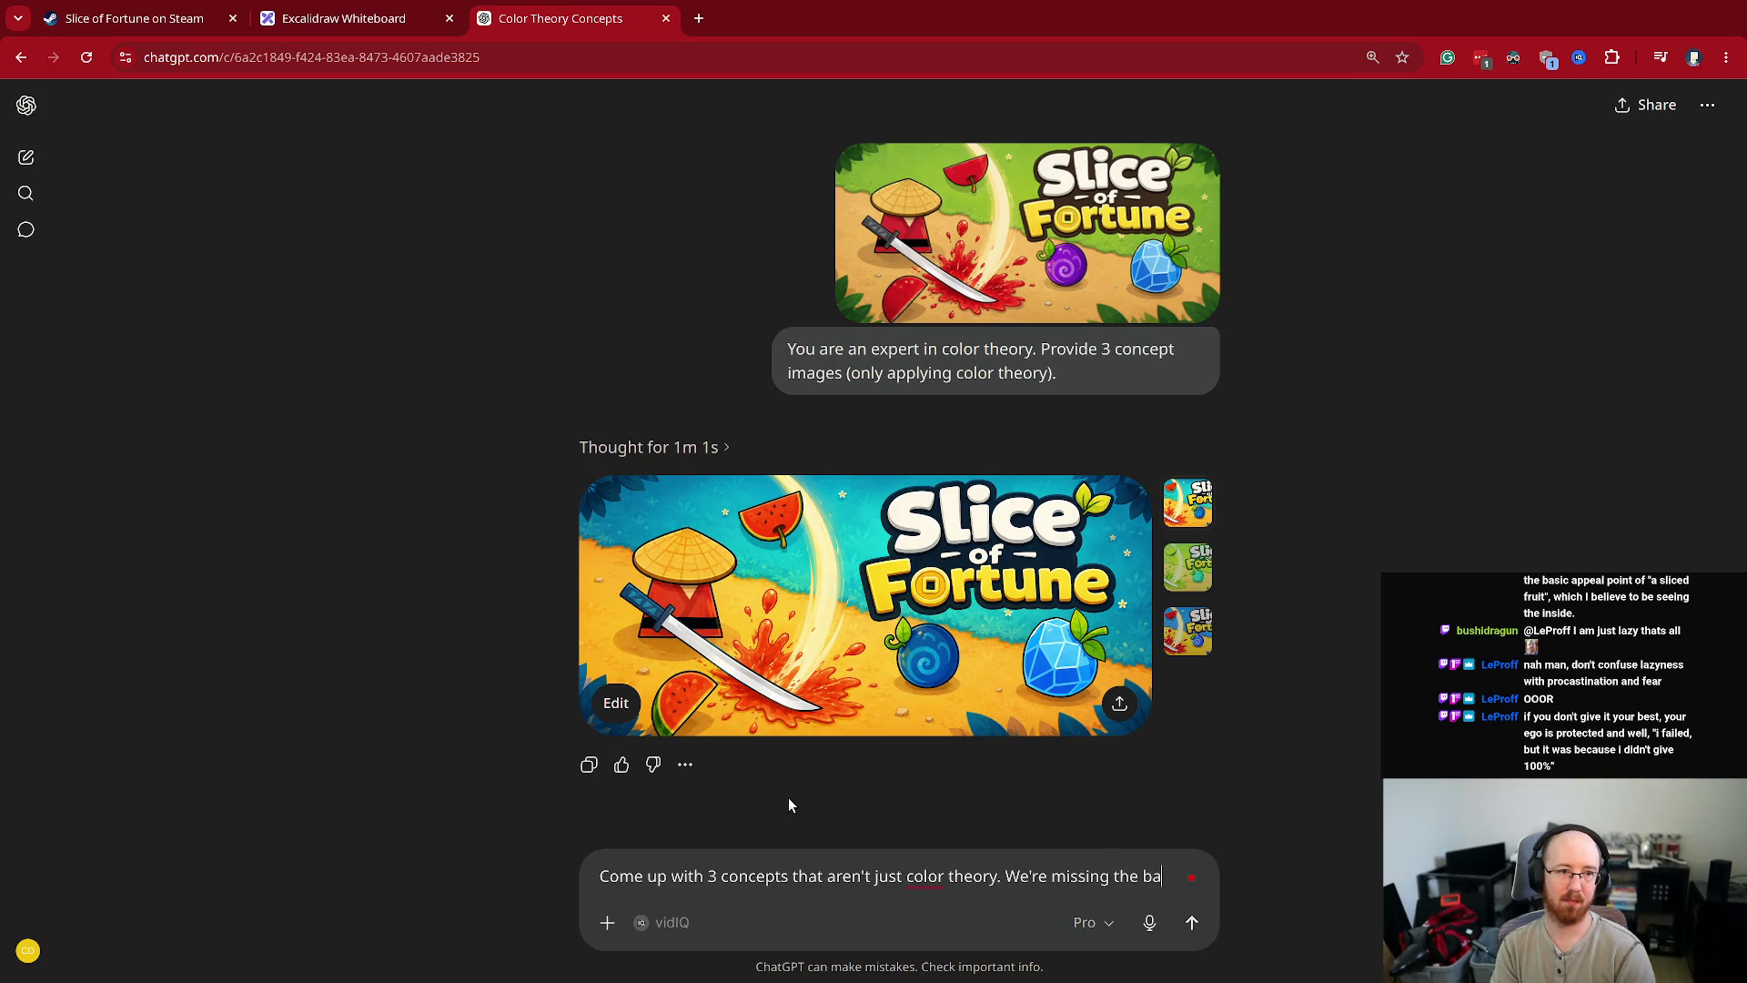
pyautogui.write('sic appeal of ')
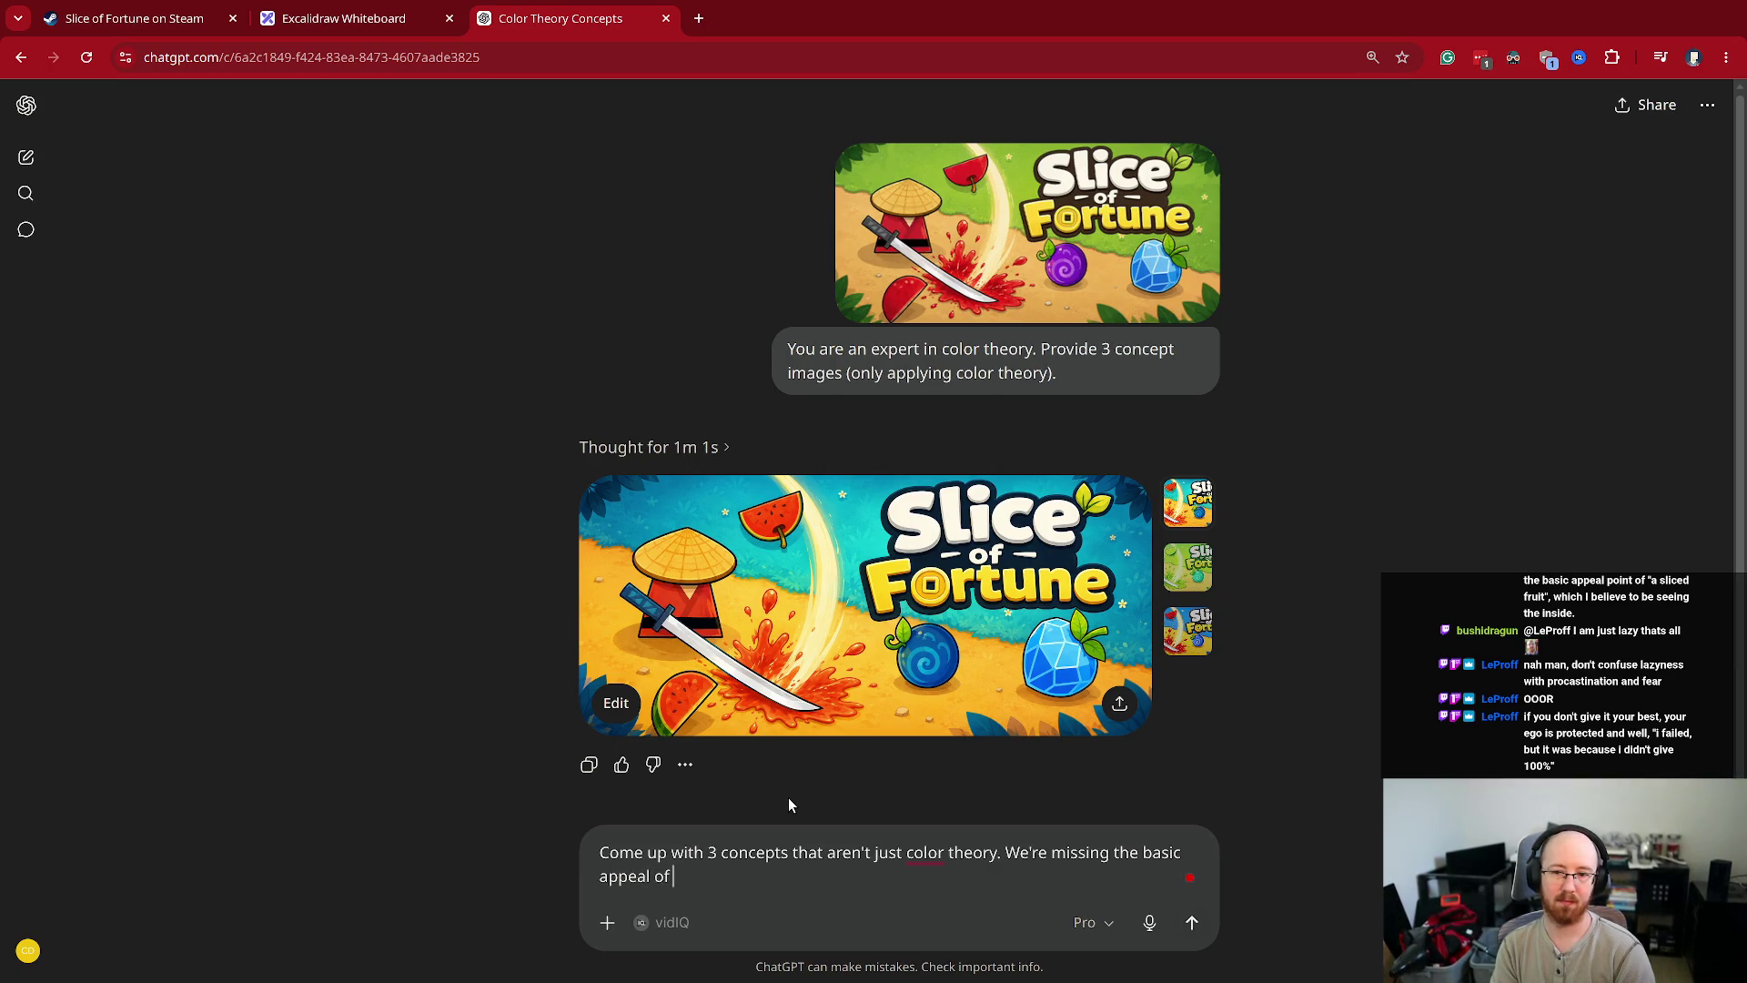
pyautogui.write('"a')
pyautogui.press('BackSpace')
pyautogui.write('slicing fruit" ')
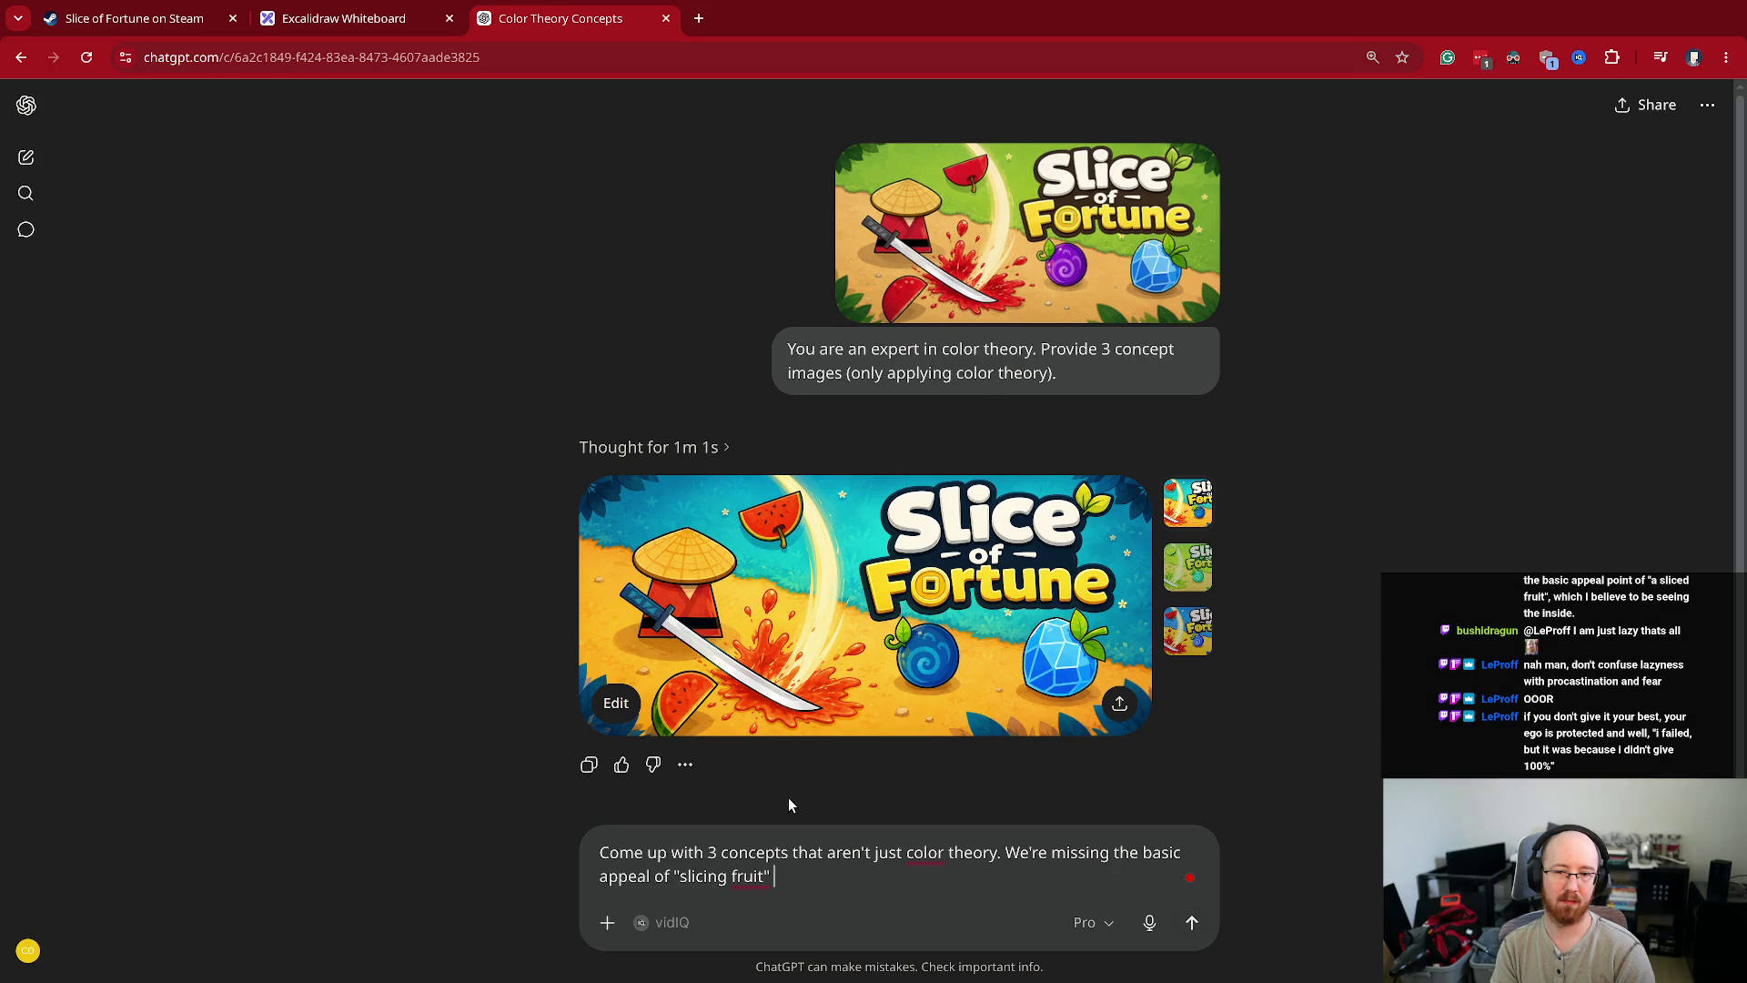
pyautogui.write('which I believe to be seeing the inside.')
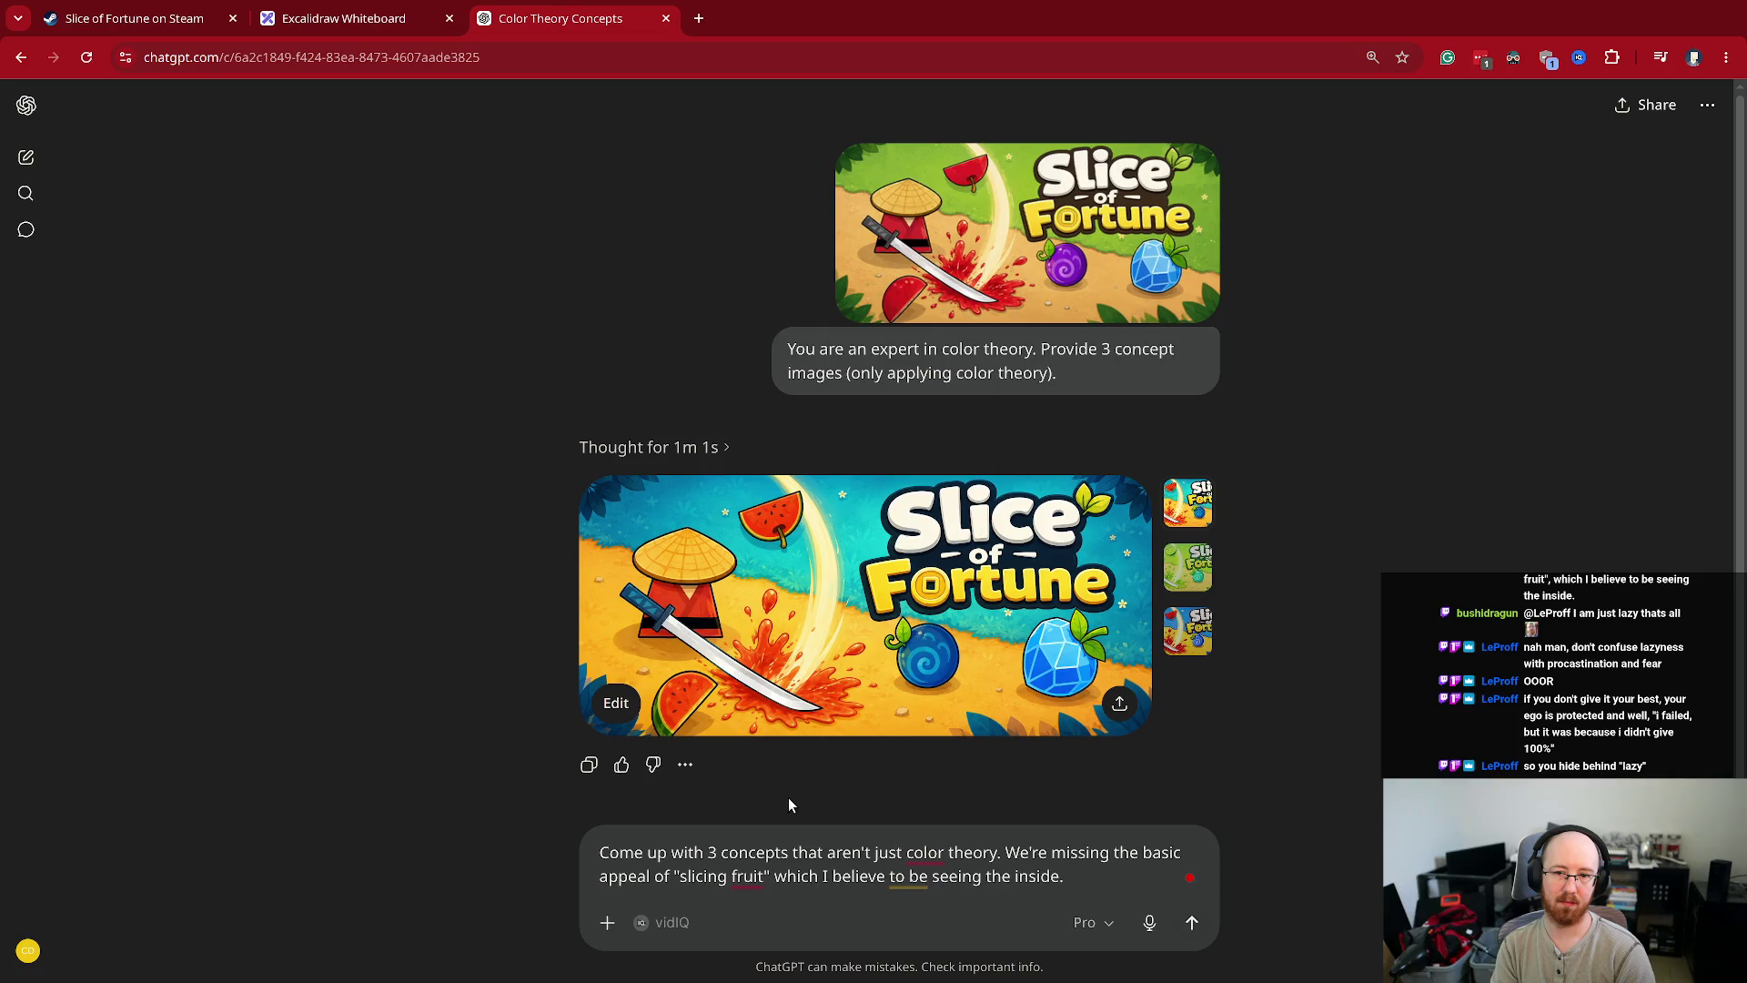
pyautogui.press('Return')
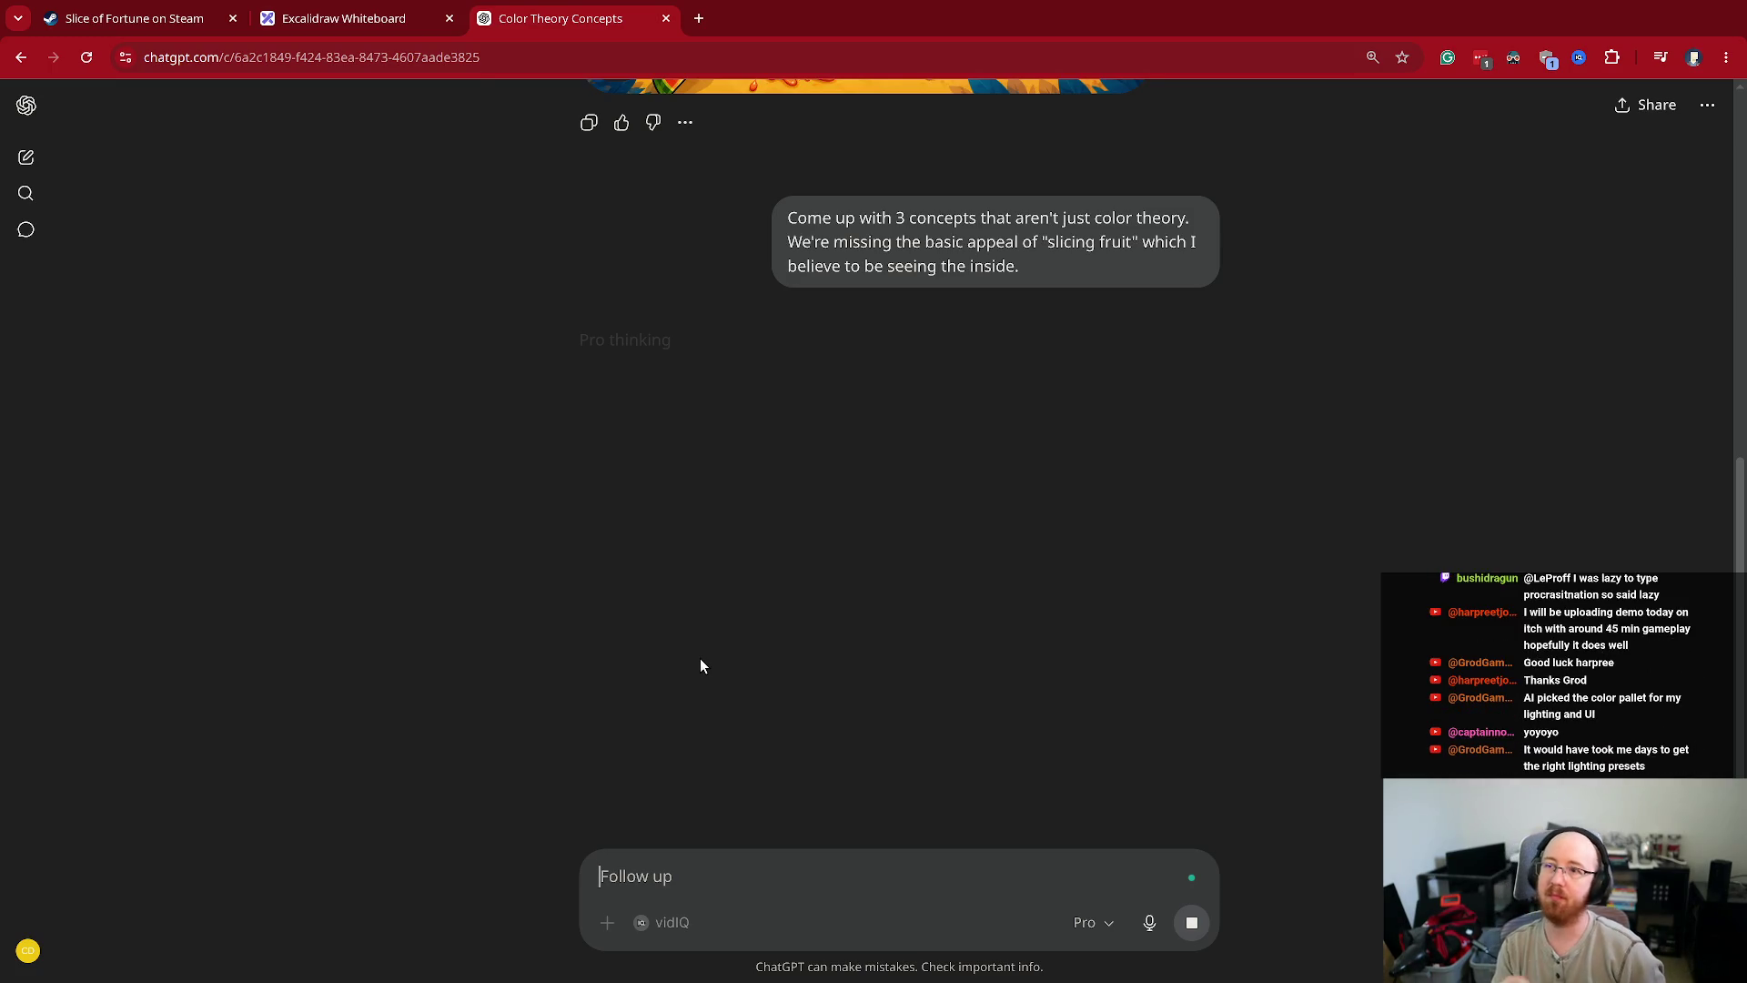
# - Switch to the Excalidraw whiteboard showing the original Slice of Fortune capsule art
pyautogui.hotkey('ctrl', 'shift', 'Tab')
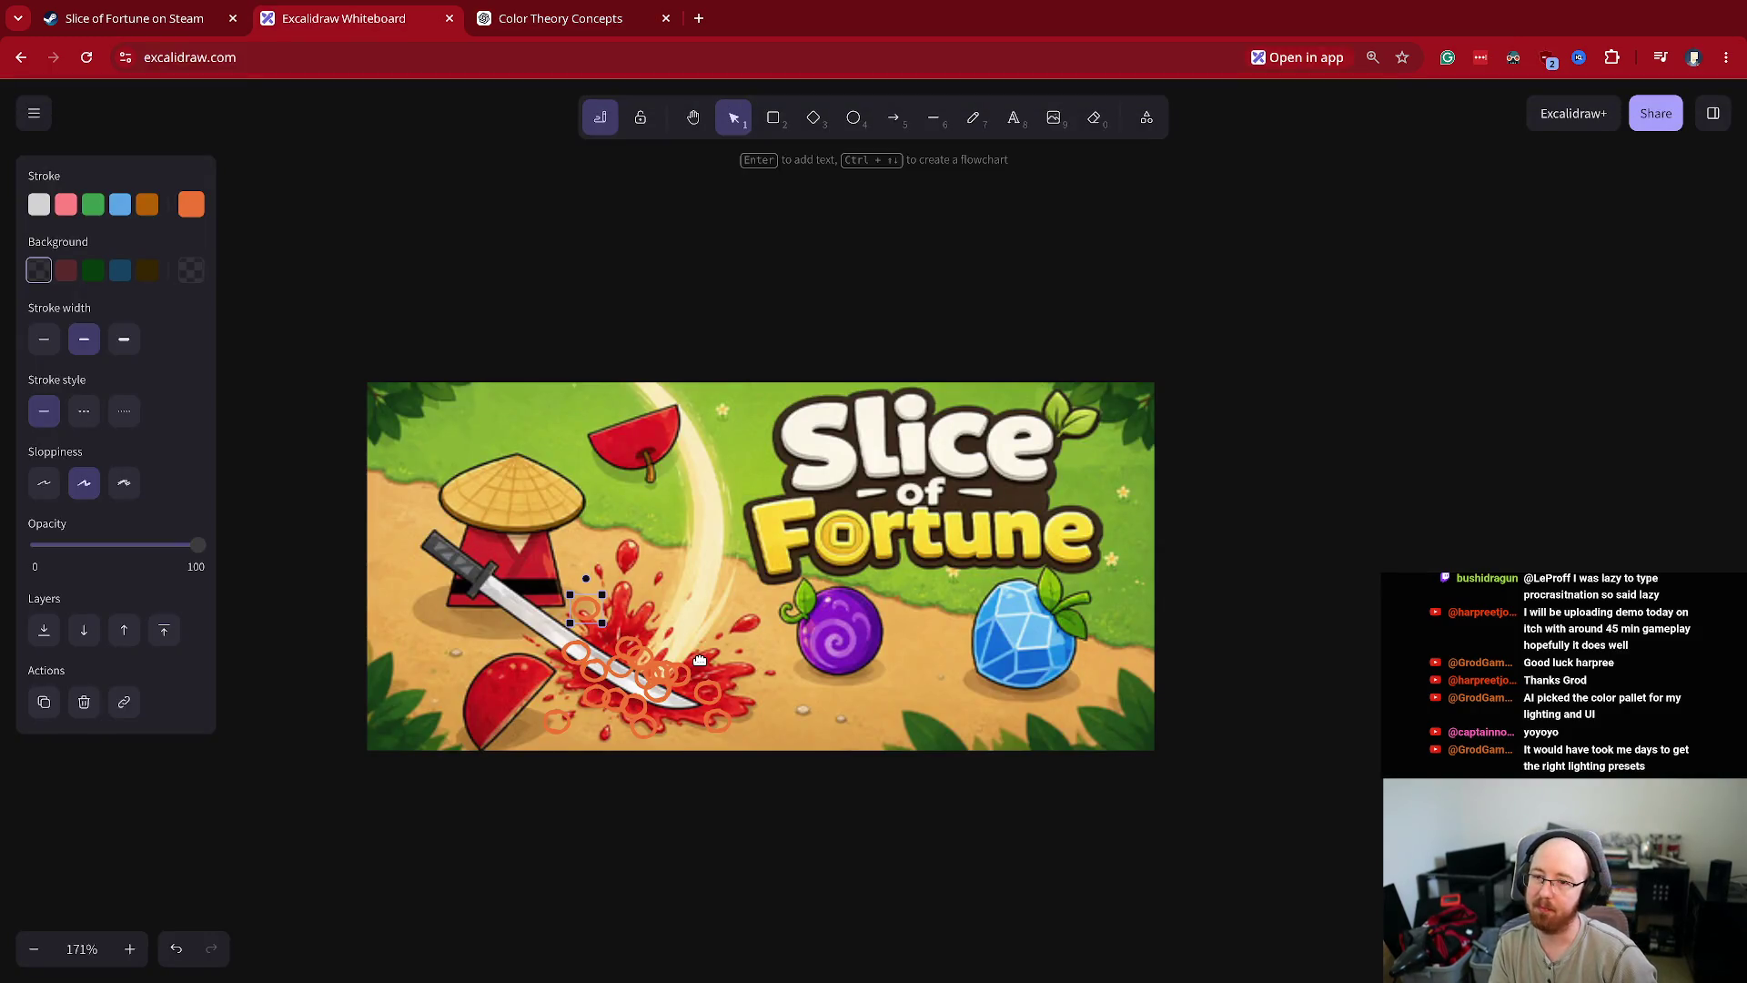
# - Delete the orange circle markings from the capsule art, then read ChatGPT's three-concept reply
pyautogui.moveTo(546, 808)
pyautogui.mouseDown()
pyautogui.moveTo(605, 671)
pyautogui.moveTo(728, 553)
pyautogui.mouseUp()
pyautogui.press('Delete')
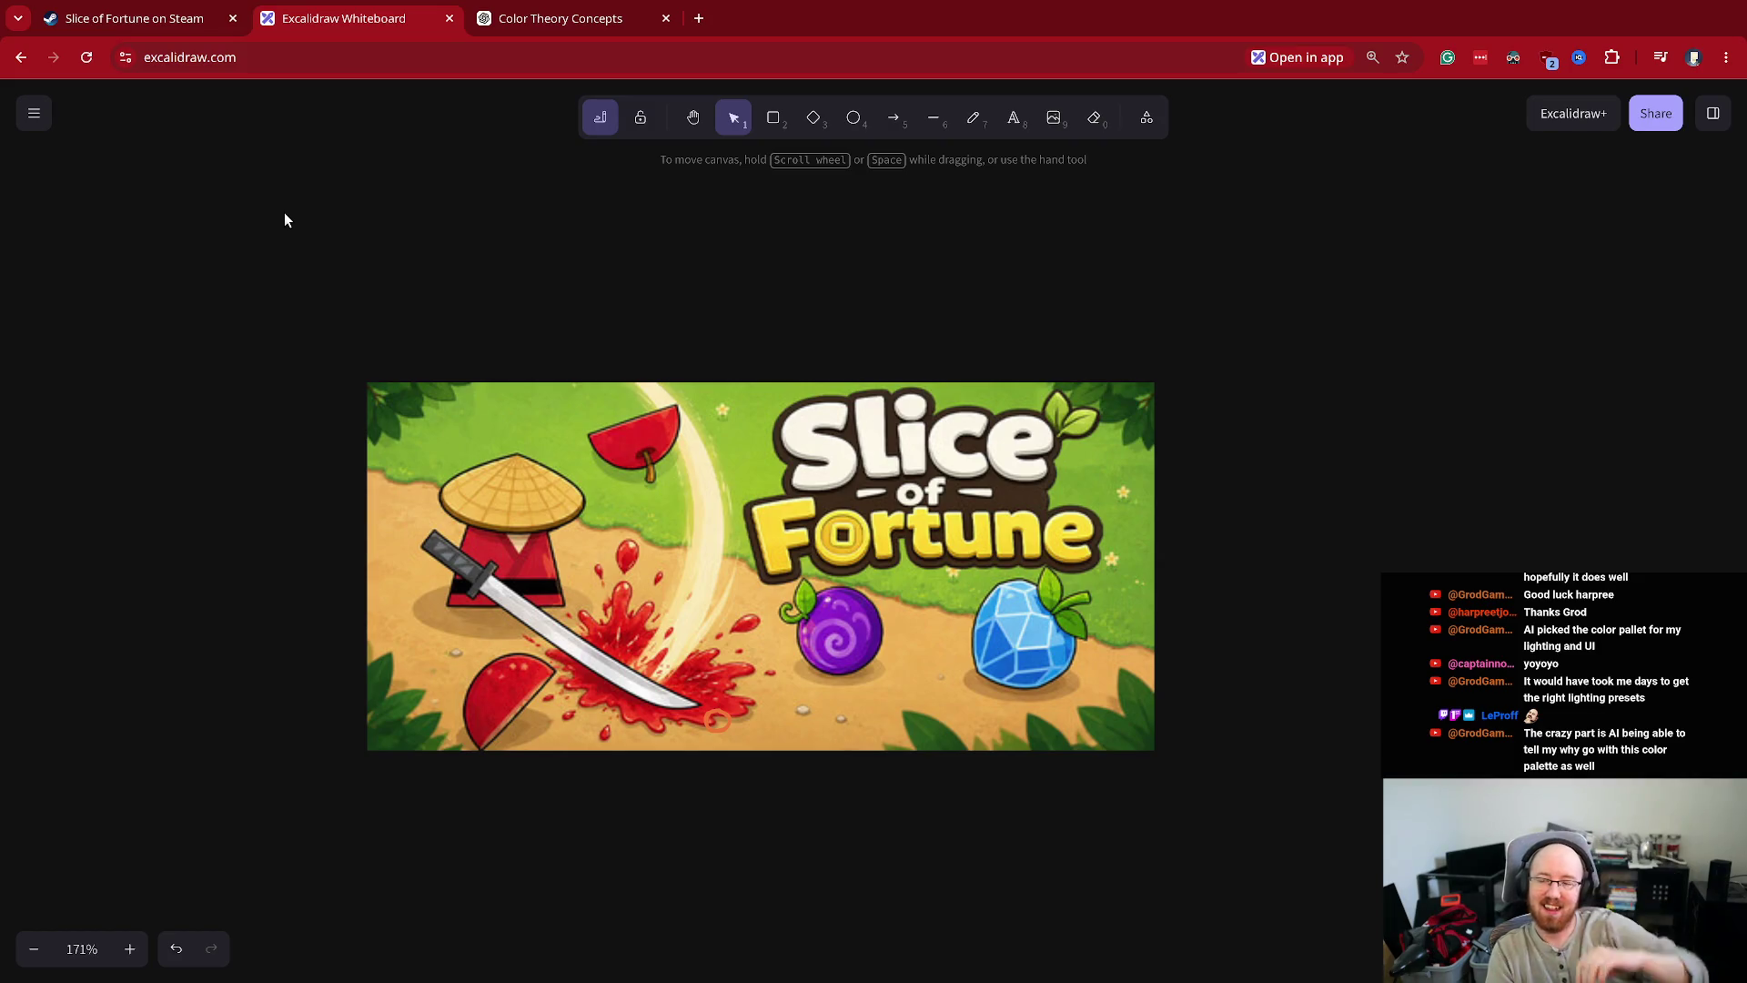
pyautogui.hotkey('ctrl', 'Tab')
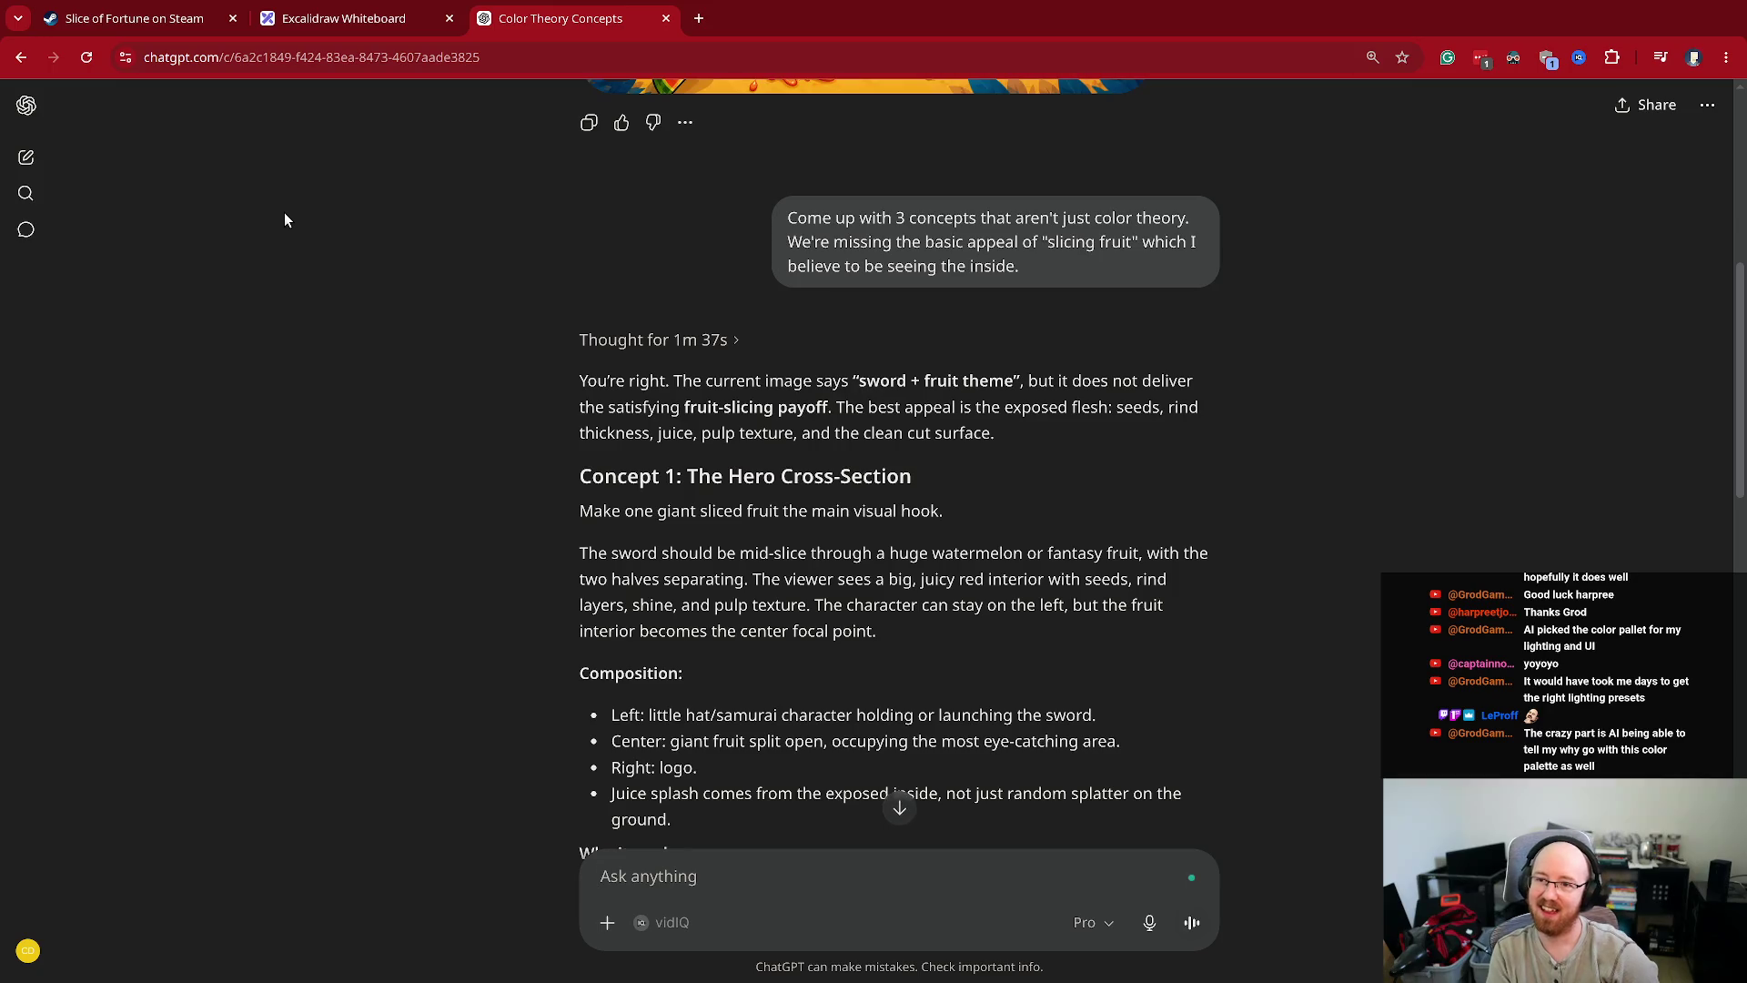
pyautogui.scroll(-8, 1099, 697)
pyautogui.scroll(-10, 1099, 697)
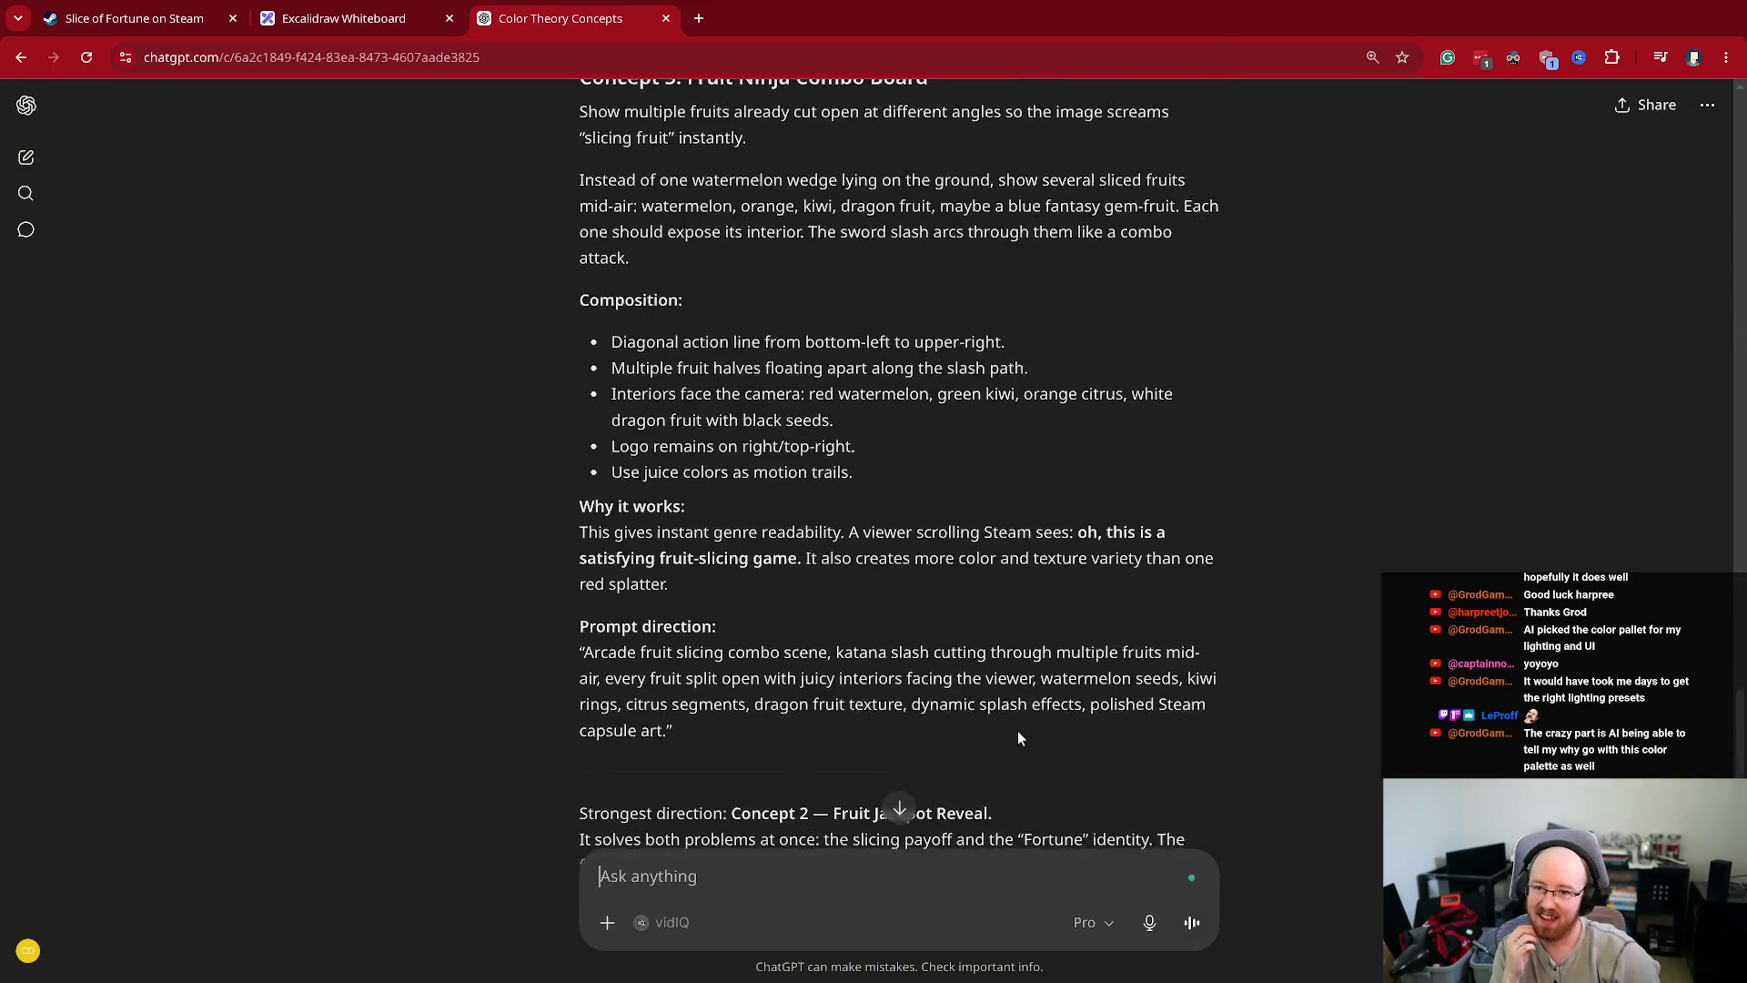
# - Send 'Correct. Make 3 concept images now.' to ChatGPT
pyautogui.write('Frui')
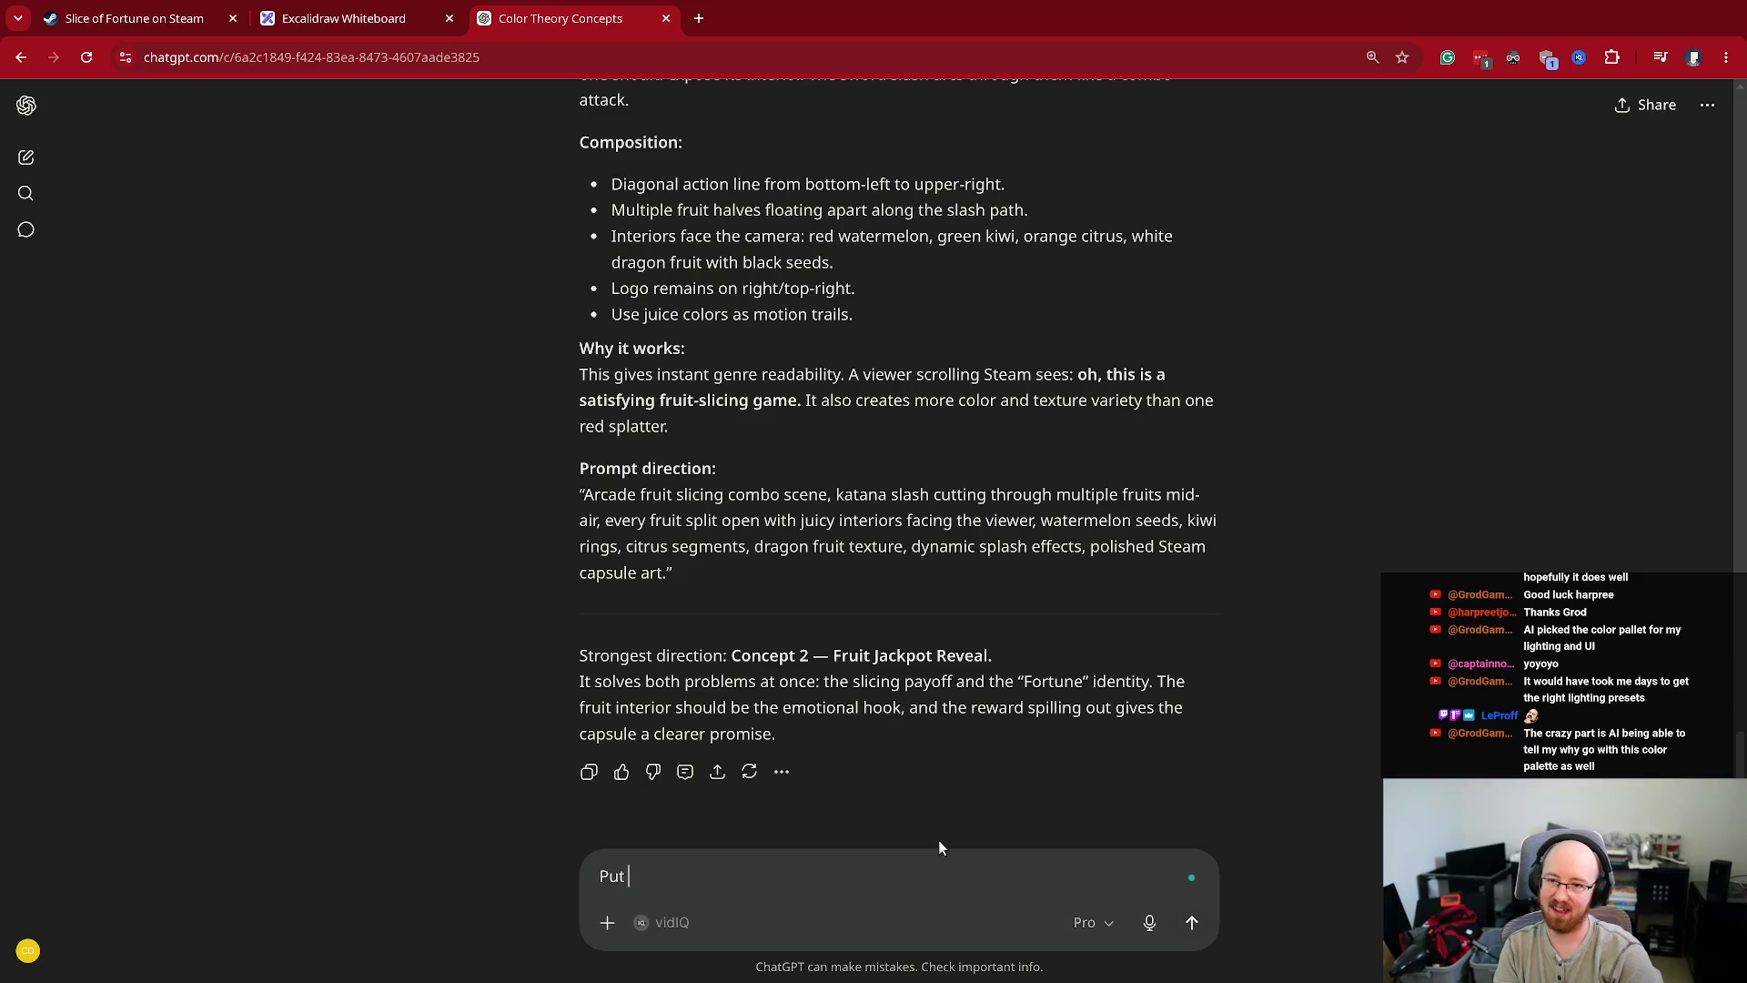
pyautogui.hotkey('ctrl', 'a')
pyautogui.write('Correc')
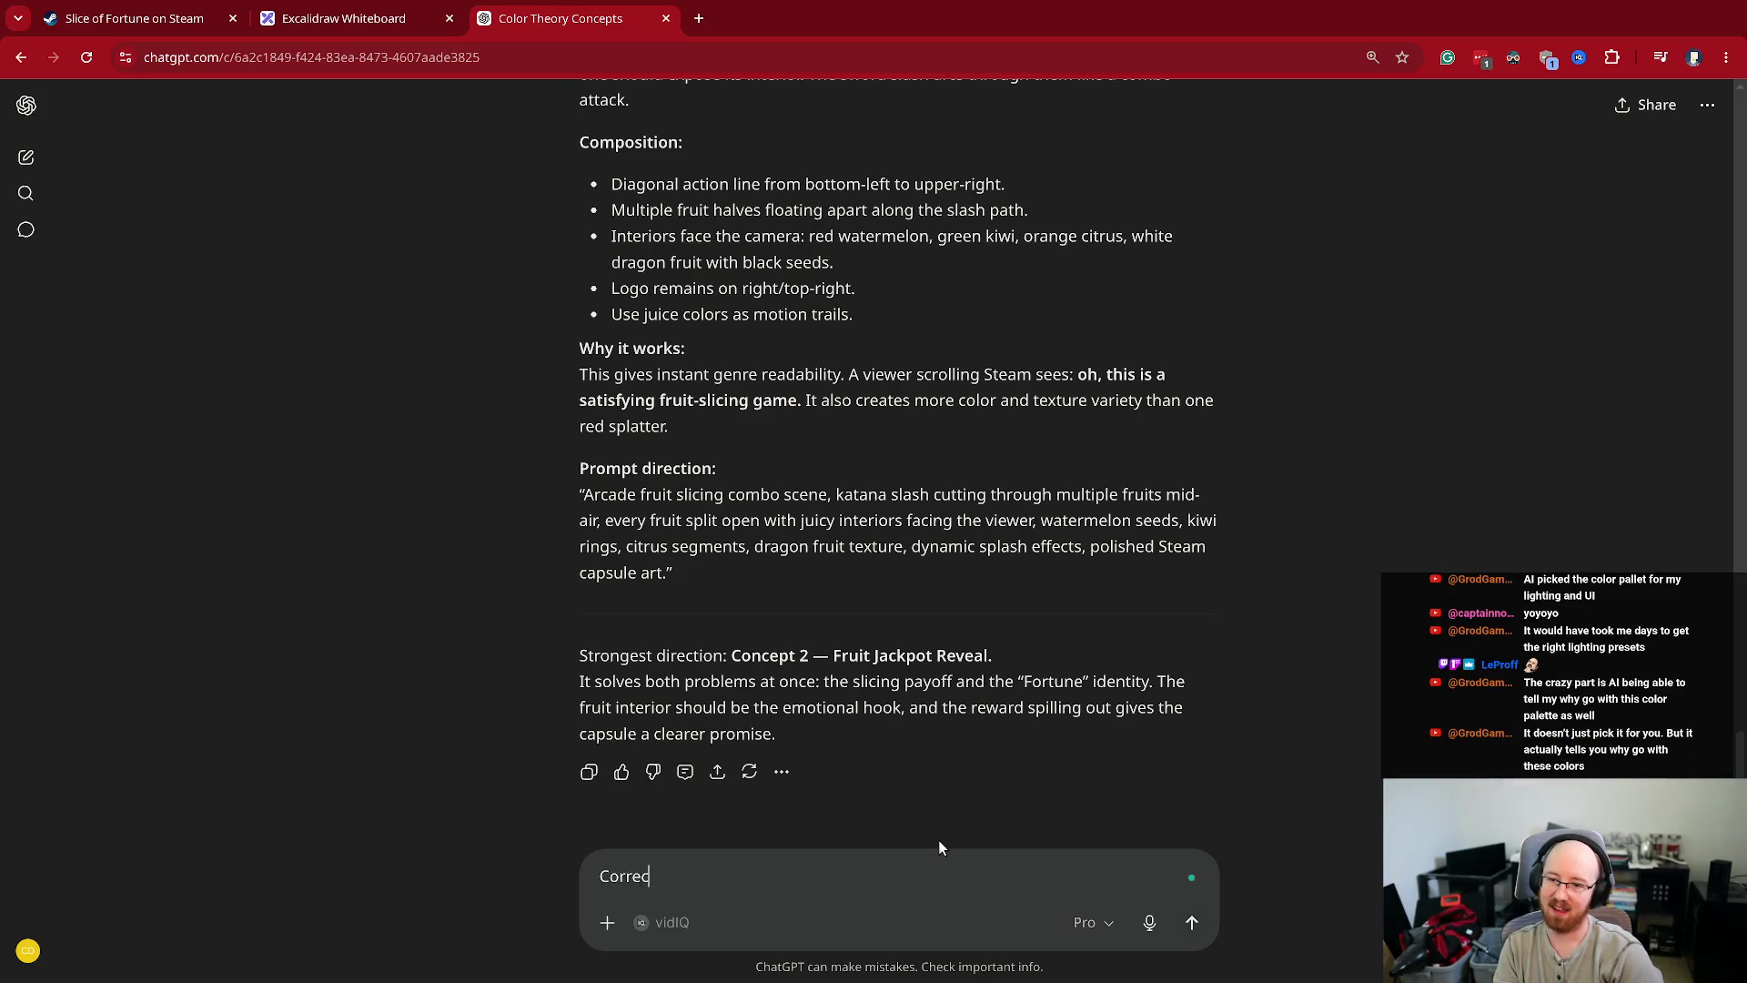
pyautogui.write('t. Make 3 concept images now.')
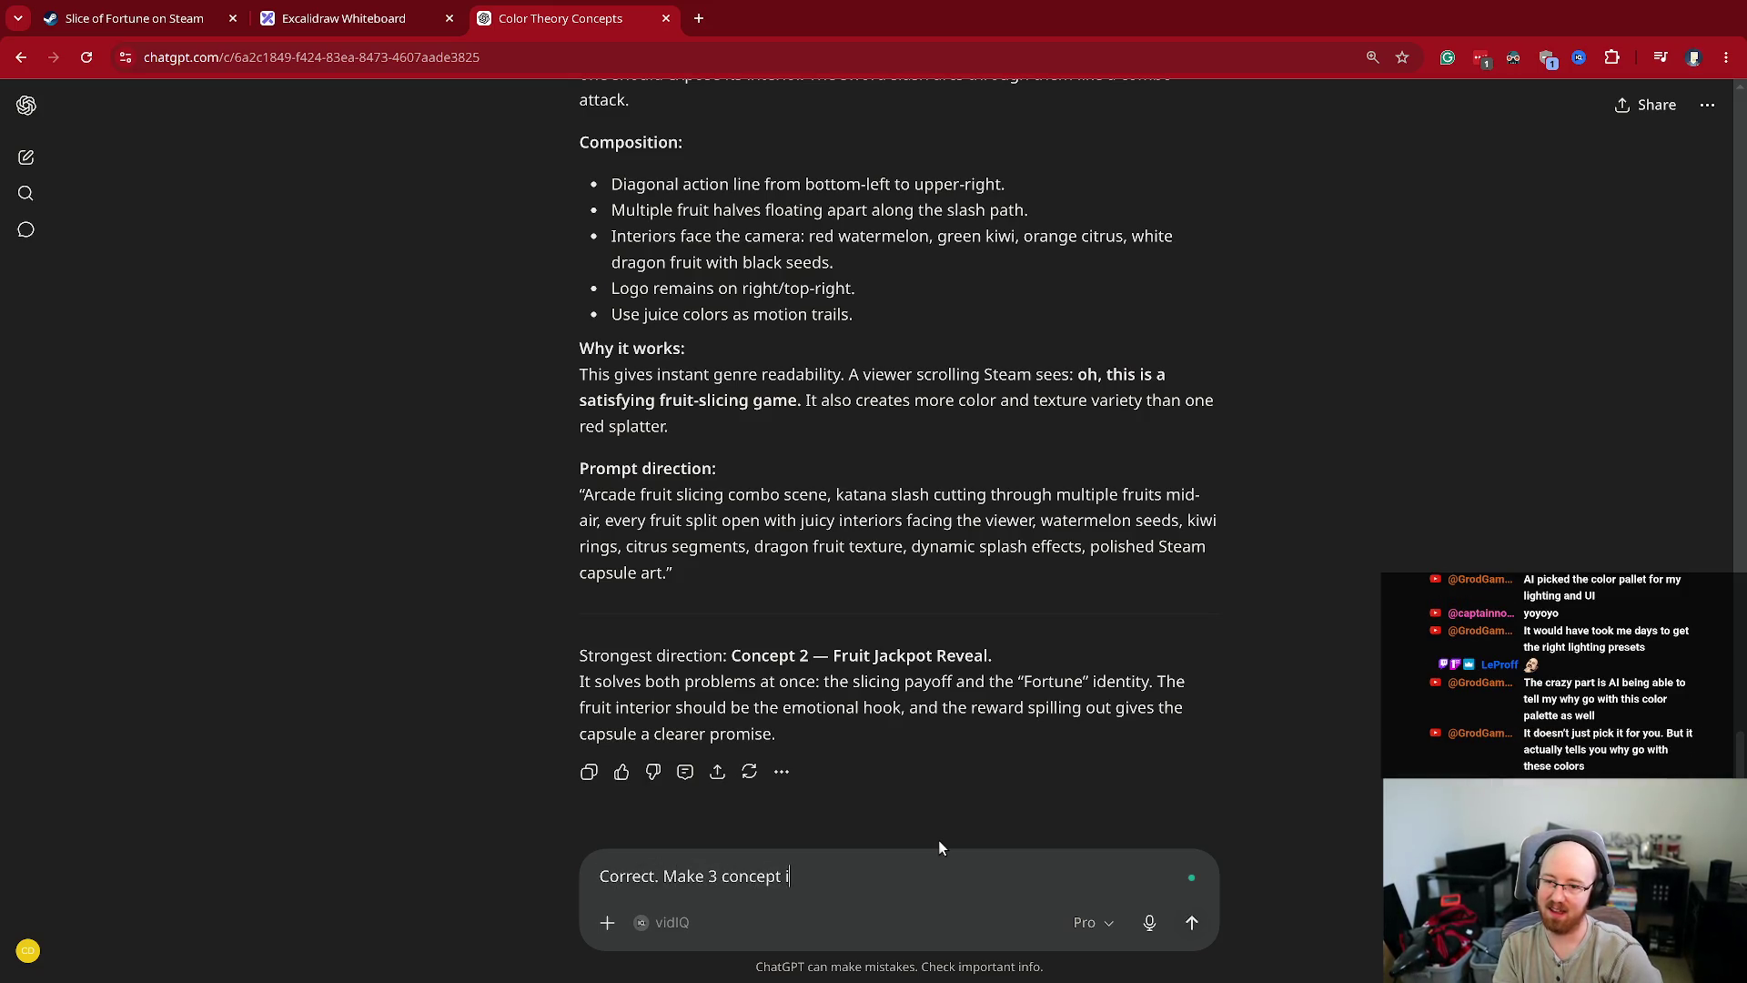
pyautogui.press('Return')
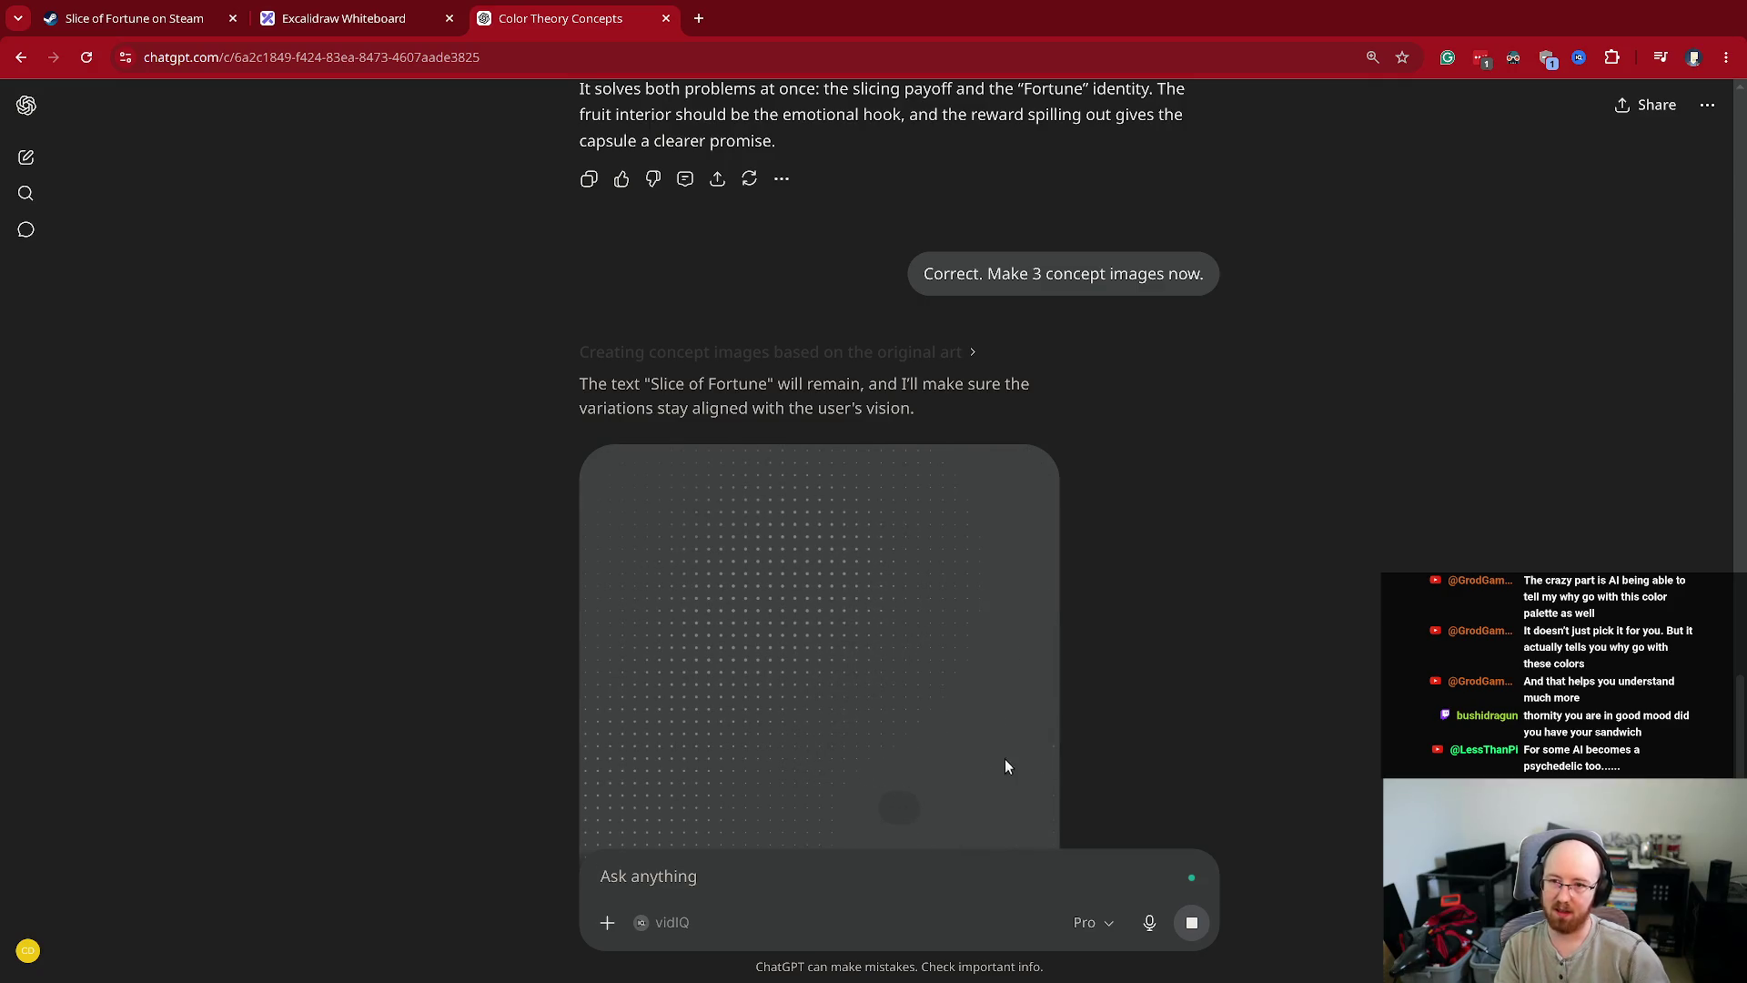
# - Open Twitch in a new tab and bring up the account menu
pyautogui.hotkey('ctrl', 't')
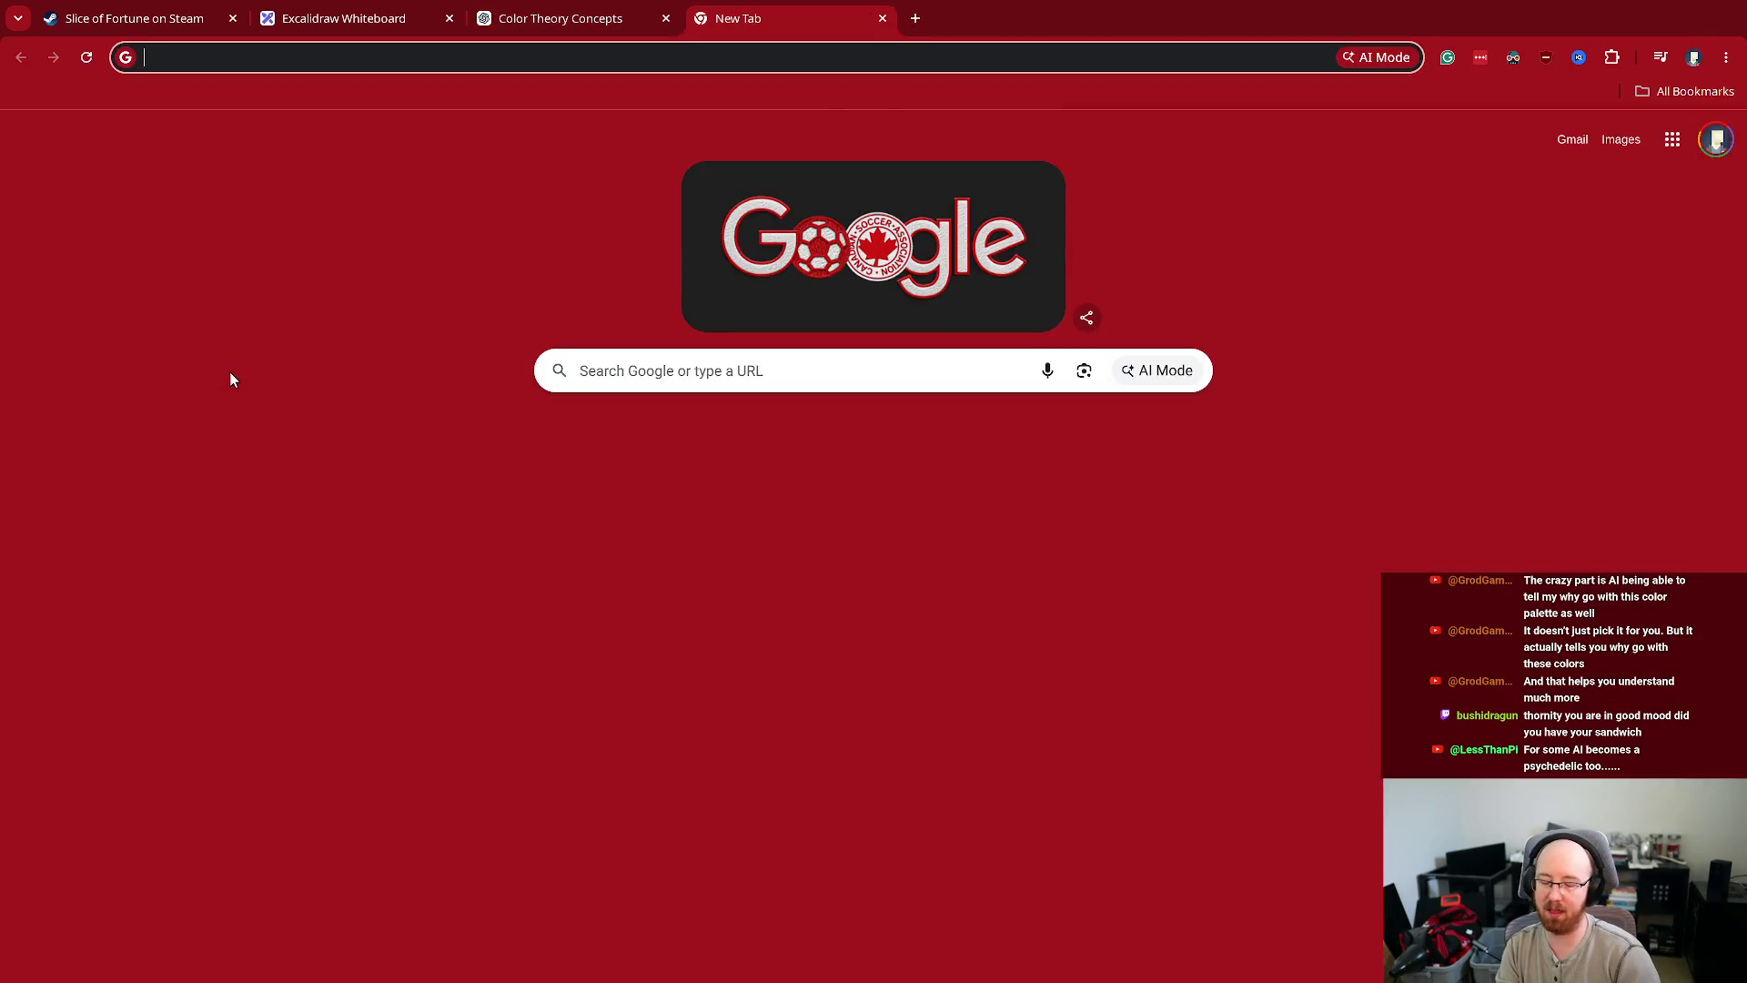
pyautogui.write('twitch')
pyautogui.press('Return')
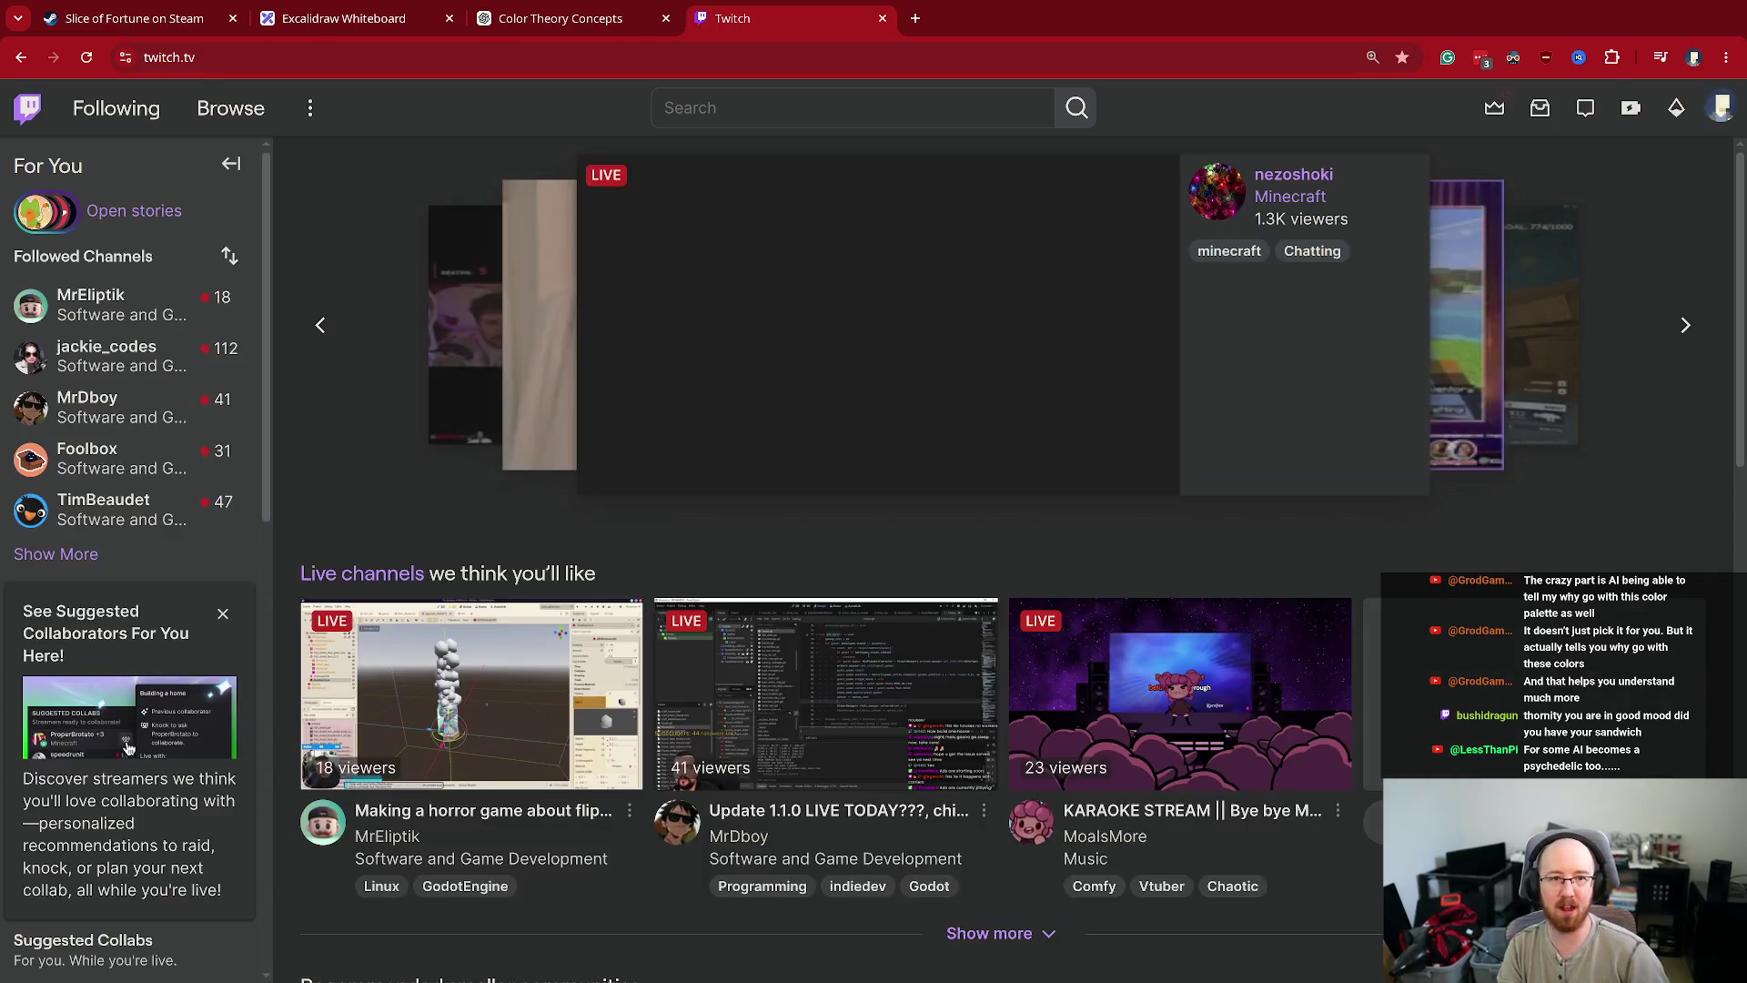
pyautogui.click(1721, 107)
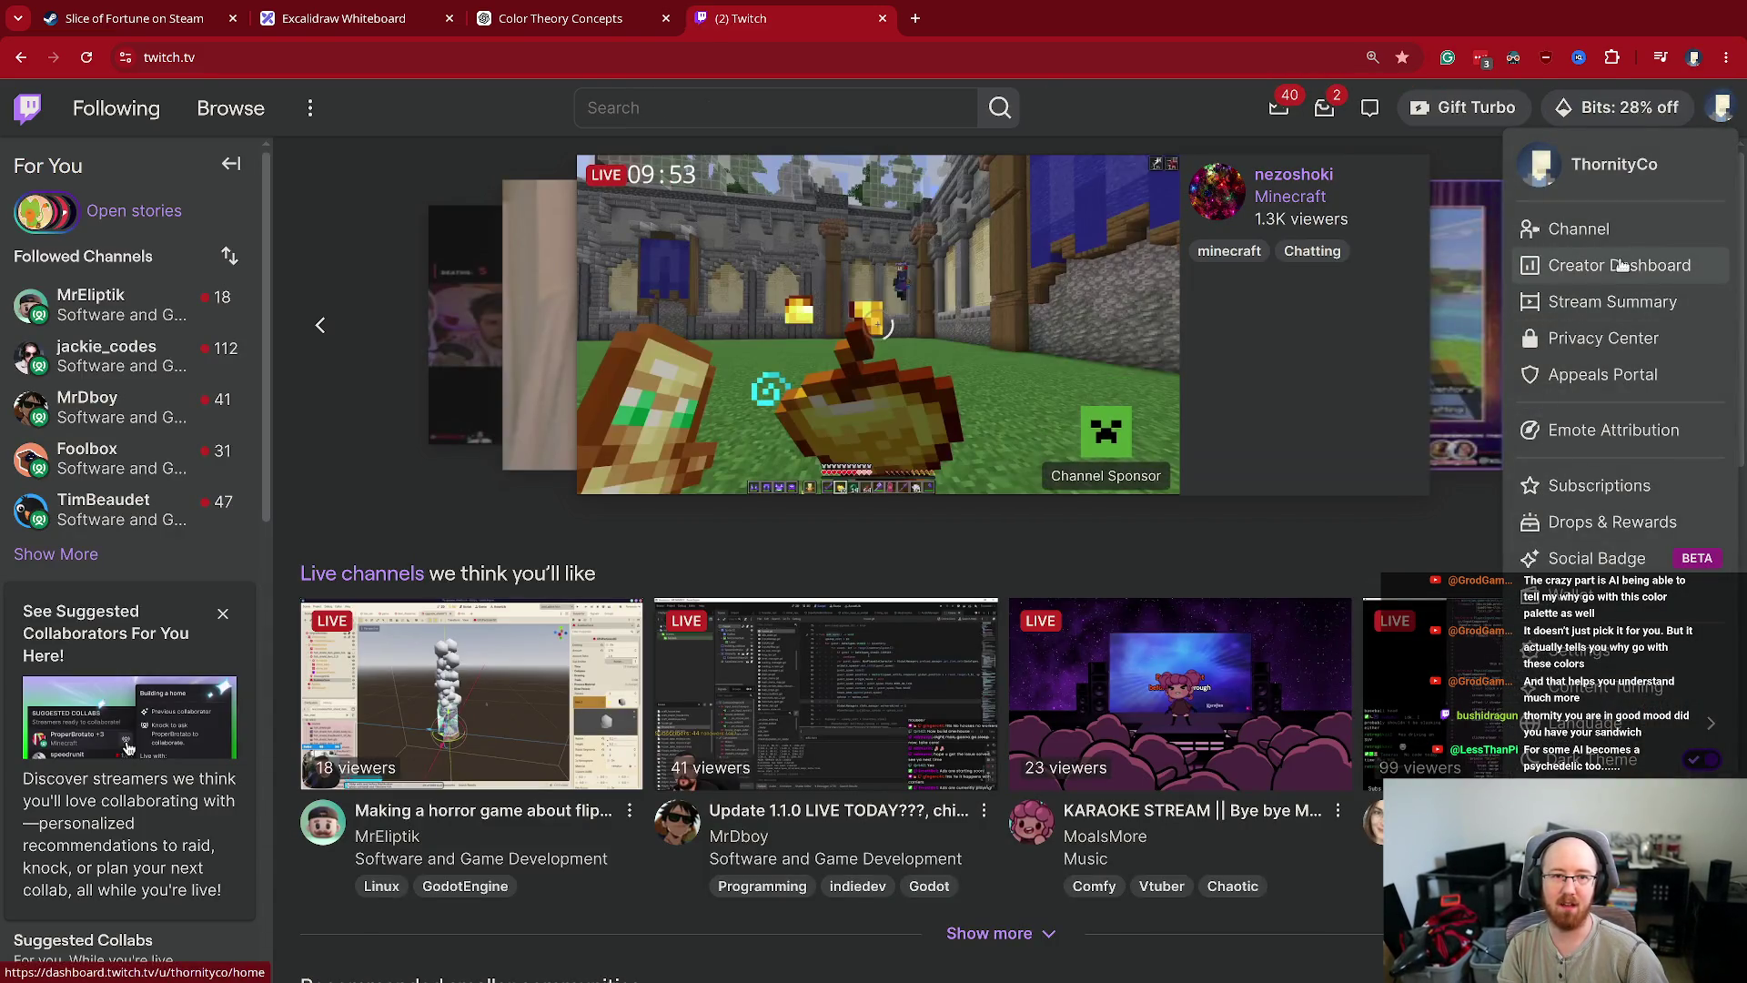
# - Open the Creator Dashboard's Analytics Earnings page showing $76.07 for May 14 – Jun 12, 2026
pyautogui.click(1624, 264)
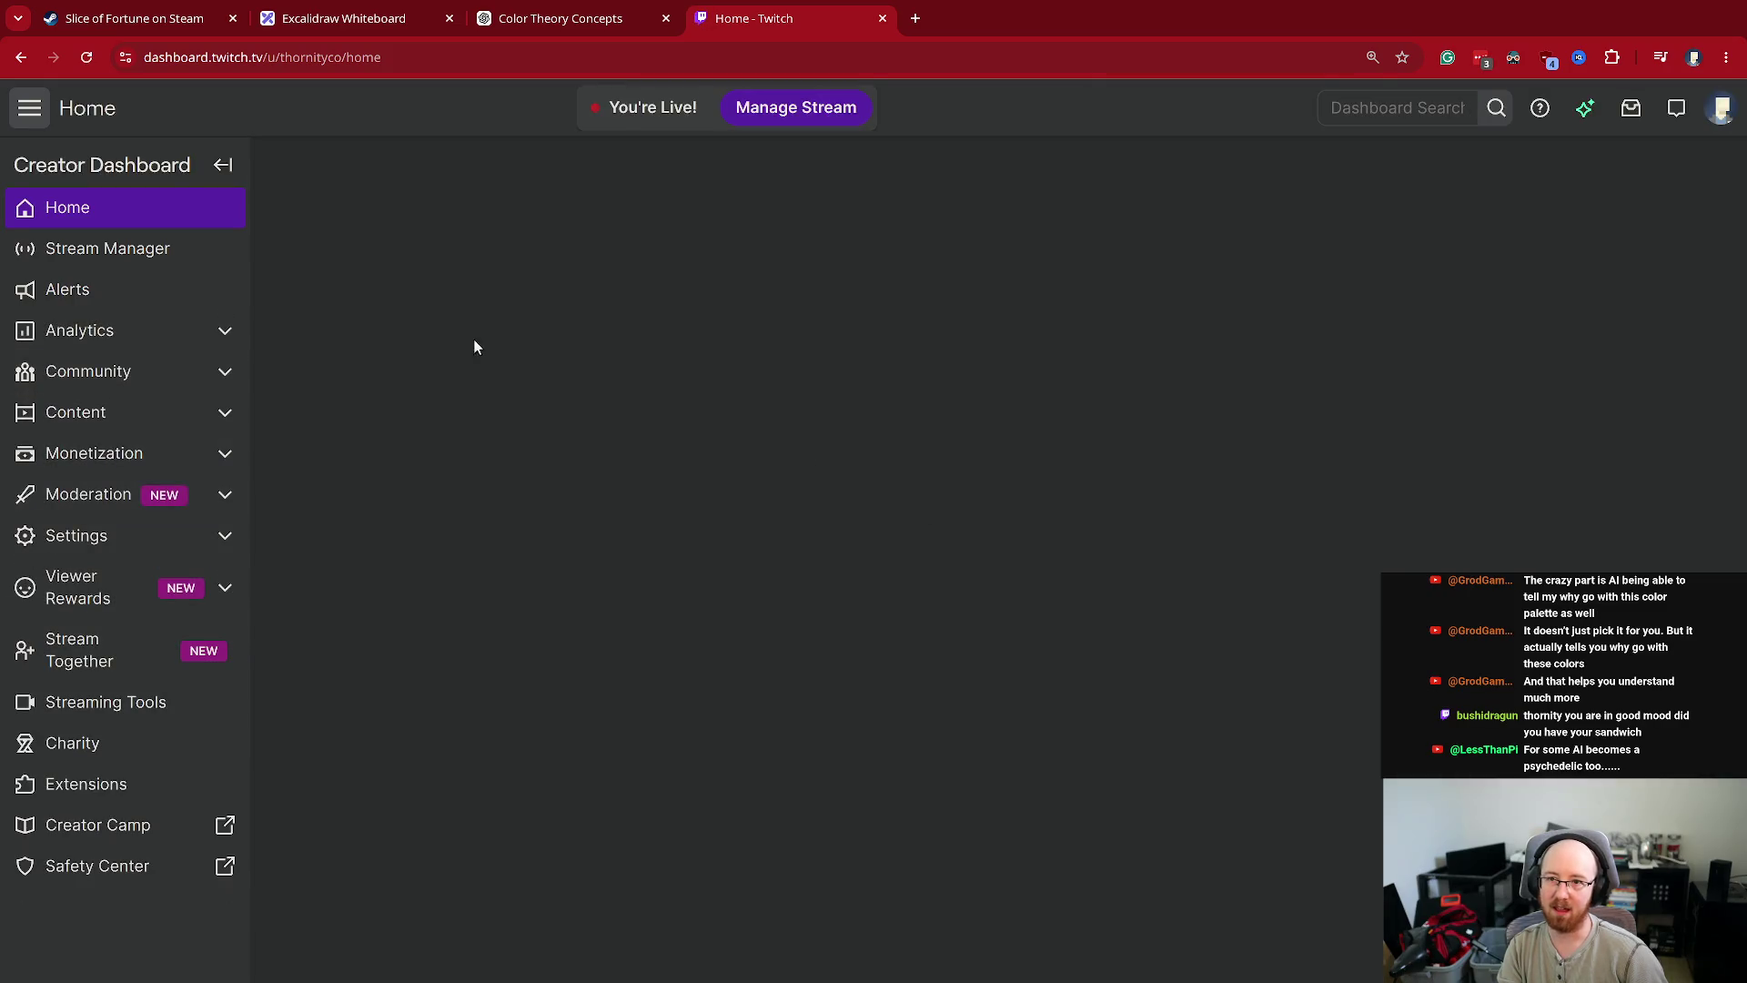
pyautogui.click(141, 332)
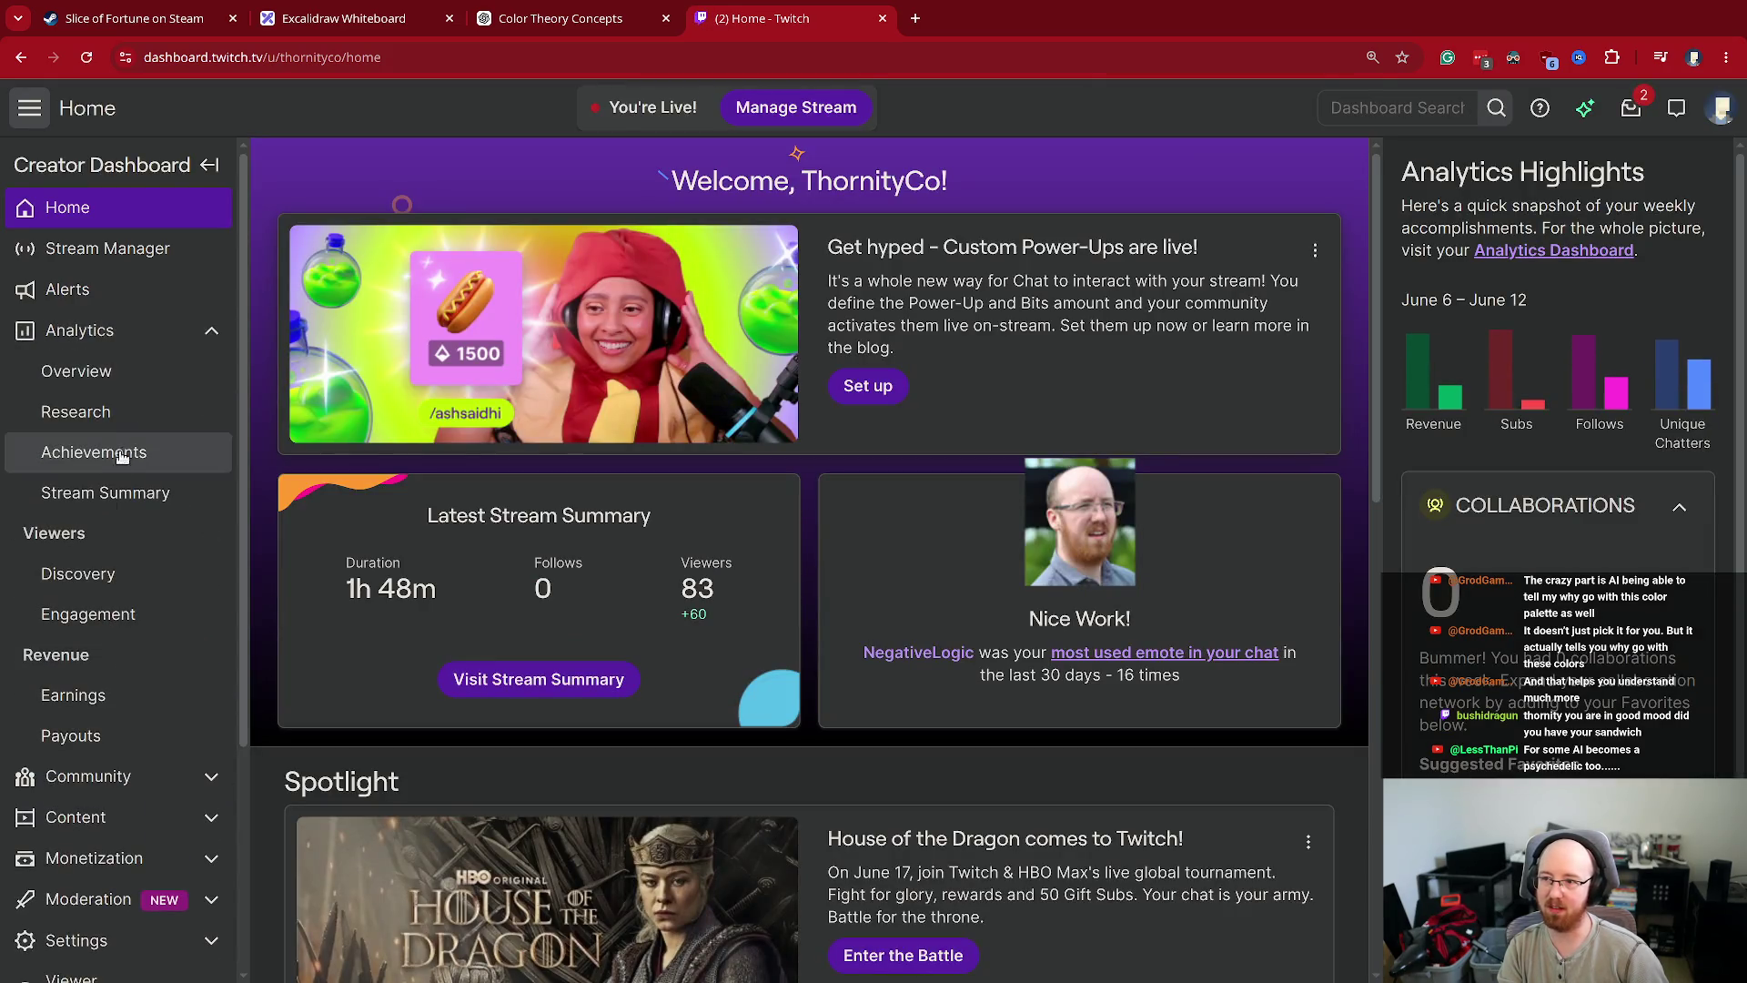
pyautogui.click(72, 696)
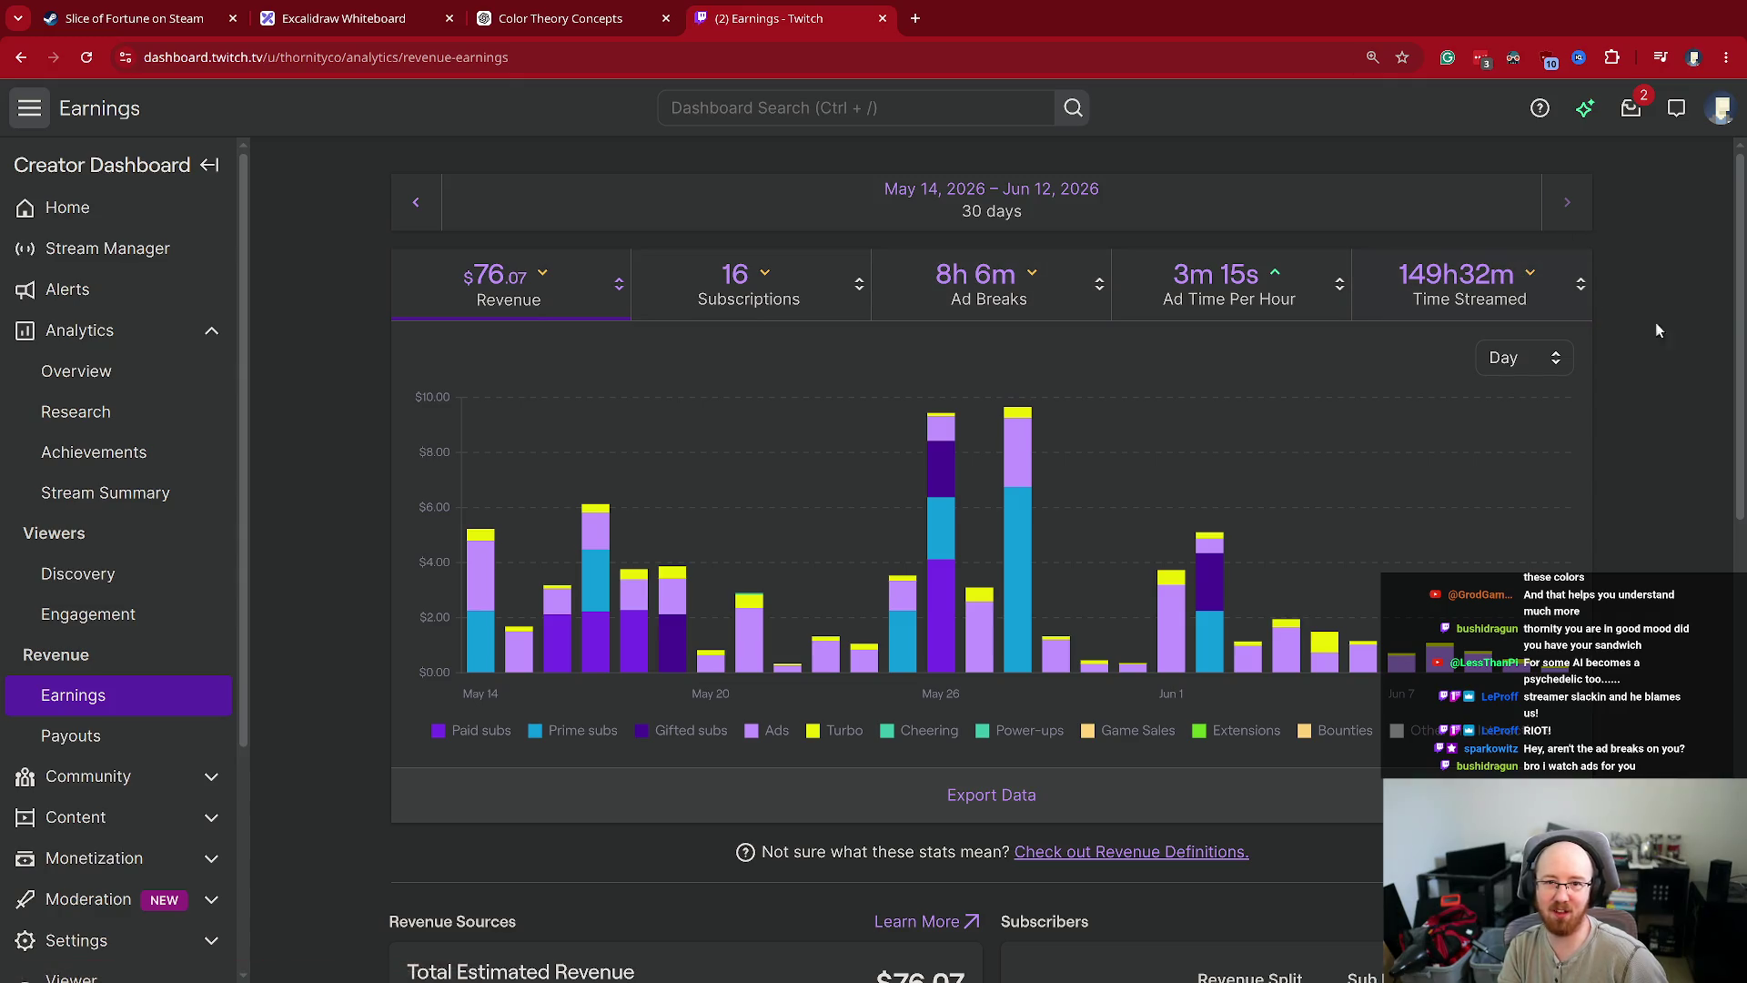
# - Reorder the earnings stat slots using their metric dropdowns, moving Subscriptions into a later slot
pyautogui.click(1583, 288)
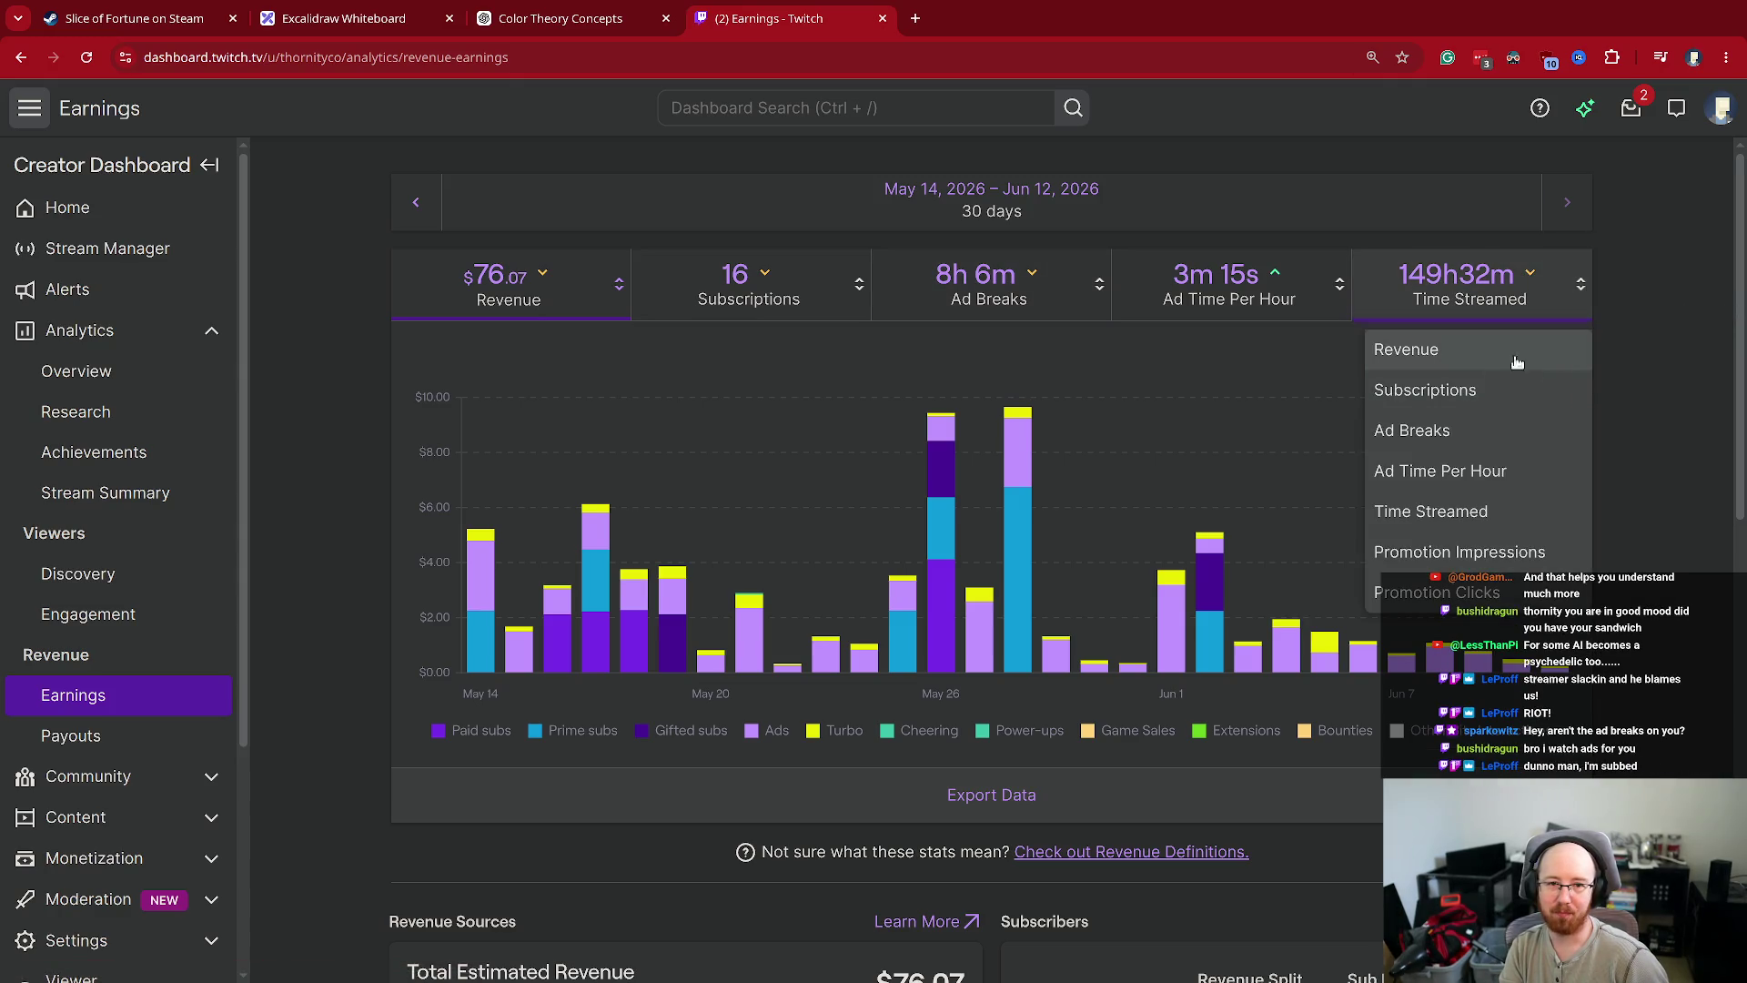
pyautogui.click(1467, 391)
pyautogui.click(1339, 284)
pyautogui.click(1276, 391)
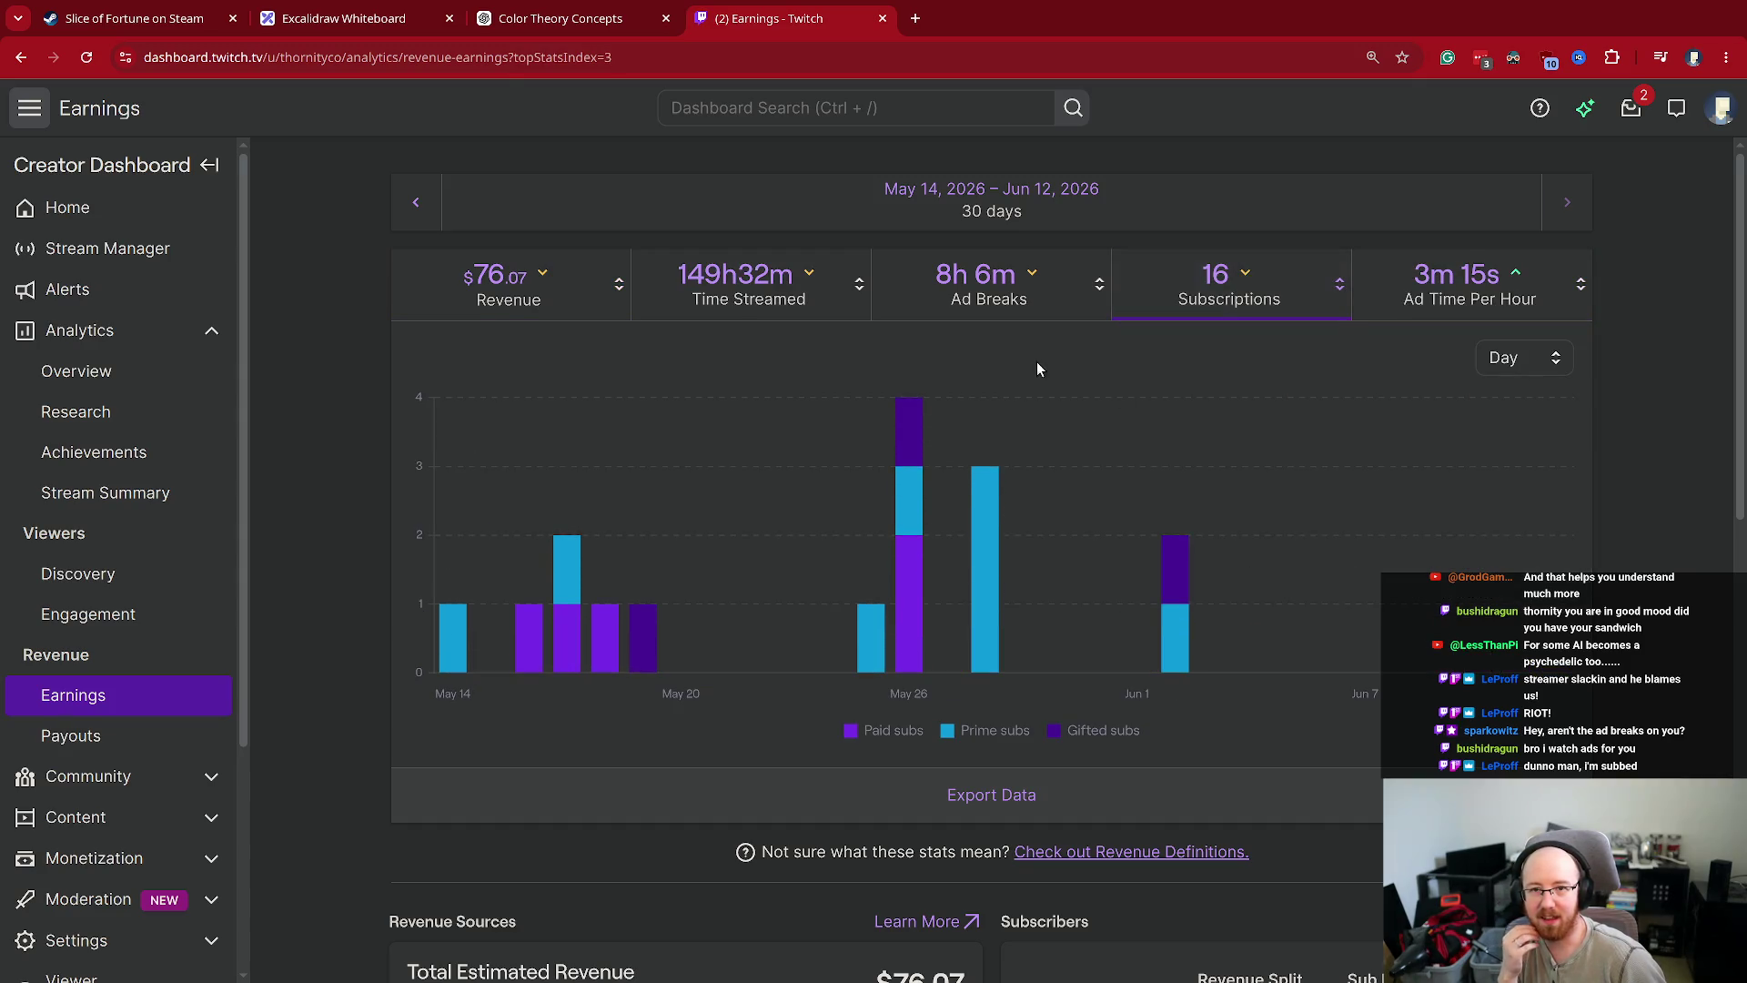
pyautogui.click(1099, 289)
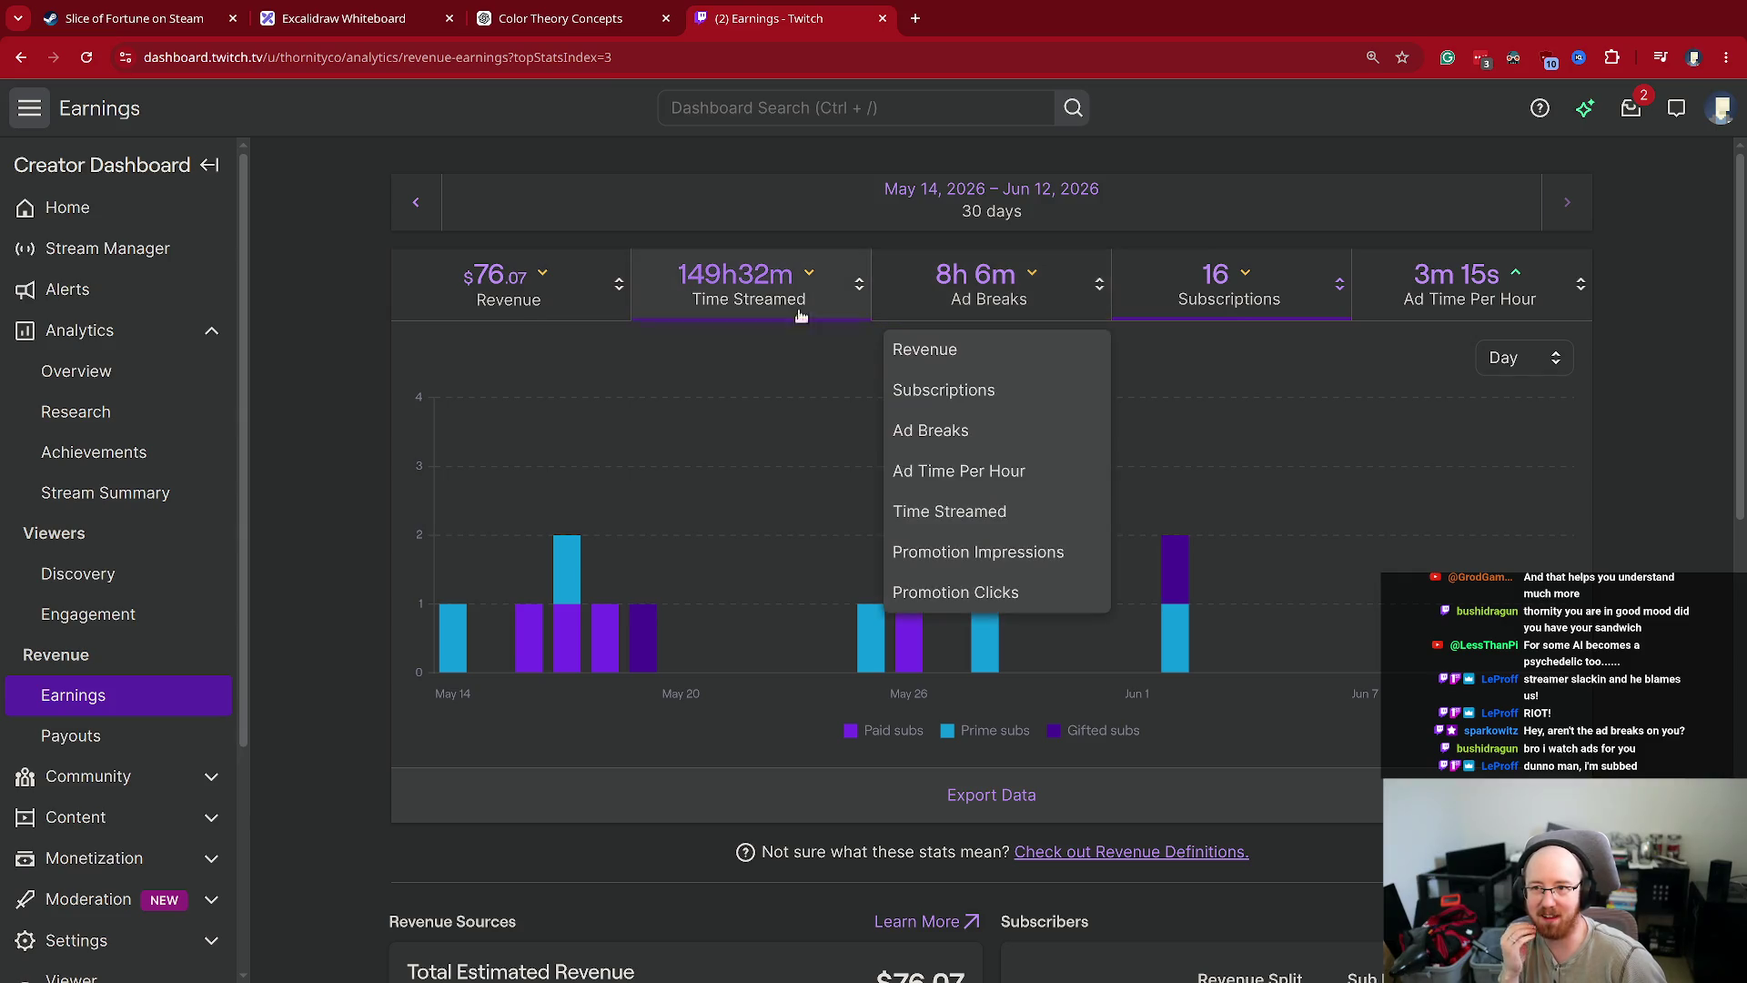
pyautogui.click(1634, 346)
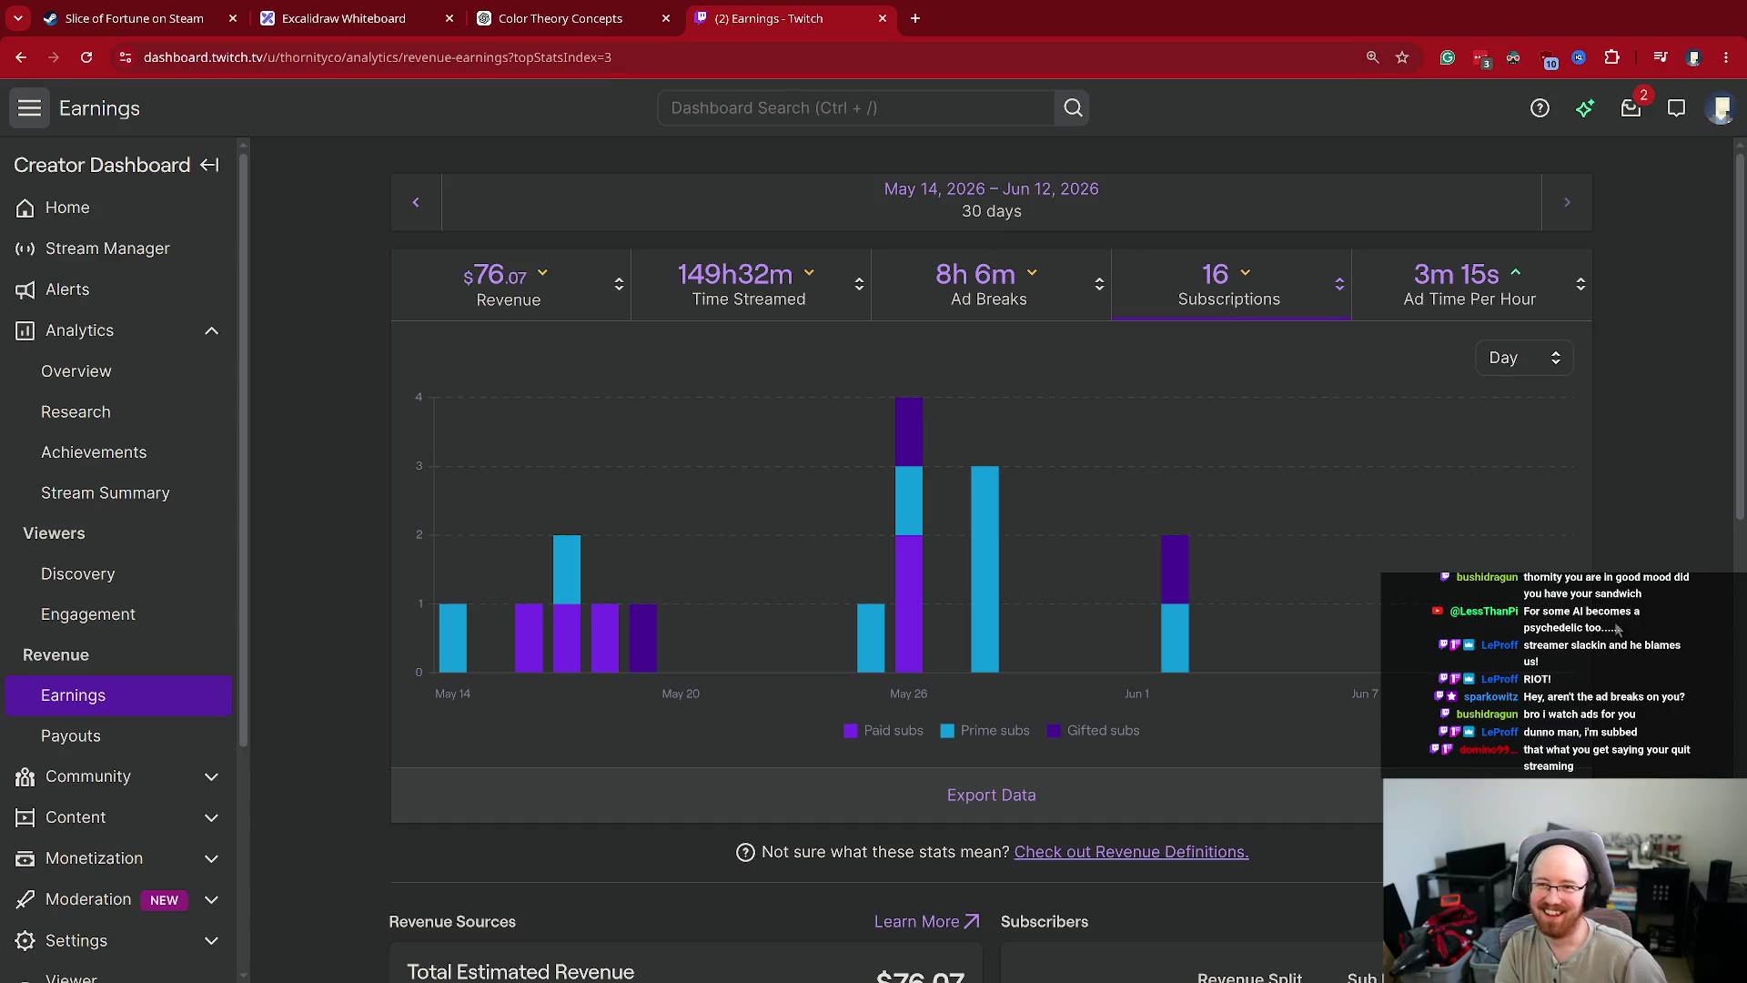
# - Chart daily revenue, then daily Time Streamed (149h32m over 30 days), and close the Twitch tab
pyautogui.click(509, 286)
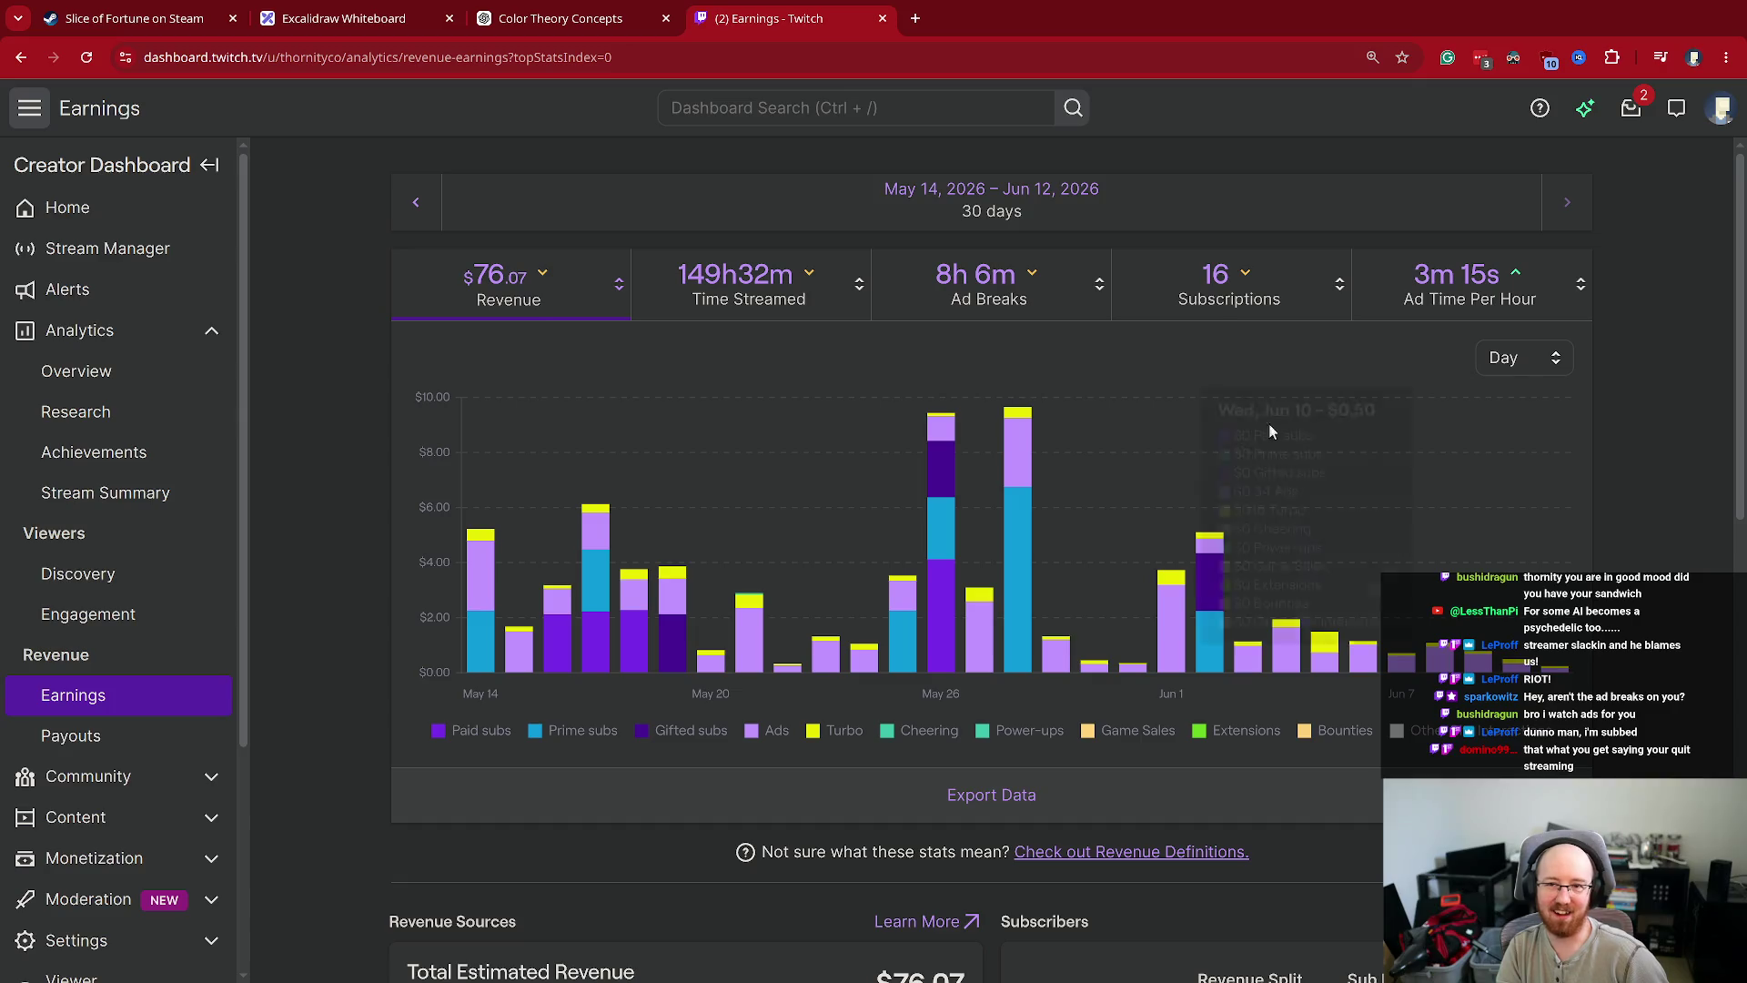
pyautogui.click(741, 282)
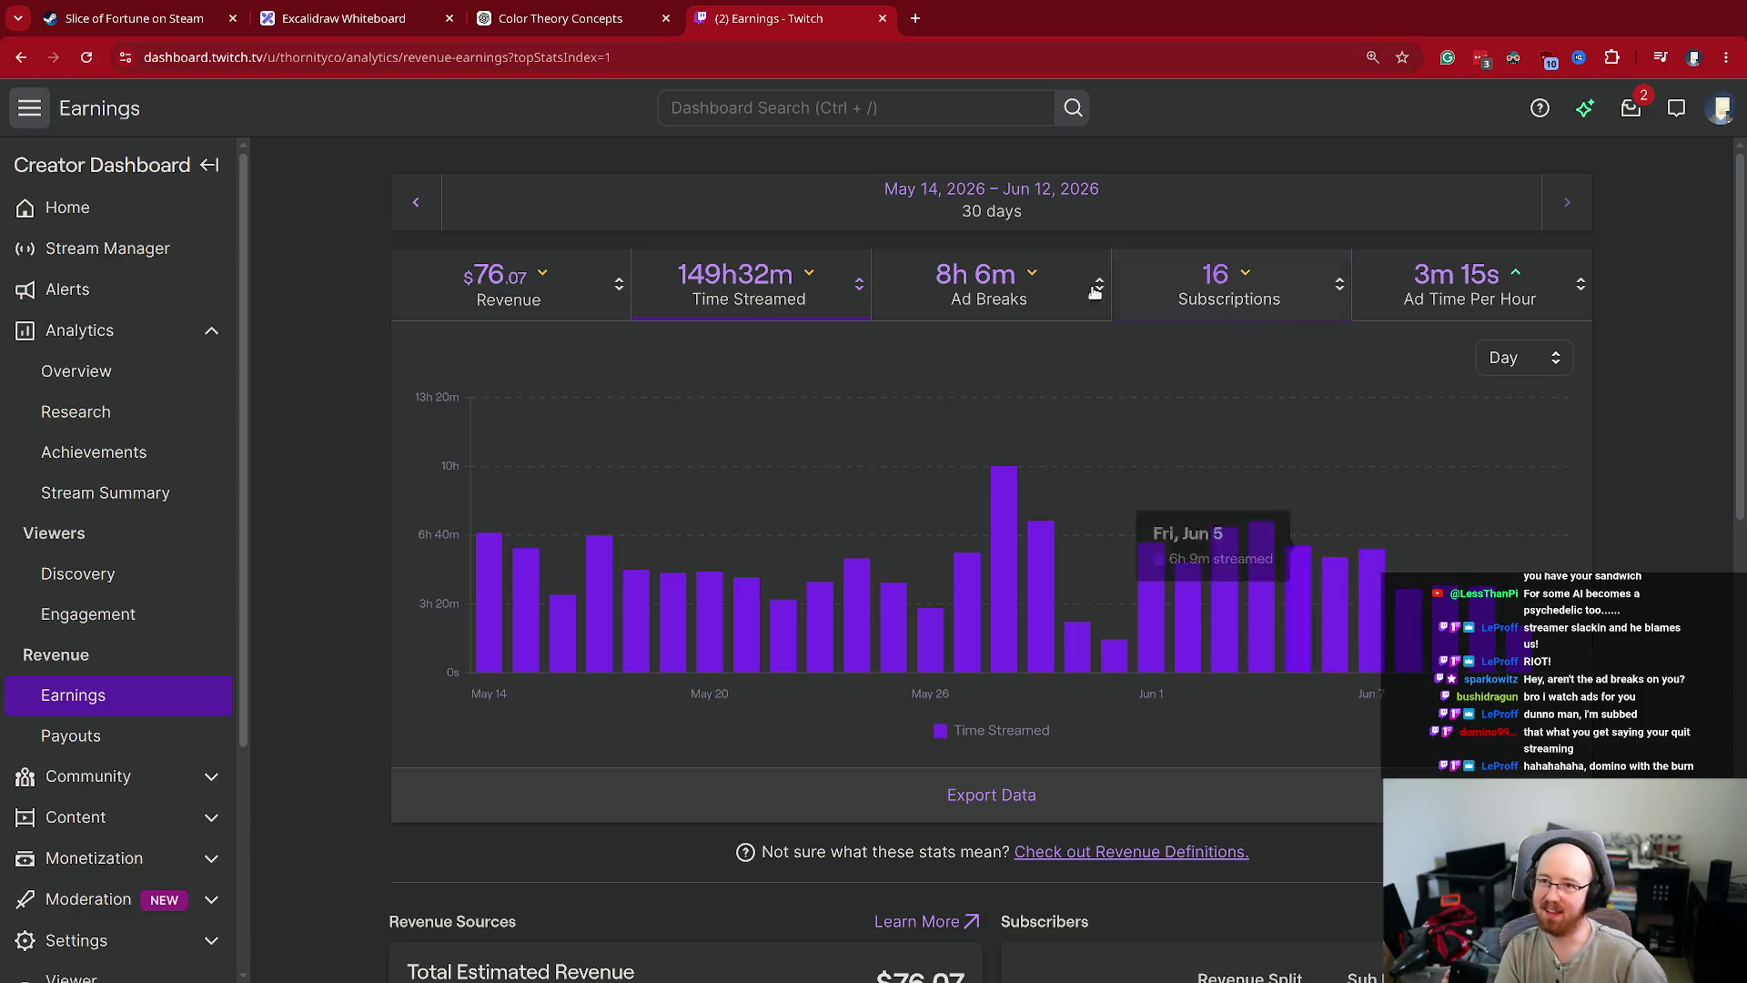
pyautogui.click(881, 18)
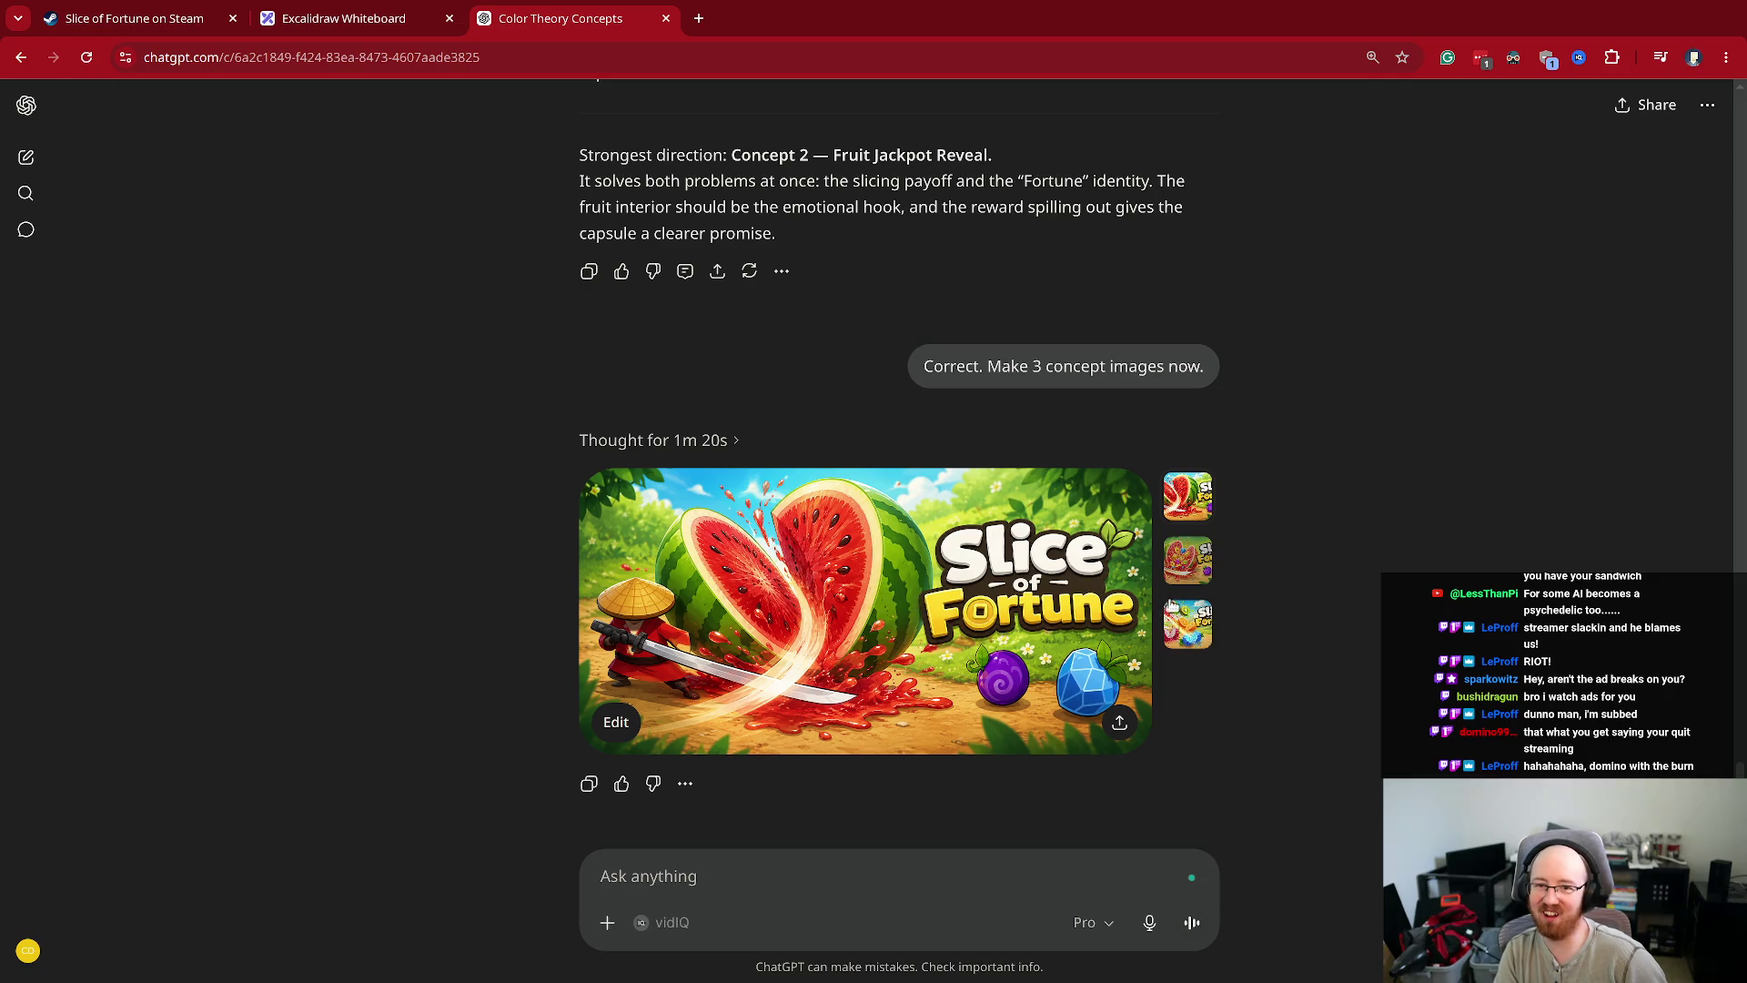
pyautogui.click(1186, 574)
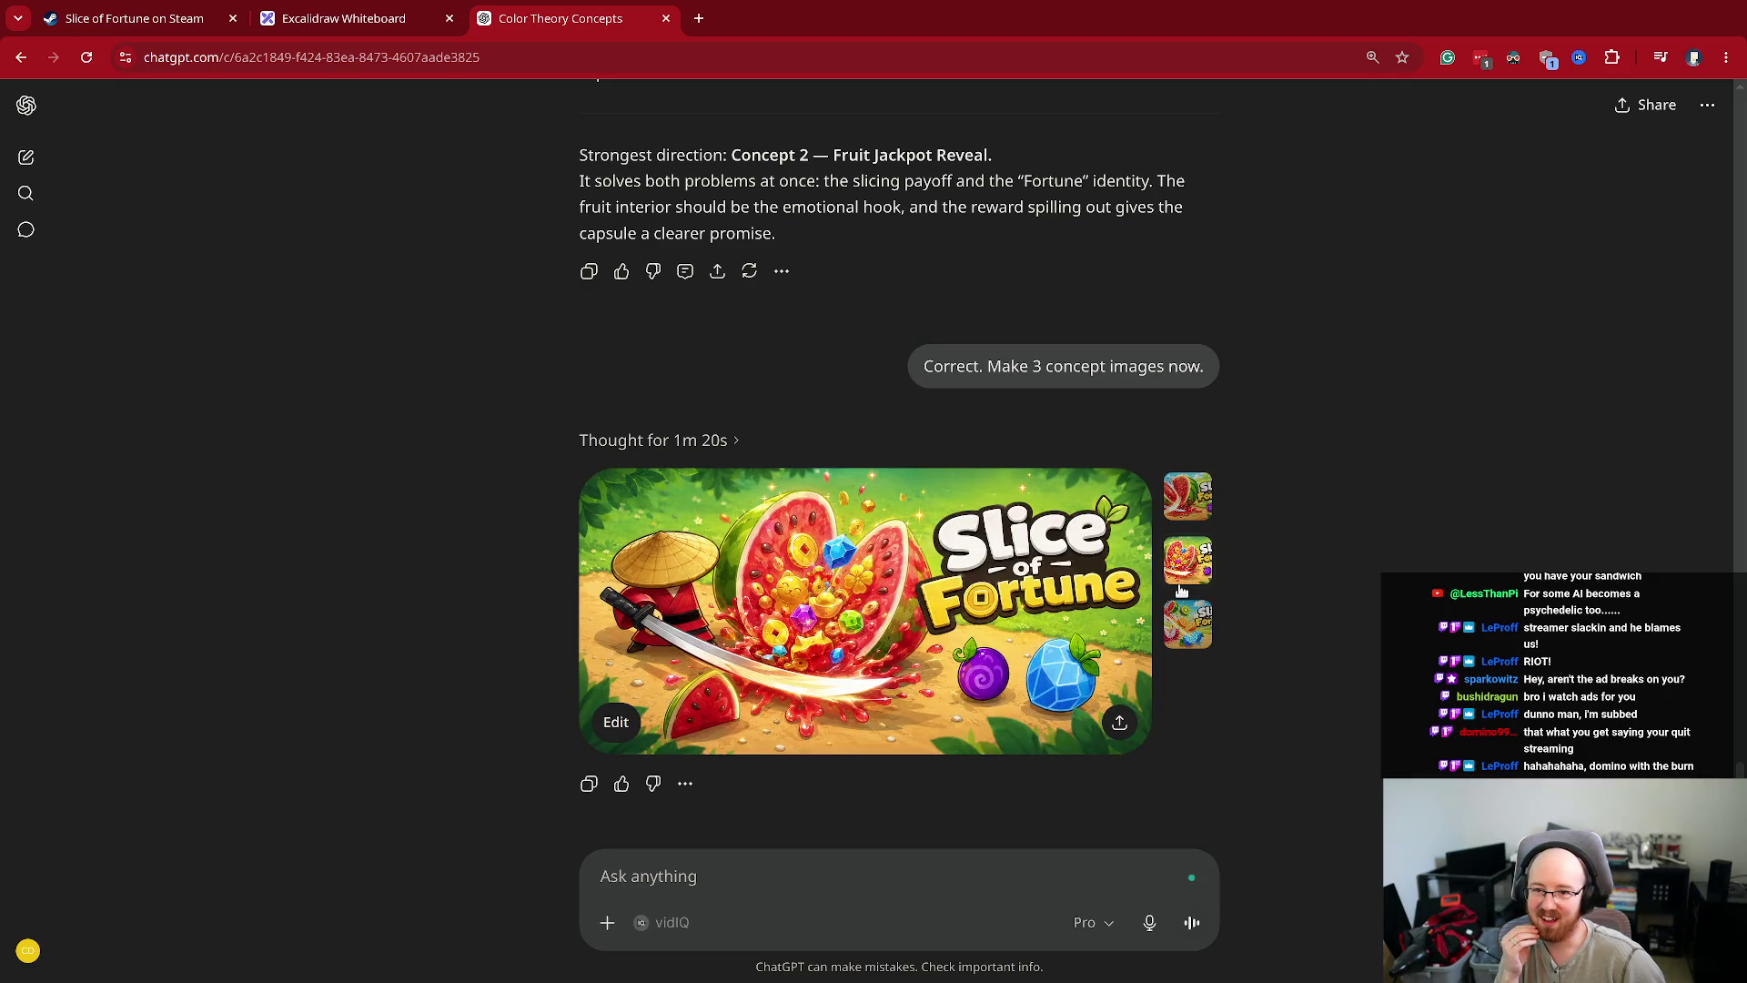
pyautogui.click(1181, 620)
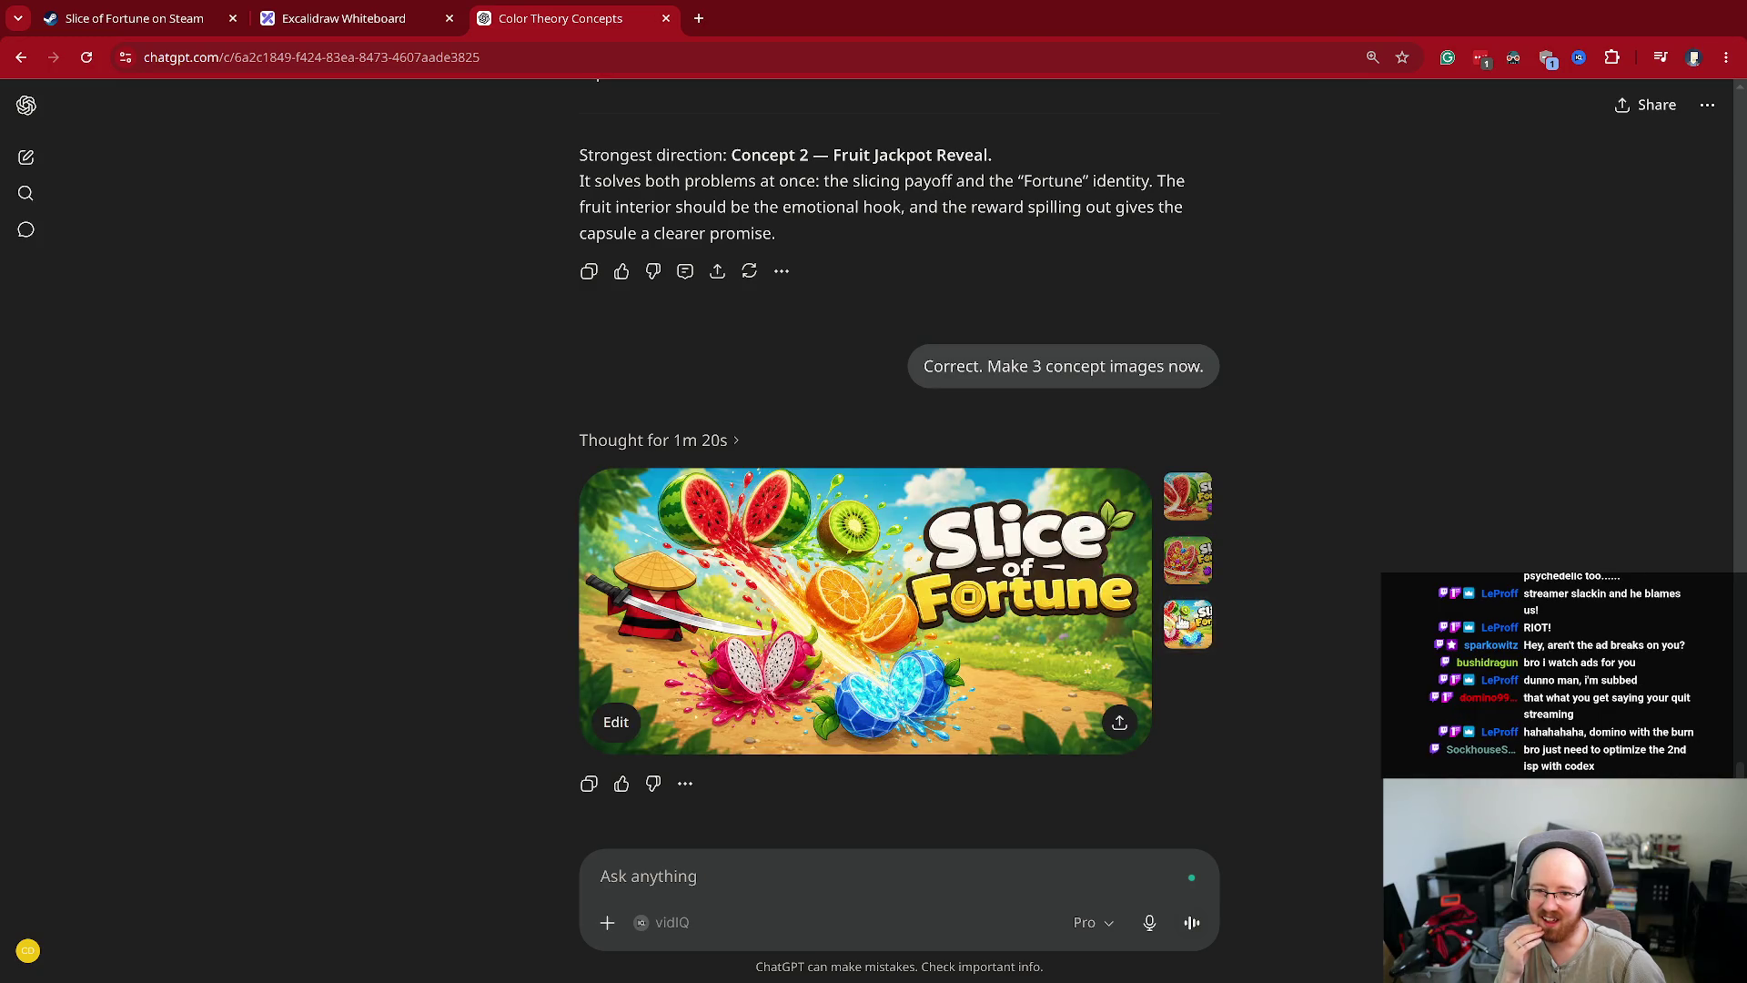
pyautogui.click(1180, 499)
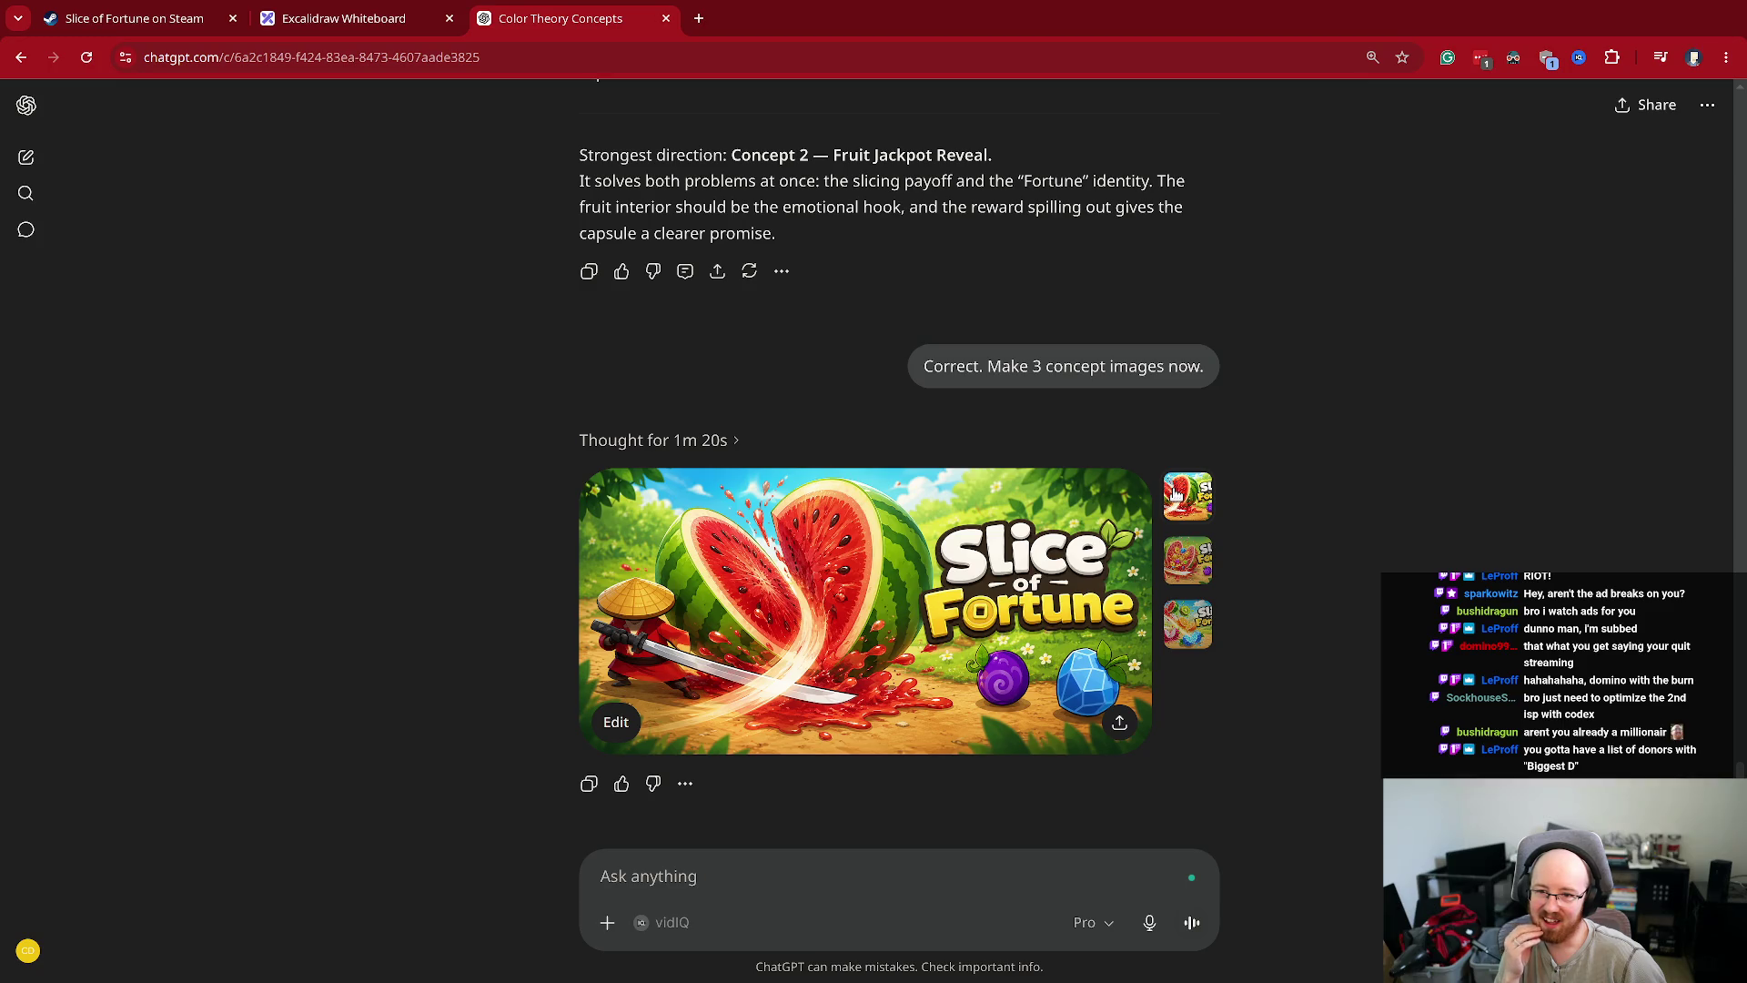
pyautogui.click(1183, 549)
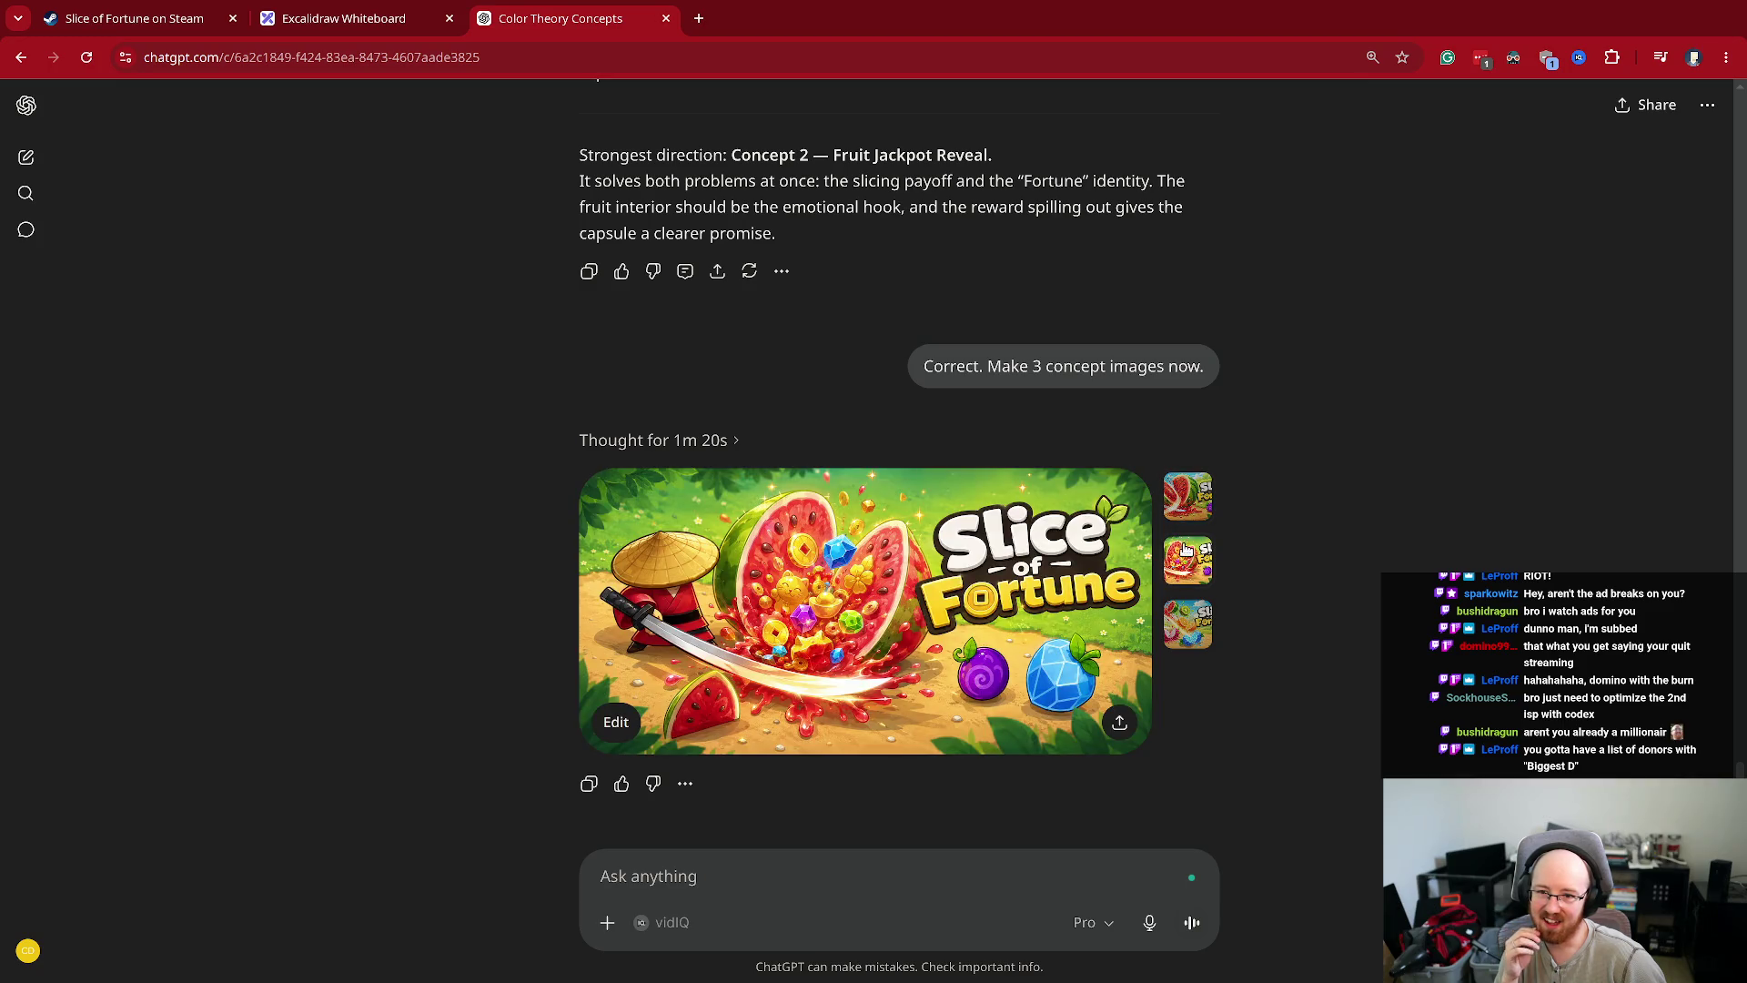
pyautogui.click(1187, 511)
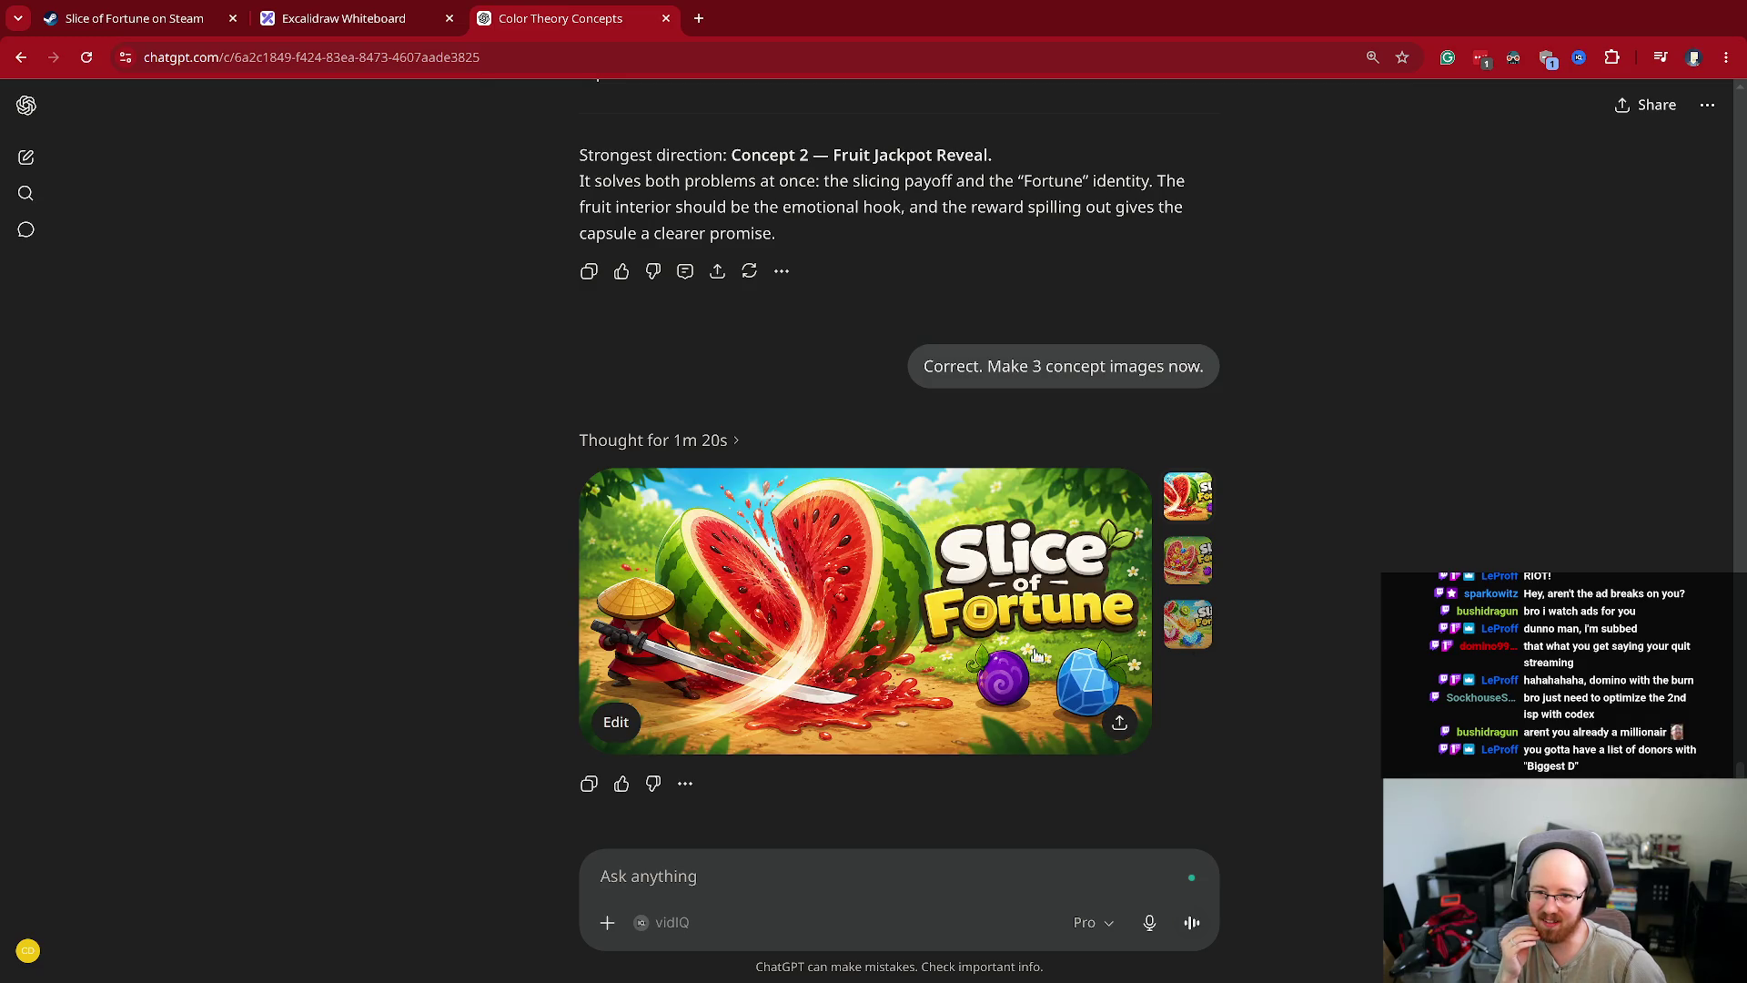
pyautogui.click(1187, 559)
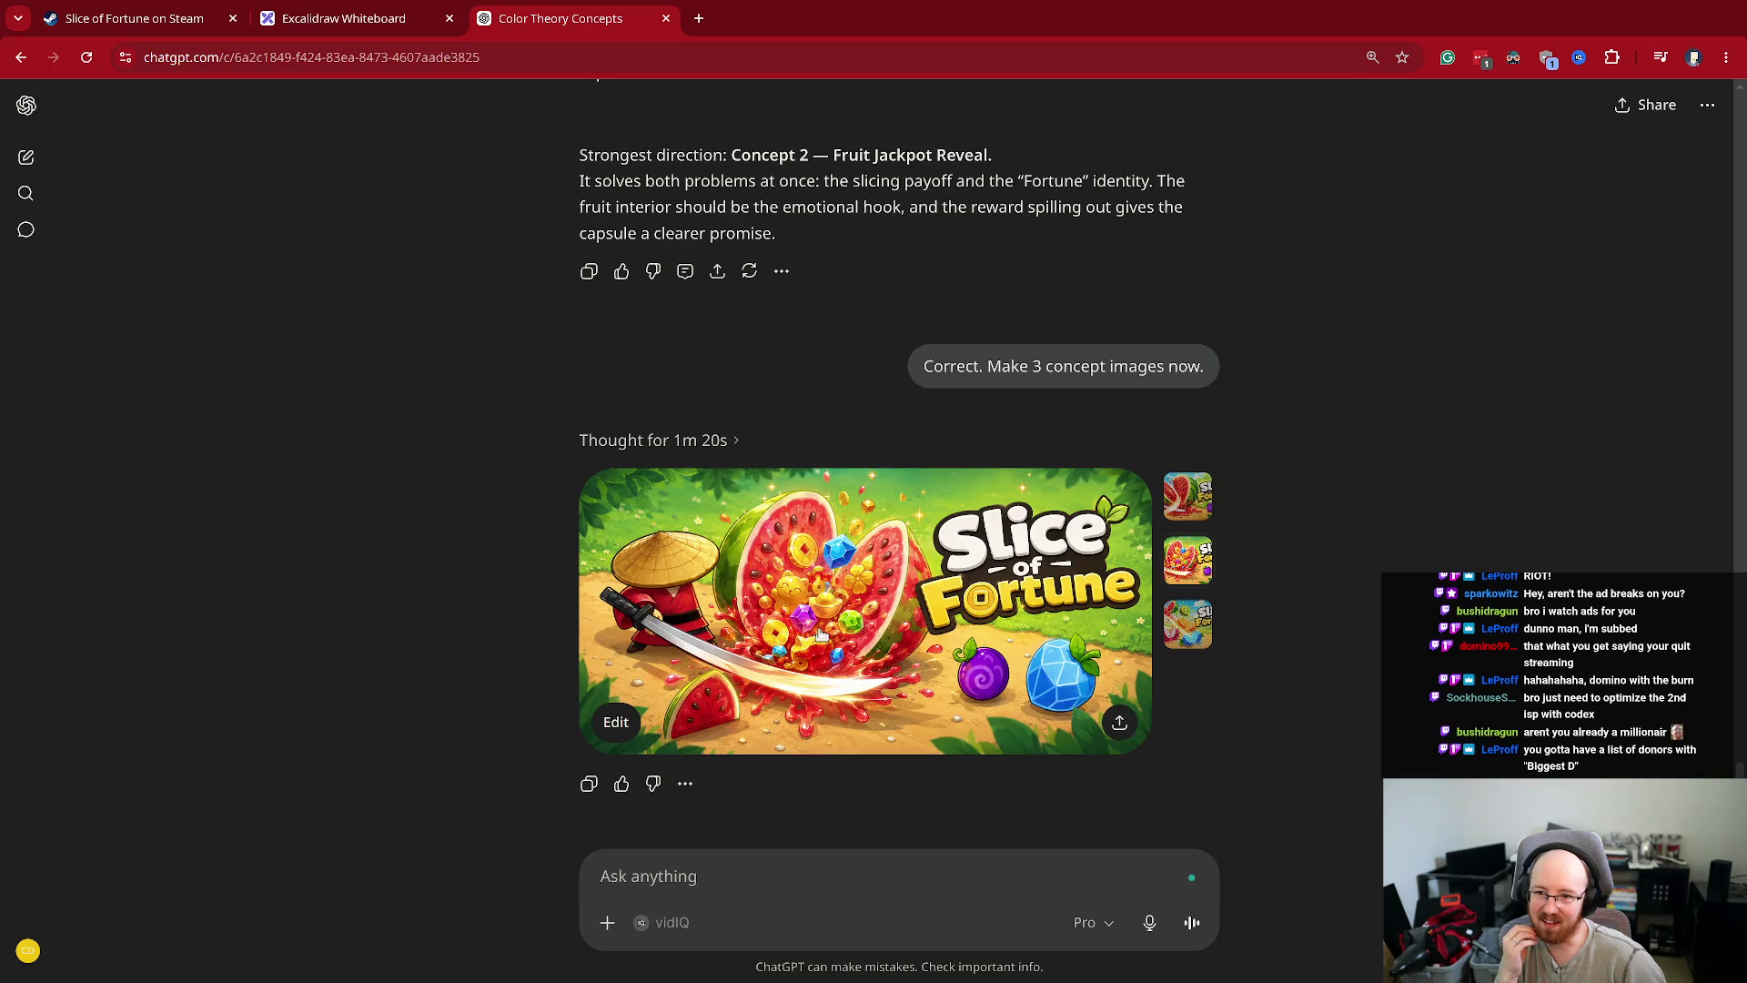
pyautogui.click(1185, 514)
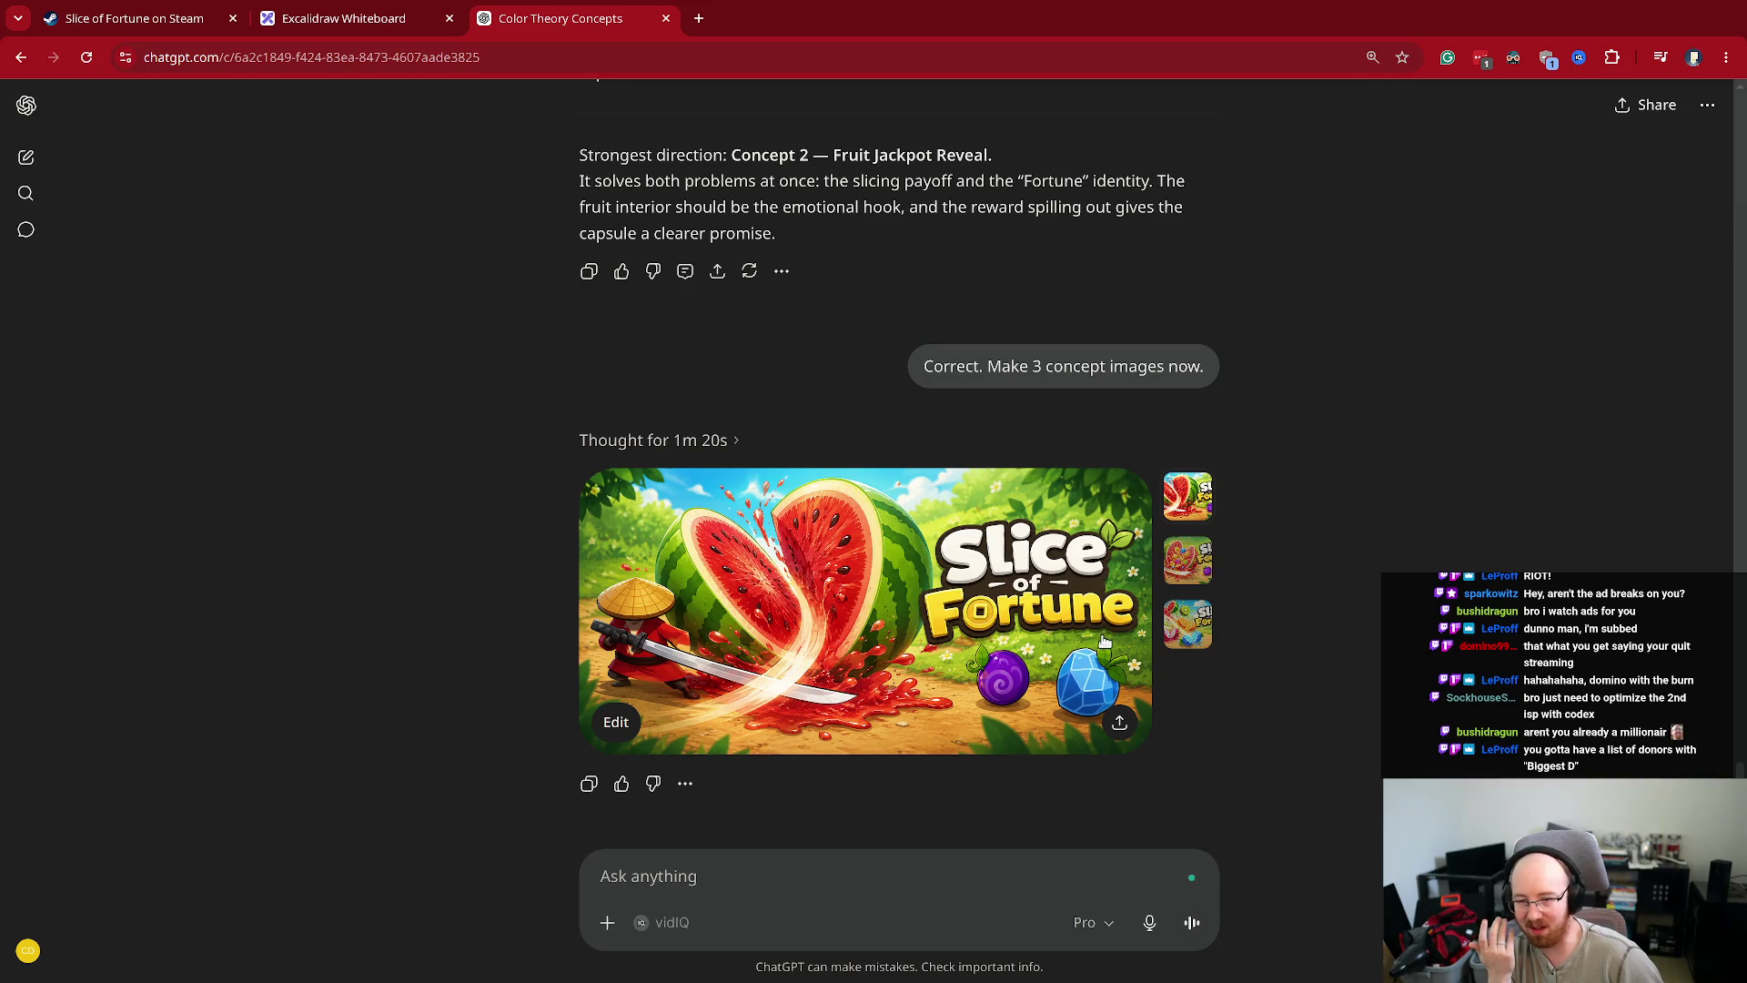
pyautogui.click(889, 862)
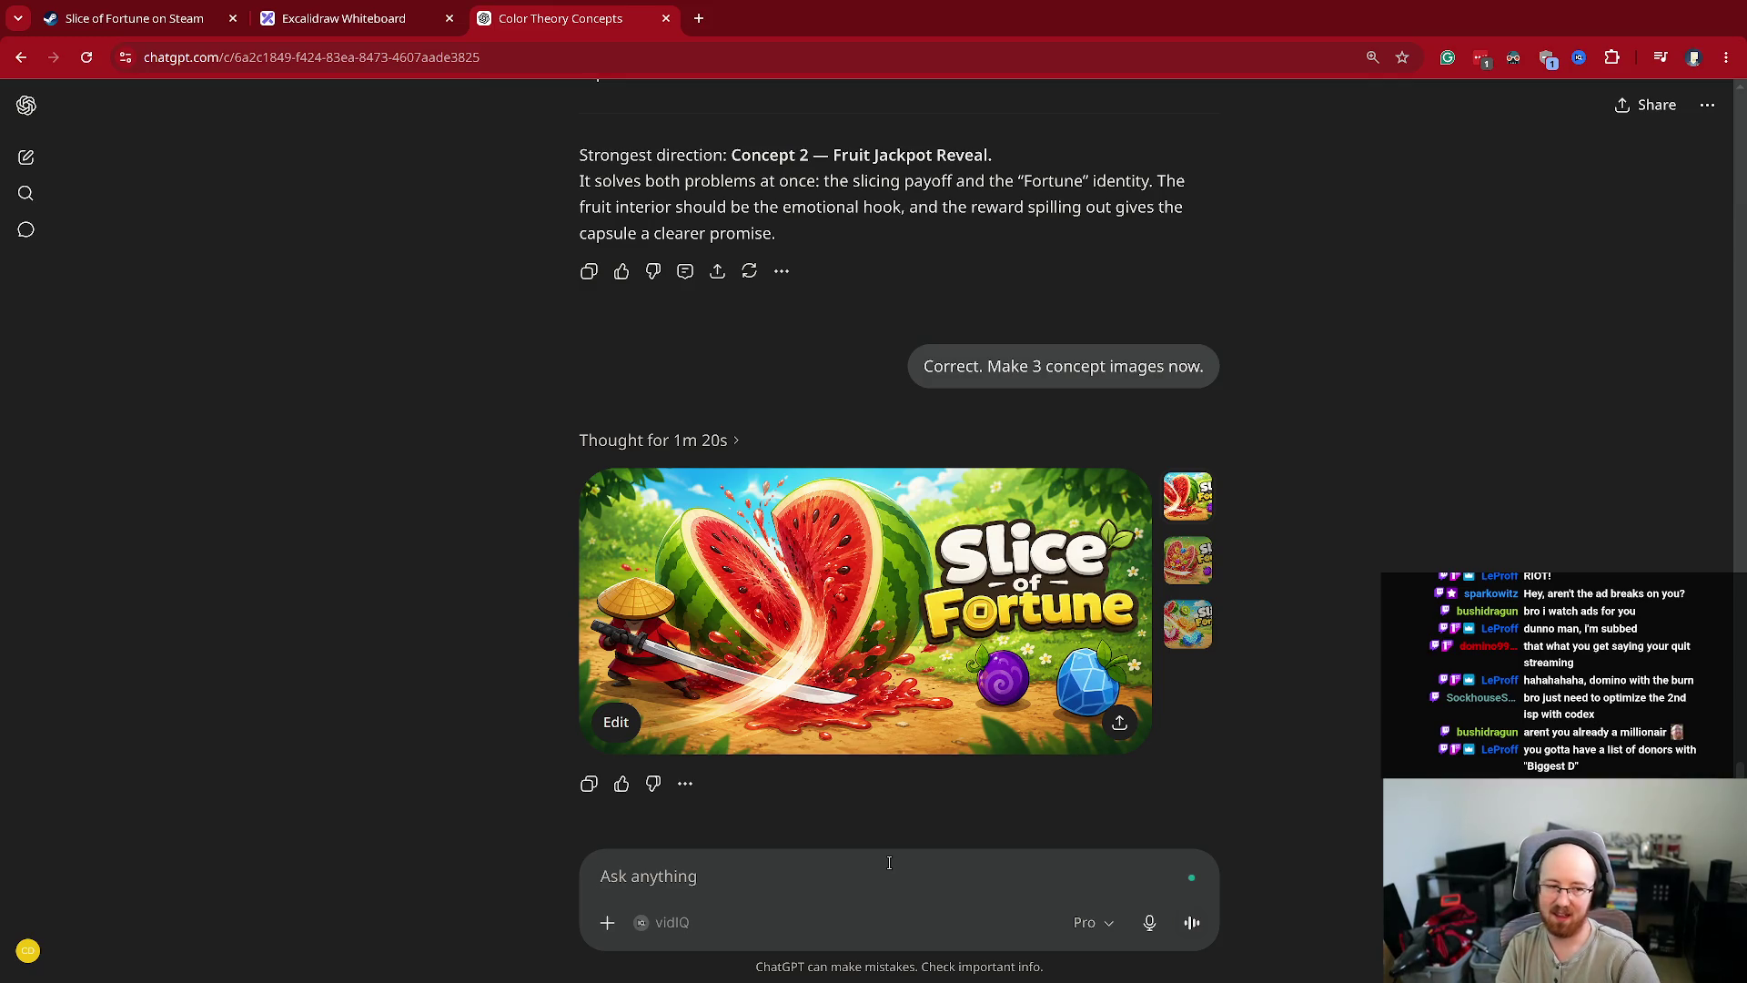
pyautogui.write('I wan')
# - Send 'These are beyond my skillset can you do it with less quality in terms of fine detail and texturing'
pyautogui.press('BackSpace')
pyautogui.press('BackSpace')
pyautogui.press('BackSpace')
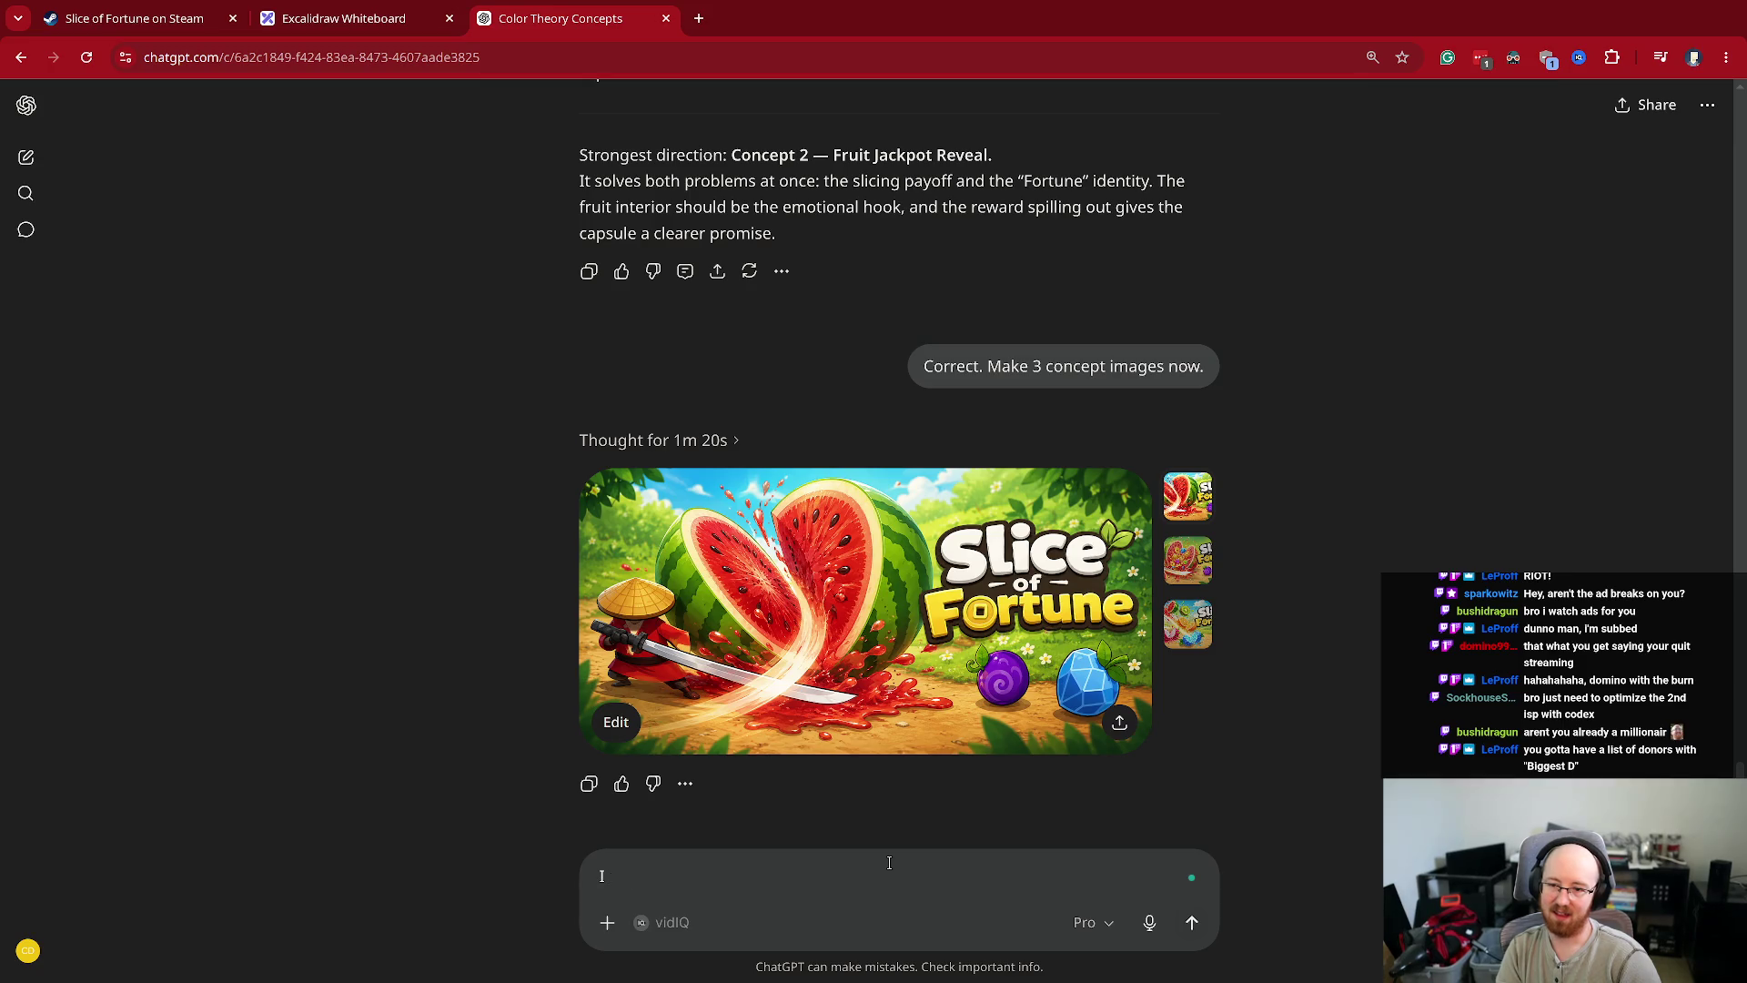
pyautogui.press('BackSpace')
pyautogui.write('T')
pyautogui.press('BackSpace')
pyautogui.write('These are beyond my skillset can you do it with less quality in terms of fine detail and texturing')
pyautogui.press('Return')
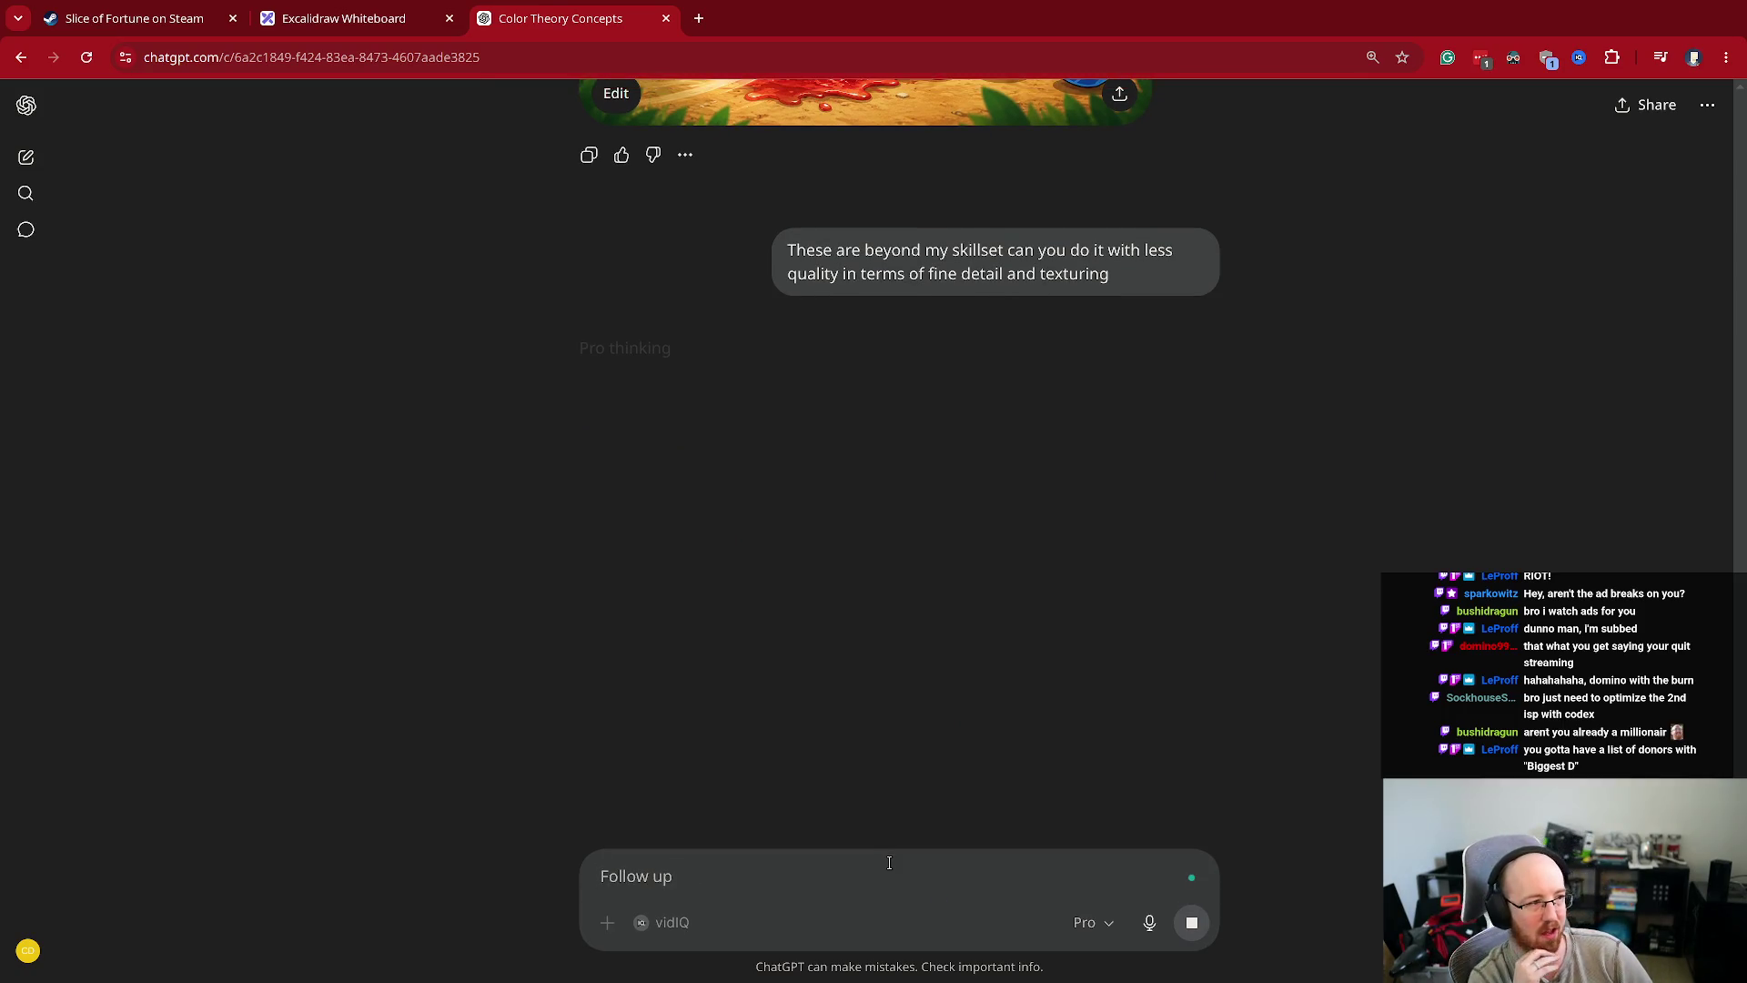
pyautogui.scroll(5, 1145, 342)
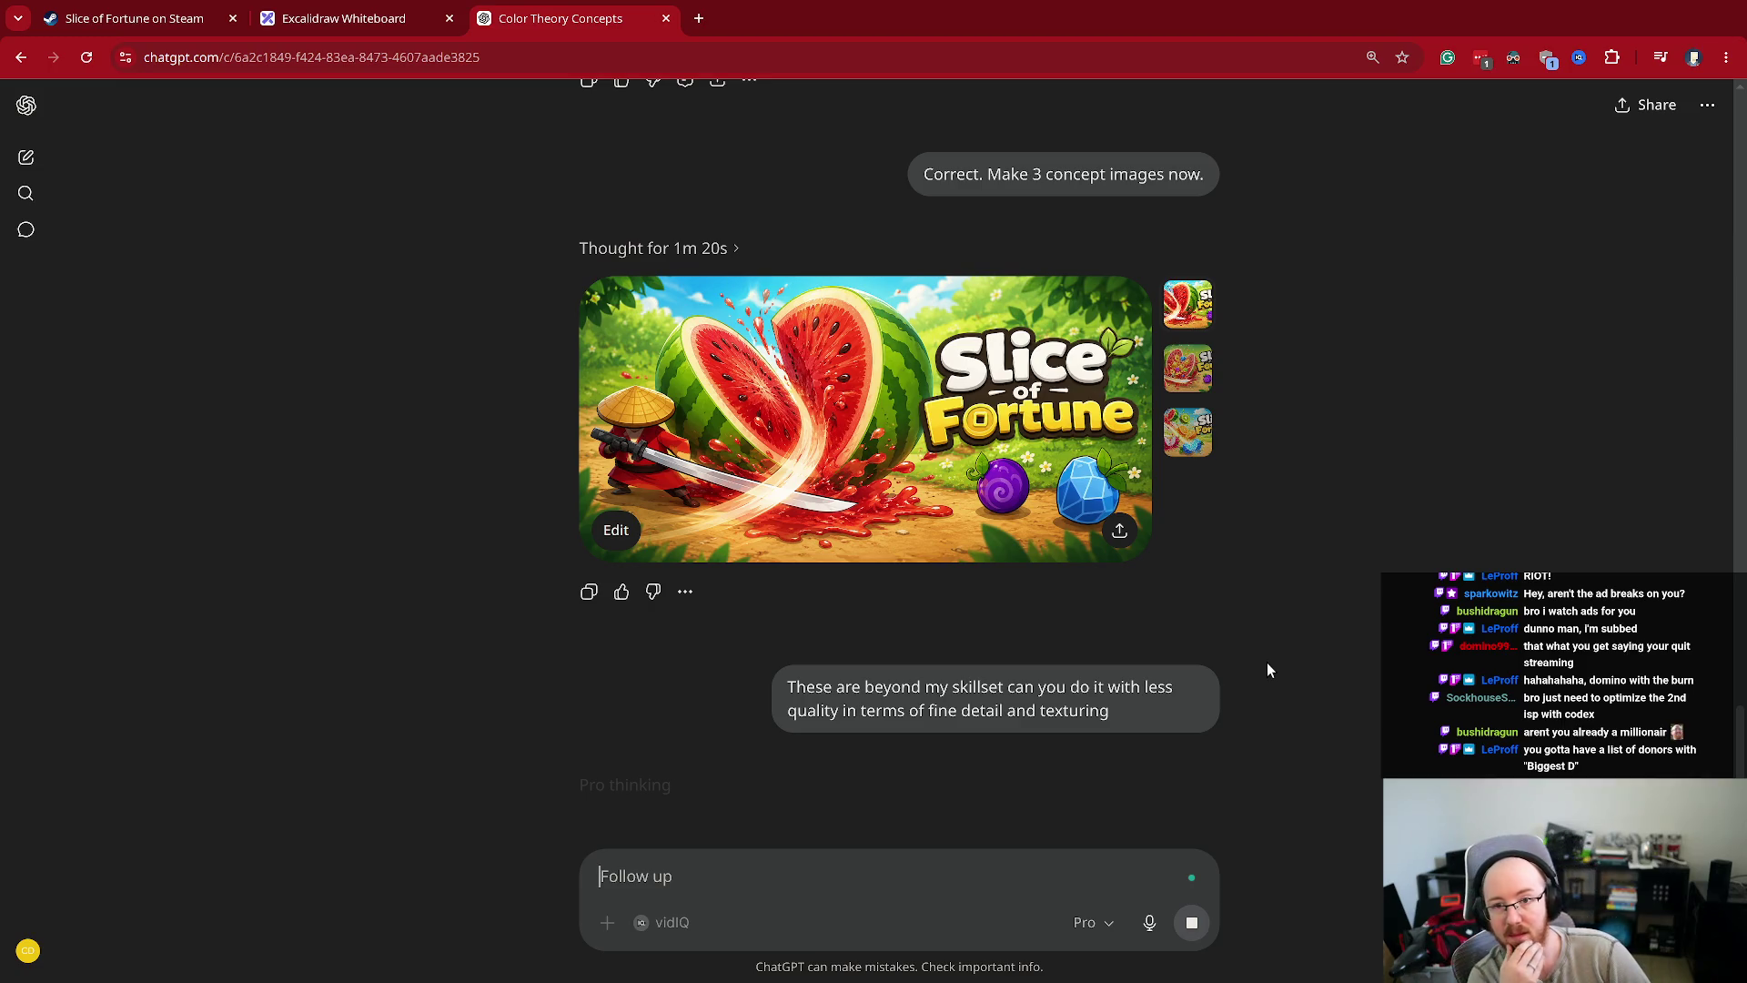
pyautogui.click(1188, 373)
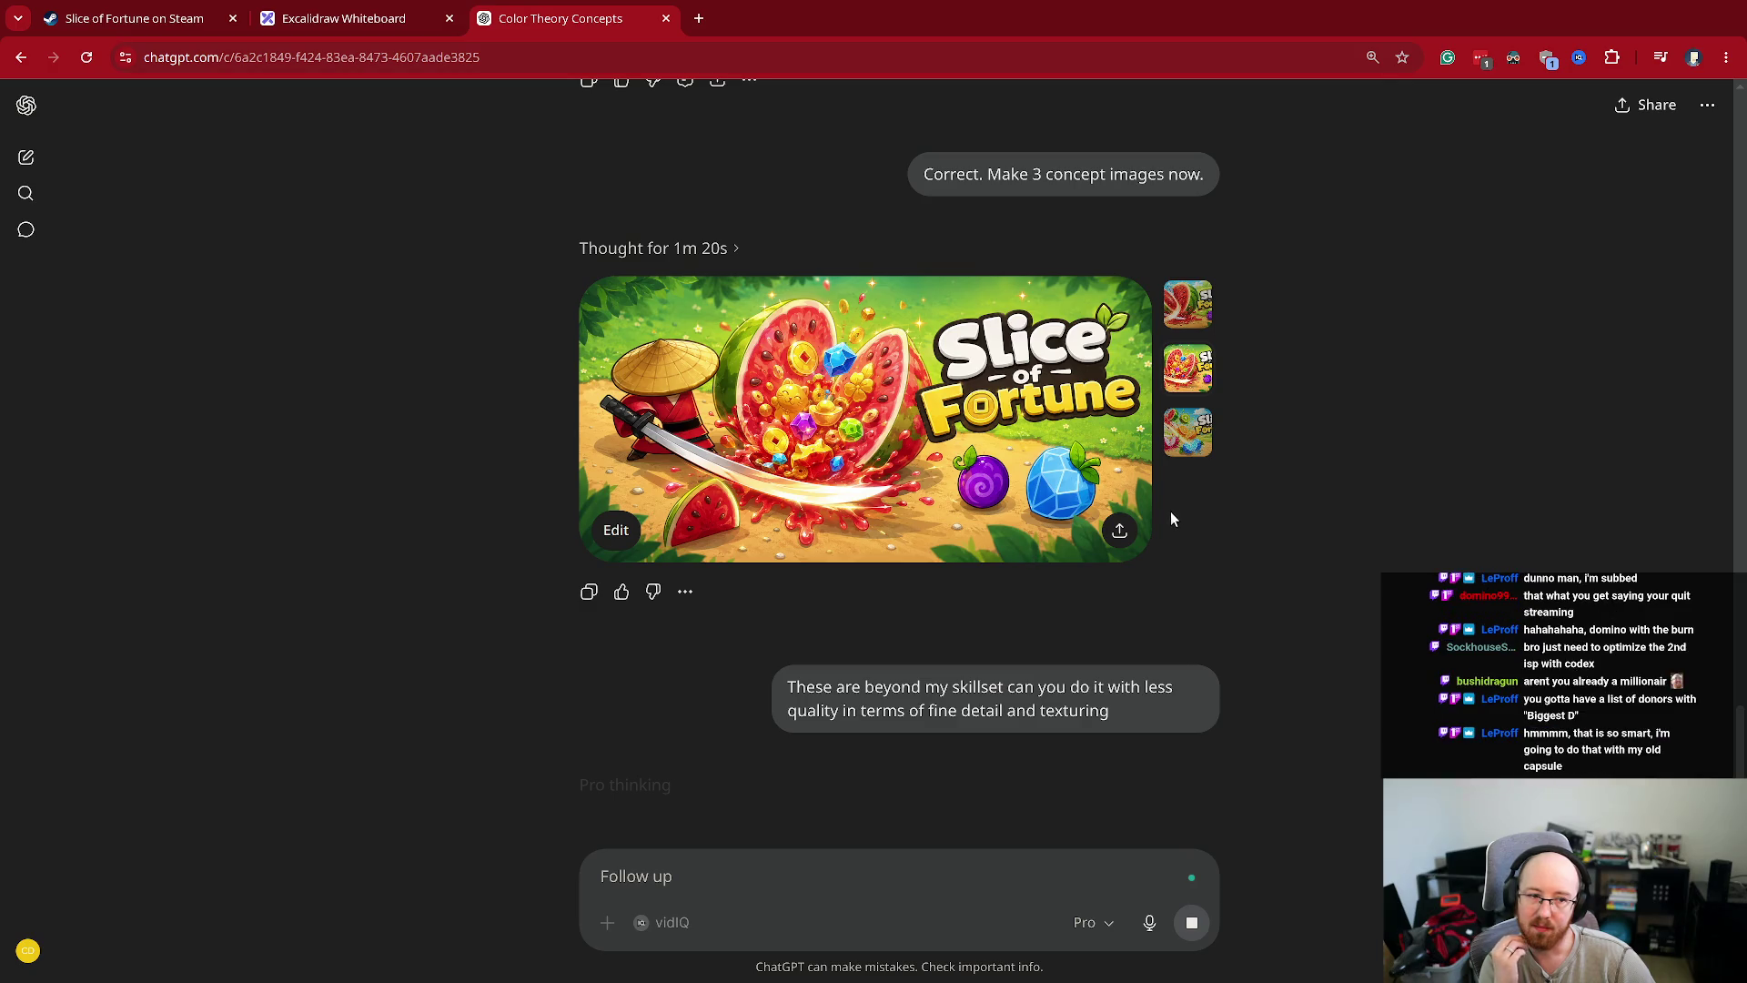
pyautogui.click(1189, 436)
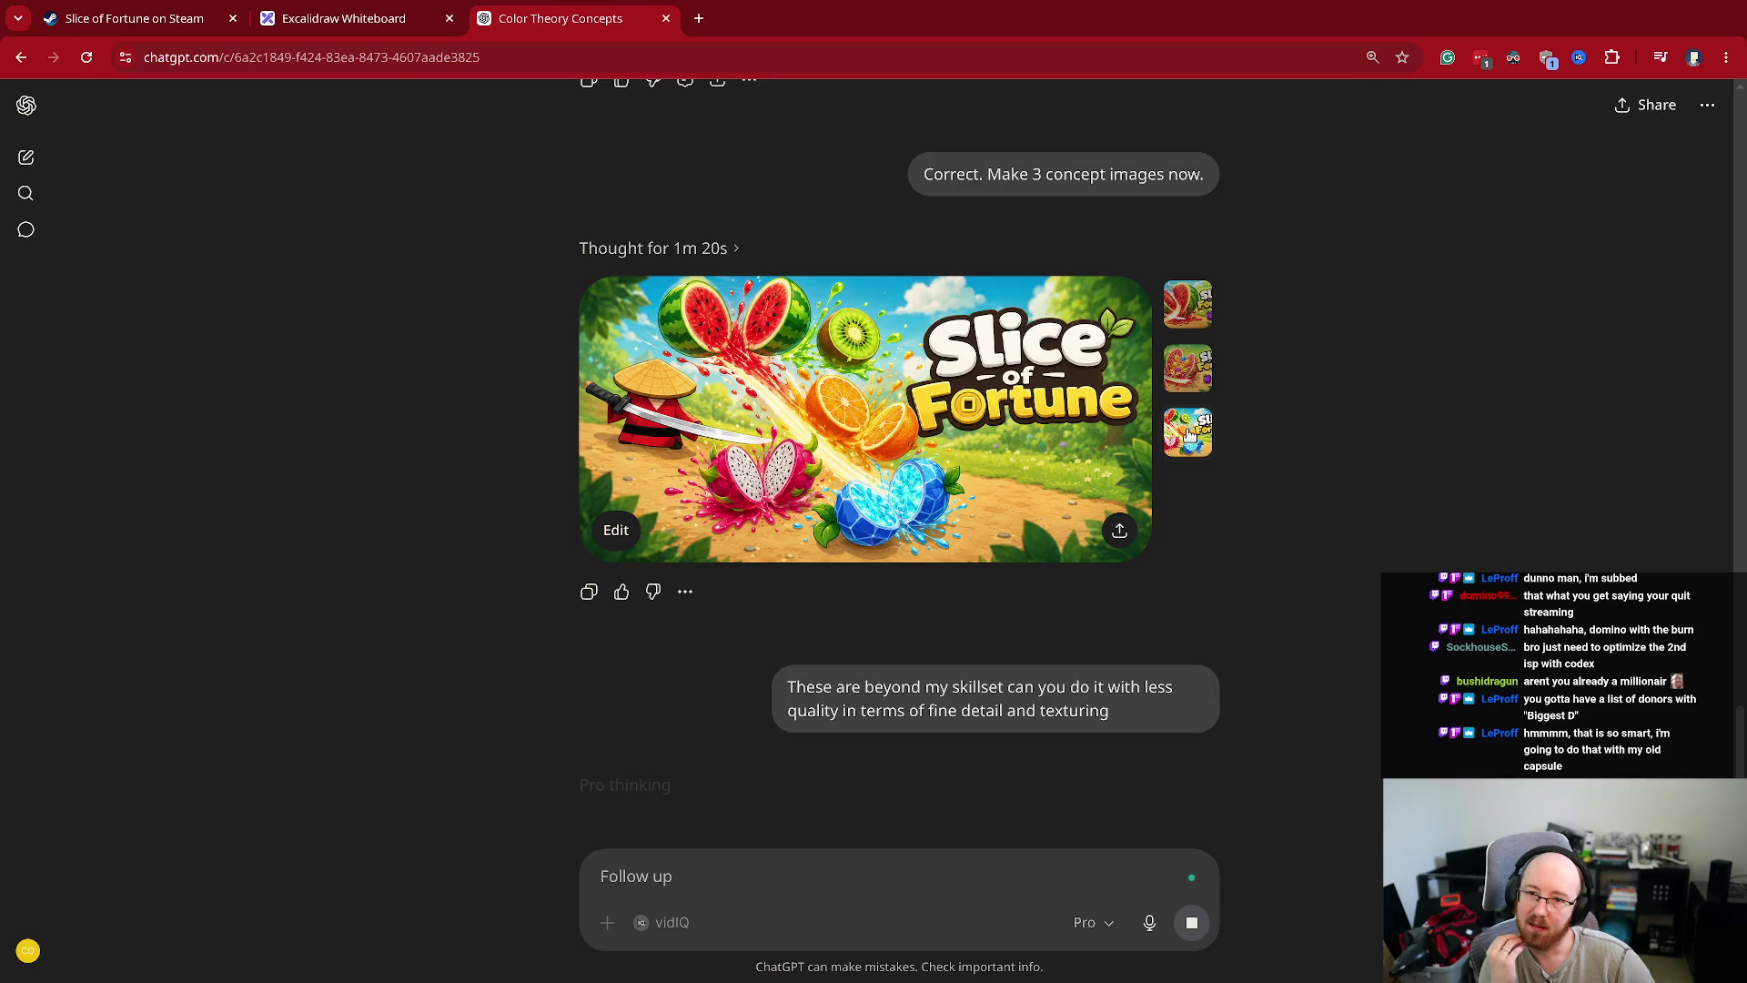
pyautogui.scroll(20, 1330, 493)
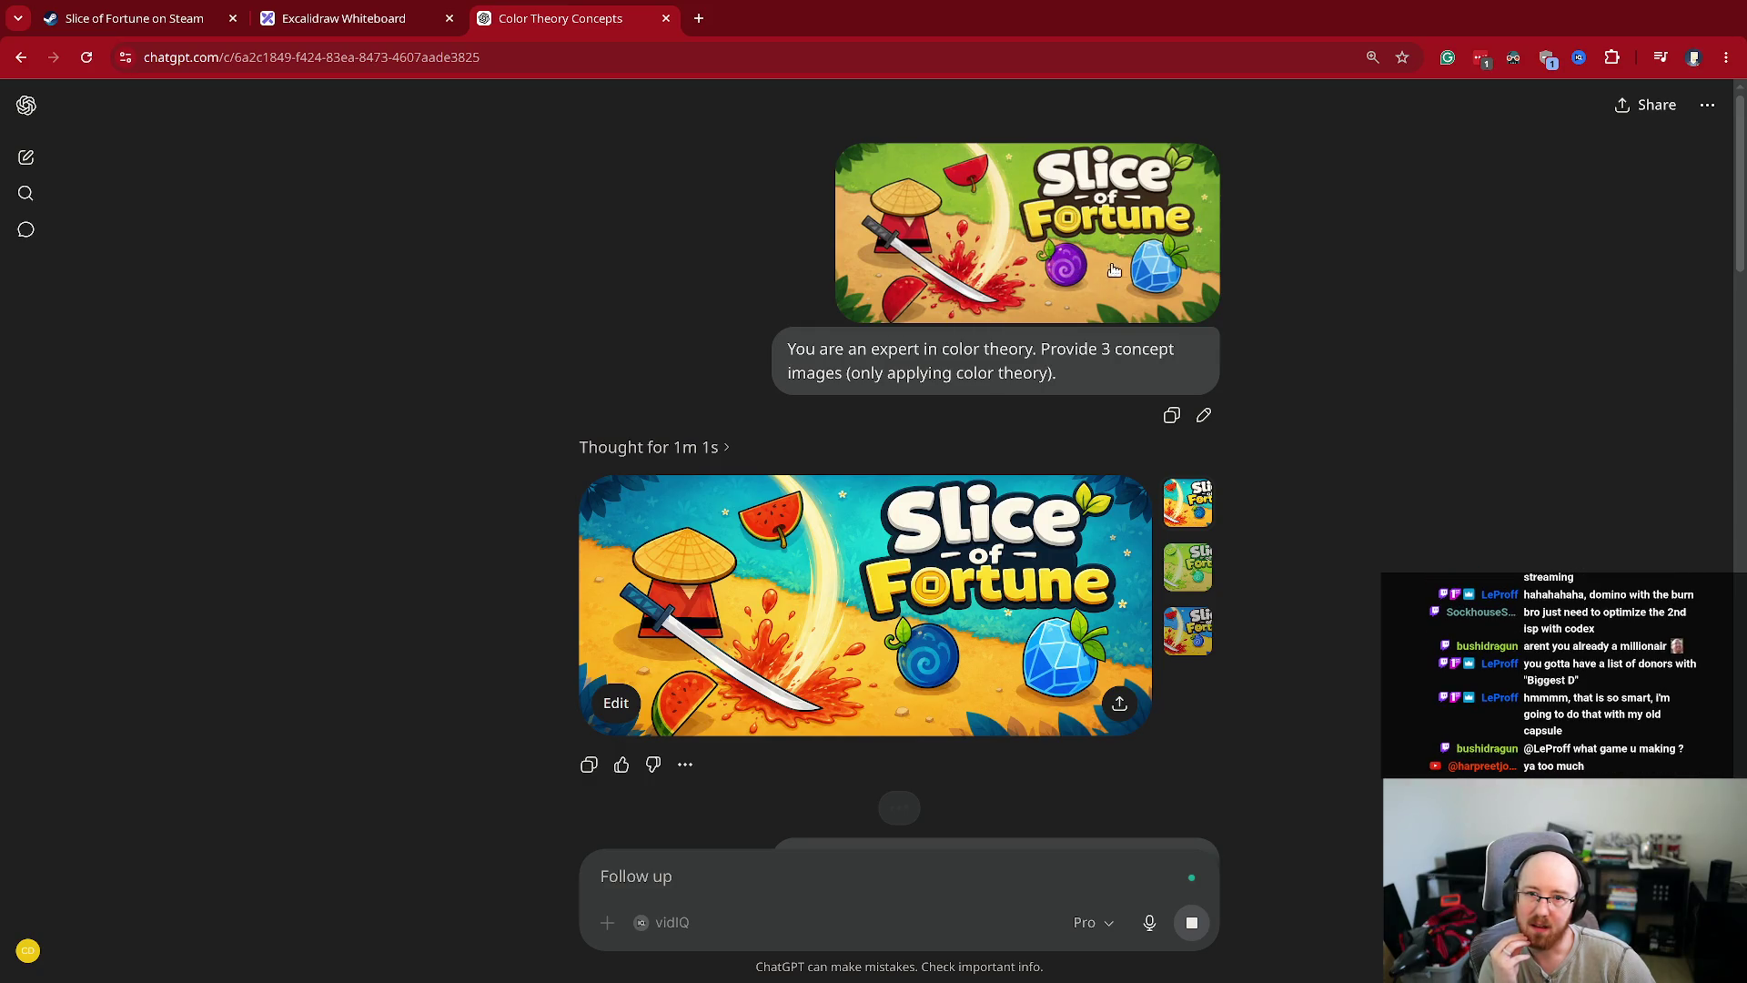
pyautogui.scroll(-15, 1156, 410)
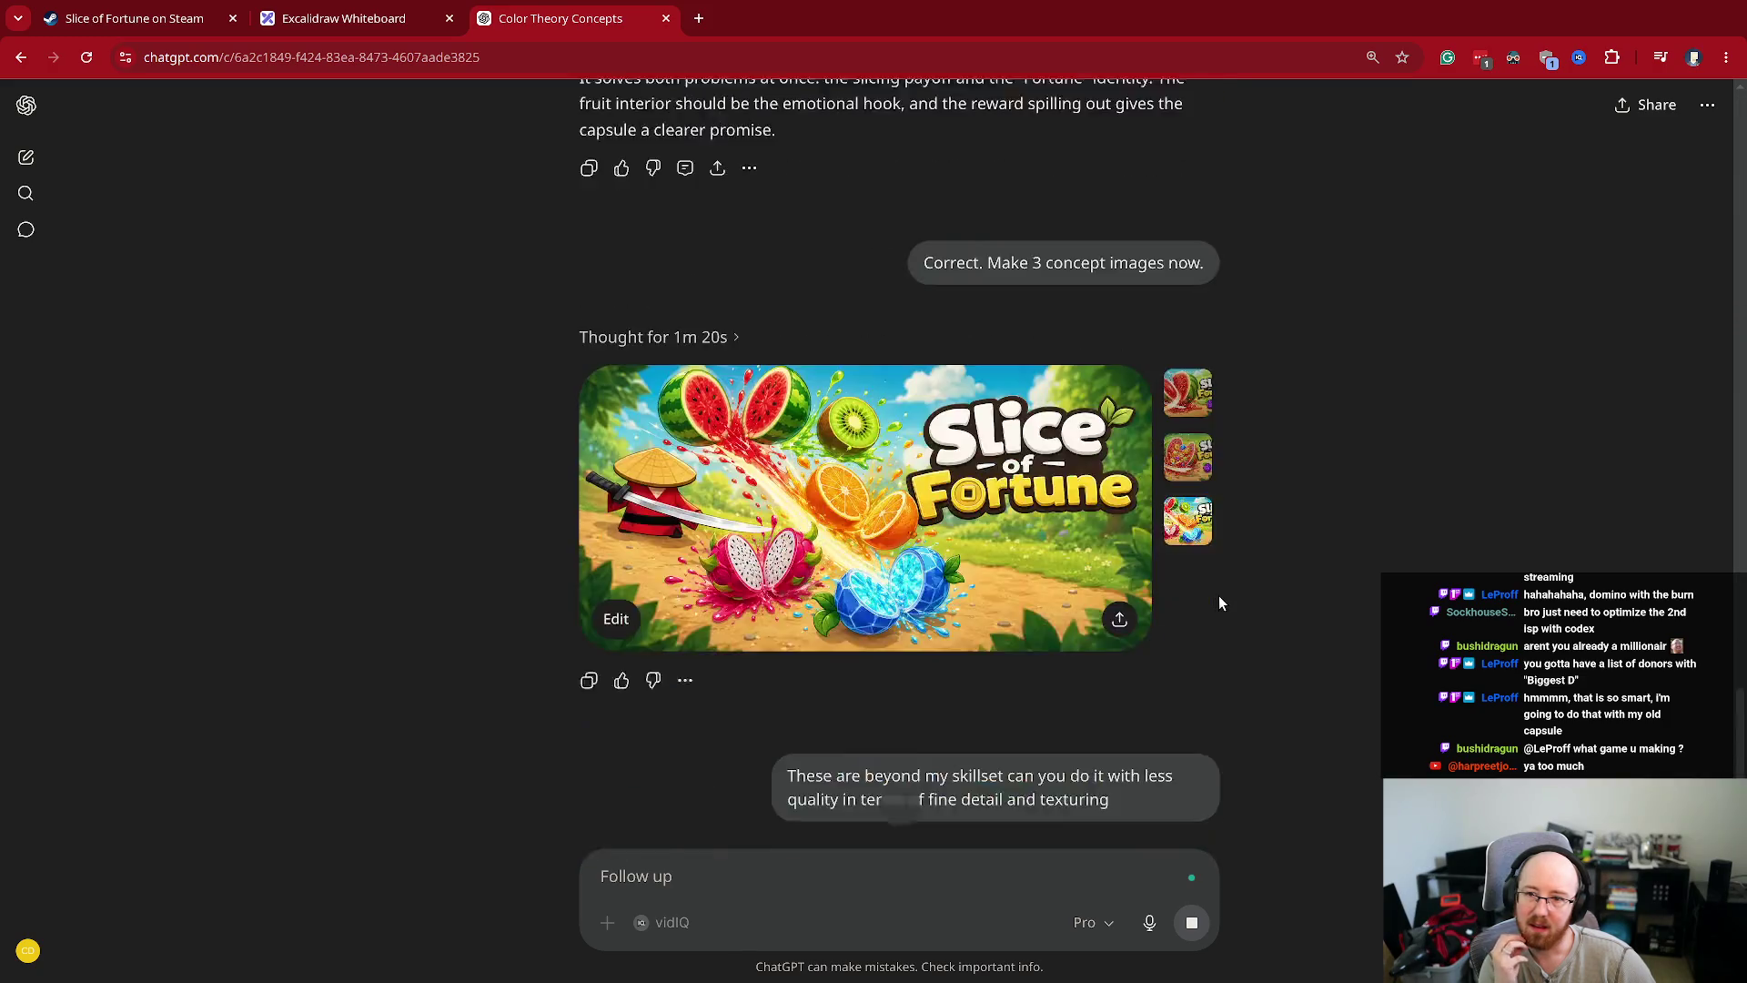
pyautogui.scroll(1, 778, 279)
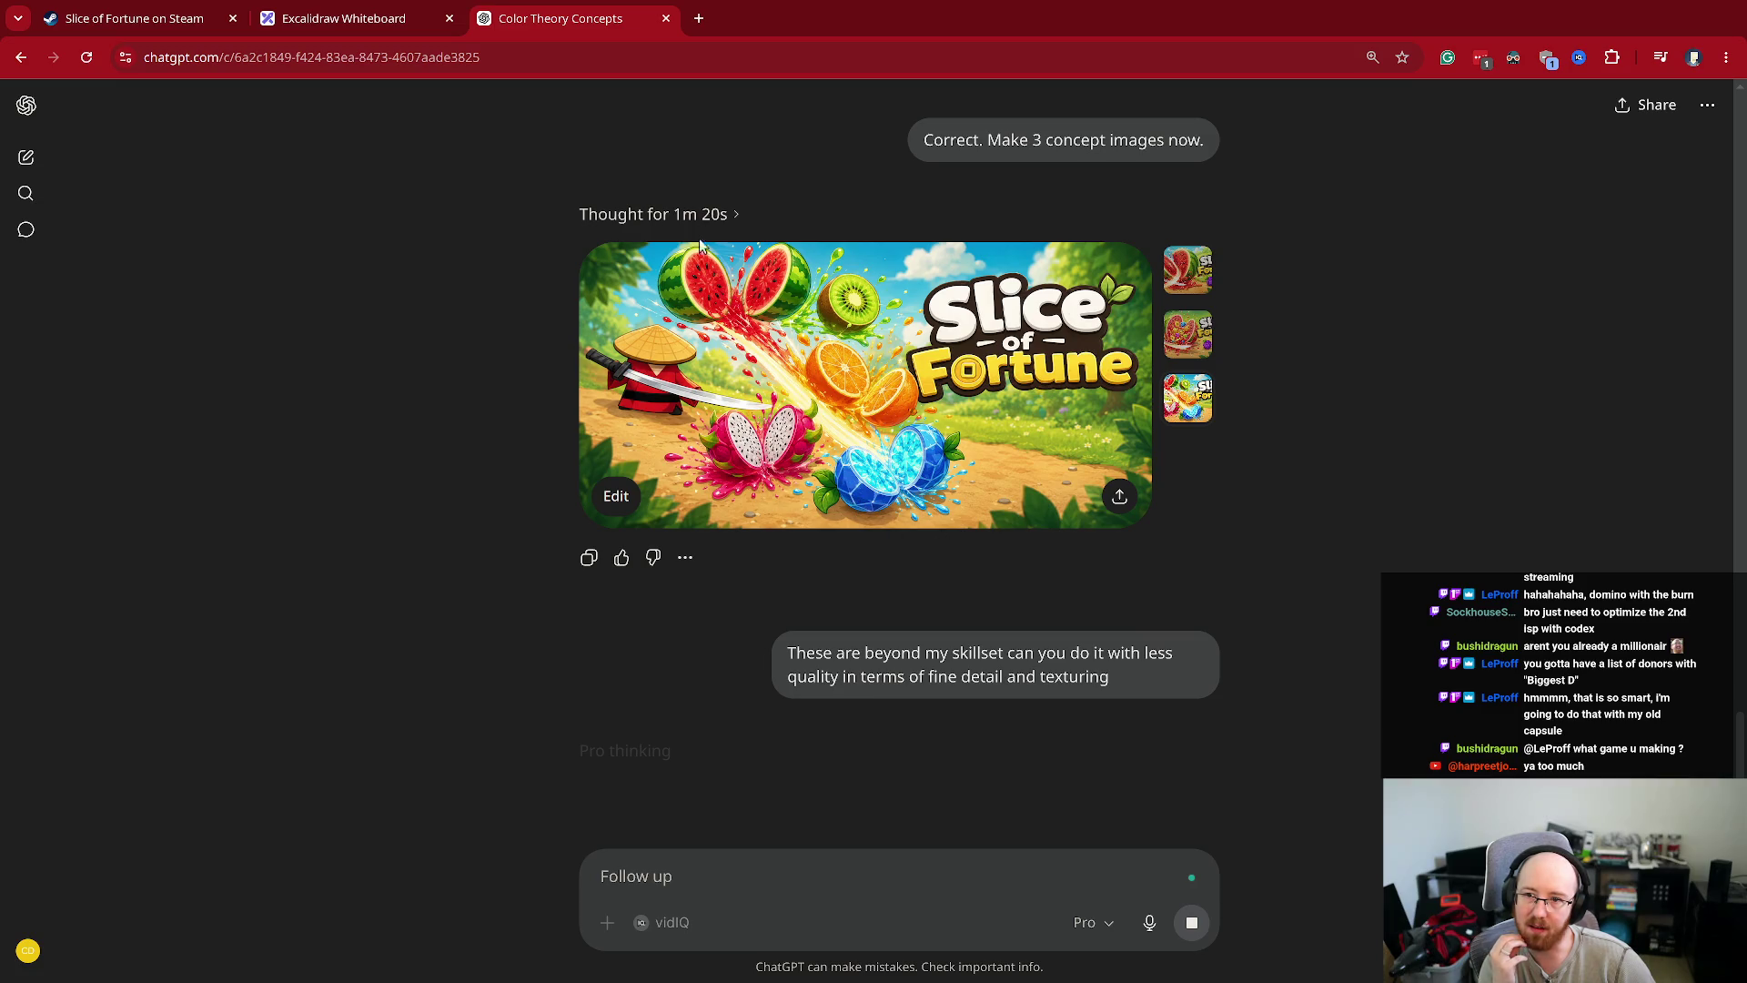
pyautogui.click(1186, 350)
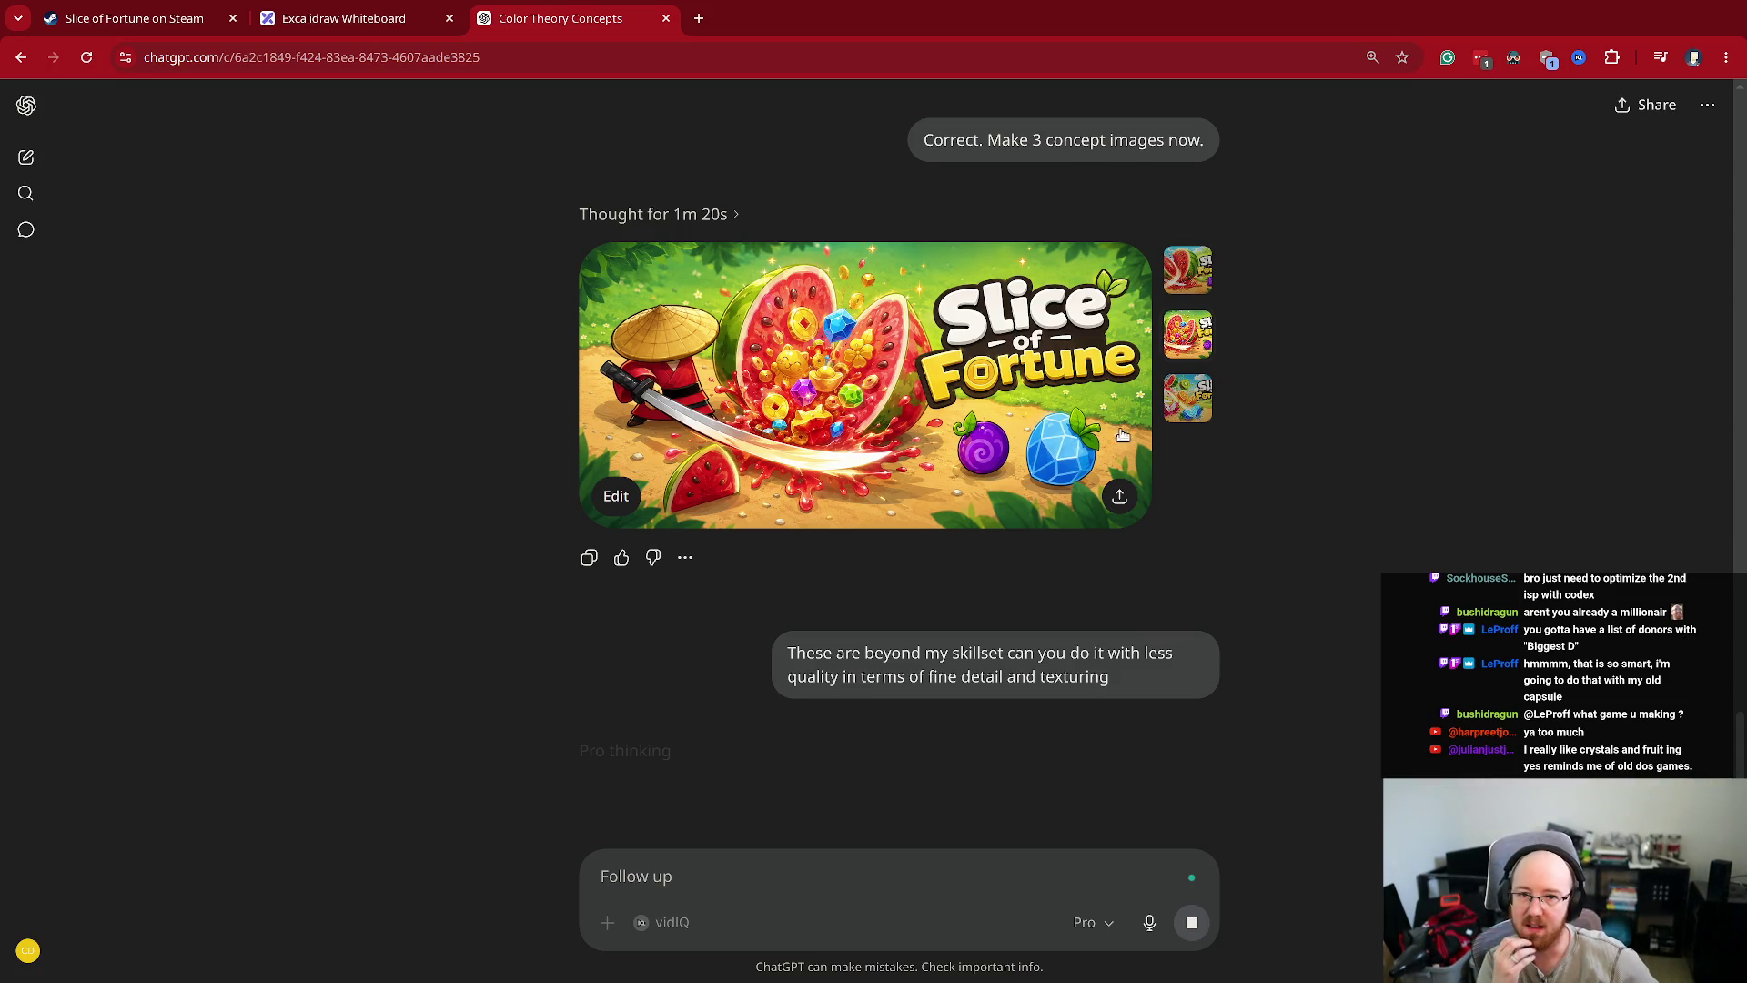
pyautogui.click(1171, 414)
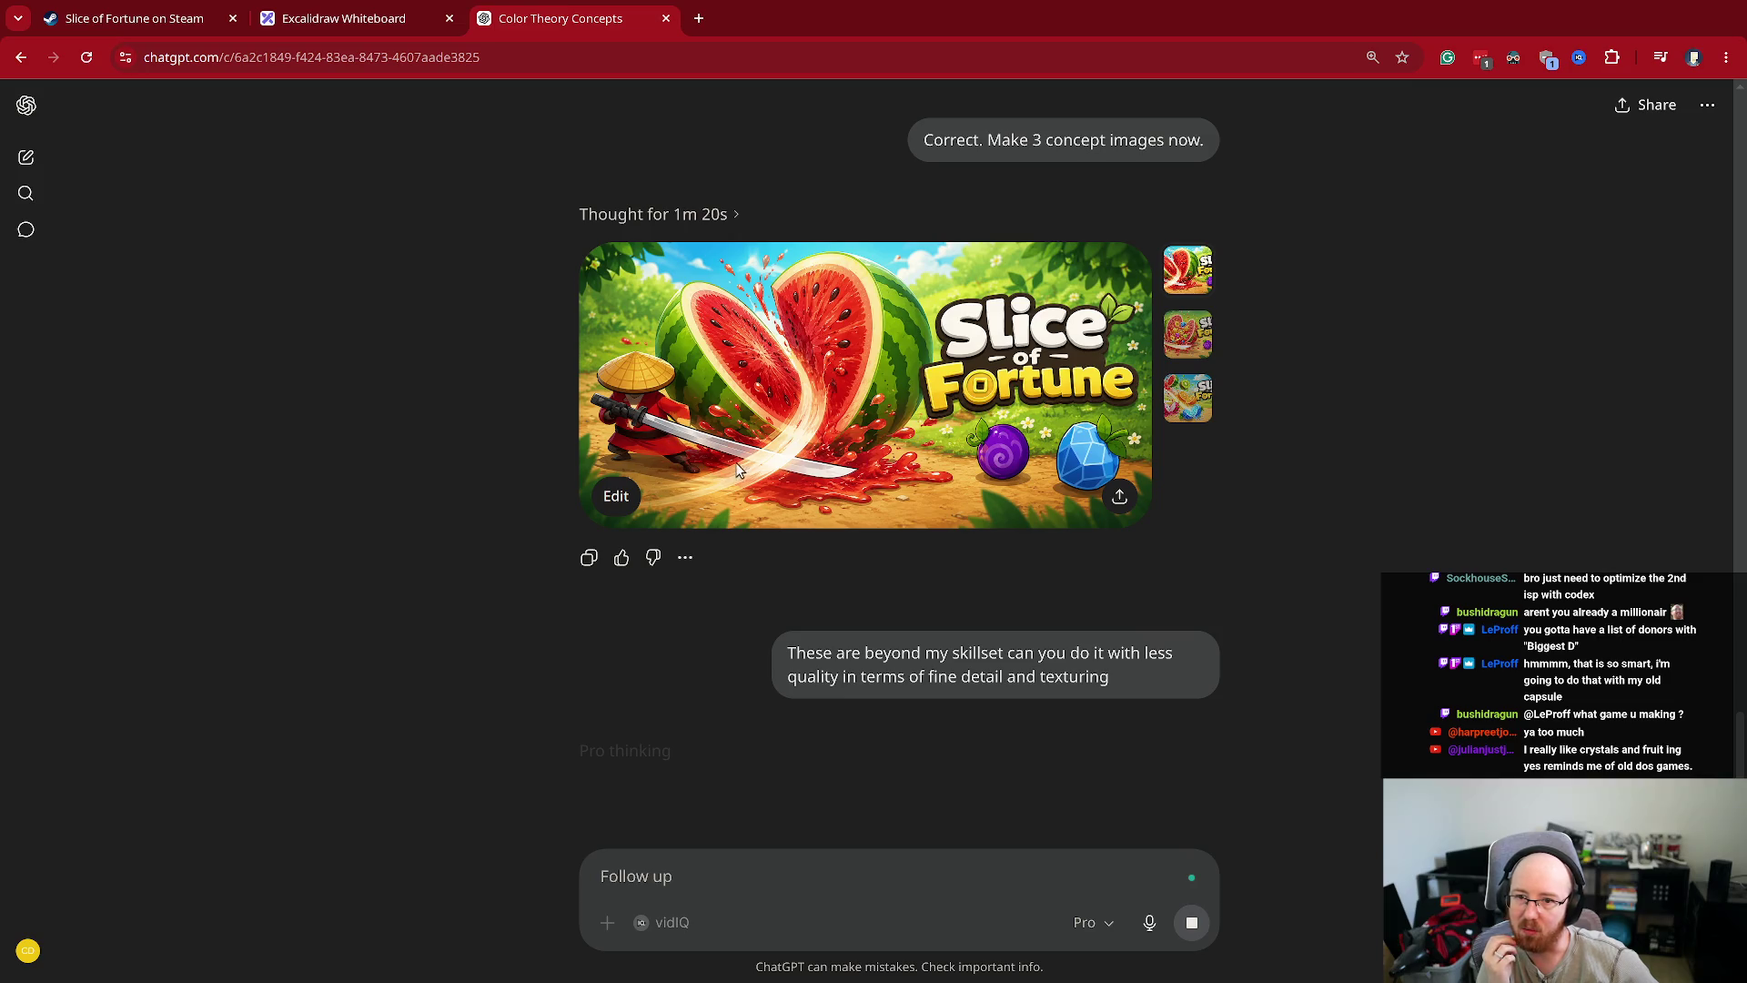
pyautogui.scroll(-4, 1243, 678)
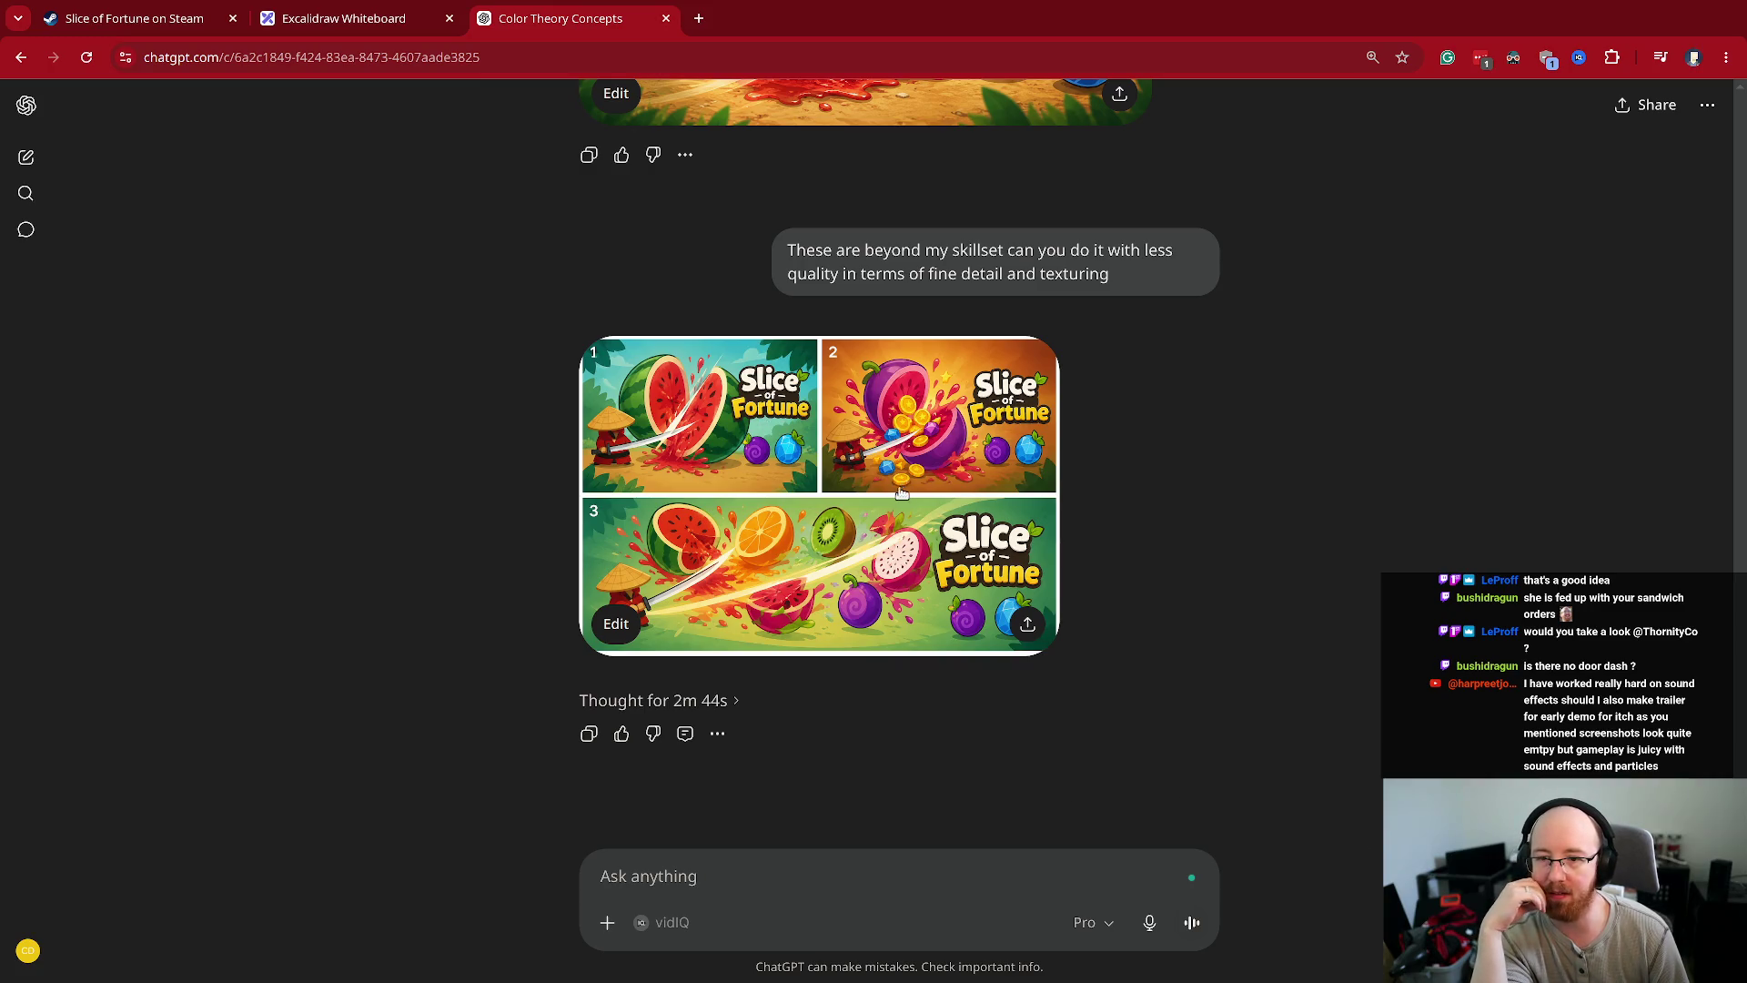
# - Once generation finishes, open the simplified three-panel Slice of Fortune concept grid full-screen
pyautogui.click(817, 561)
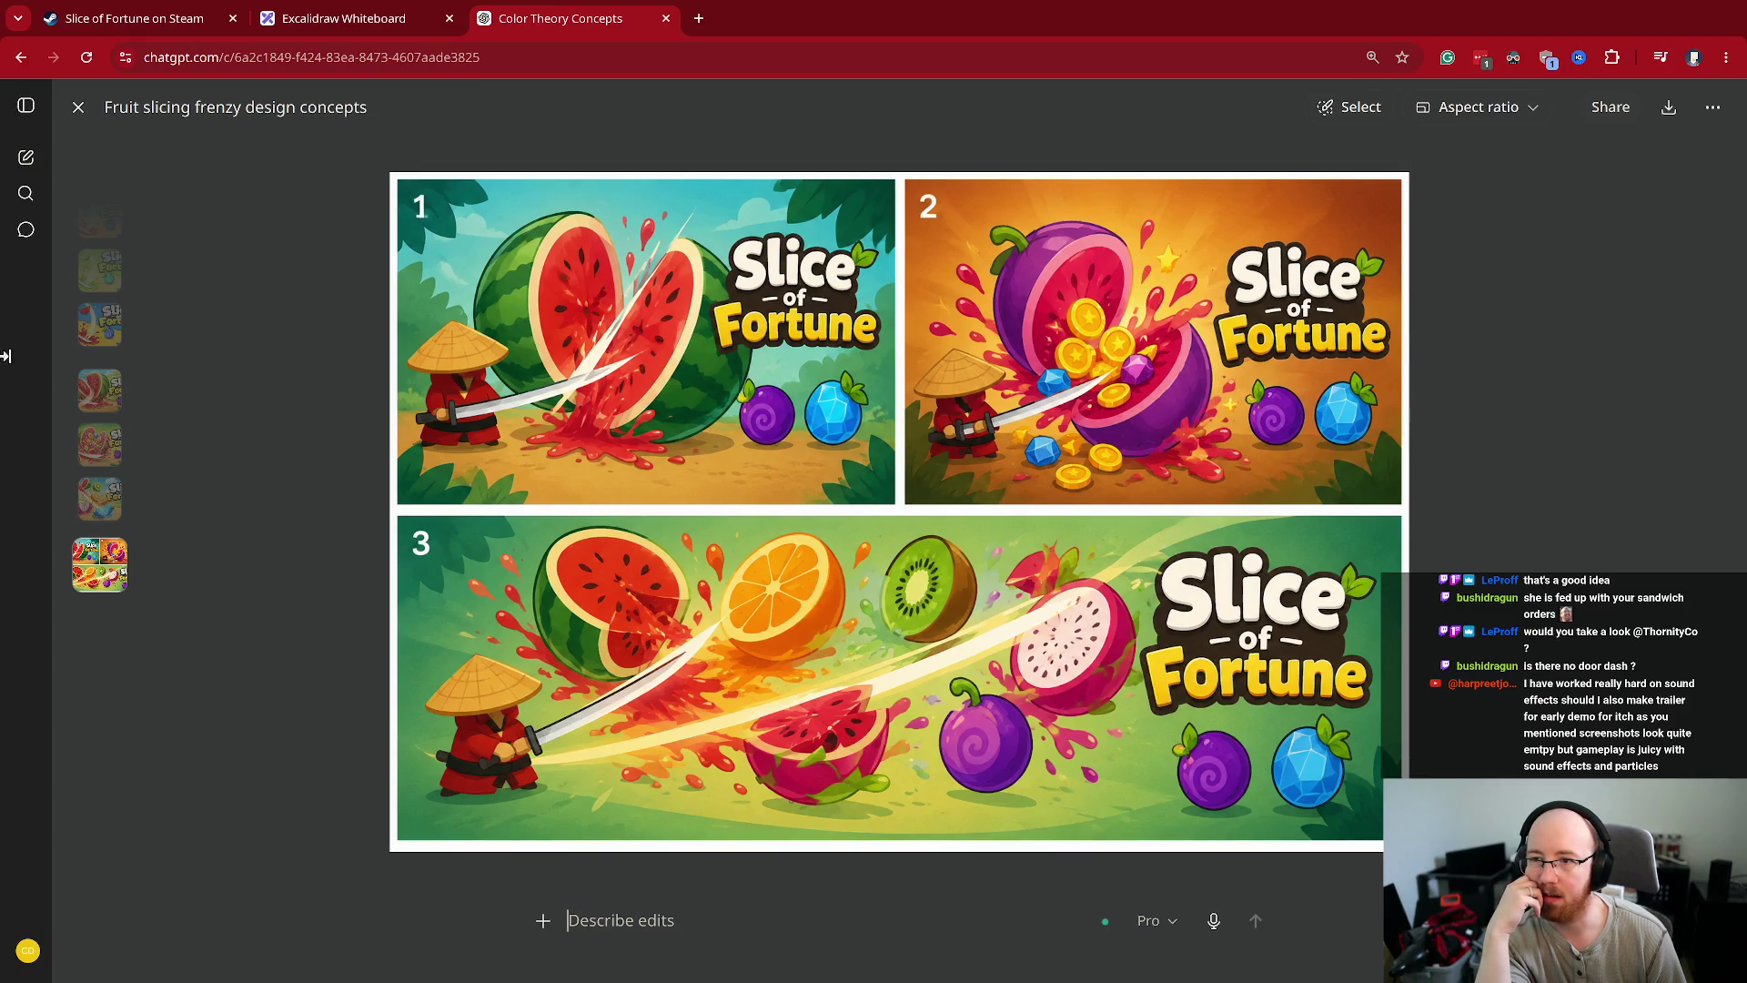
# - Inspect the watermelon, coin-filled purple fruit and fruit-slash banner panels full-size, then return to the chat
pyautogui.scroll(5, 83, 384)
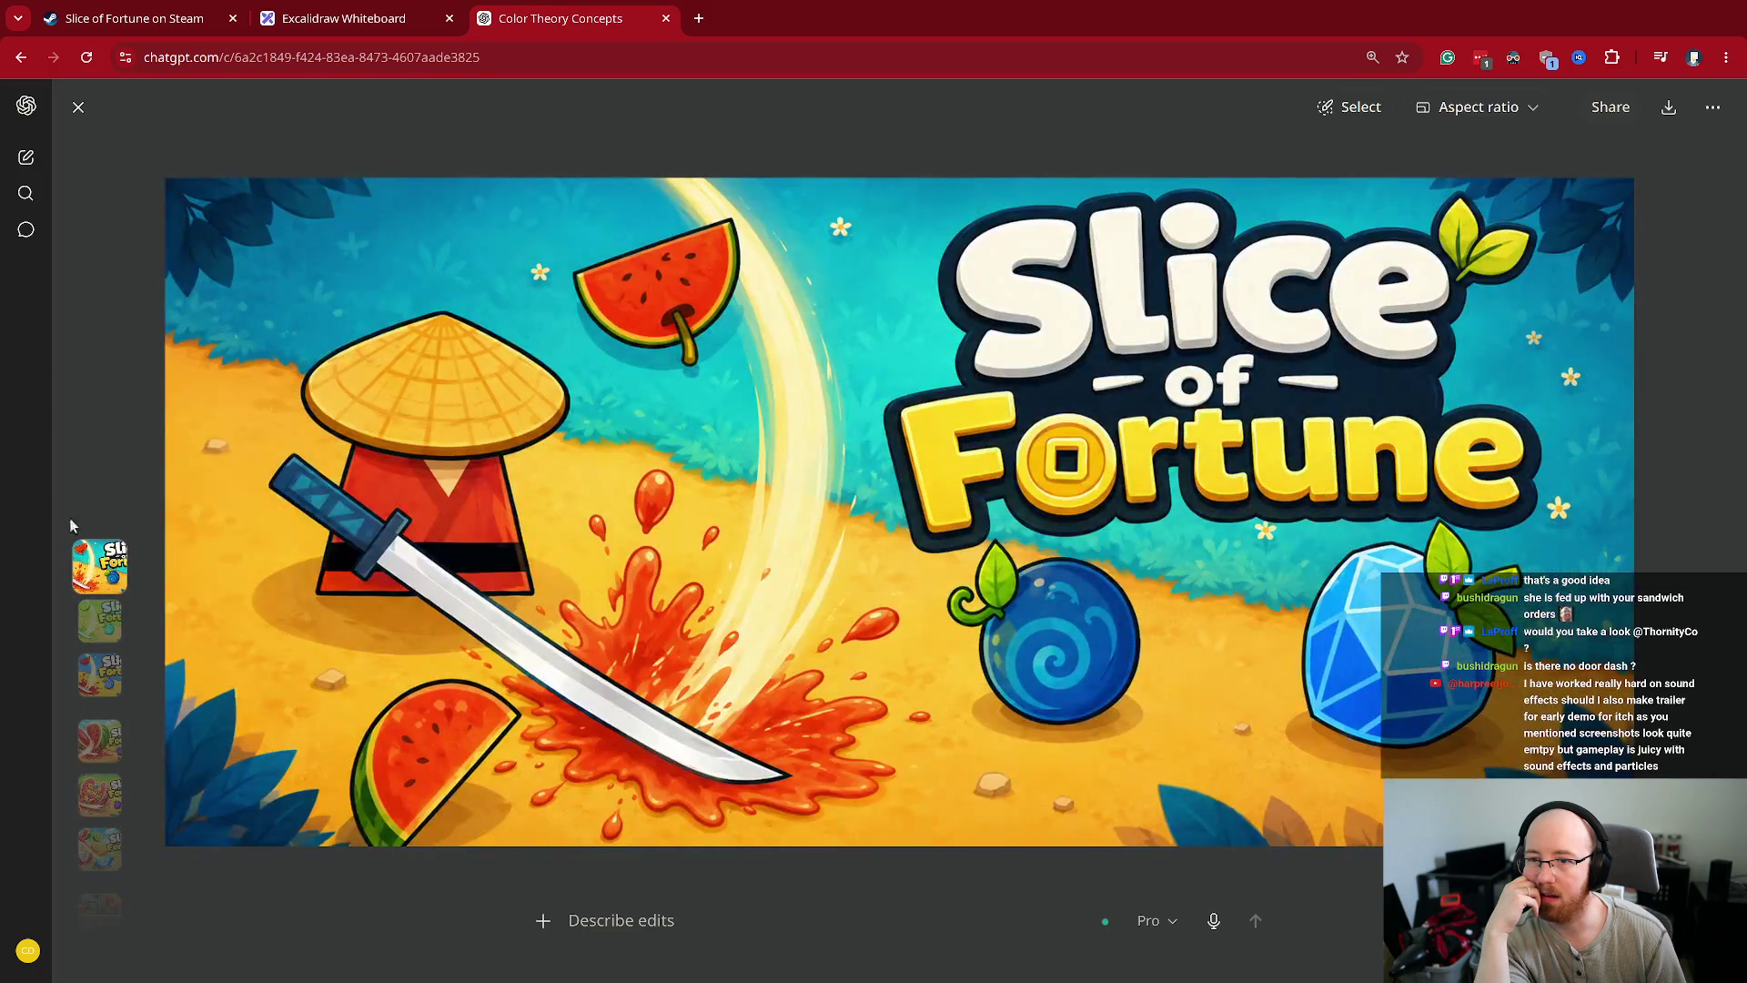
pyautogui.scroll(-6, 60, 590)
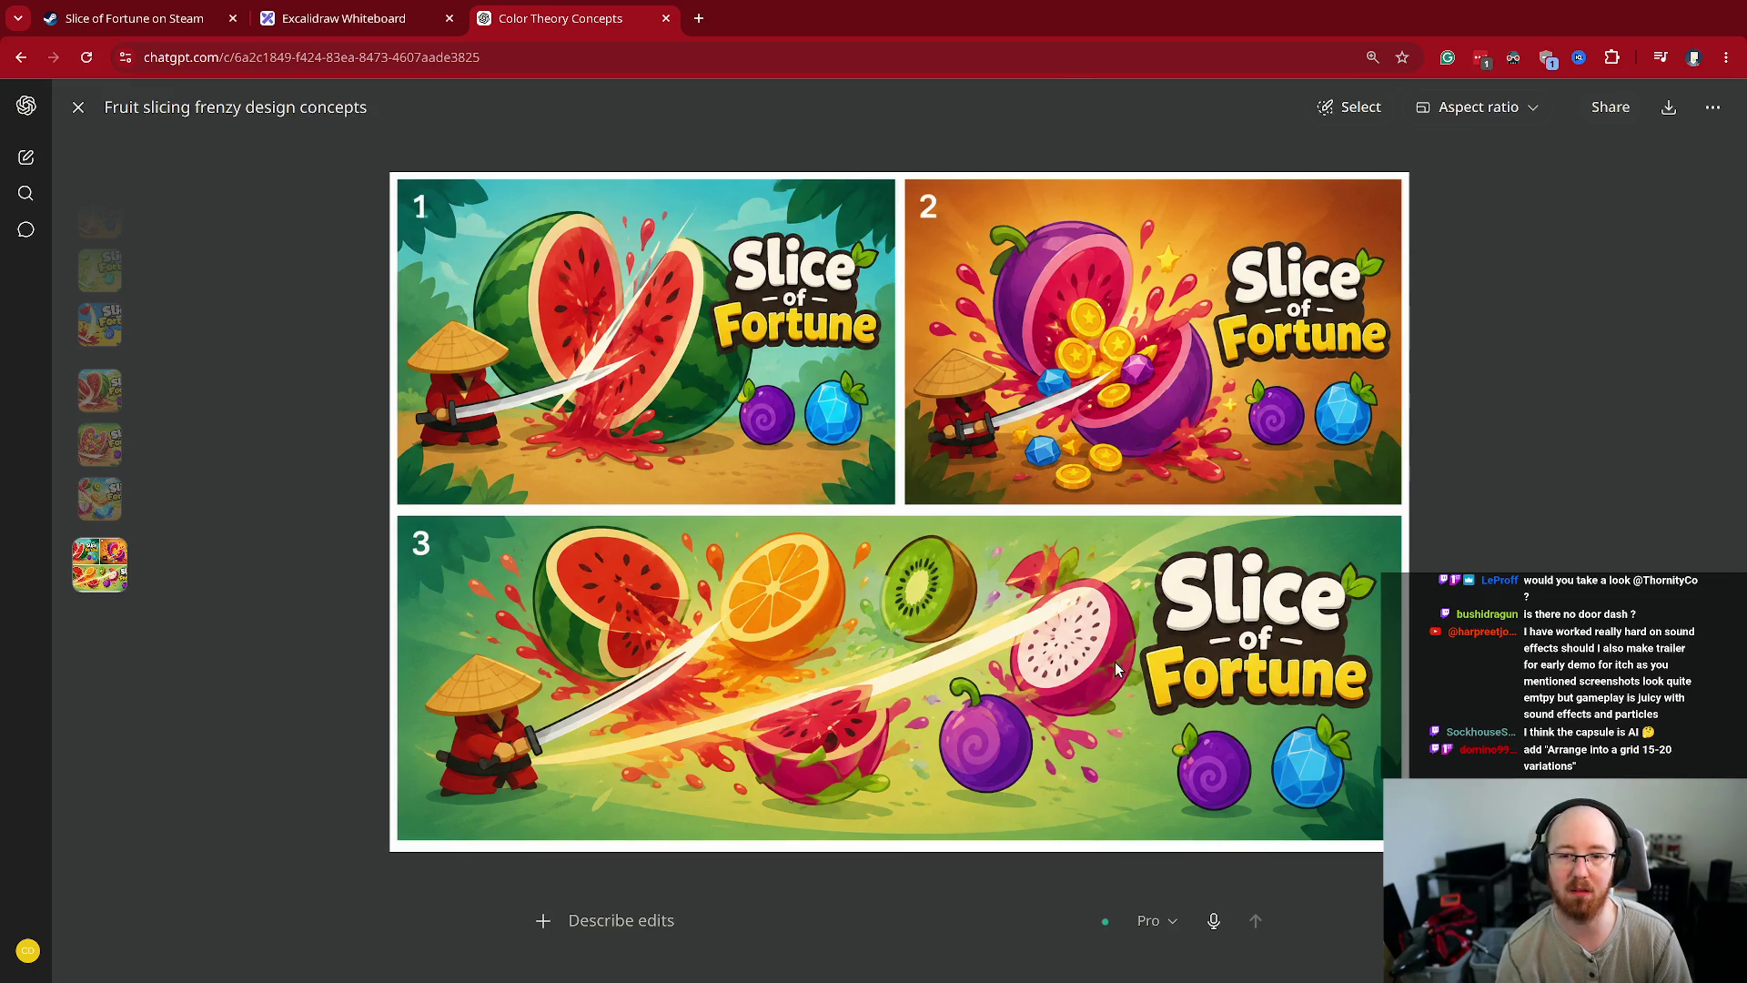
pyautogui.press('Escape')
pyautogui.hotkey('ctrl', 'v')
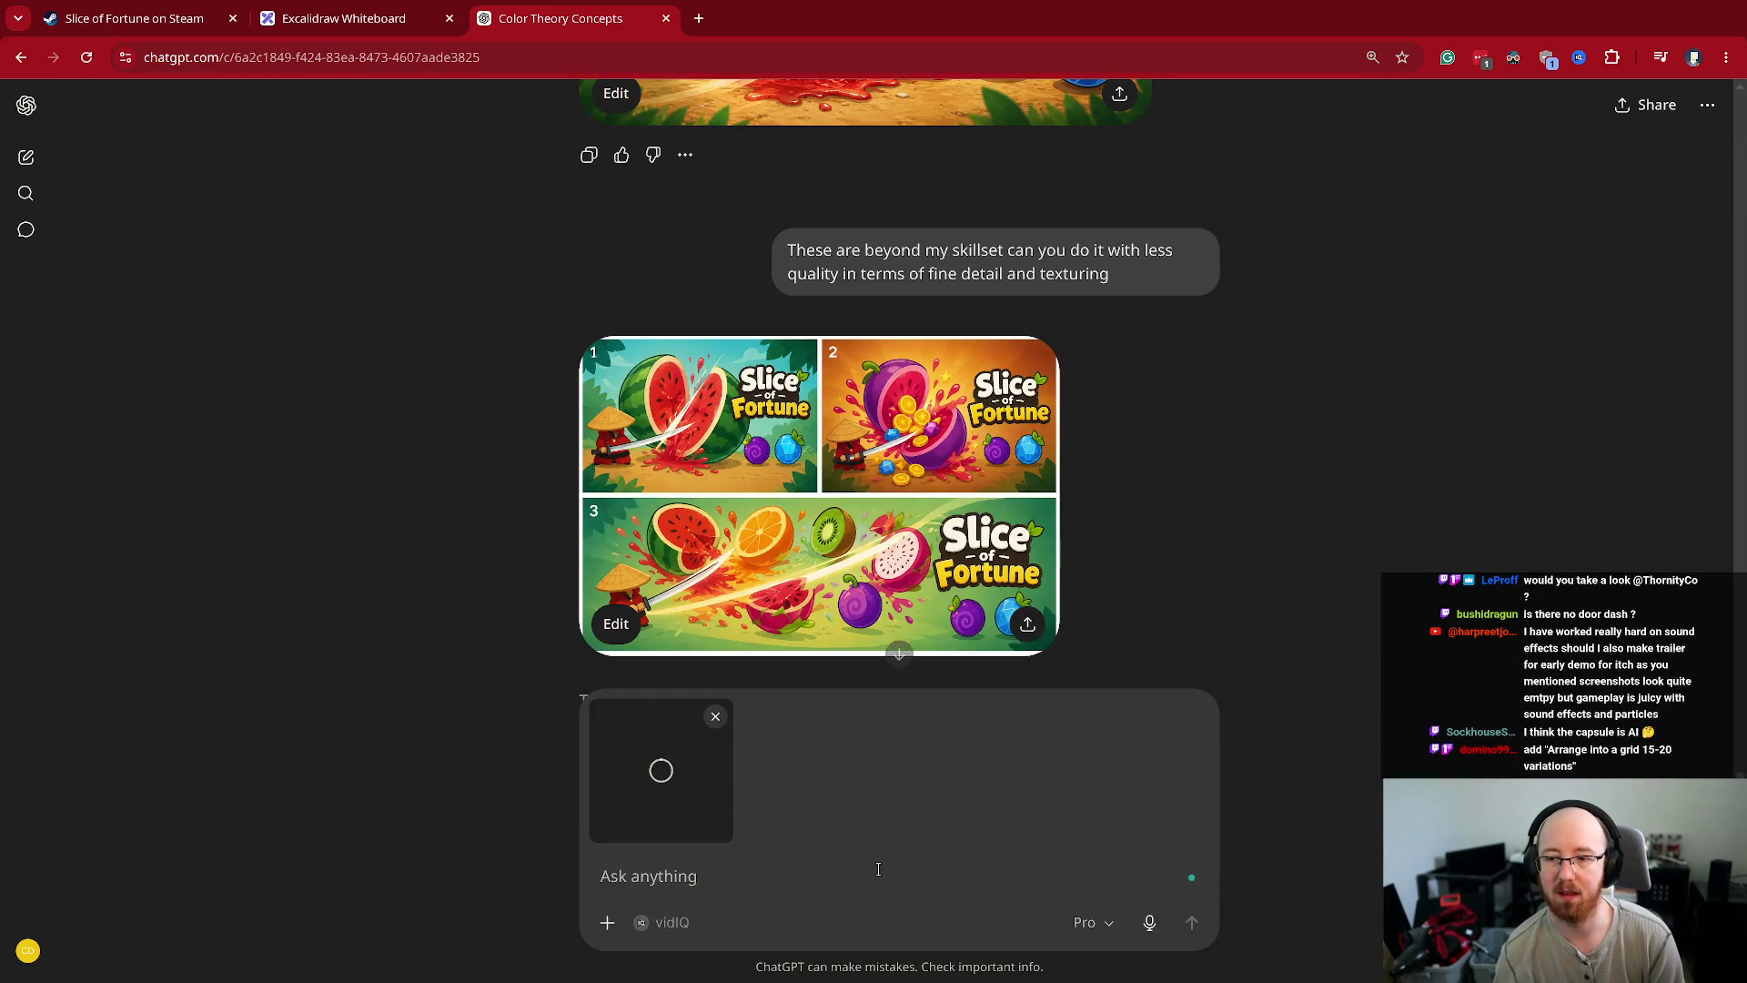
pyautogui.click(715, 717)
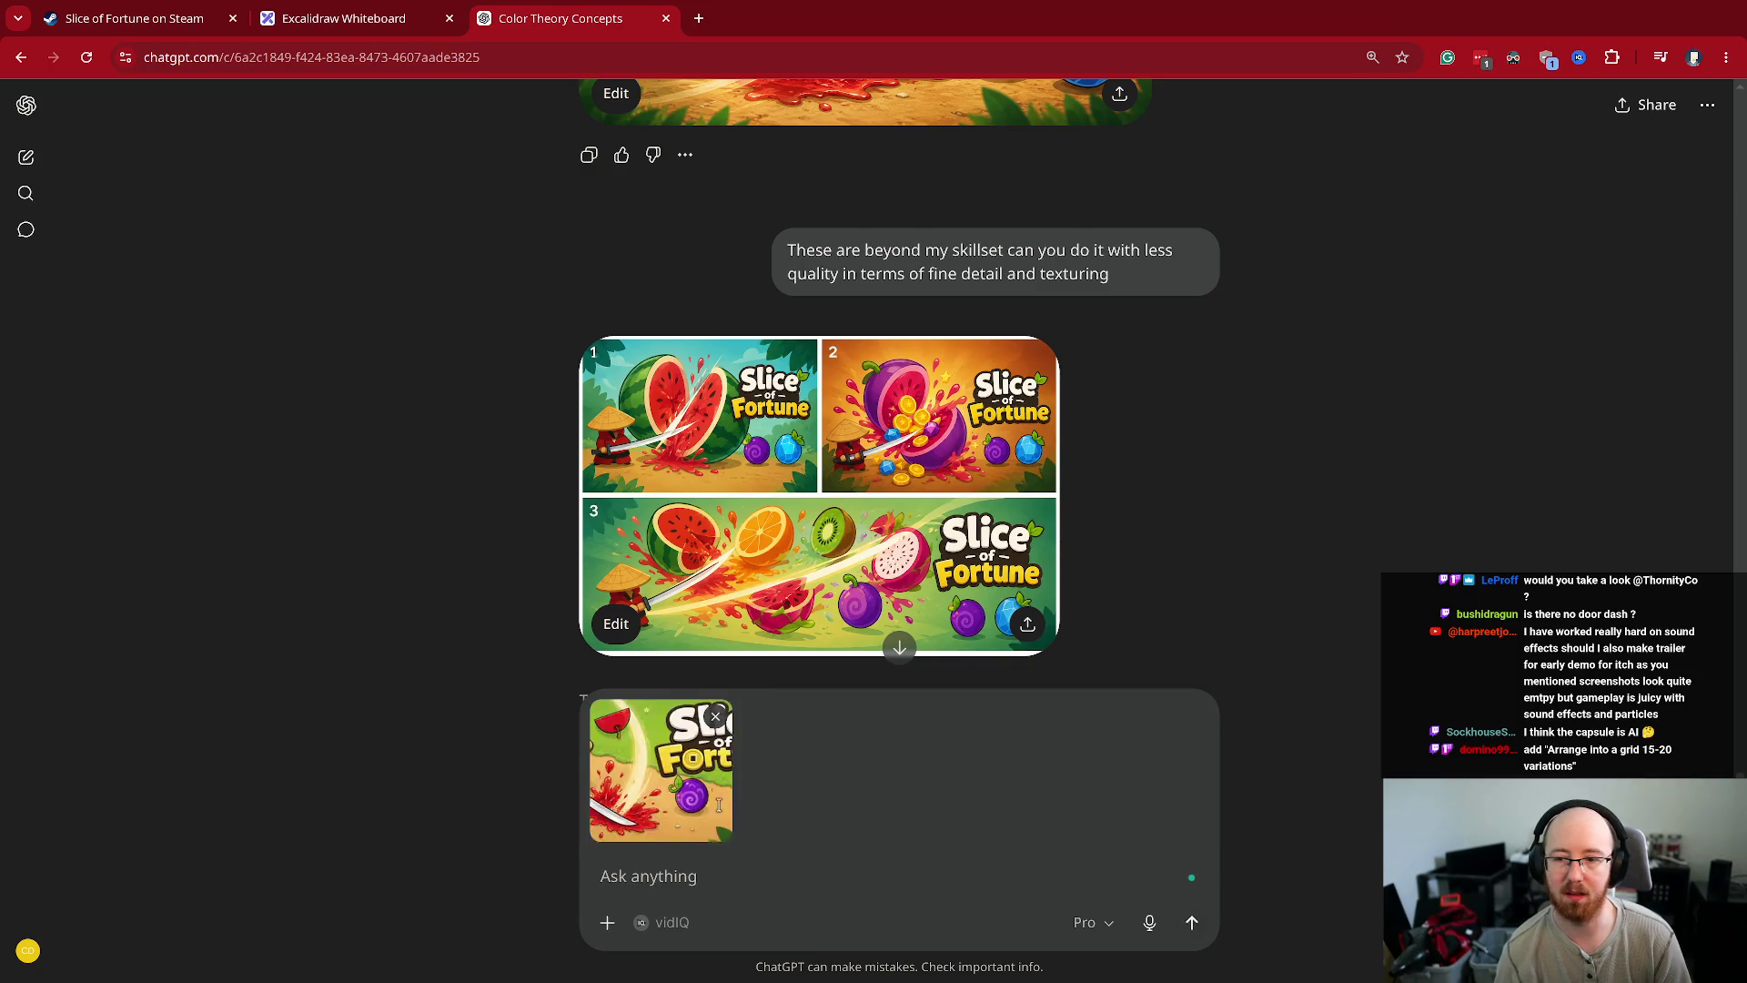
pyautogui.write('Arr')
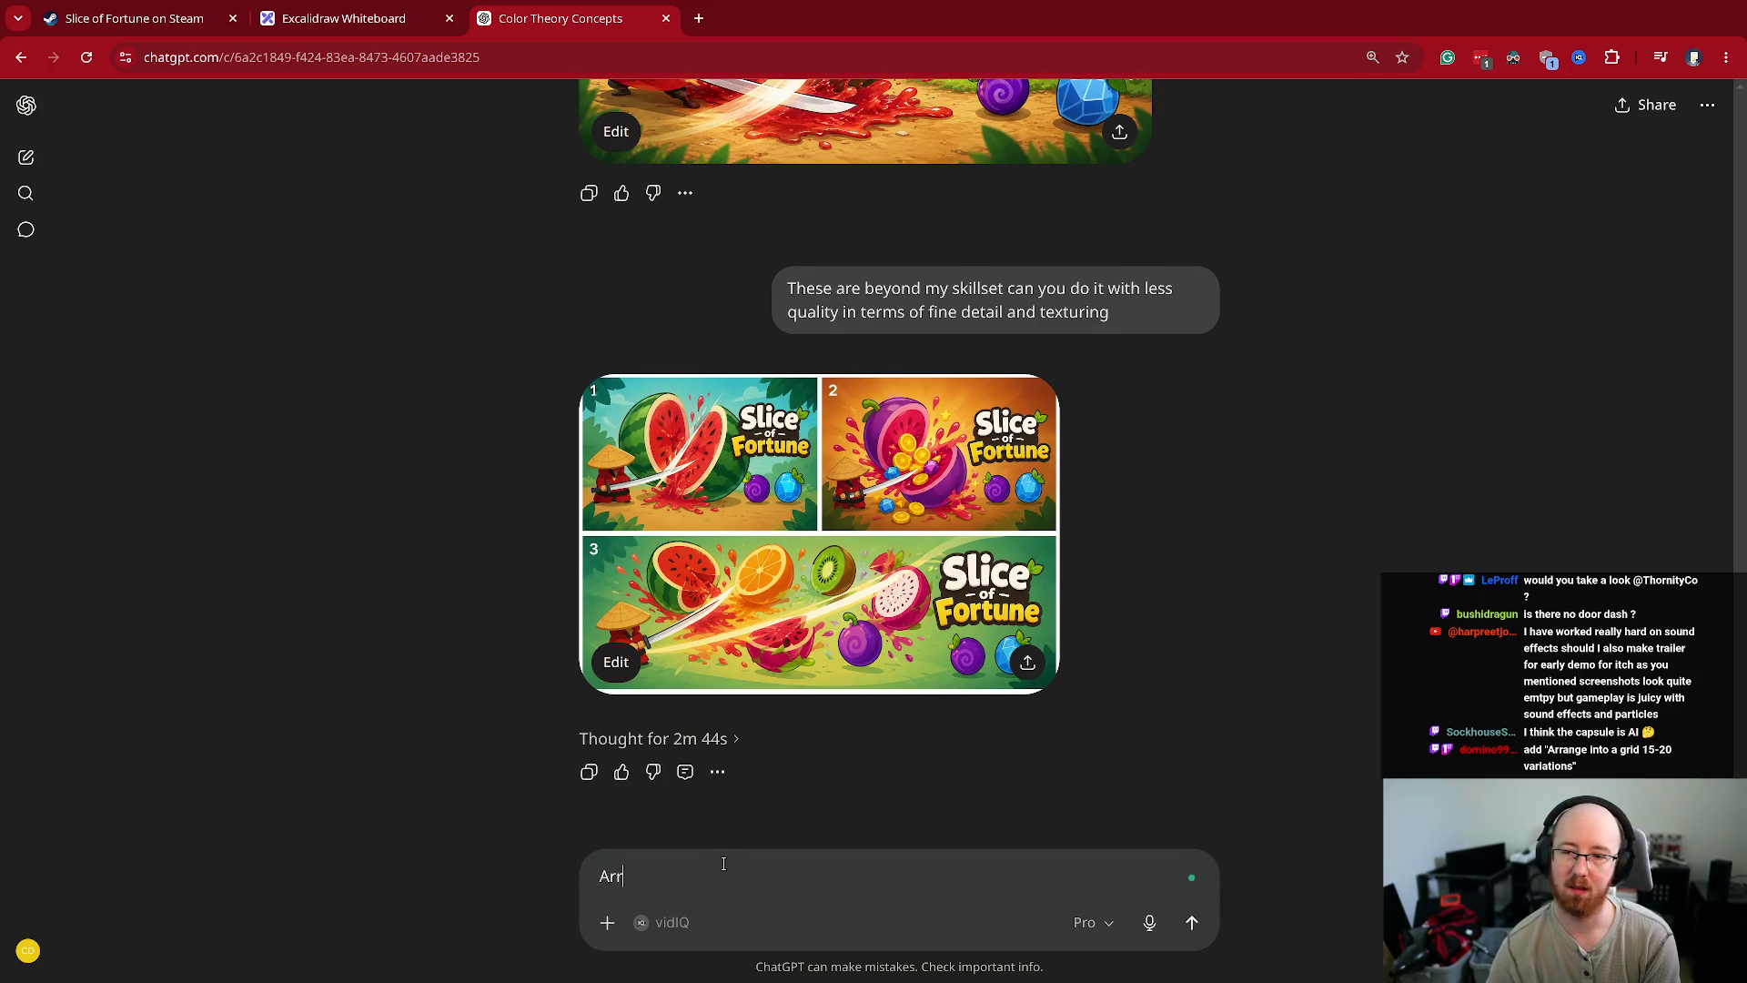
pyautogui.write('ange into a grid 1')
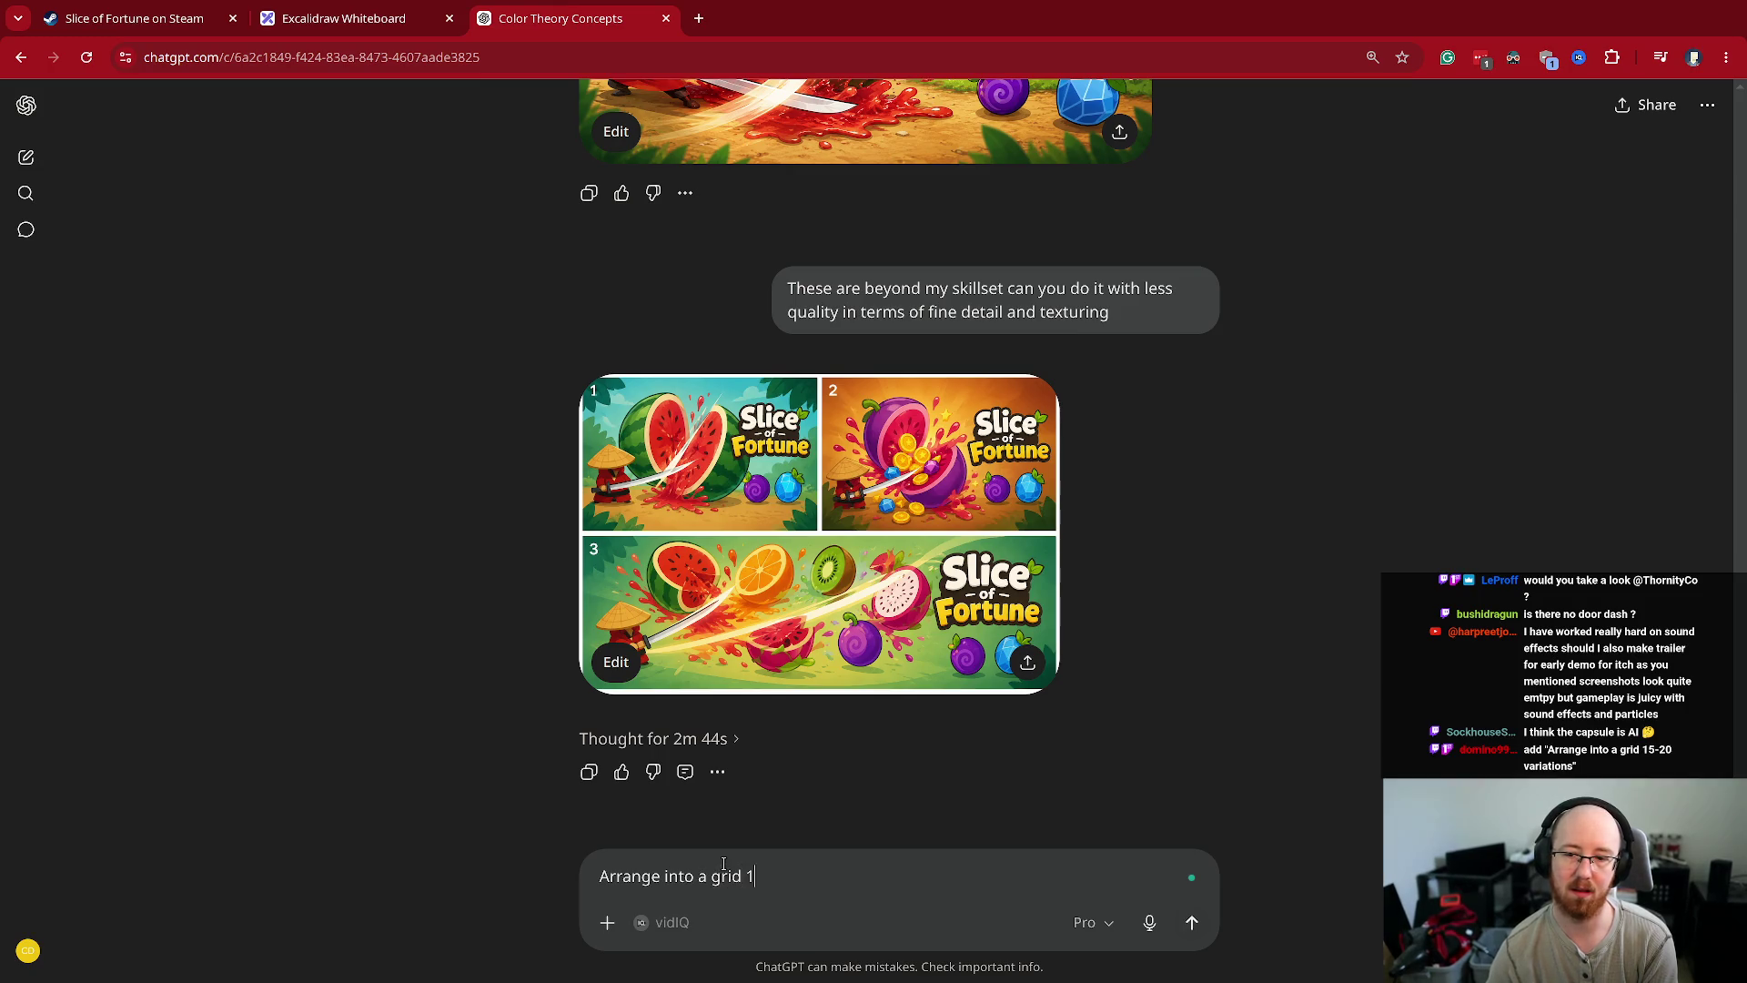
pyautogui.write('5-20 variations')
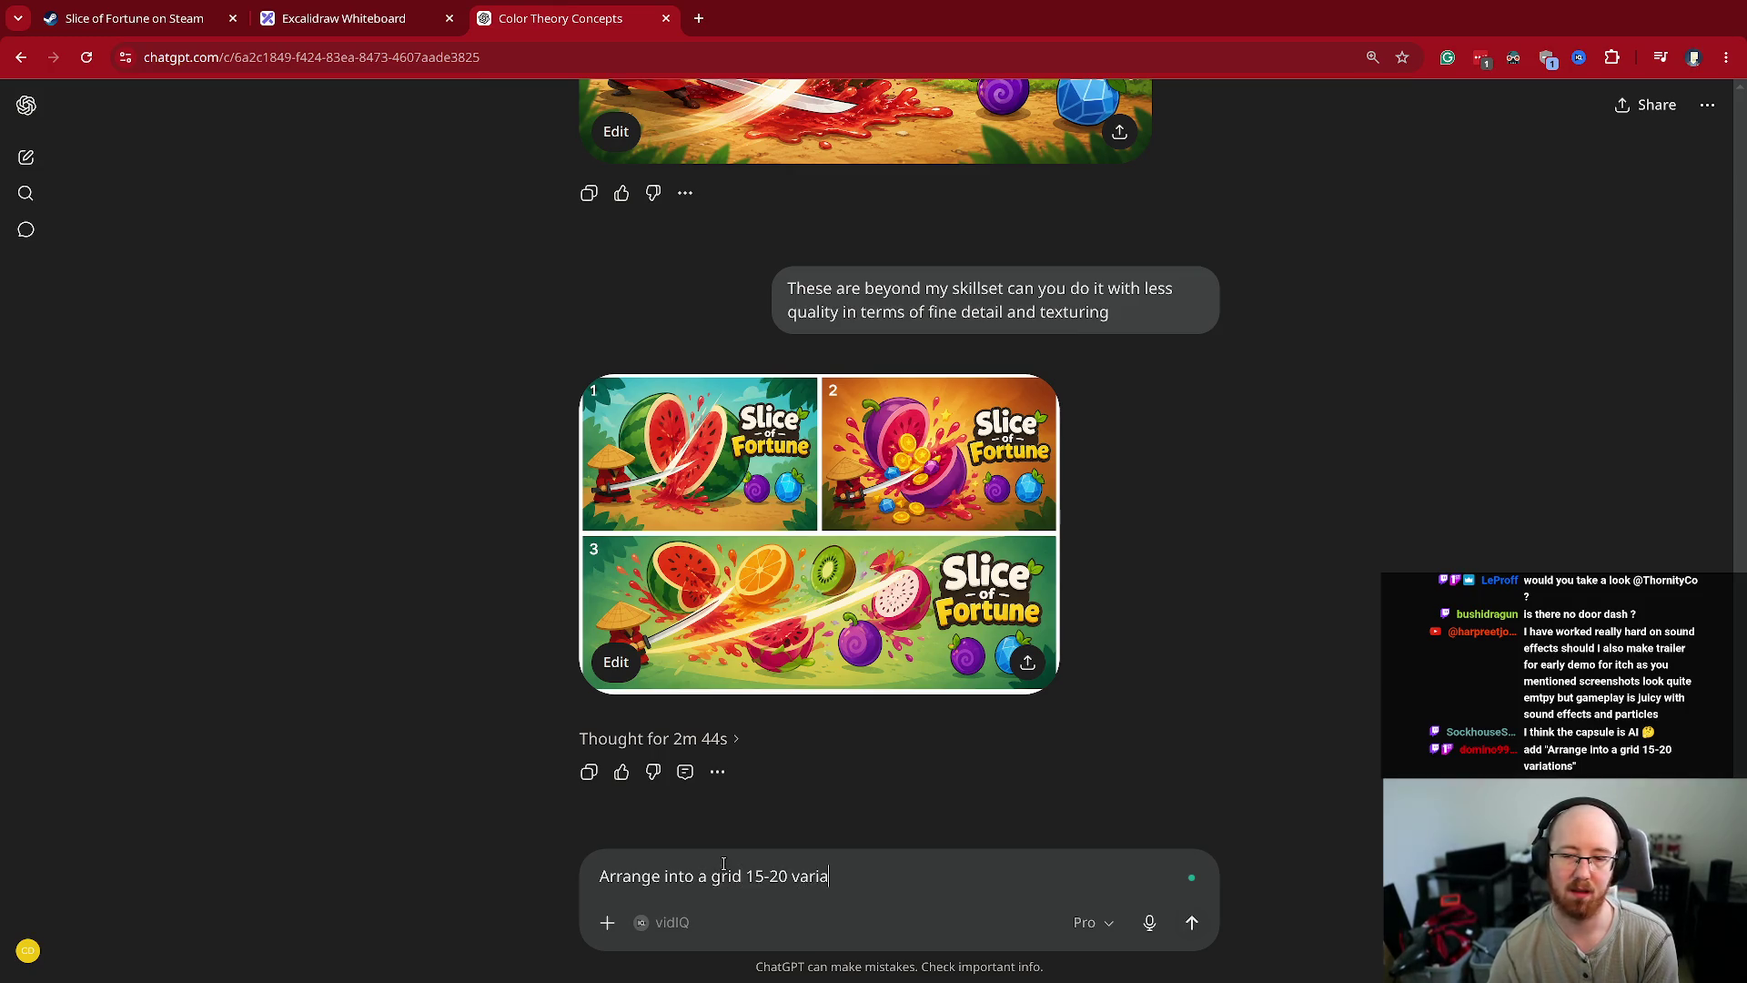
pyautogui.press('Return')
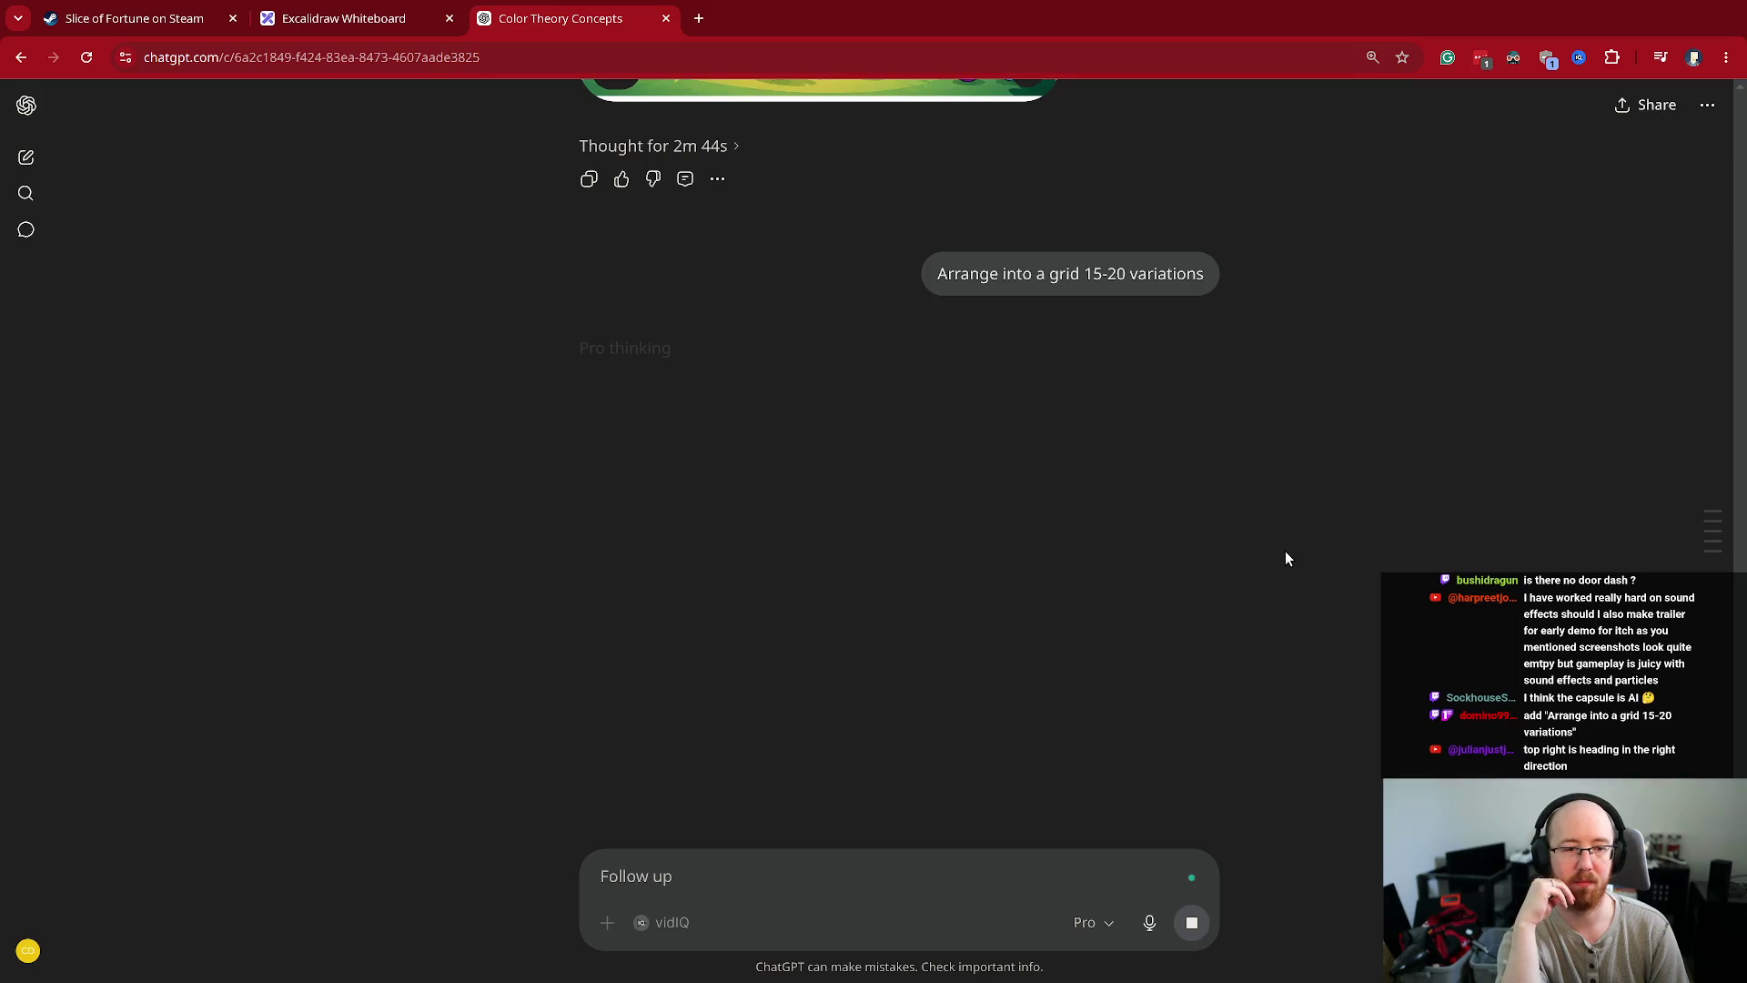
pyautogui.scroll(3, 1285, 552)
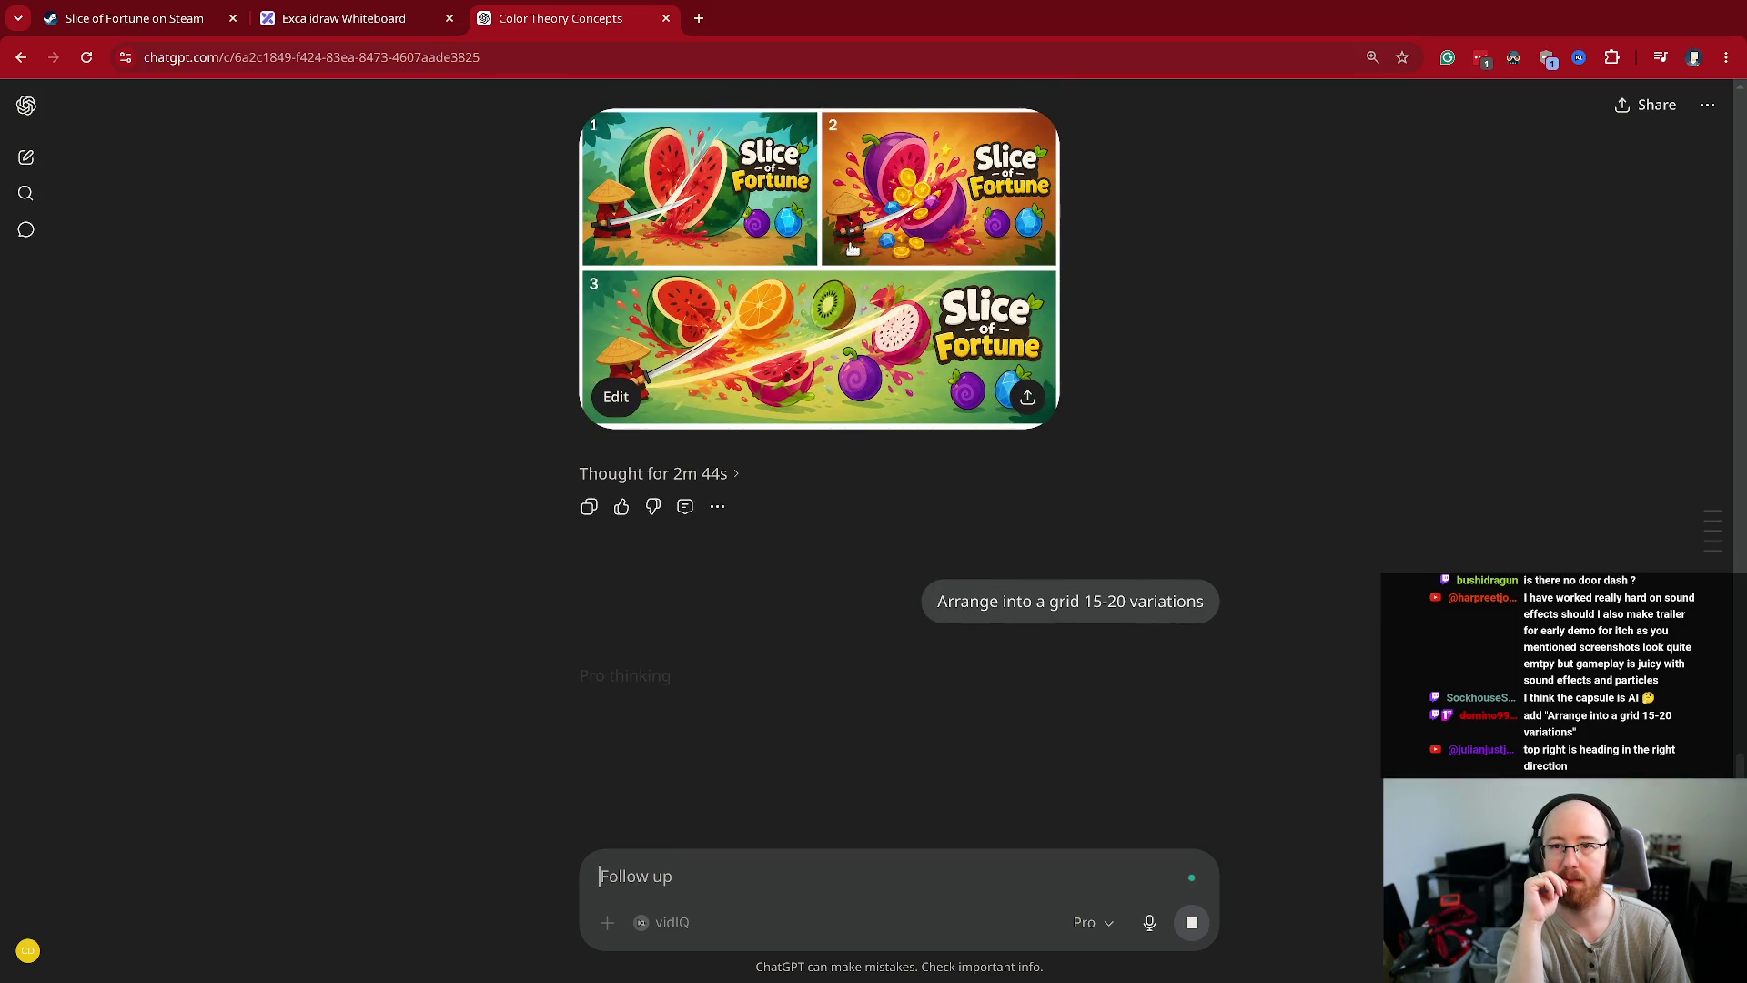
pyautogui.click(934, 165)
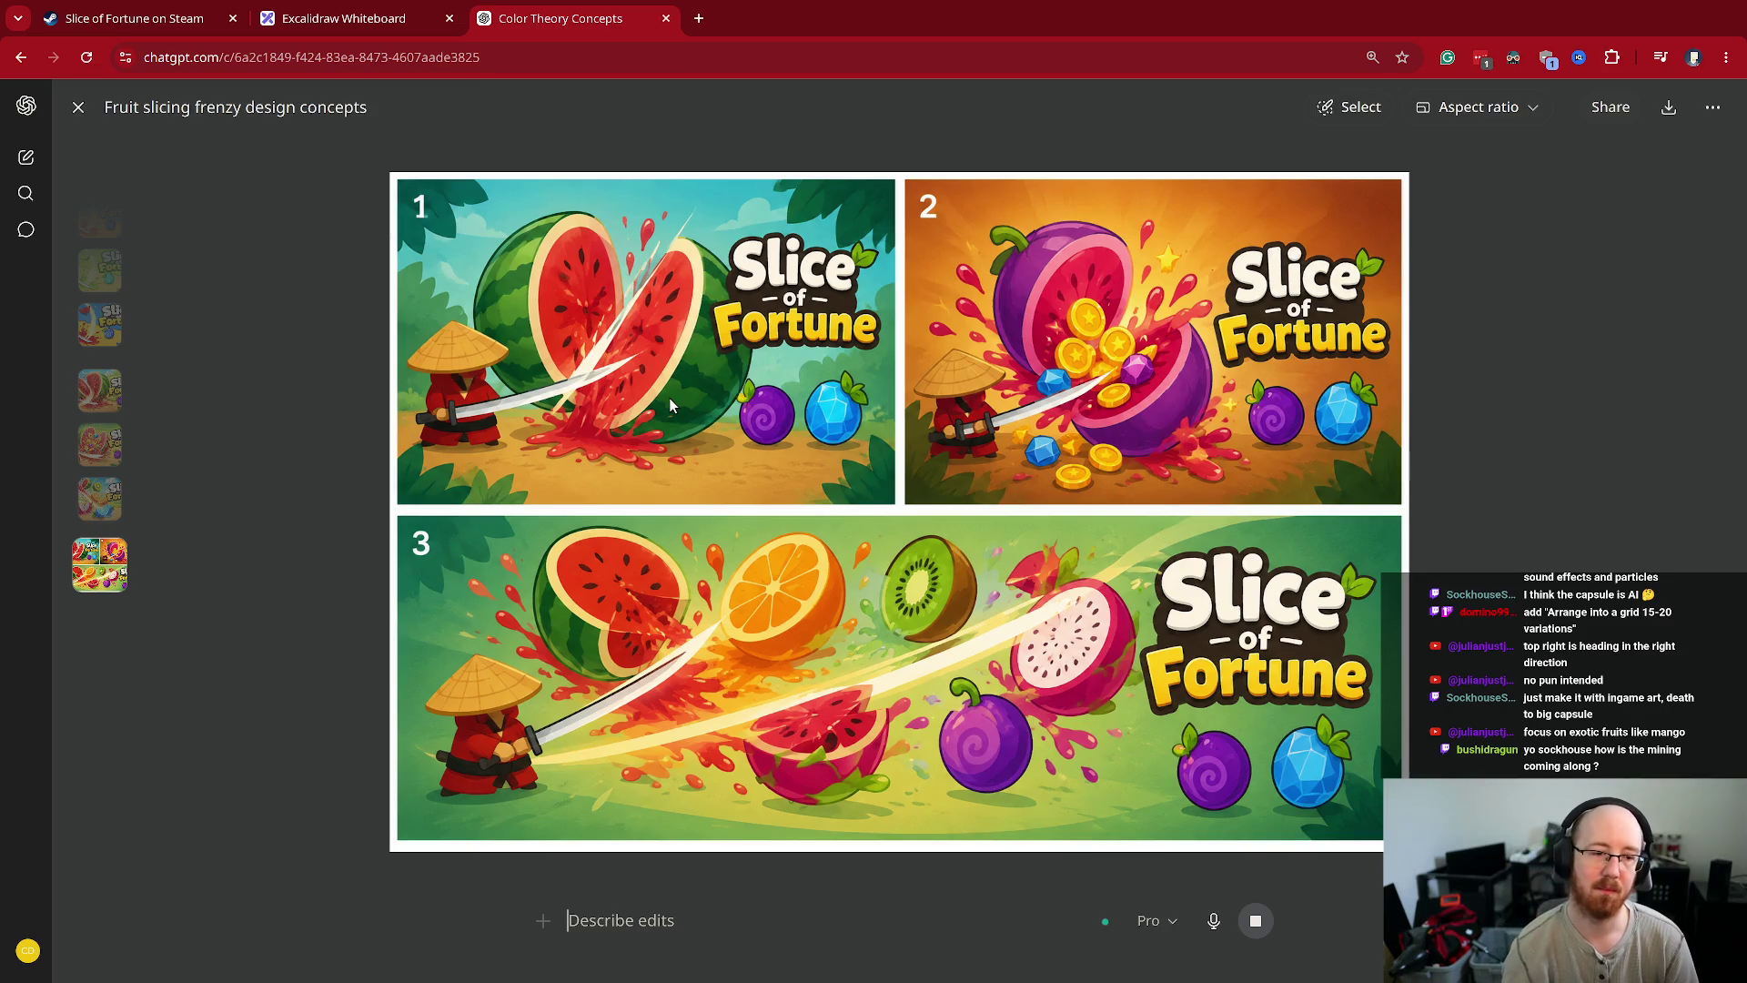
pyautogui.press('Escape')
pyautogui.scroll(-4, 1130, 624)
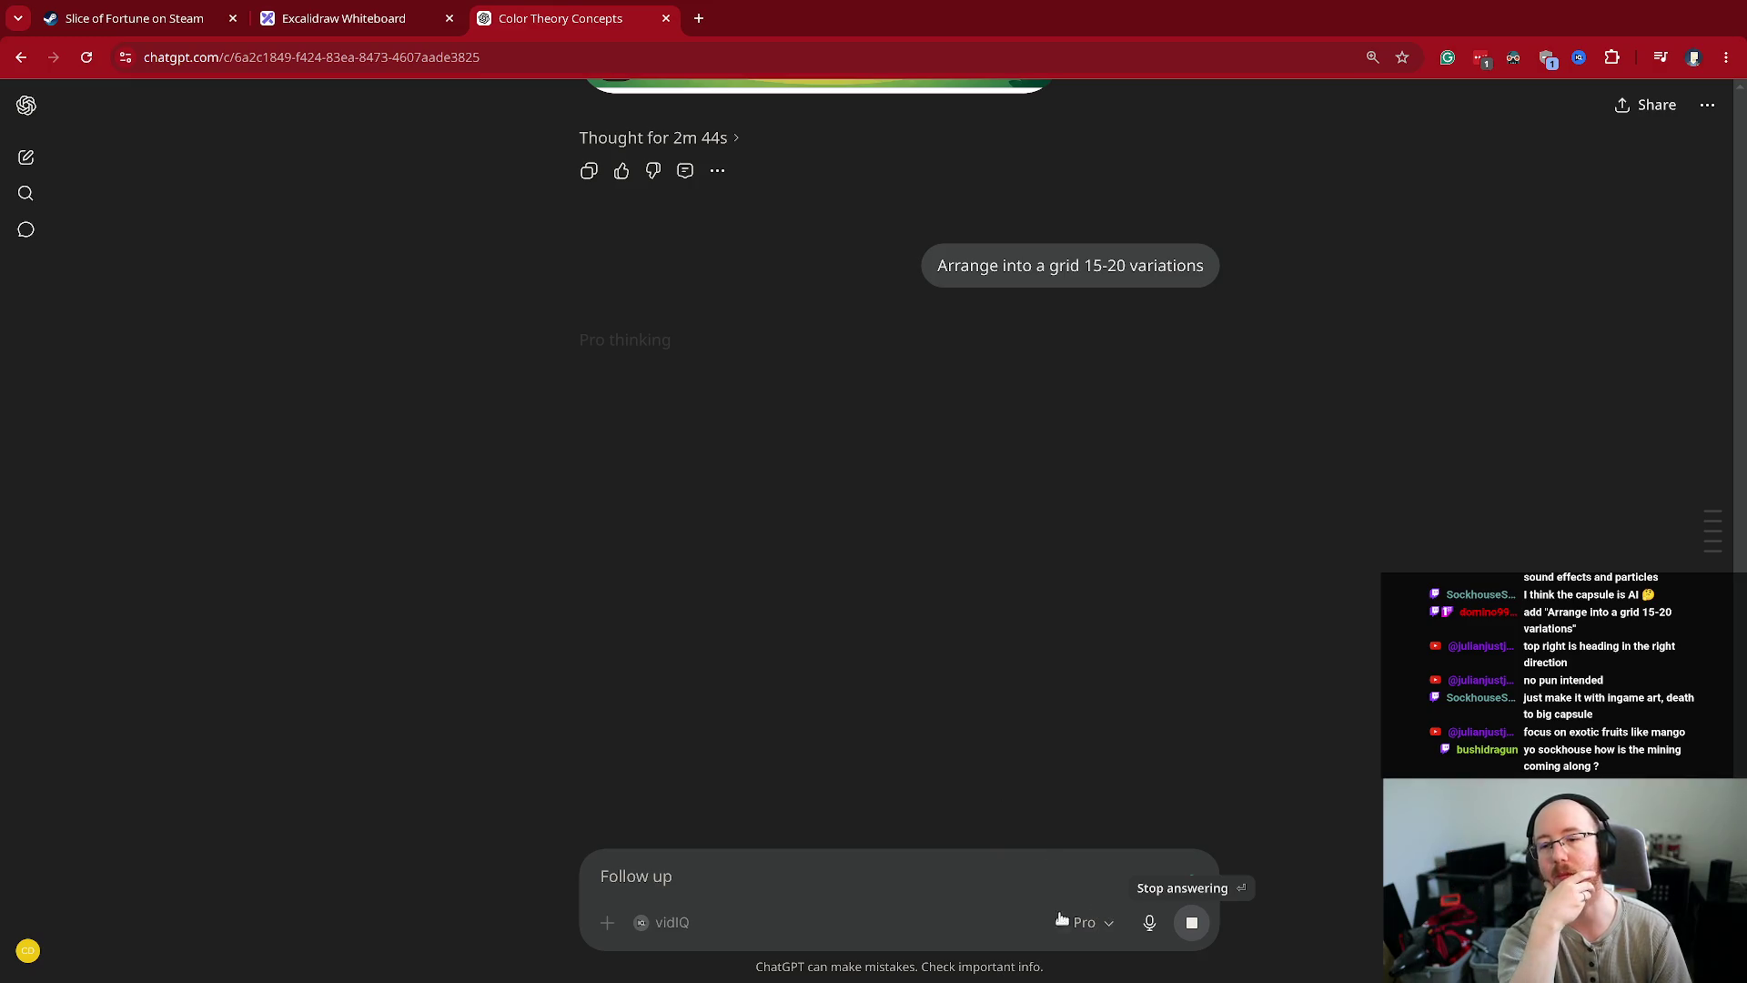
pyautogui.click(1107, 927)
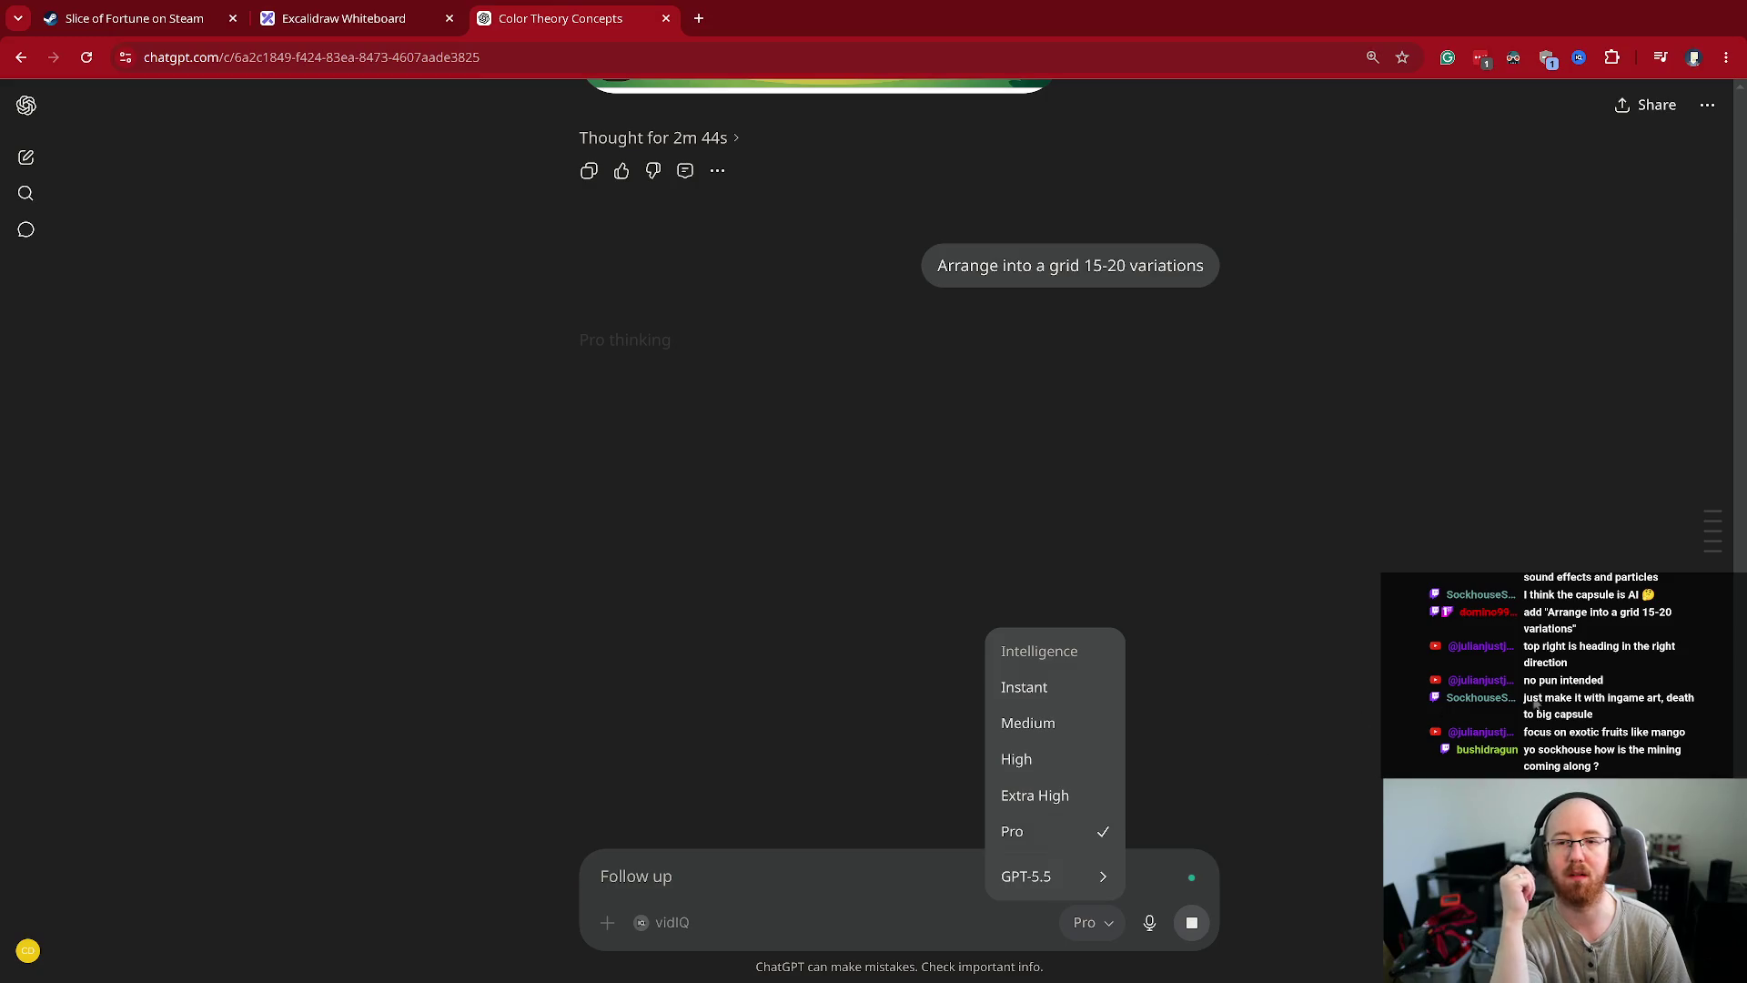
pyautogui.press('Escape')
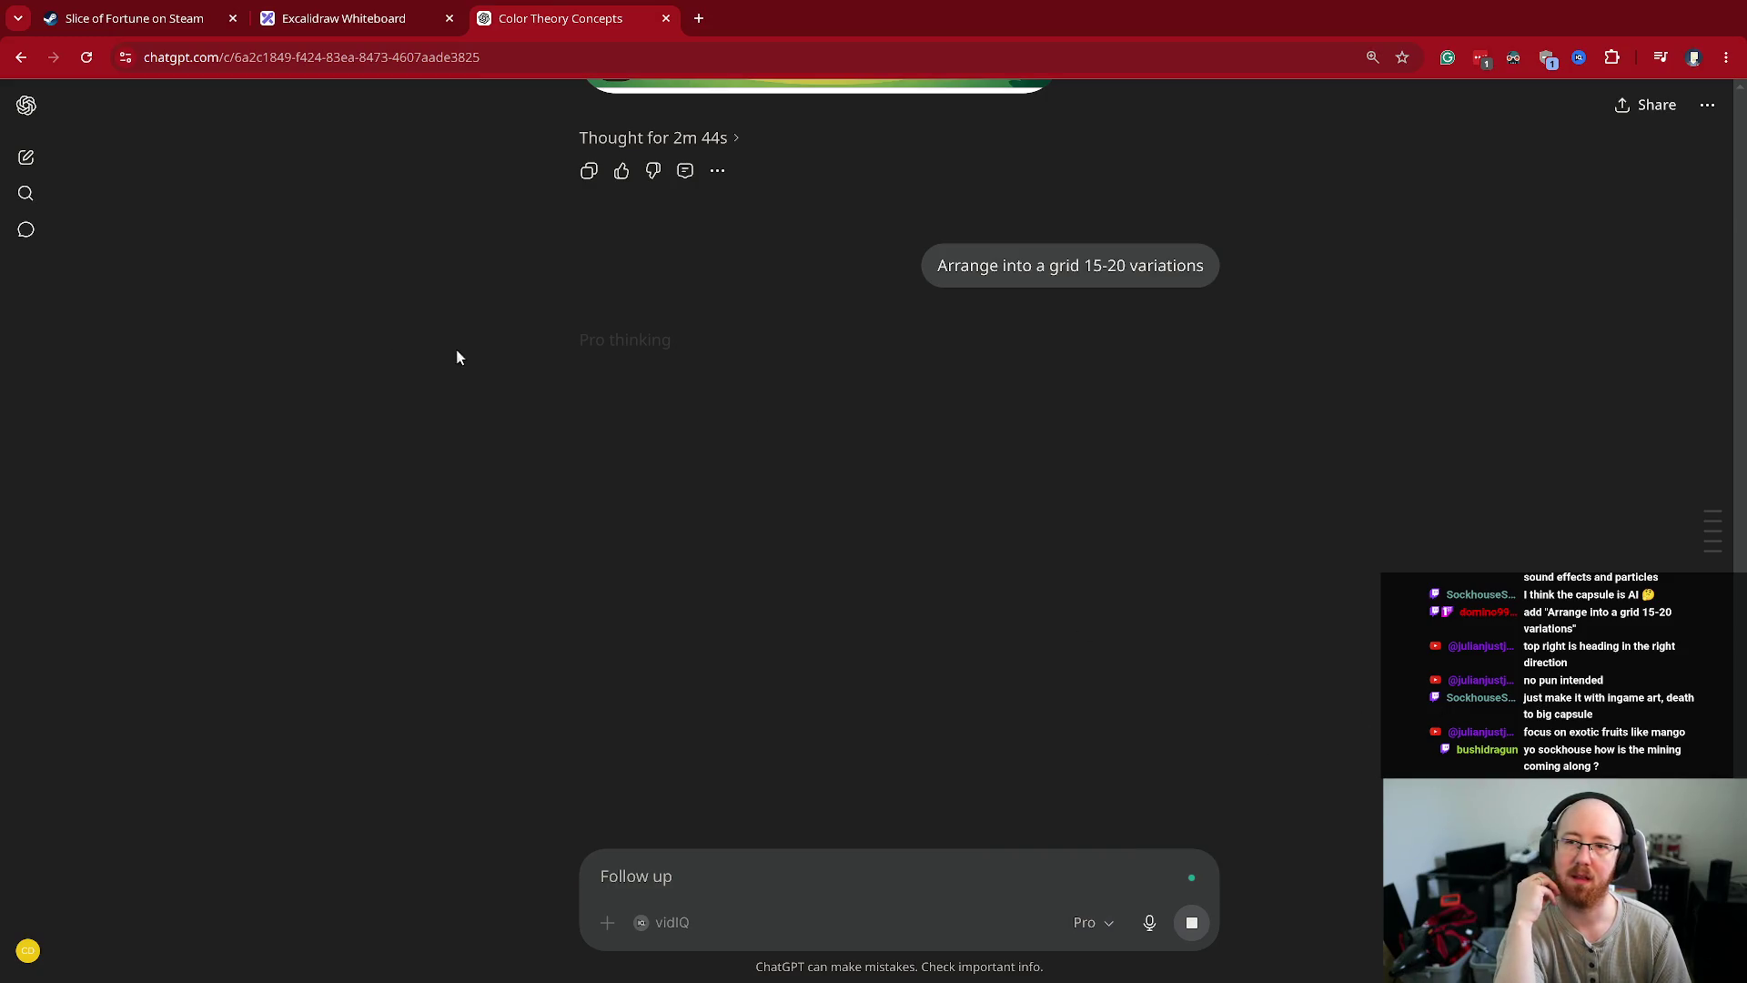
# - From the Steam store tab, open Grafana in a new tab and go to the Monitor Our Games folder
pyautogui.click(173, 20)
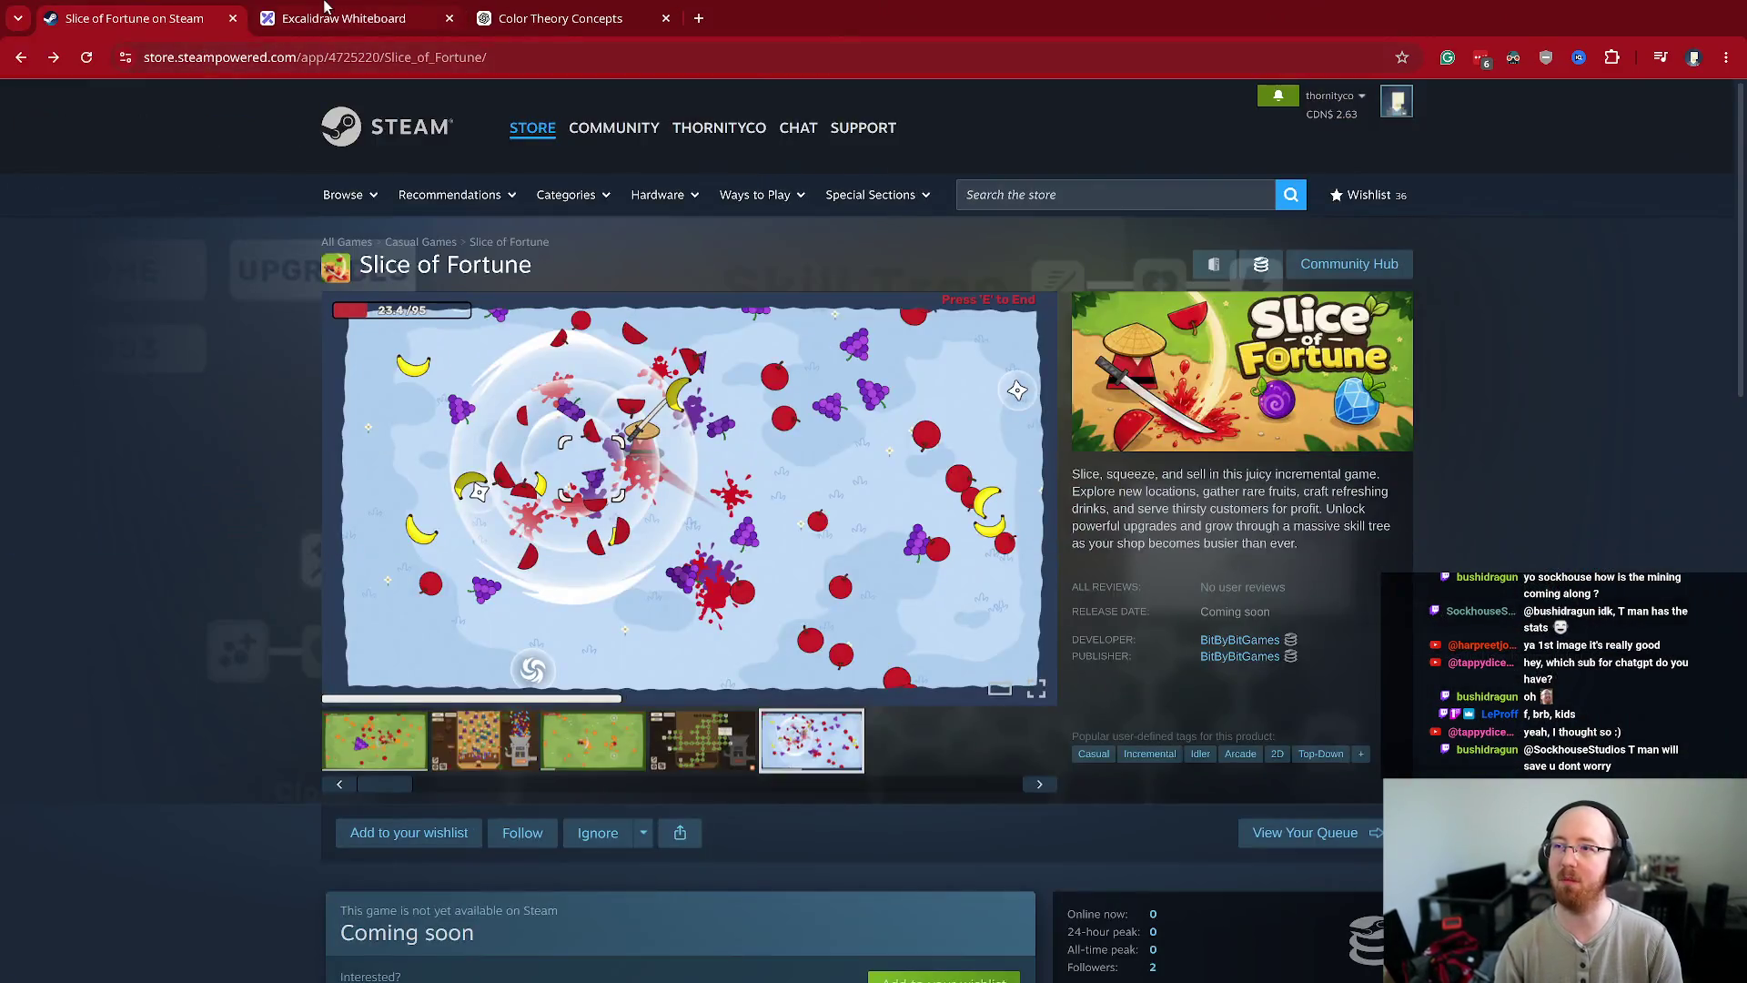
pyautogui.hotkey('ctrl', 't')
pyautogui.write('grafana')
pyautogui.click(217, 96)
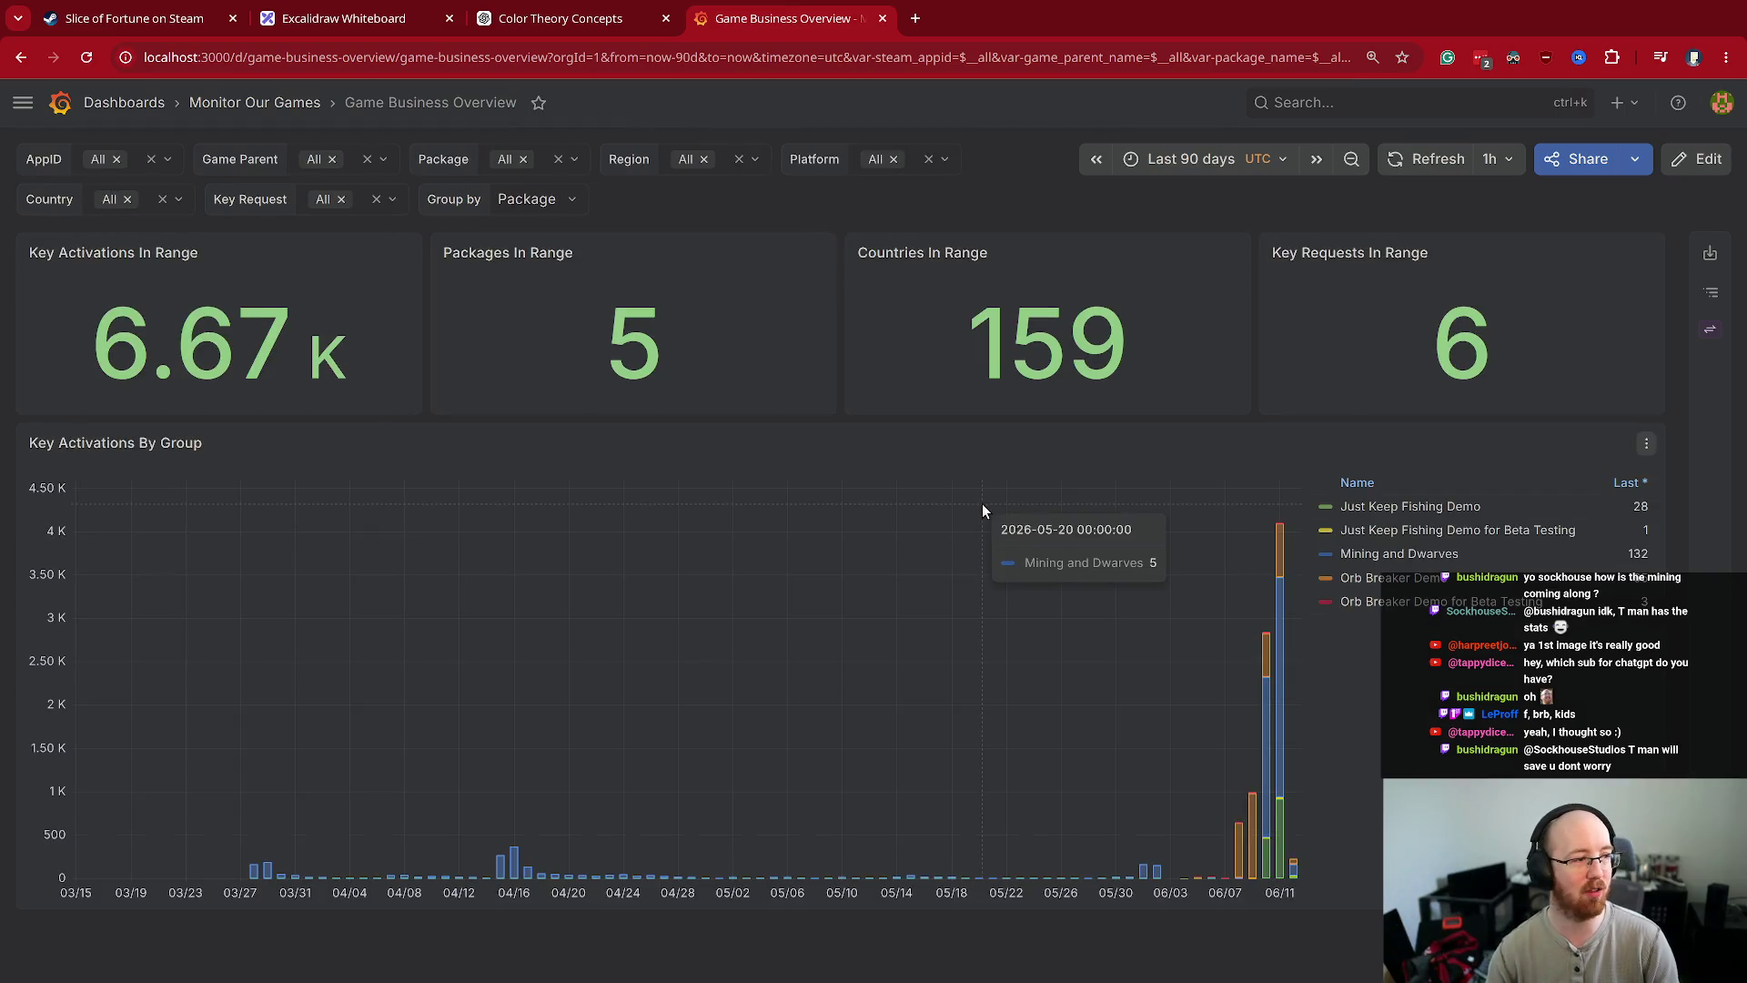
pyautogui.click(264, 102)
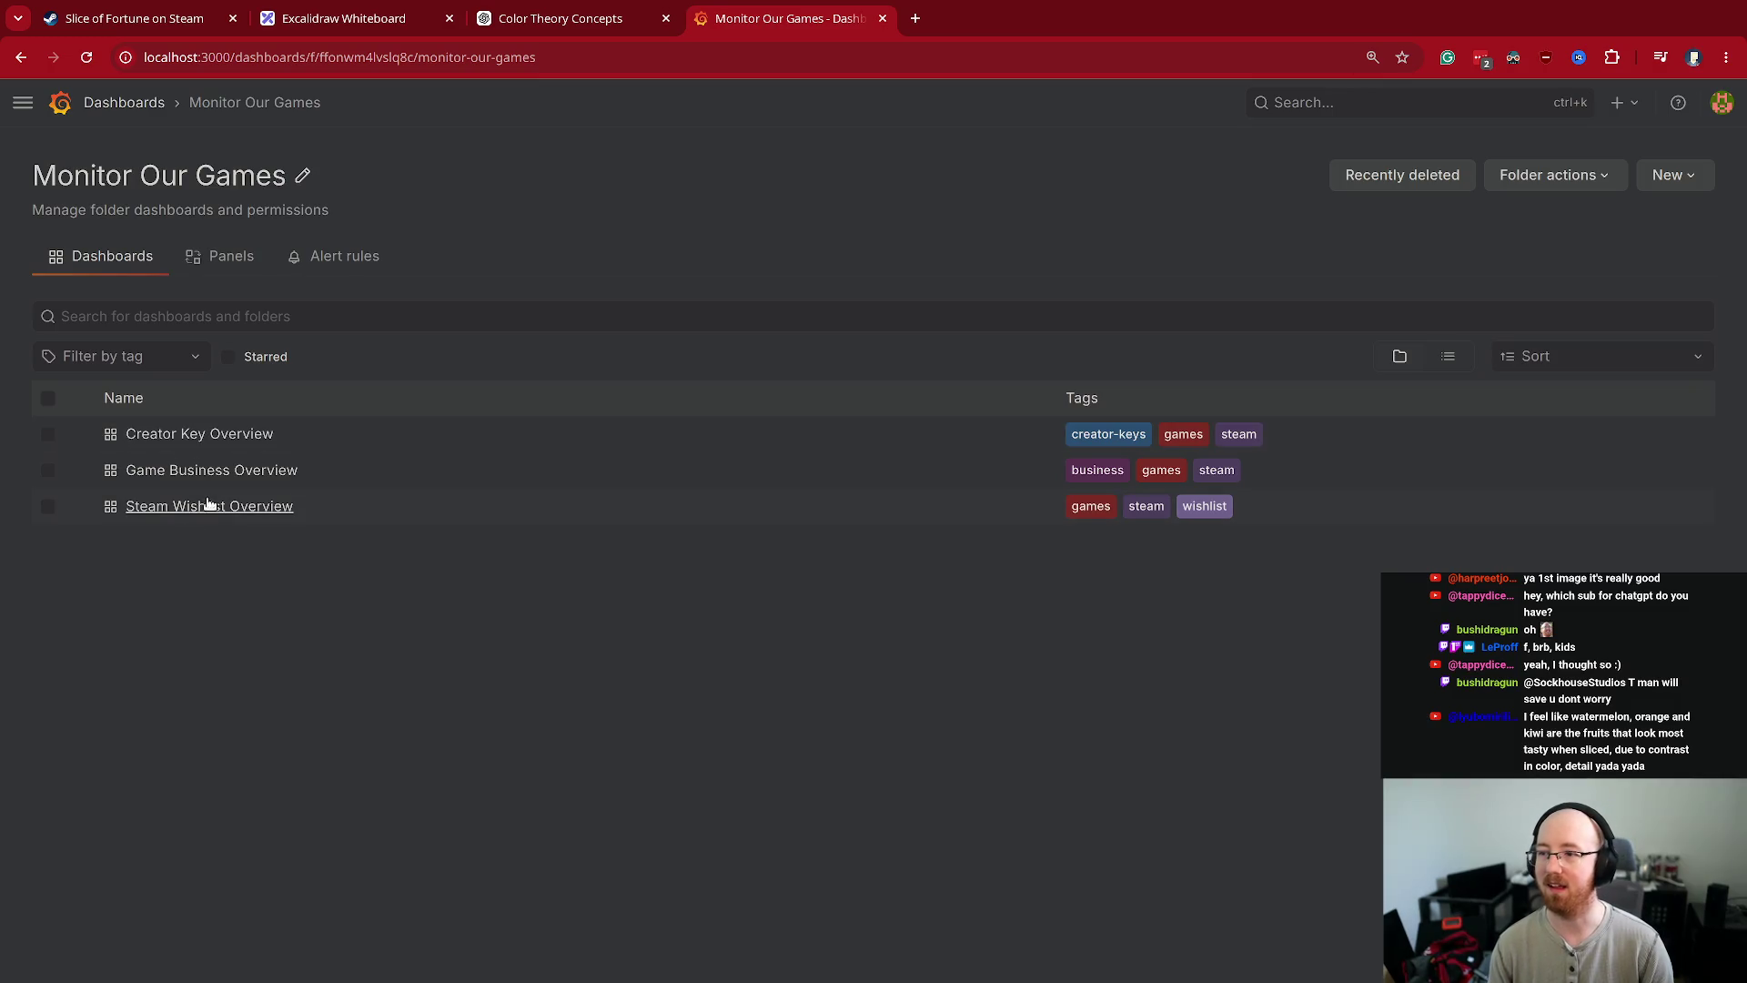
# - Open the Steam Wishlist Overview dashboard, briefly opening and closing Creator Key and Game Business dashboards in tabs
pyautogui.click(207, 505)
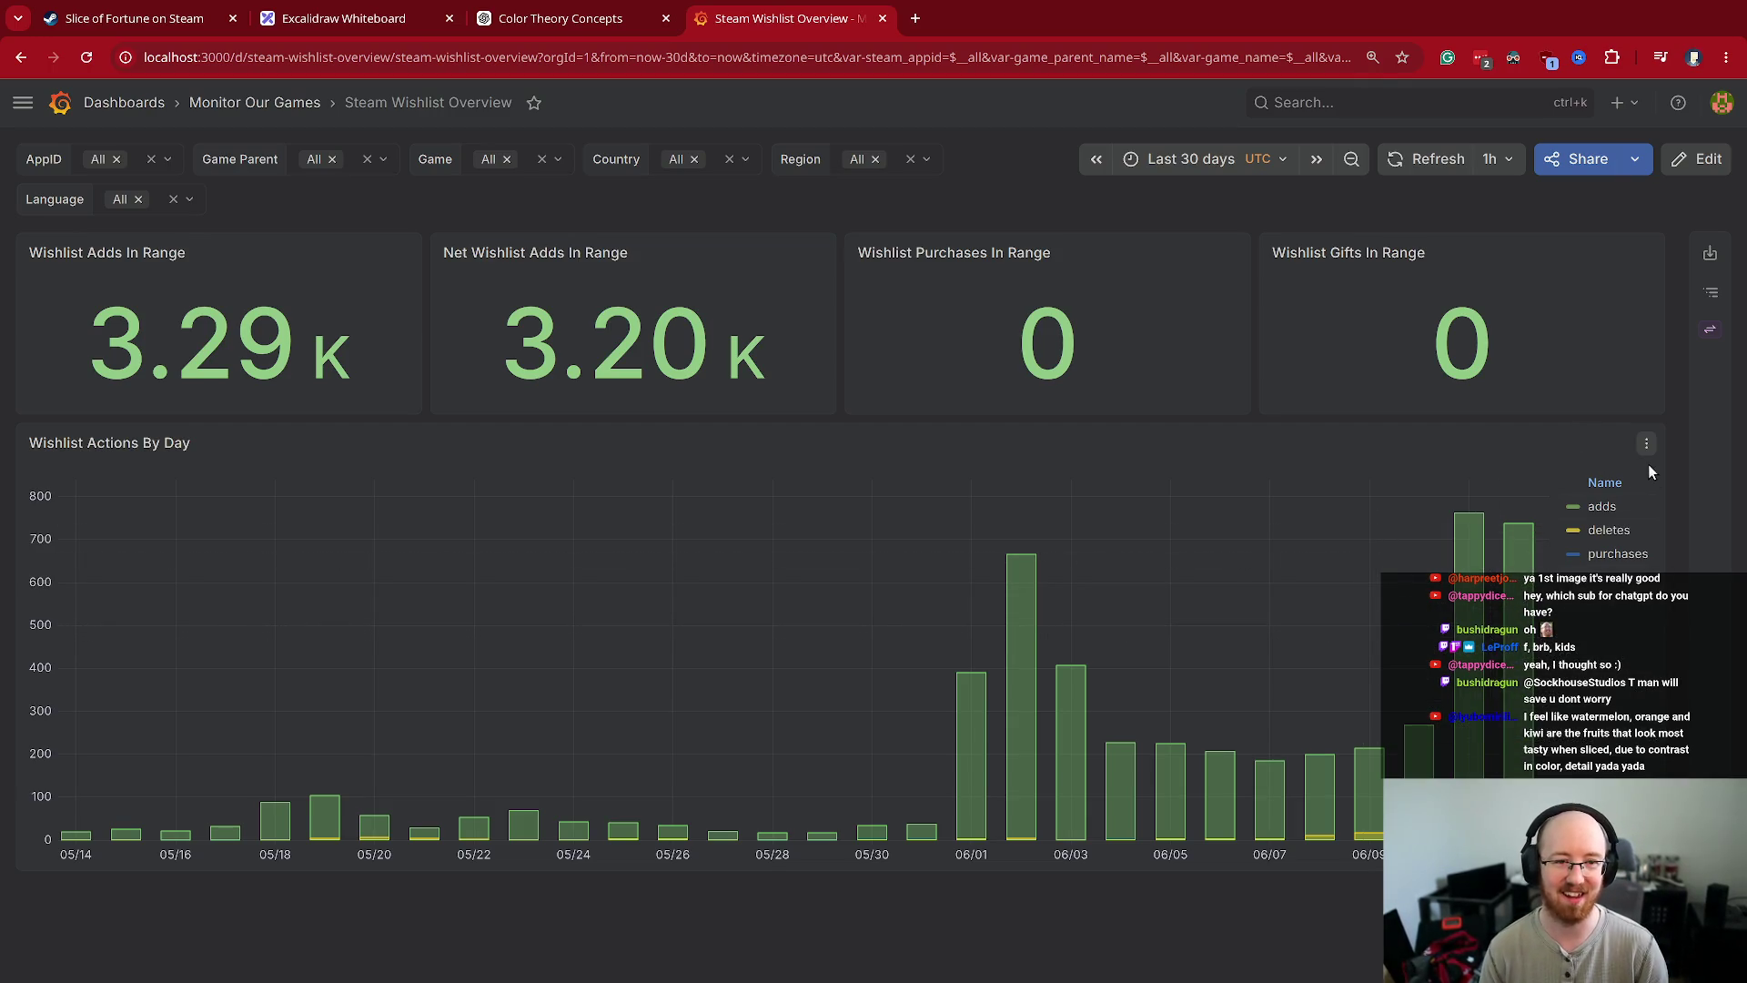
pyautogui.press('F5')
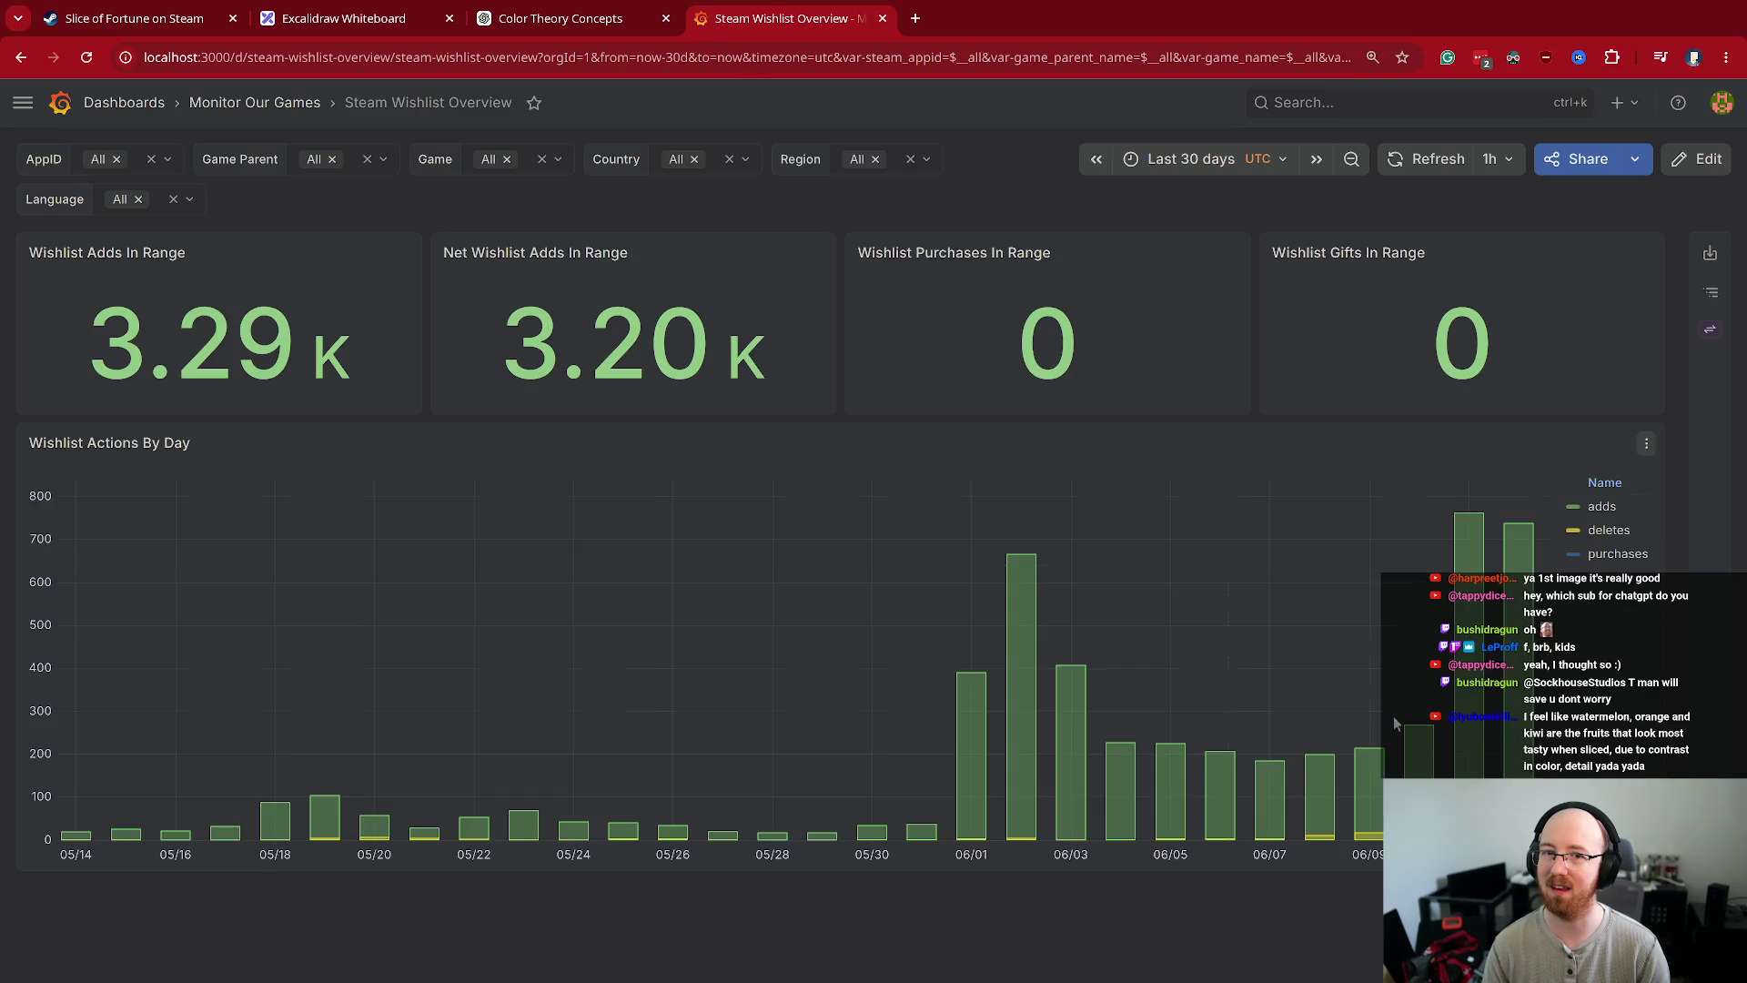
pyautogui.keyDown('ctrl'); pyautogui.keyDown('shift'); pyautogui.click(319, 103); pyautogui.keyUp('shift'); pyautogui.keyUp('ctrl')
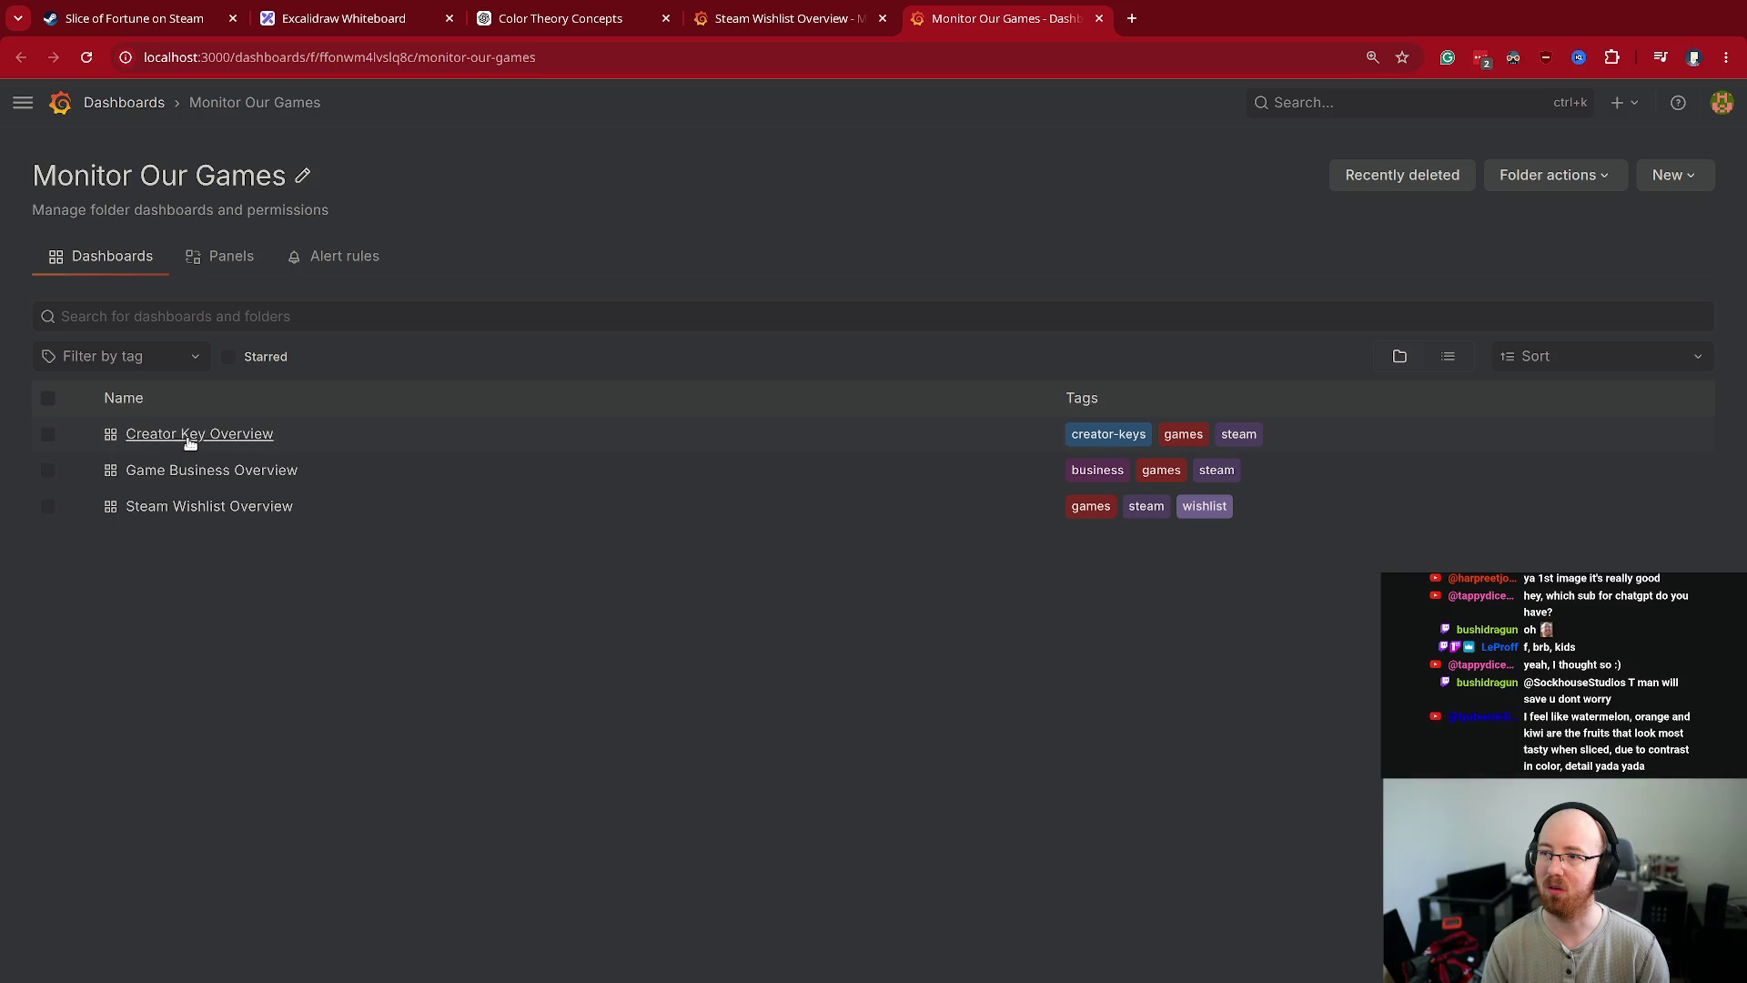
pyautogui.keyDown('ctrl'); pyautogui.click(188, 437); pyautogui.keyUp('ctrl')
pyautogui.keyDown('ctrl'); pyautogui.click(199, 434); pyautogui.keyUp('ctrl')
pyautogui.click(1219, 18)
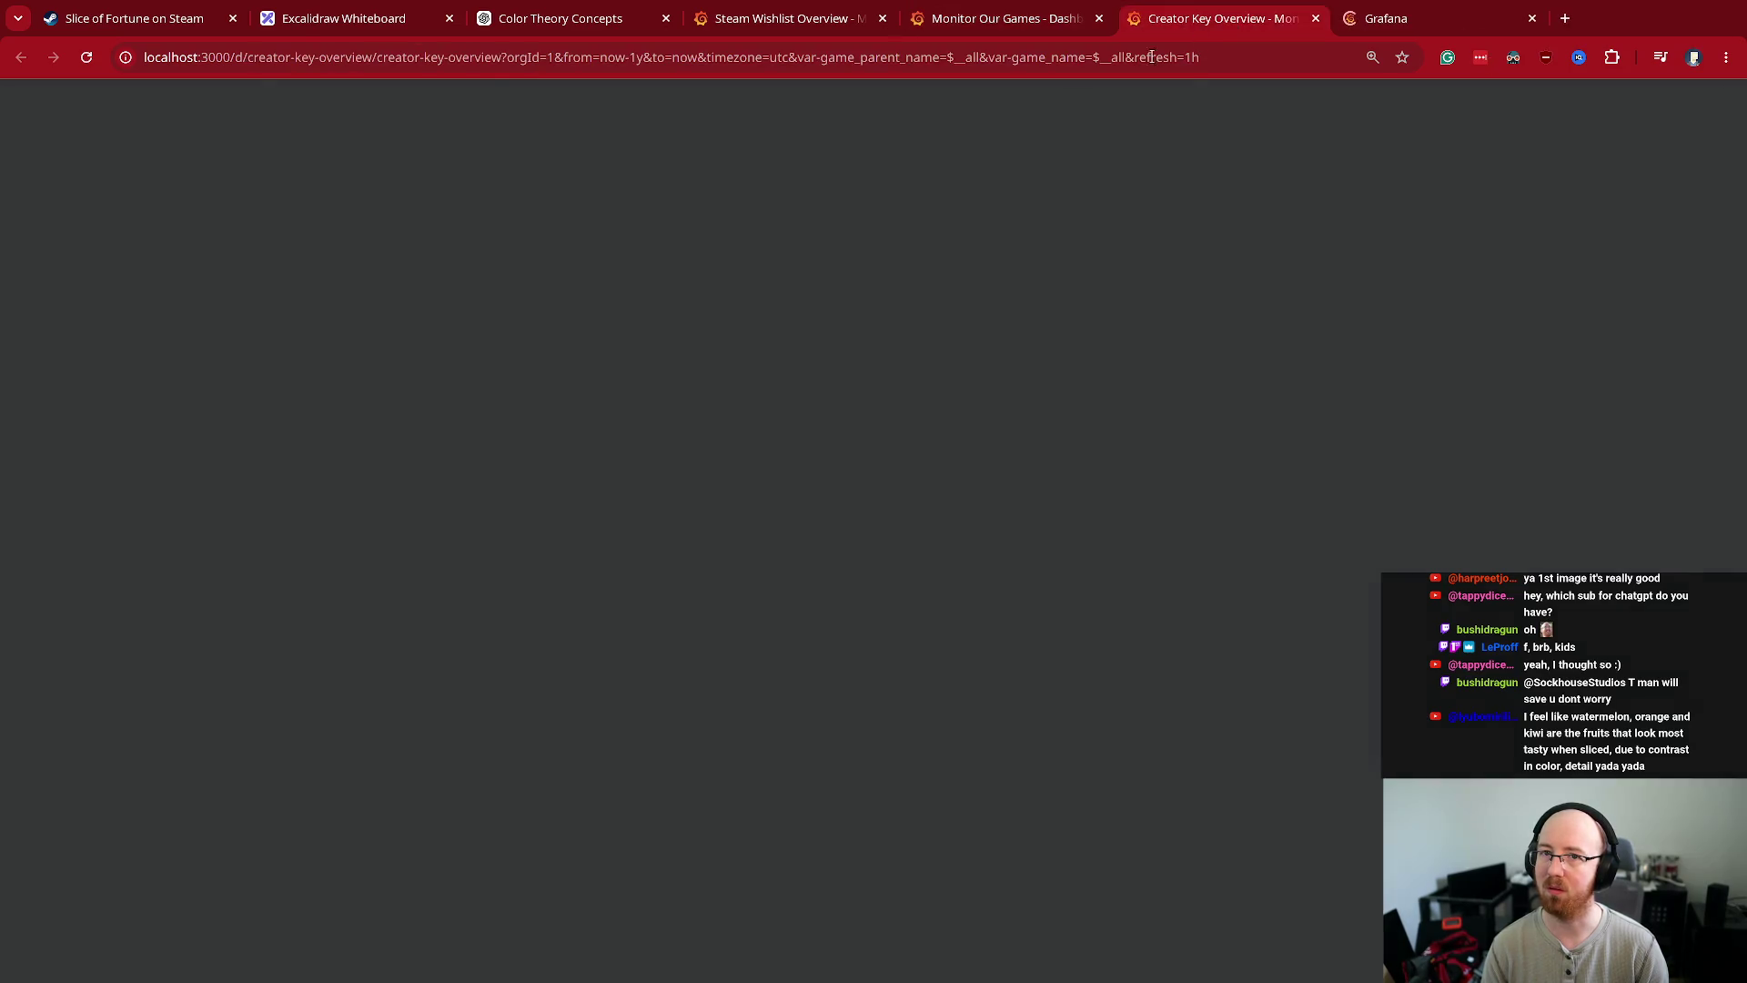
pyautogui.hotkey('ctrl', 'w')
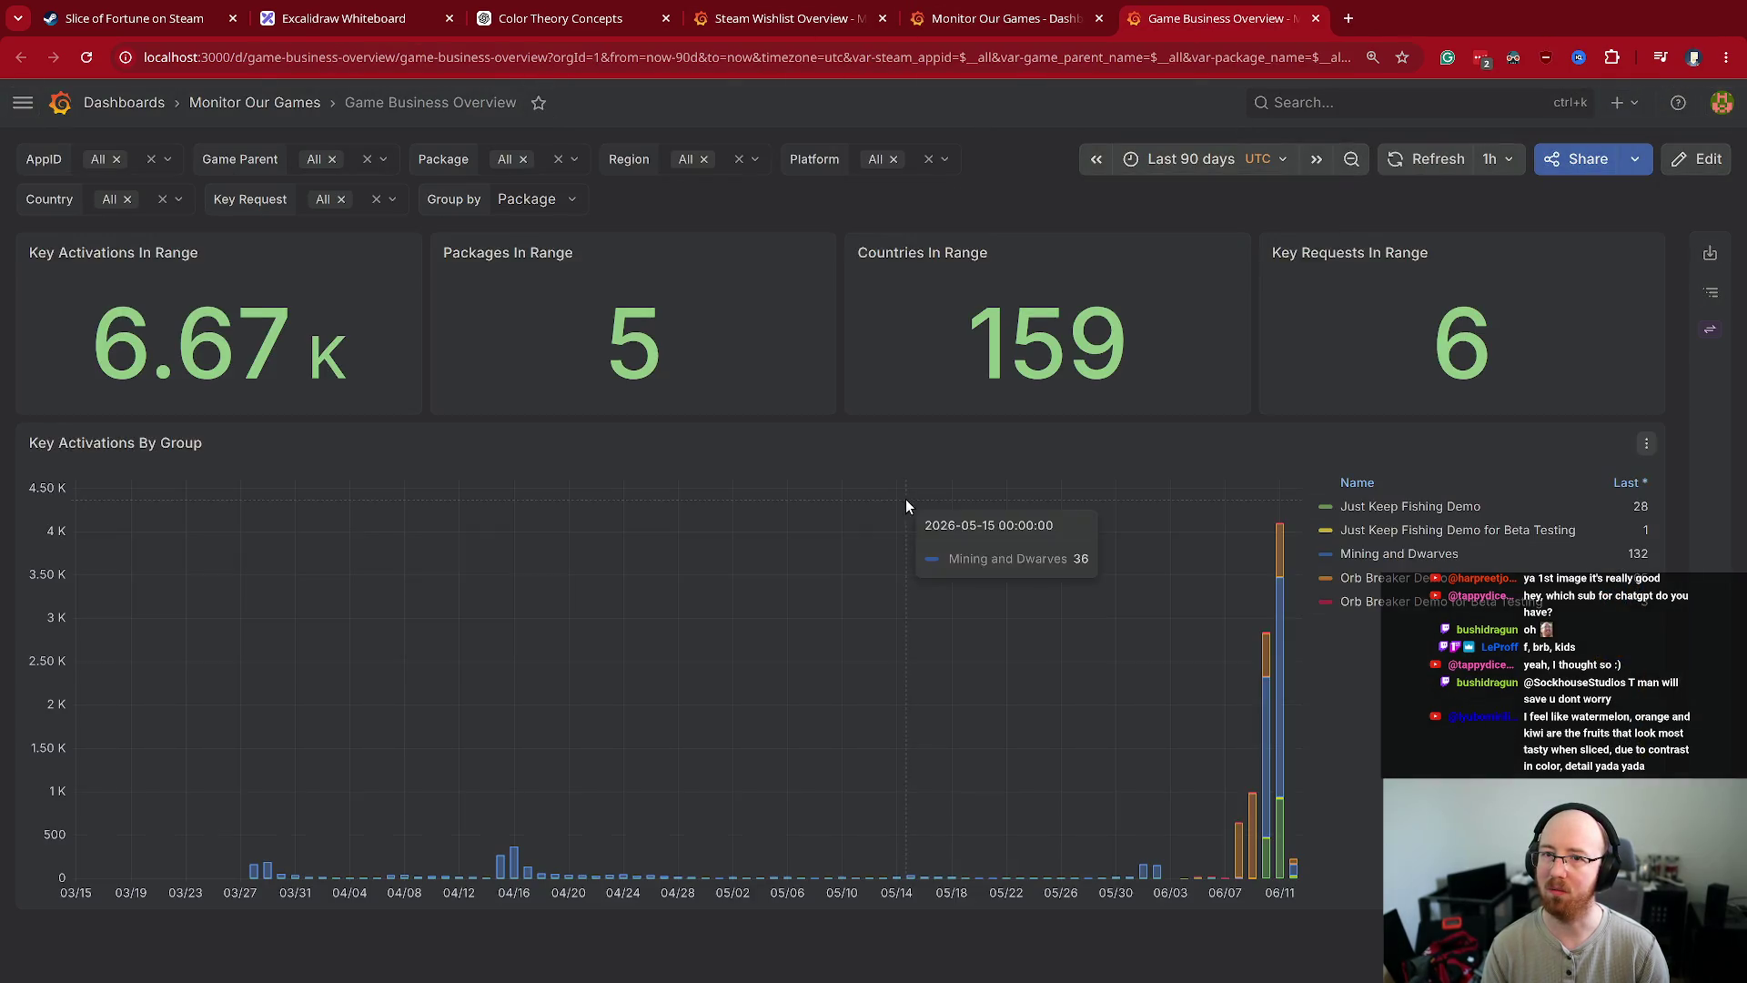
pyautogui.hotkey('ctrl', 'w')
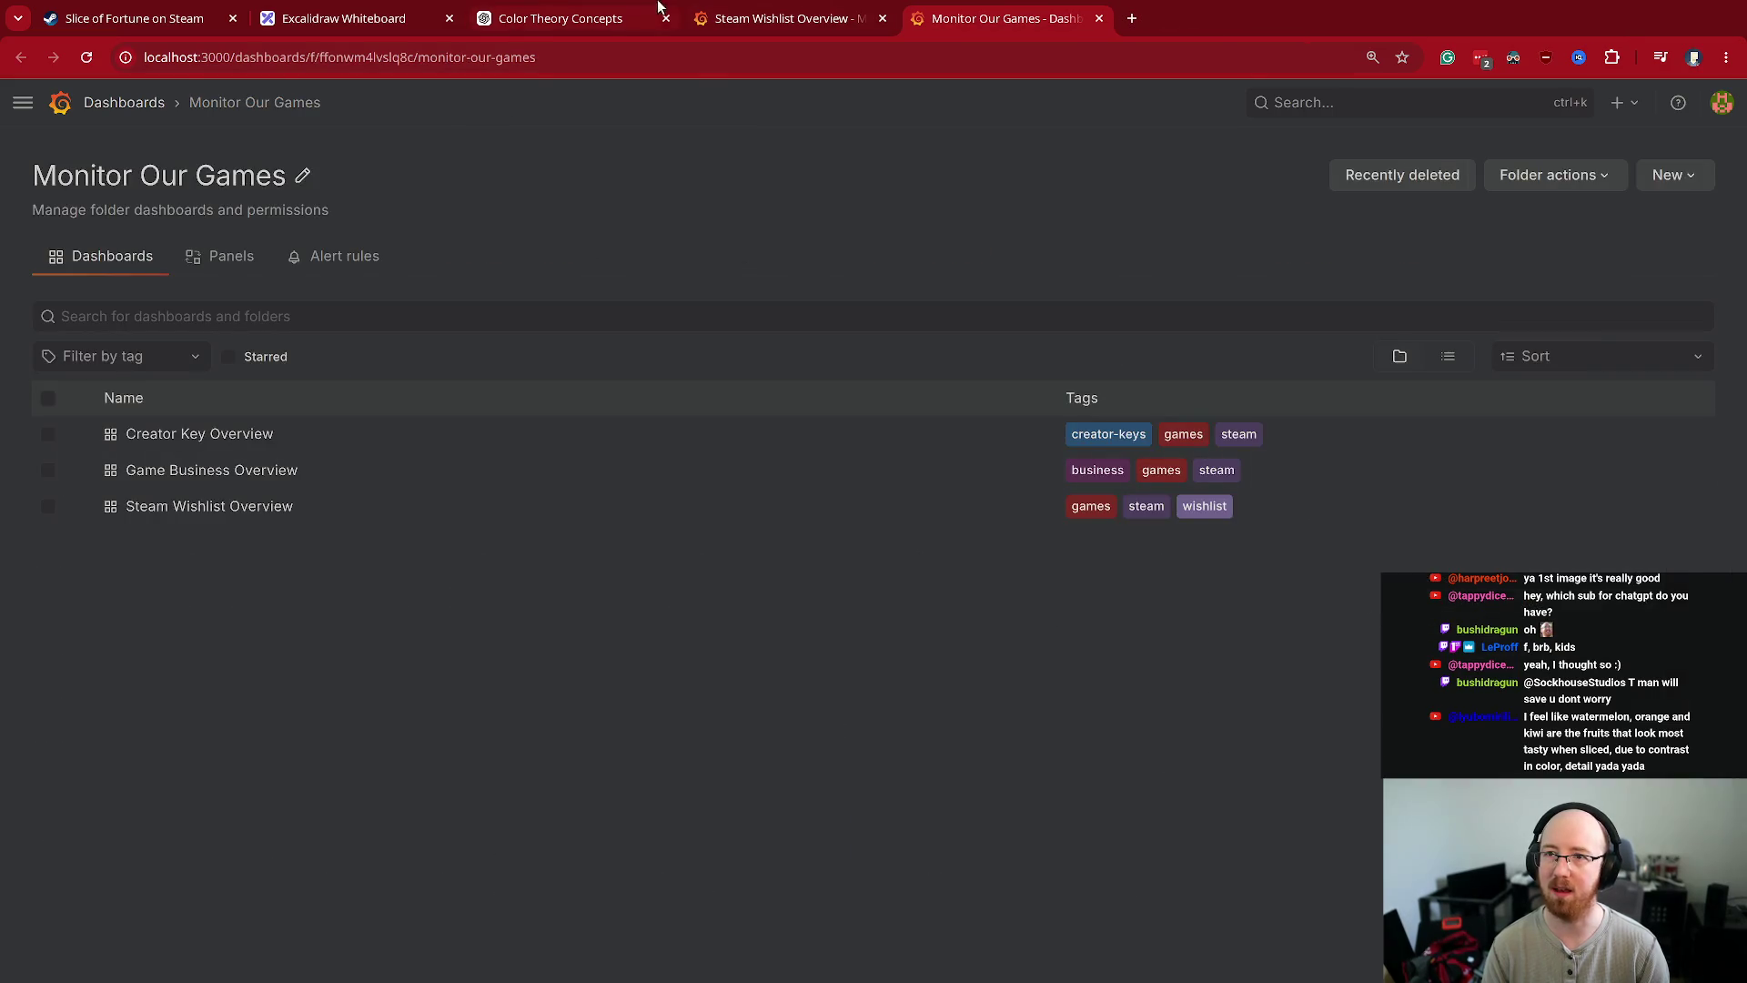
pyautogui.click(773, 18)
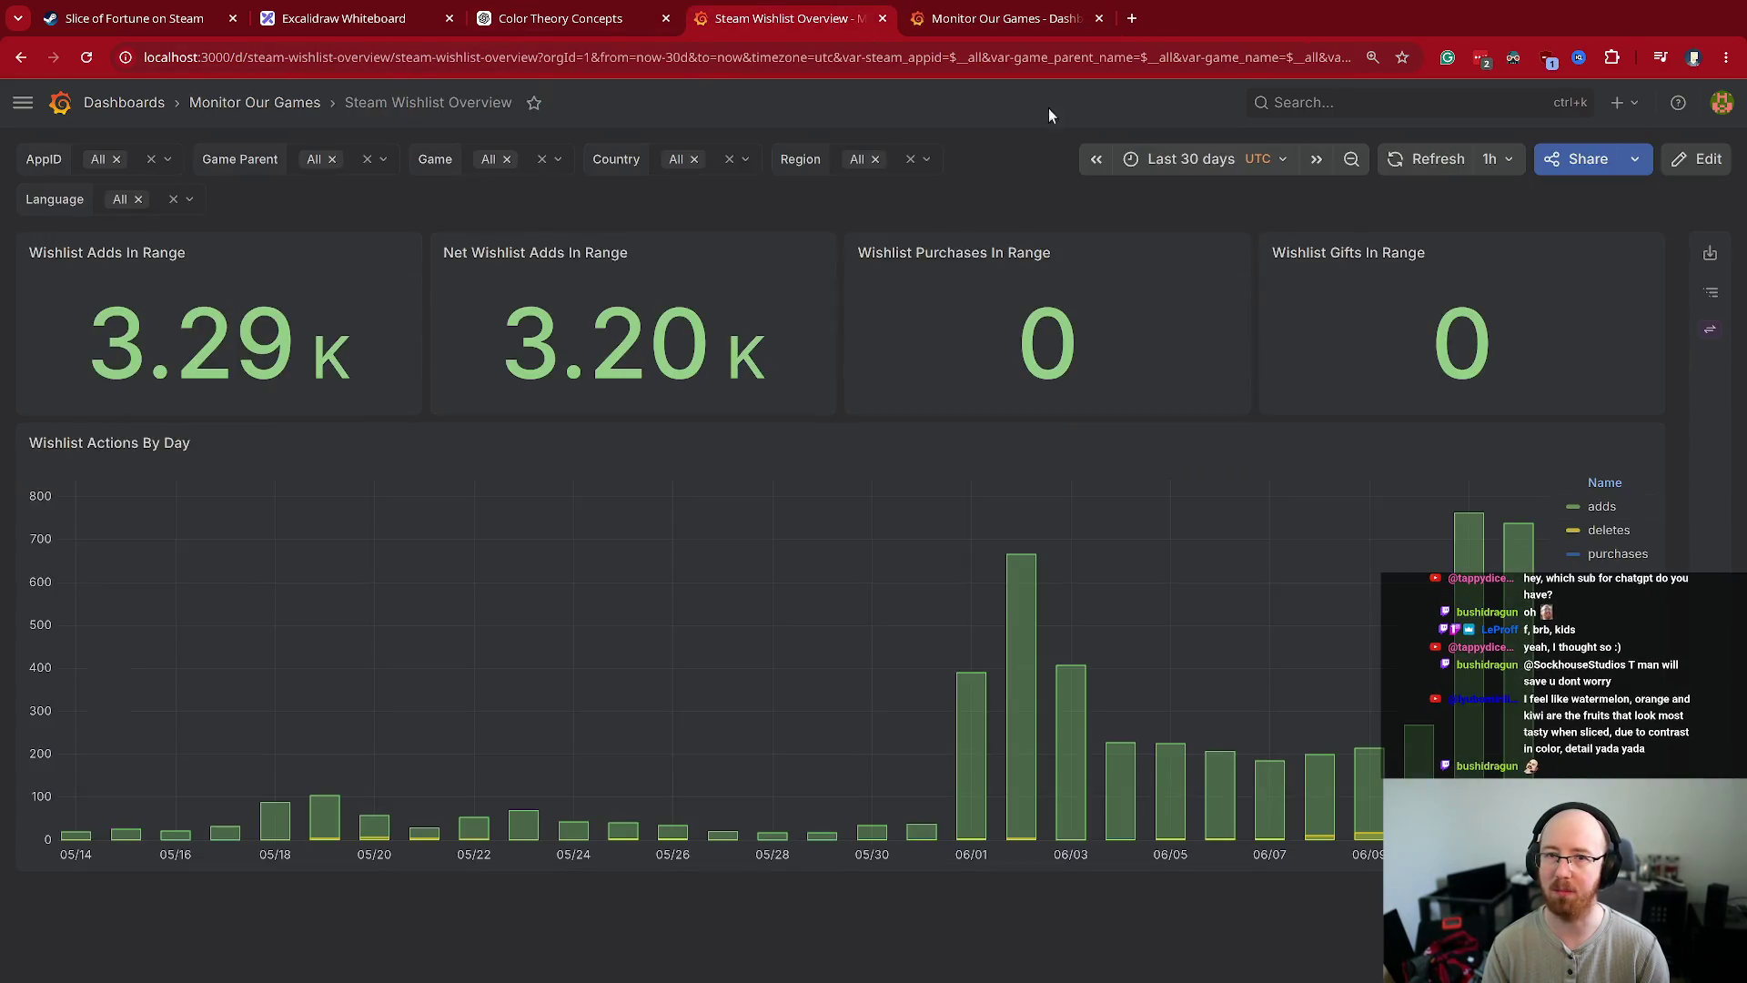
# - Edit the dashboard and narrow the Wishlist Actions By Day chart to about three-quarters width
pyautogui.click(1698, 159)
pyautogui.moveTo(1083, 812); pyautogui.dragTo(1233, 816)
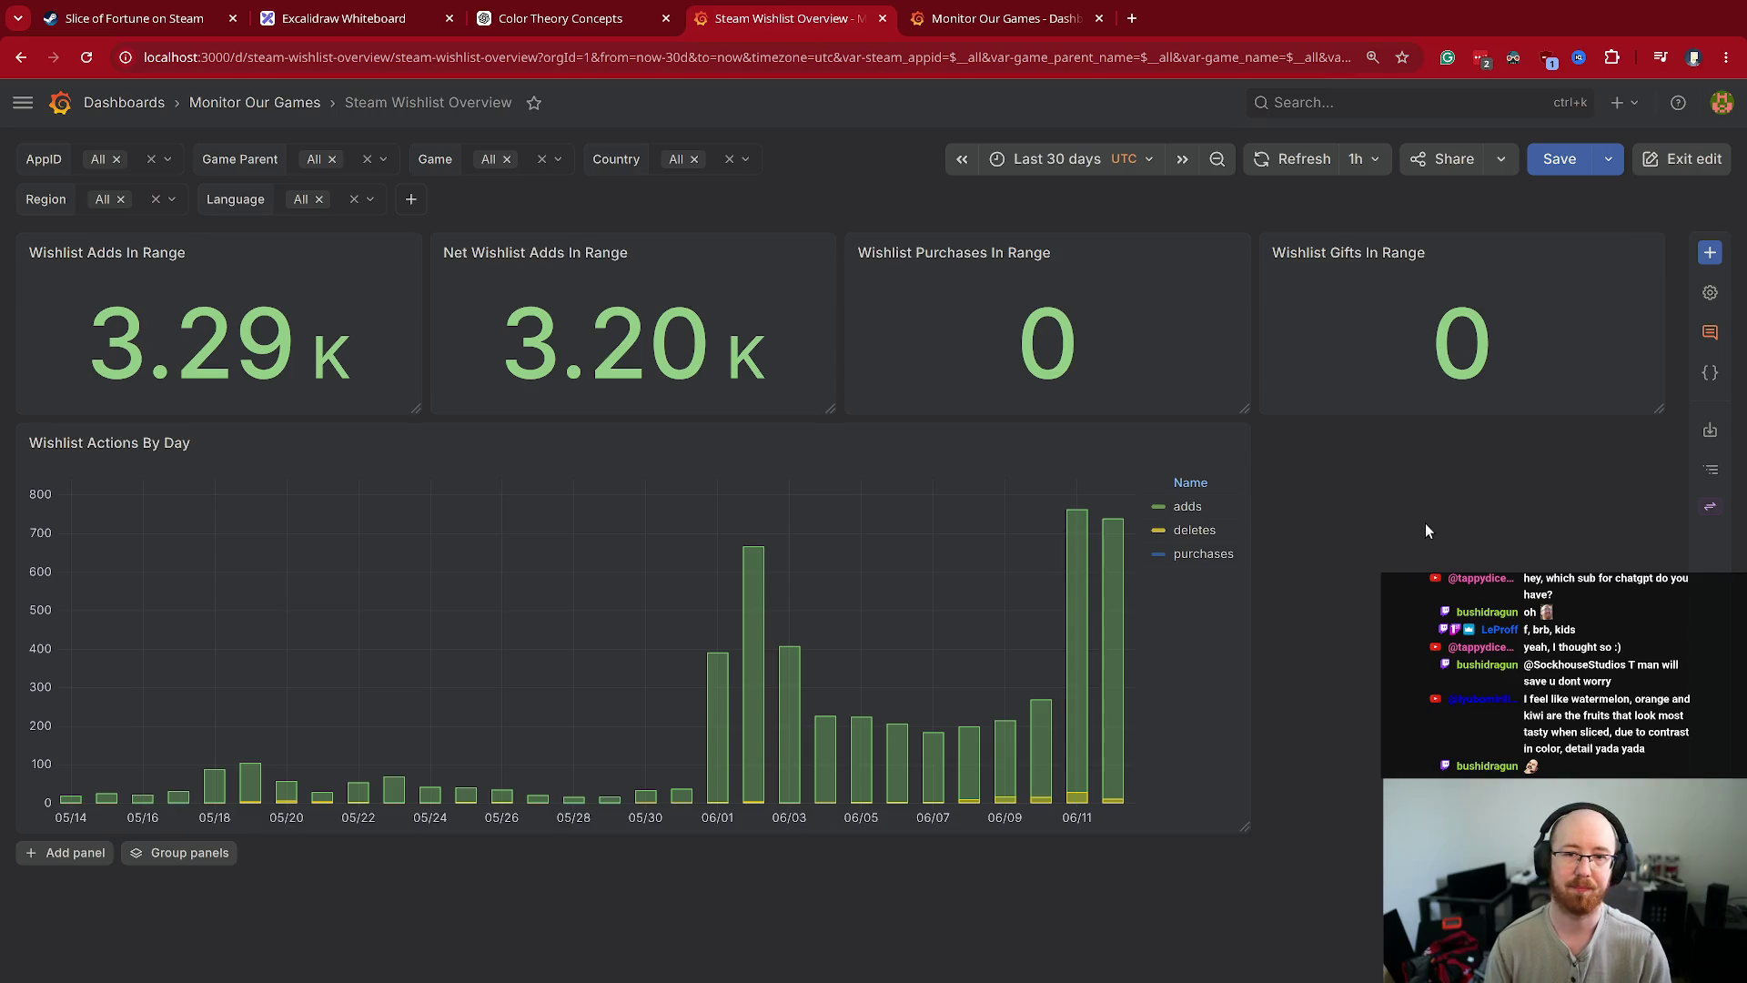
pyautogui.moveTo(1121, 575)
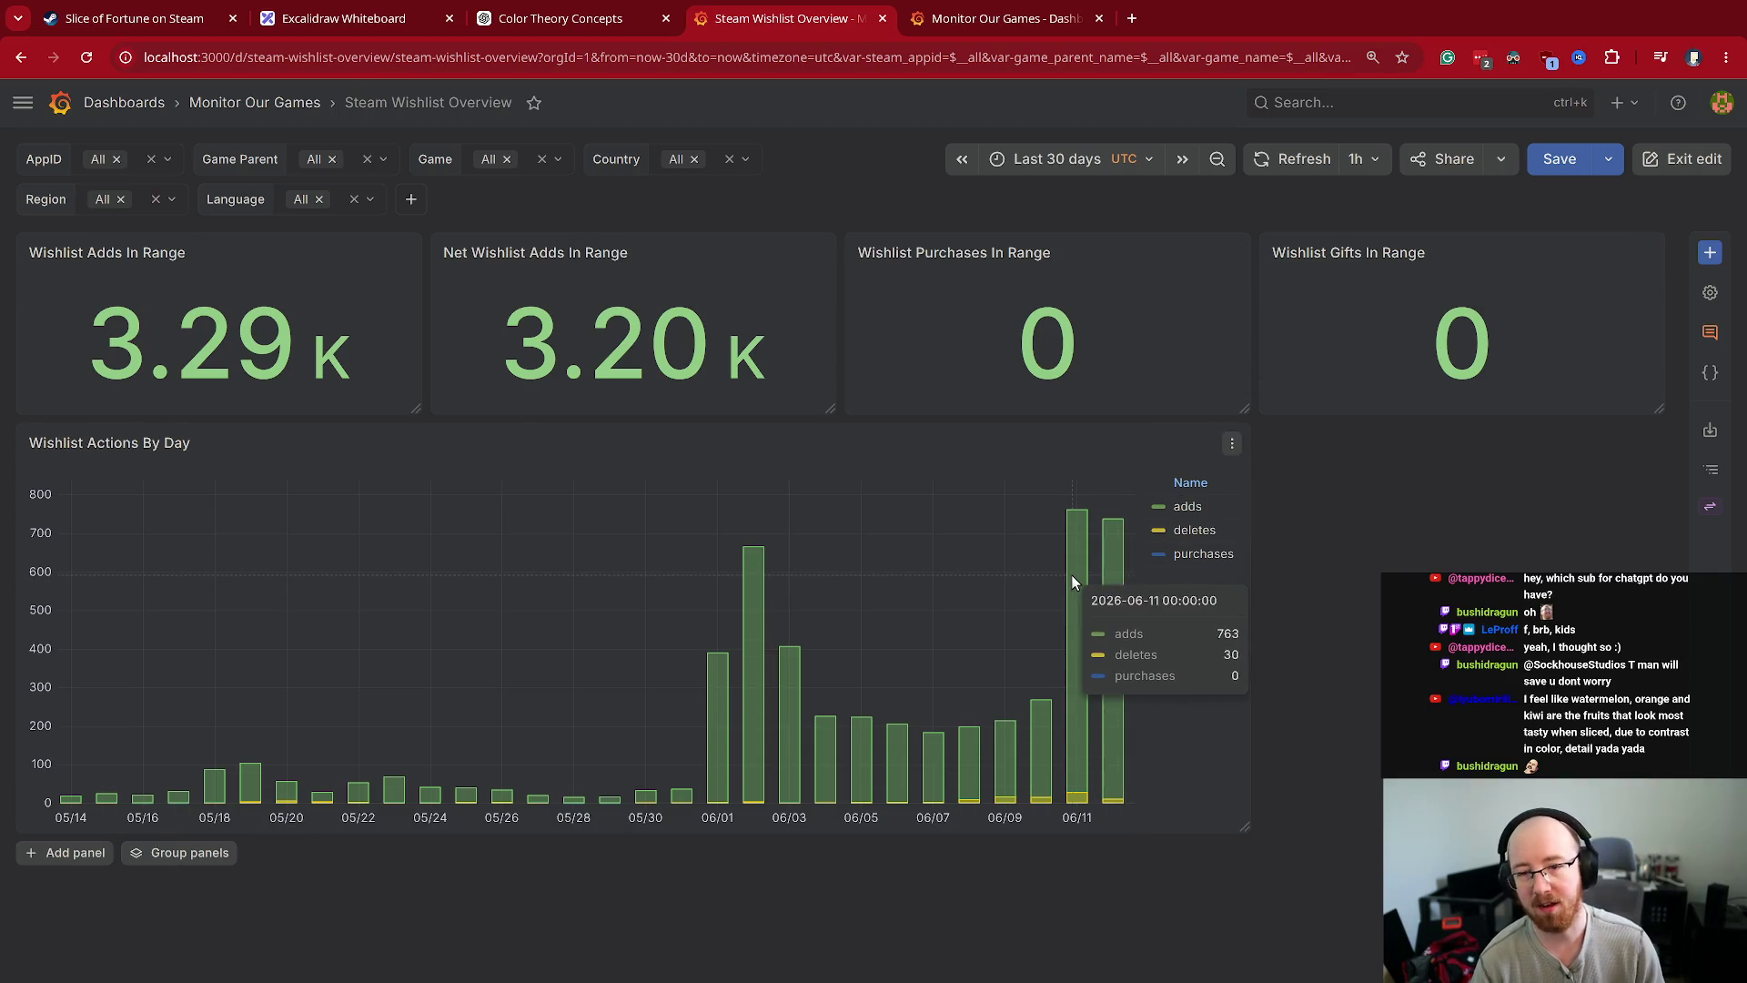
pyautogui.moveTo(1061, 576)
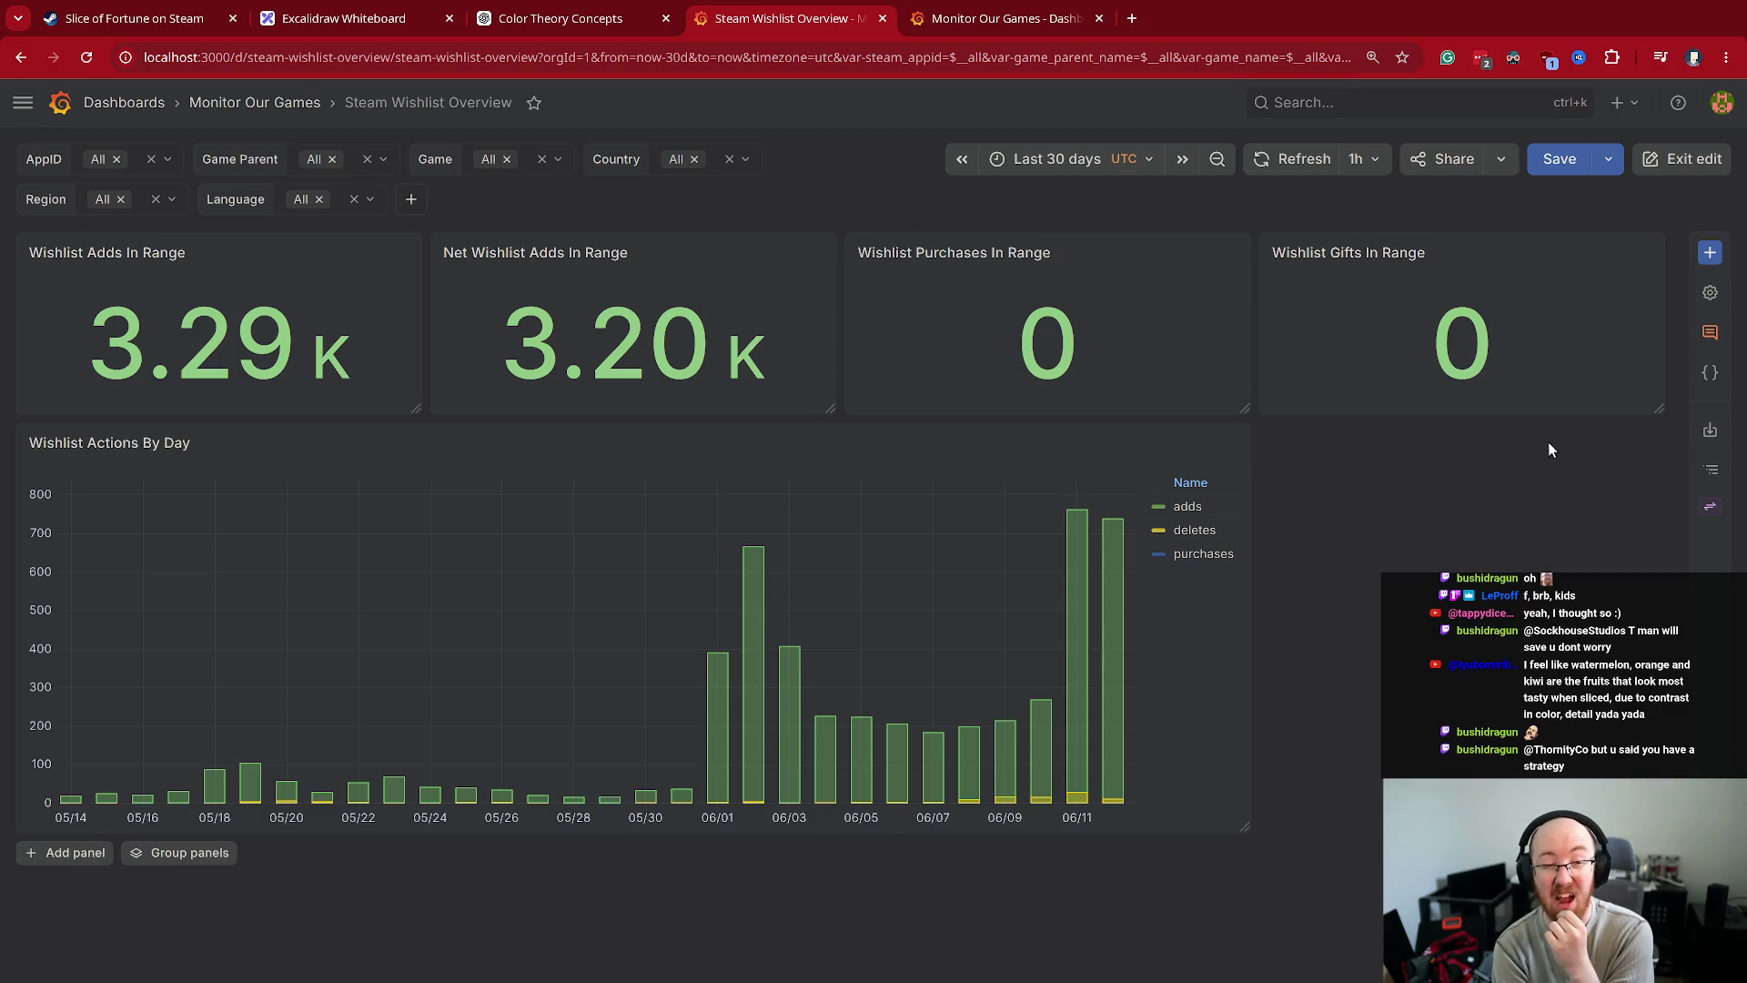
# - Search Google for 'passion fruit sliced' in a new tab and preview two passion fruit images
pyautogui.hotkey('ctrl', 't')
pyautogui.write('pas')
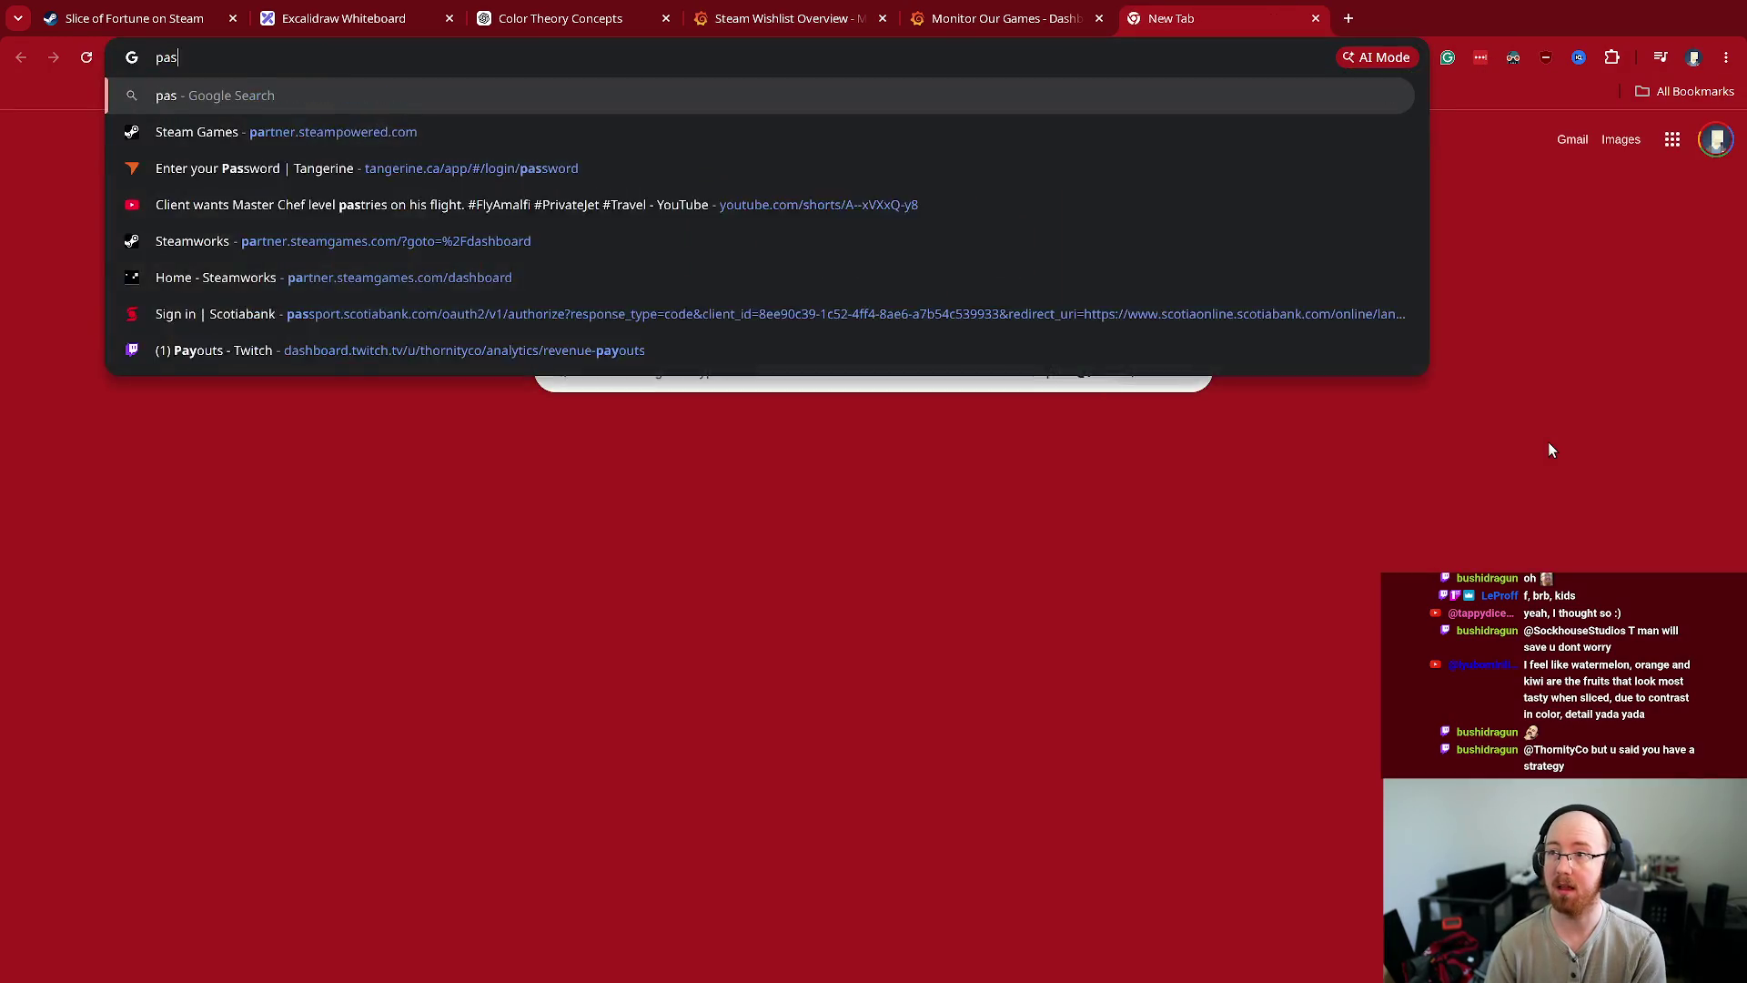
pyautogui.write('sion fruit sliced')
pyautogui.press('Return')
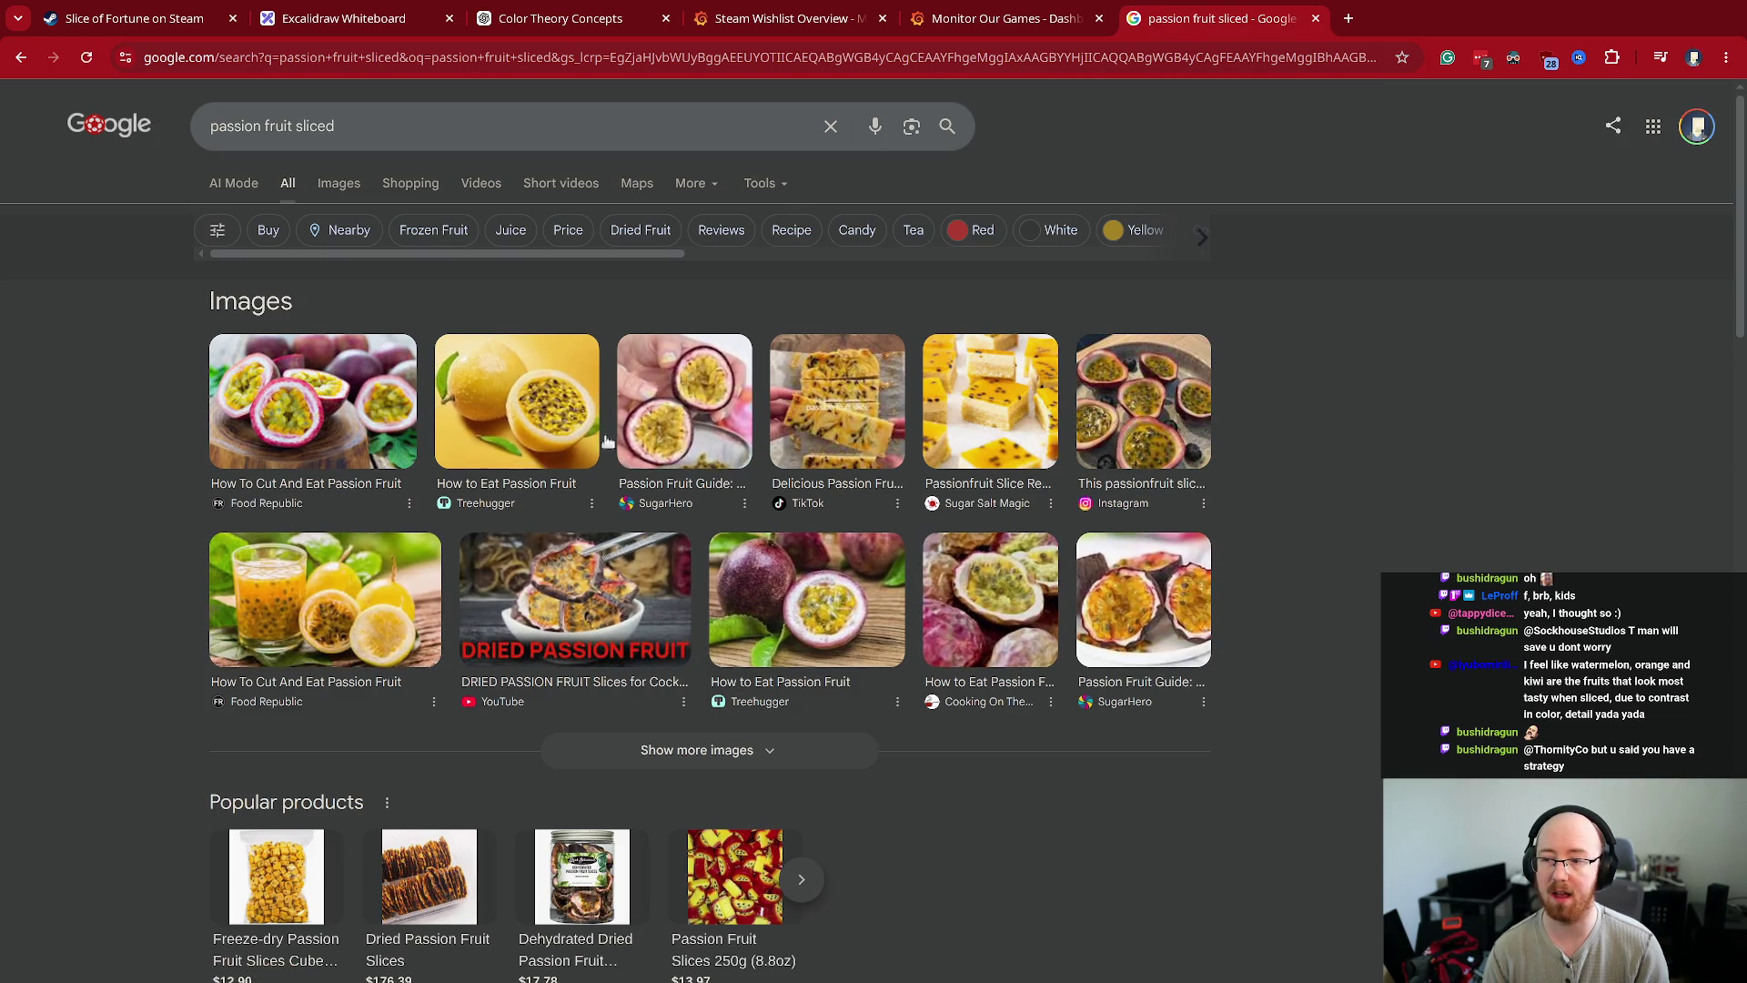
pyautogui.click(503, 400)
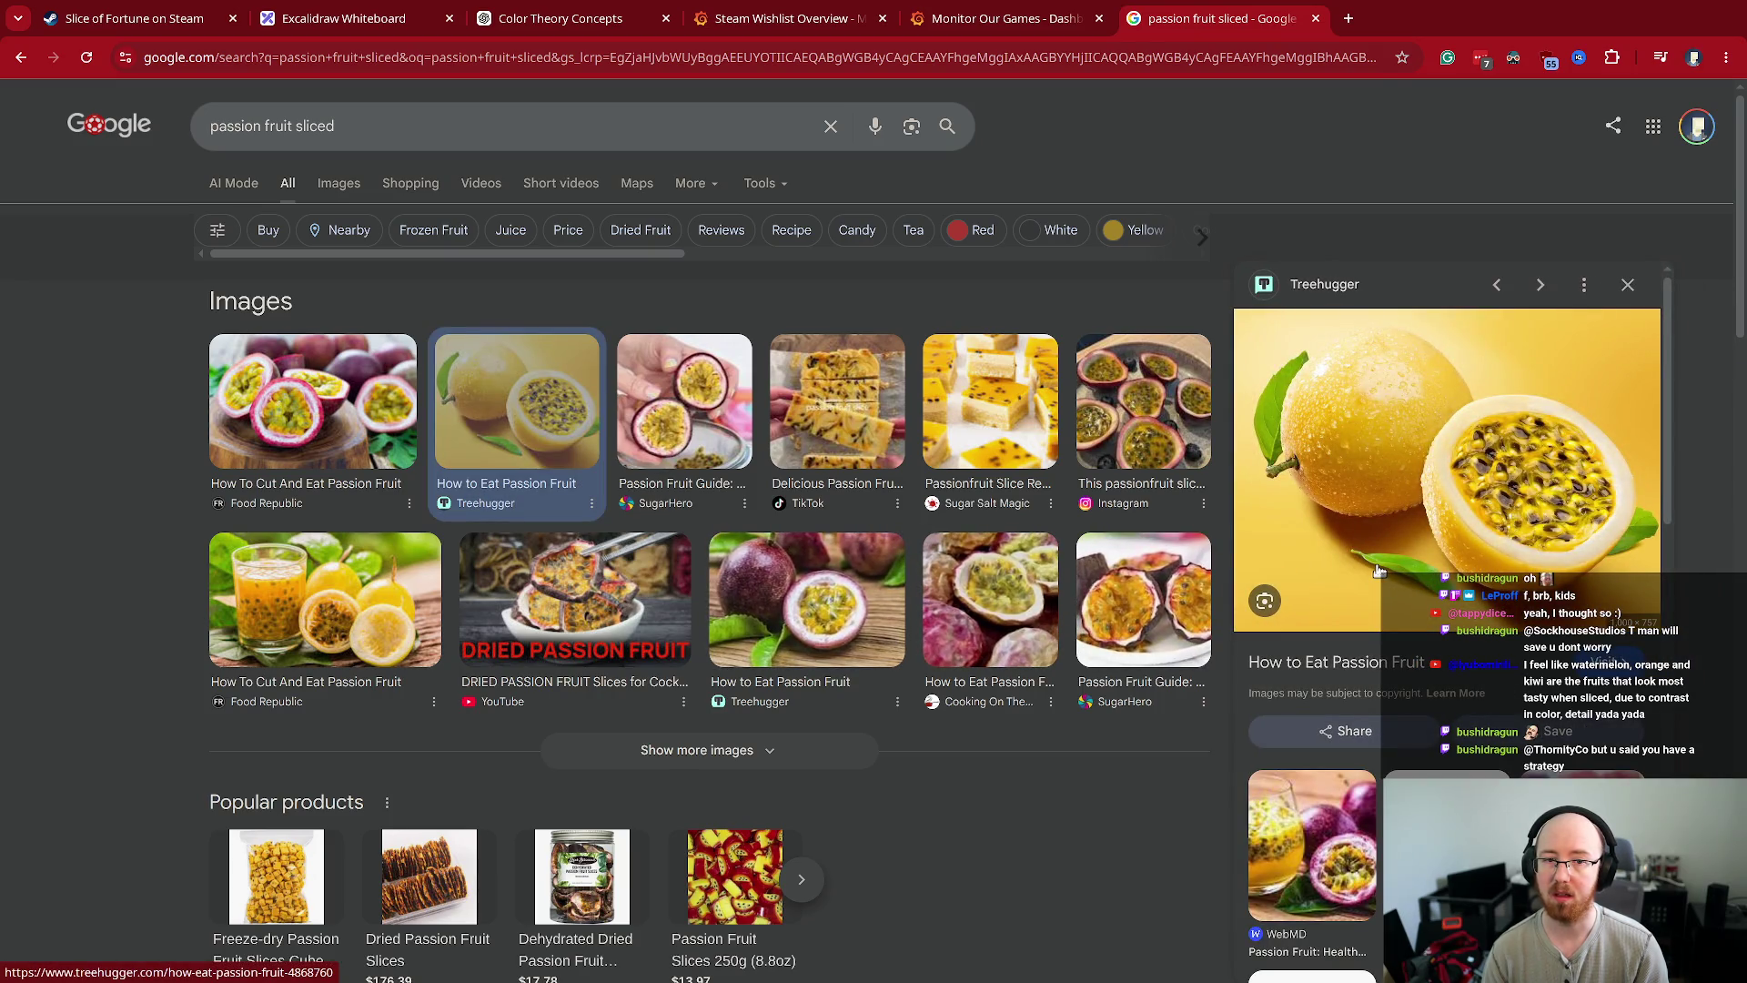
pyautogui.scroll(-5, 1379, 571)
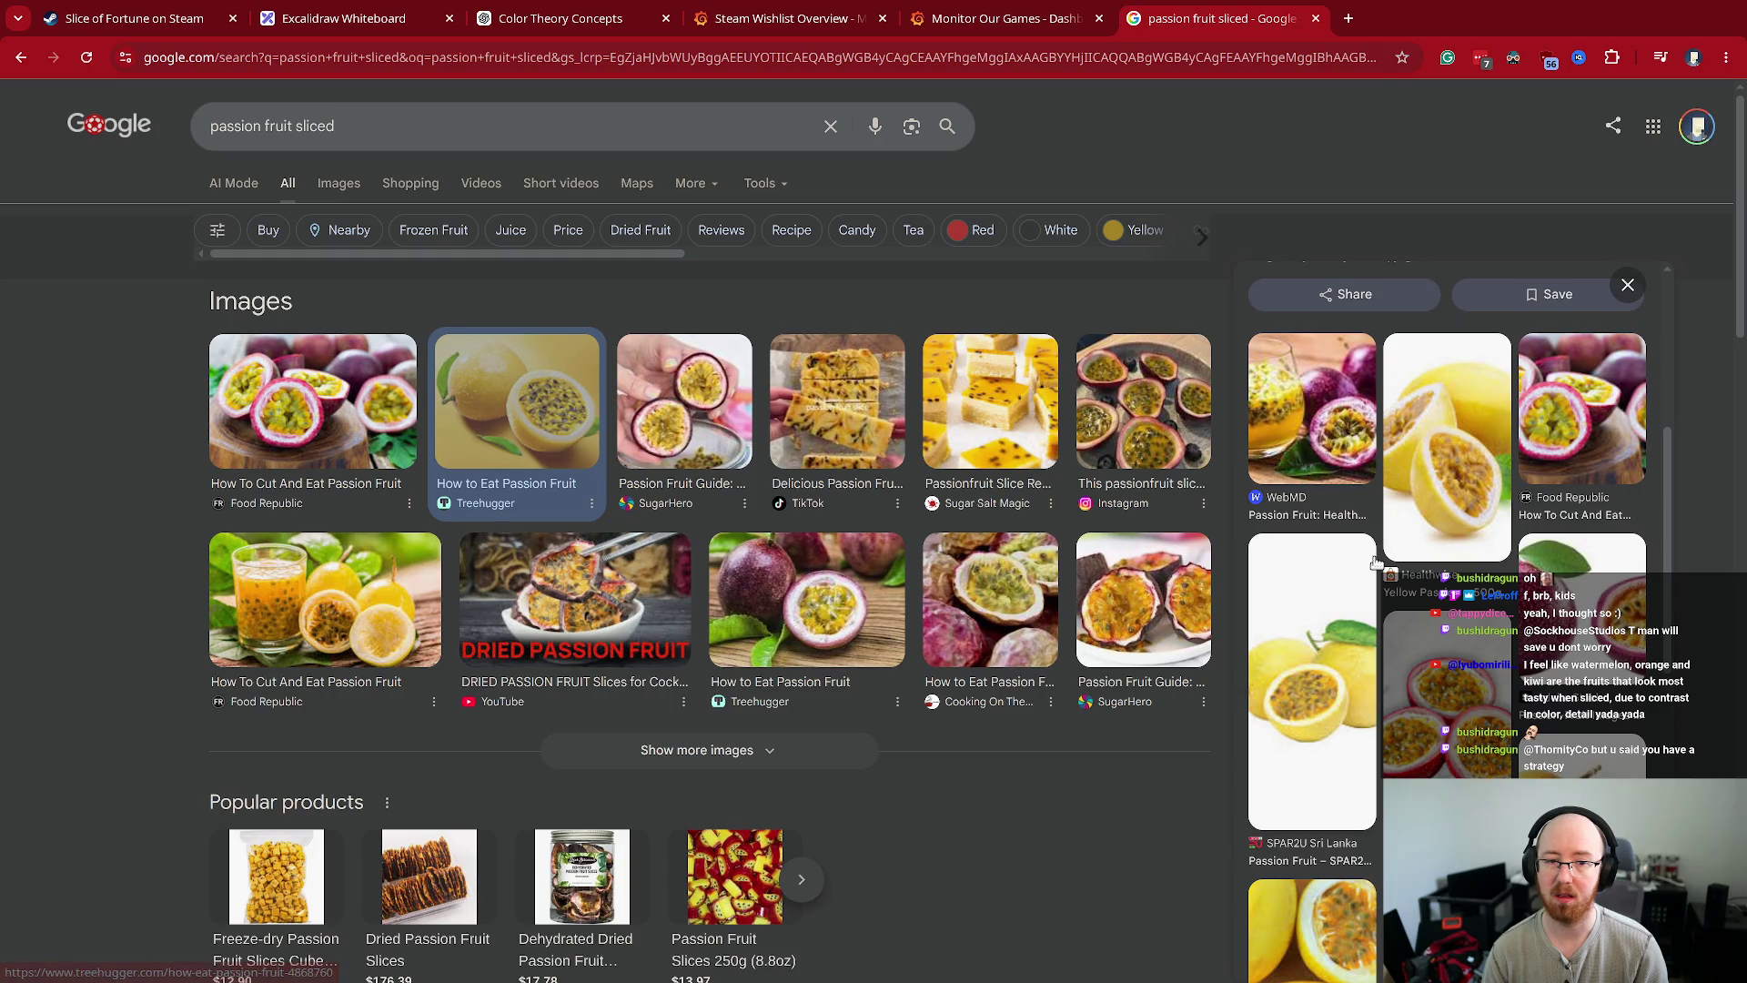
pyautogui.click(1577, 418)
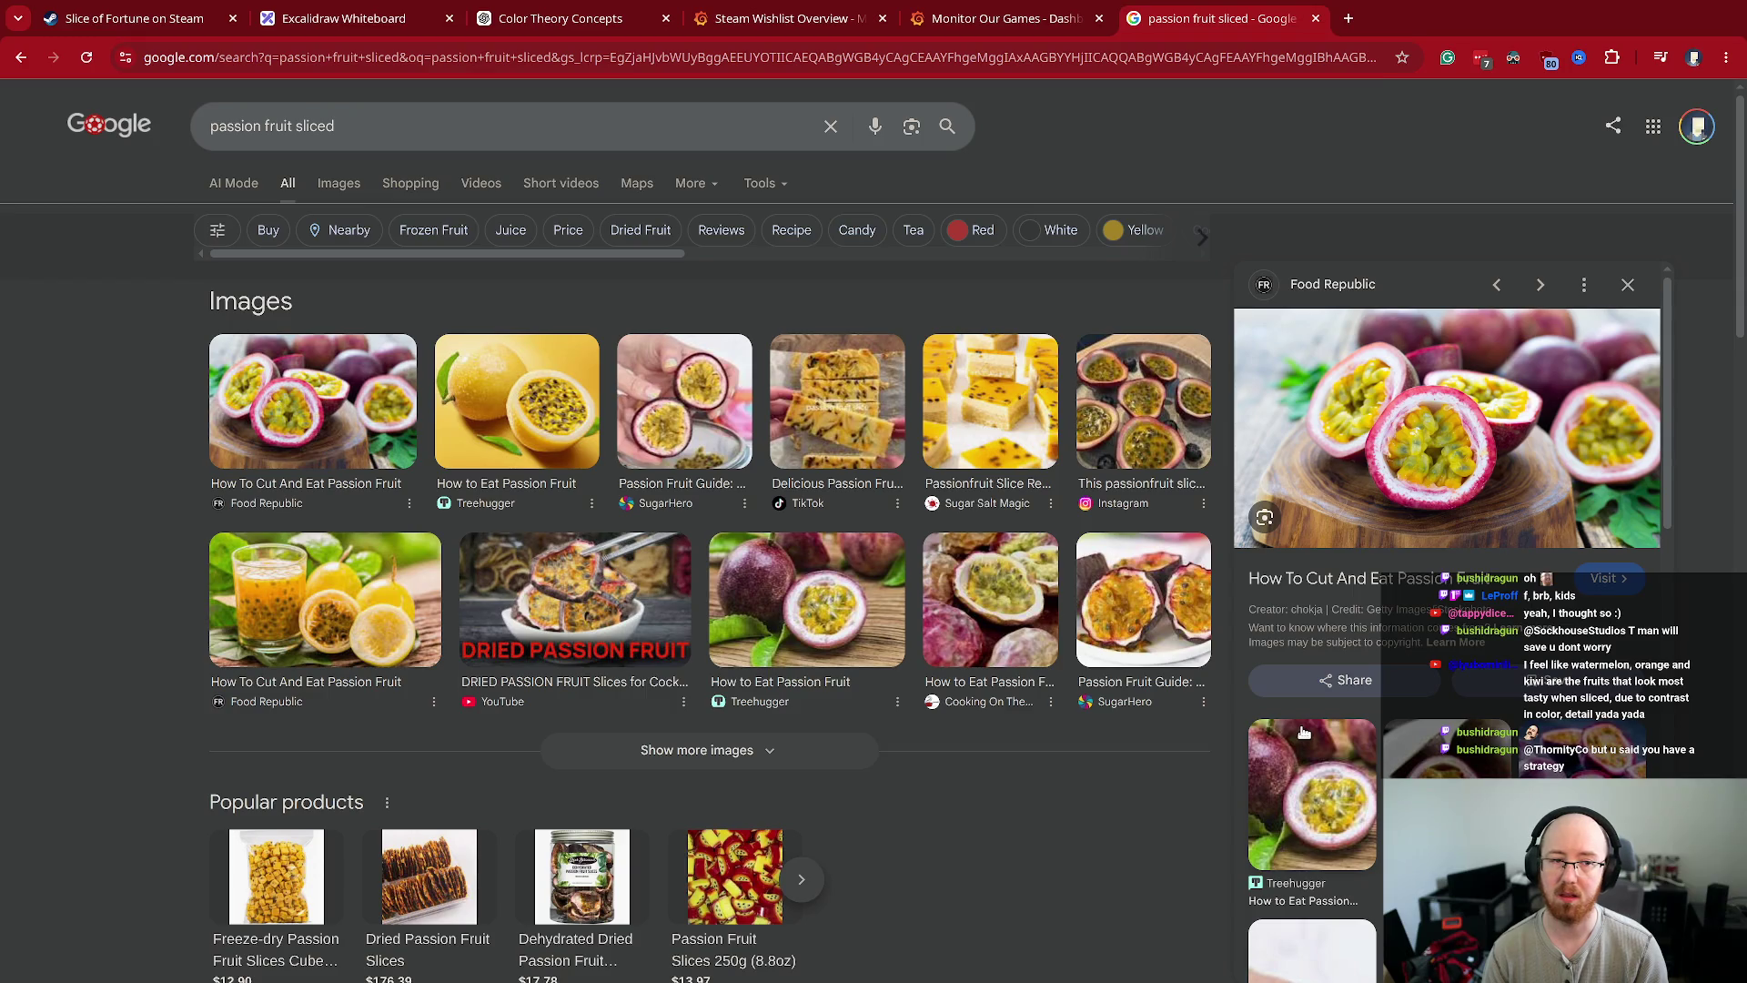
# - Search 'high contrast sliced fruit' and scroll through its image results
pyautogui.click(364, 129)
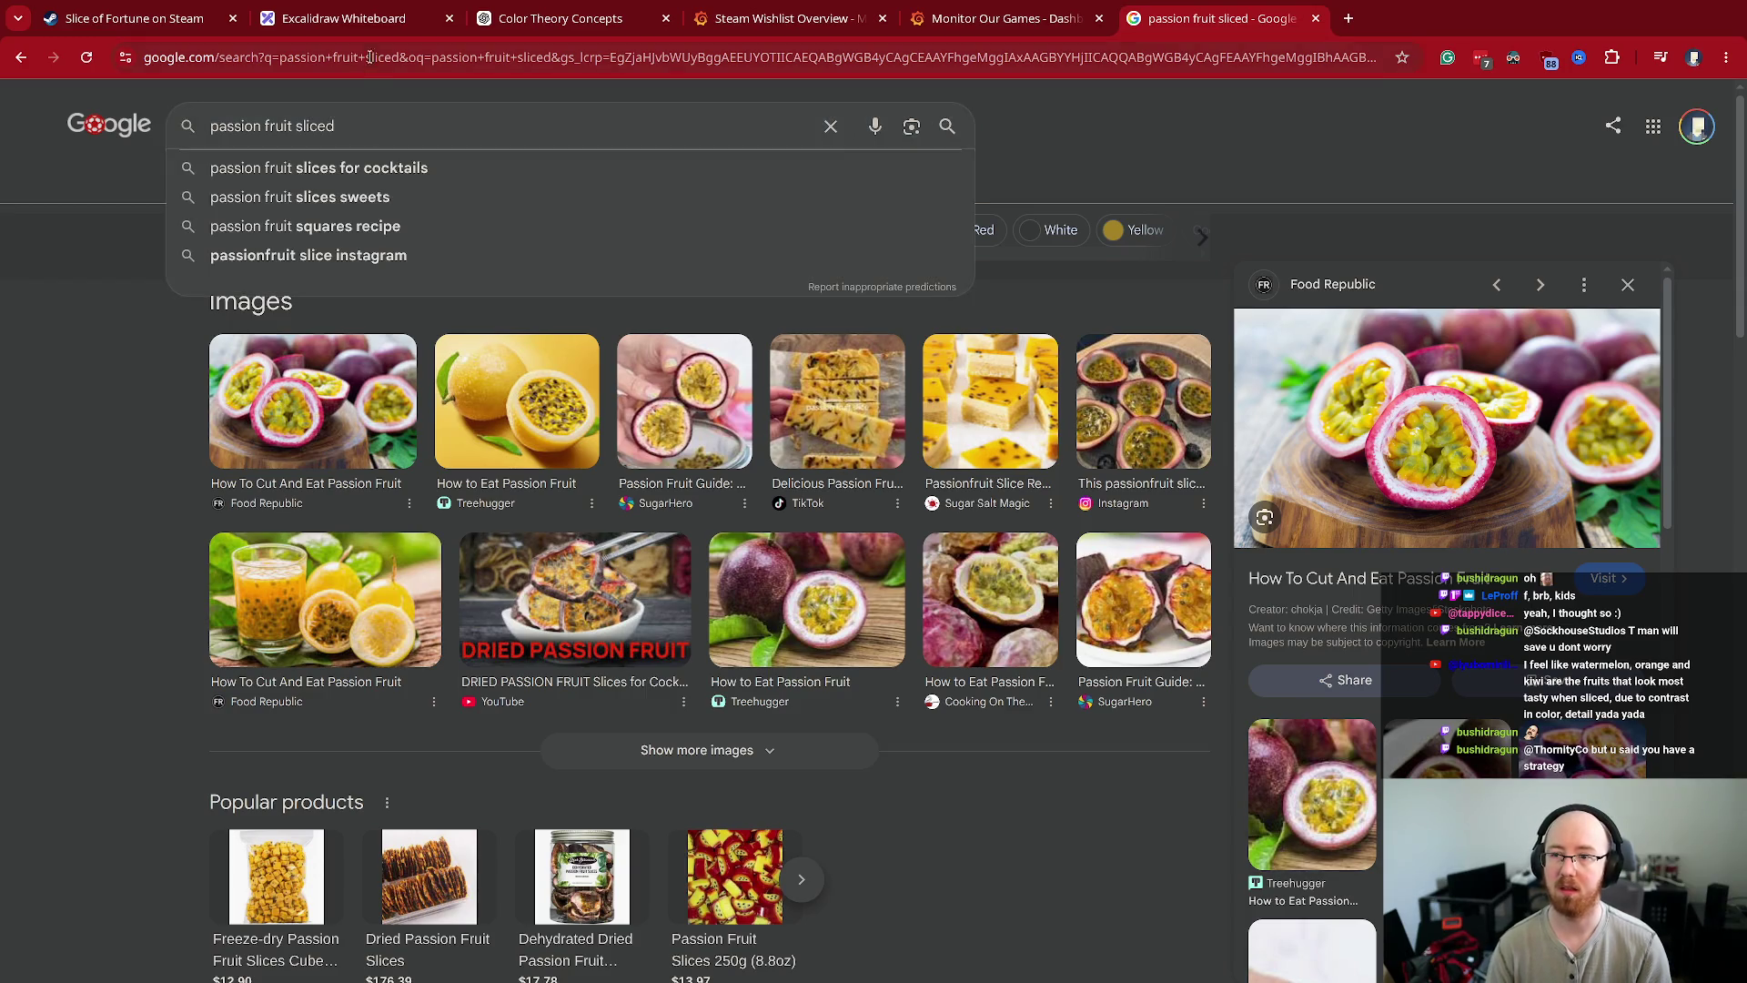
pyautogui.hotkey('ctrl', 'a')
pyautogui.write('high ')
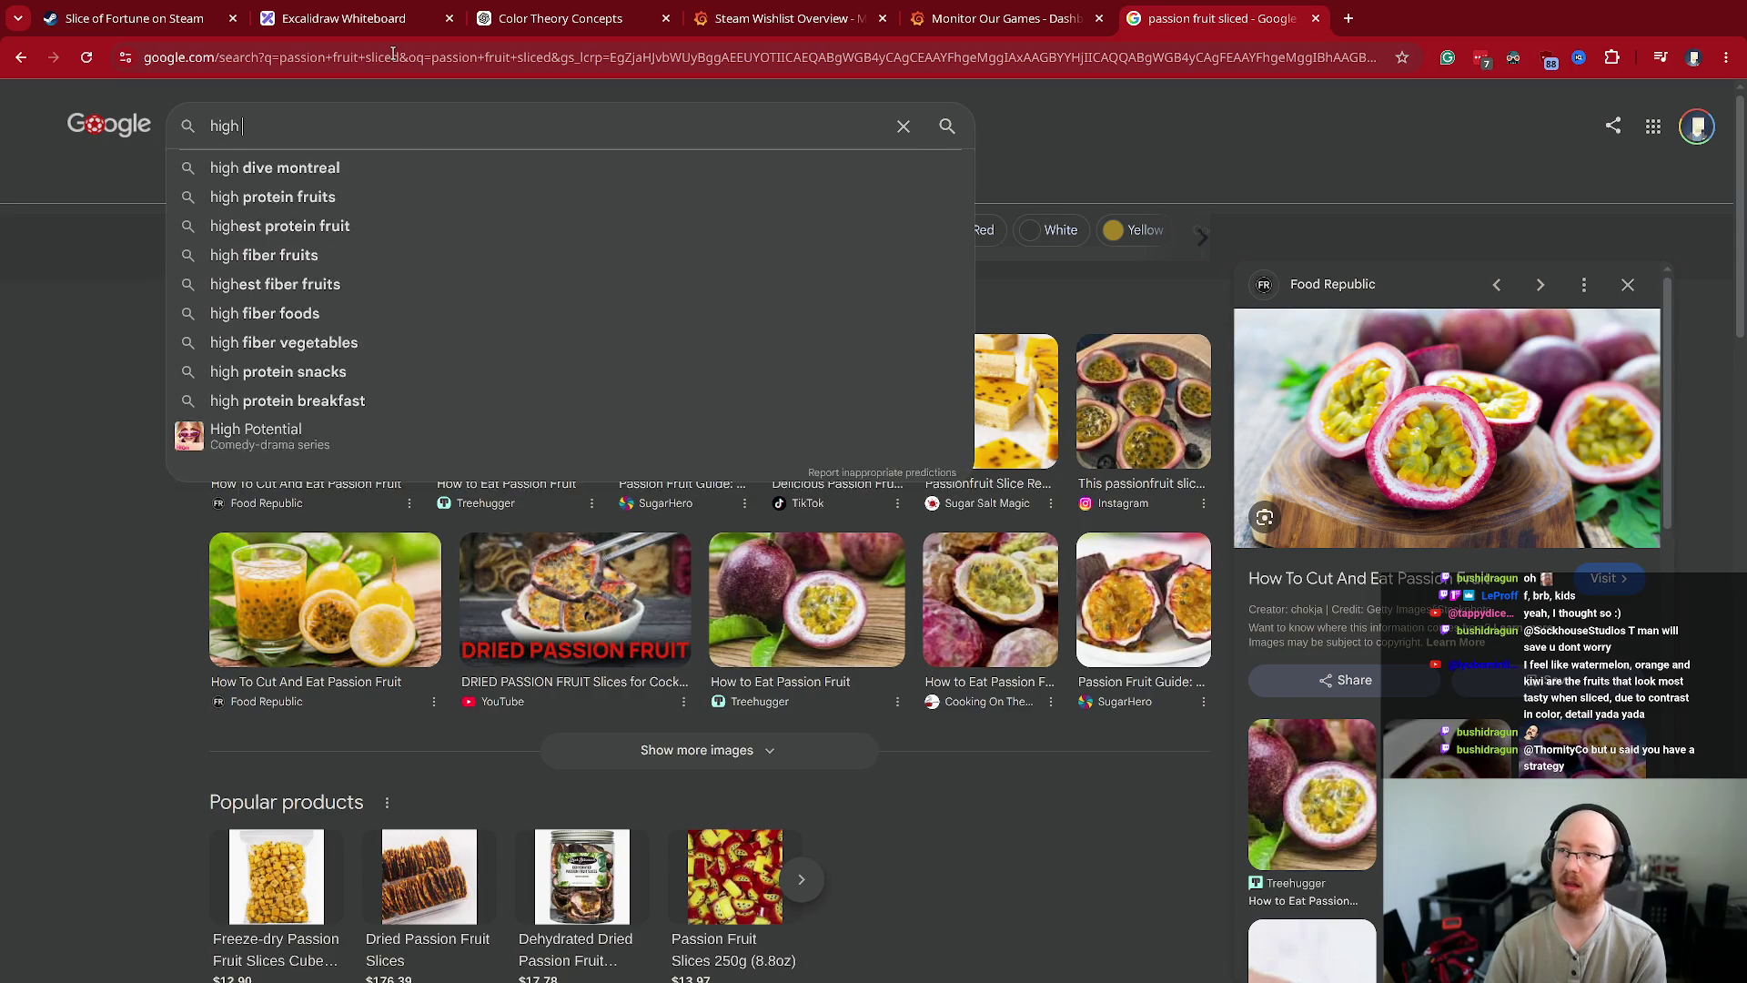
pyautogui.write('contrast sliced fruit')
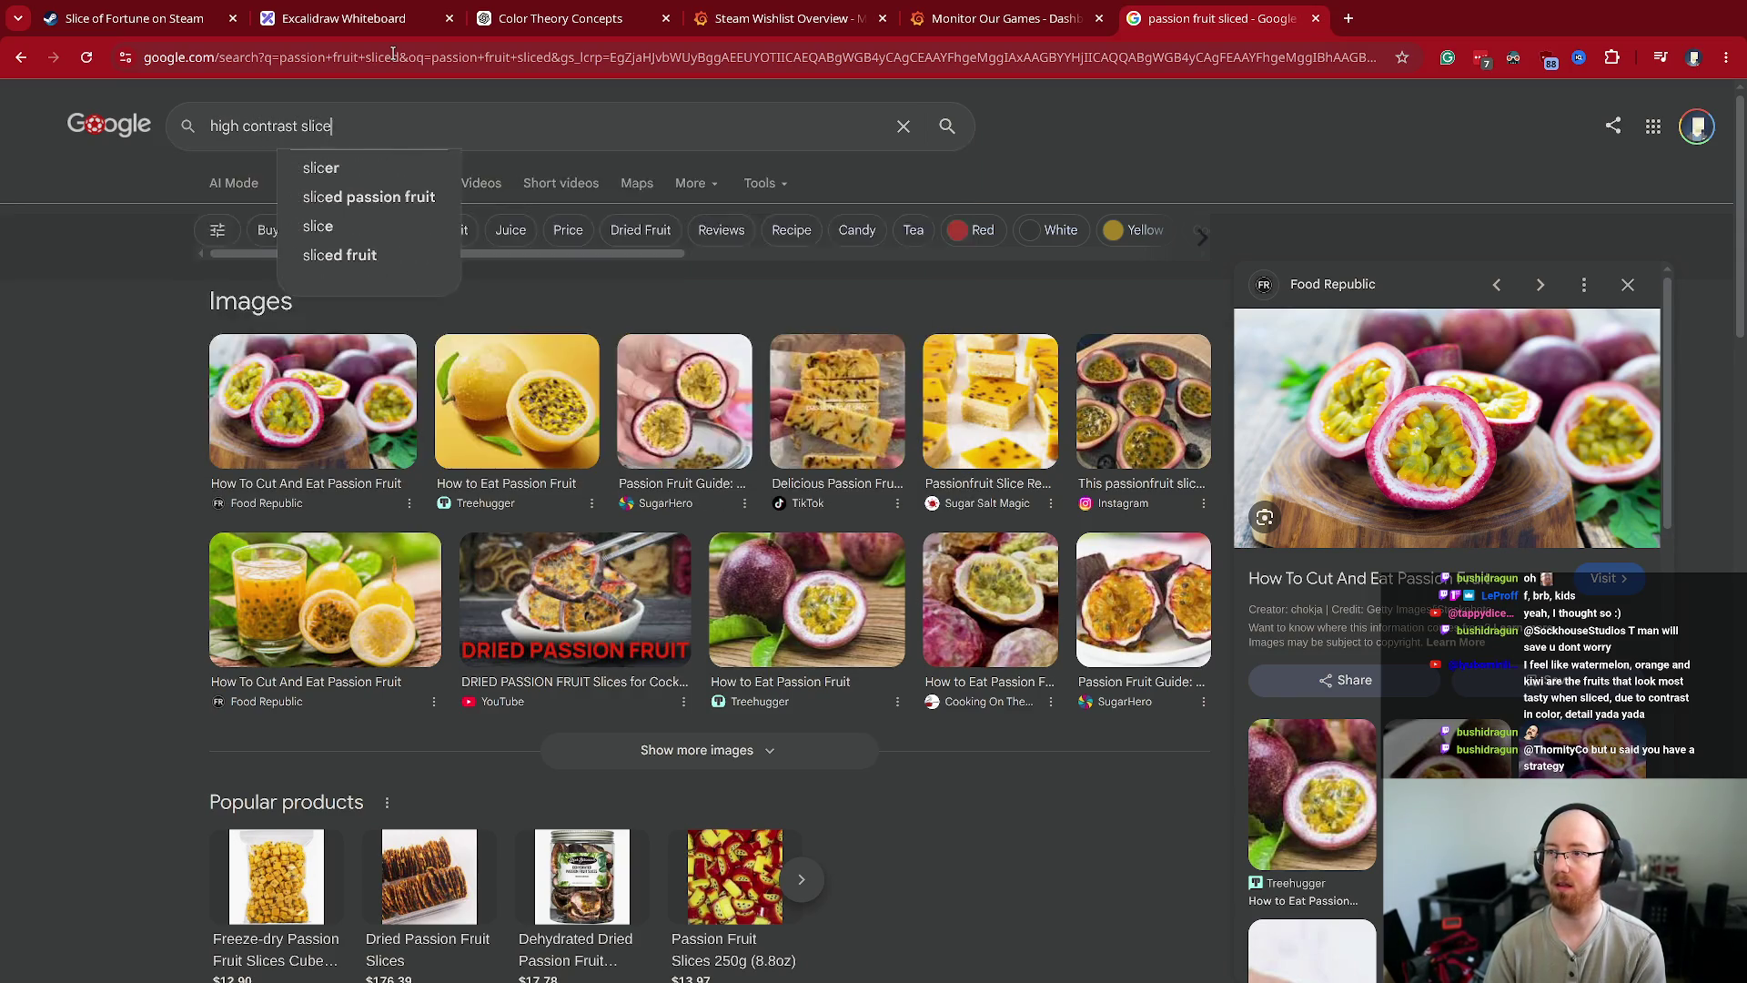
pyautogui.press('Return')
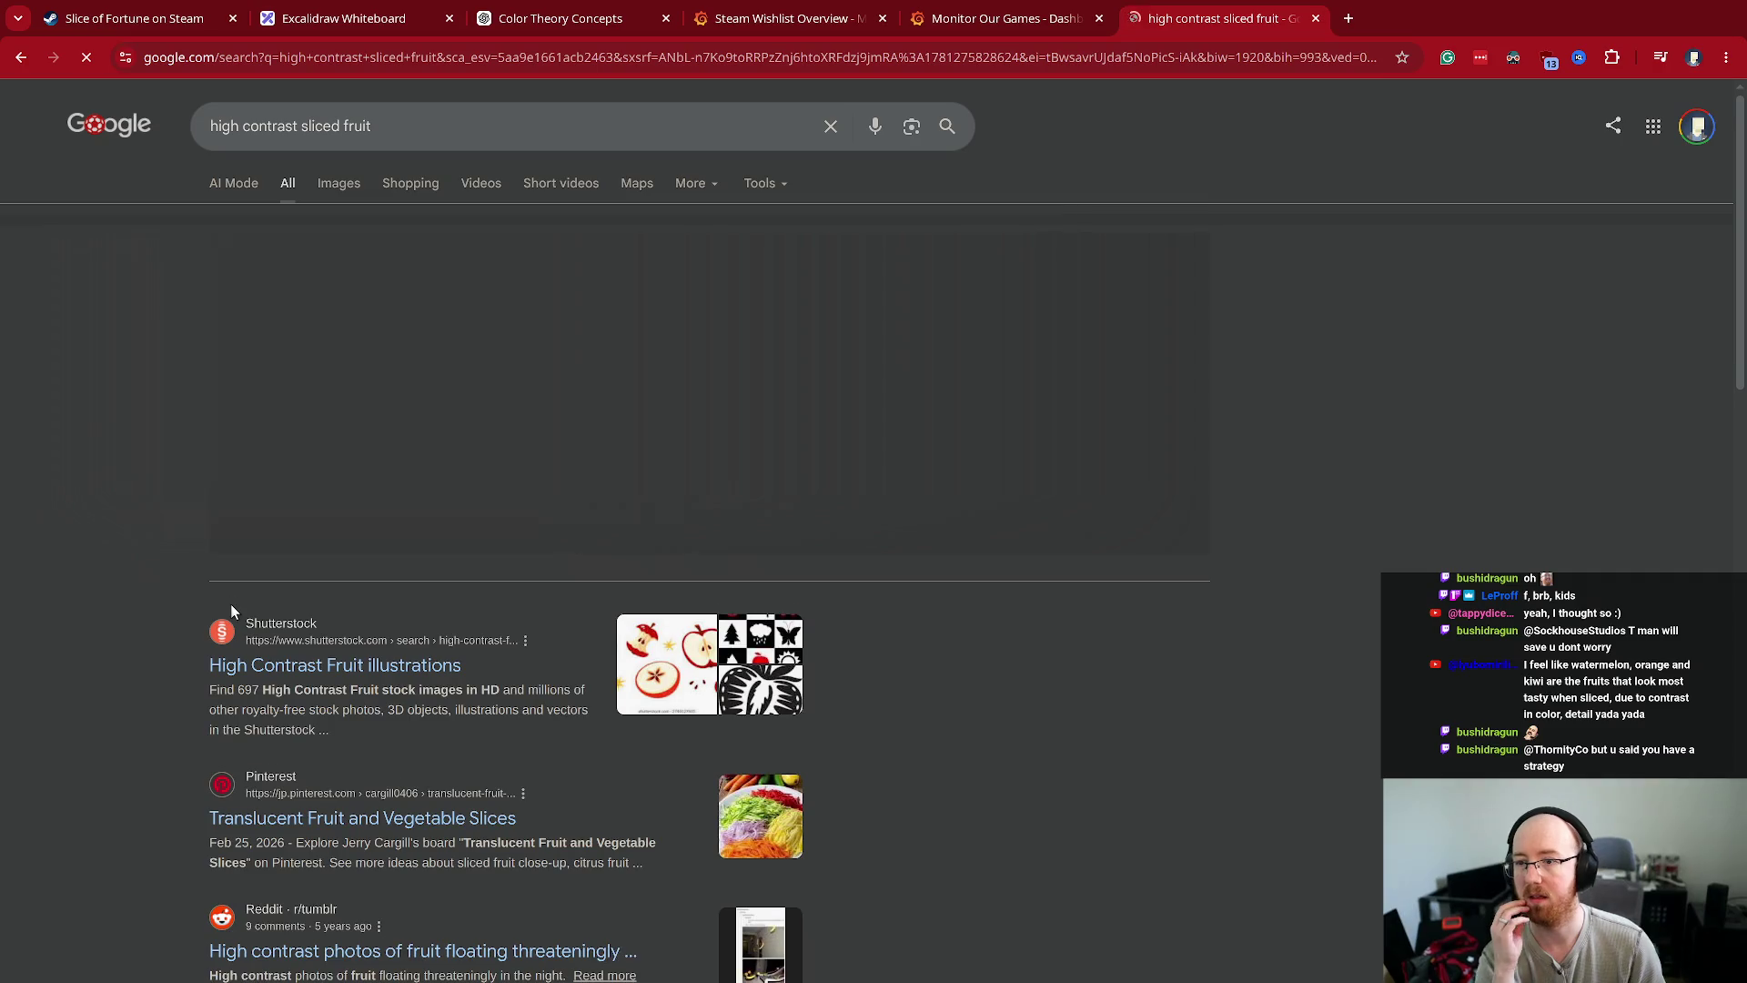
pyautogui.click(338, 191)
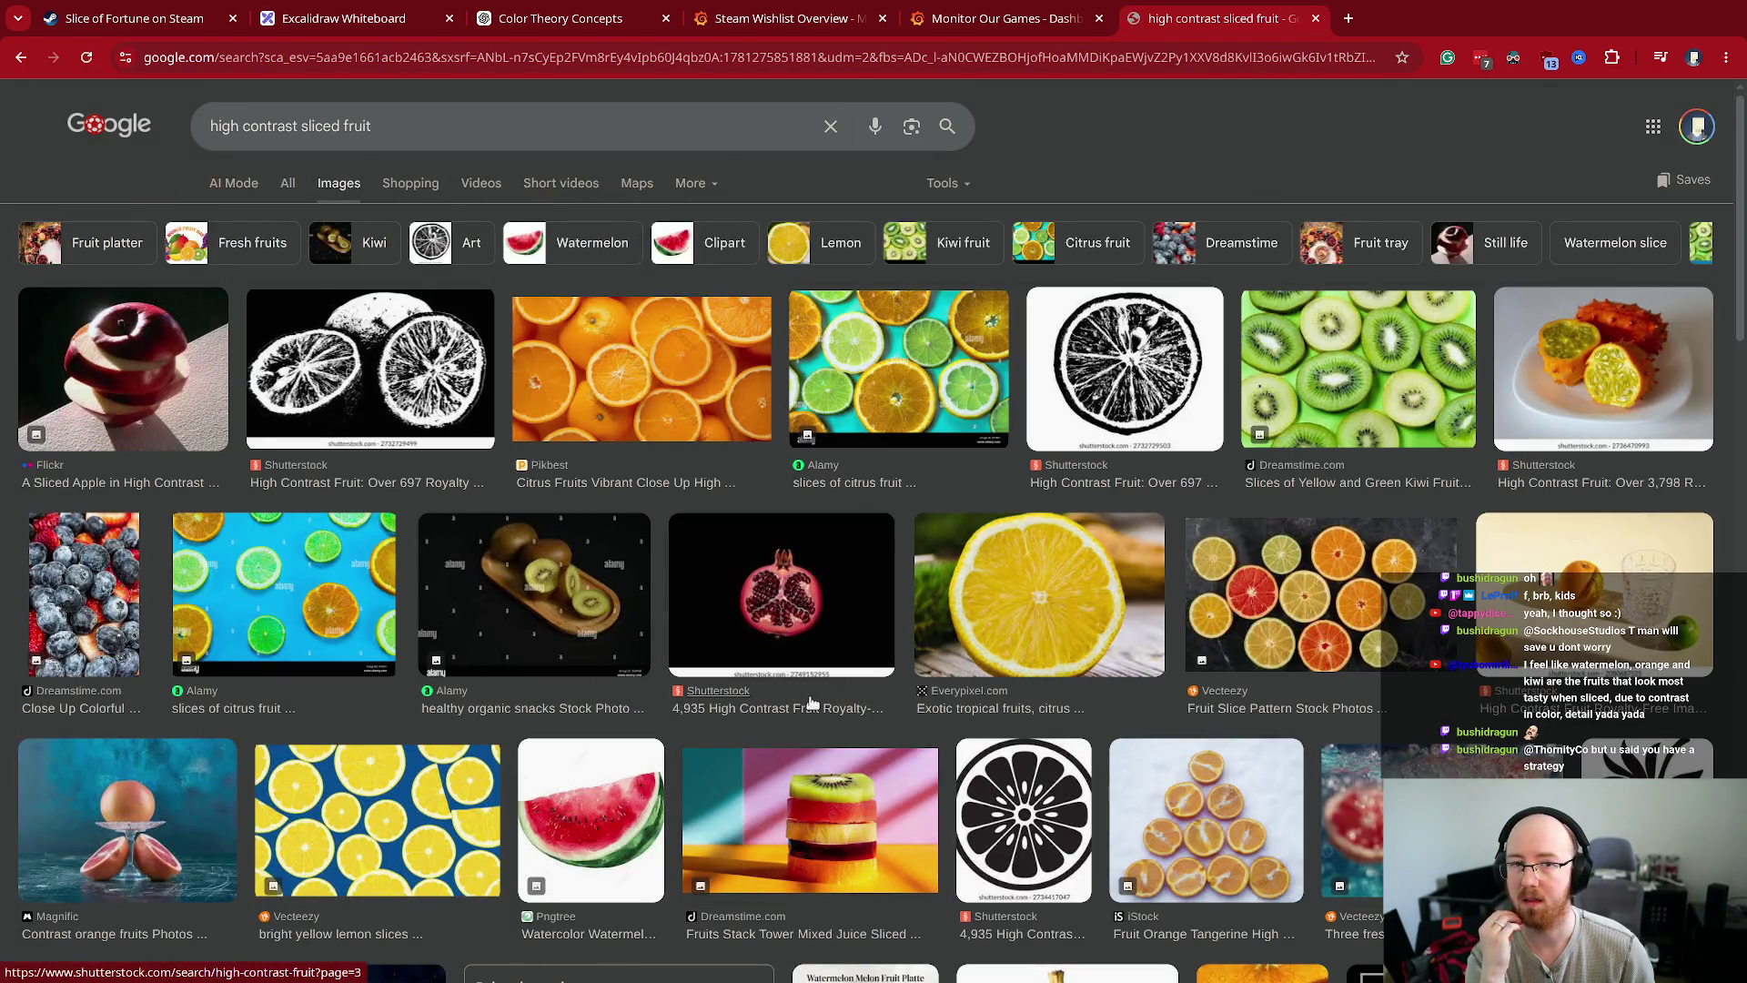
pyautogui.scroll(-3, 796, 687)
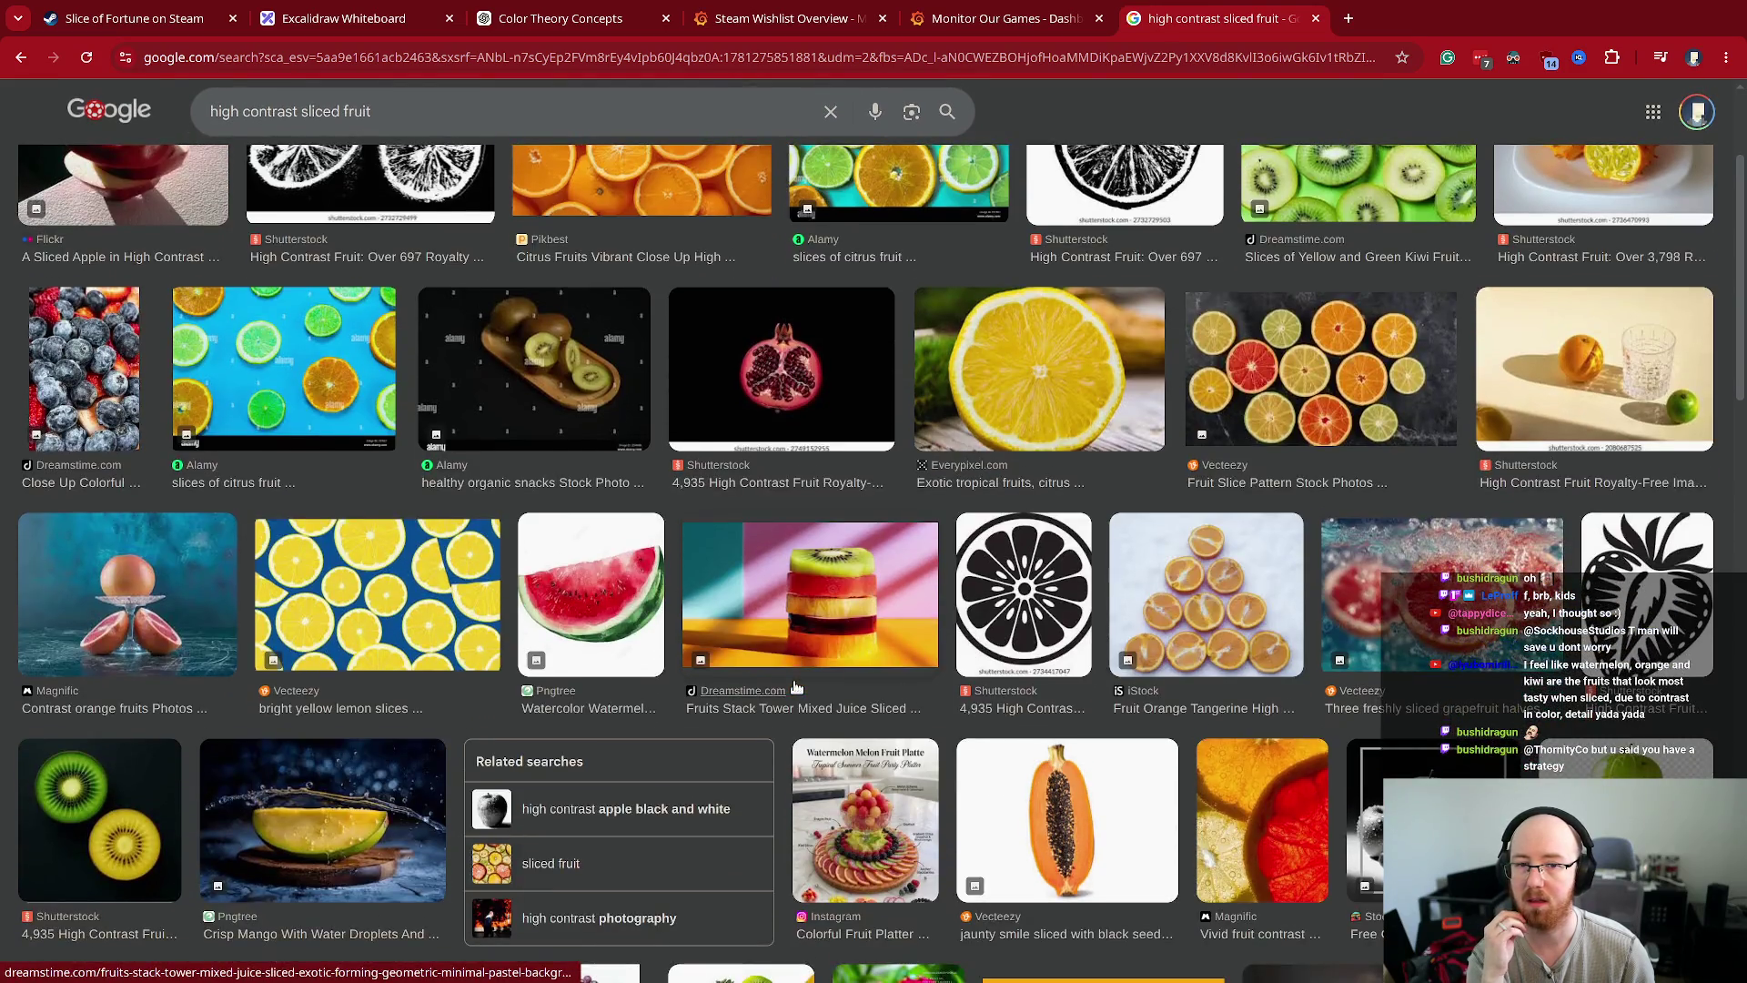
pyautogui.scroll(-3, 796, 687)
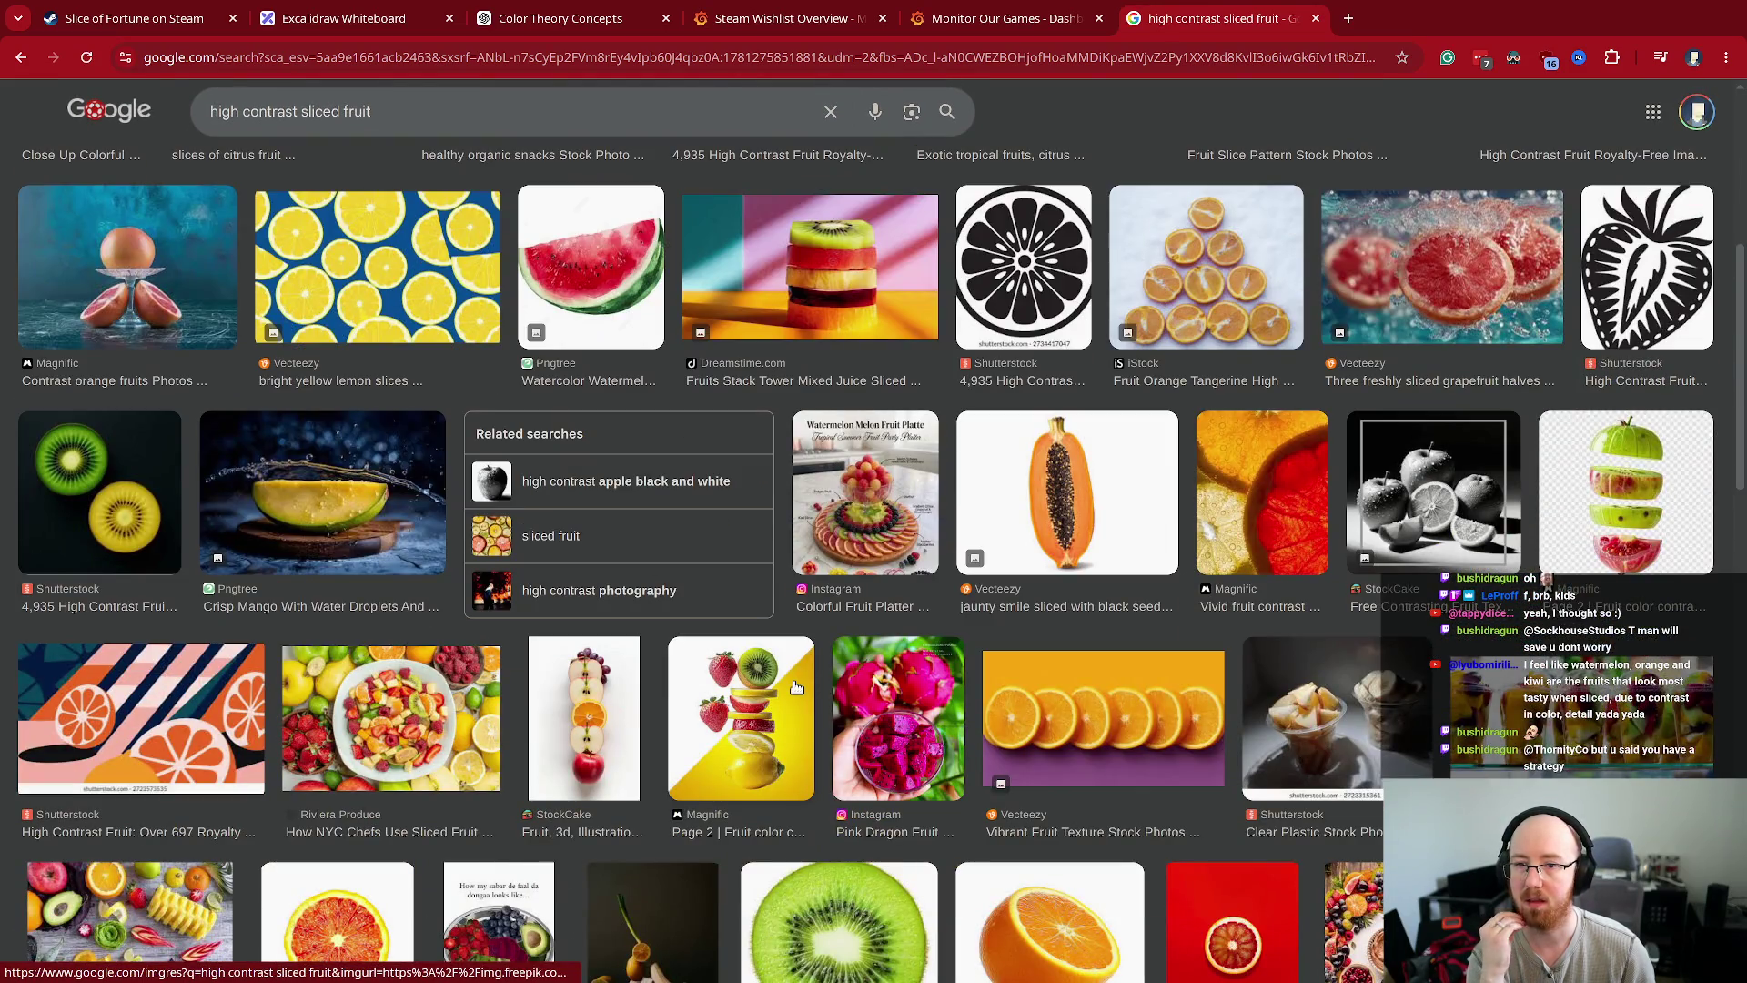
pyautogui.scroll(-2, 796, 687)
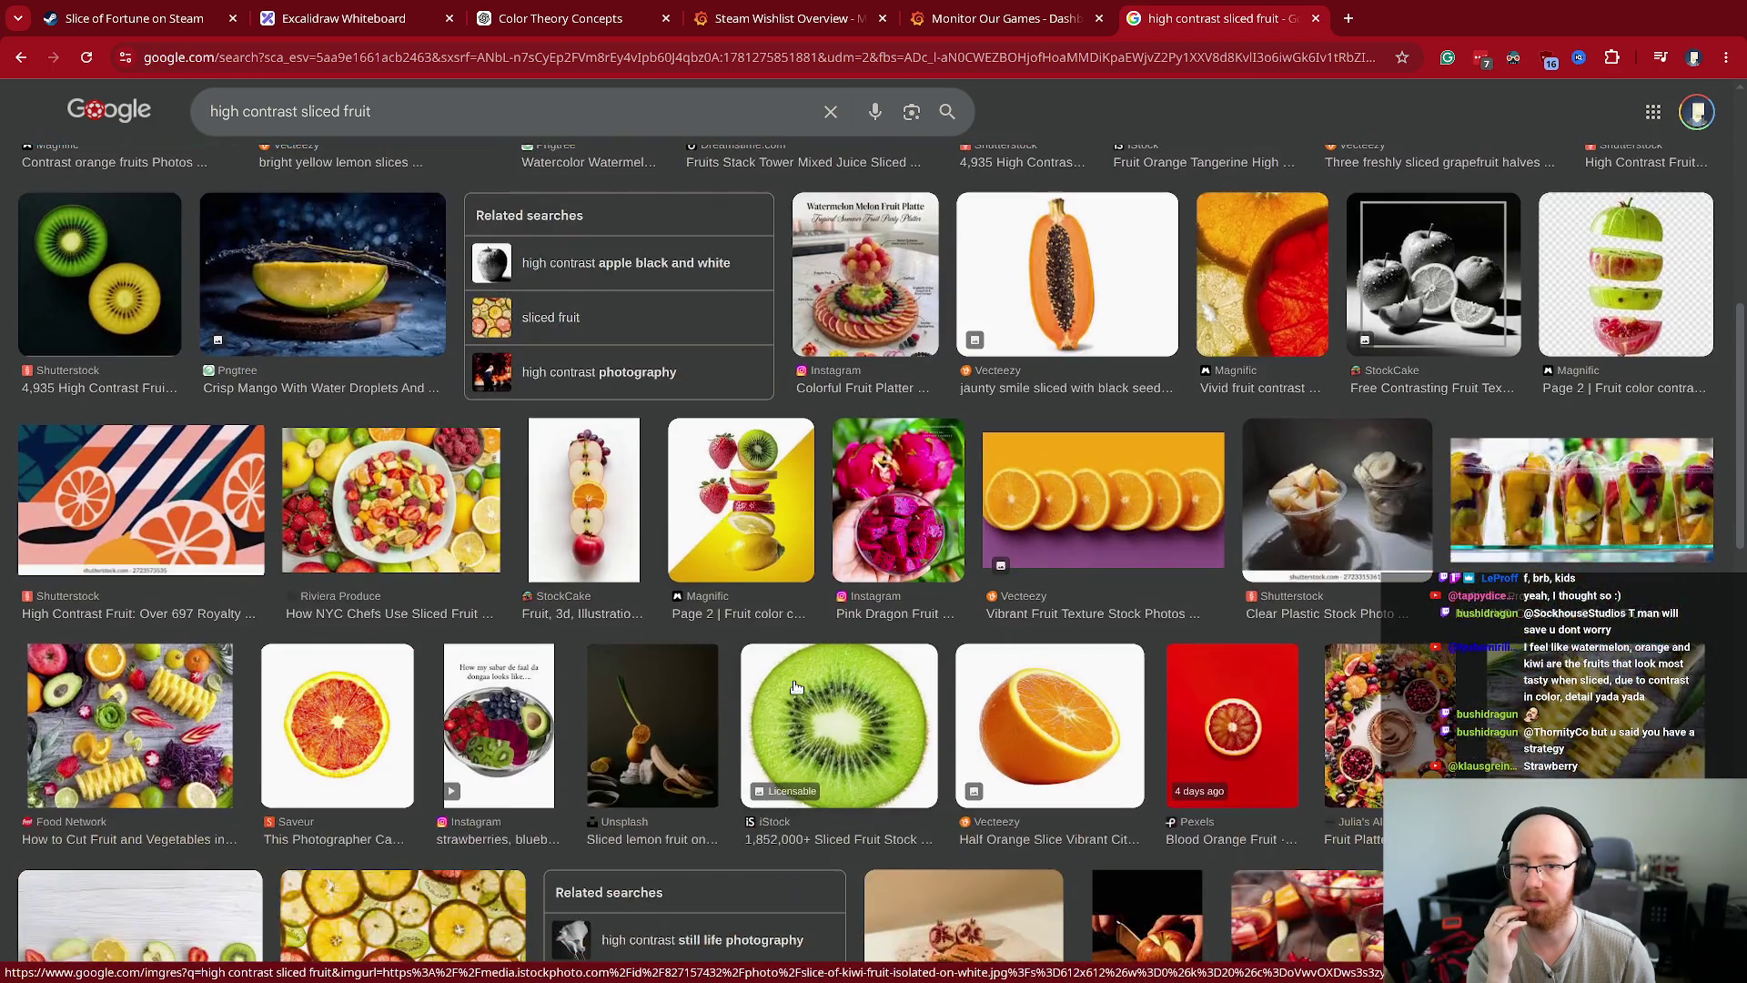
pyautogui.scroll(-5, 796, 687)
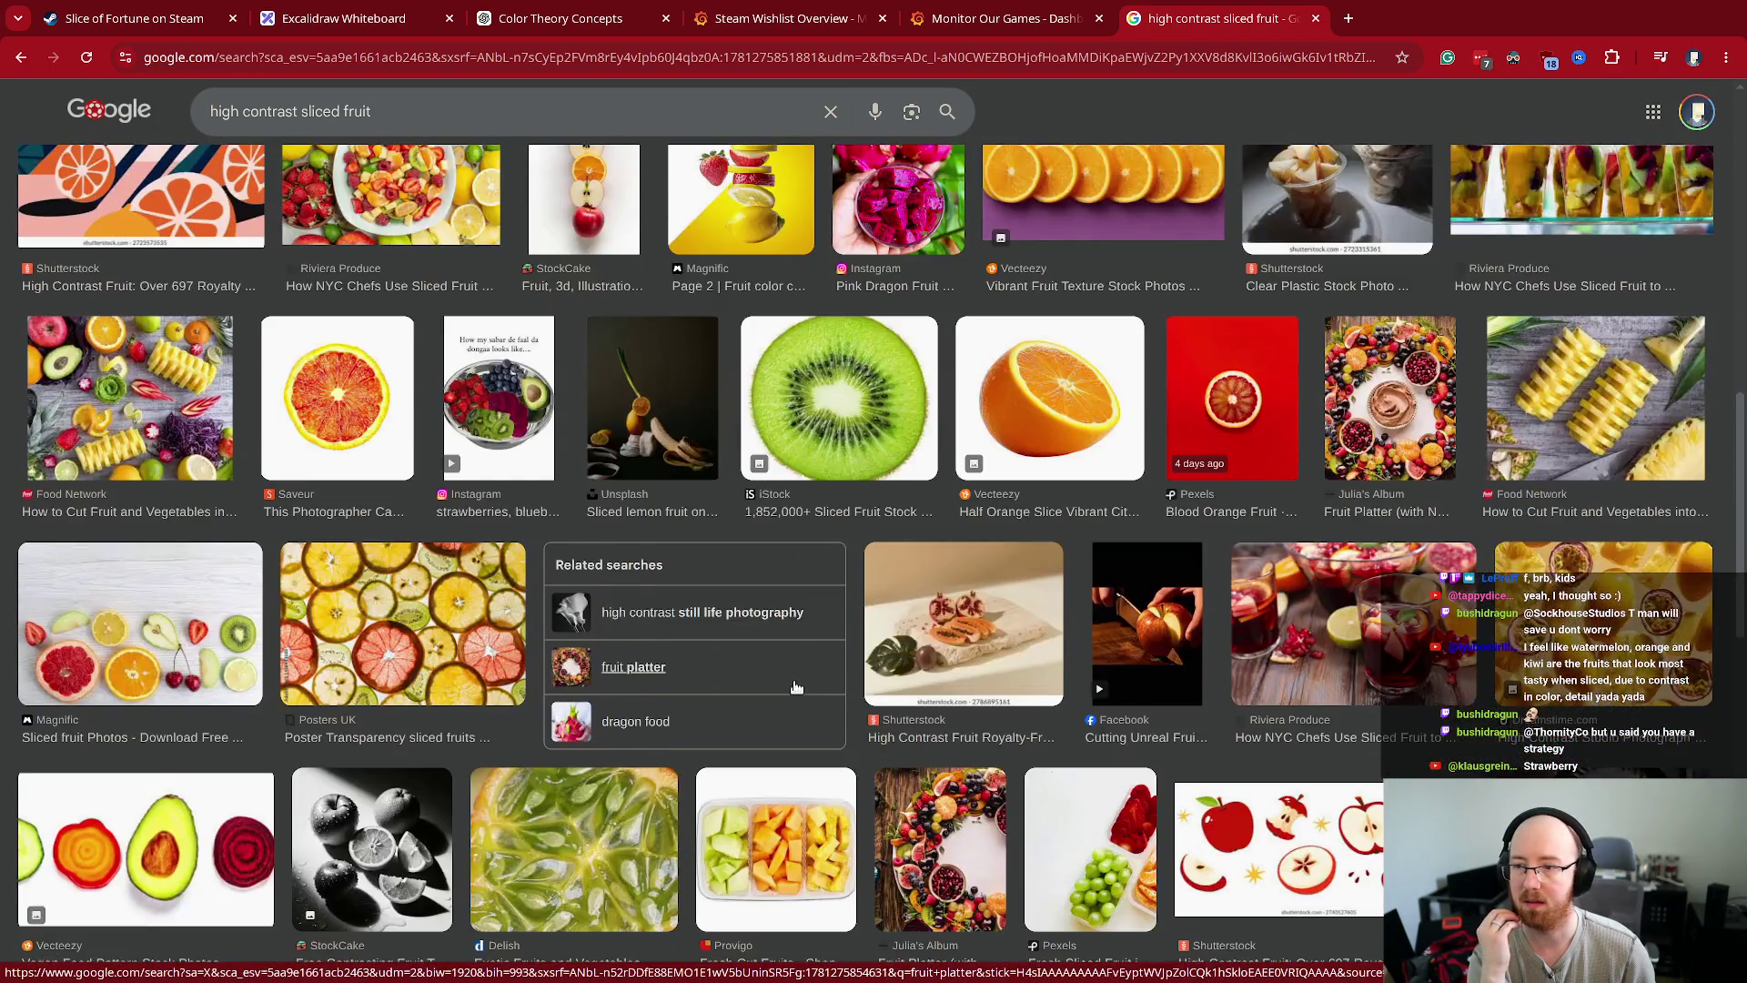
pyautogui.scroll(-2, 794, 682)
pyautogui.scroll(3, 794, 680)
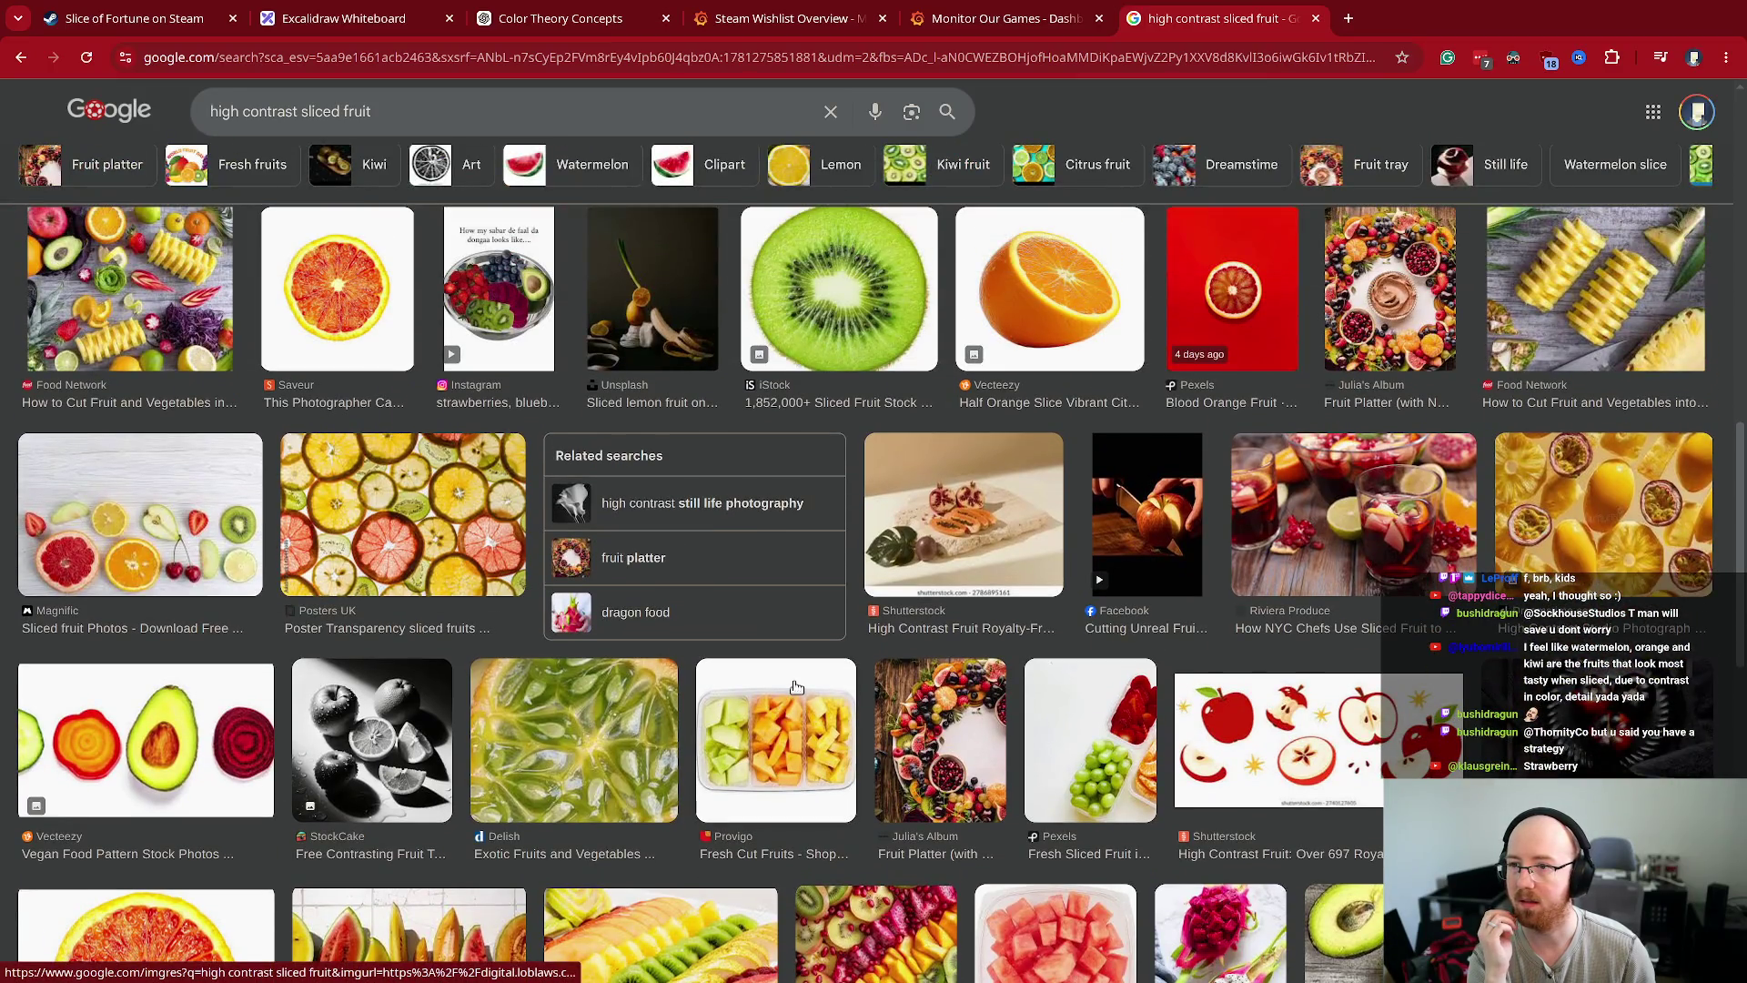
pyautogui.scroll(-3, 794, 680)
pyautogui.scroll(-5, 793, 680)
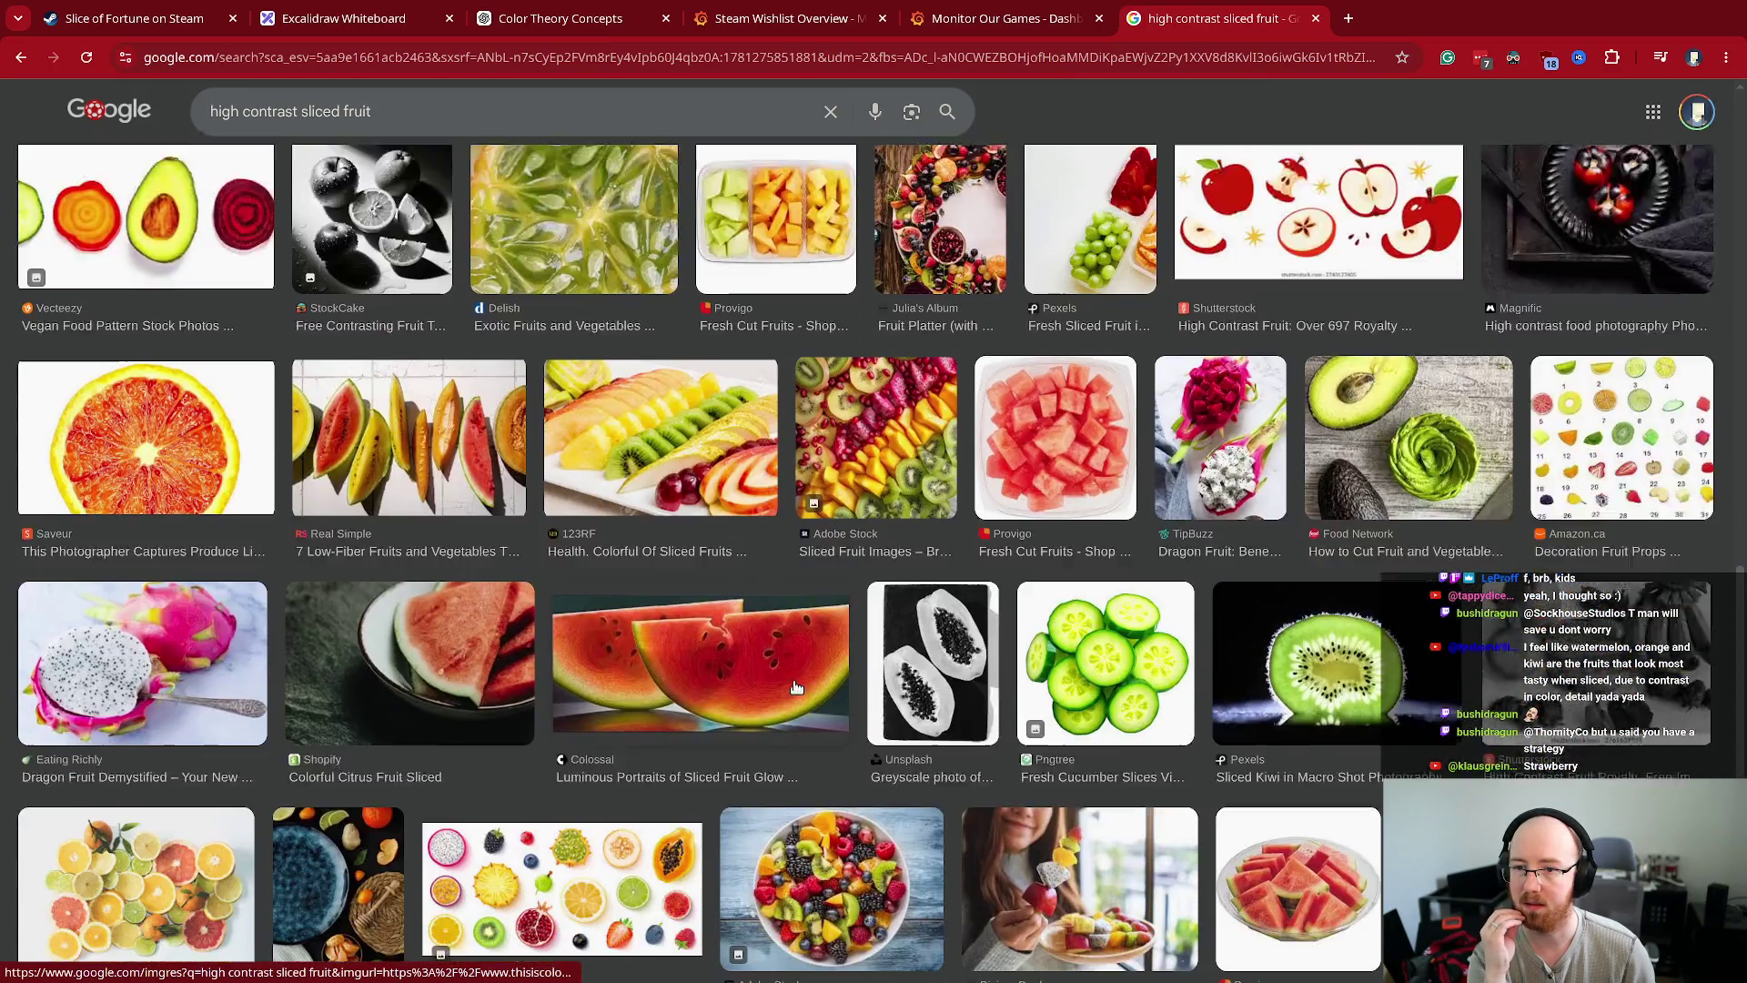
pyautogui.scroll(-3, 796, 687)
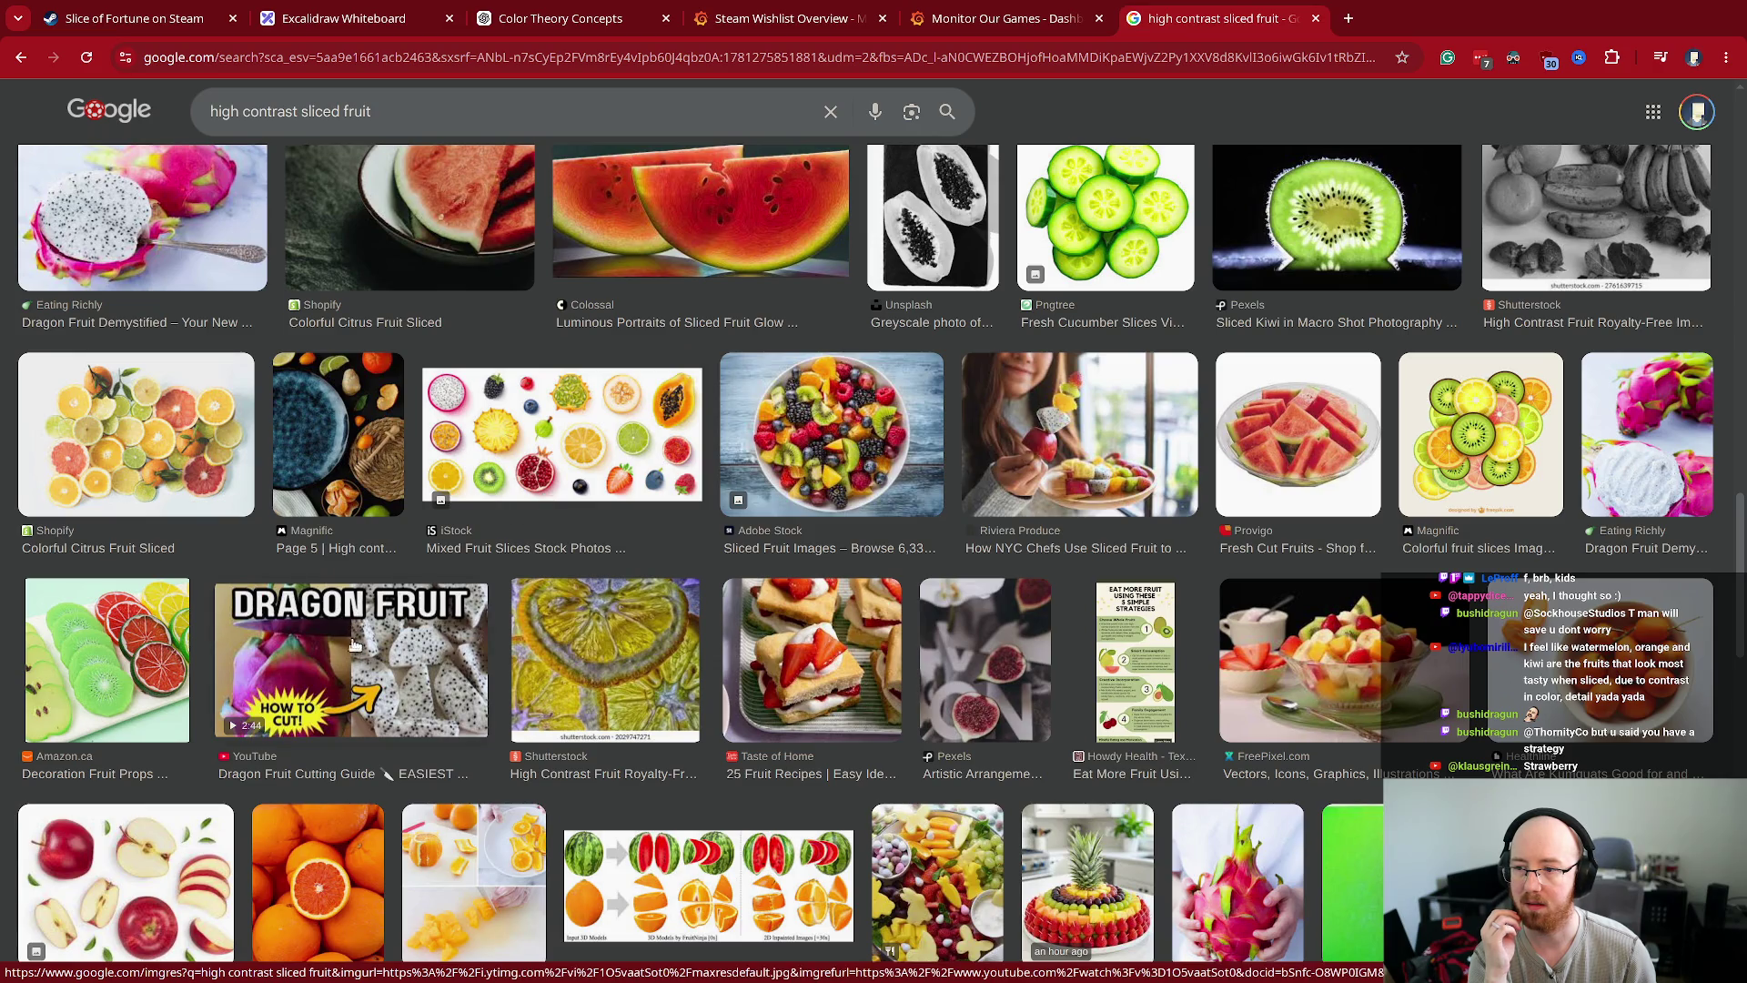
# - Search 'dragon fruit sliced', glance at the results, and close the search tab
pyautogui.click(428, 111)
pyautogui.write('dra')
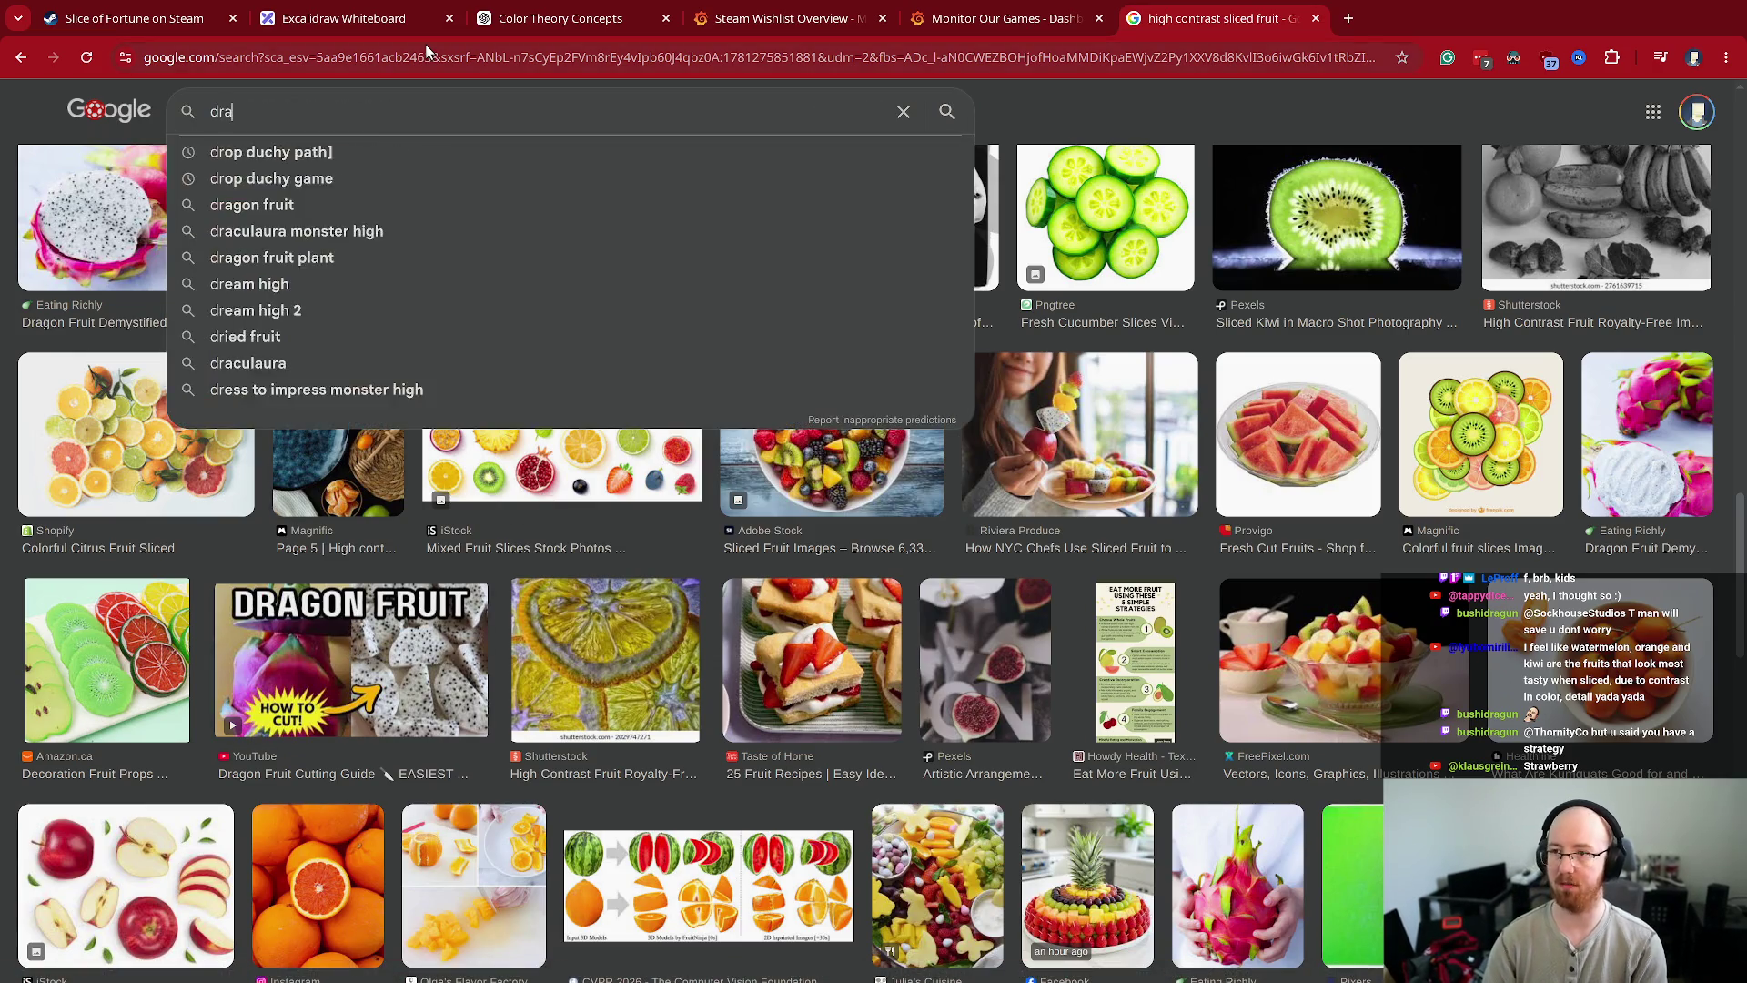
pyautogui.write('gon fruit sliced')
pyautogui.press('Return')
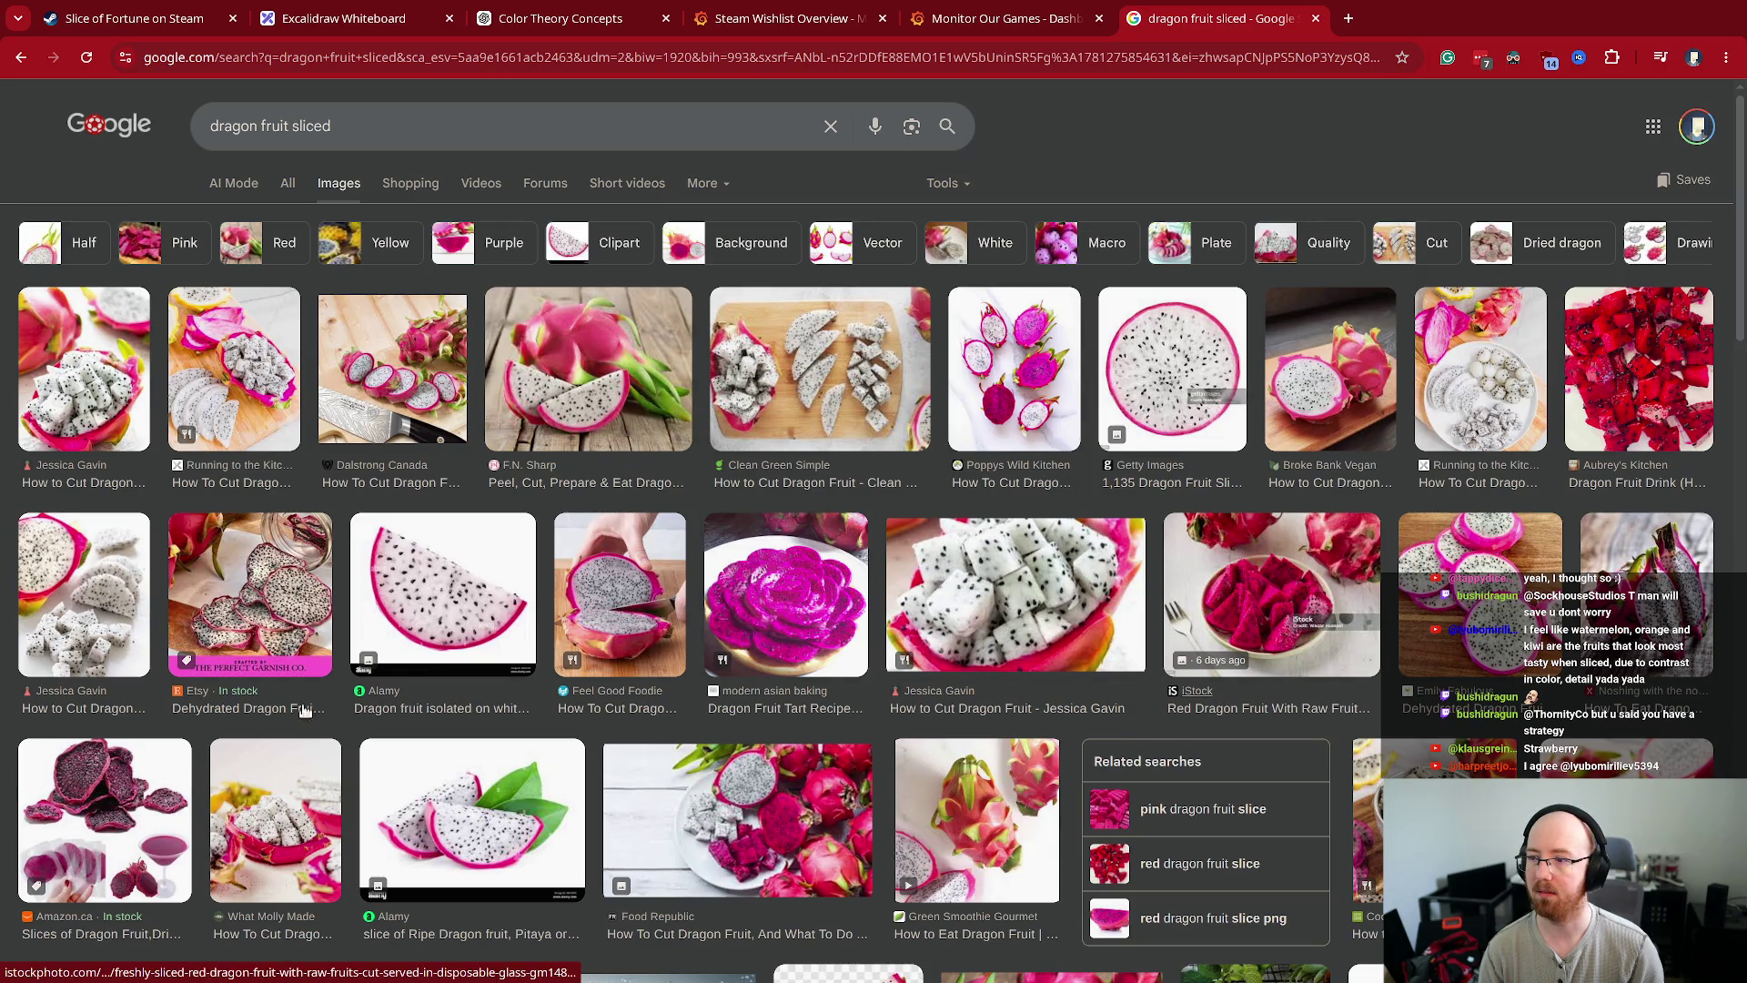
pyautogui.scroll(-3, 1098, 596)
pyautogui.hotkey('ctrl', 'w')
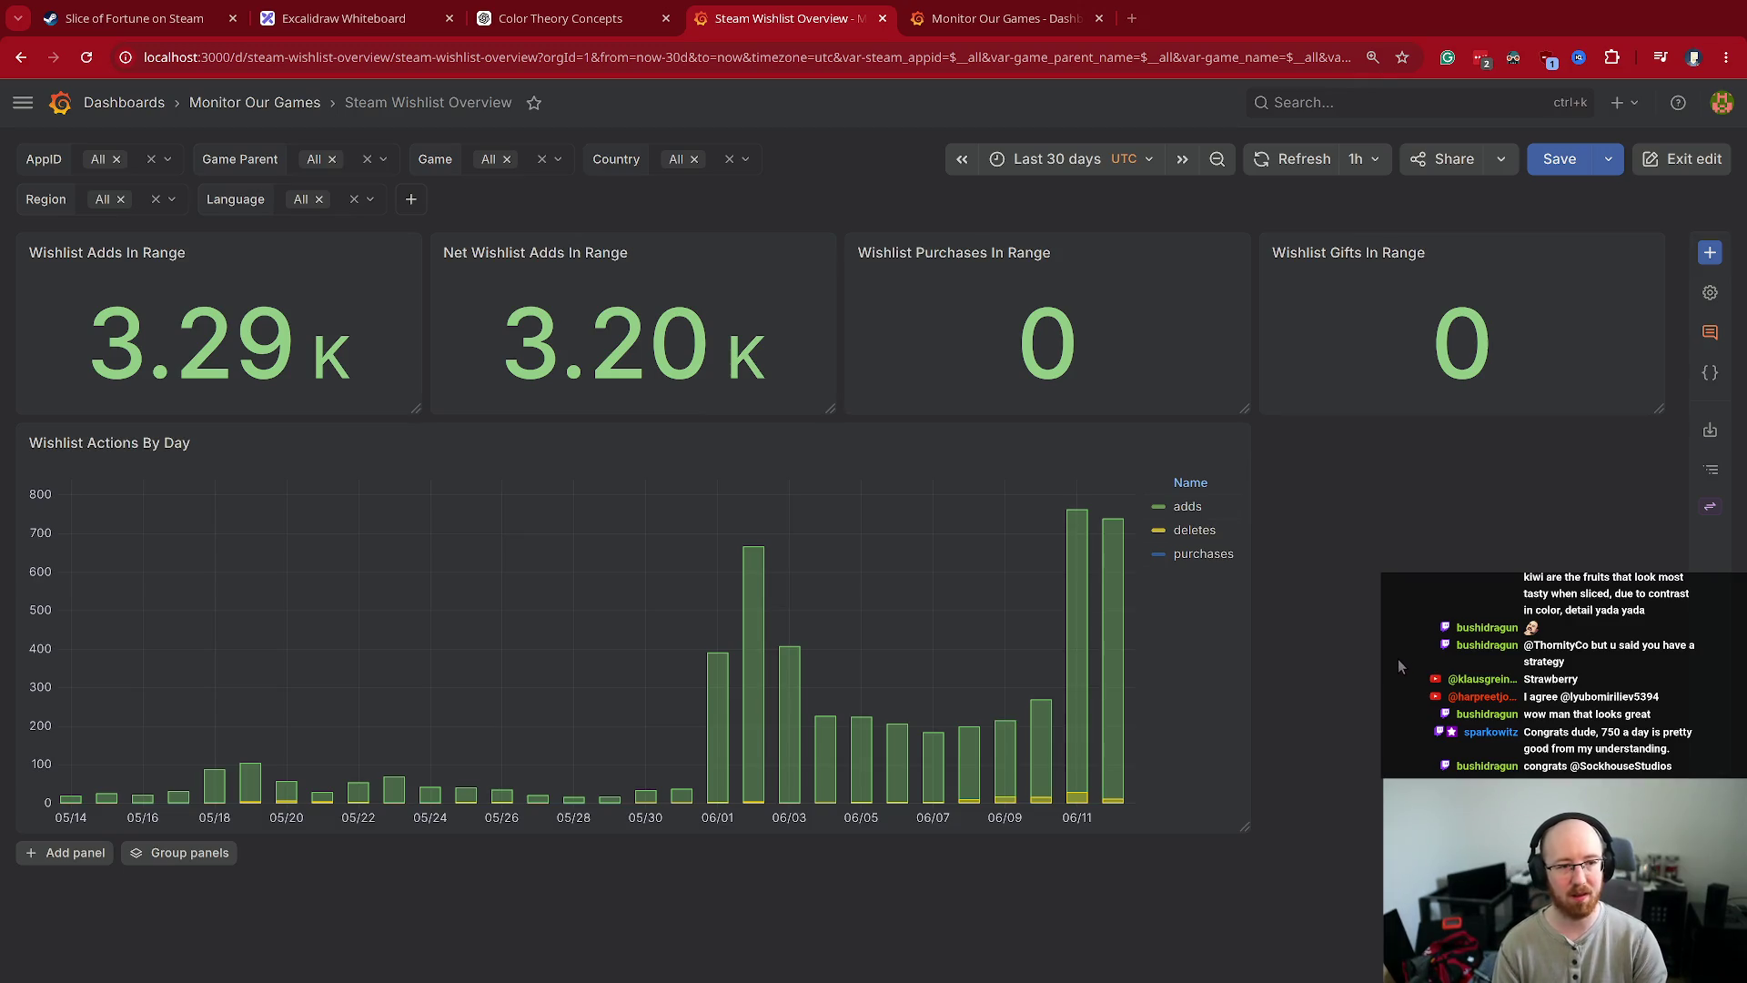
# - Read the 06/11 bar values on the wishlist chart, then switch to the Slice of Fortune on Steam tab
pyautogui.moveTo(1099, 615)
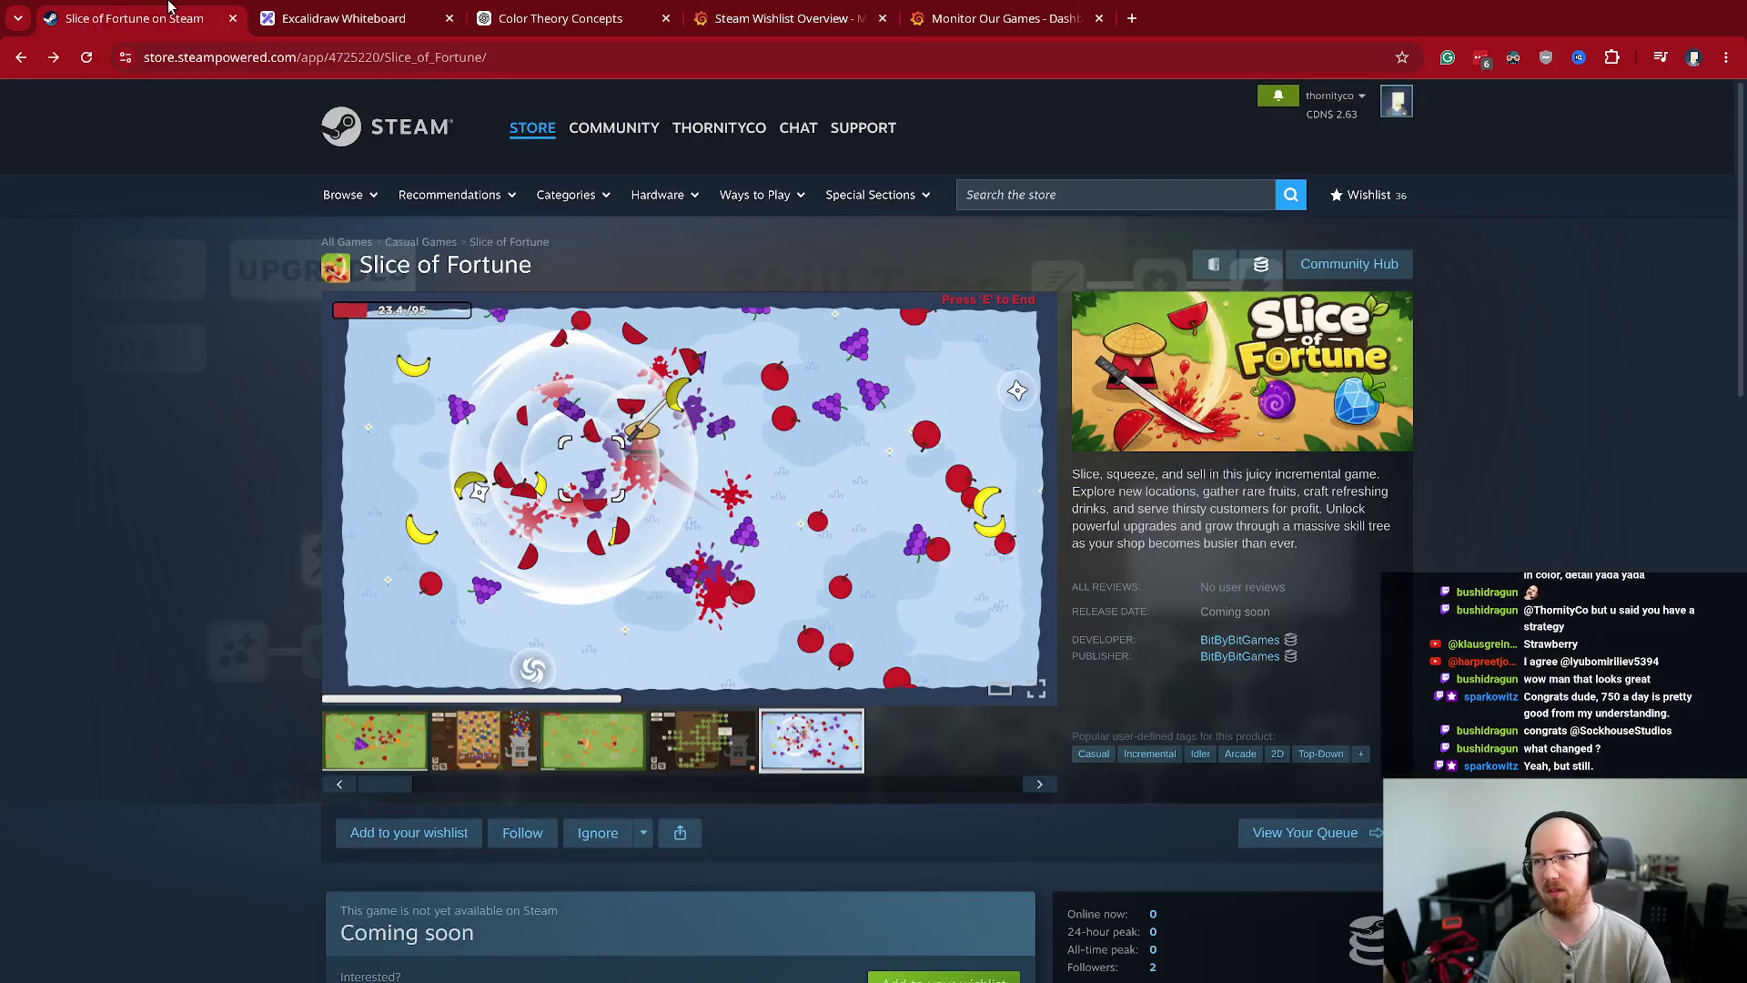
pyautogui.click(173, 16)
# - Go to the Steam store home page, open the Bullet Fest event and show its free demos
pyautogui.click(373, 135)
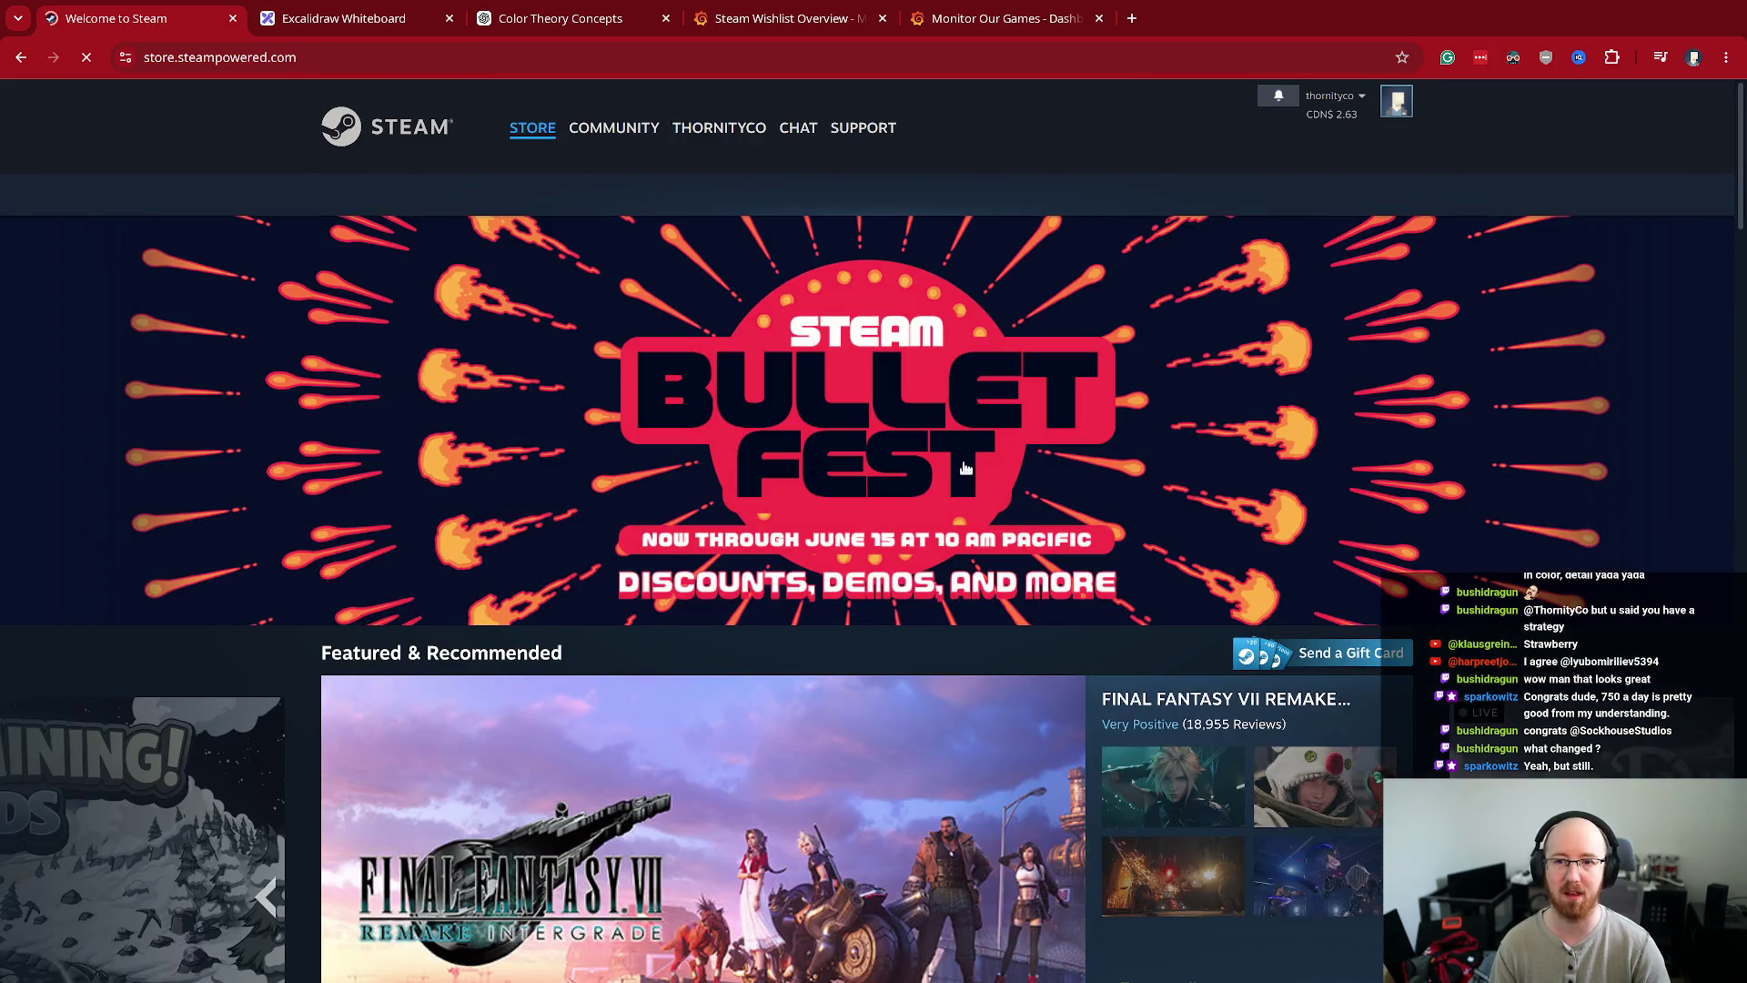
pyautogui.click(792, 544)
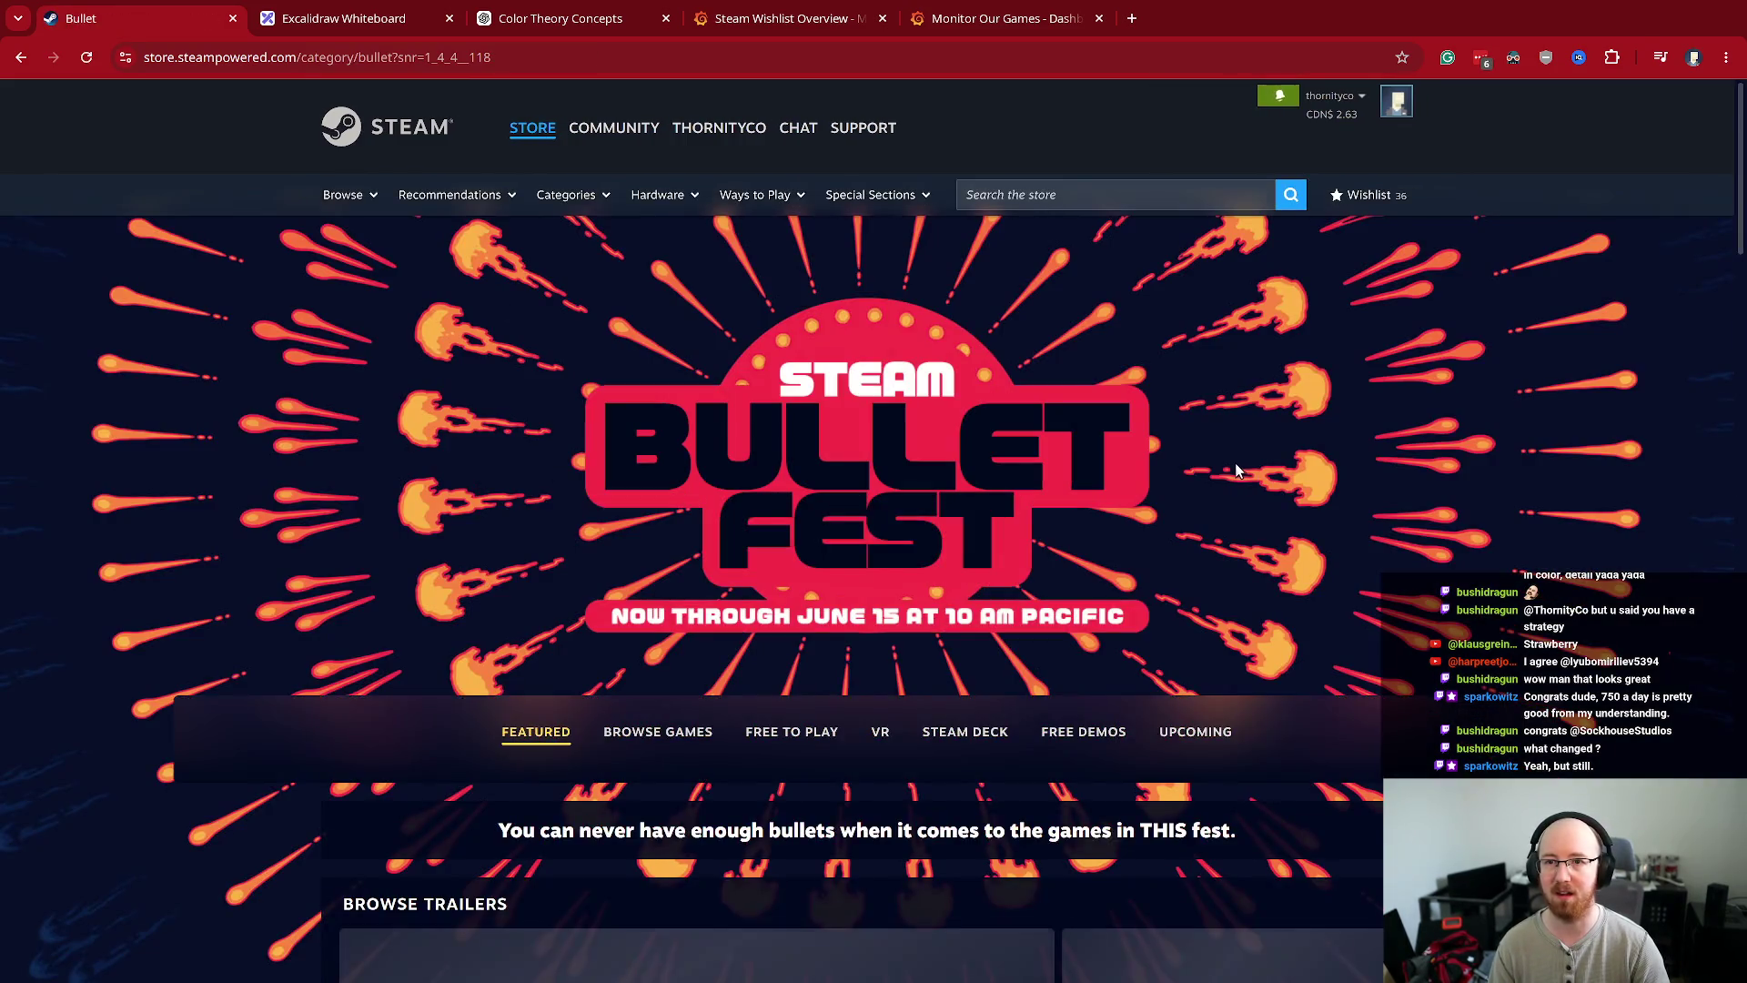
pyautogui.click(1088, 733)
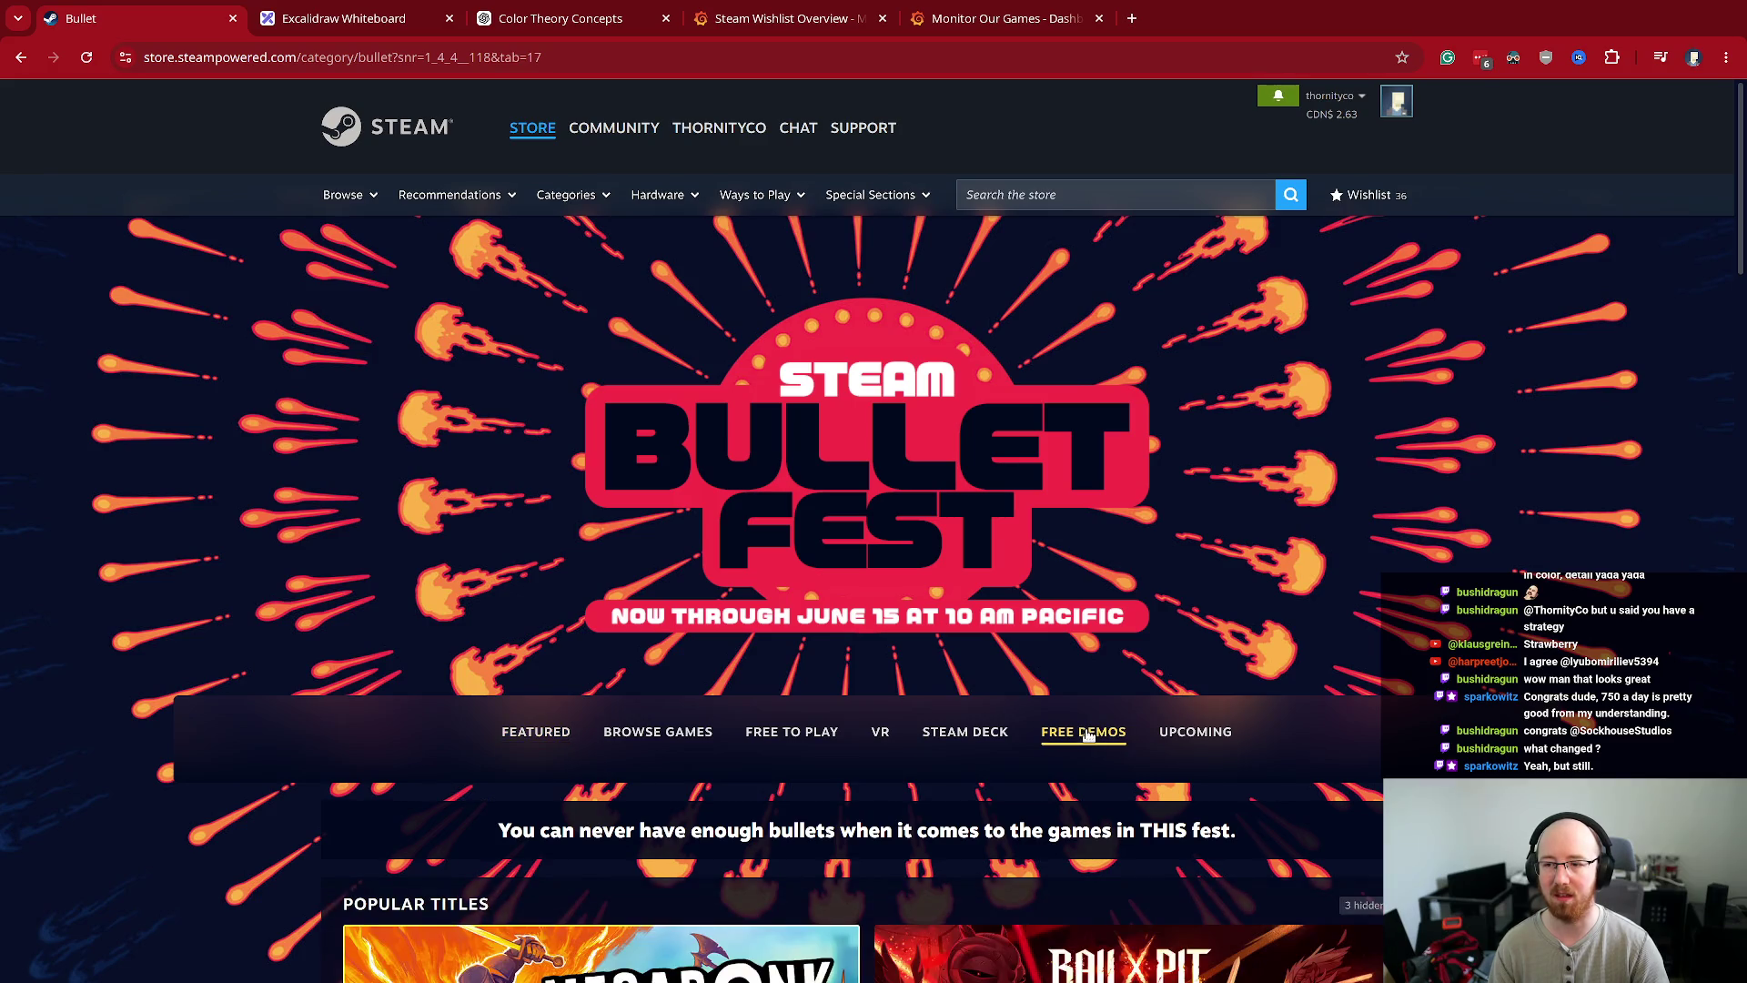
pyautogui.scroll(-8, 1108, 639)
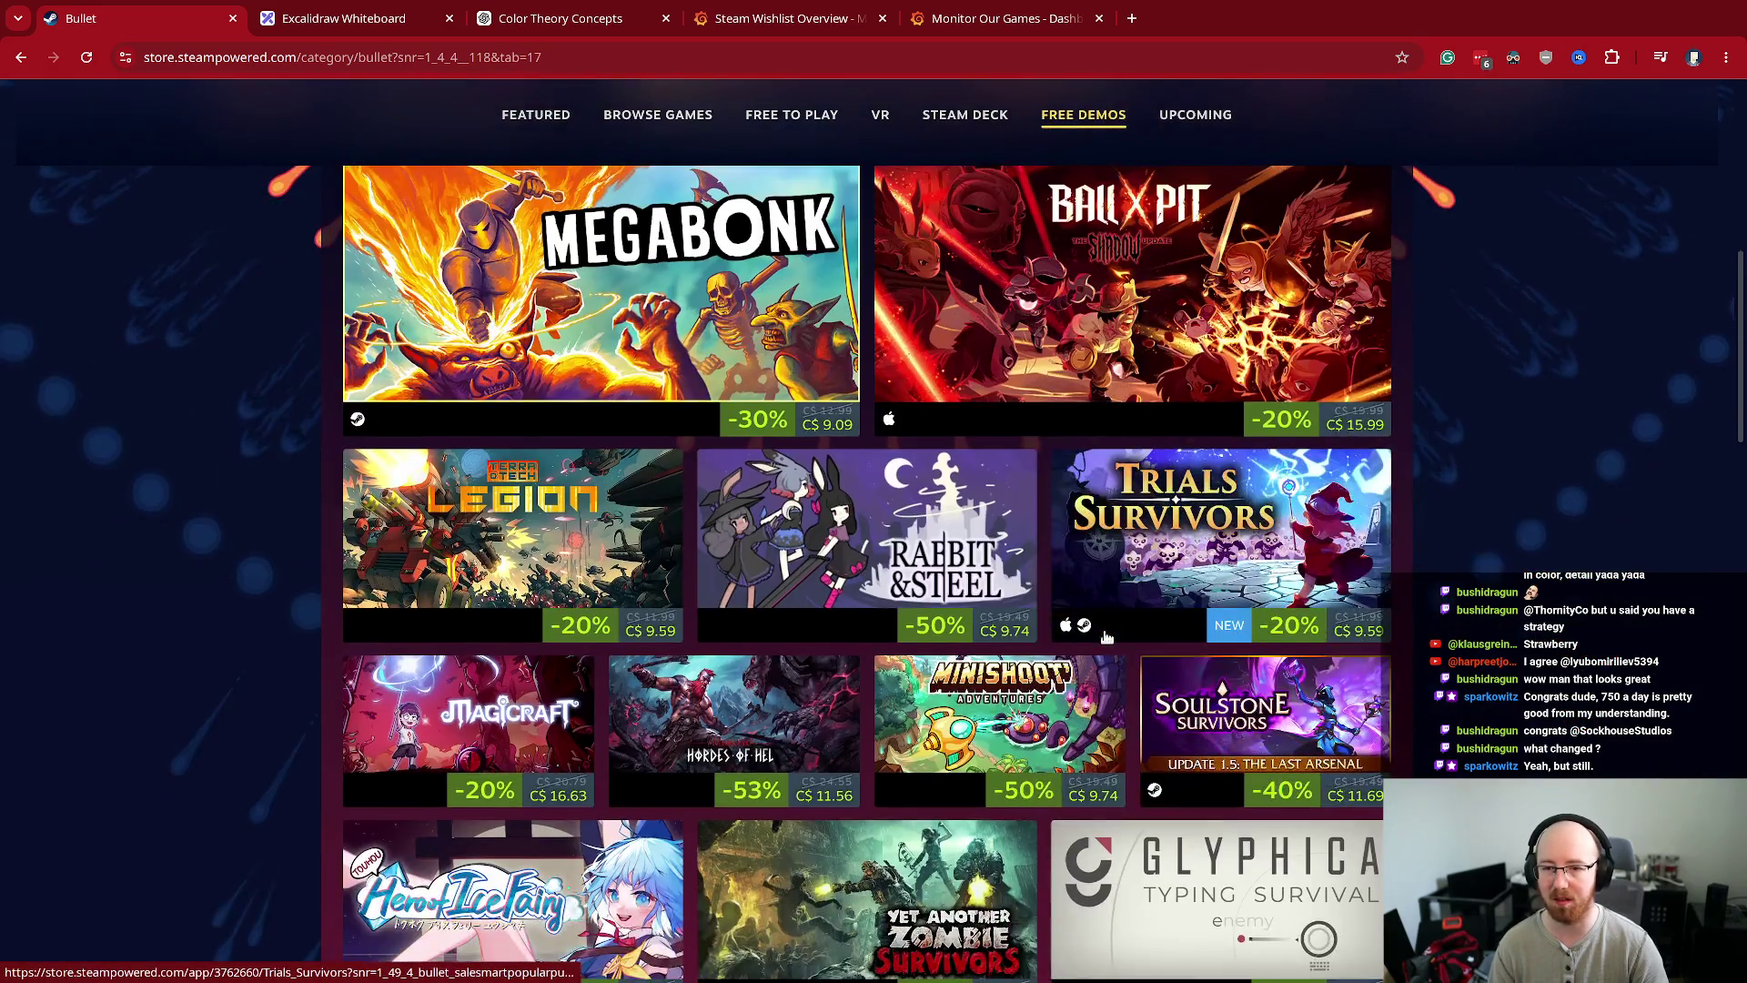
pyautogui.scroll(-1, 1107, 637)
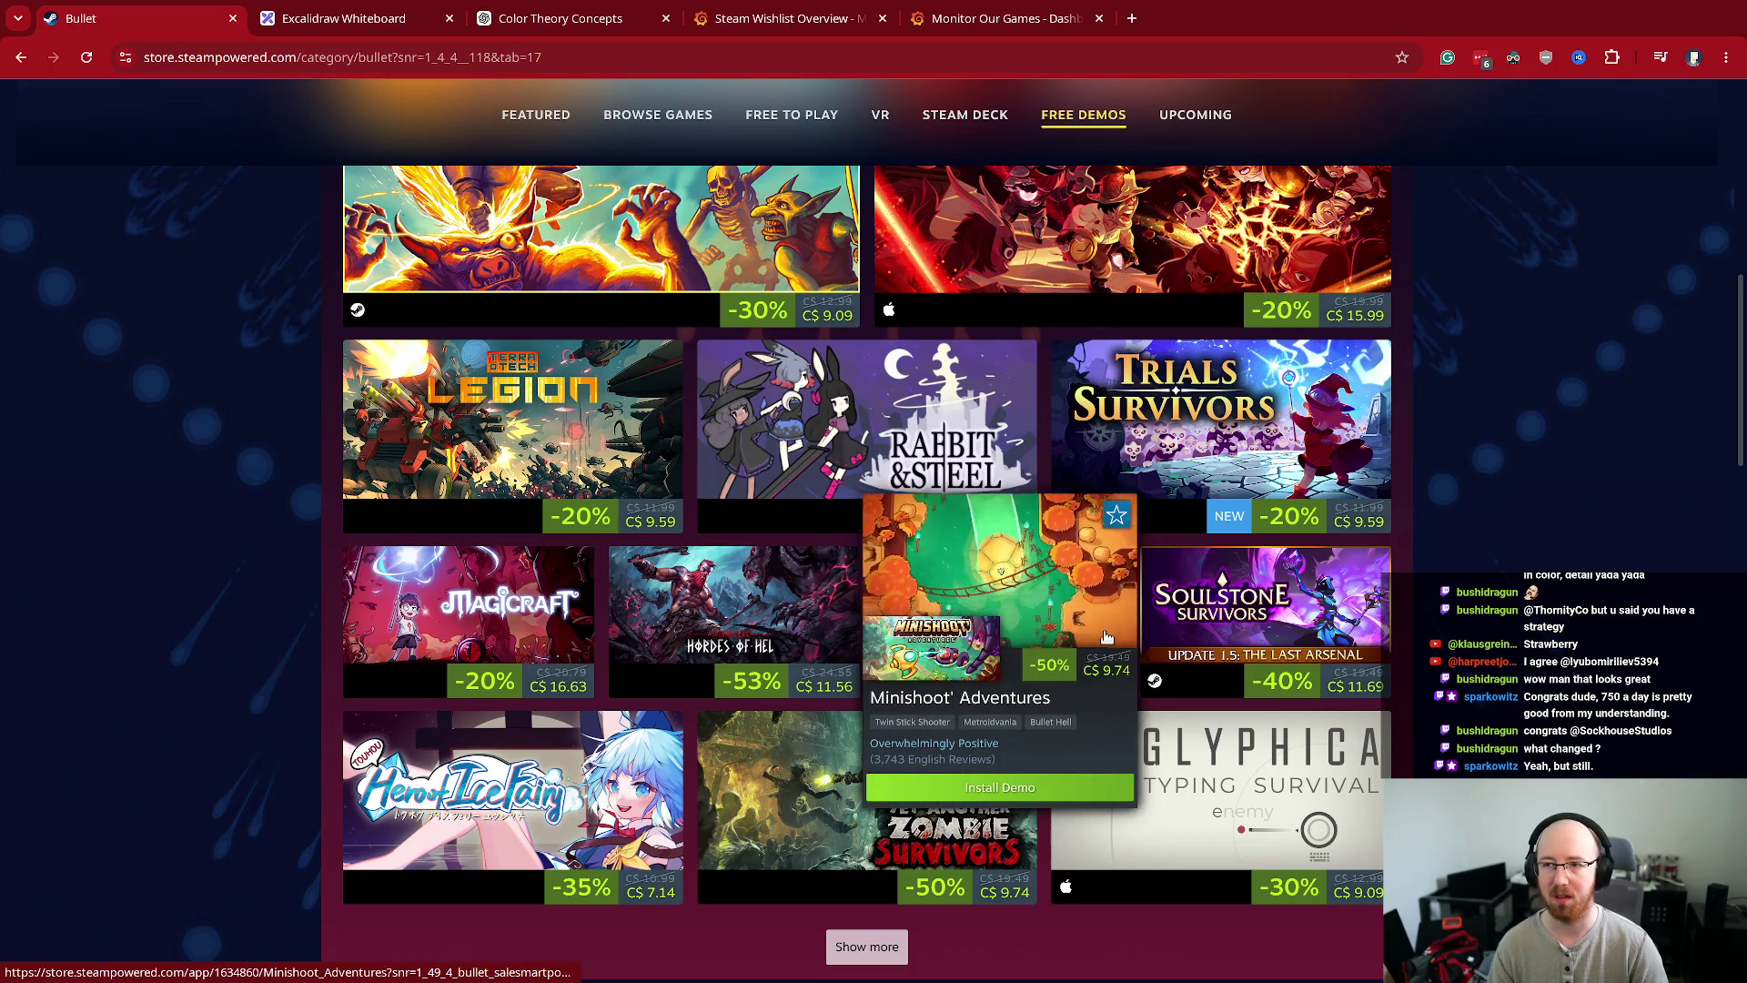
pyautogui.scroll(2, 1106, 637)
pyautogui.moveTo(1229, 600)
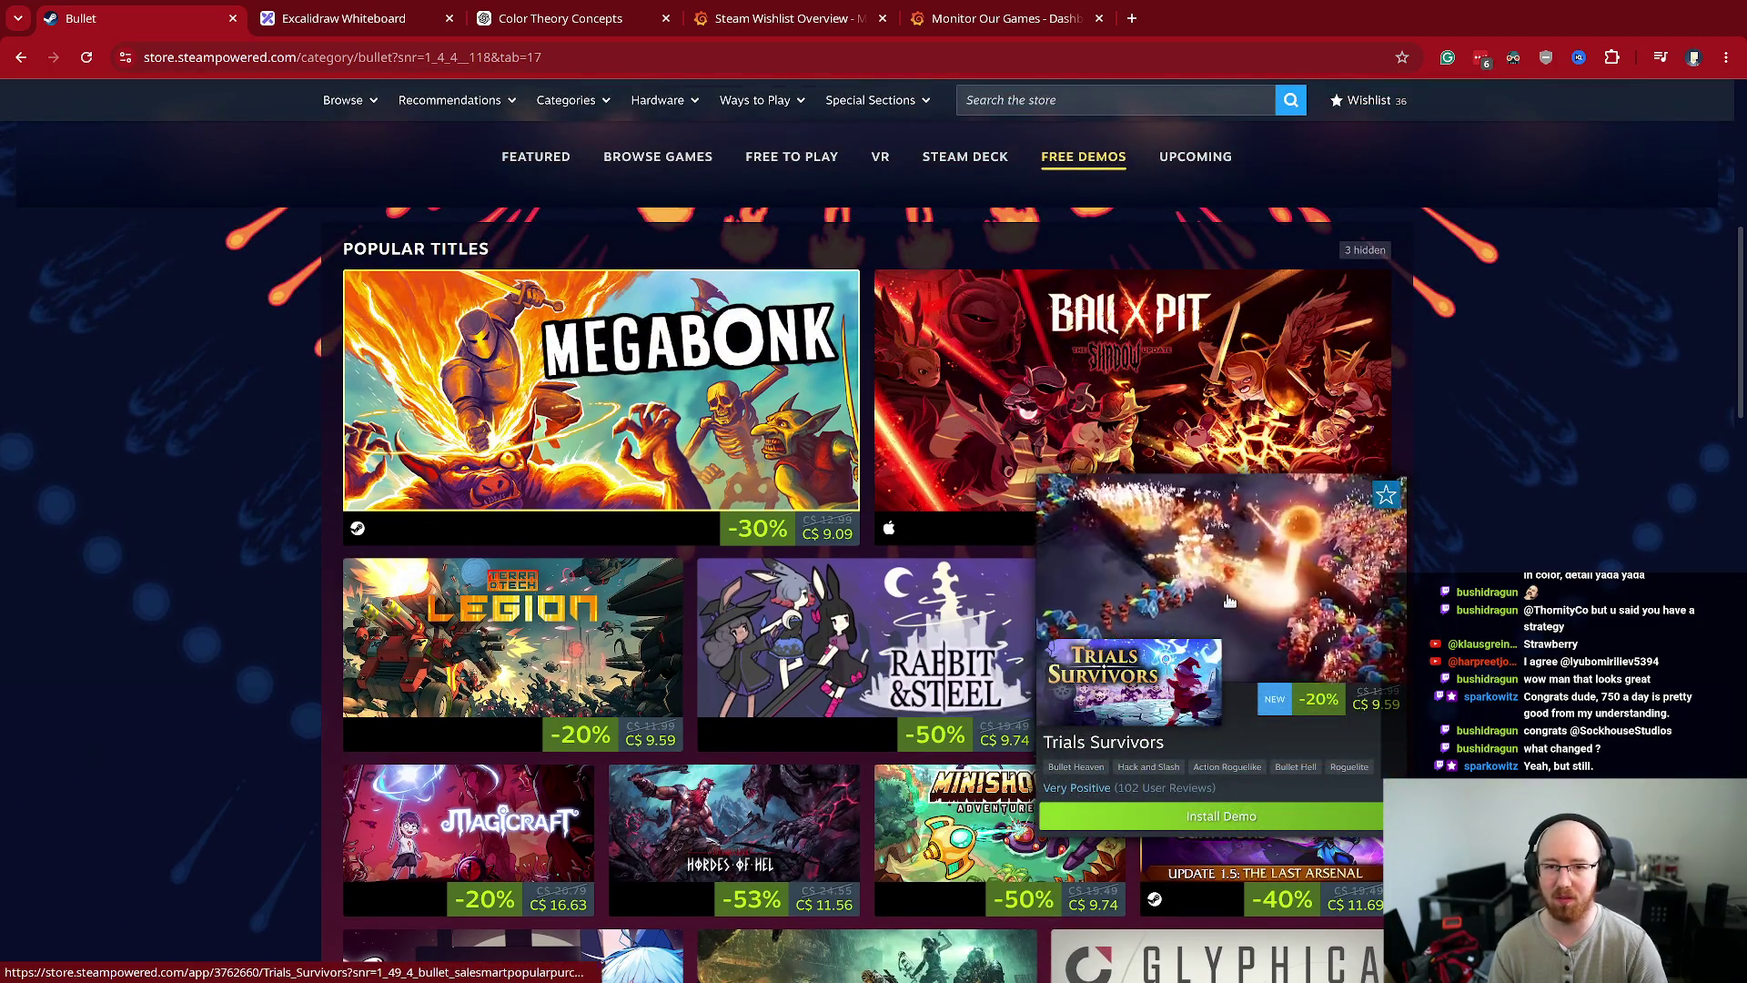
pyautogui.scroll(-8, 1230, 600)
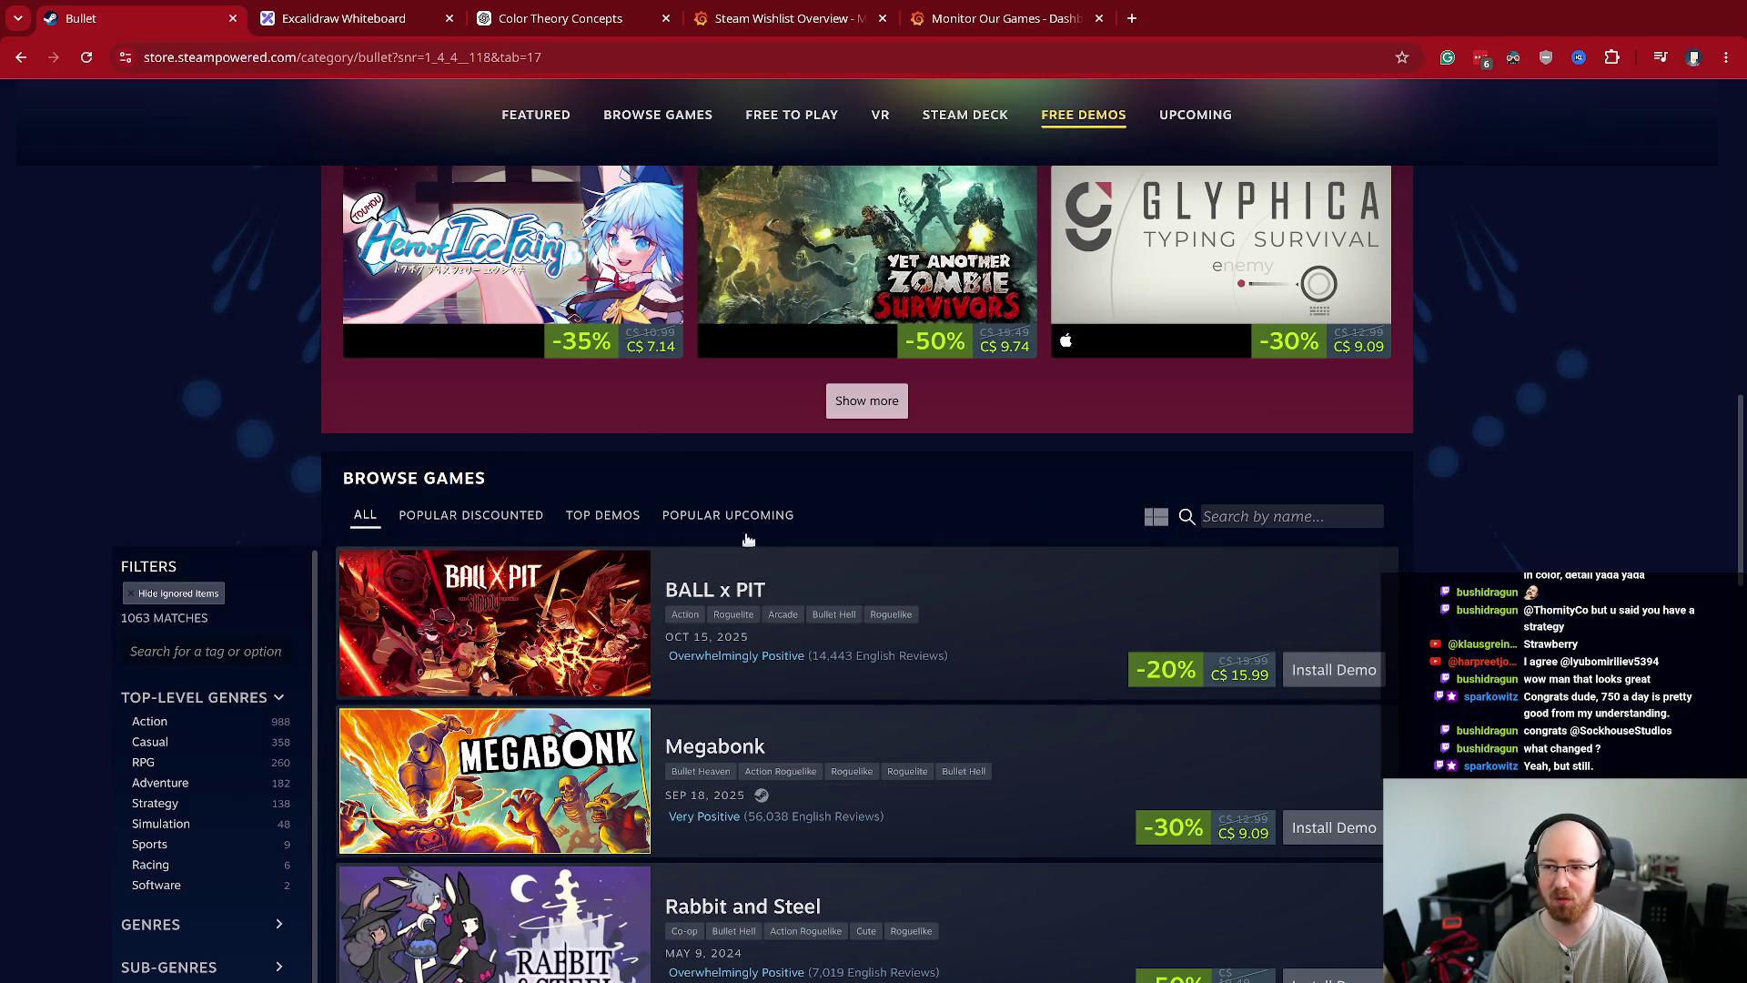
pyautogui.scroll(-2, 746, 539)
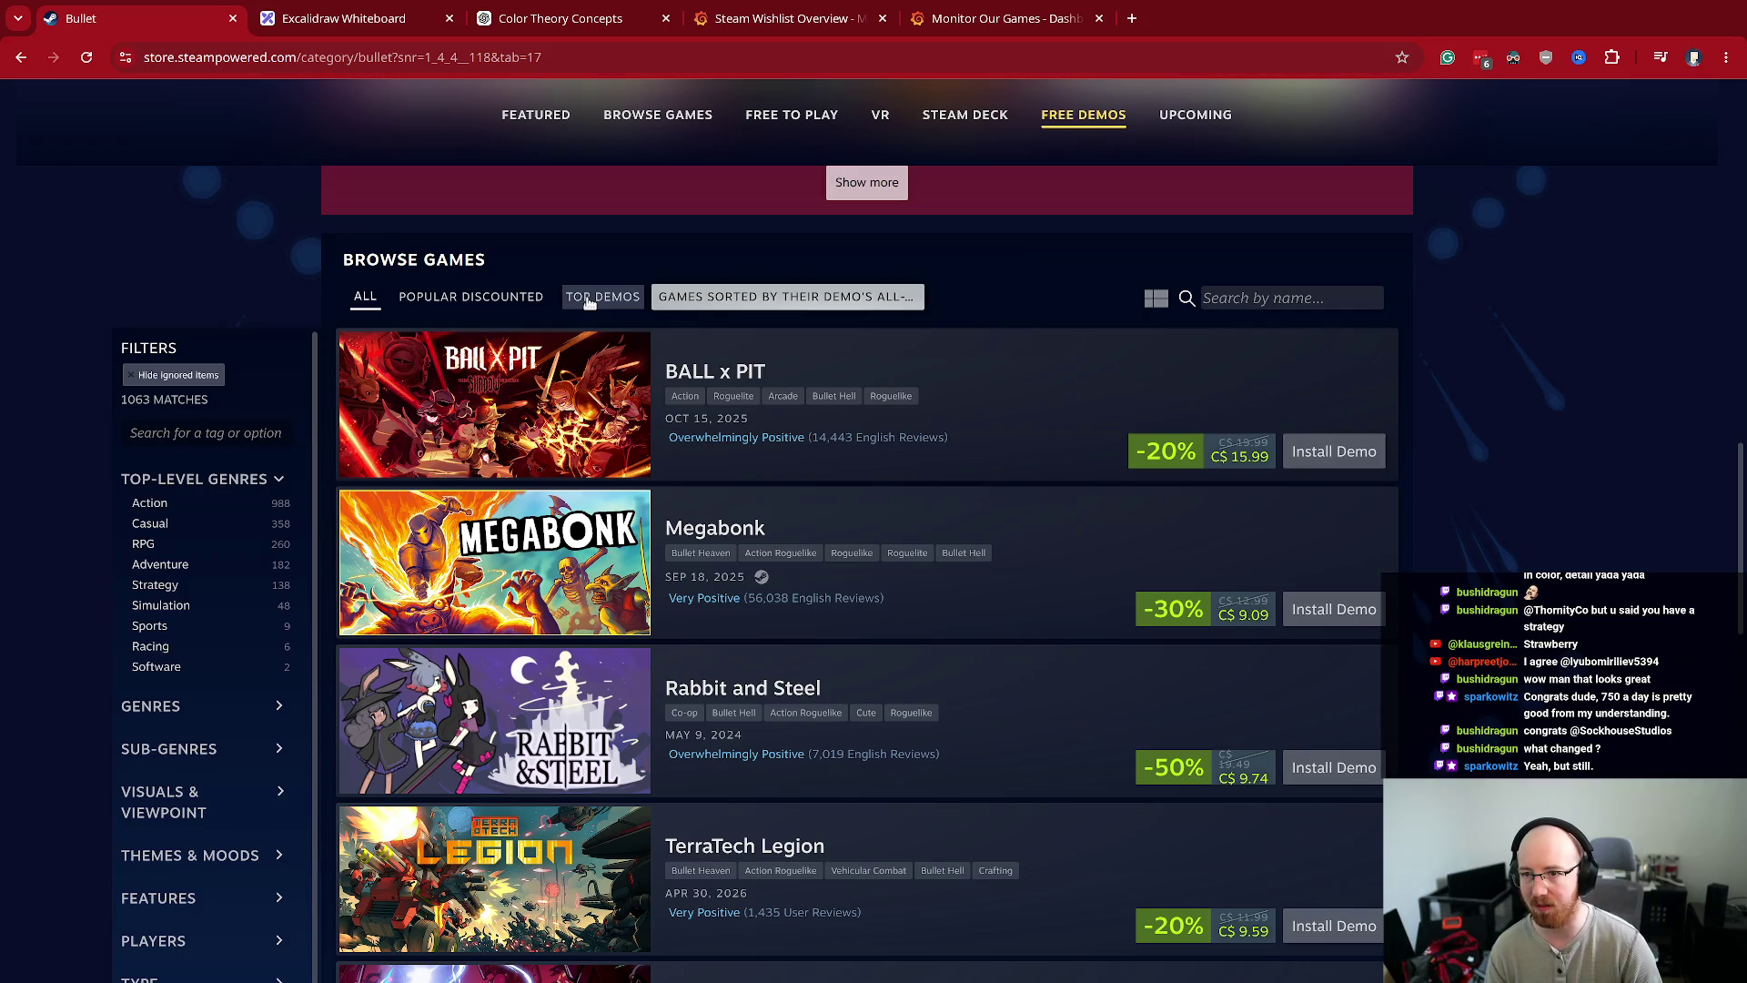
# - Switch the demos list to Top Demos, load more entries, and scroll back up to the banner
pyautogui.click(588, 303)
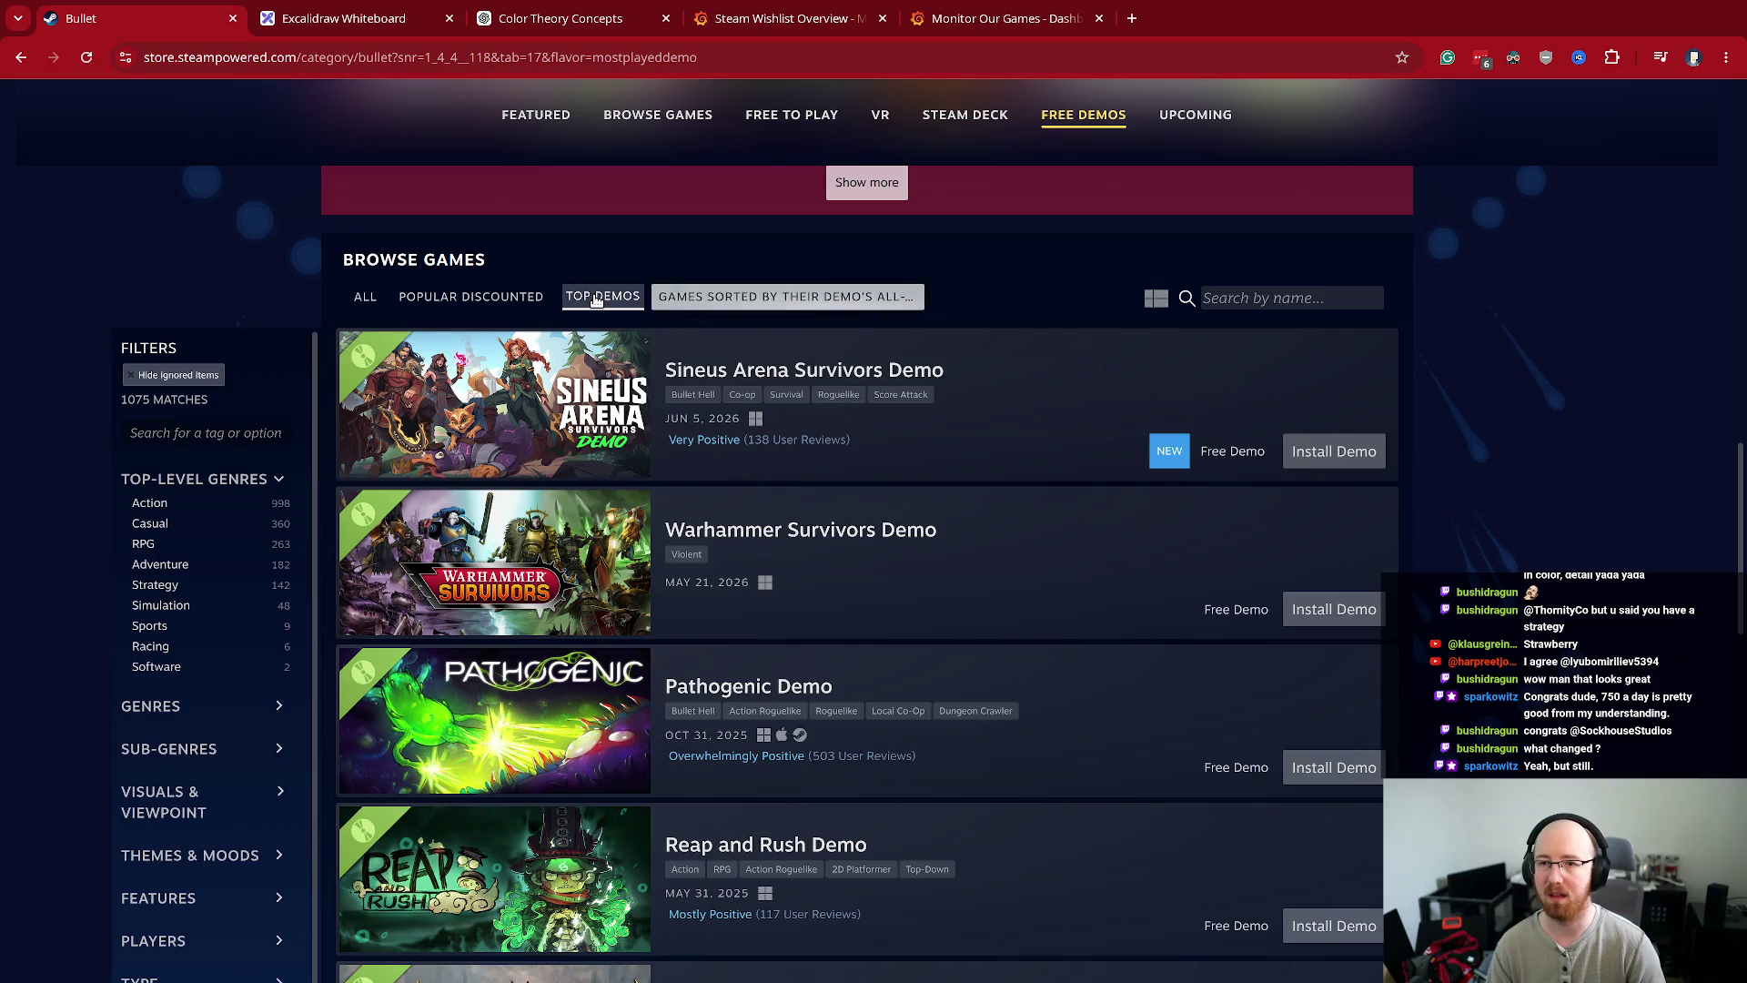
pyautogui.scroll(-6, 1126, 572)
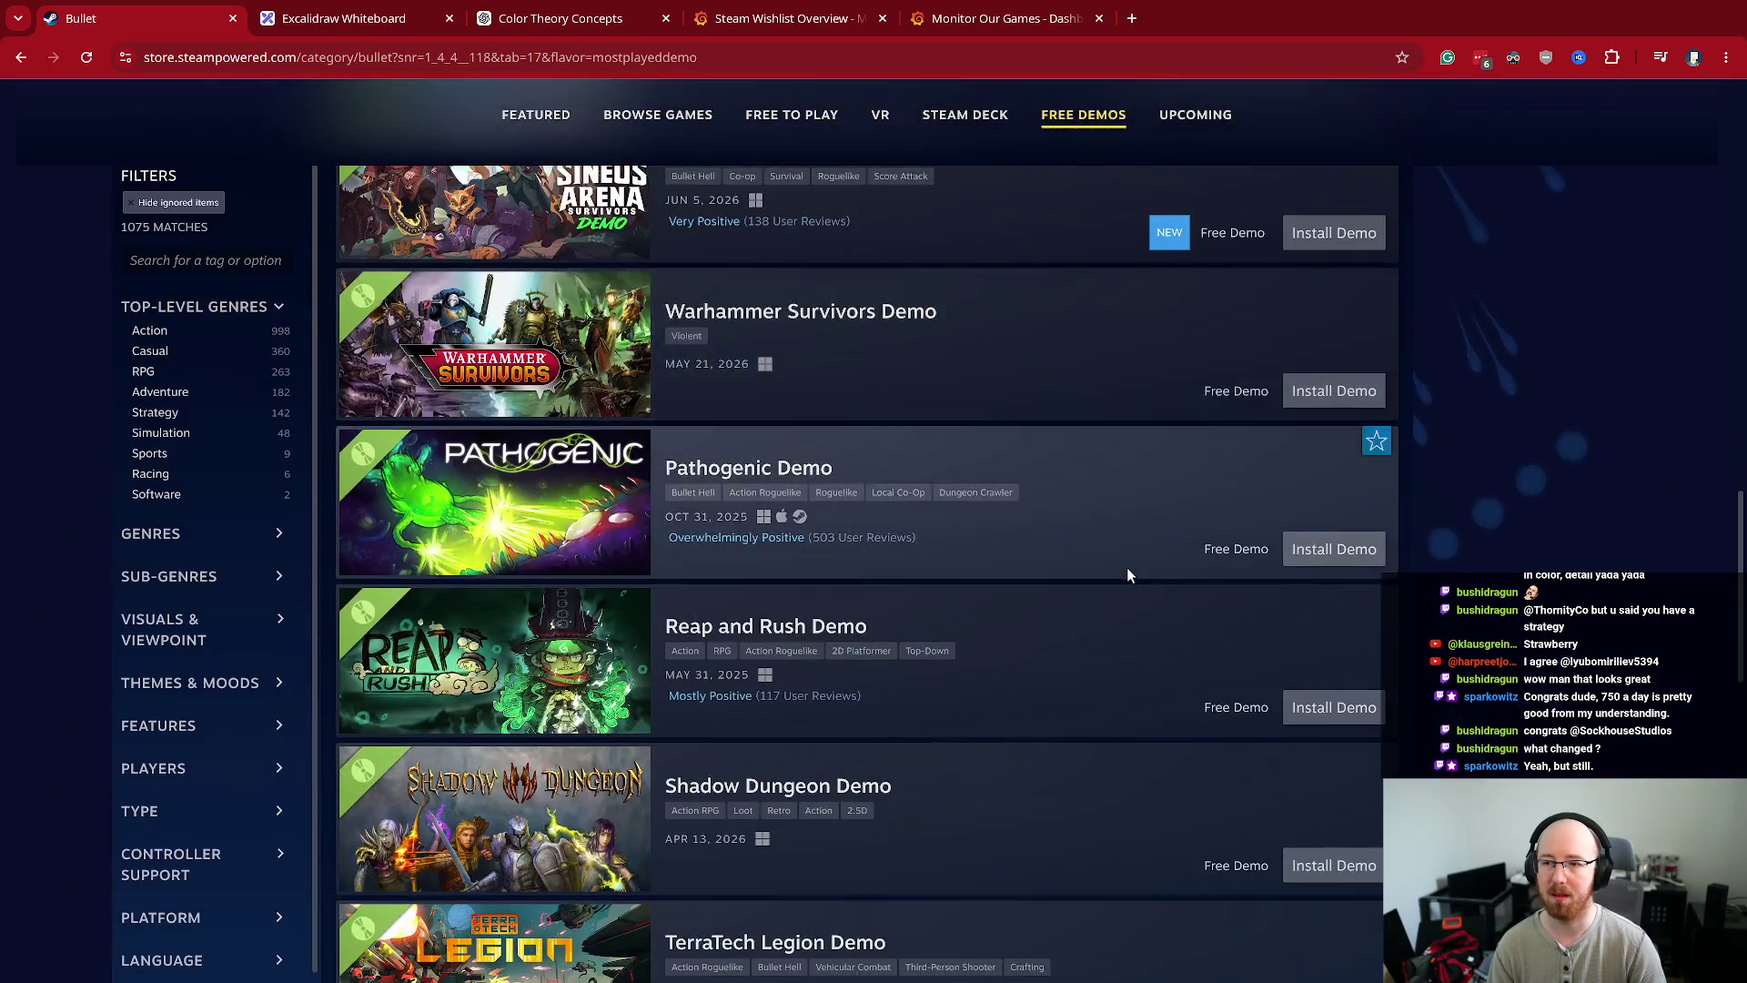
pyautogui.scroll(-8, 1019, 602)
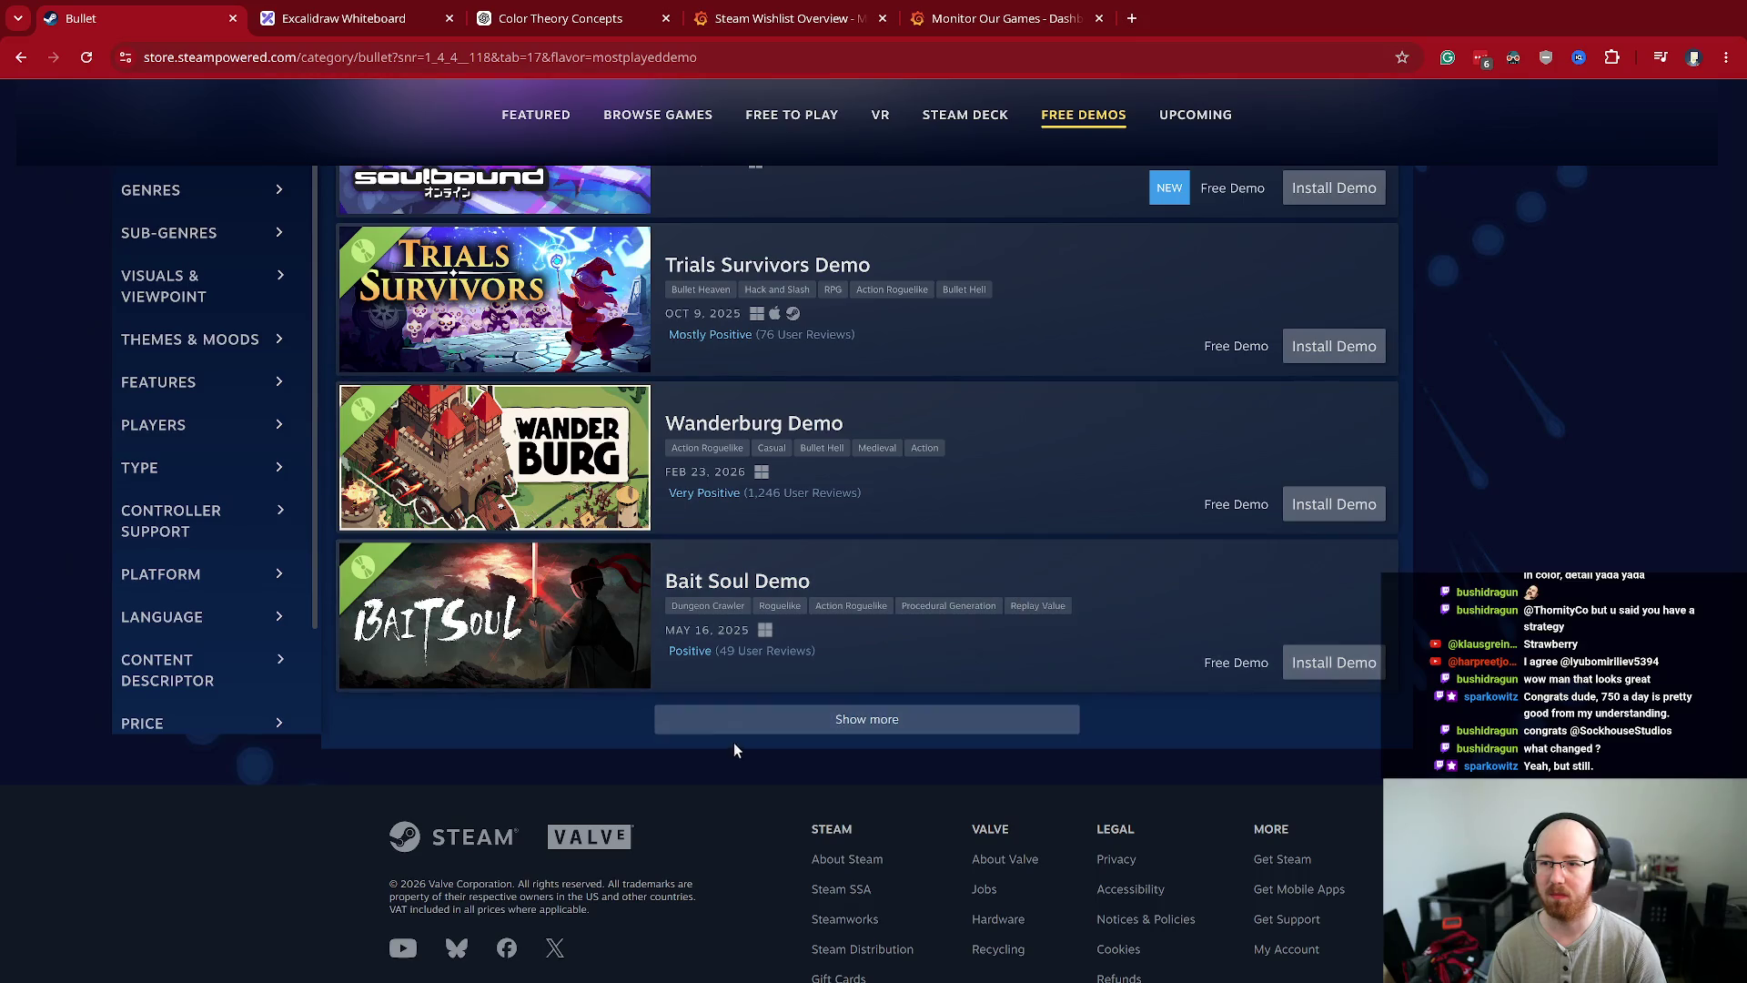
pyautogui.click(820, 719)
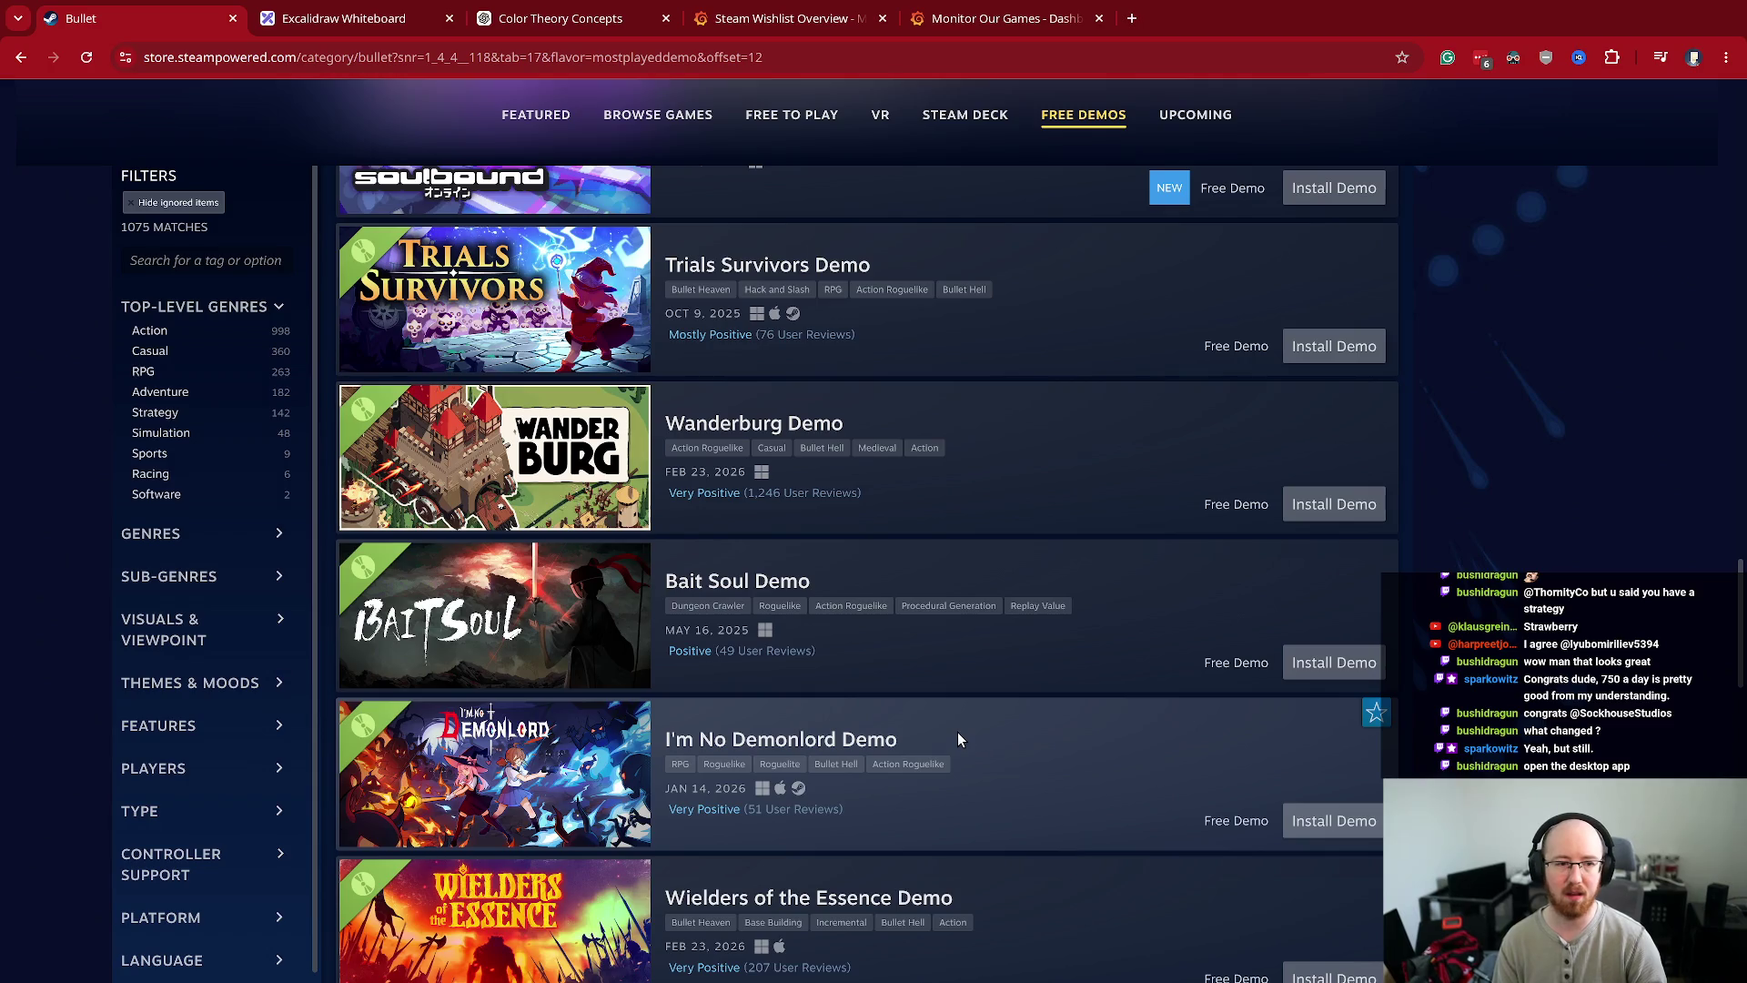
pyautogui.scroll(20, 957, 735)
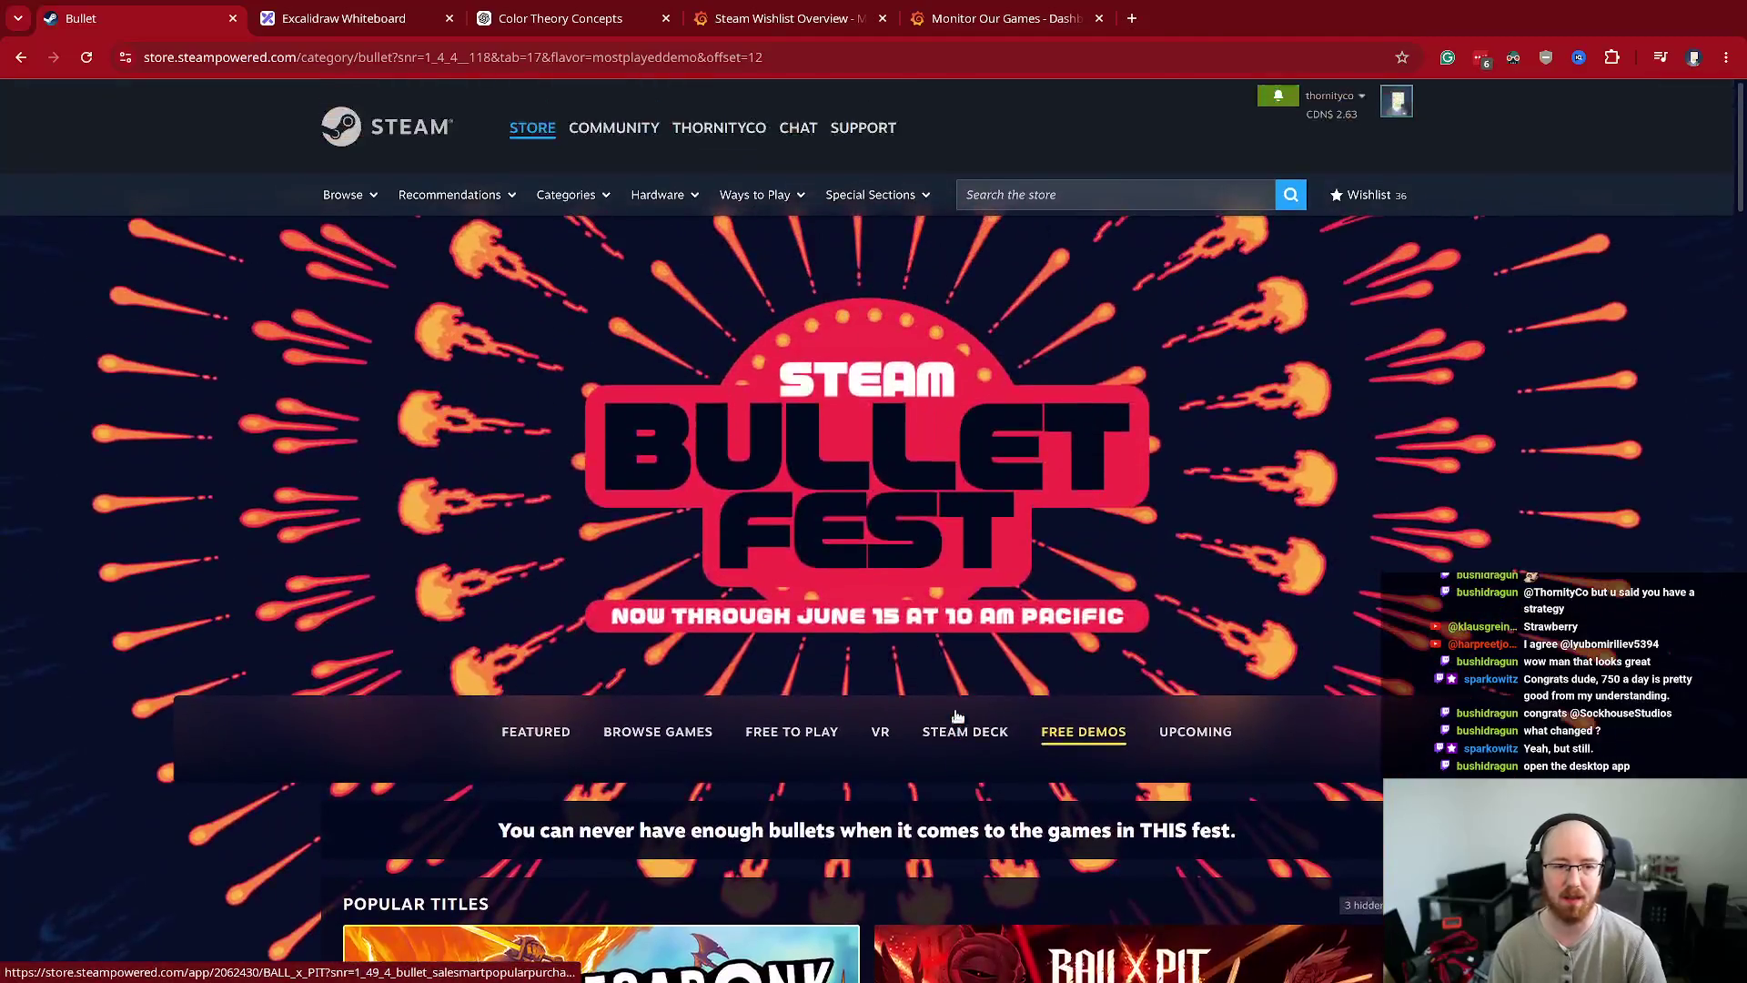
# - Launch the Steam desktop client from the launcher and make it fill the screen
pyautogui.press('super+space')
pyautogui.write('steam')
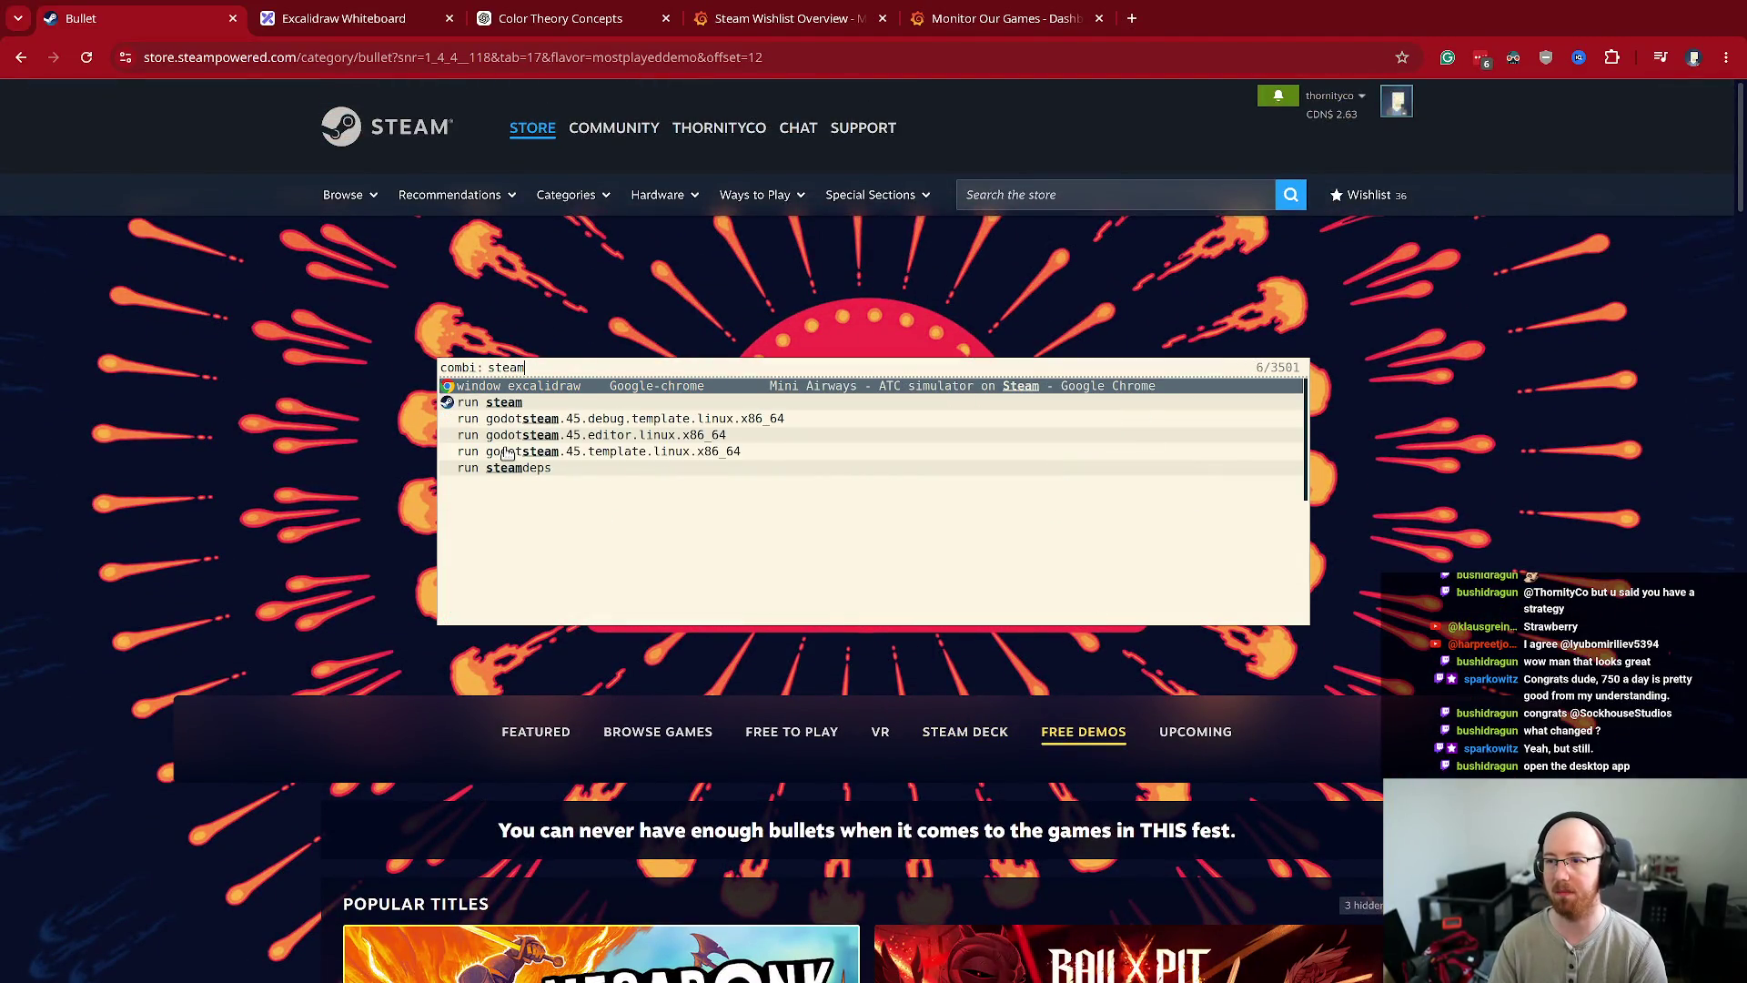
pyautogui.press('Down')
pyautogui.press('Return')
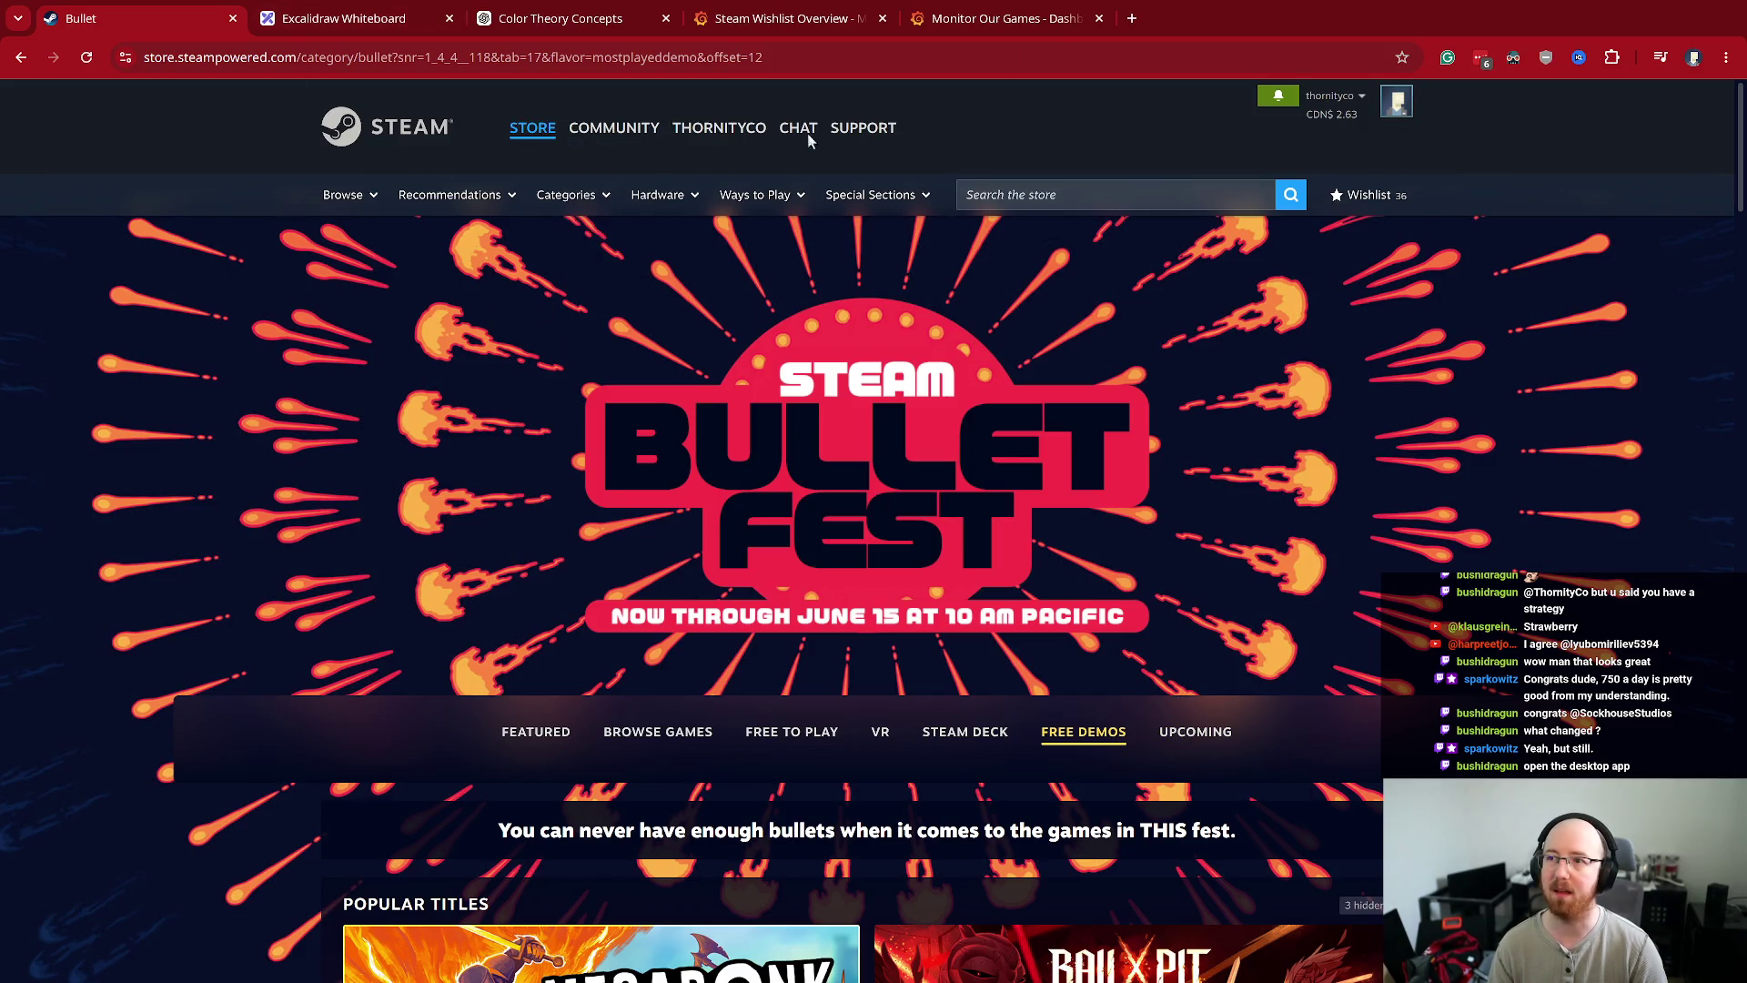
pyautogui.press('super+f')
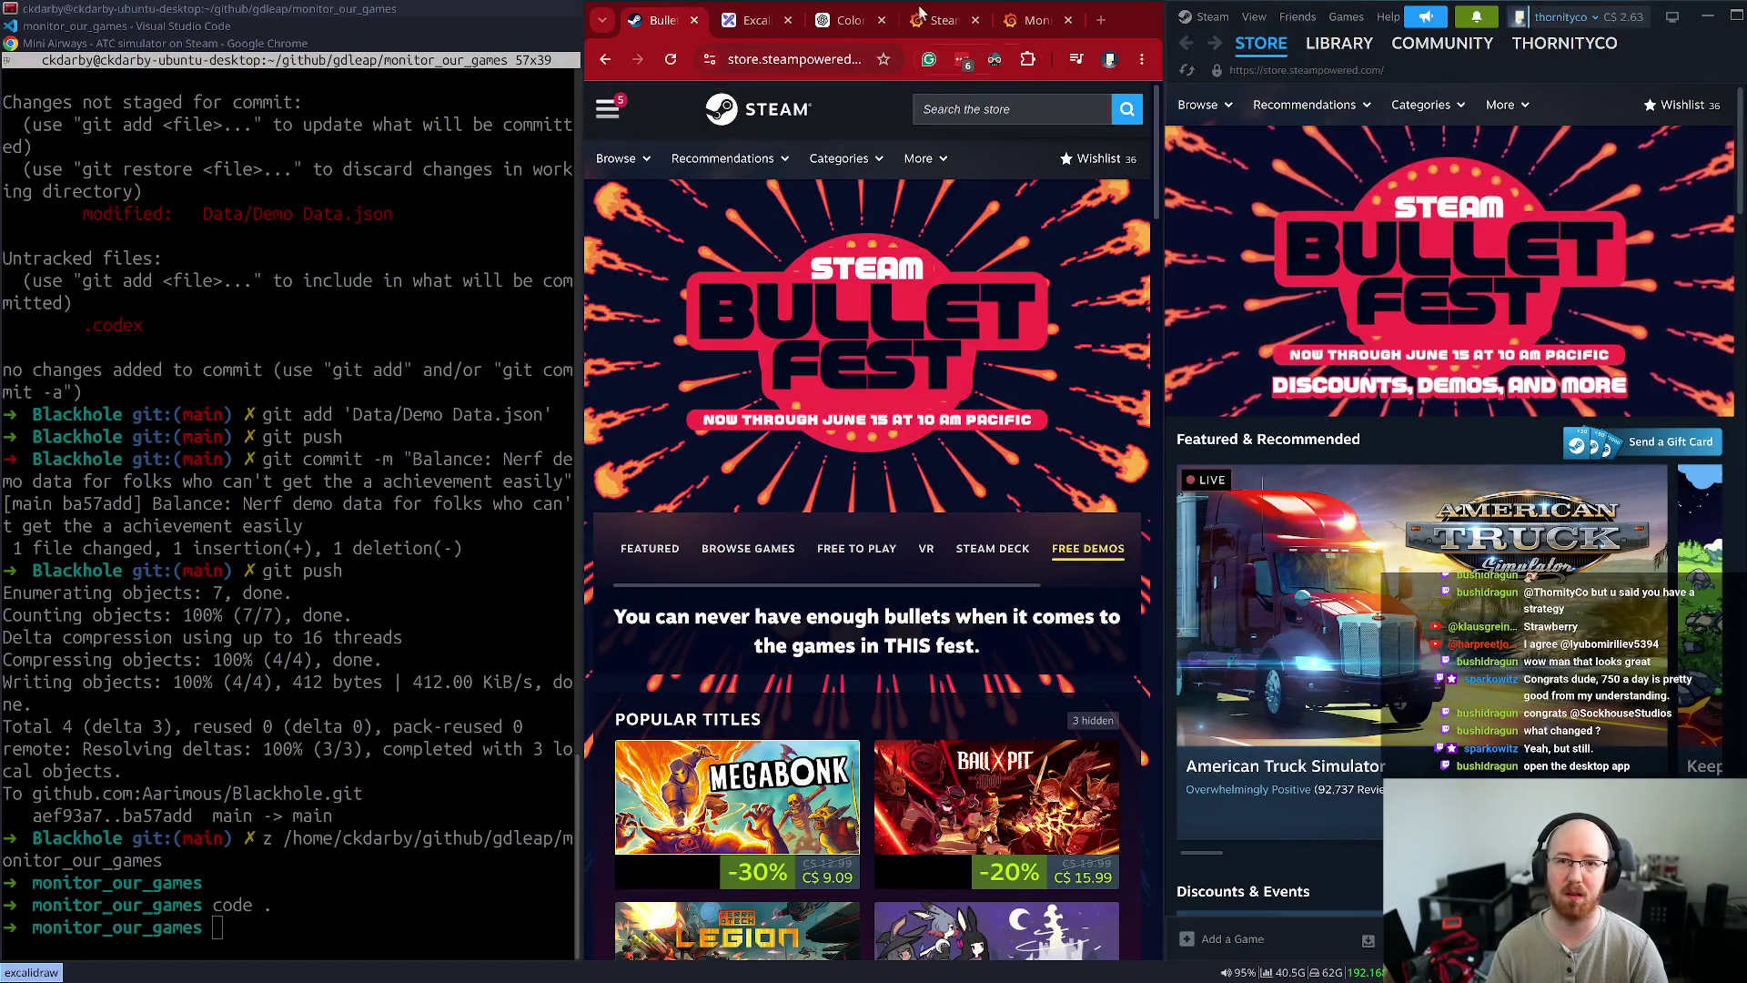
pyautogui.press('super+f')
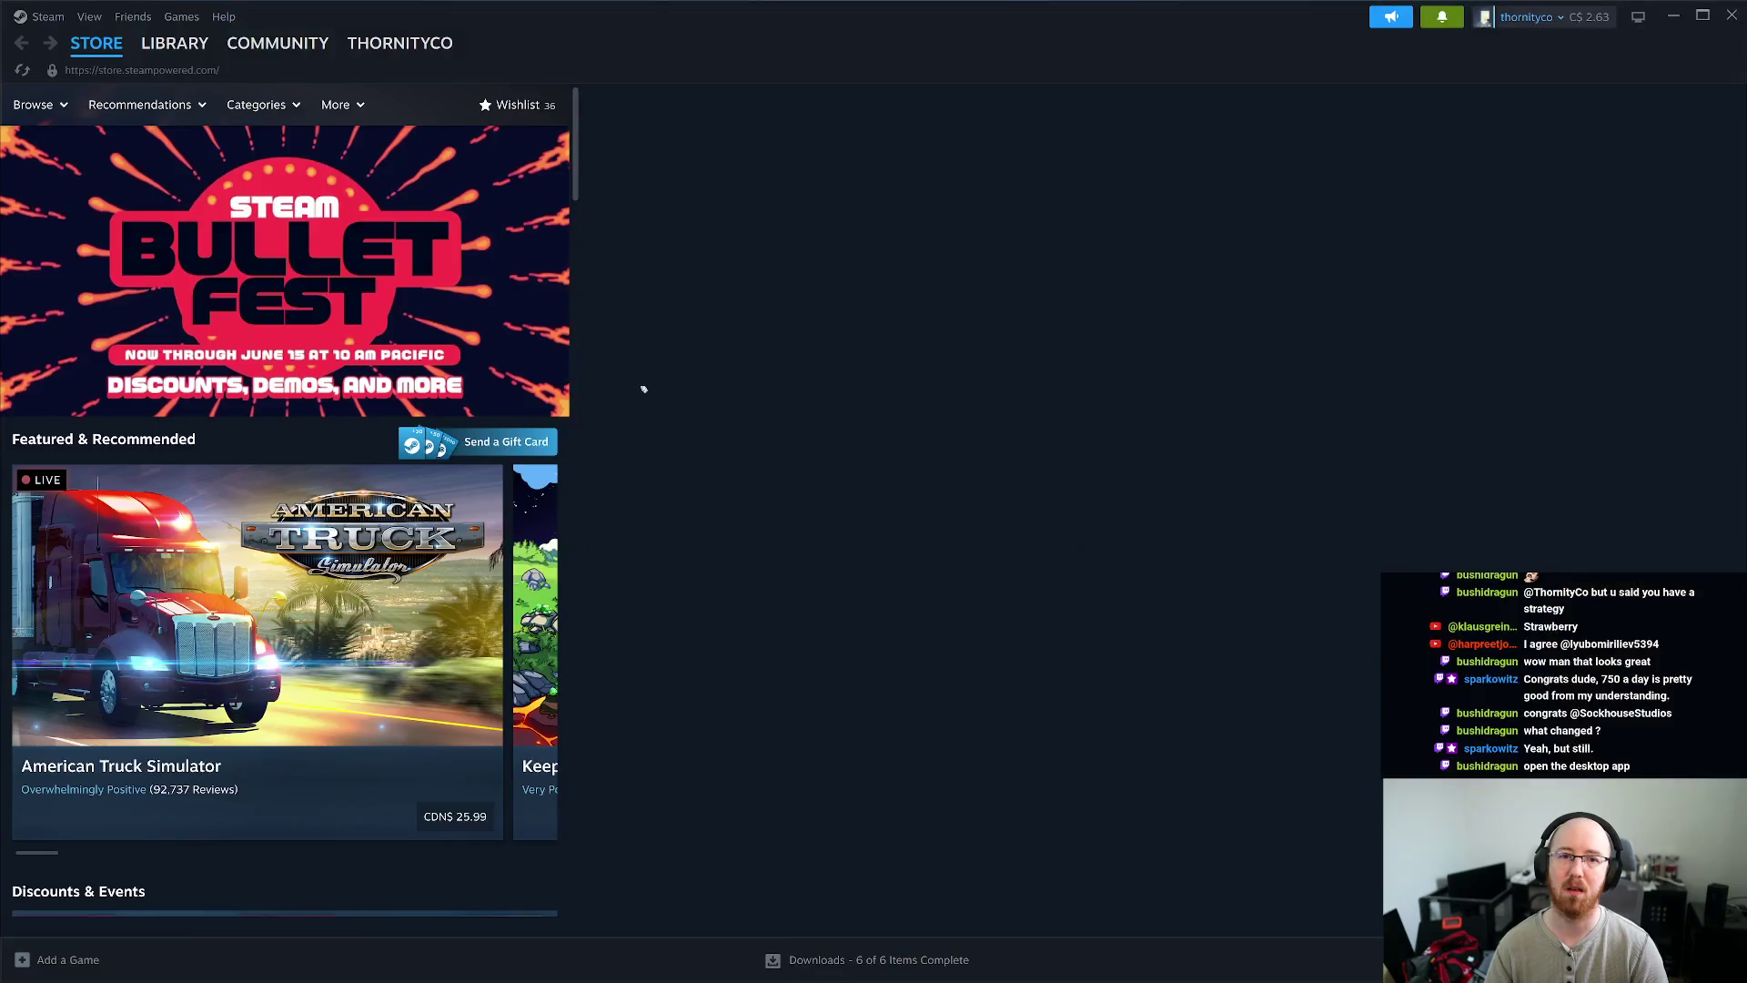
# - Browse the Bullet Fest sale page in the client, then exit Steam and return to the browser
pyautogui.click(643, 390)
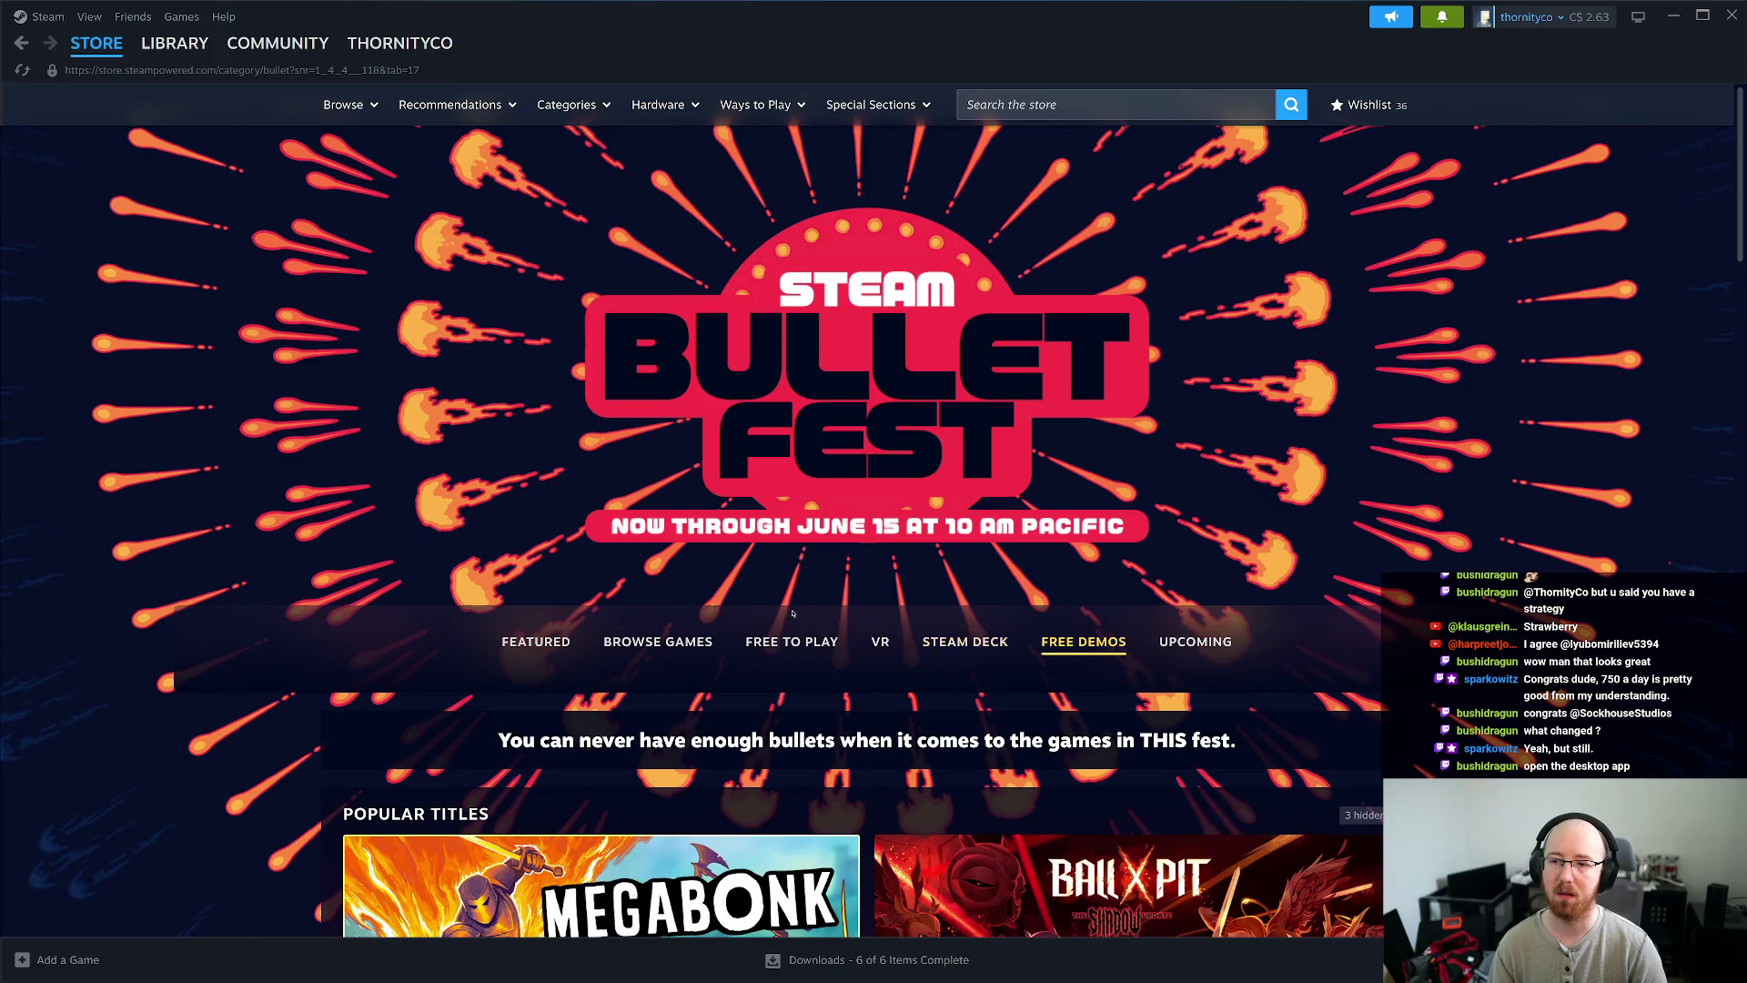
pyautogui.scroll(-10, 792, 614)
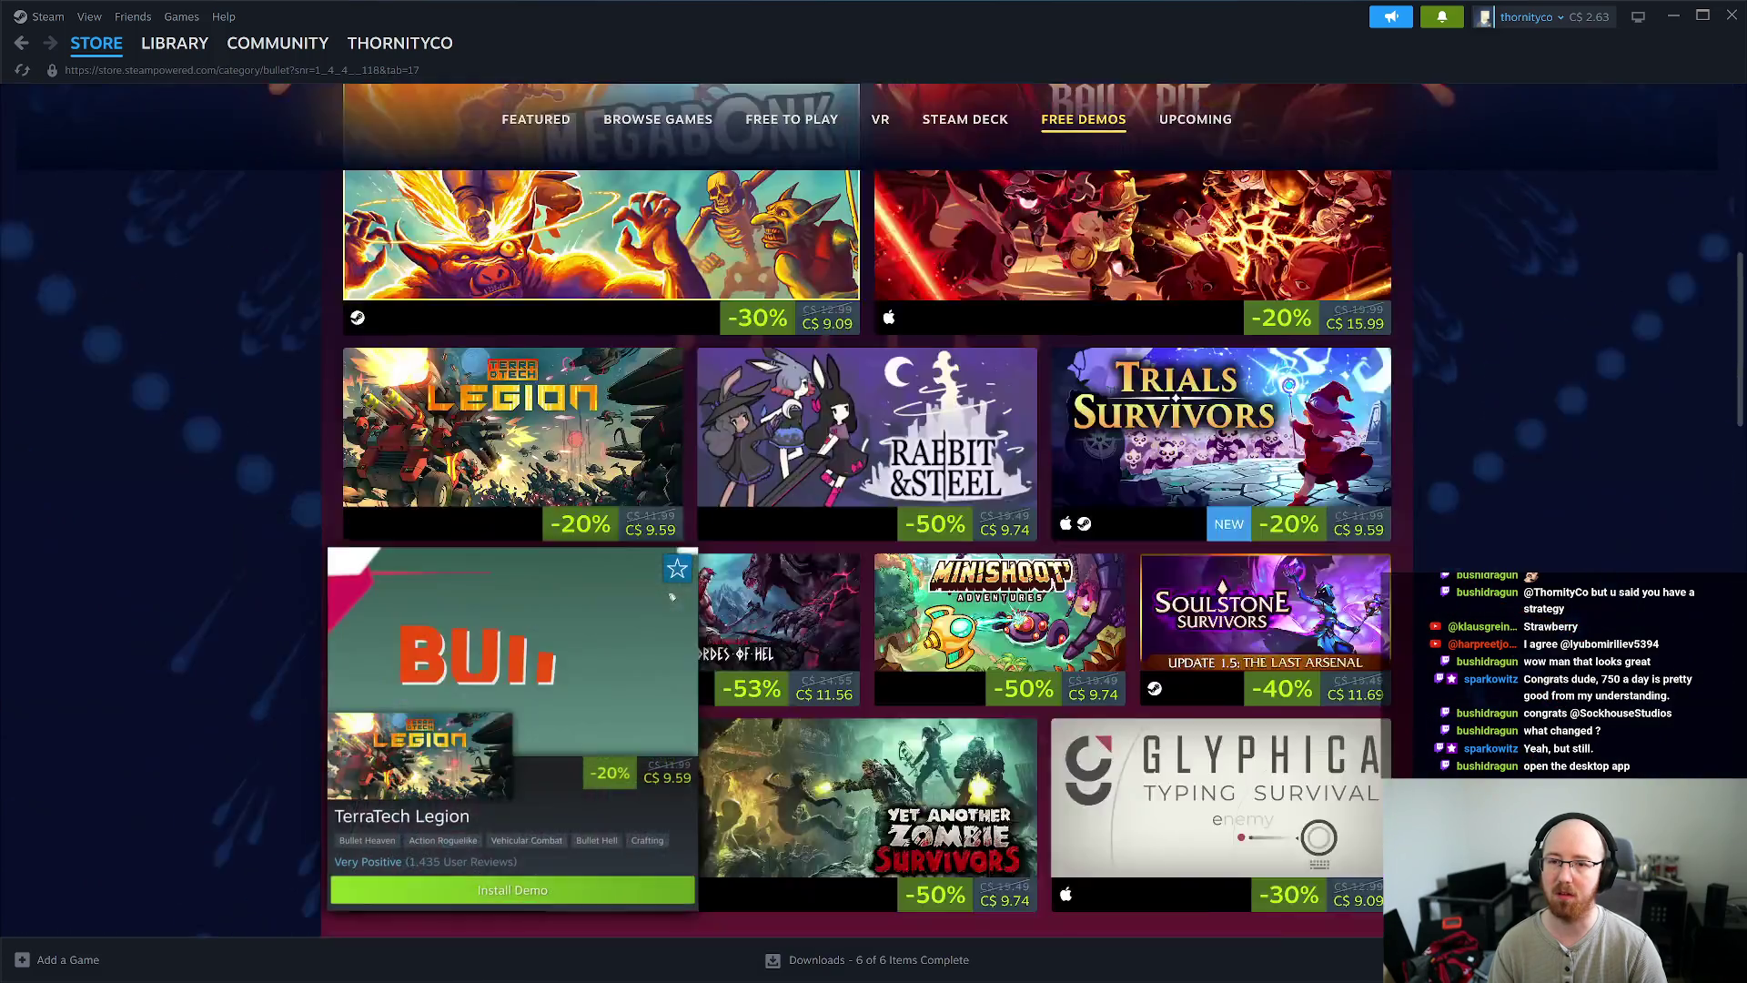
pyautogui.moveTo(672, 597)
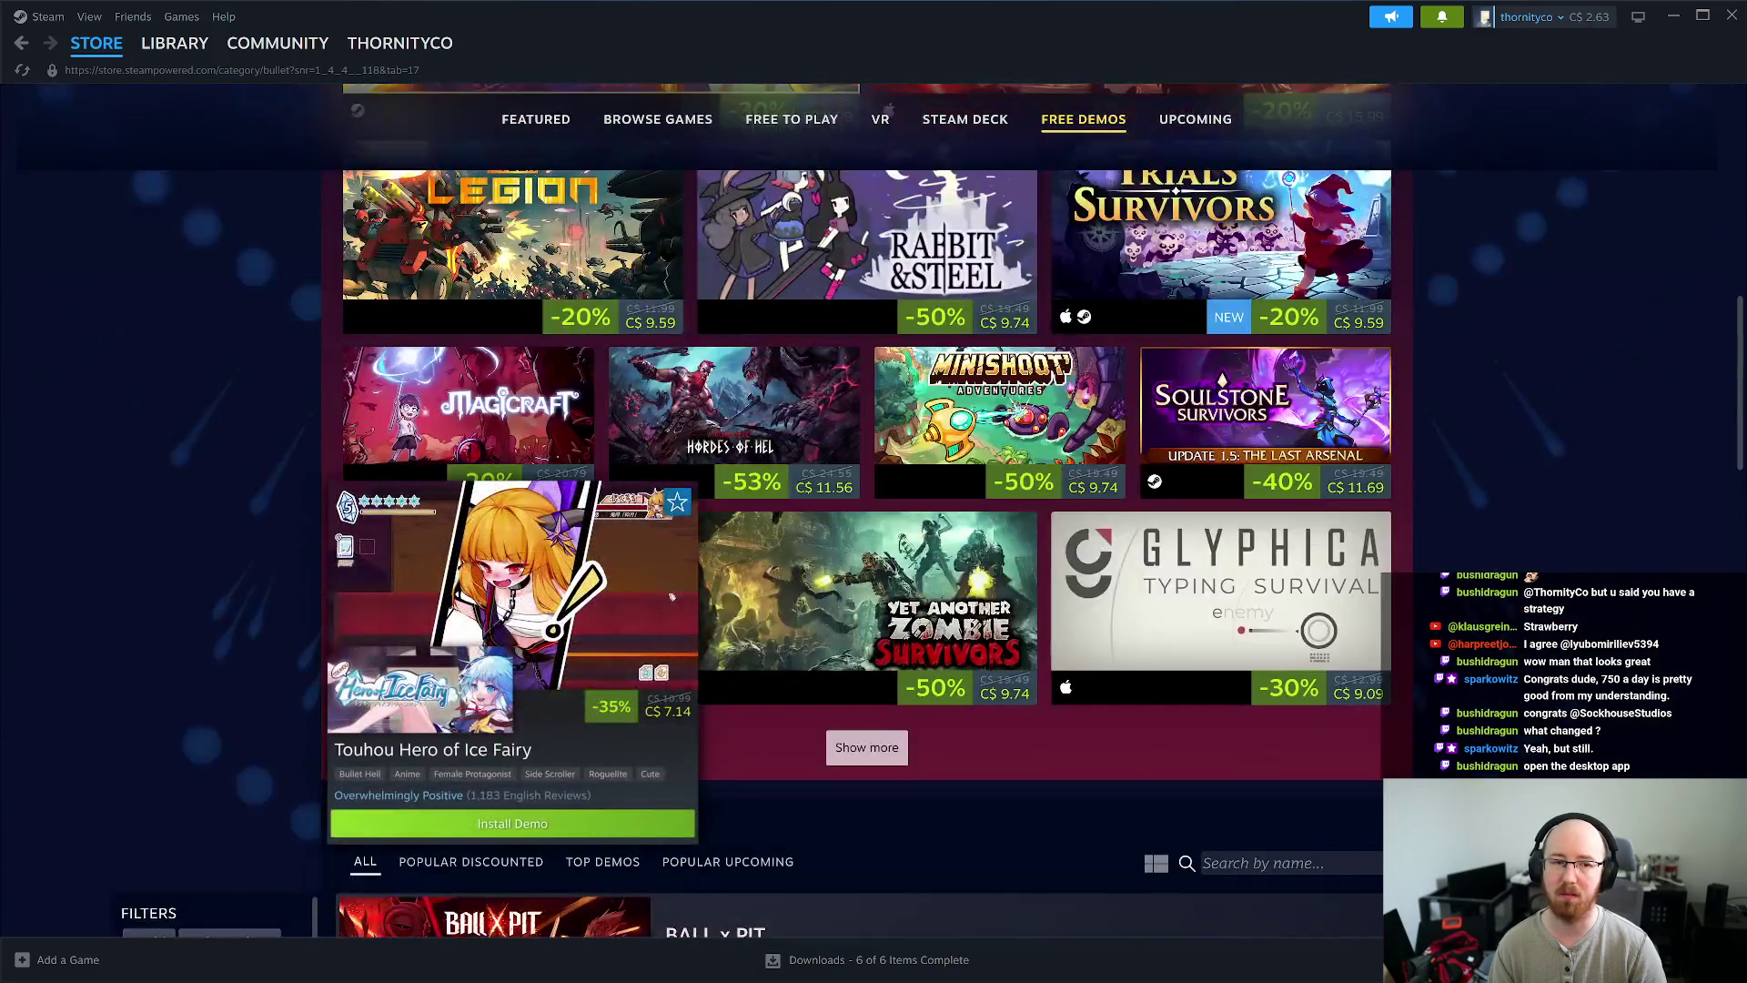
pyautogui.scroll(-3, 671, 597)
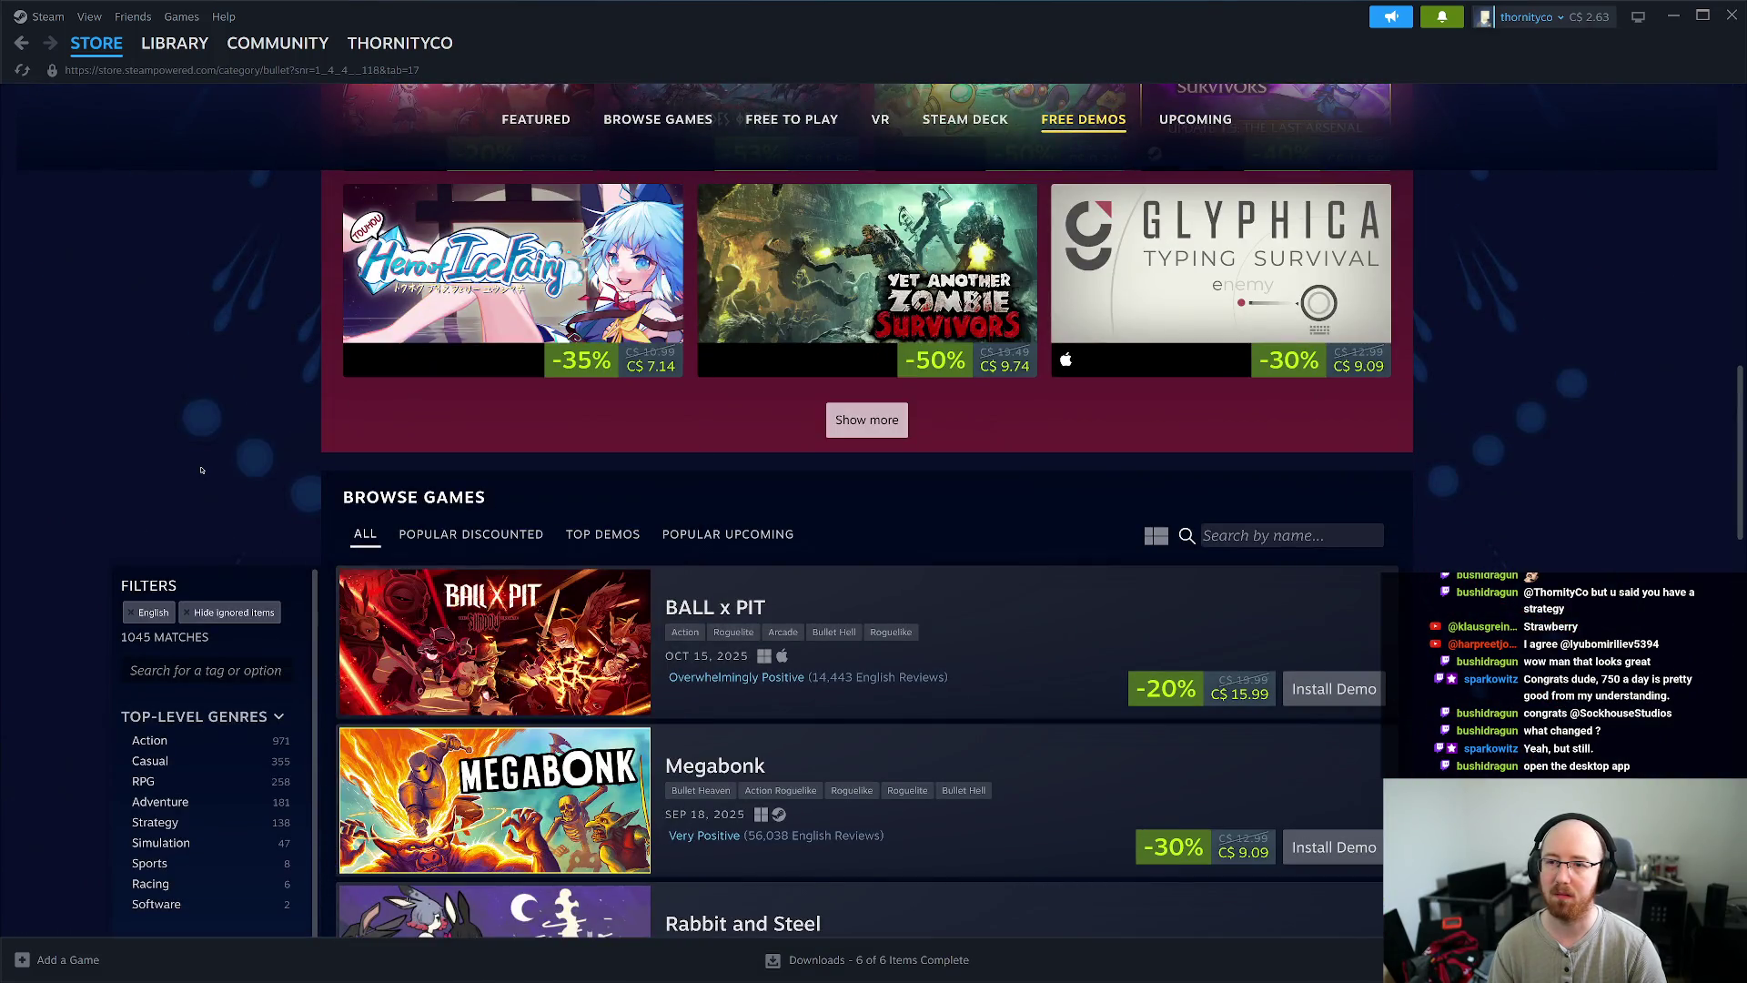
pyautogui.click(45, 16)
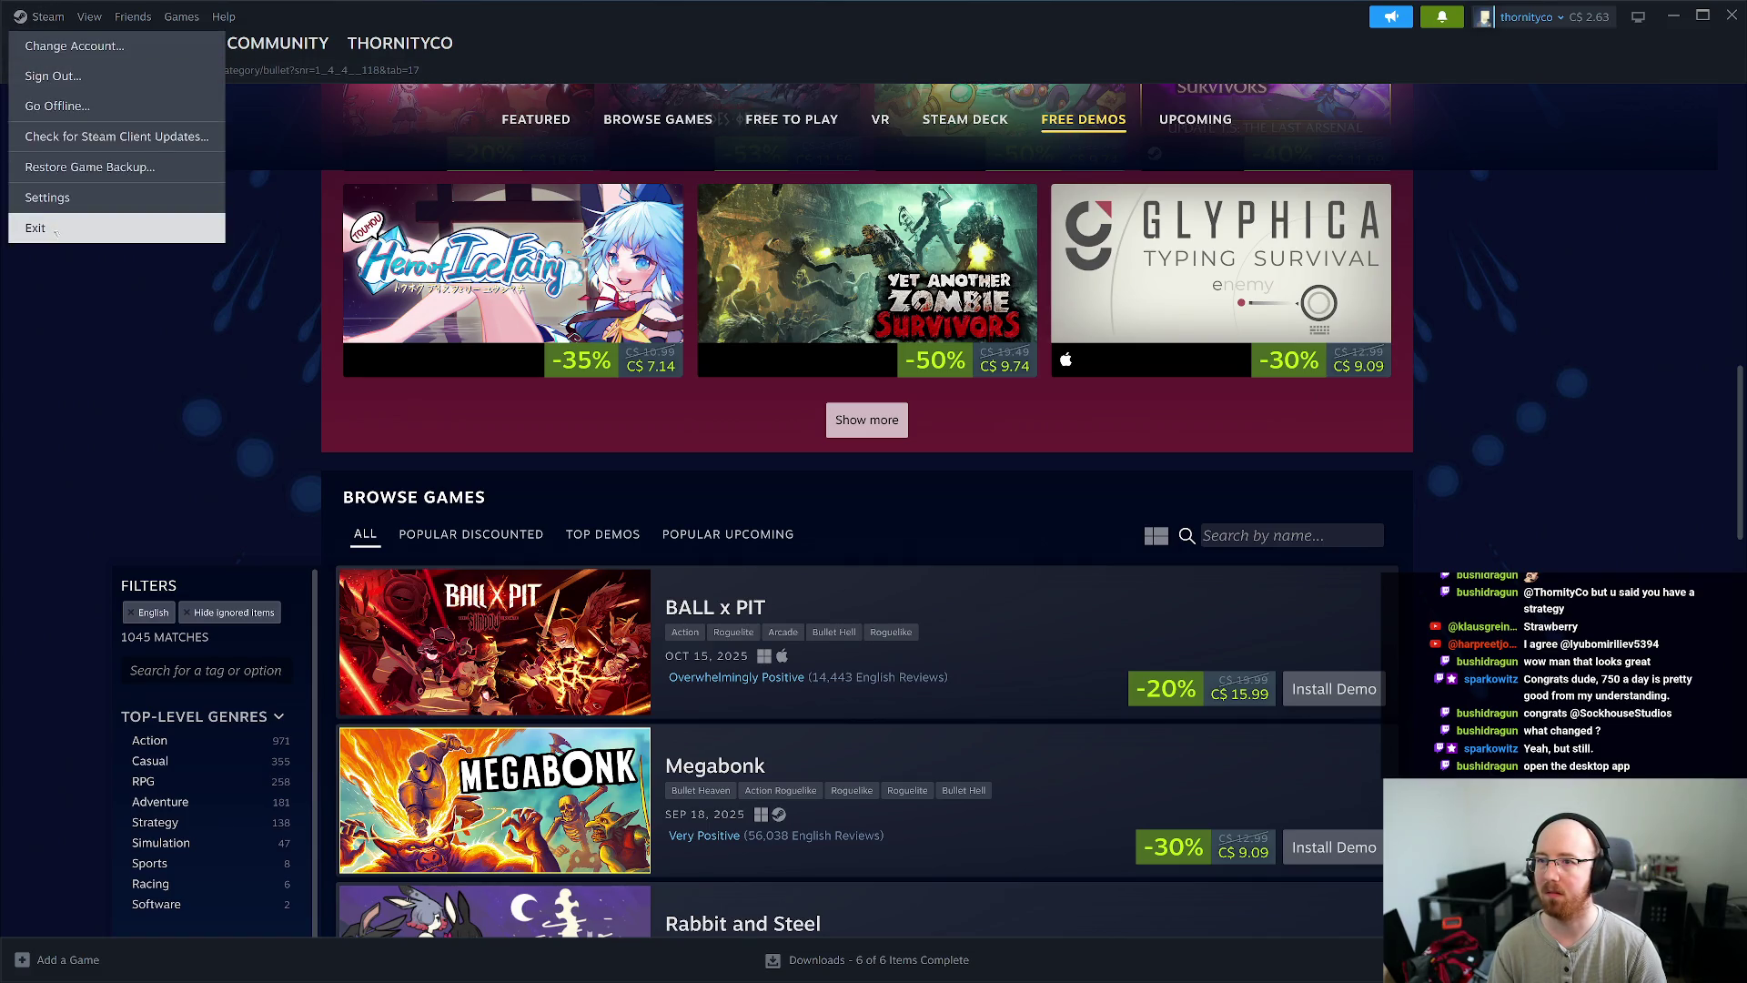
pyautogui.click(37, 228)
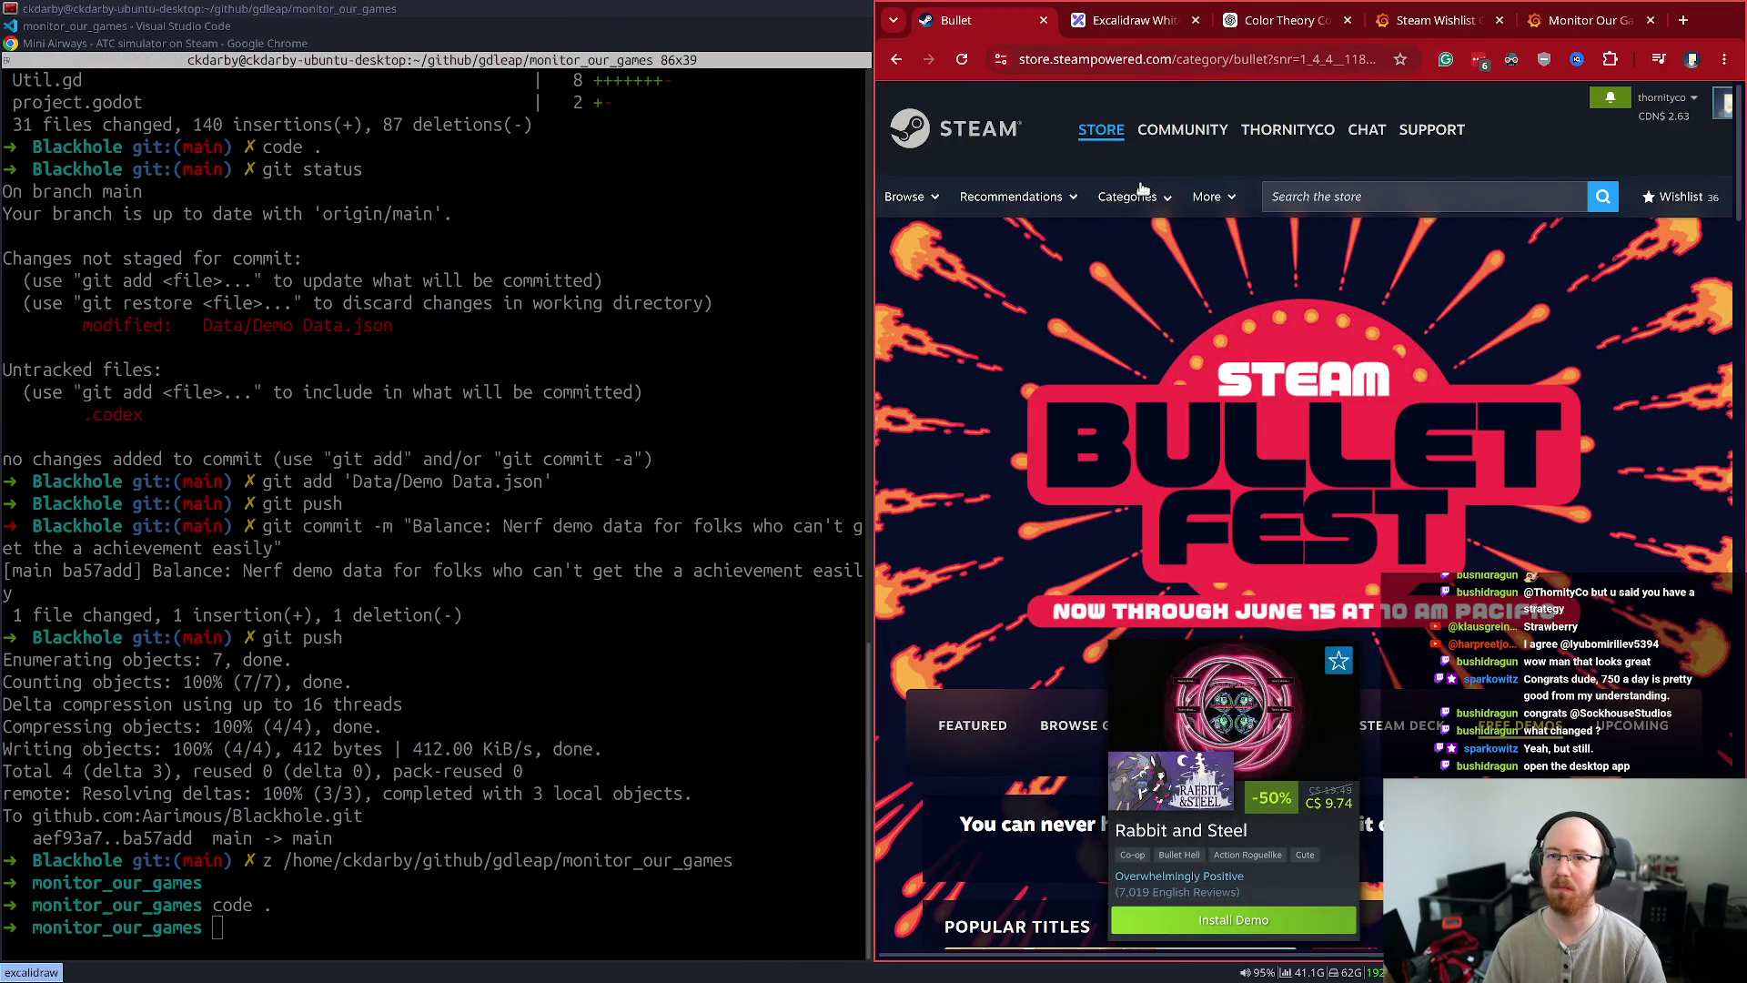
pyautogui.click(1131, 21)
# - Close the Excalidraw tab, go fullscreen, and view the 20-variation grid at full size
pyautogui.middleClick(1132, 23)
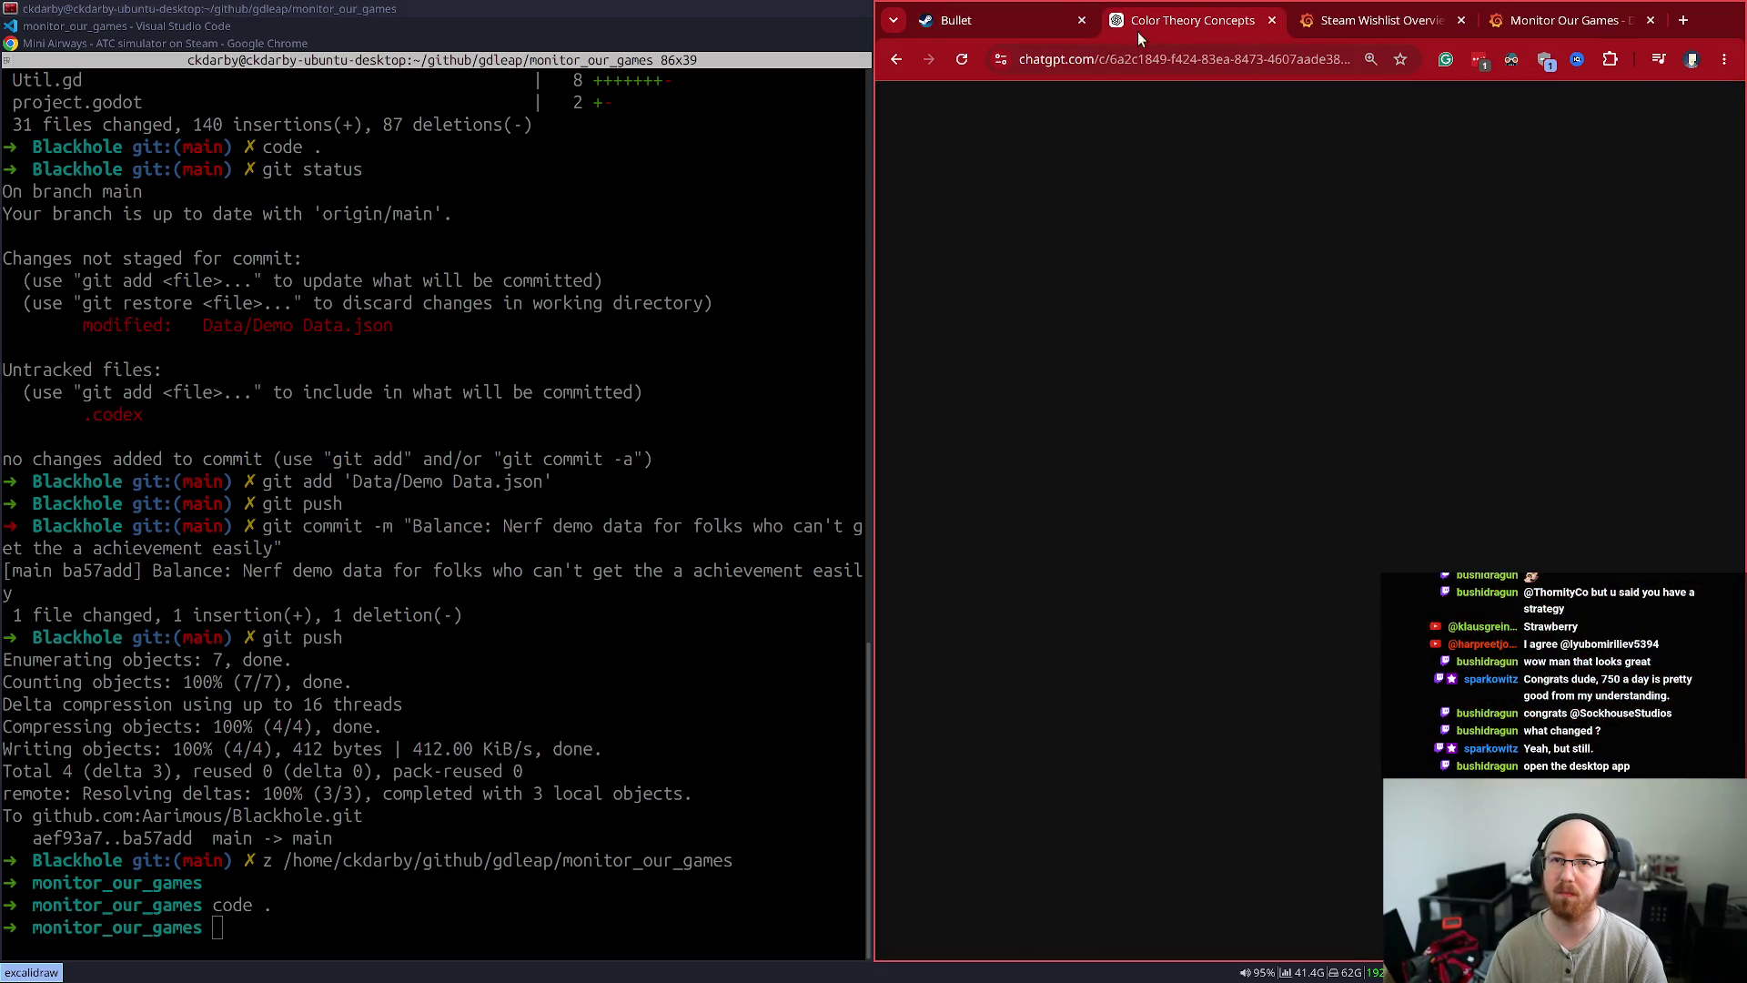
pyautogui.press('super+f')
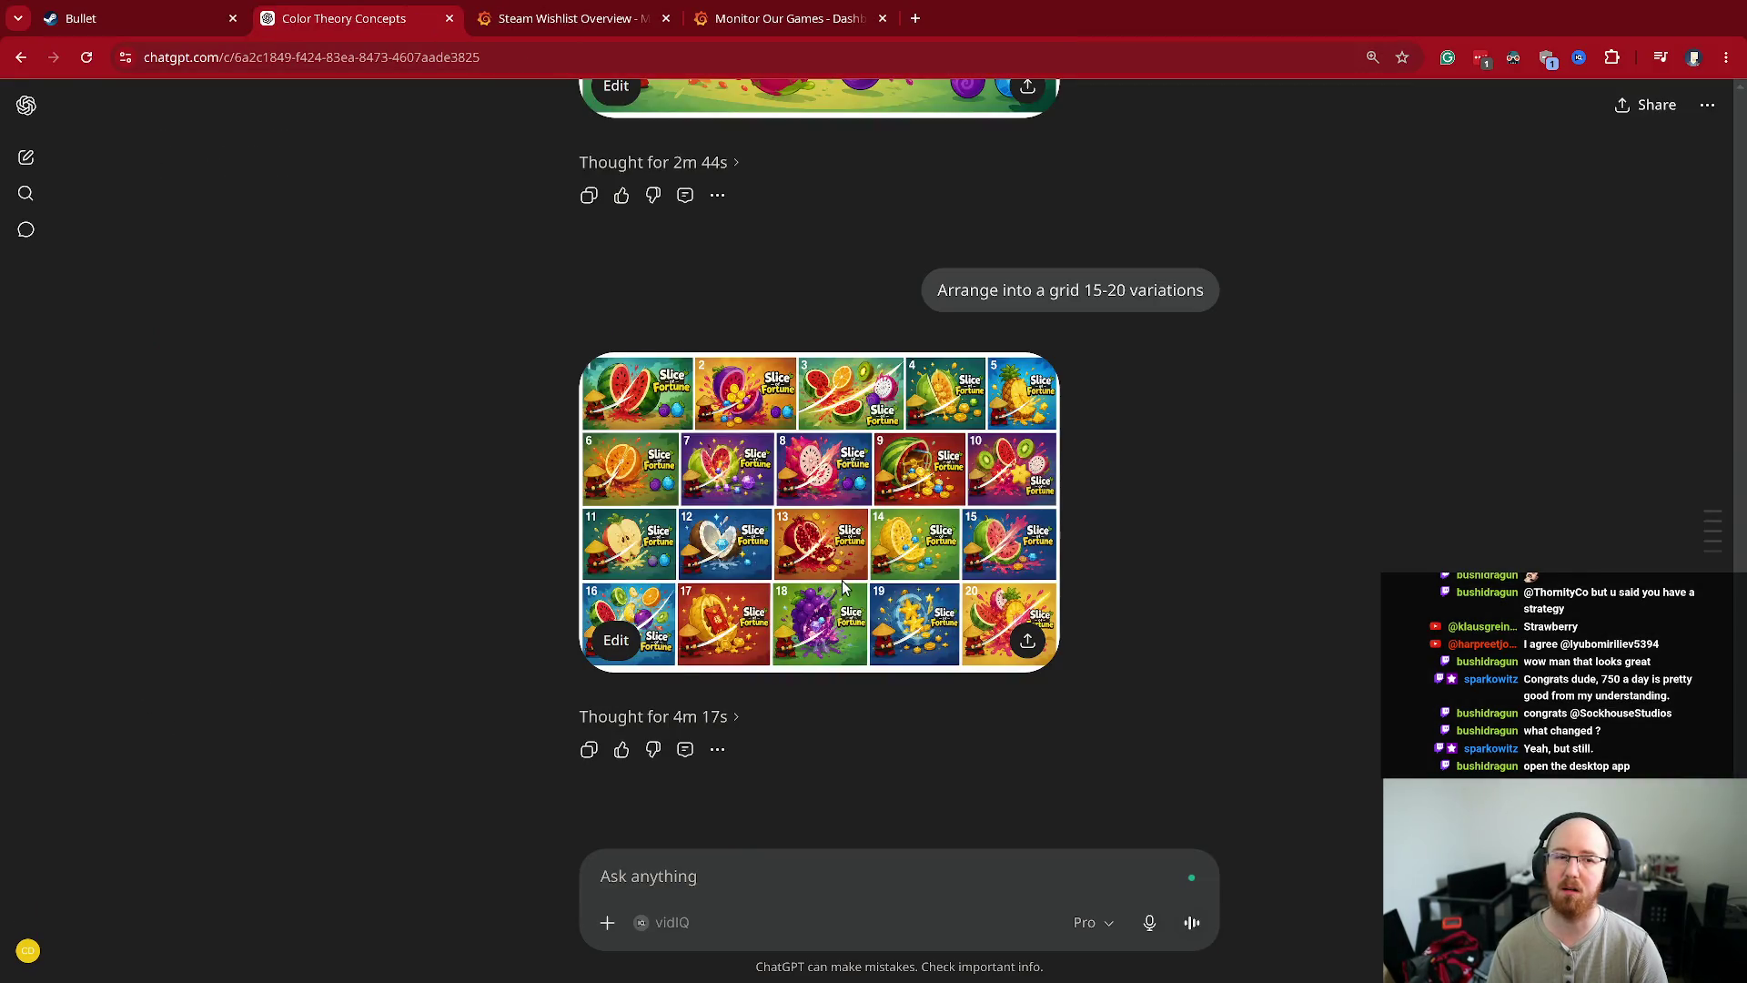
pyautogui.click(842, 580)
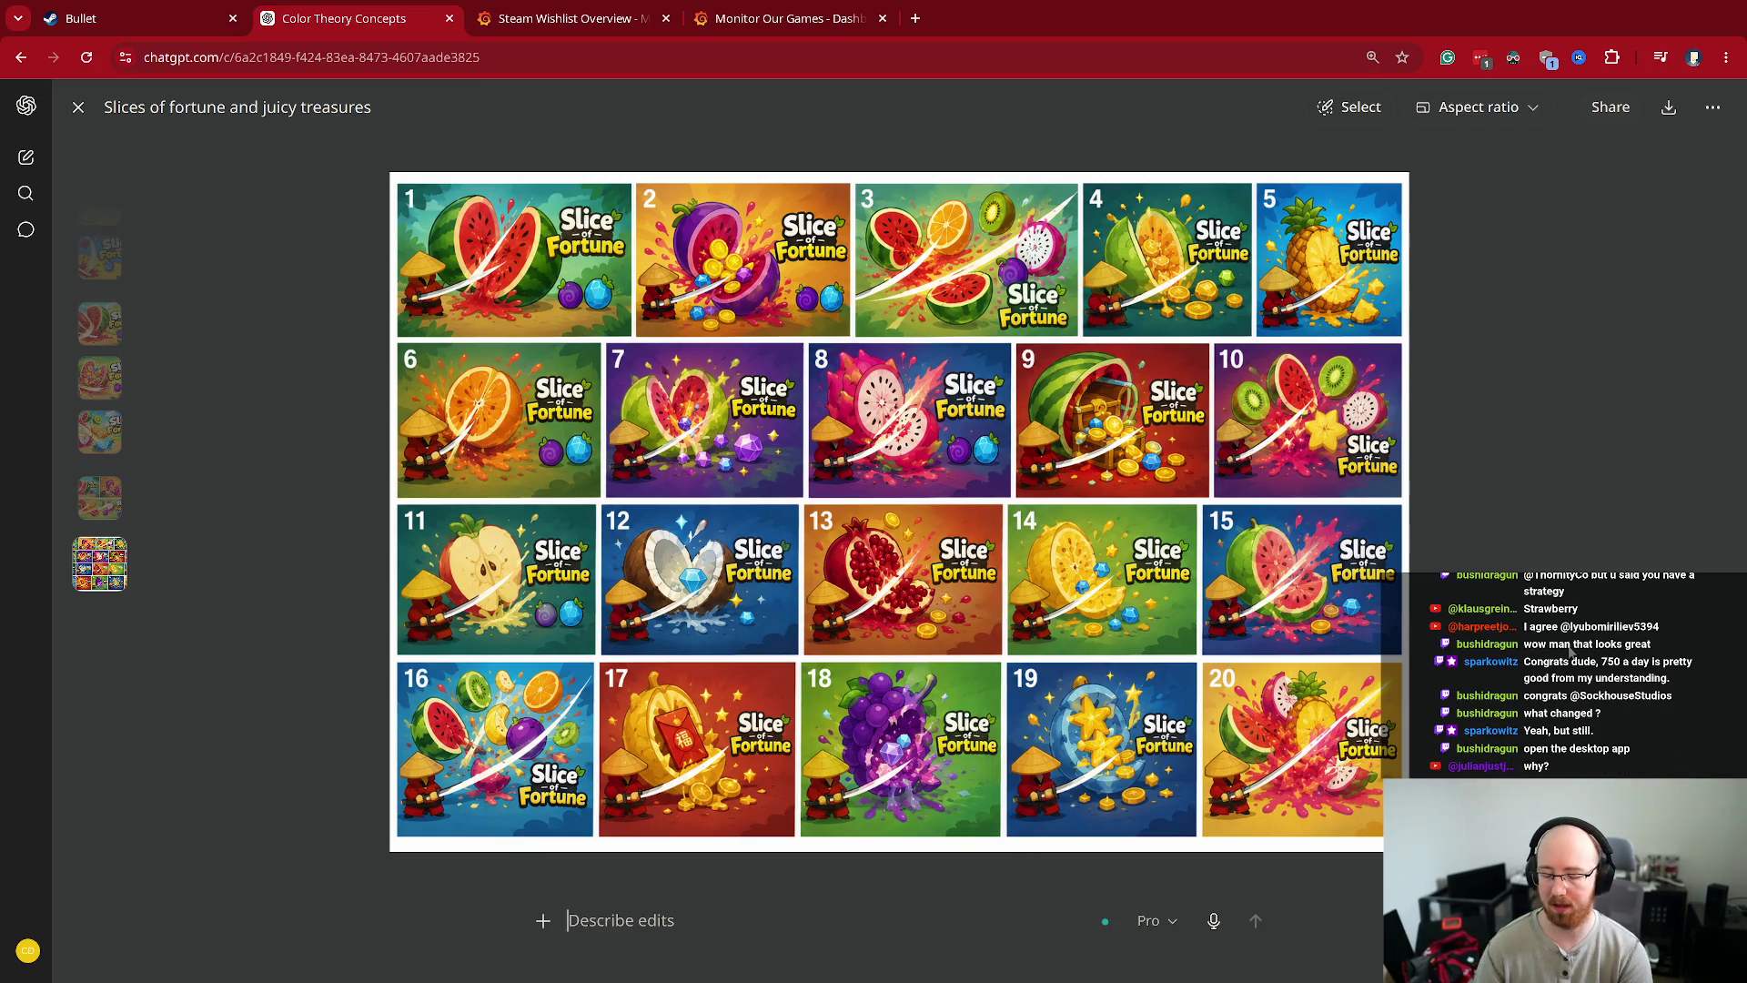
pyautogui.hotkey('ctrl', 't')
# - Search Google for 'china red envelope'
pyautogui.write('China red ene')
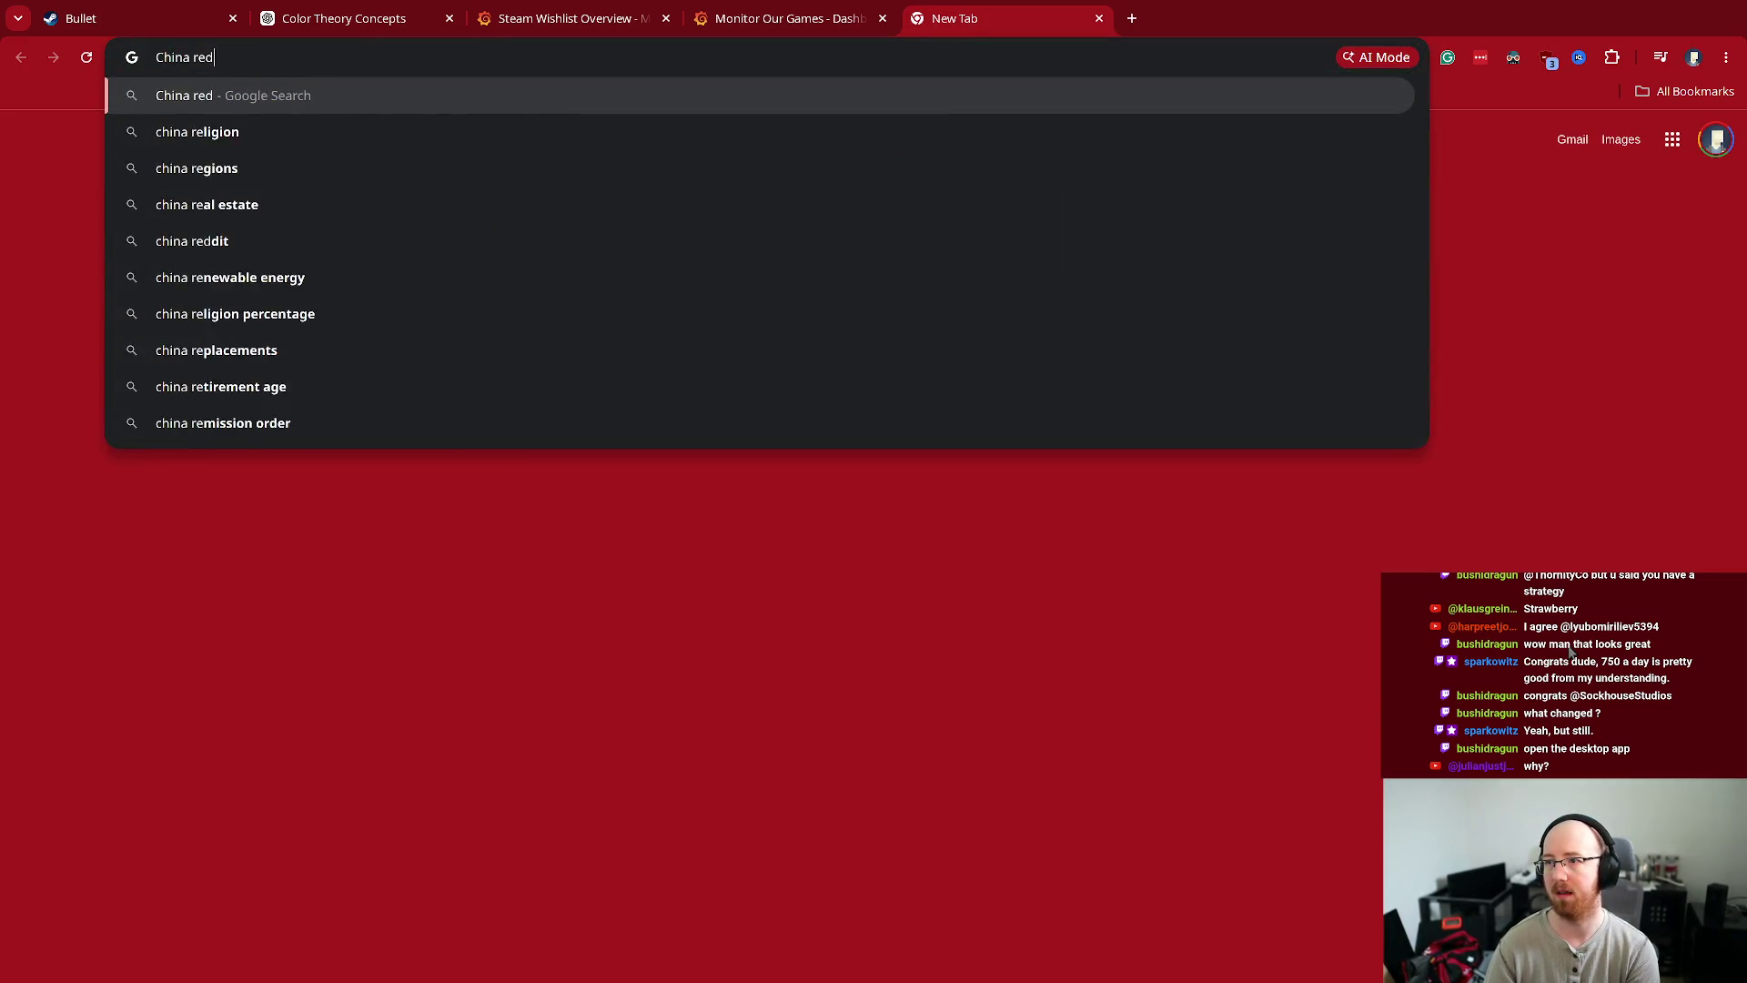
pyautogui.press('BackSpace')
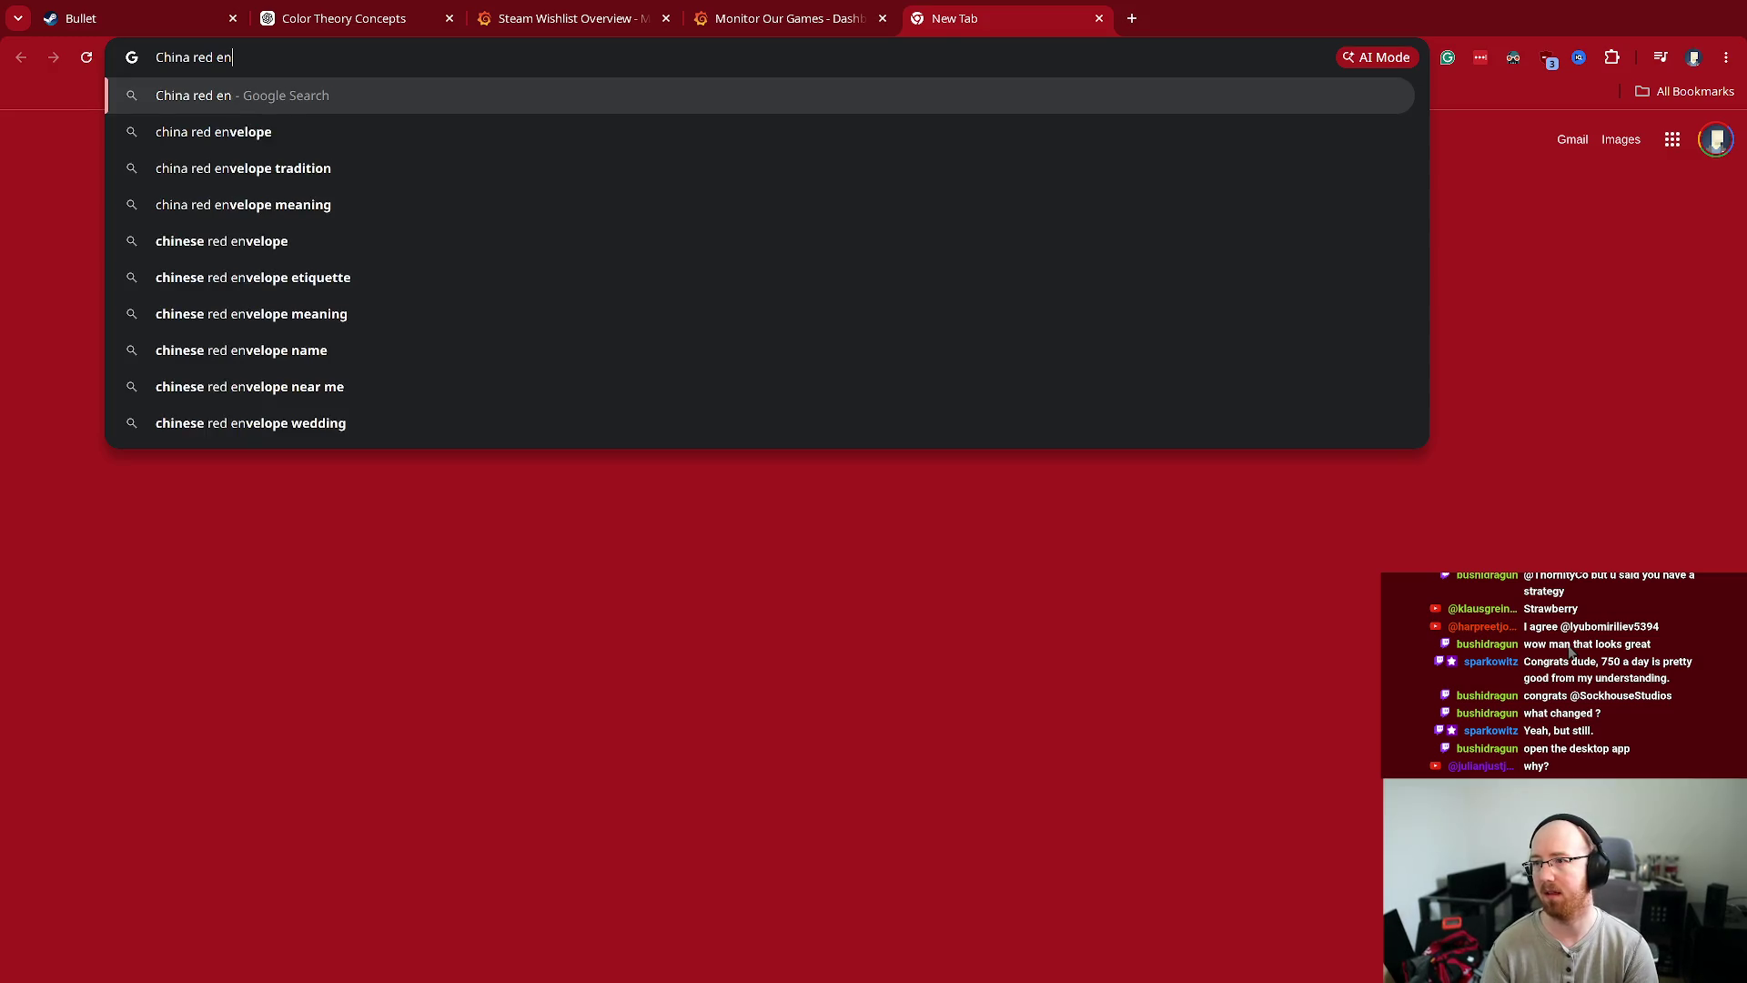
pyautogui.press('Down')
pyautogui.press('Return')
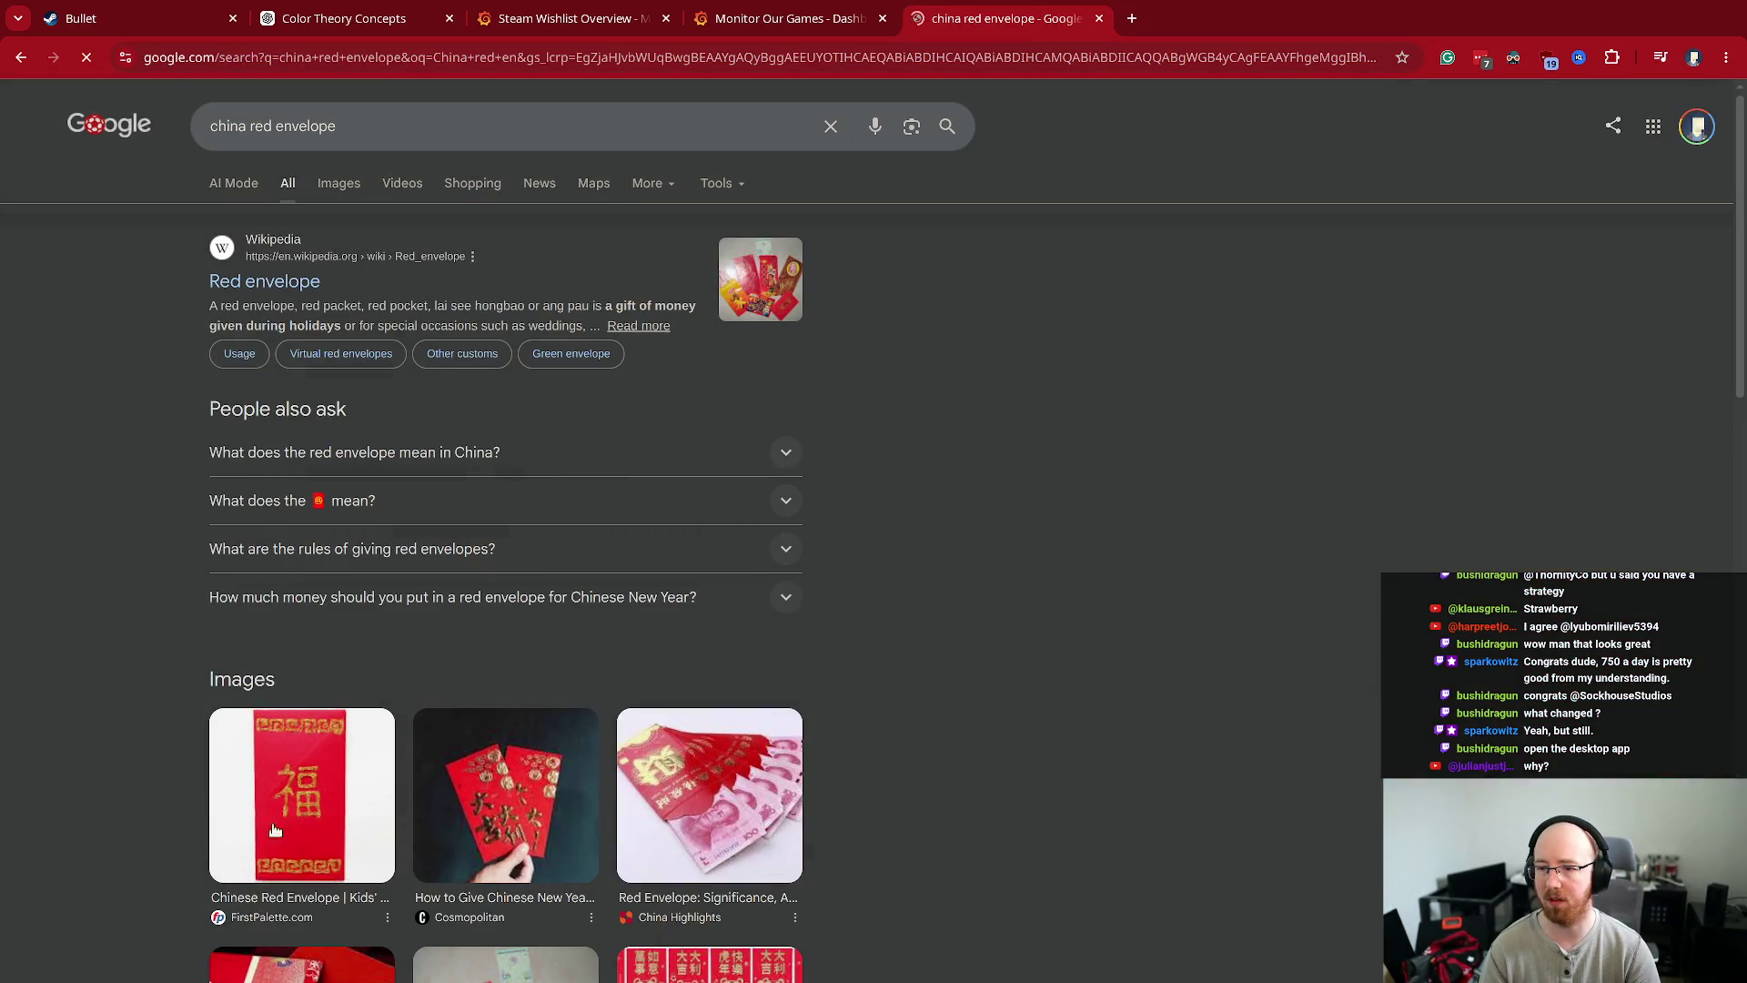
# - Read the Red envelope Wikipedia article, close it, and return to the ChatGPT grid
pyautogui.middleClick(264, 281)
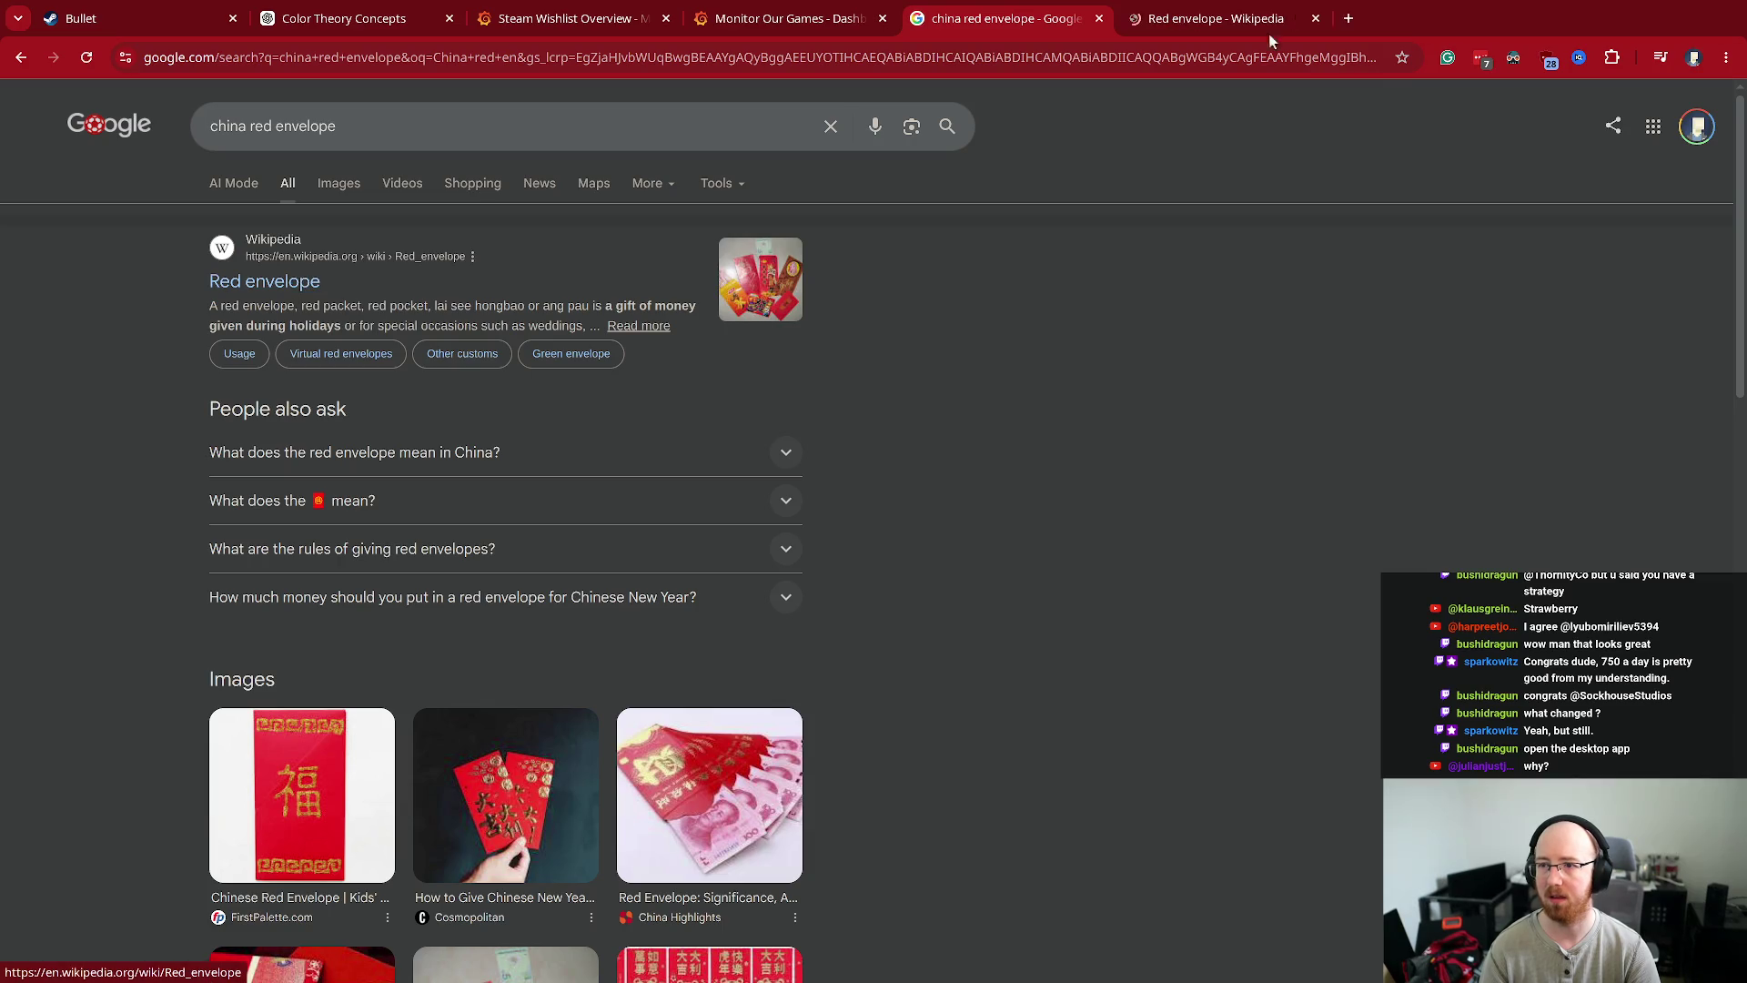
pyautogui.hotkey('ctrl', 'Tab')
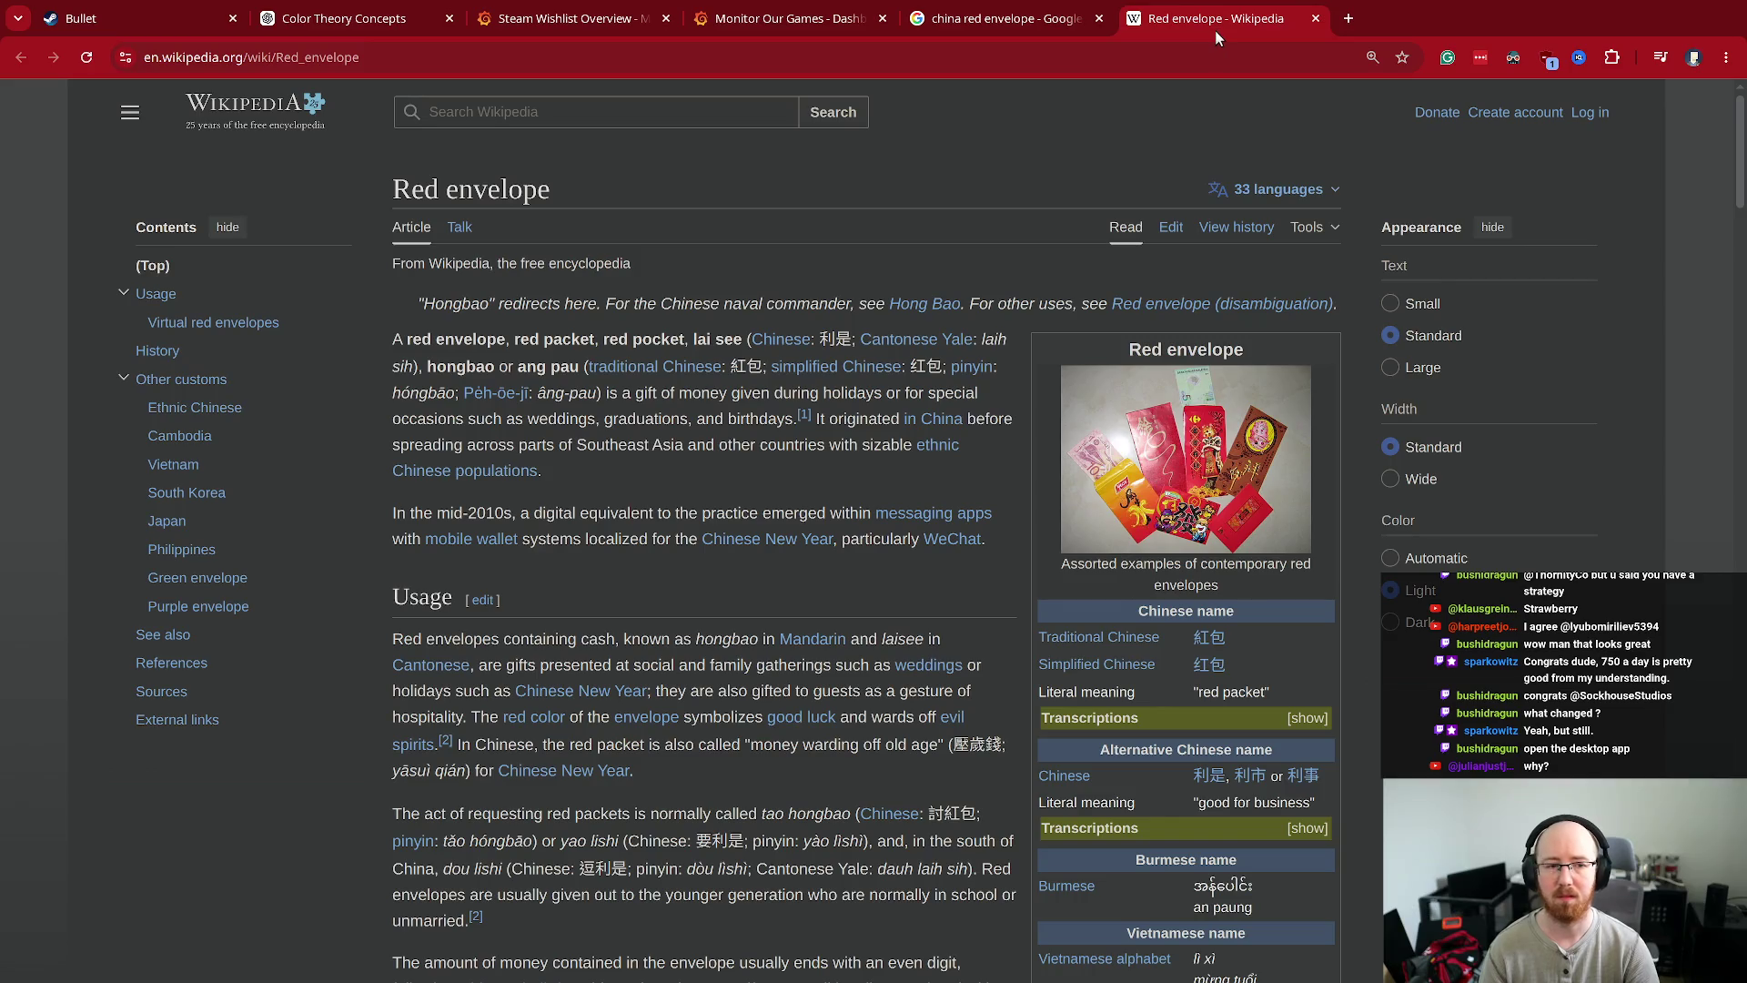
pyautogui.hotkey('ctrl', 'w')
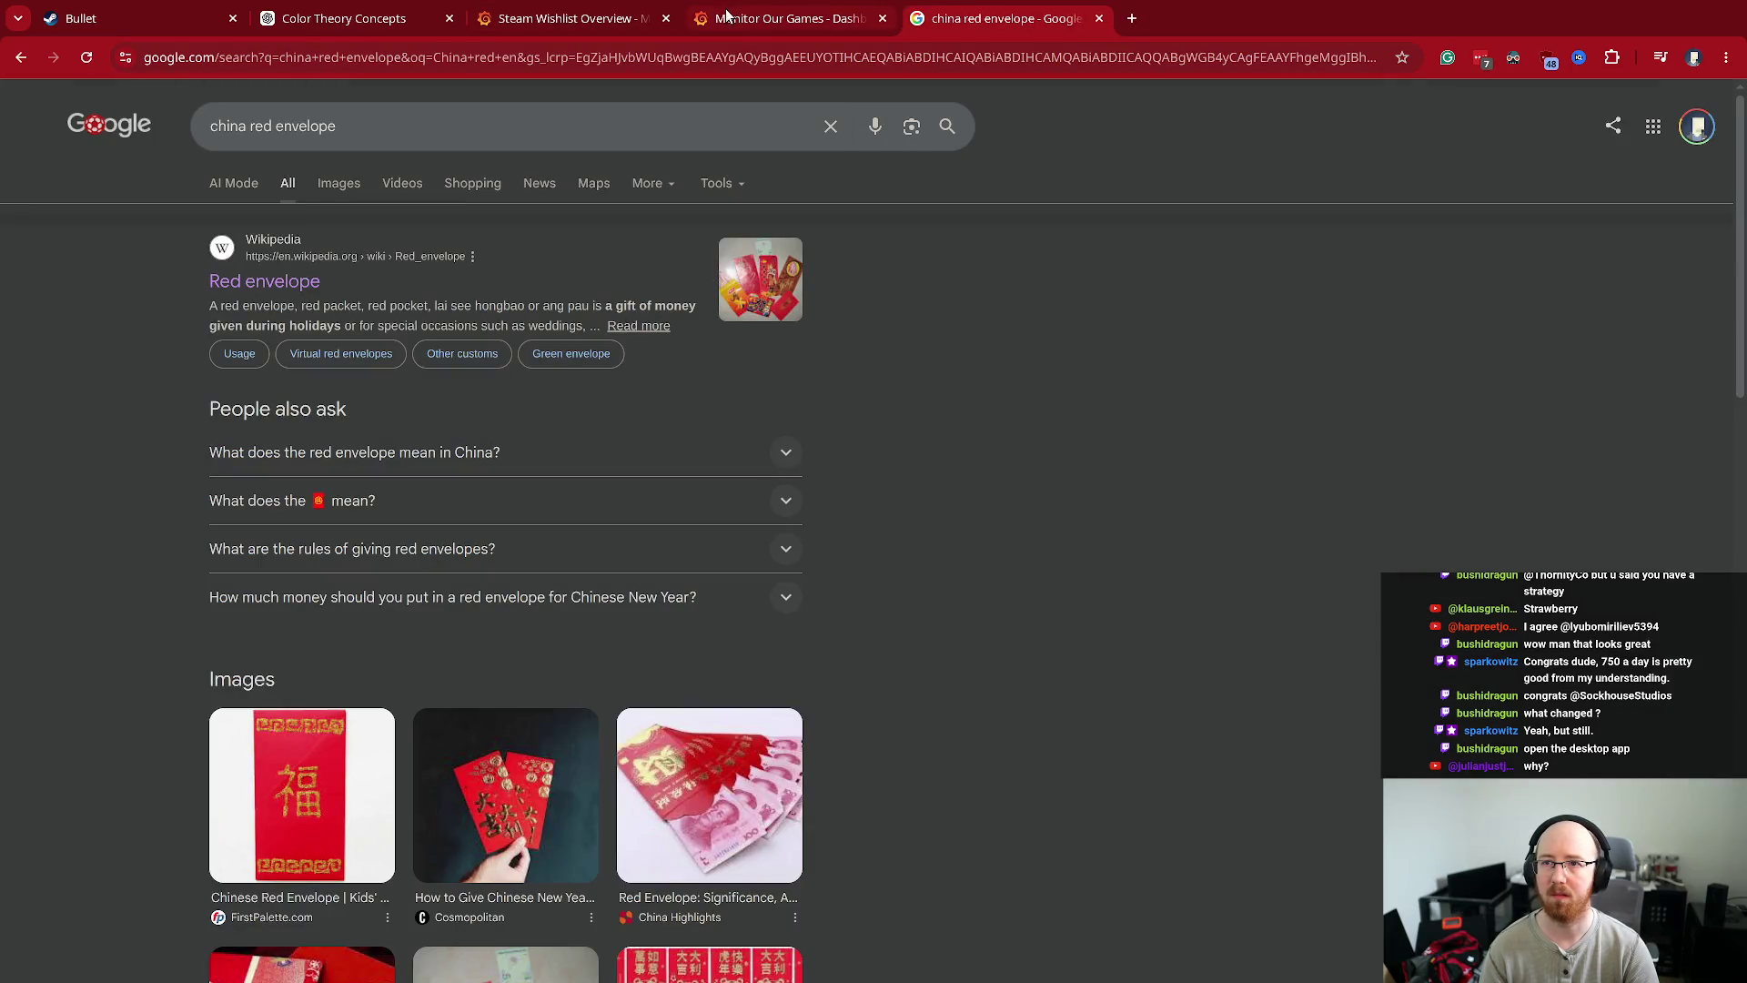
pyautogui.click(116, 15)
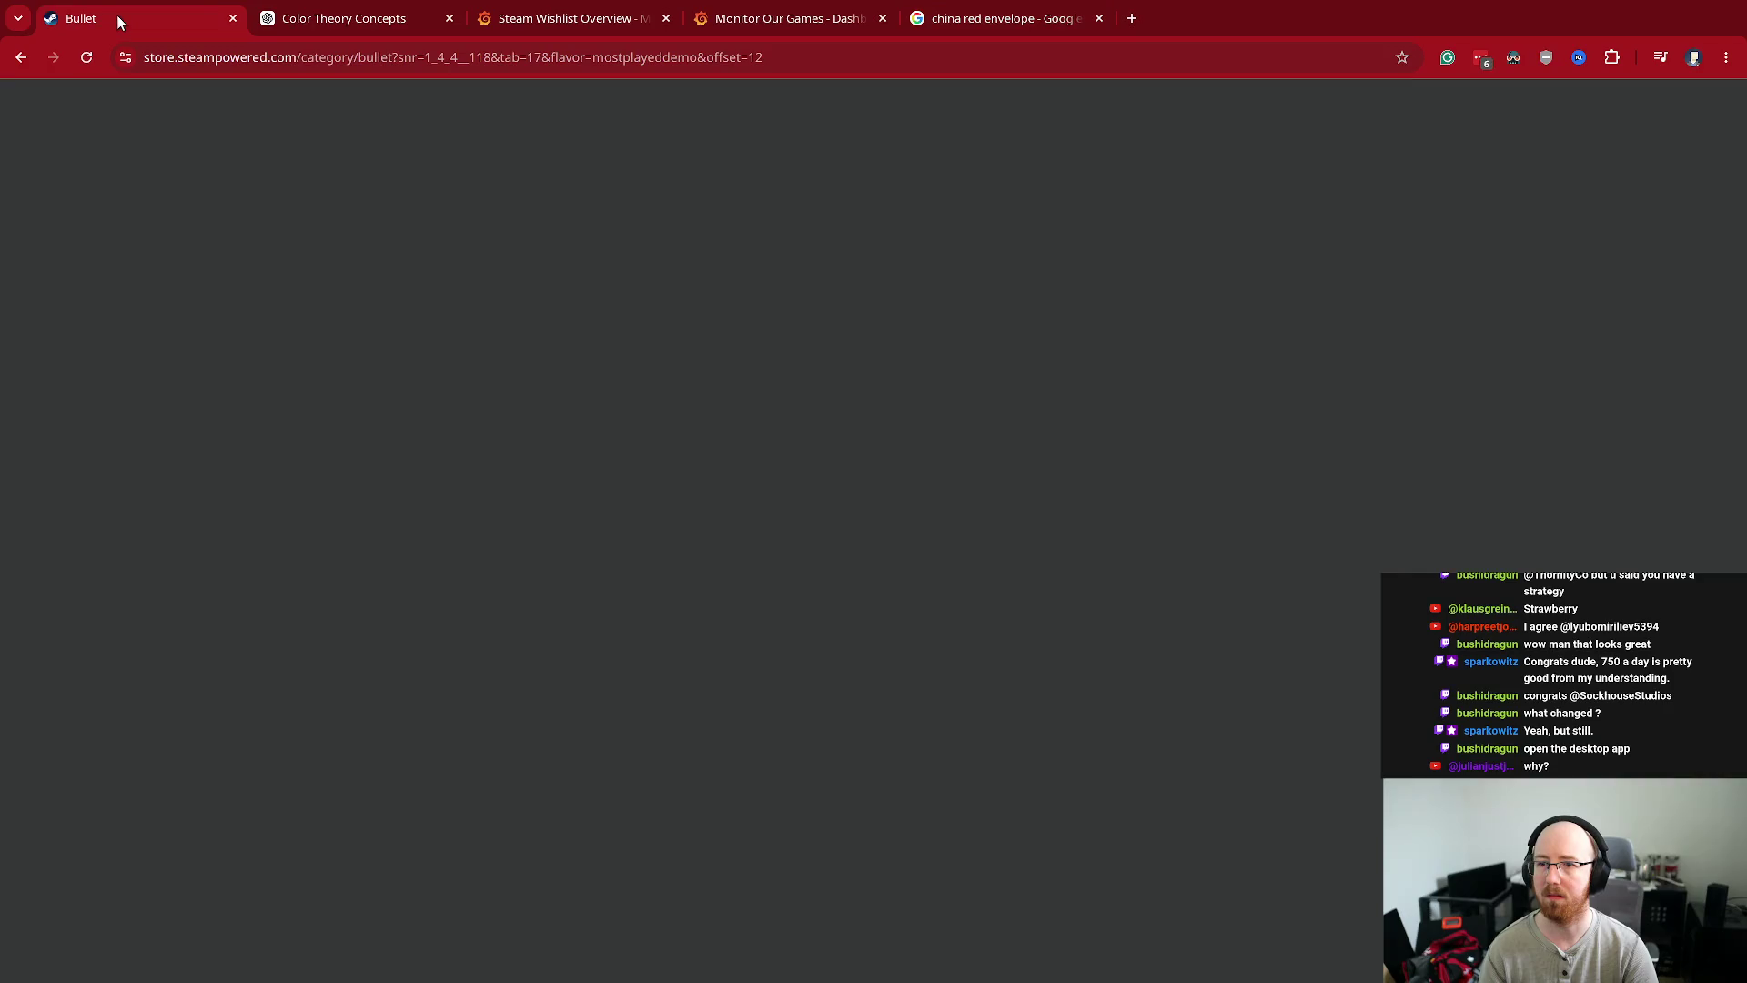
pyautogui.click(357, 26)
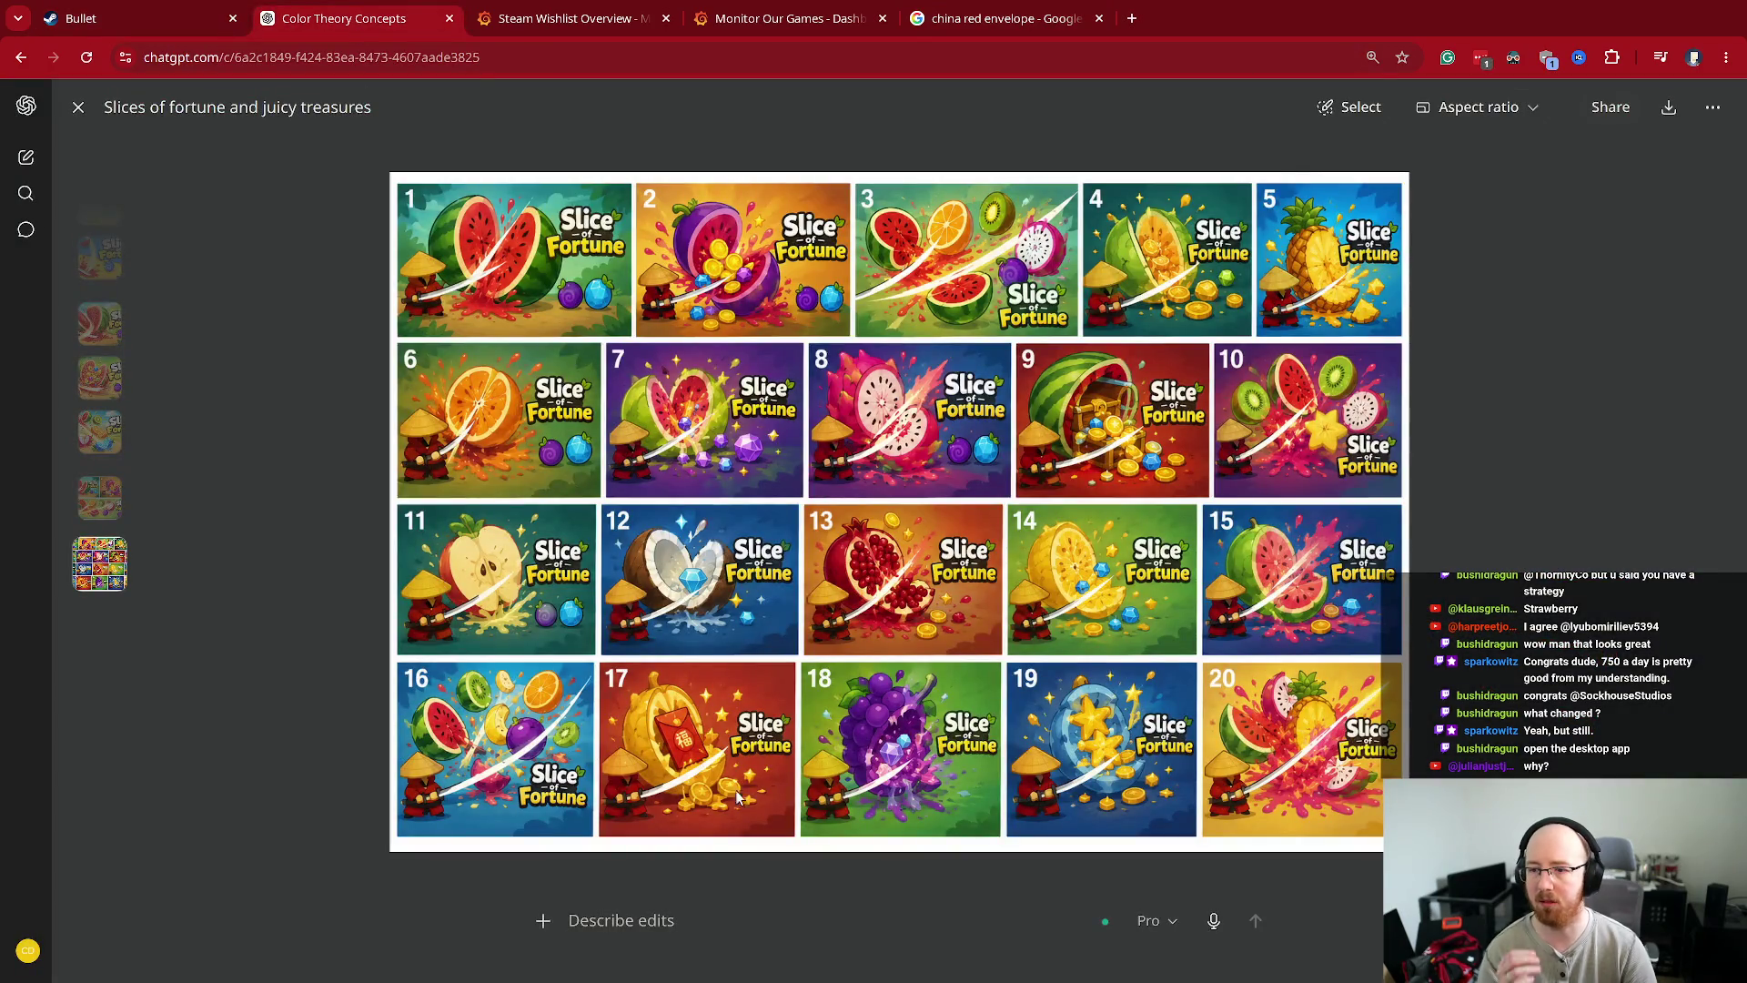
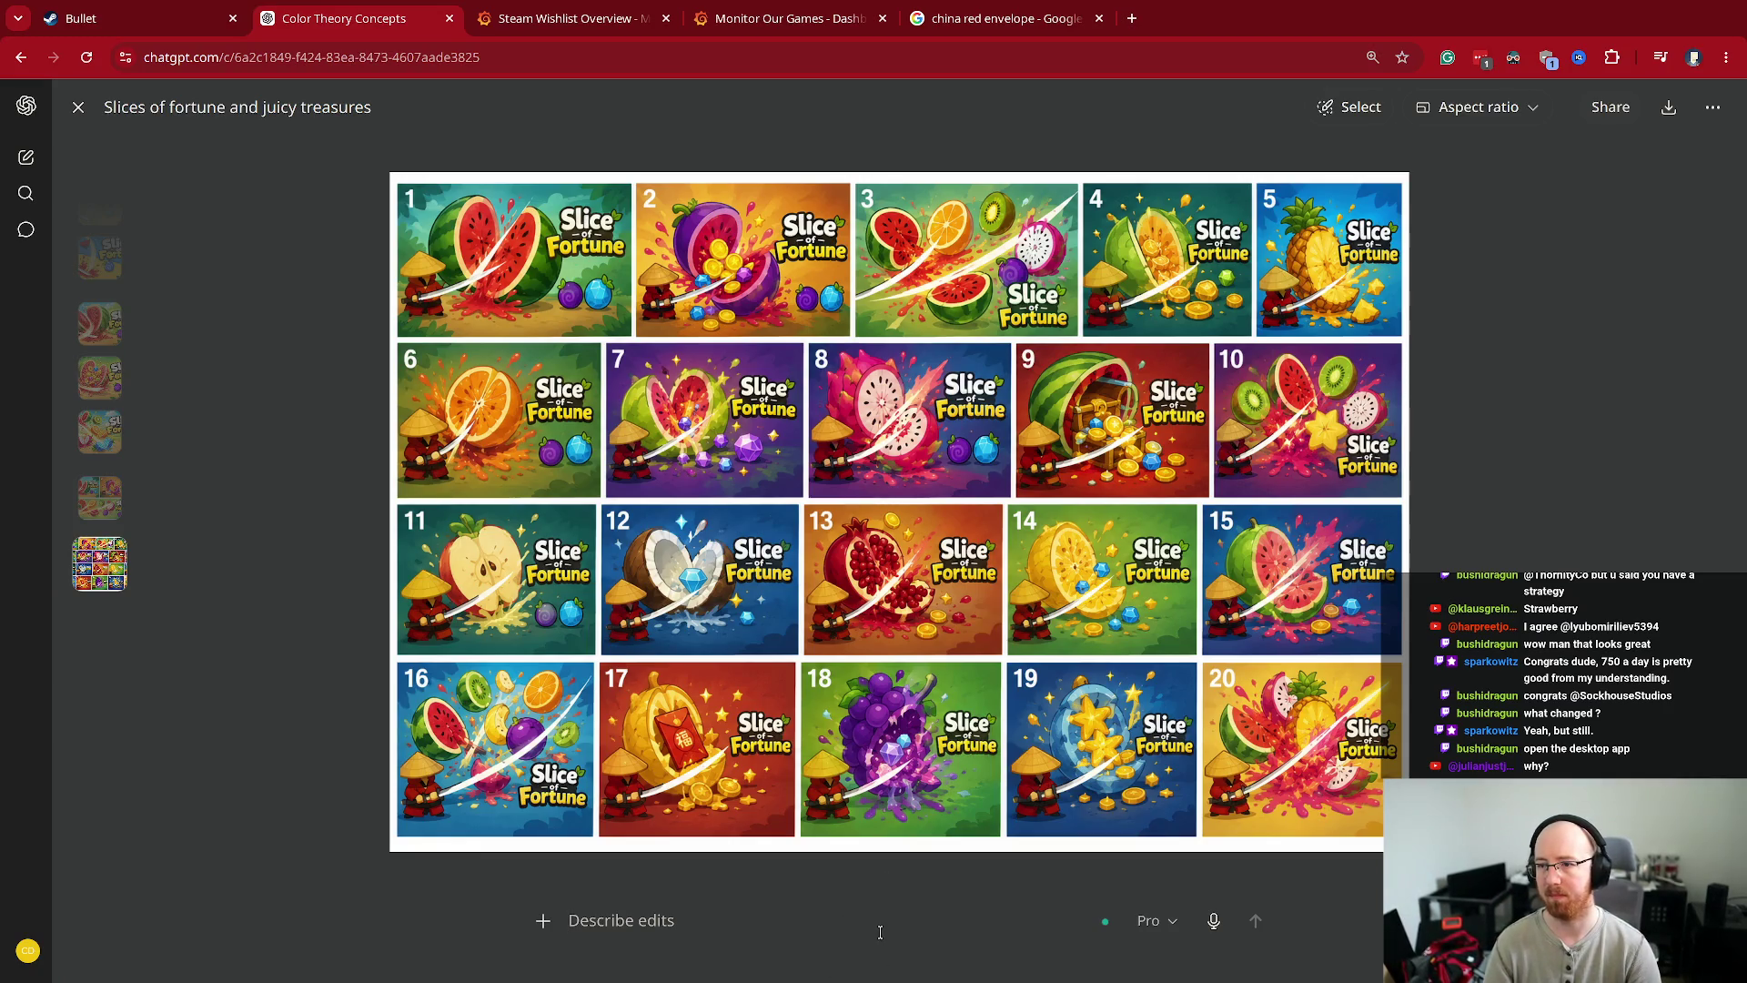
# - Exit the full-screen image, close the Color Theory Concepts tab and return to the Steam Bullet Fest page
pyautogui.press('Escape')
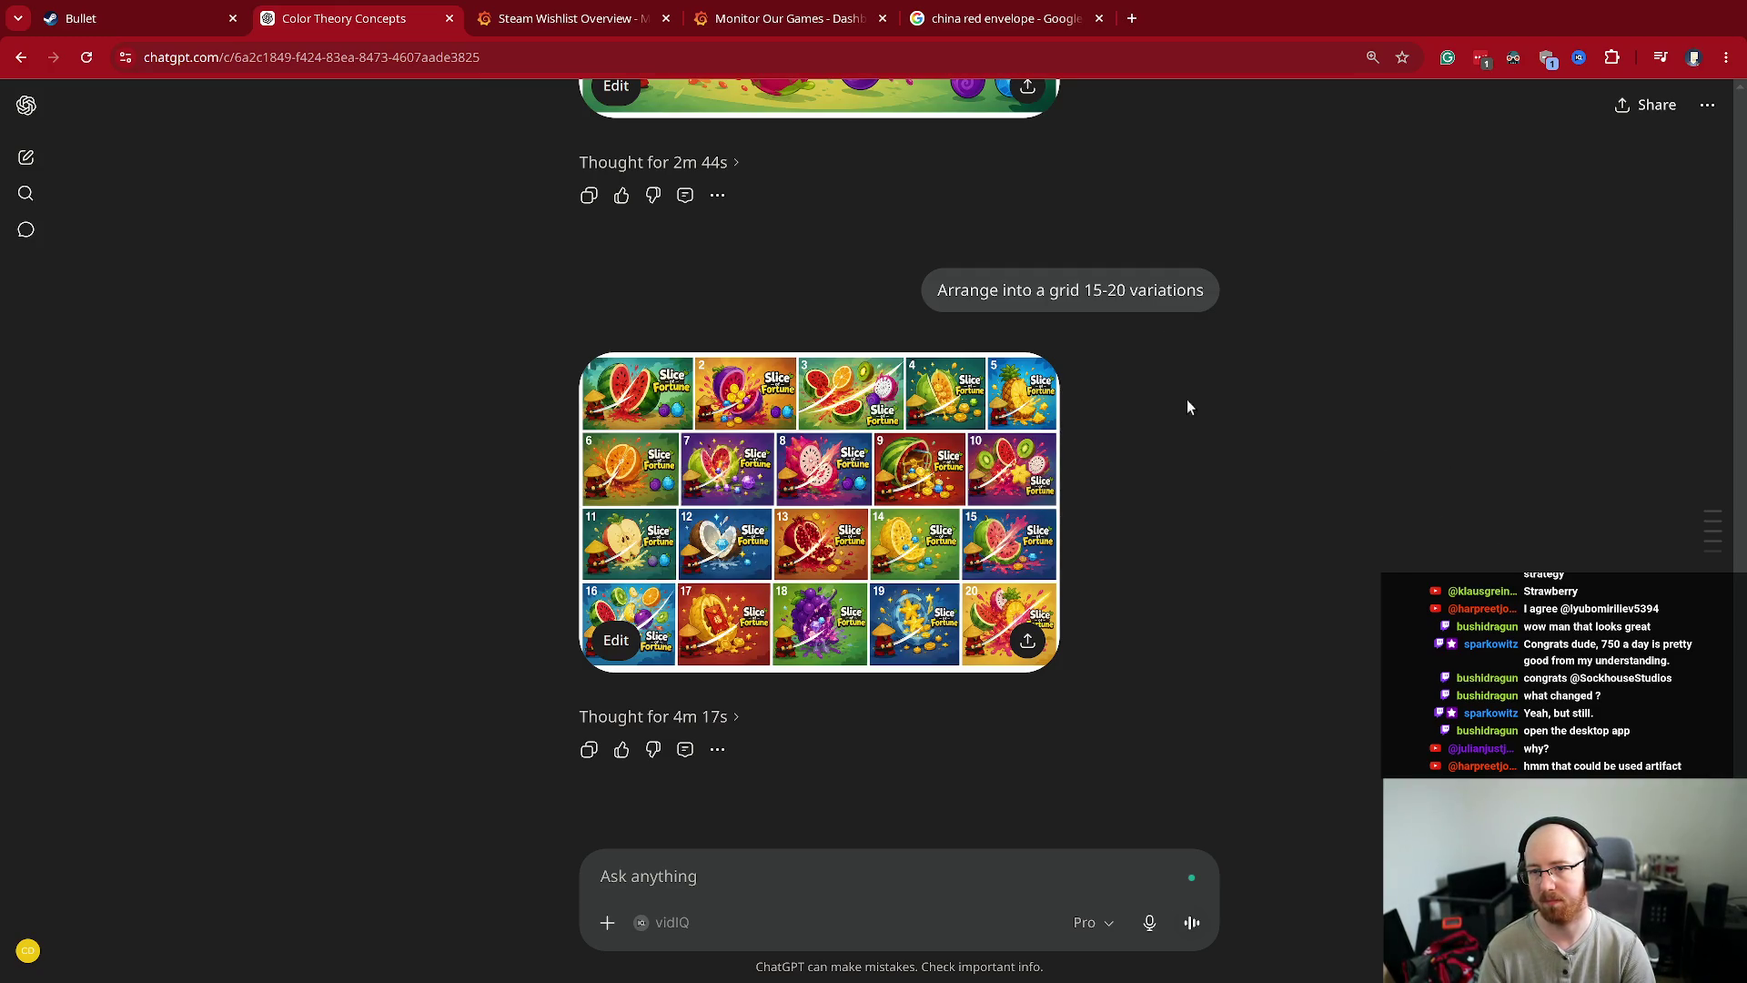
pyautogui.click(531, 9)
pyautogui.click(449, 19)
pyautogui.click(173, 15)
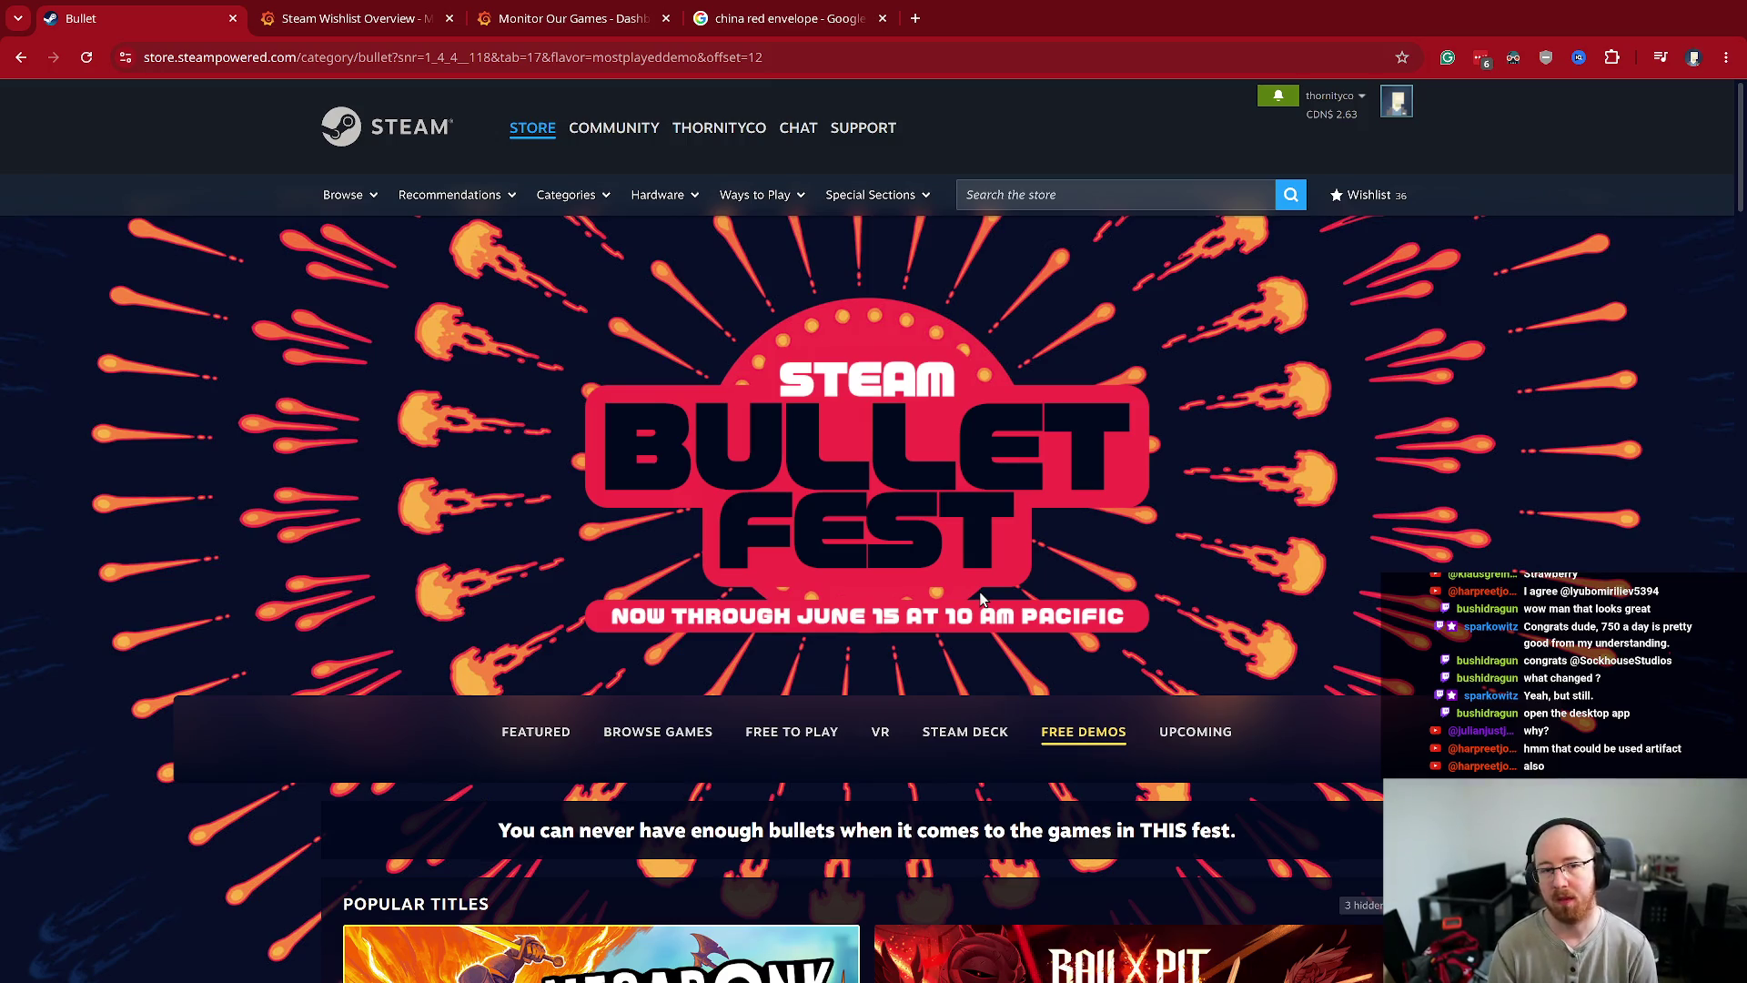
# - Check the Steam Wishlist Overview dashboard, then move to the china red envelope search tab
pyautogui.hotkey('ctrl', 'Tab')
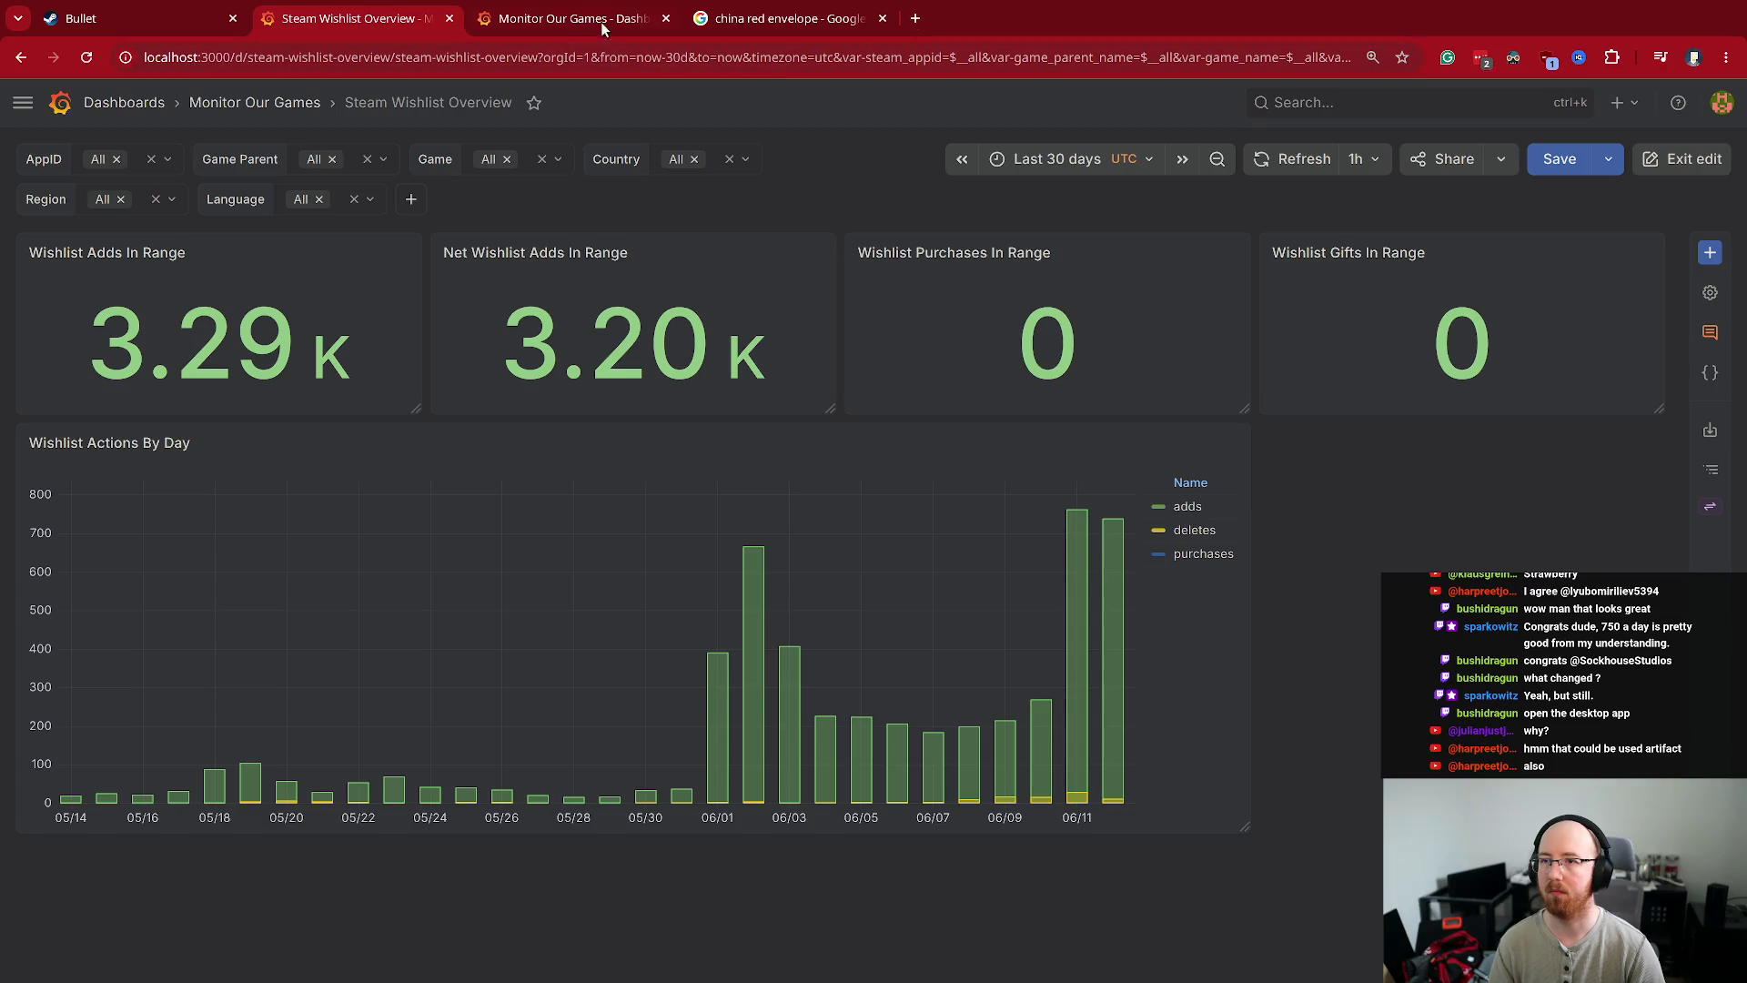
pyautogui.click(783, 20)
# - Load the Steam store front page from the address bar ('stor') and scroll to Popular New Releases
pyautogui.hotkey('ctrl', 'l')
pyautogui.write('stor')
pyautogui.press('Return')
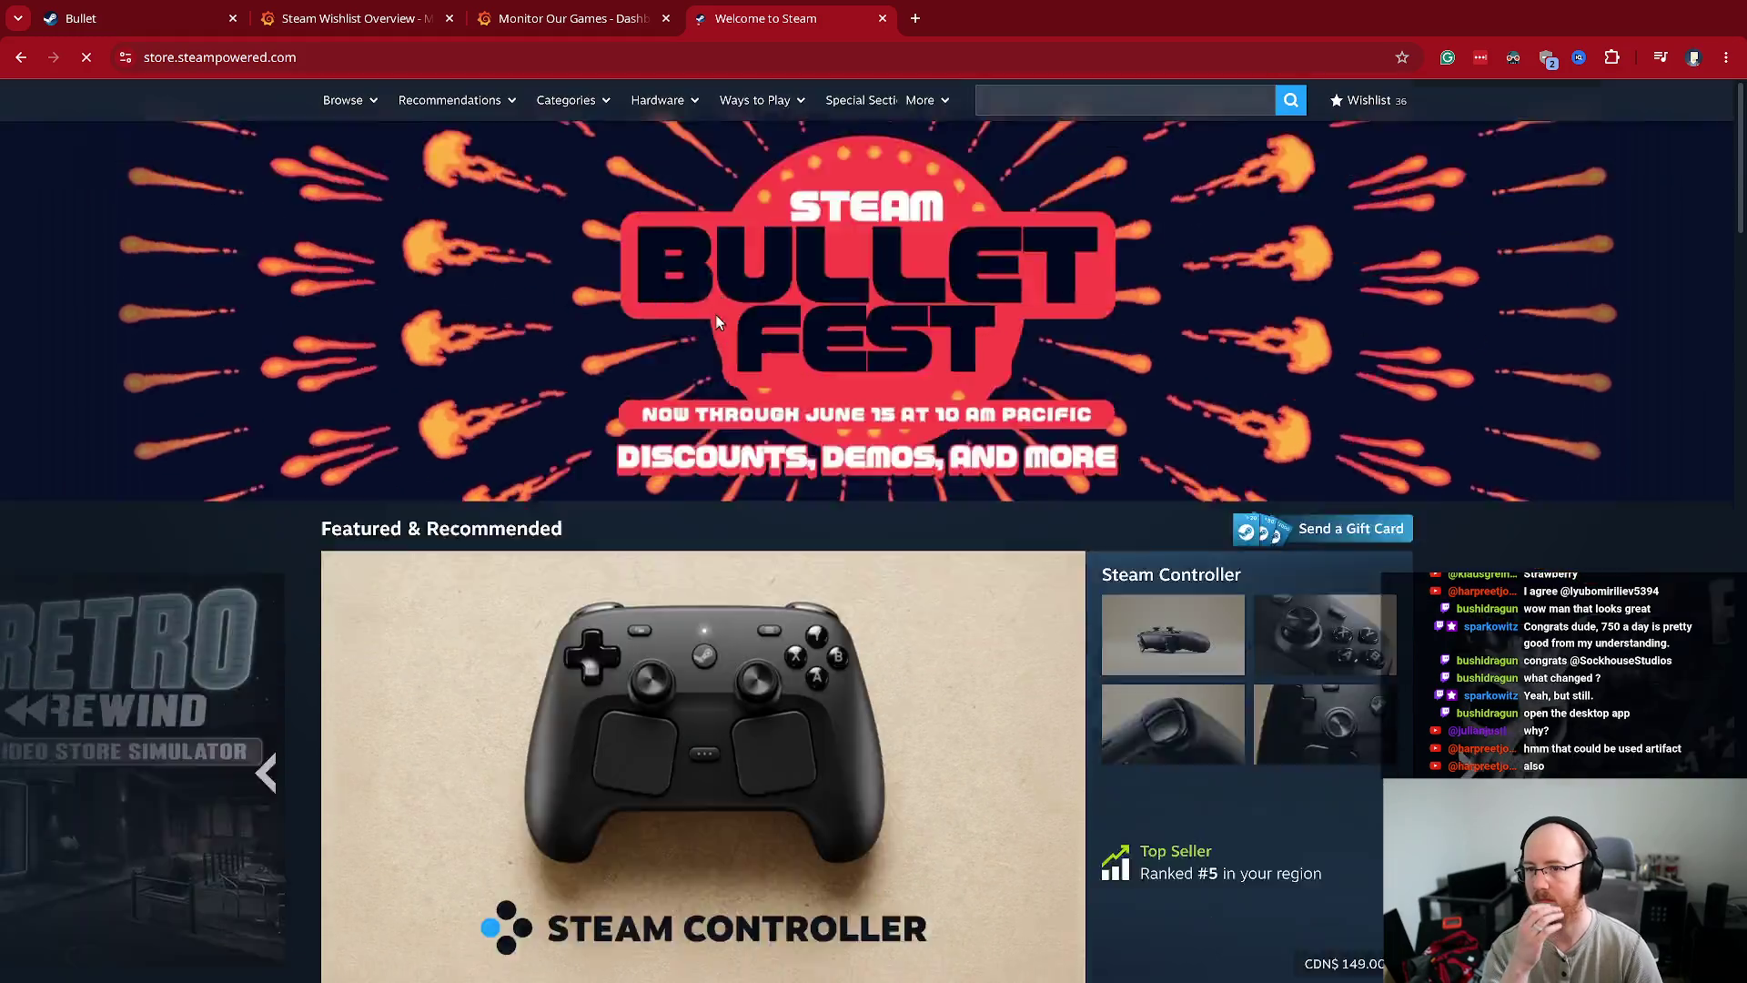
pyautogui.scroll(-5, 715, 314)
pyautogui.scroll(-20, 717, 319)
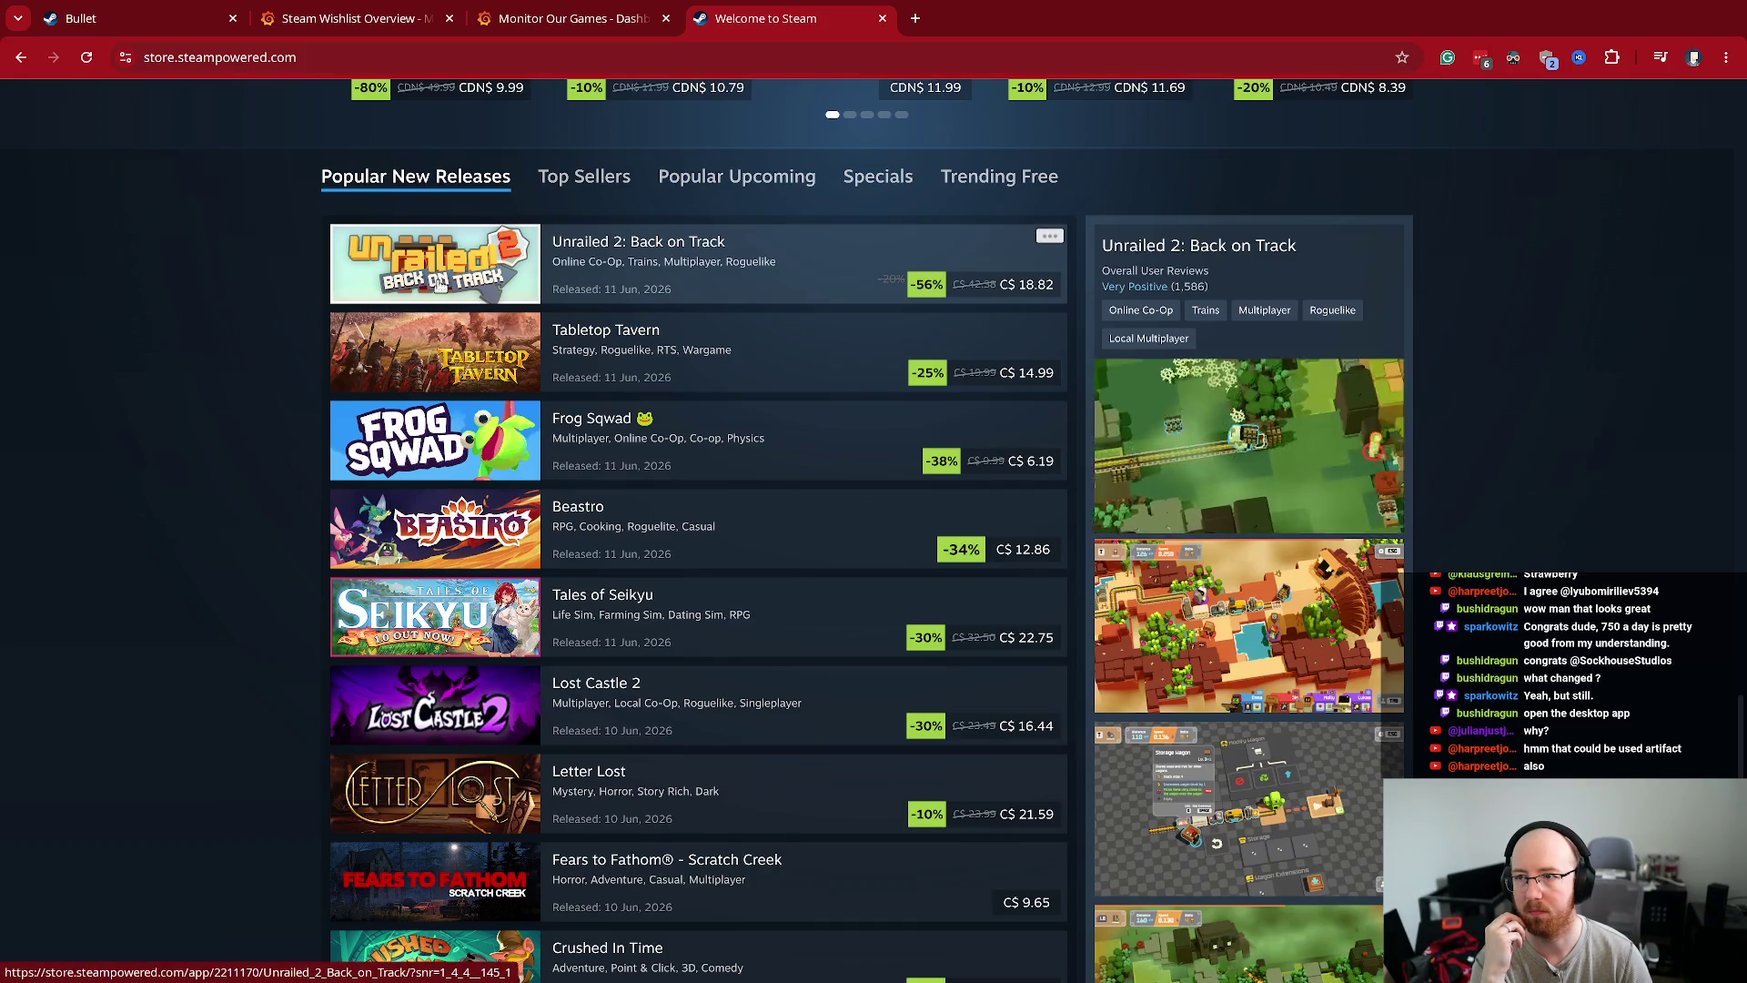
# - Open Unrailed 2: Back on Track in a new tab and pause its gameplay trailer
pyautogui.middleClick(635, 270)
pyautogui.hotkey('ctrl', 'Tab')
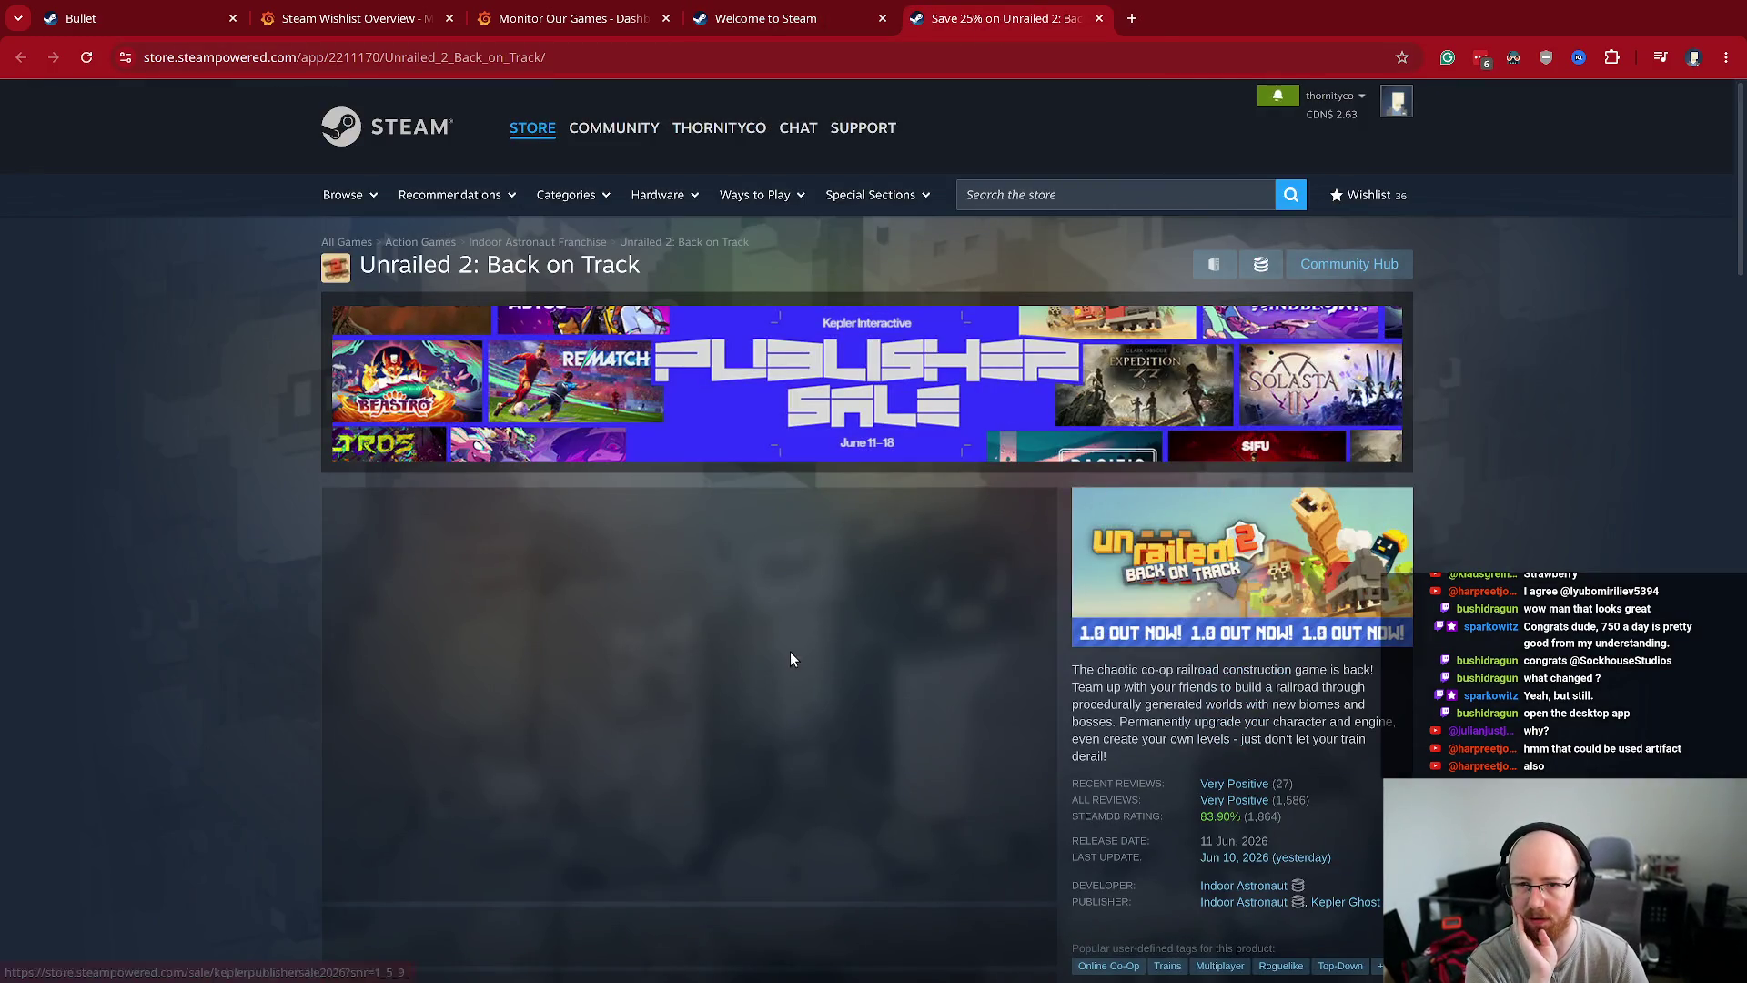
pyautogui.scroll(-4, 362, 657)
pyautogui.click(382, 766)
pyautogui.scroll(-3, 382, 766)
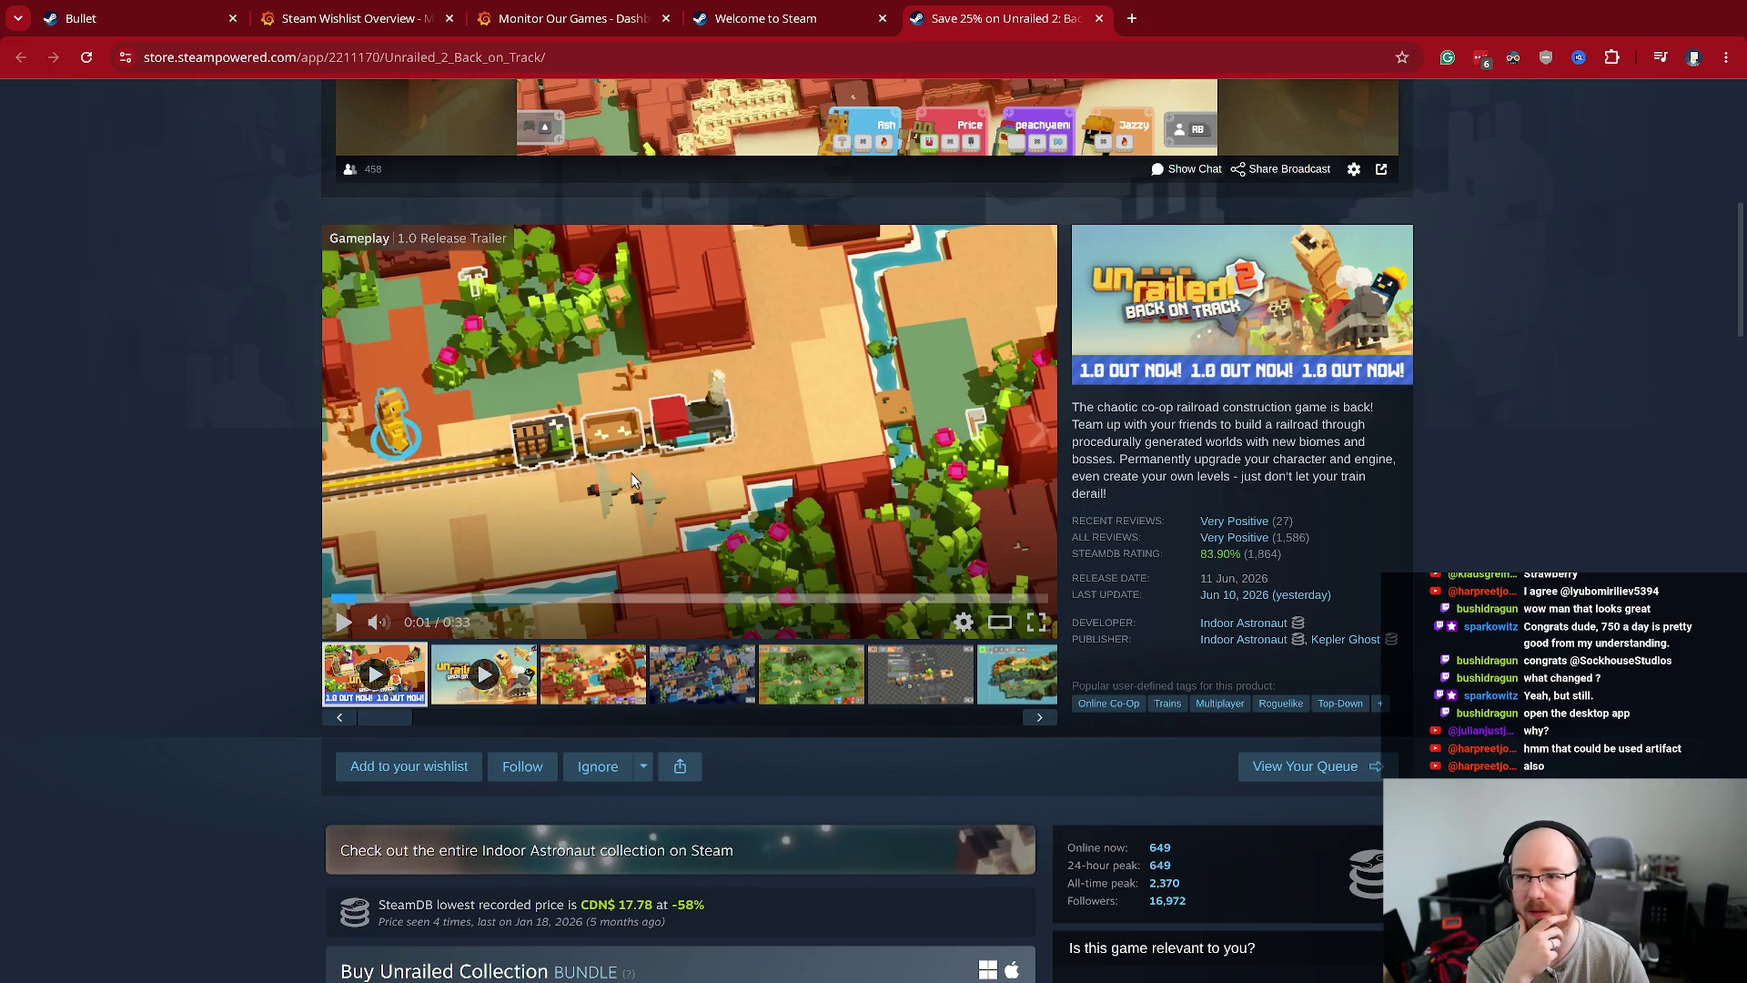
pyautogui.scroll(-4, 624, 466)
pyautogui.scroll(10, 626, 464)
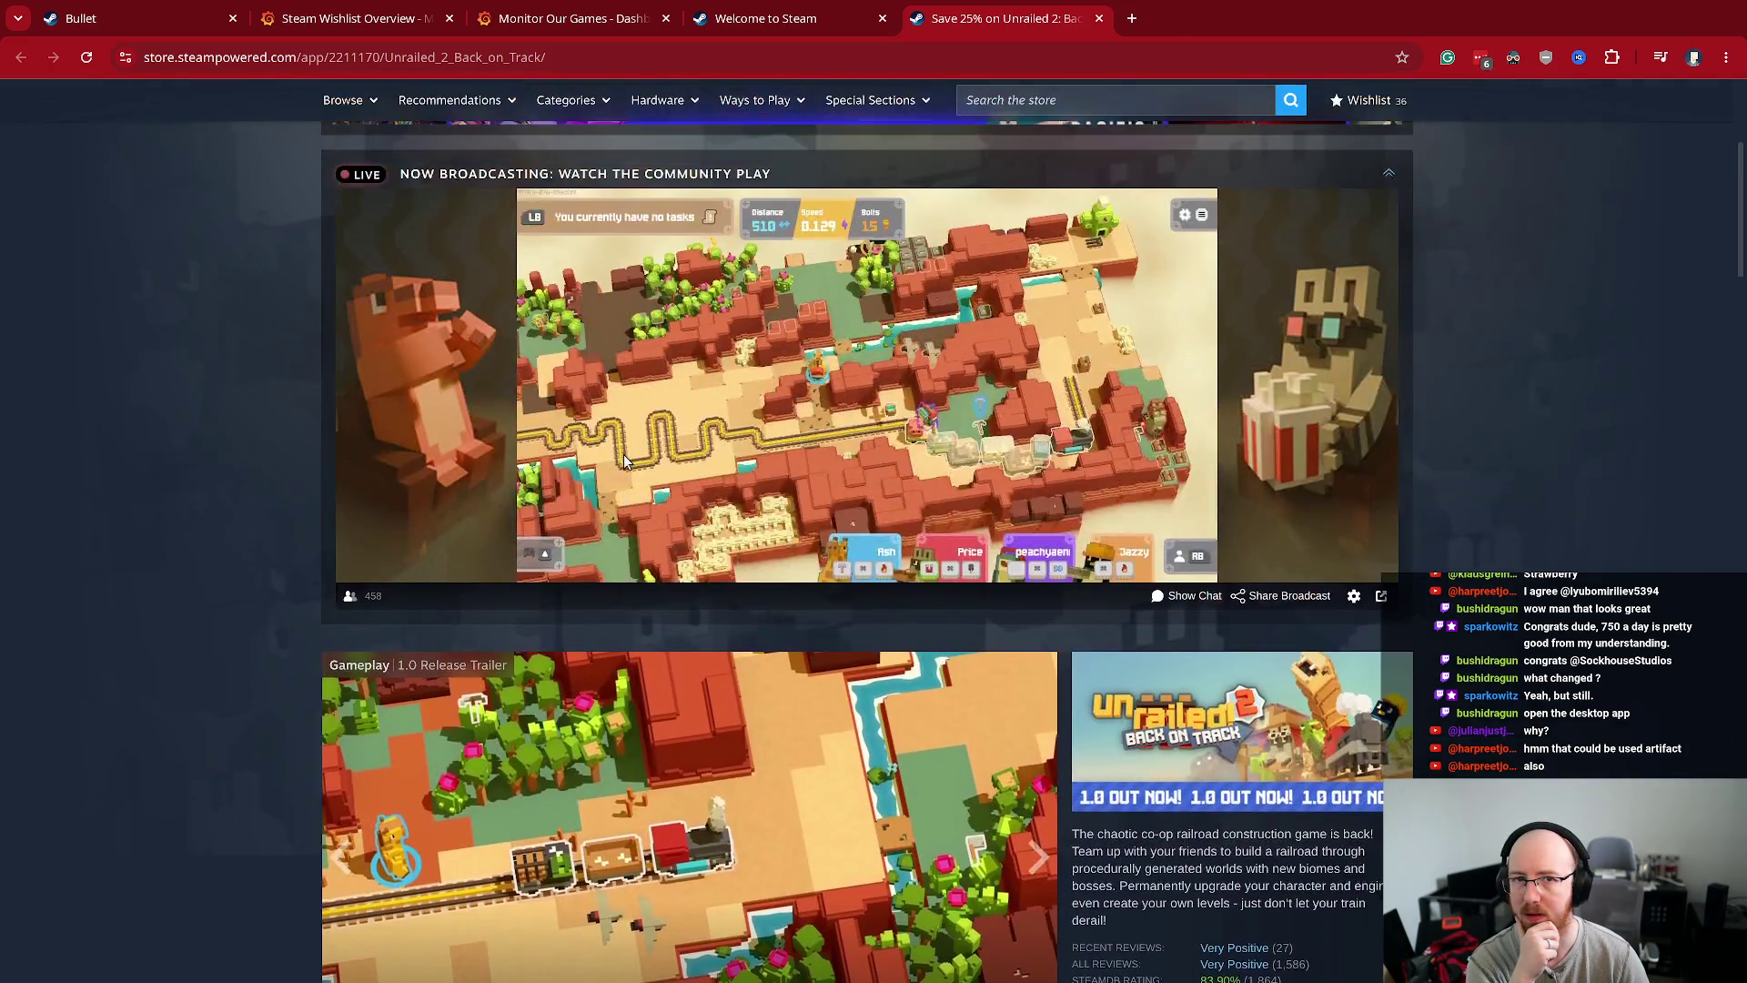
pyautogui.scroll(-3, 628, 449)
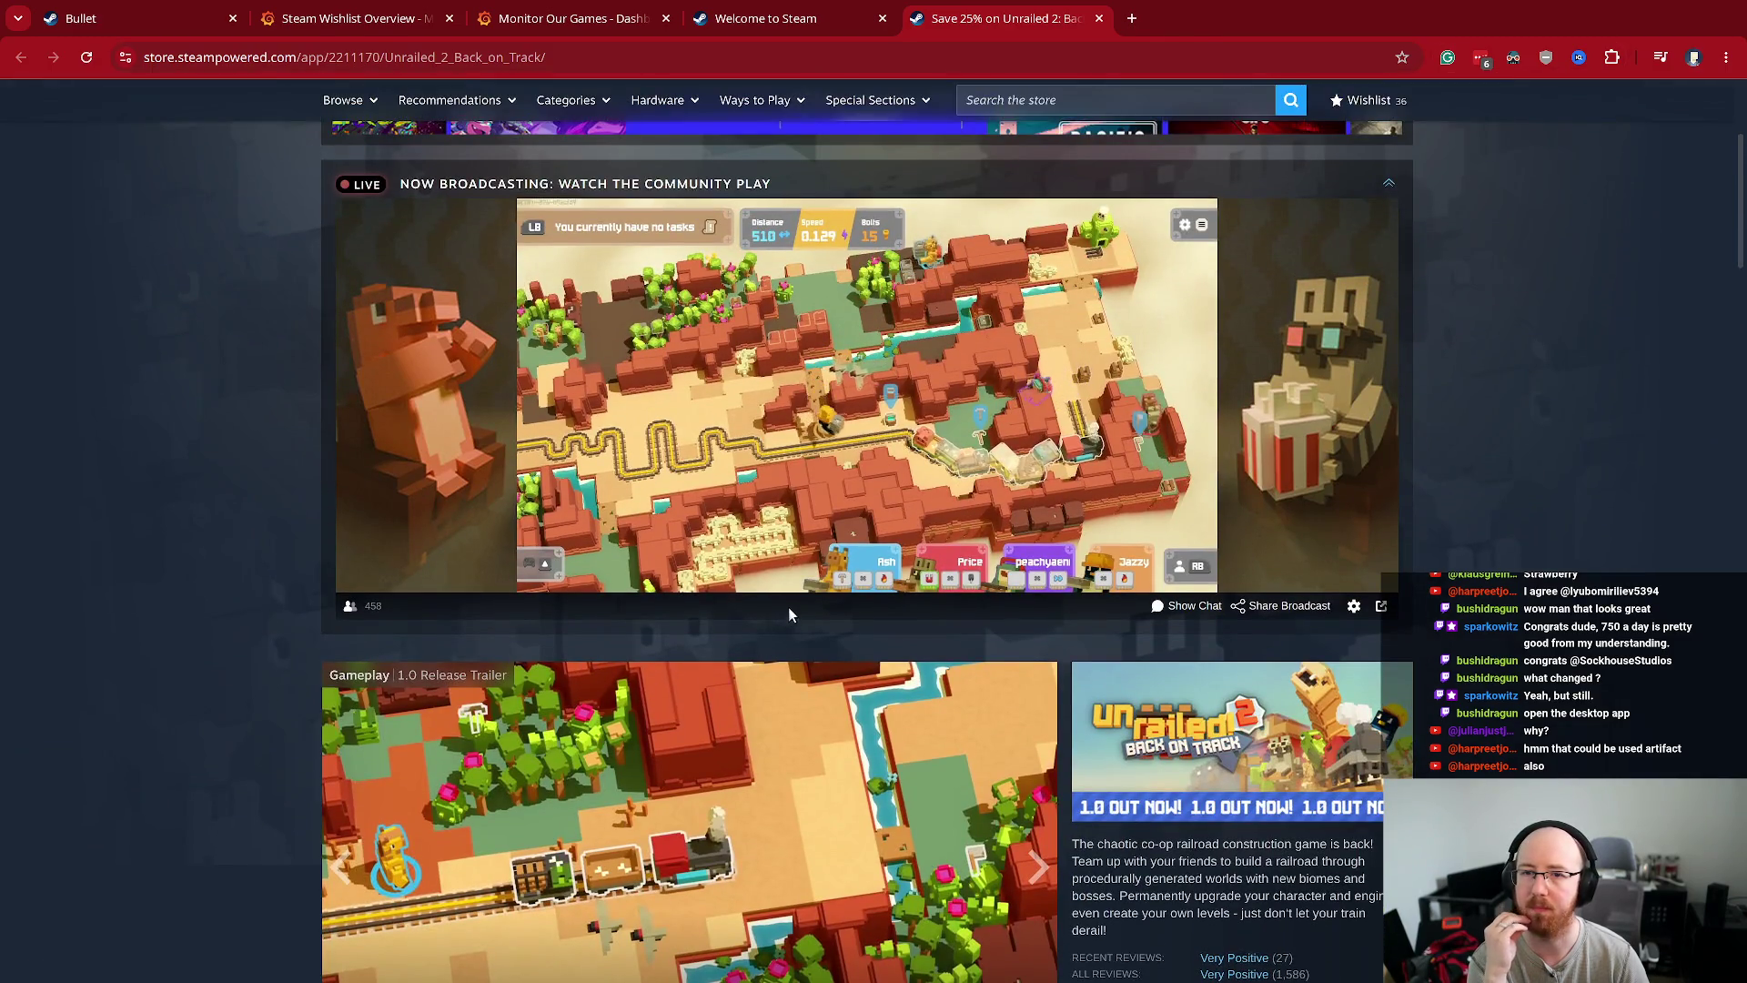
# - Browse the Unrailed 2 store page and view its third, fourth and fifth screenshots
pyautogui.moveTo(599, 546)
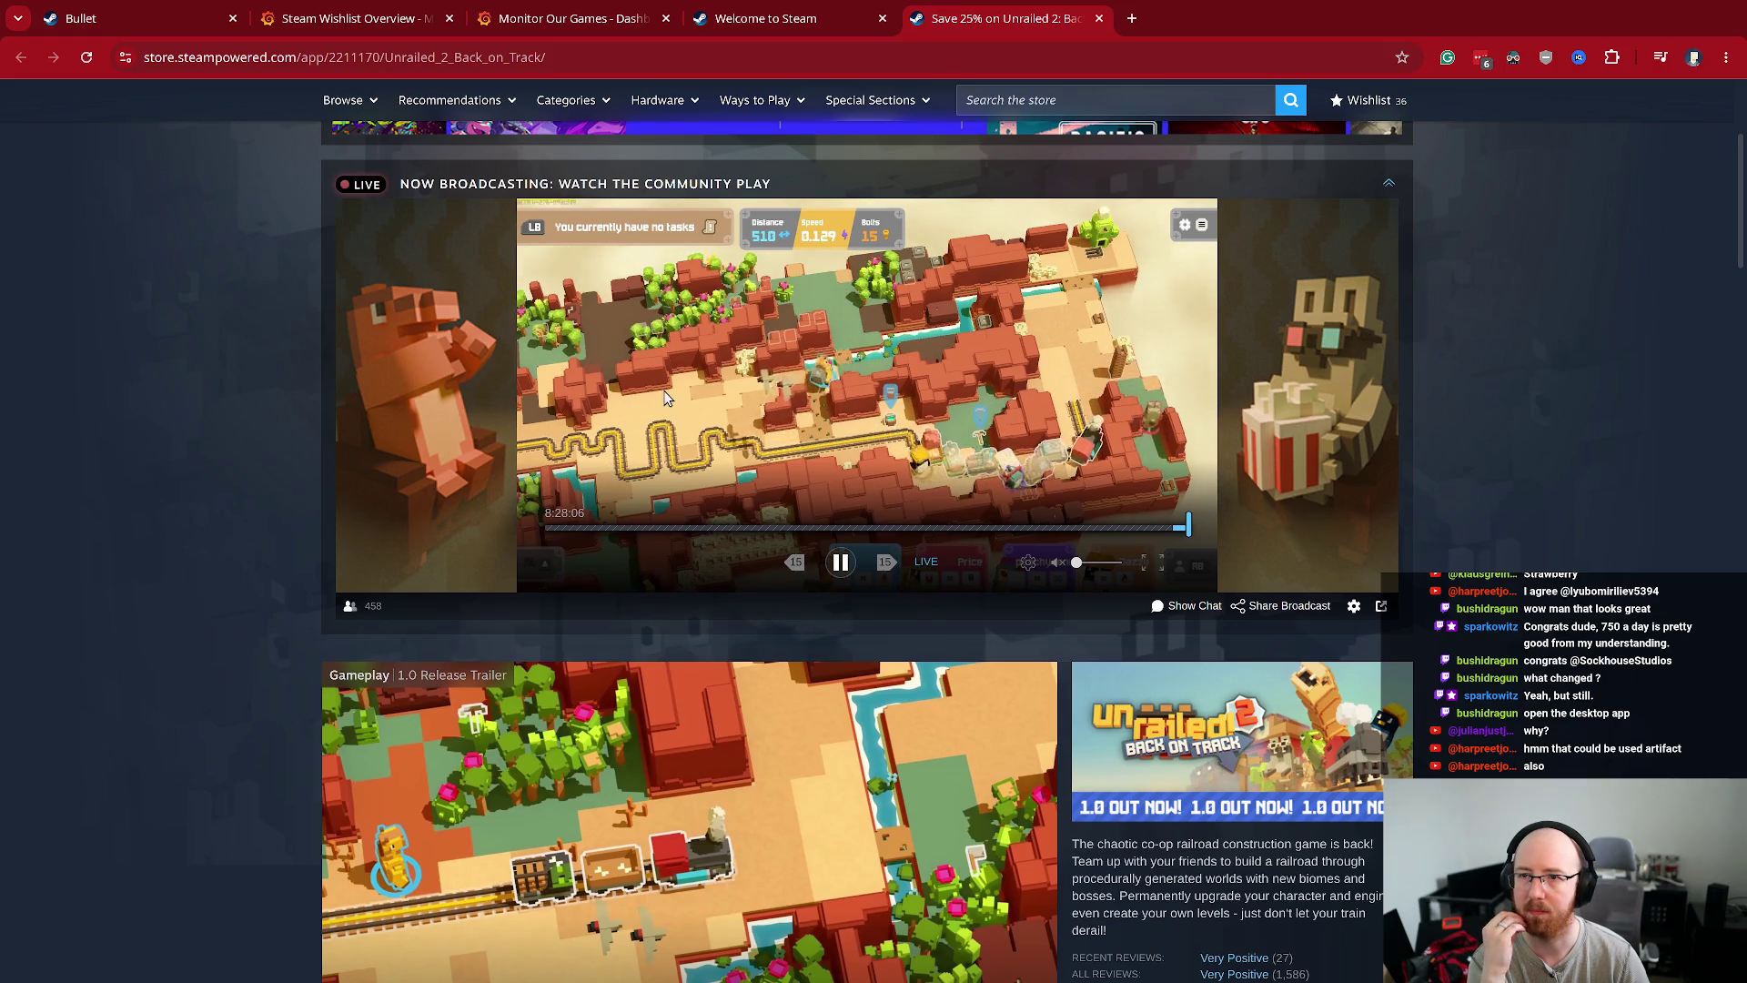
pyautogui.scroll(-7, 663, 391)
pyautogui.scroll(2, 692, 410)
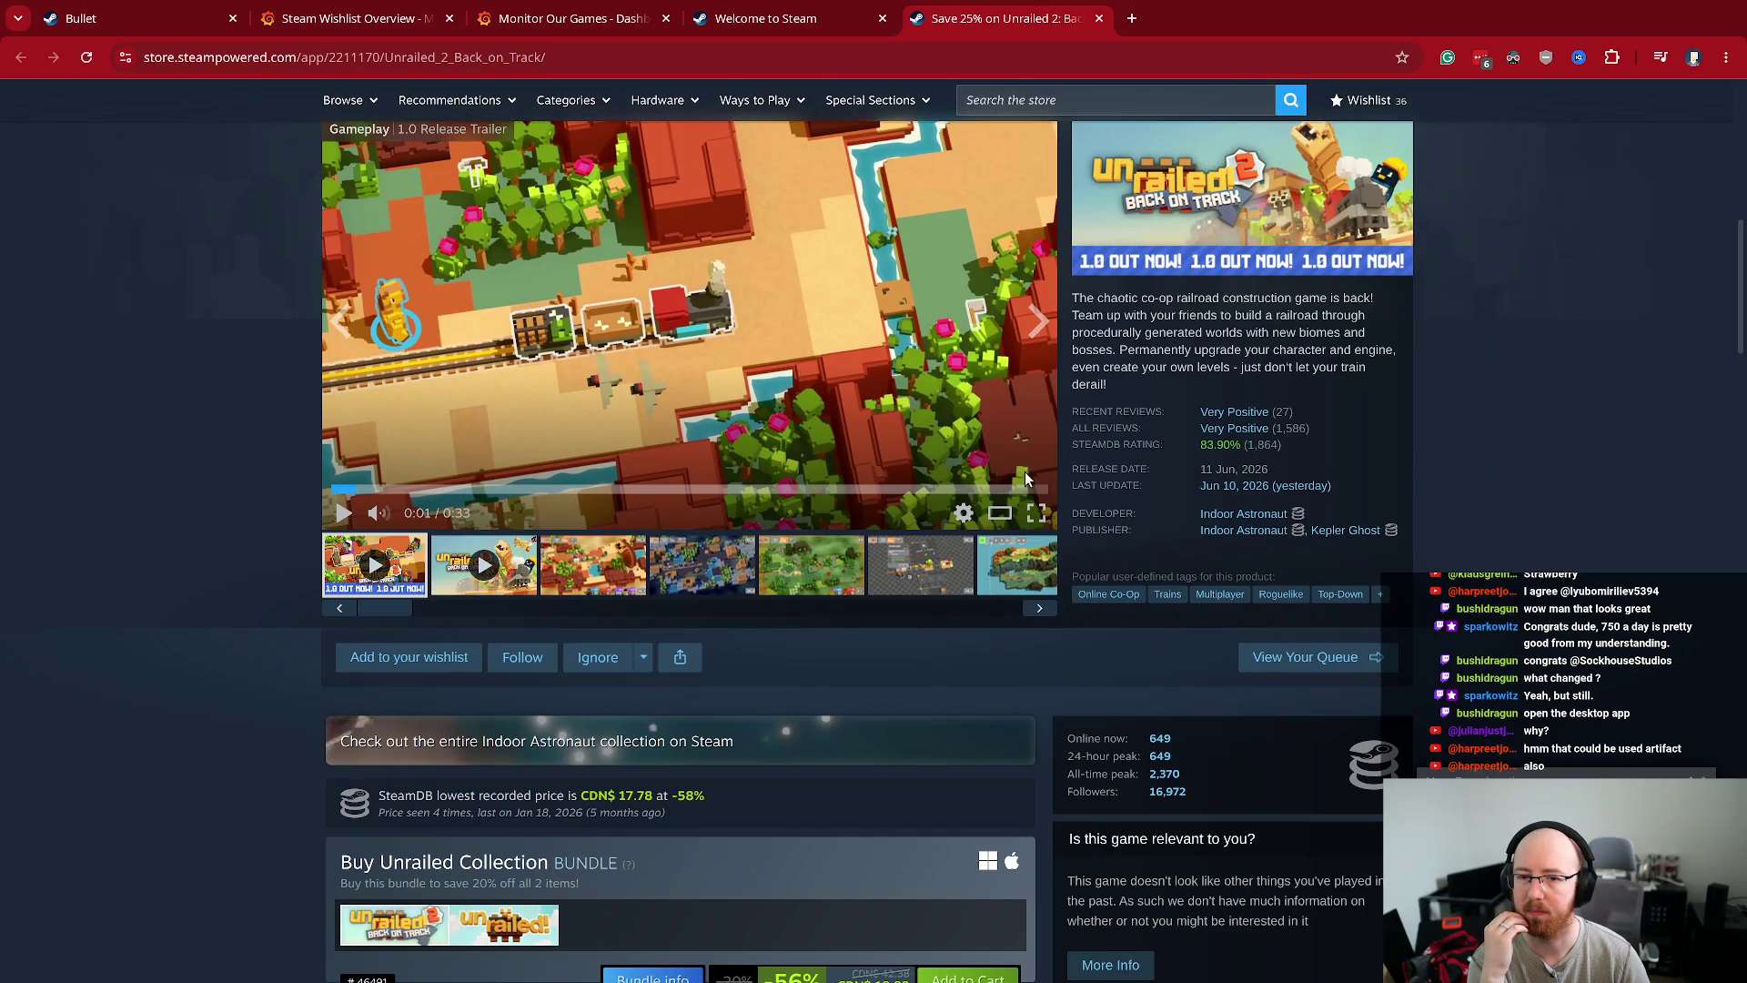
pyautogui.scroll(-3, 1025, 479)
pyautogui.scroll(4, 1026, 478)
pyautogui.scroll(-2, 1481, 637)
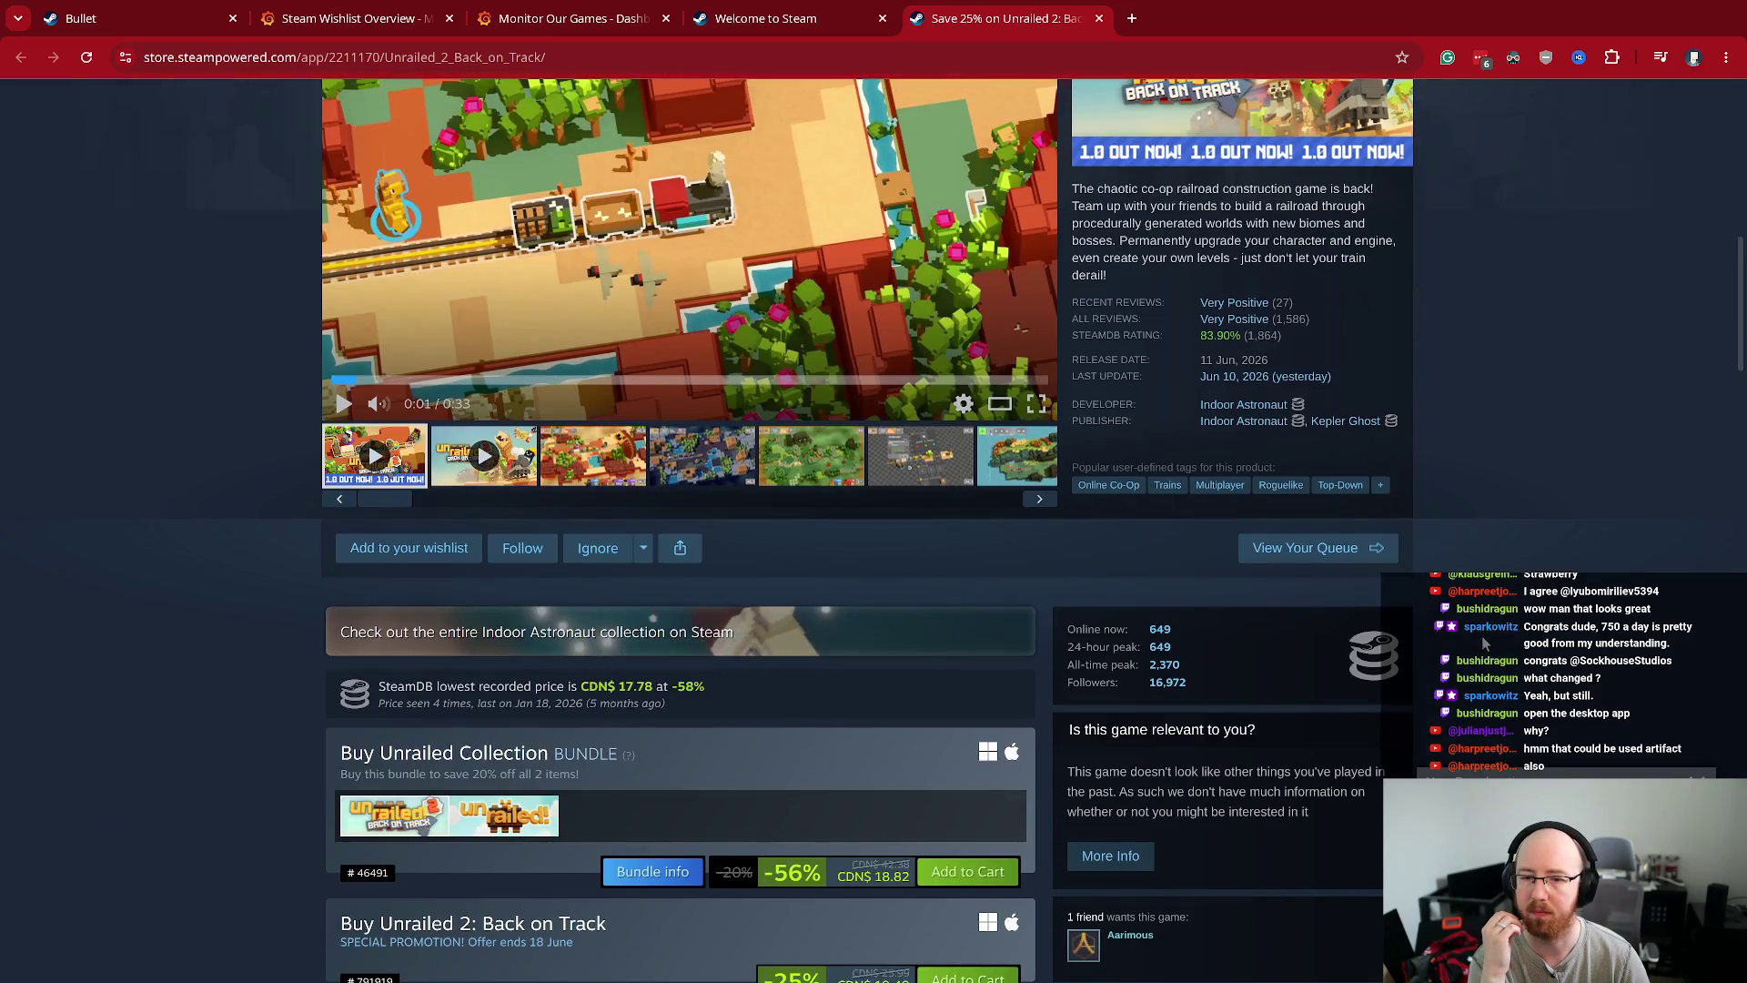
pyautogui.moveTo(1099, 942)
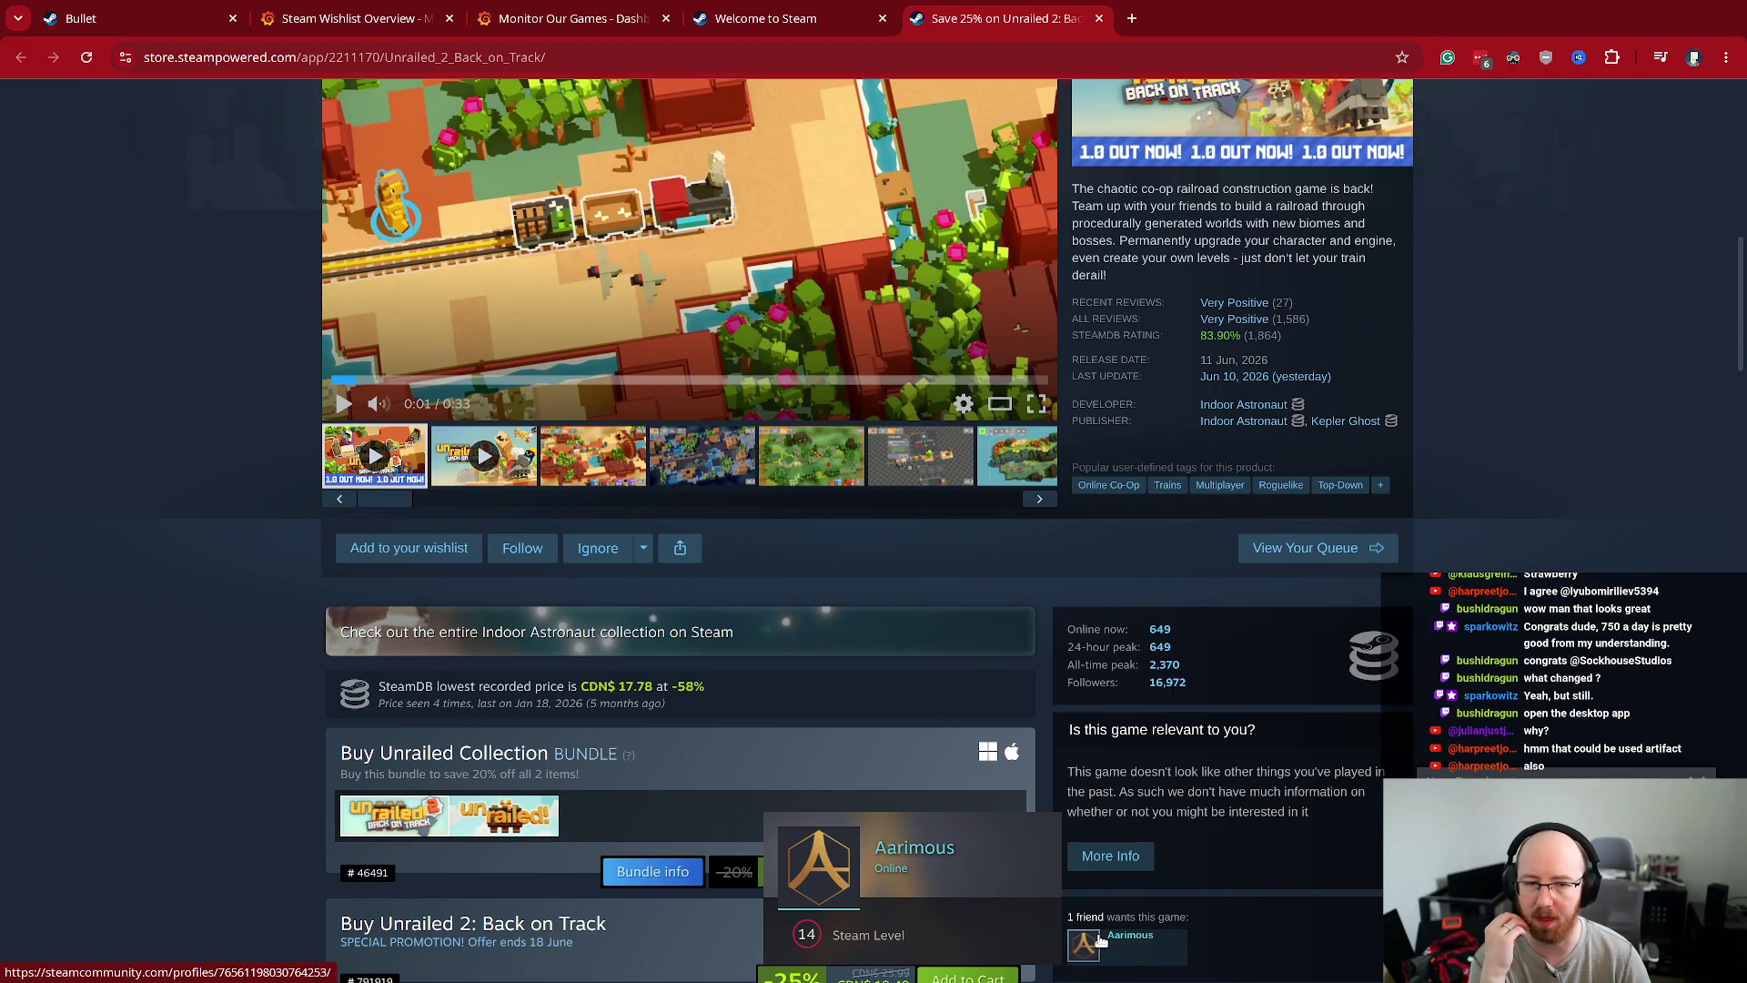
pyautogui.scroll(2, 1546, 482)
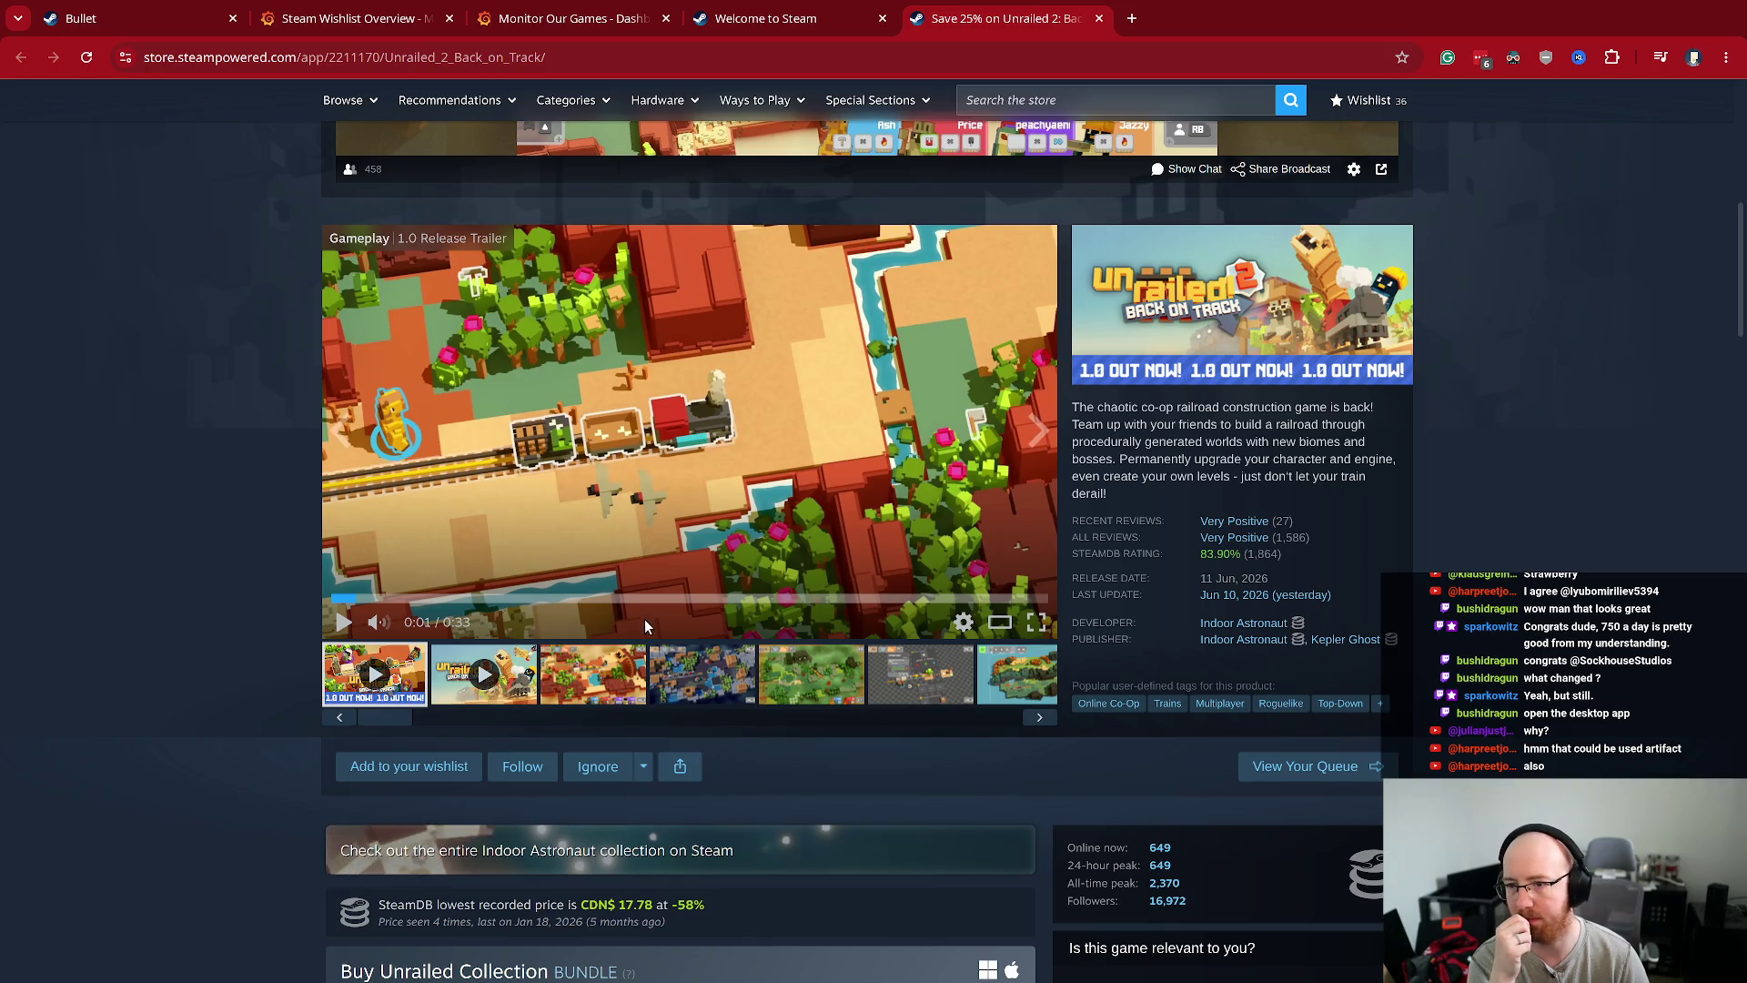
pyautogui.click(587, 675)
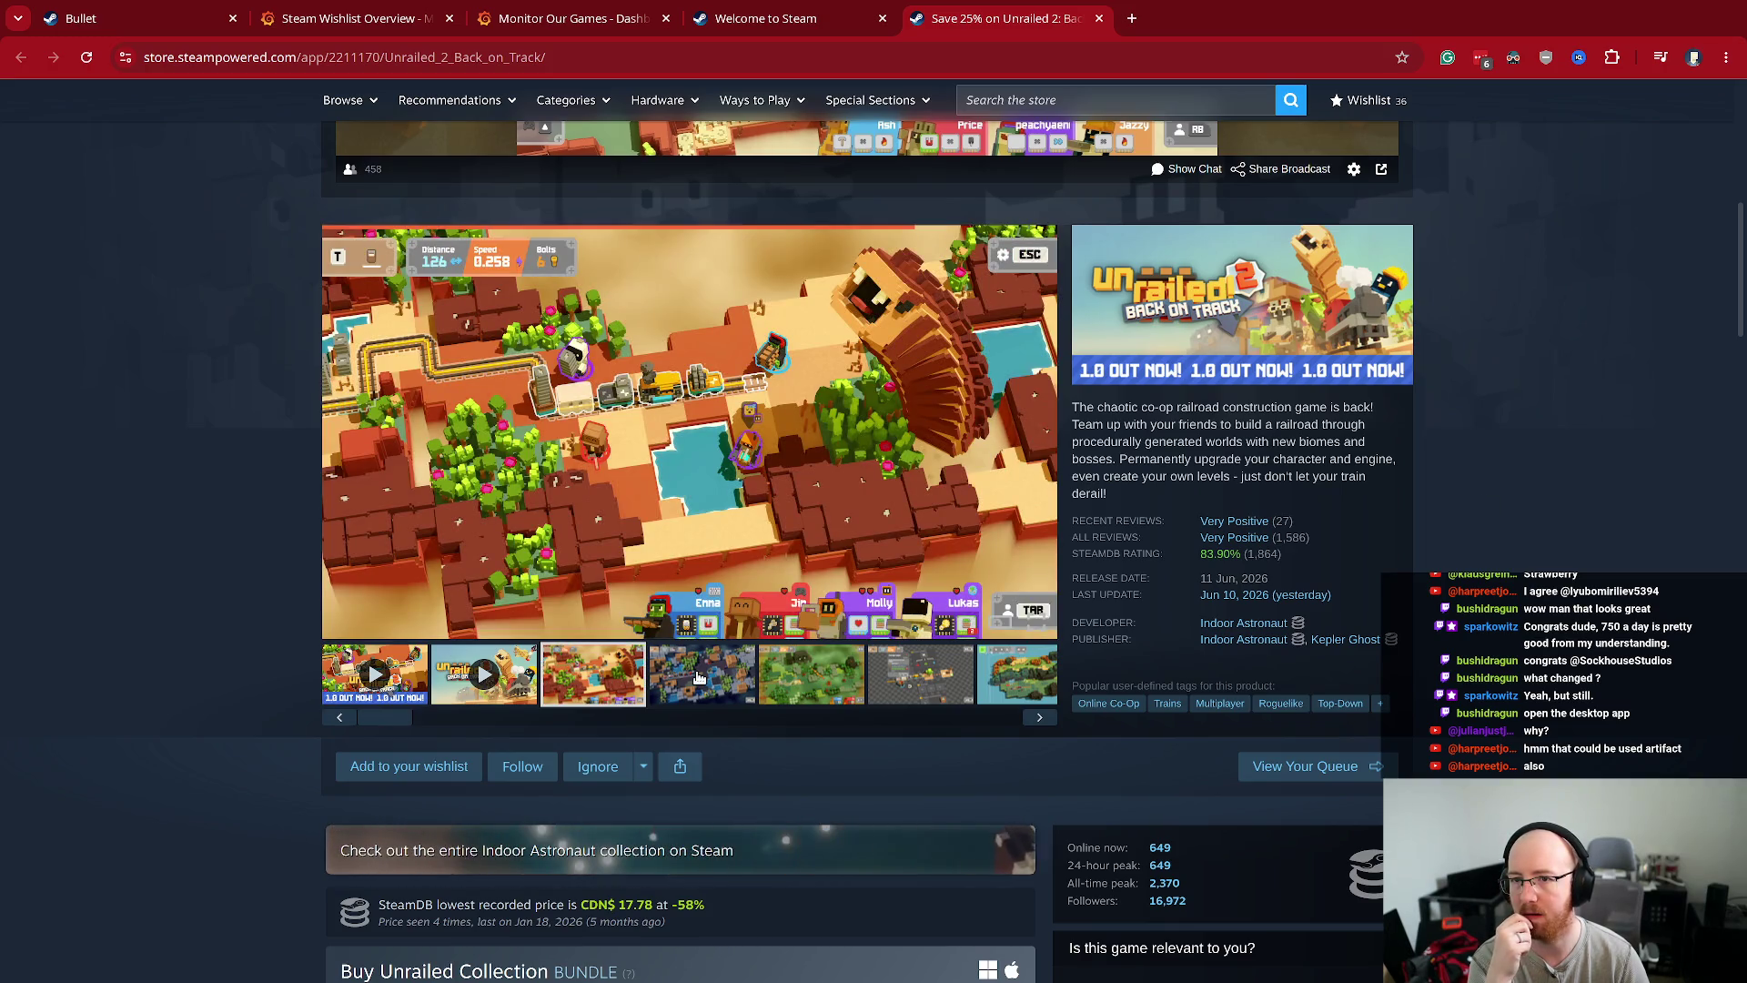
pyautogui.click(699, 675)
pyautogui.click(809, 679)
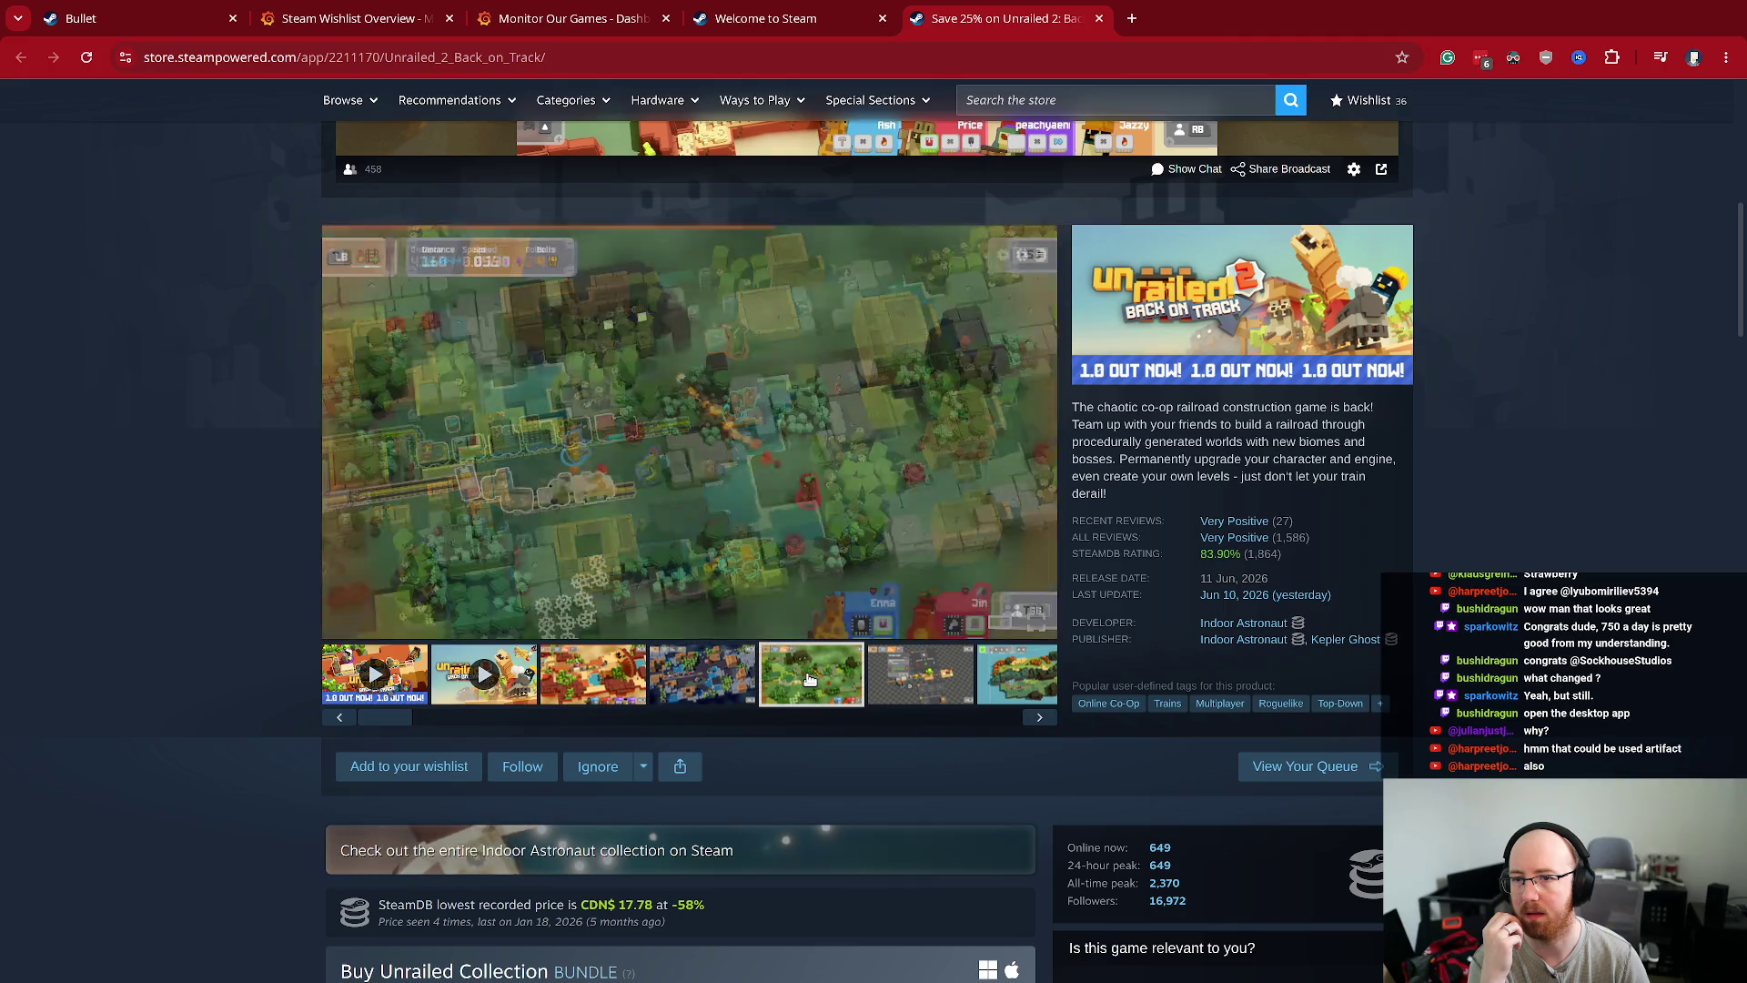
pyautogui.scroll(8, 881, 667)
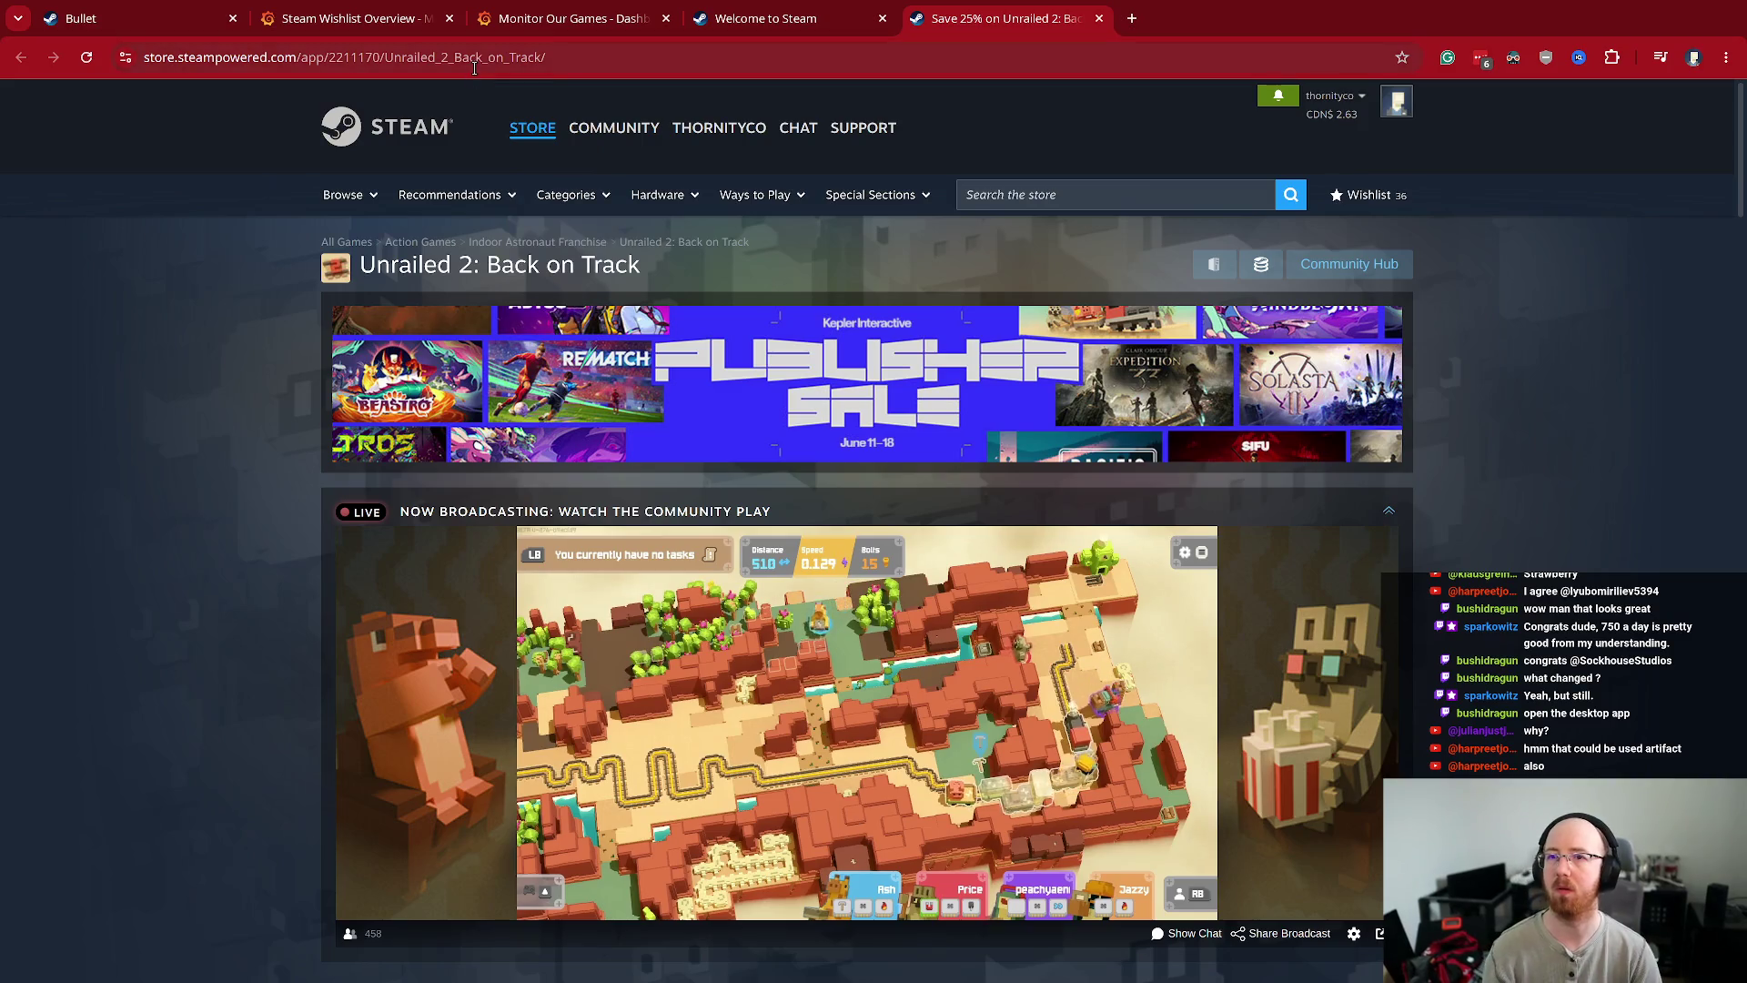
# - Select the Unrailed 2 page address and look for Steam in the app launcher without launching it
pyautogui.click(479, 67)
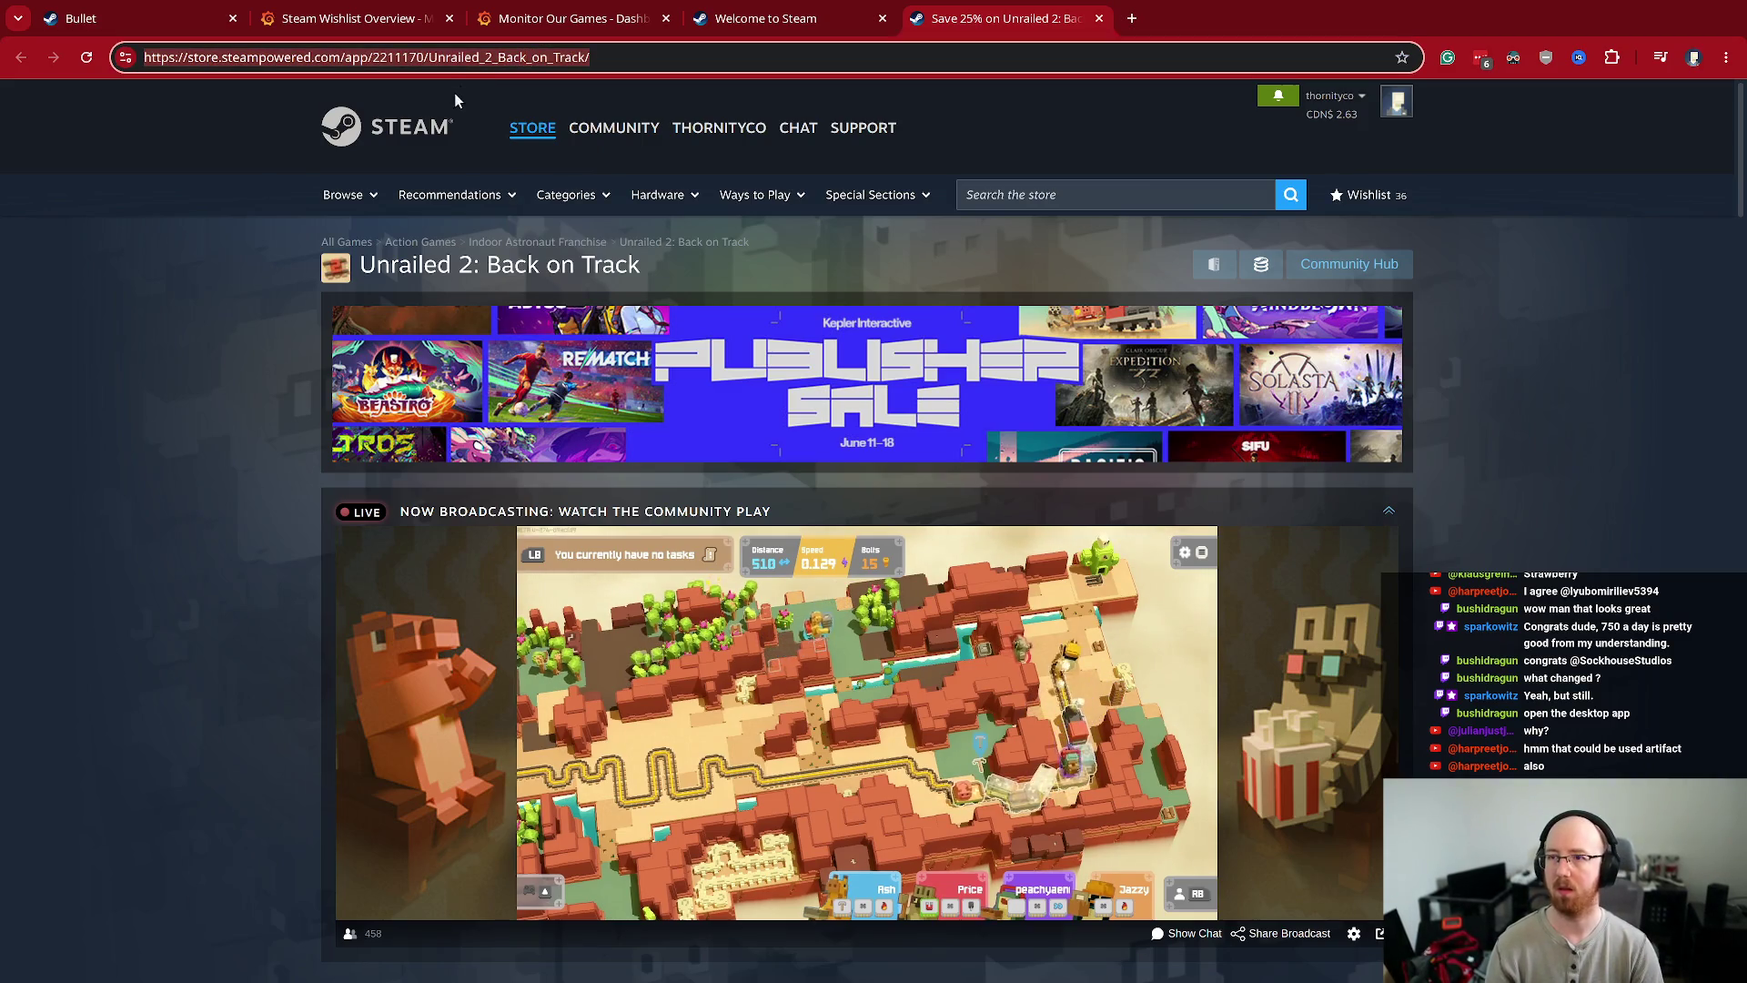
pyautogui.press('super+d')
pyautogui.write('steam')
pyautogui.press('Escape')
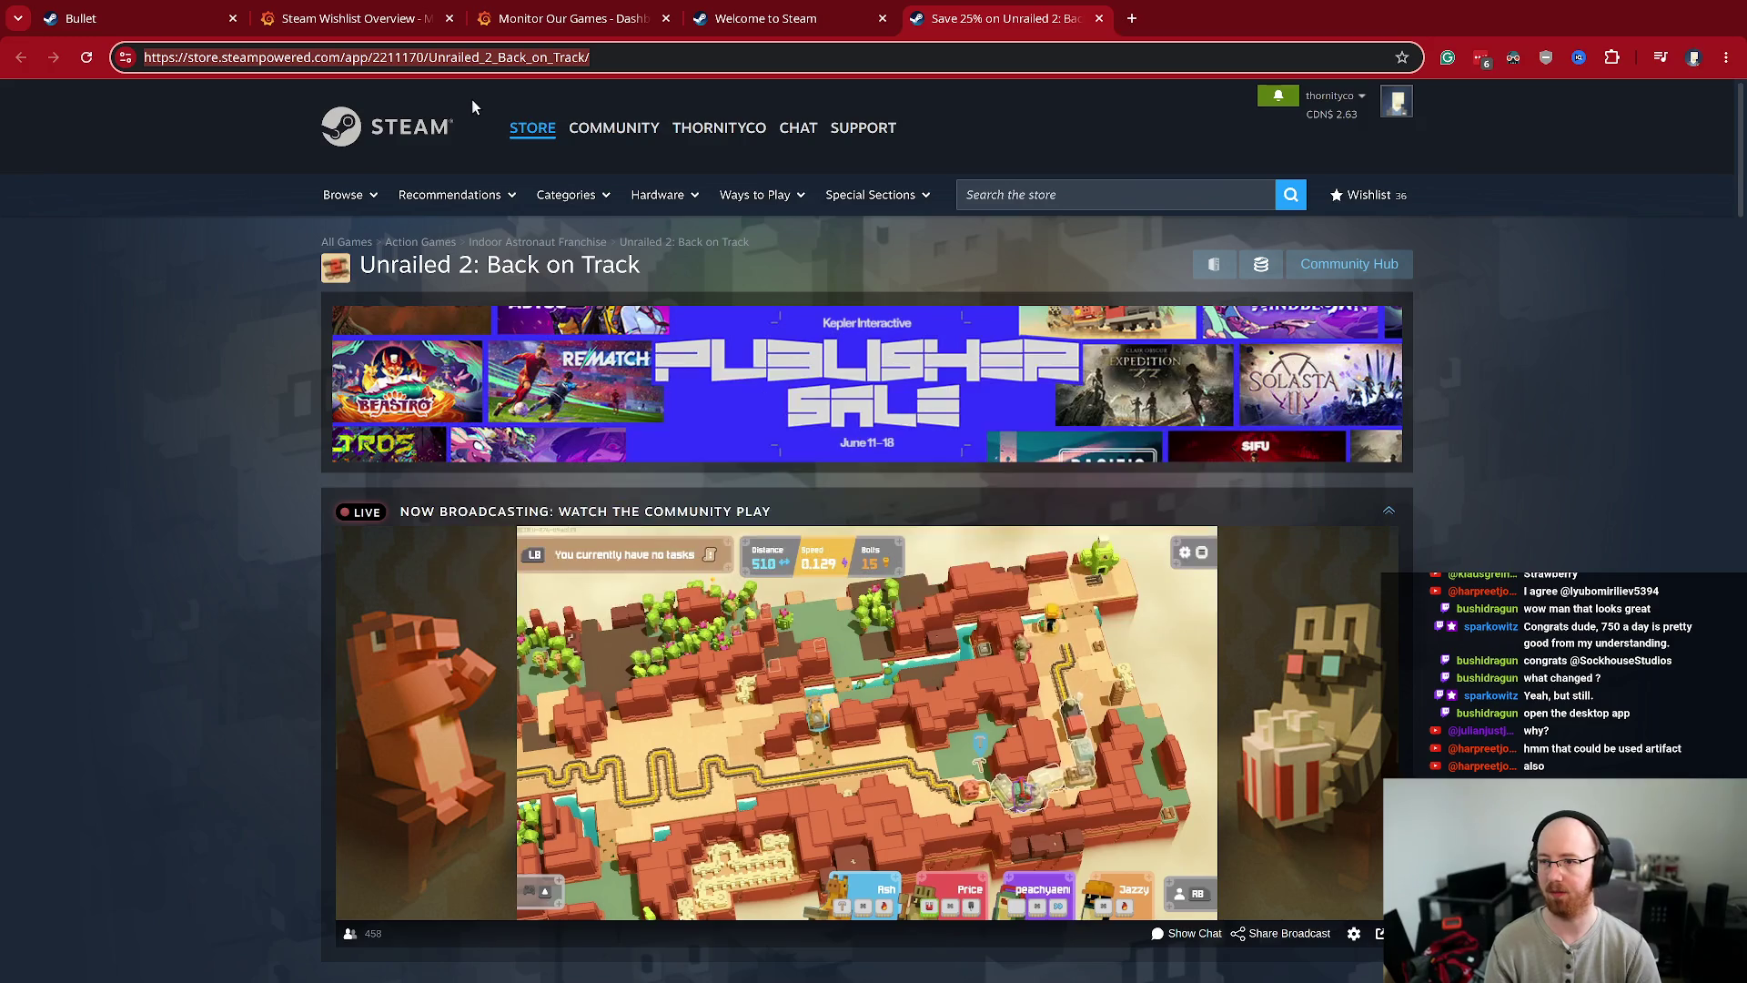
pyautogui.moveTo(1012, 822)
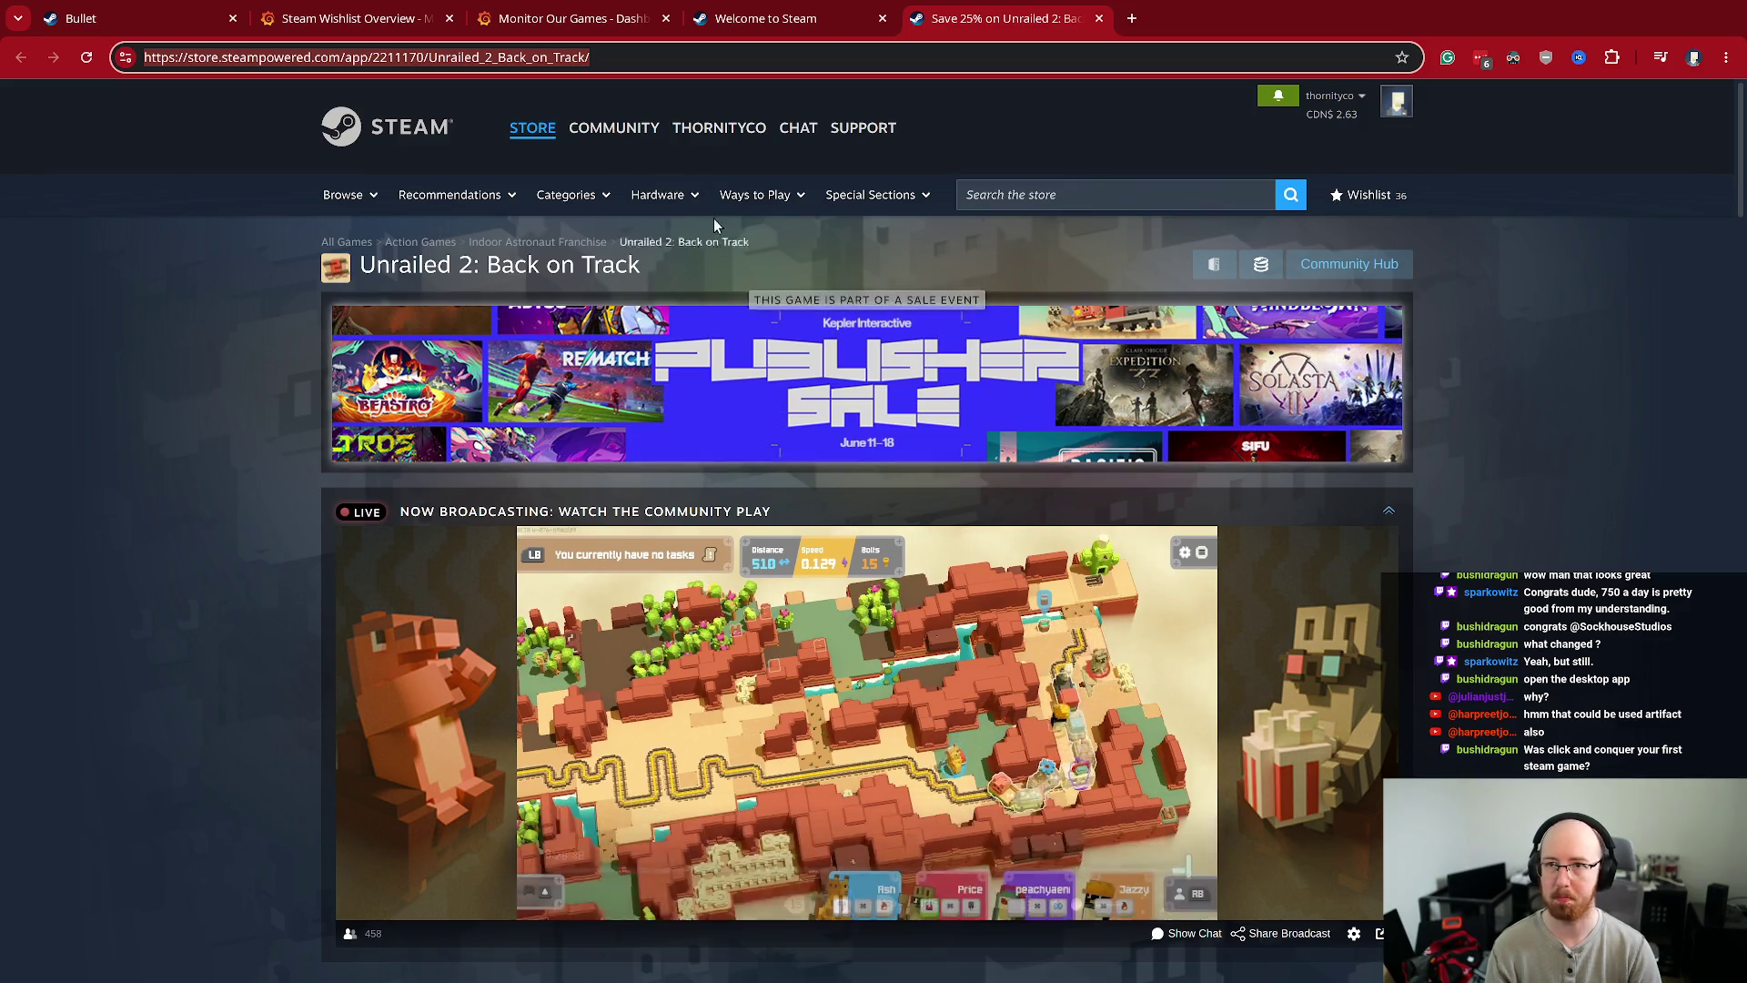
# - Tile the browser beside a terminal and launch the Steam desktop client from the Welcome to Steam tab
pyautogui.press('super+f')
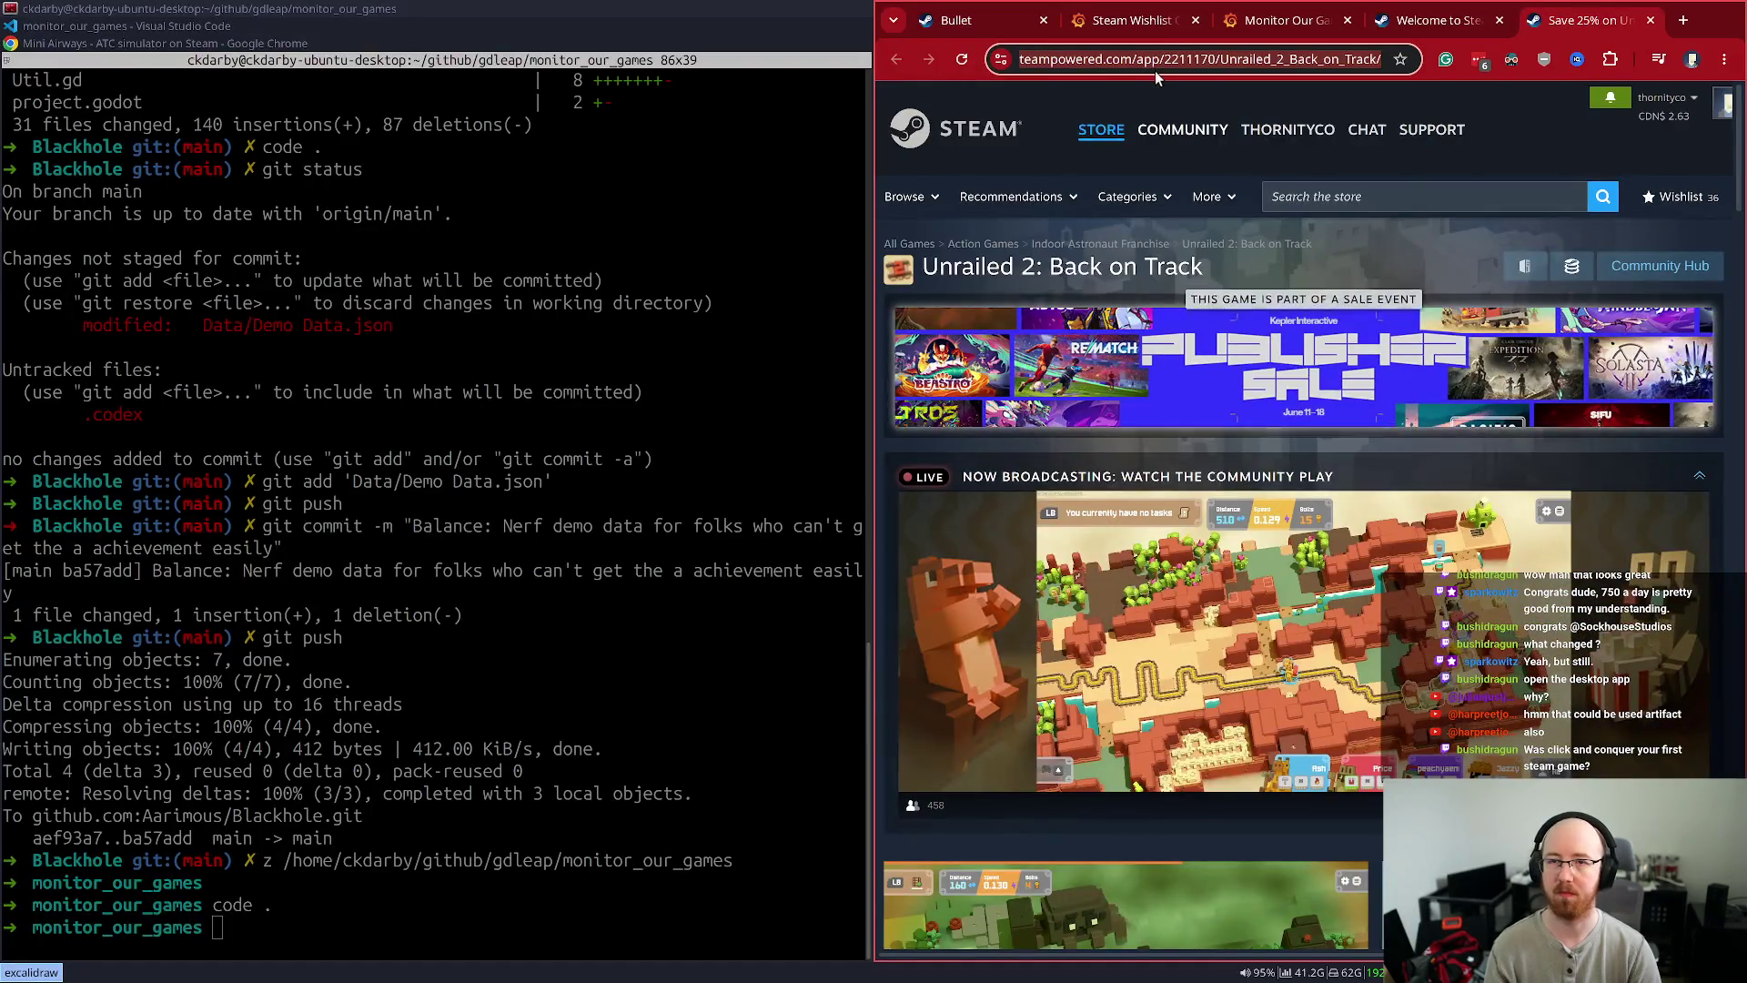
pyautogui.click(1478, 20)
pyautogui.click(1445, 60)
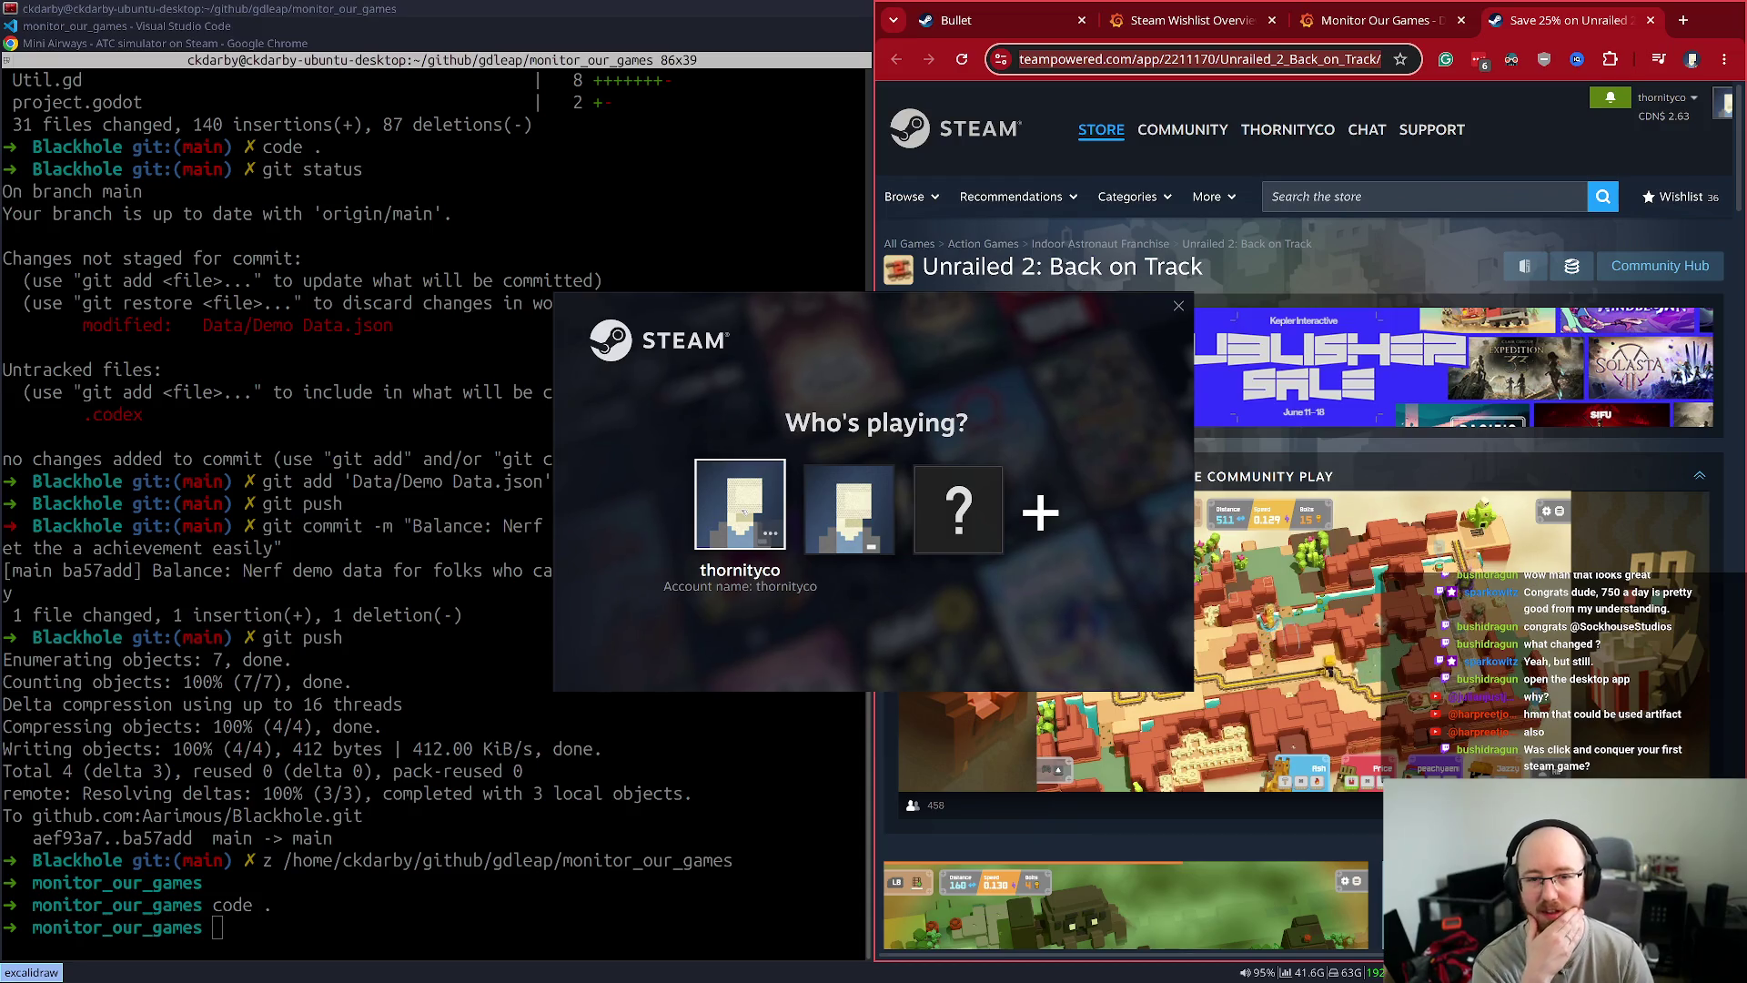
# - Sign in with the second Steam account, dismiss the Devolver sale popup and return to the Store
pyautogui.press('Right')
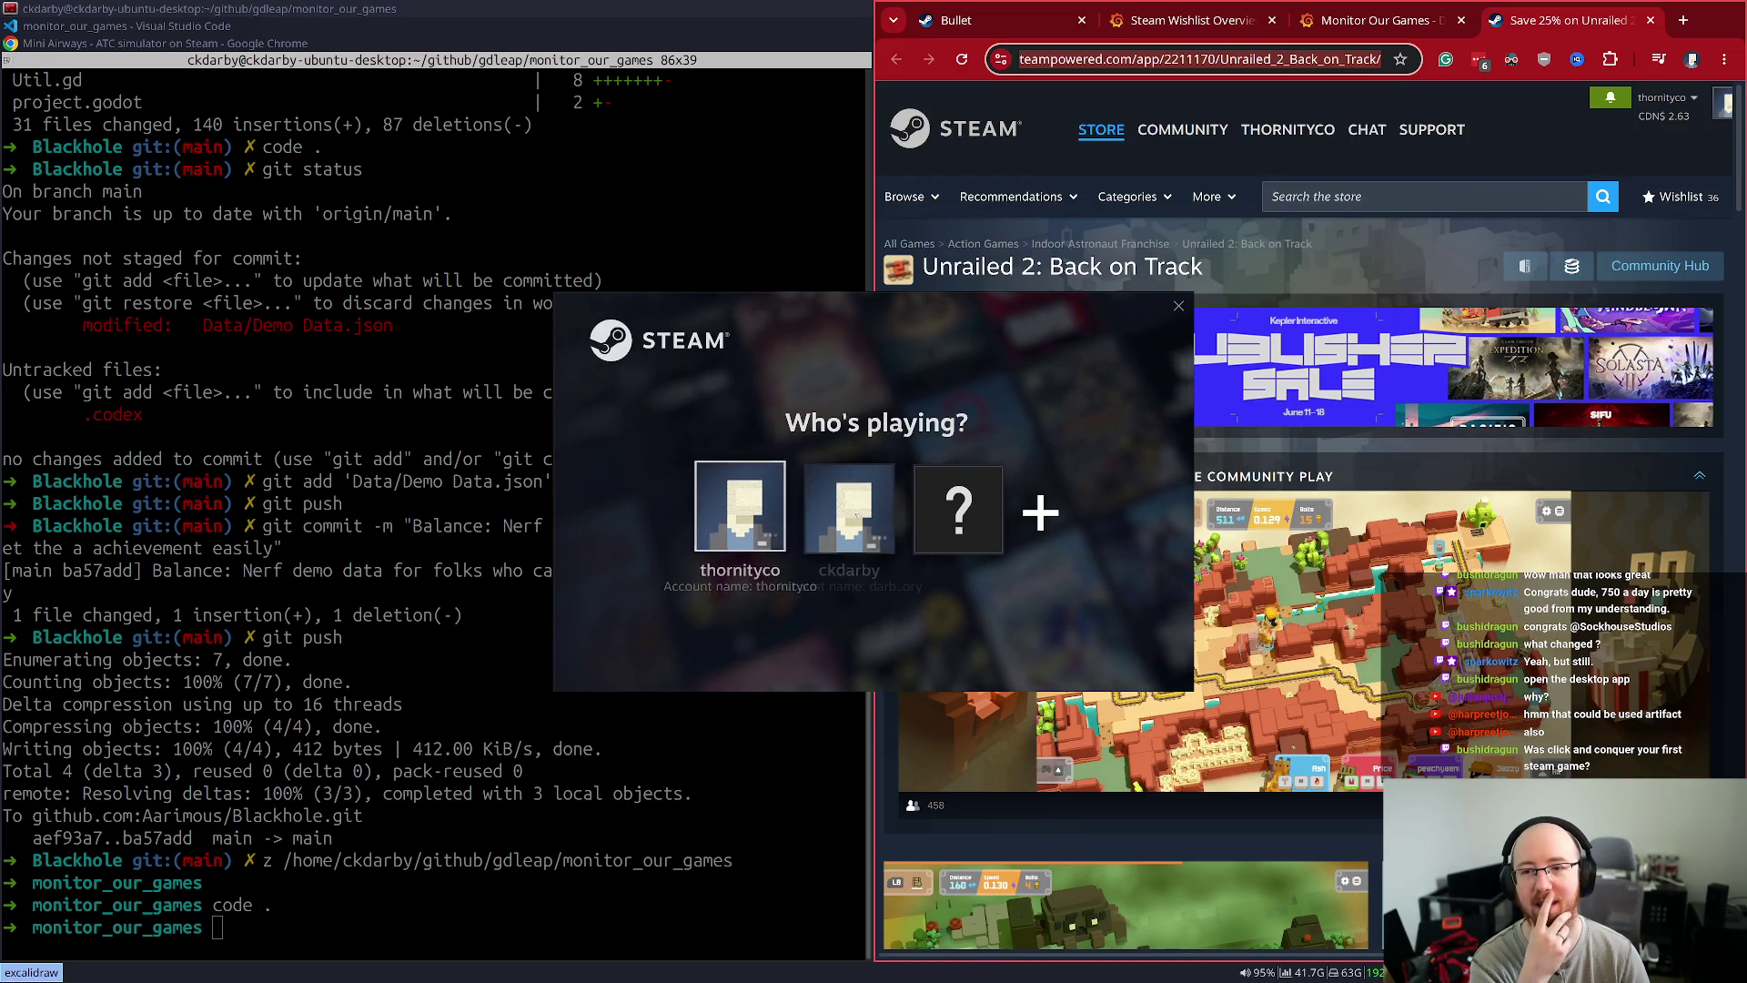
pyautogui.click(858, 515)
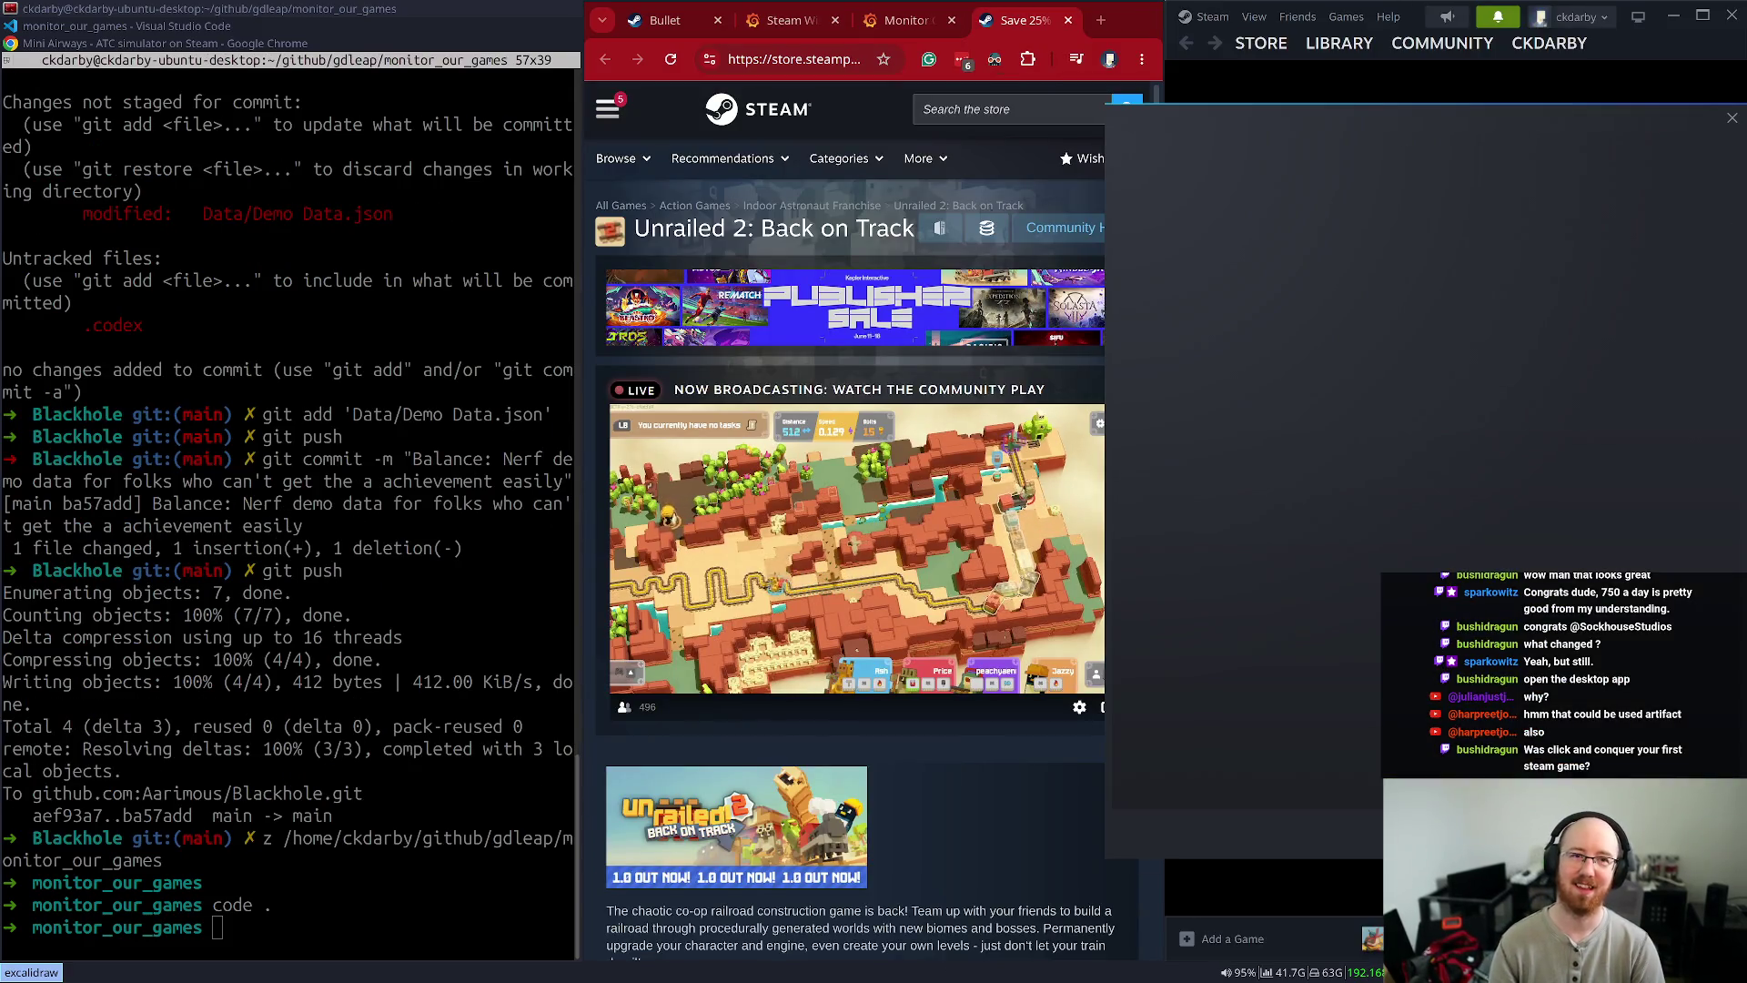
pyautogui.click(1732, 119)
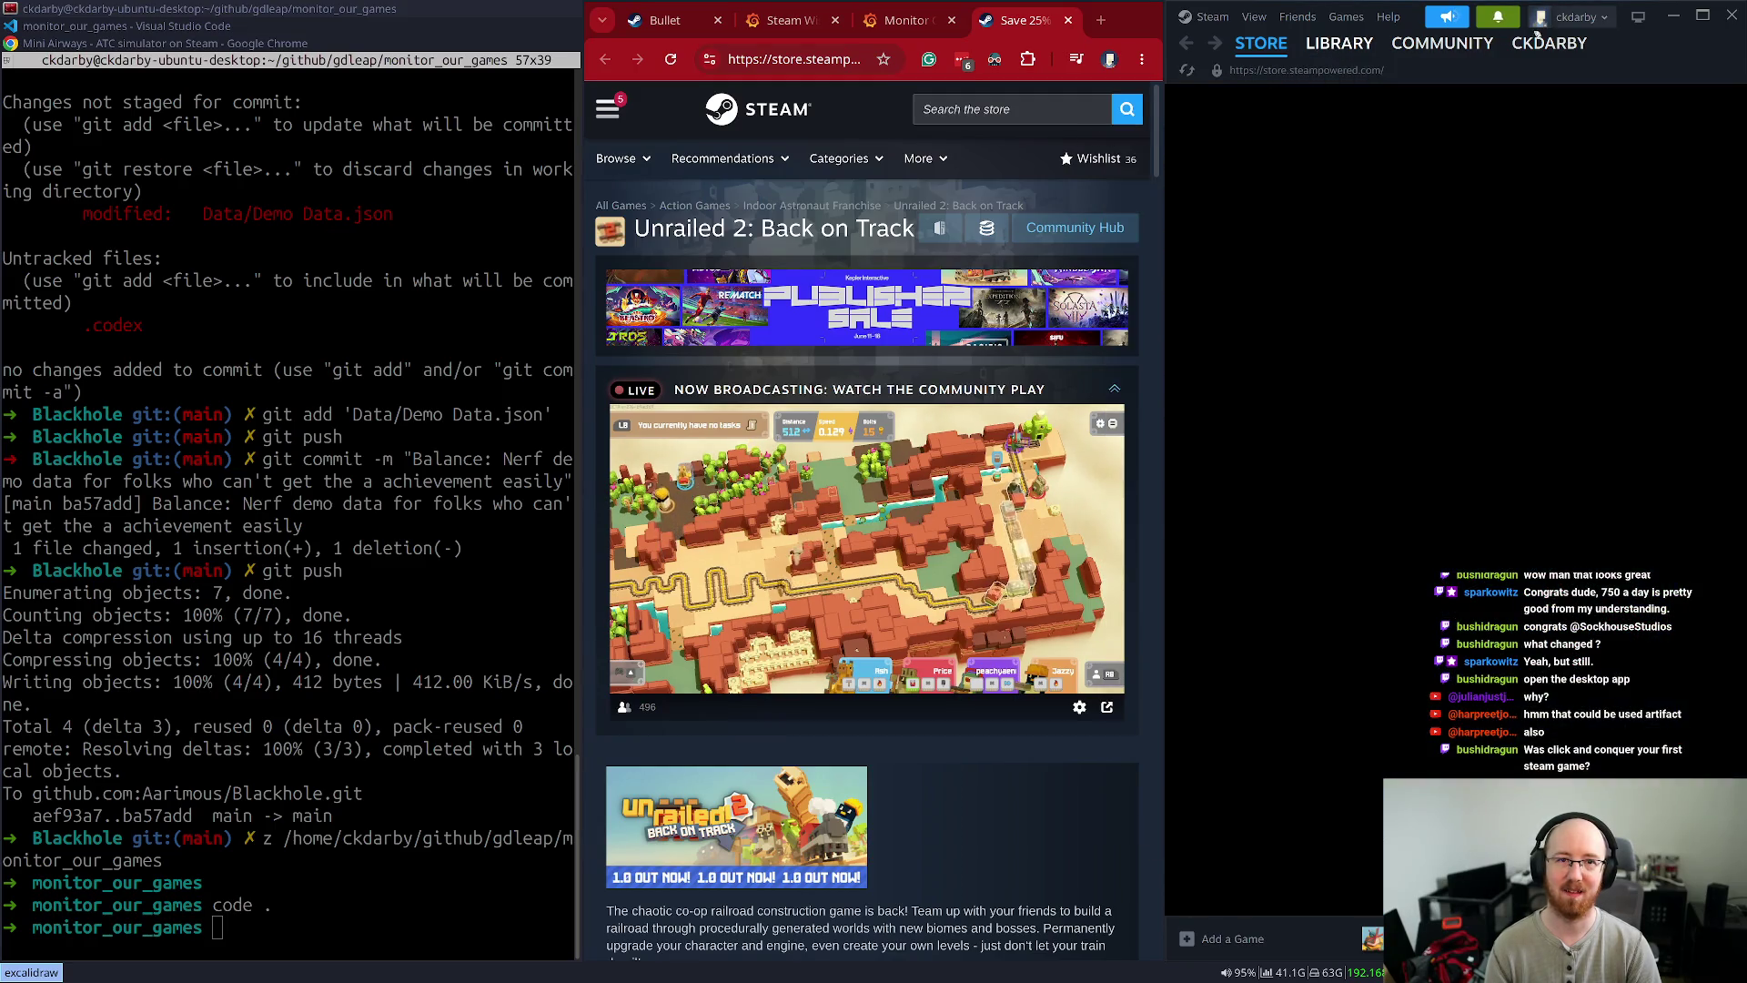
pyautogui.click(1338, 43)
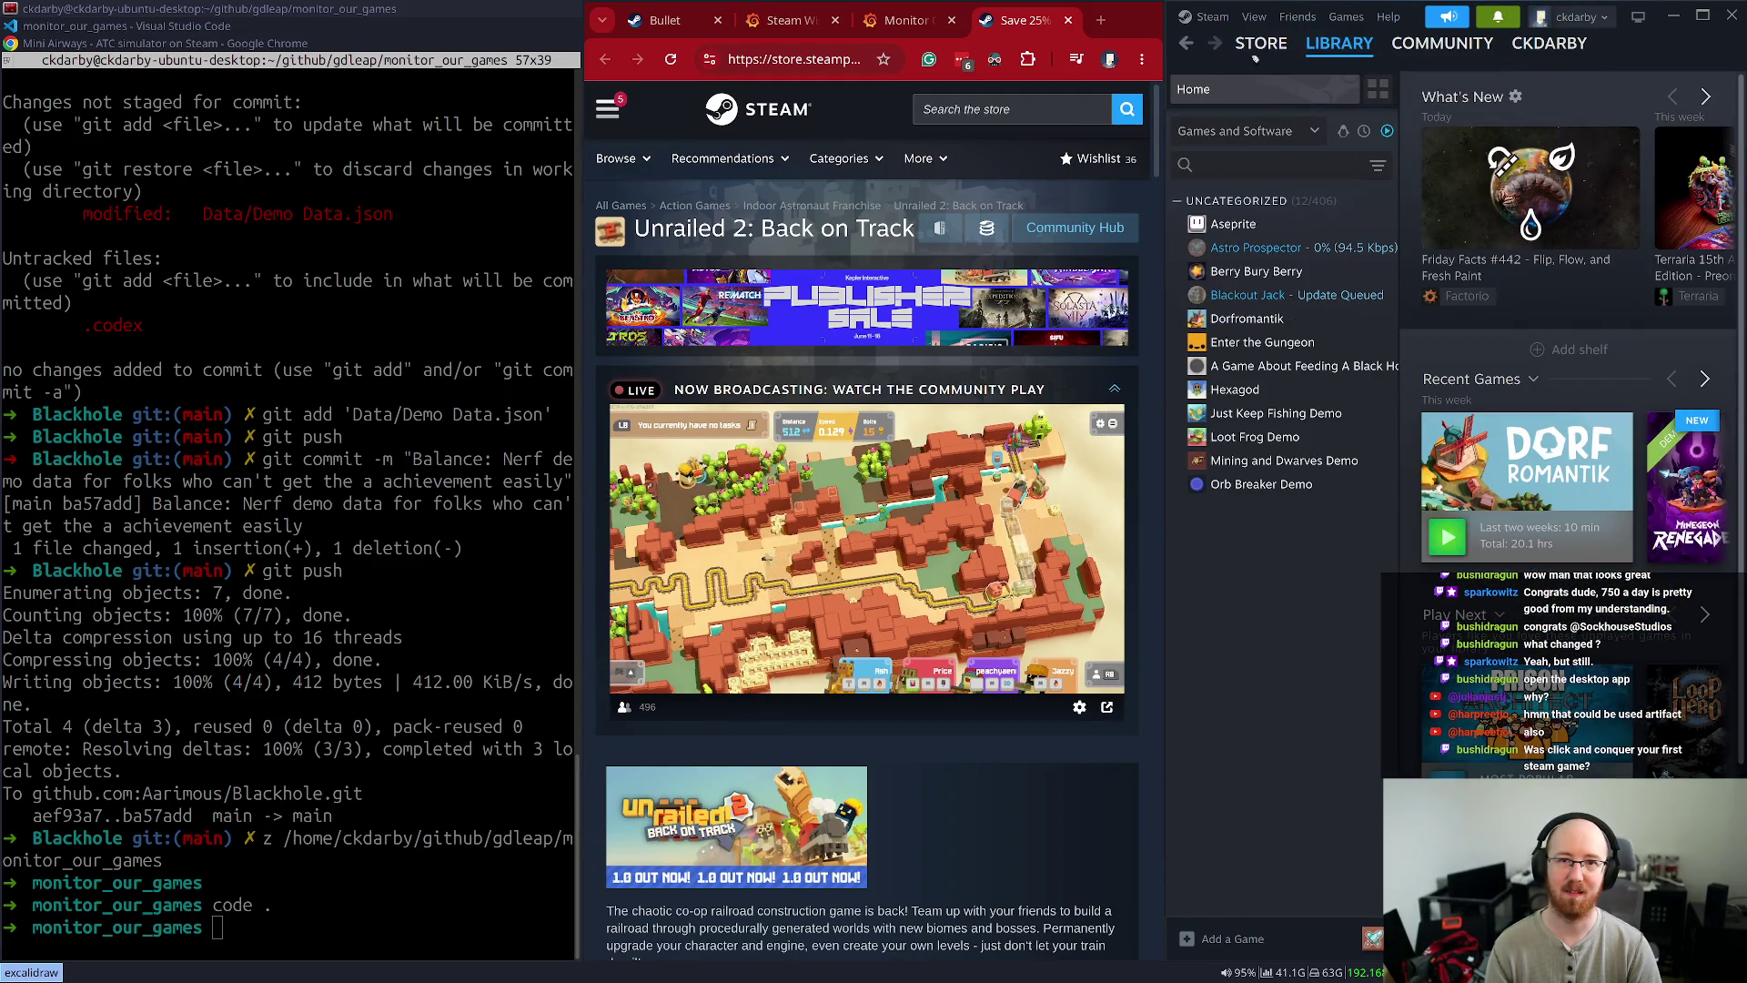
pyautogui.click(1256, 53)
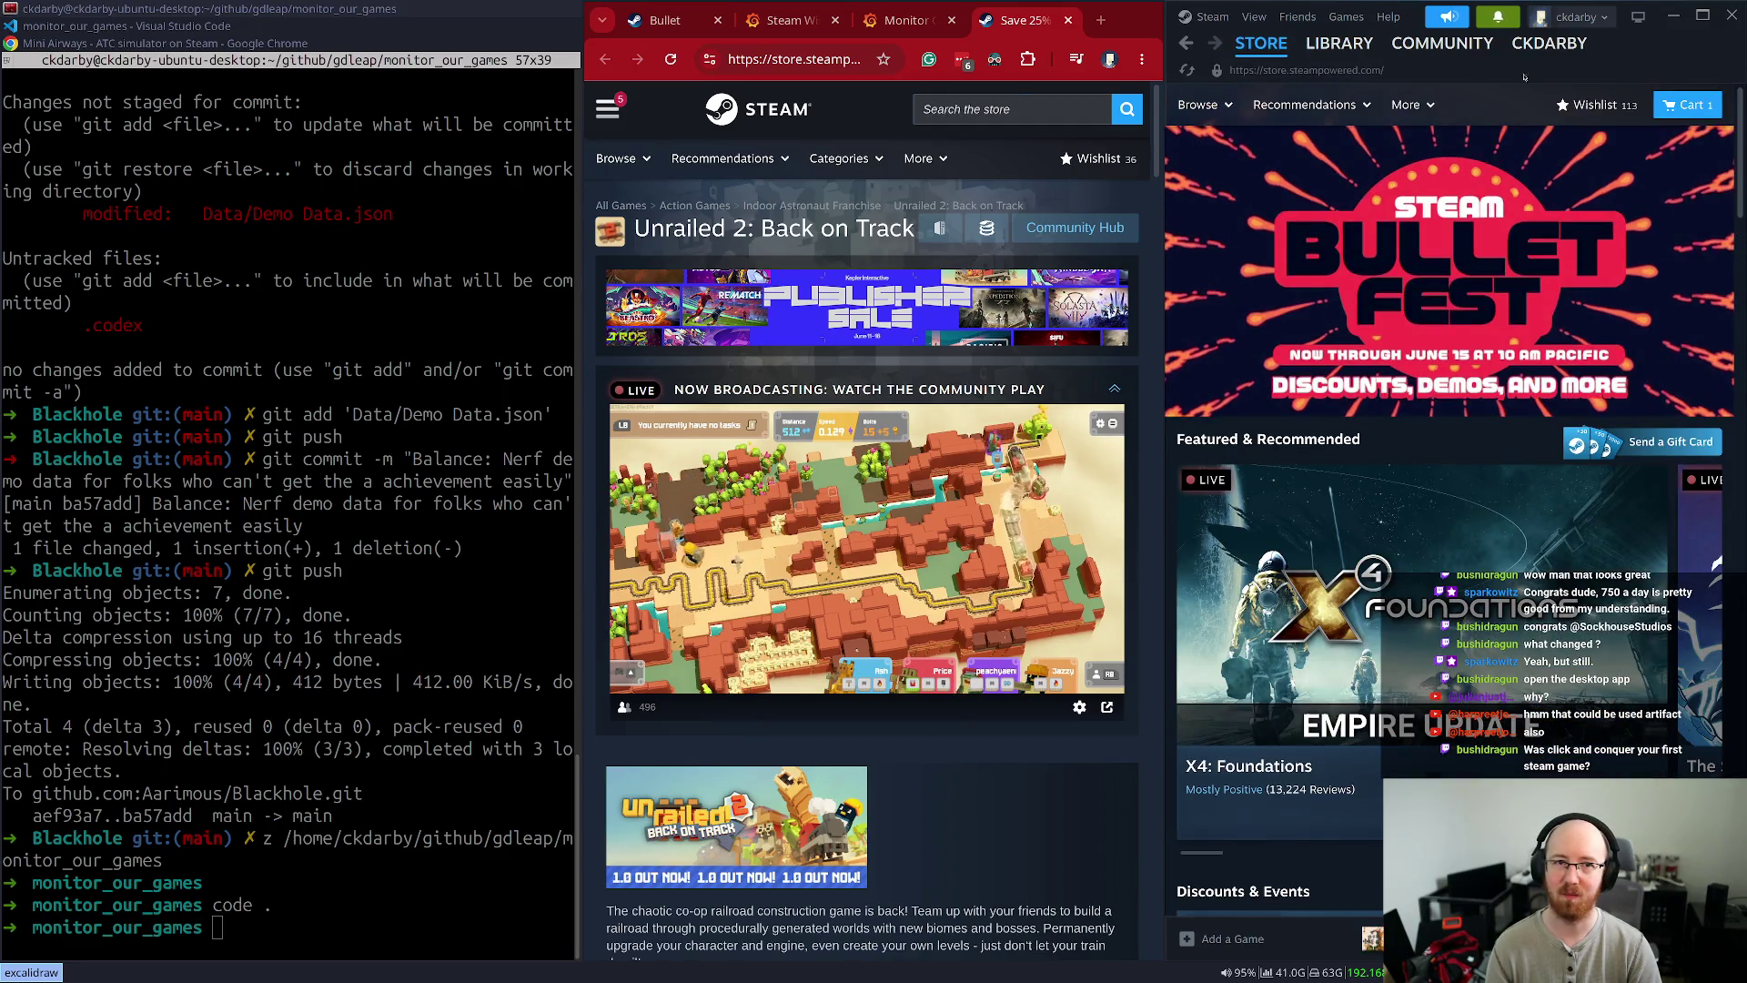
# - Maximize the Steam client, search the store for 'unrailed 2' and open Unrailed 2: Back on Track
pyautogui.press('super+Up')
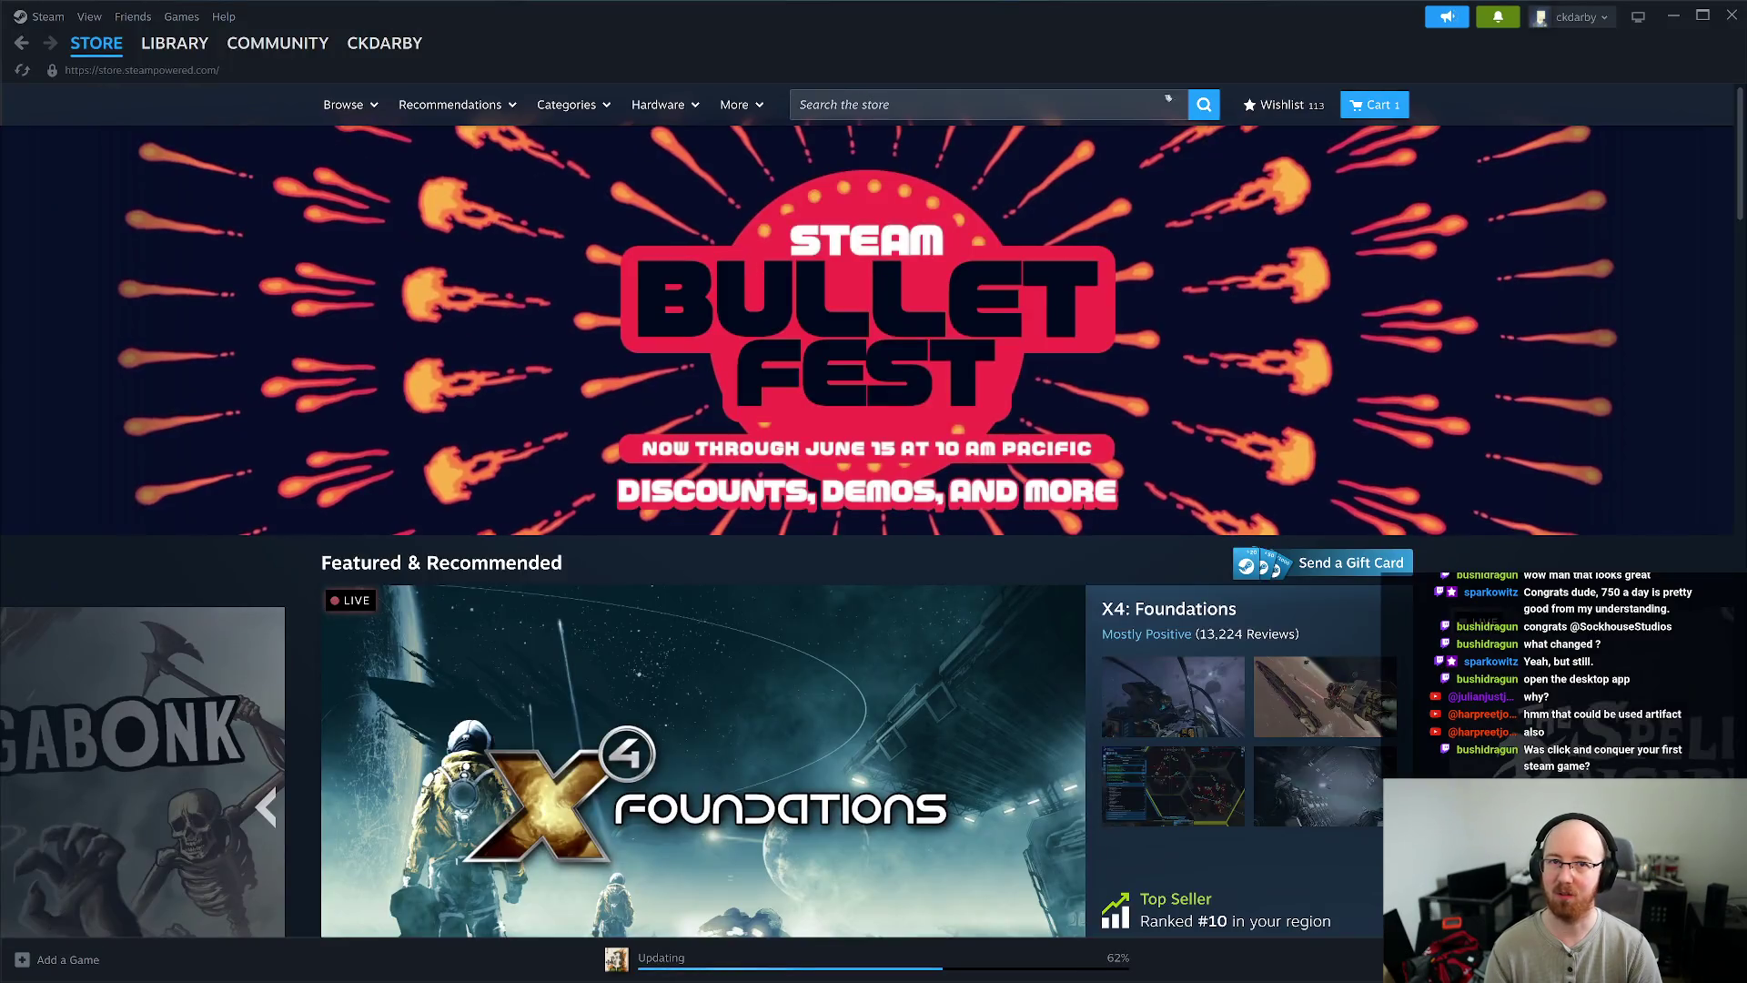
pyautogui.click(1137, 102)
pyautogui.hotkey('ctrl', 'v')
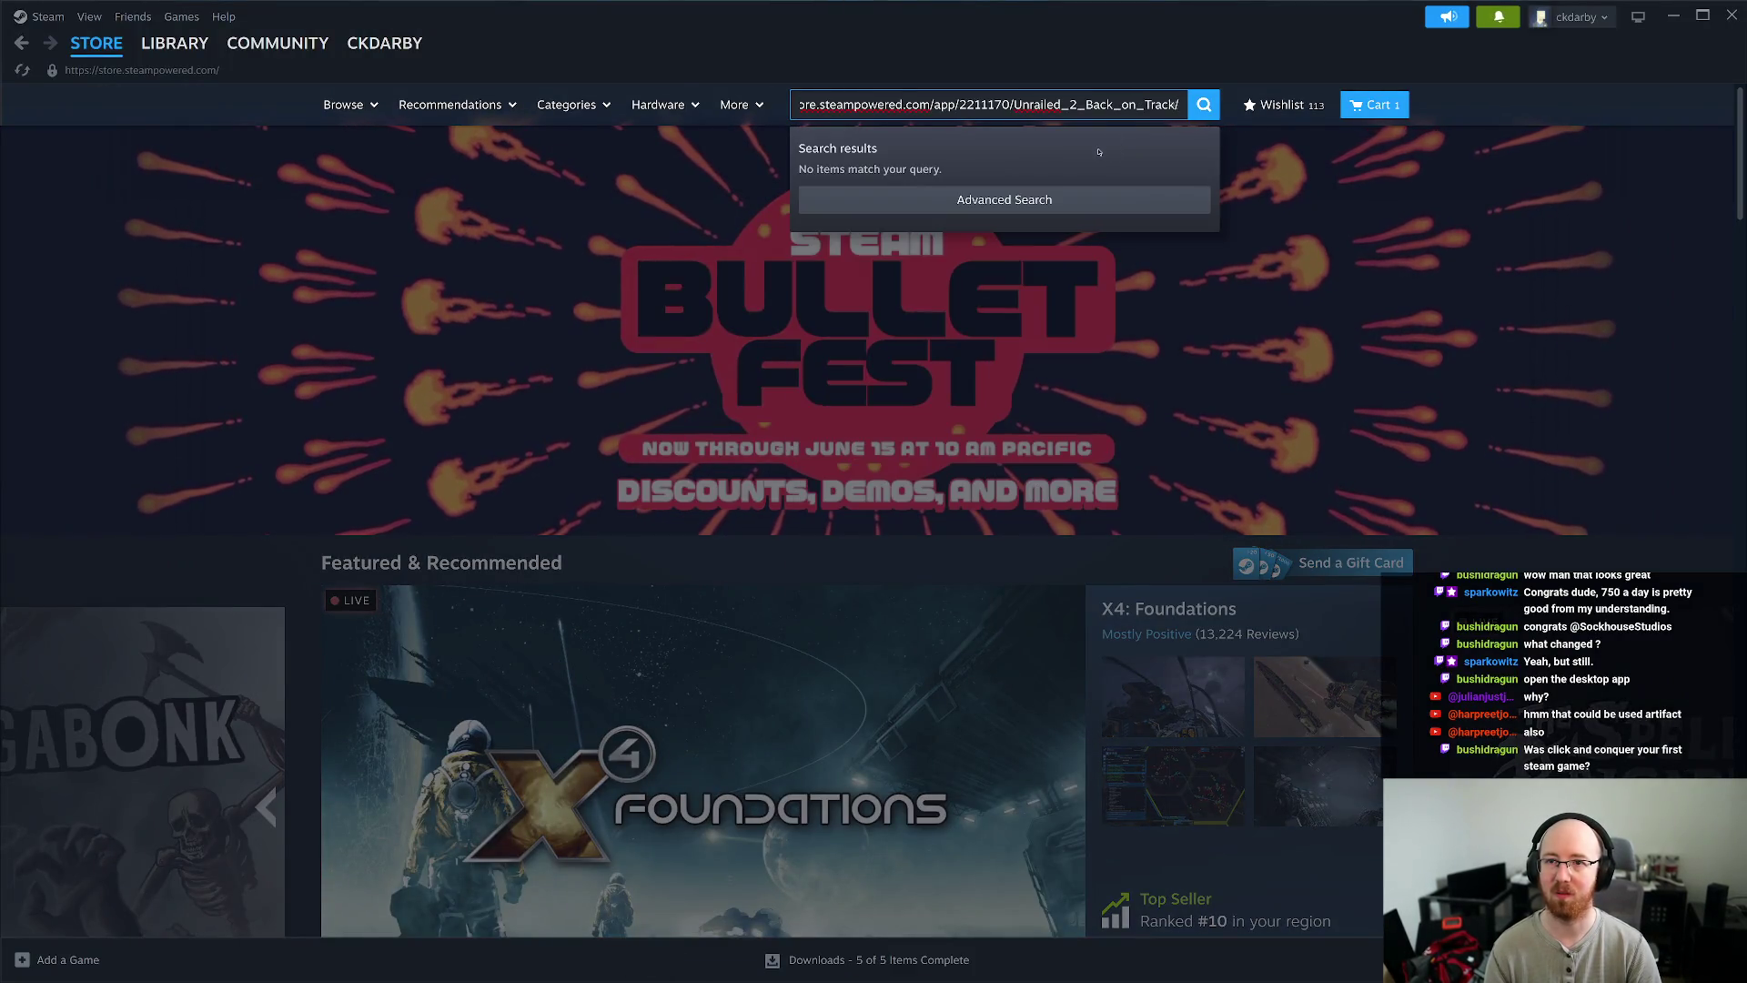
pyautogui.press('Home')
pyautogui.hotkey('ctrl', 'shift', 'Right')
pyautogui.hotkey('ctrl', 'shift', 'Right')
pyautogui.hotkey('ctrl', 'shift', 'Right')
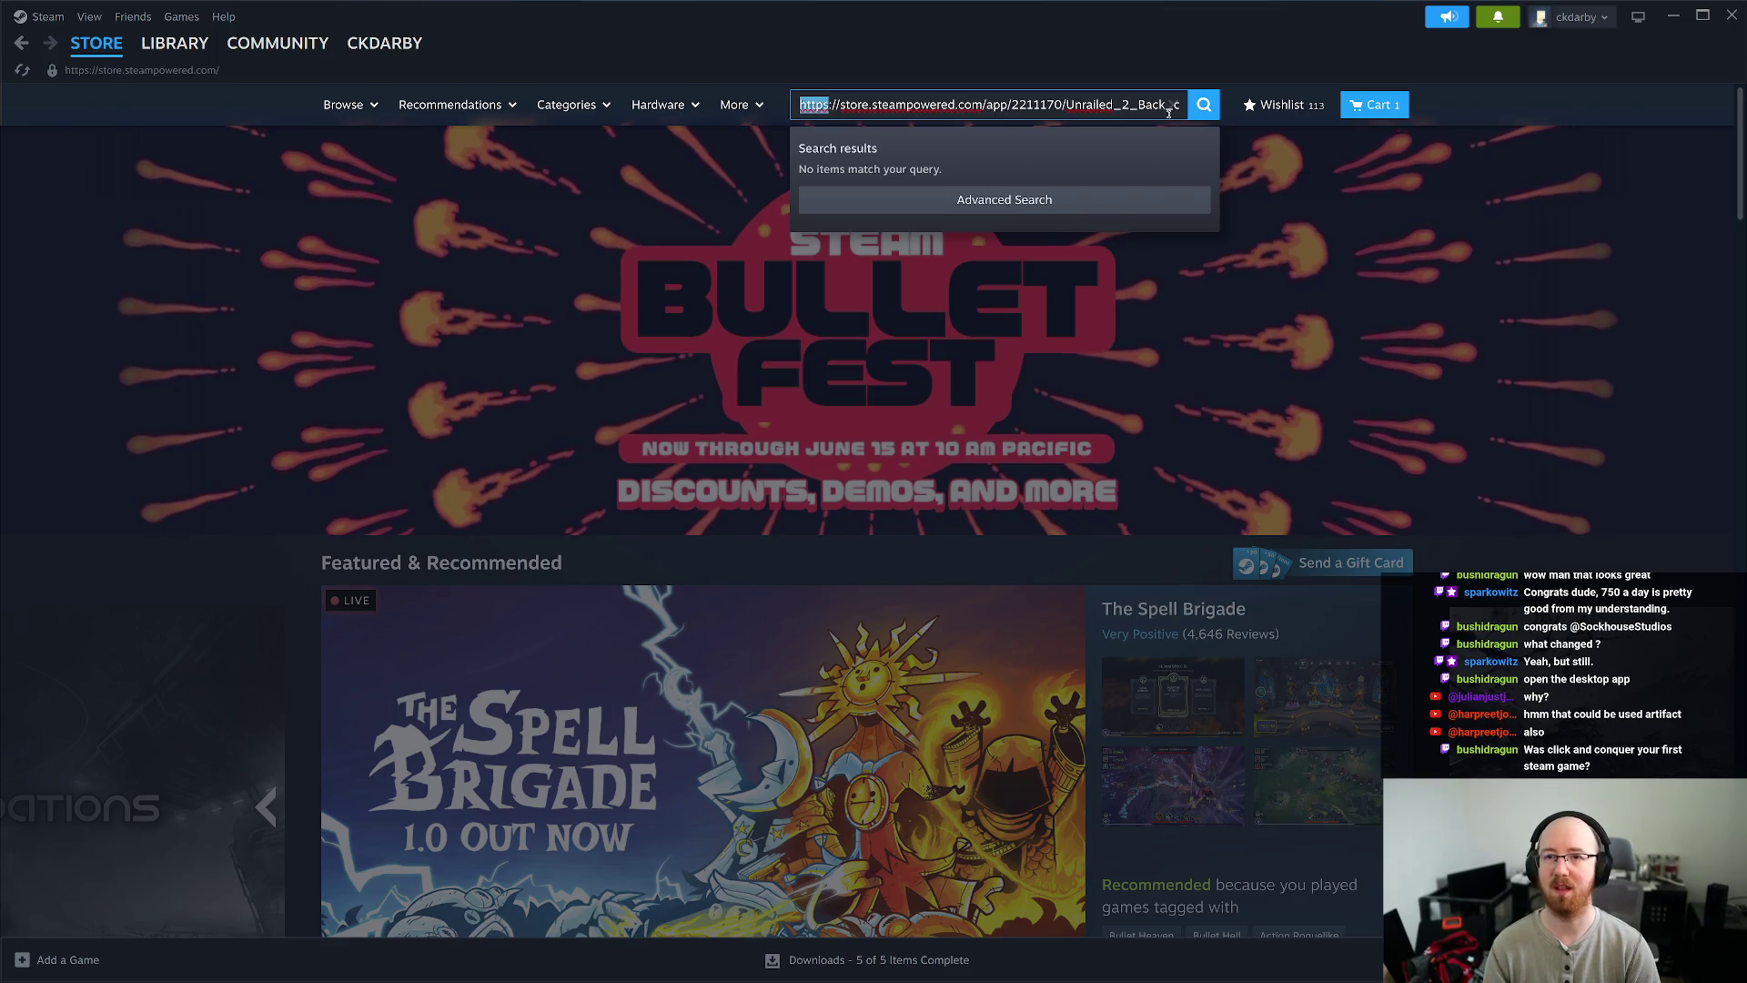
pyautogui.hotkey('ctrl', 'a')
pyautogui.write('unr')
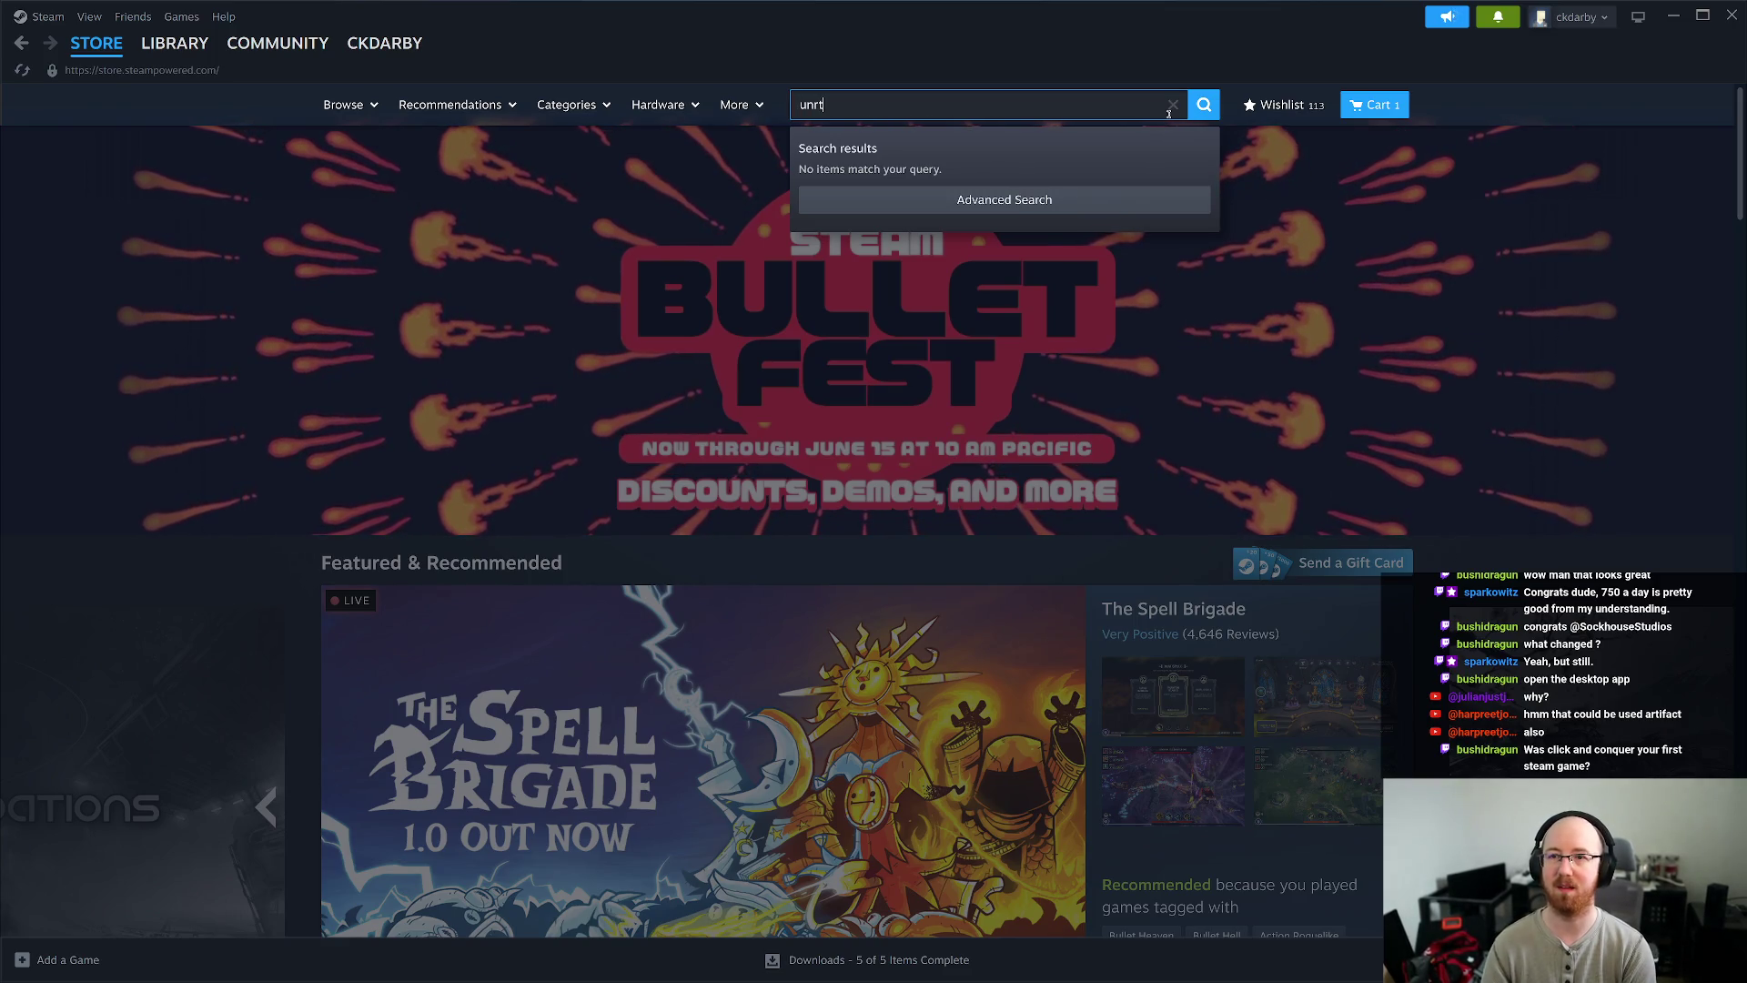
pyautogui.write('ailed 2')
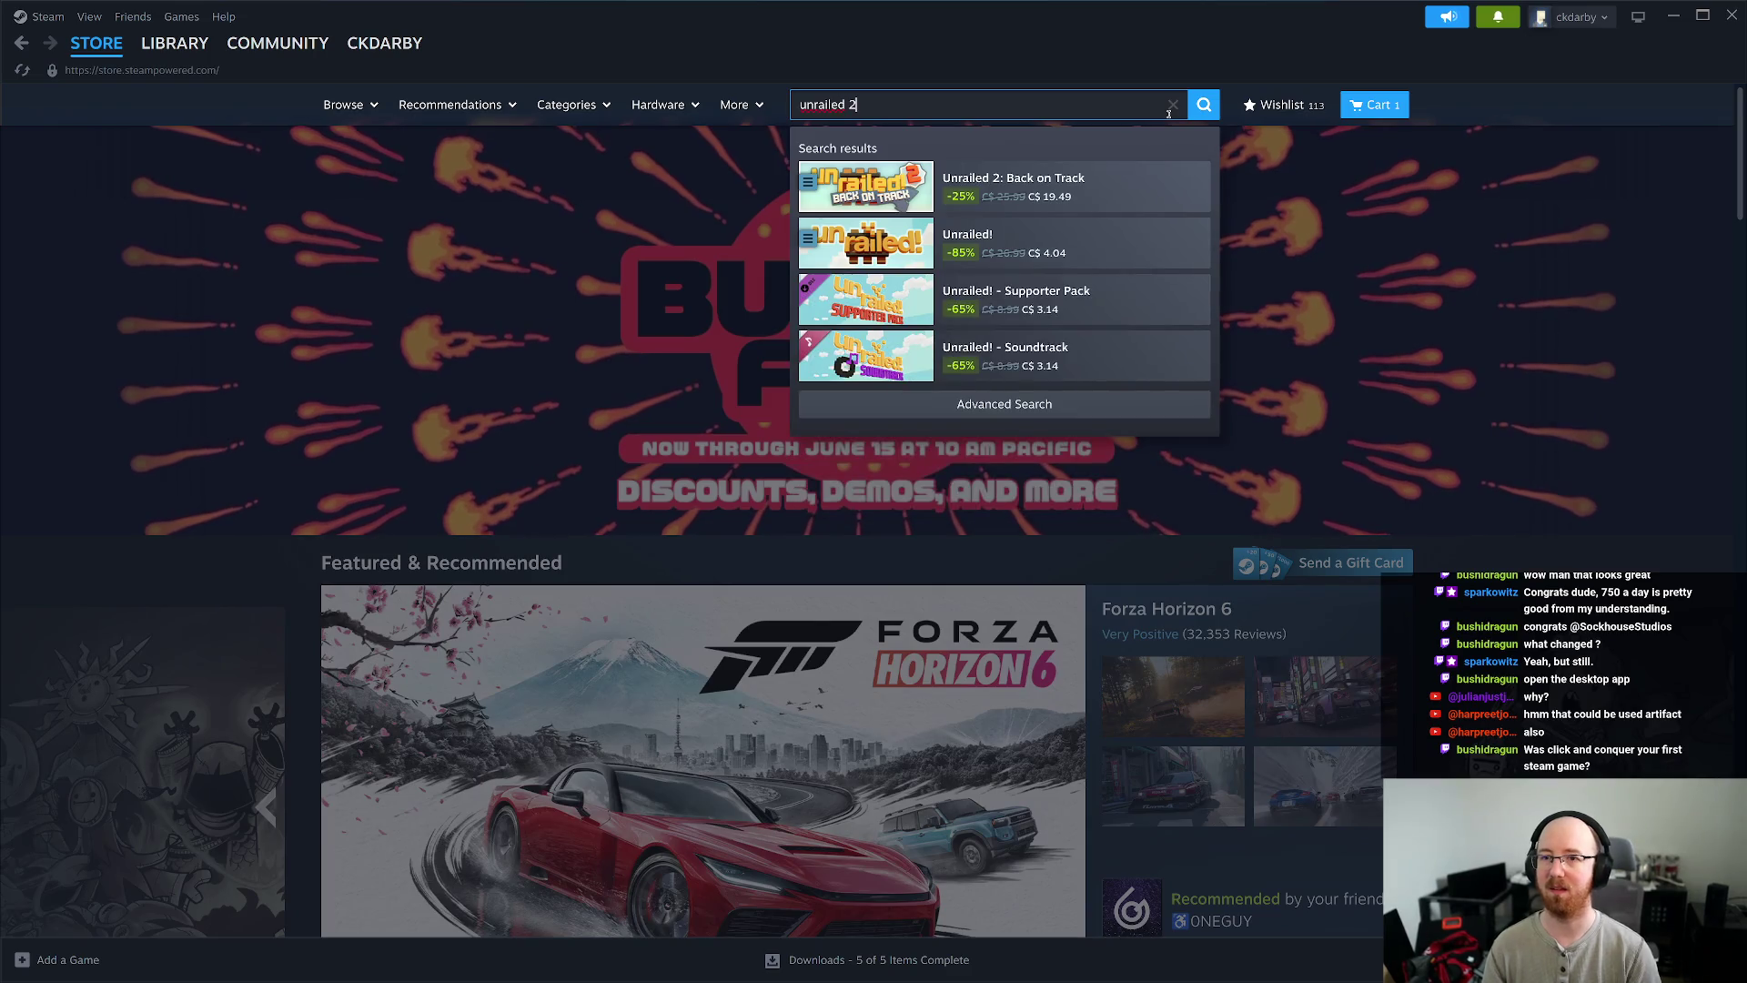
pyautogui.click(1097, 197)
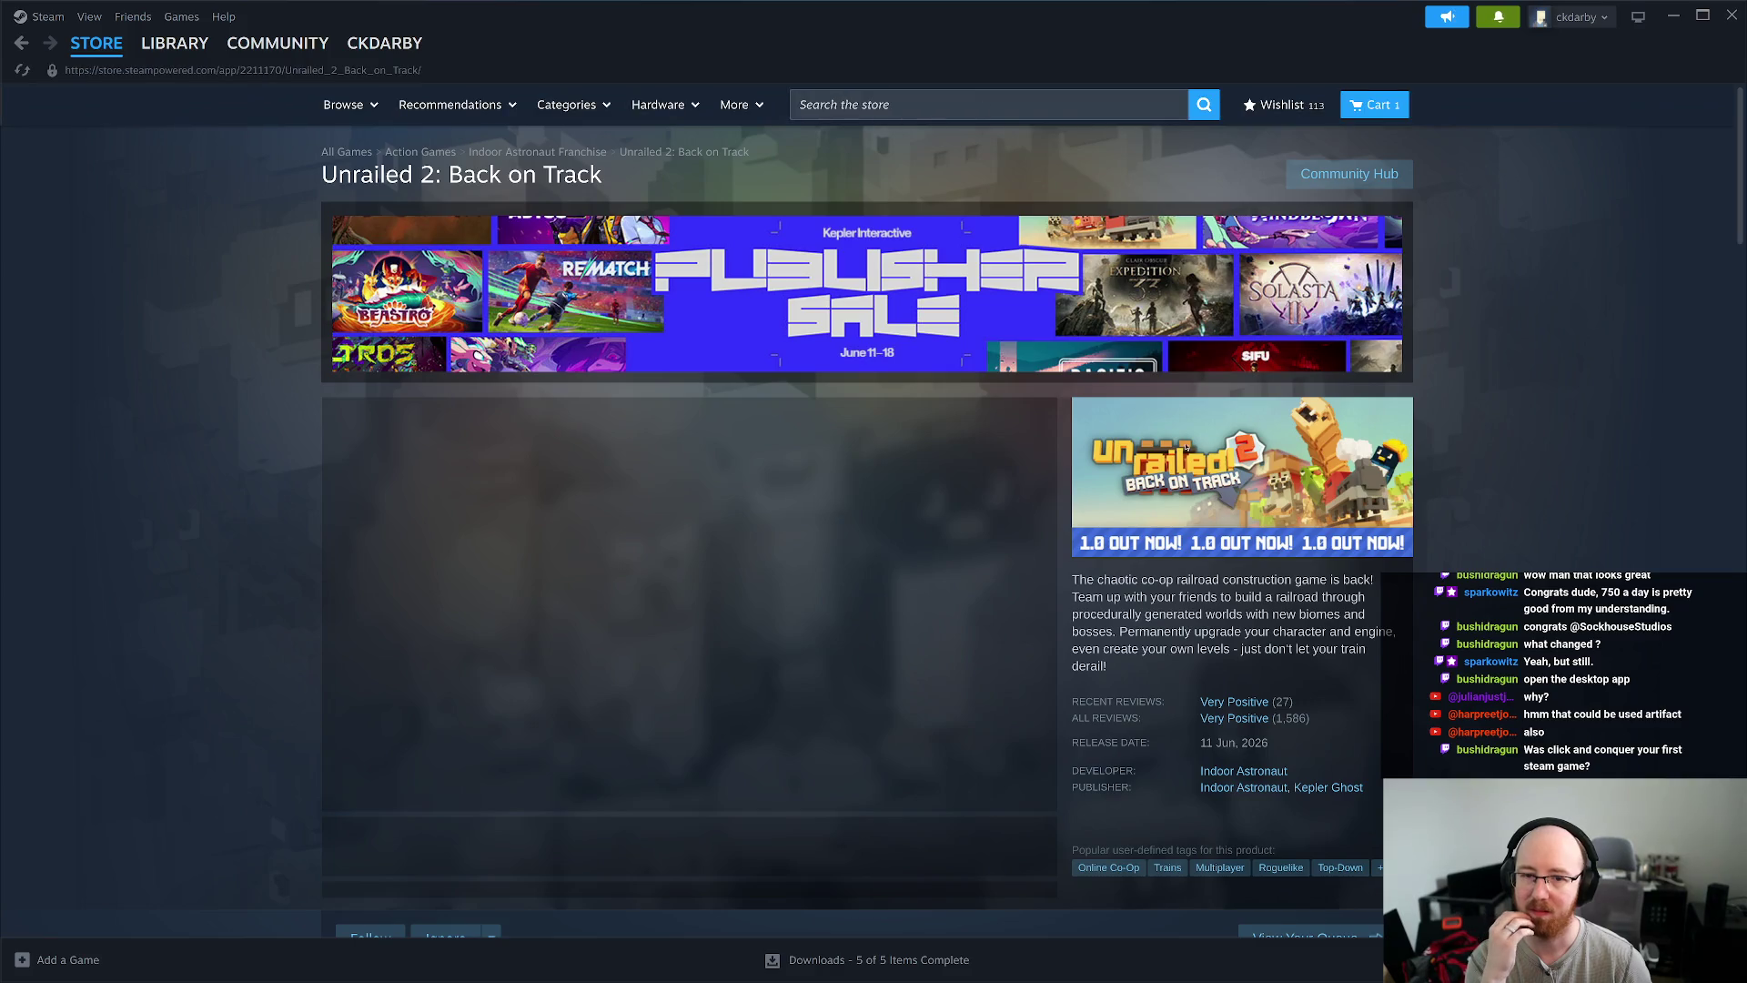
# - Look over the Unrailed 2 page's reviews, bundle prices, features and friend avatars
pyautogui.scroll(-8, 1183, 441)
pyautogui.scroll(2, 1183, 441)
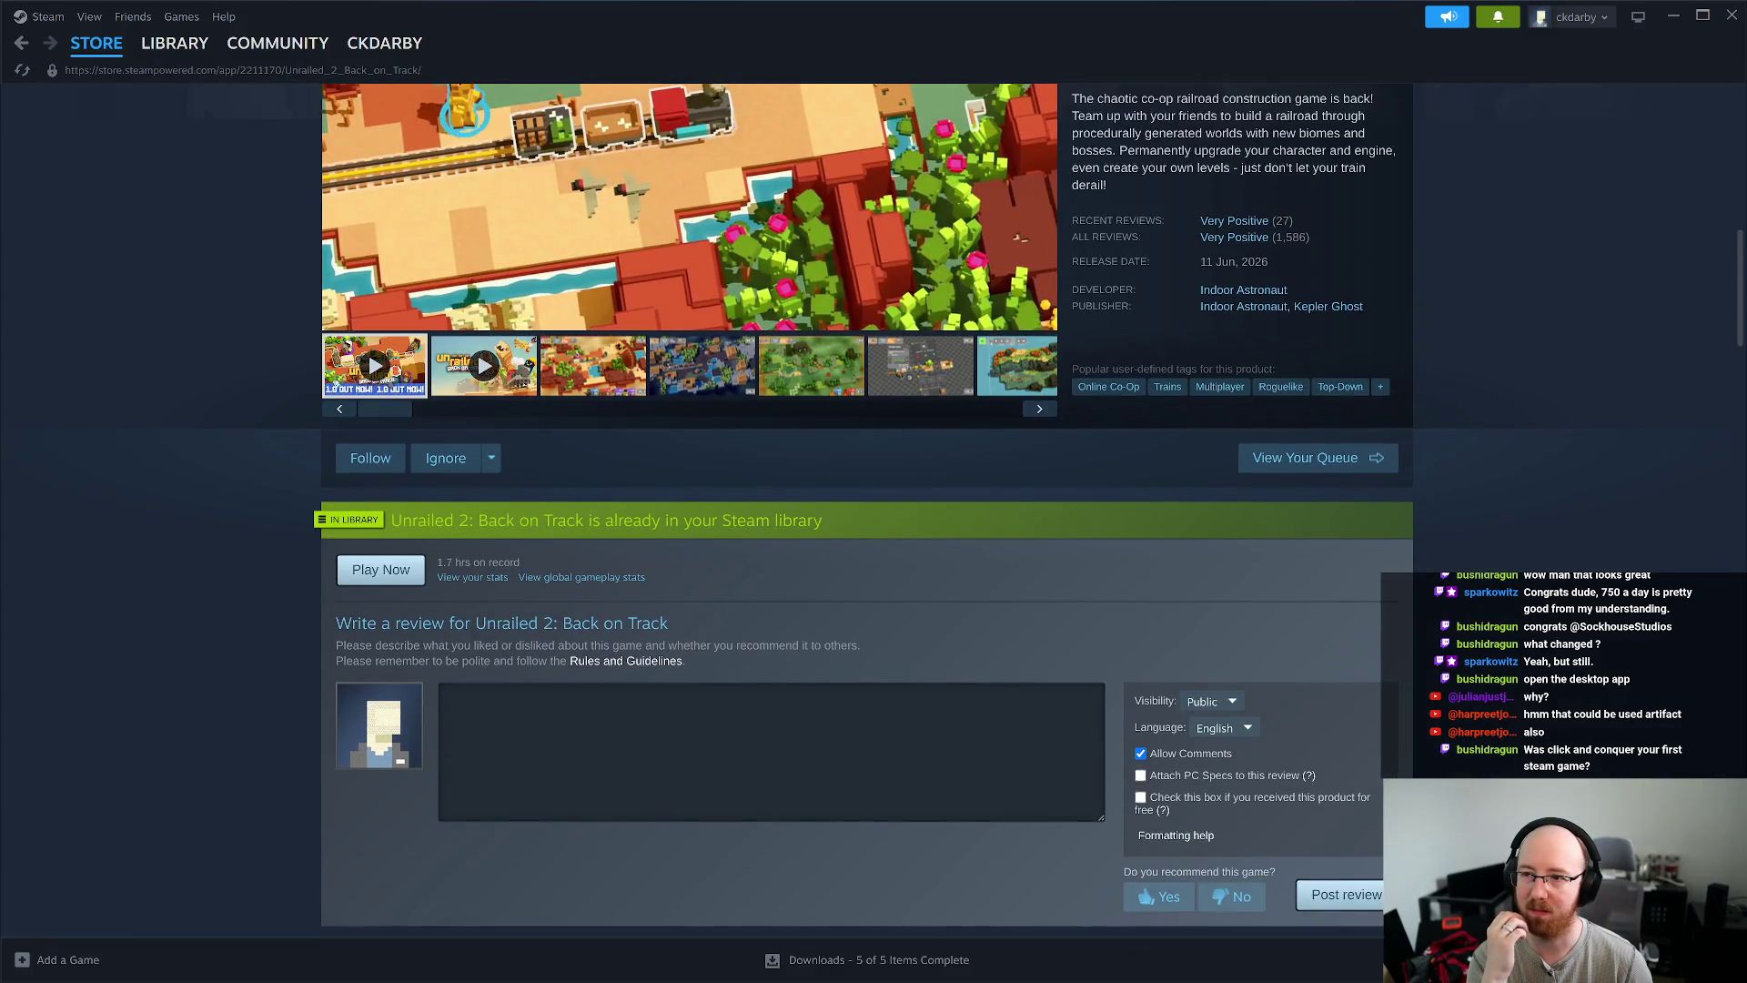
pyautogui.scroll(-5, 678, 443)
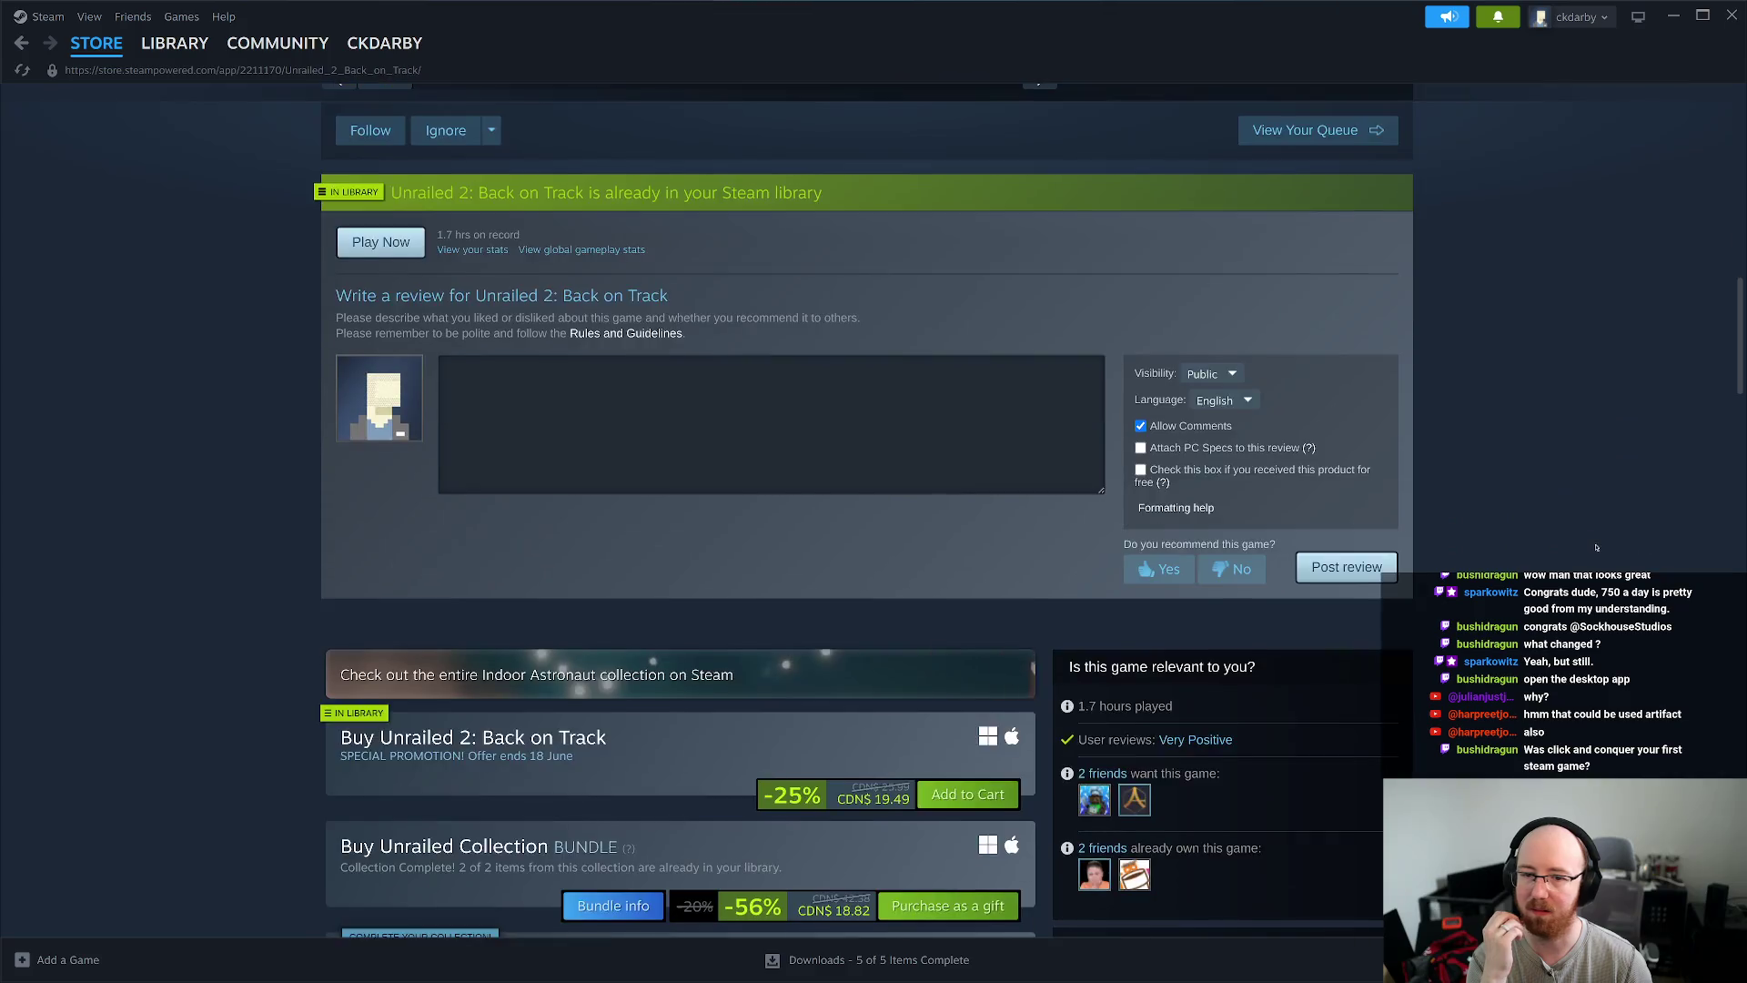
pyautogui.moveTo(1094, 691)
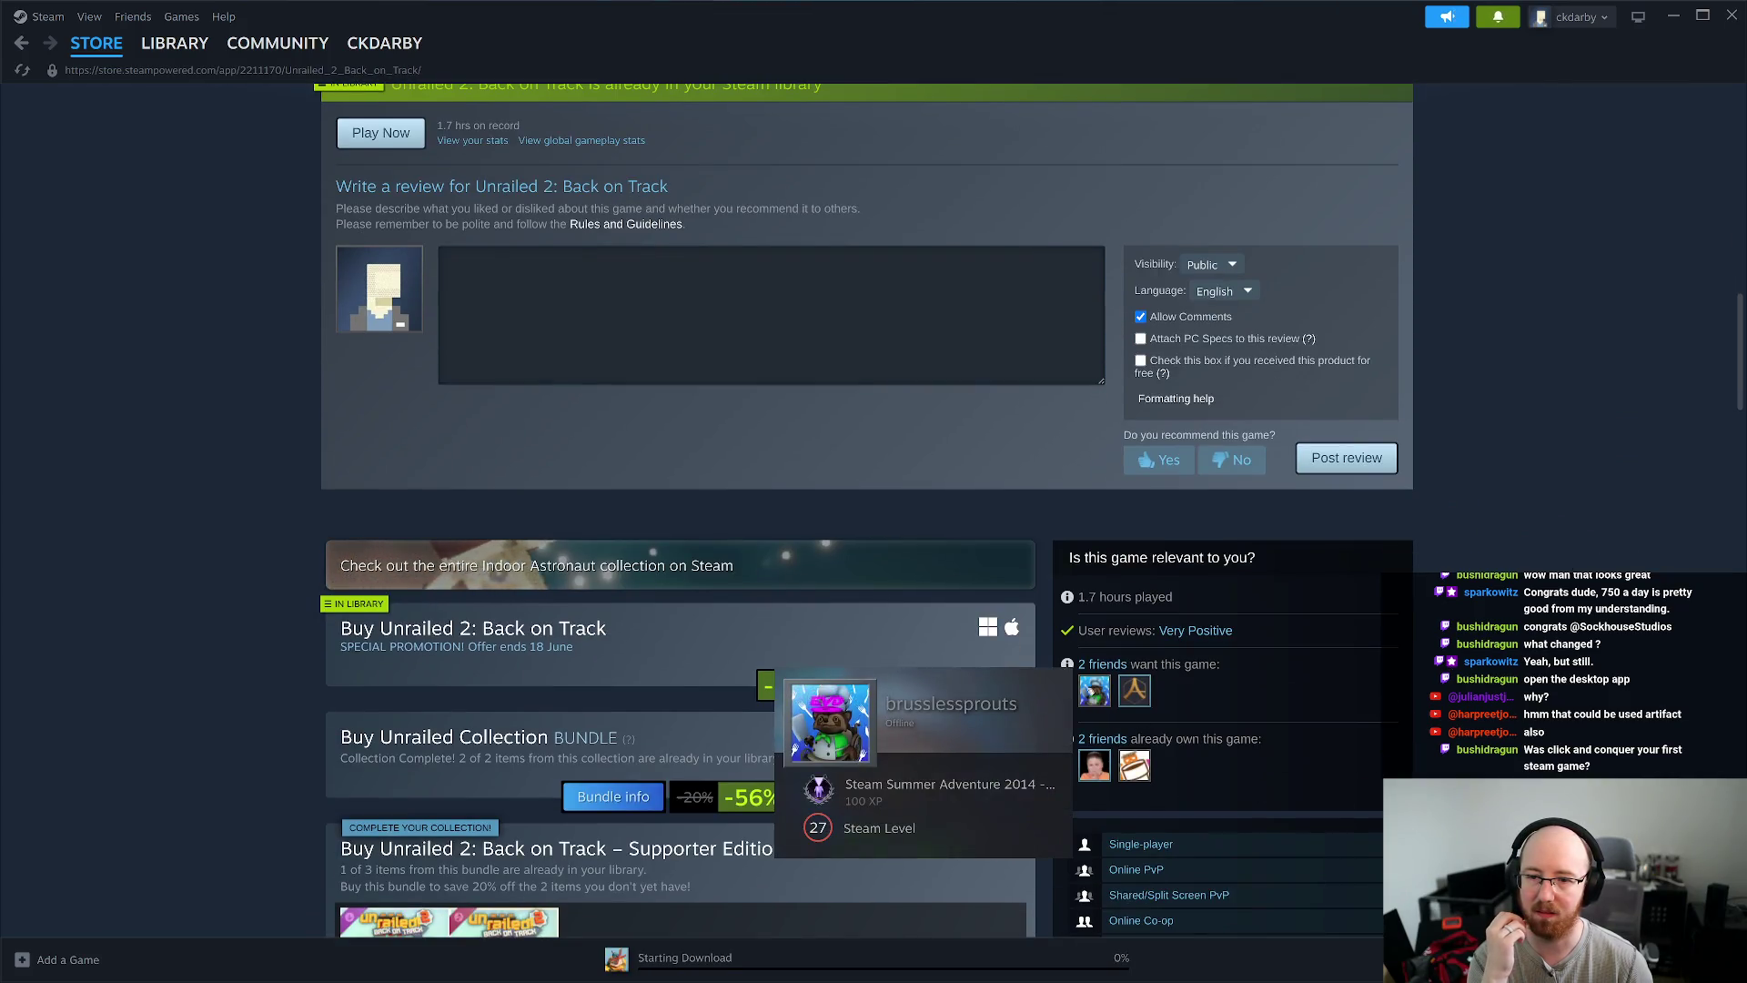
pyautogui.moveTo(1094, 765)
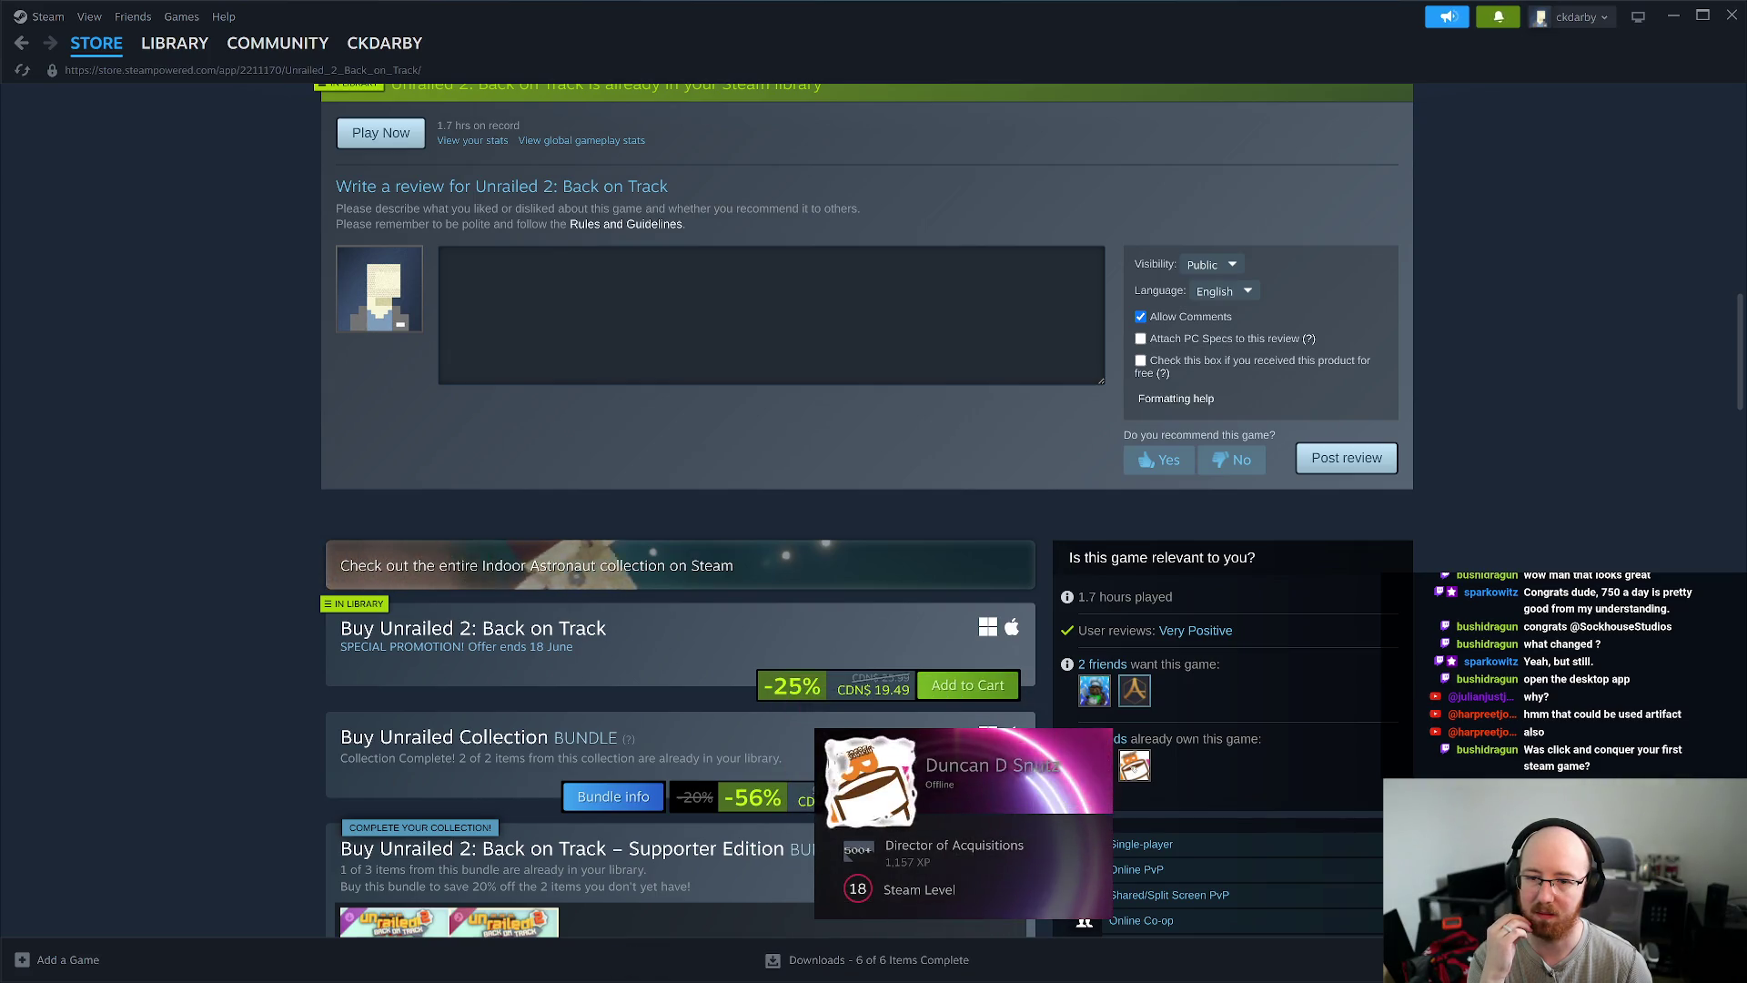
pyautogui.scroll(-5, 1503, 752)
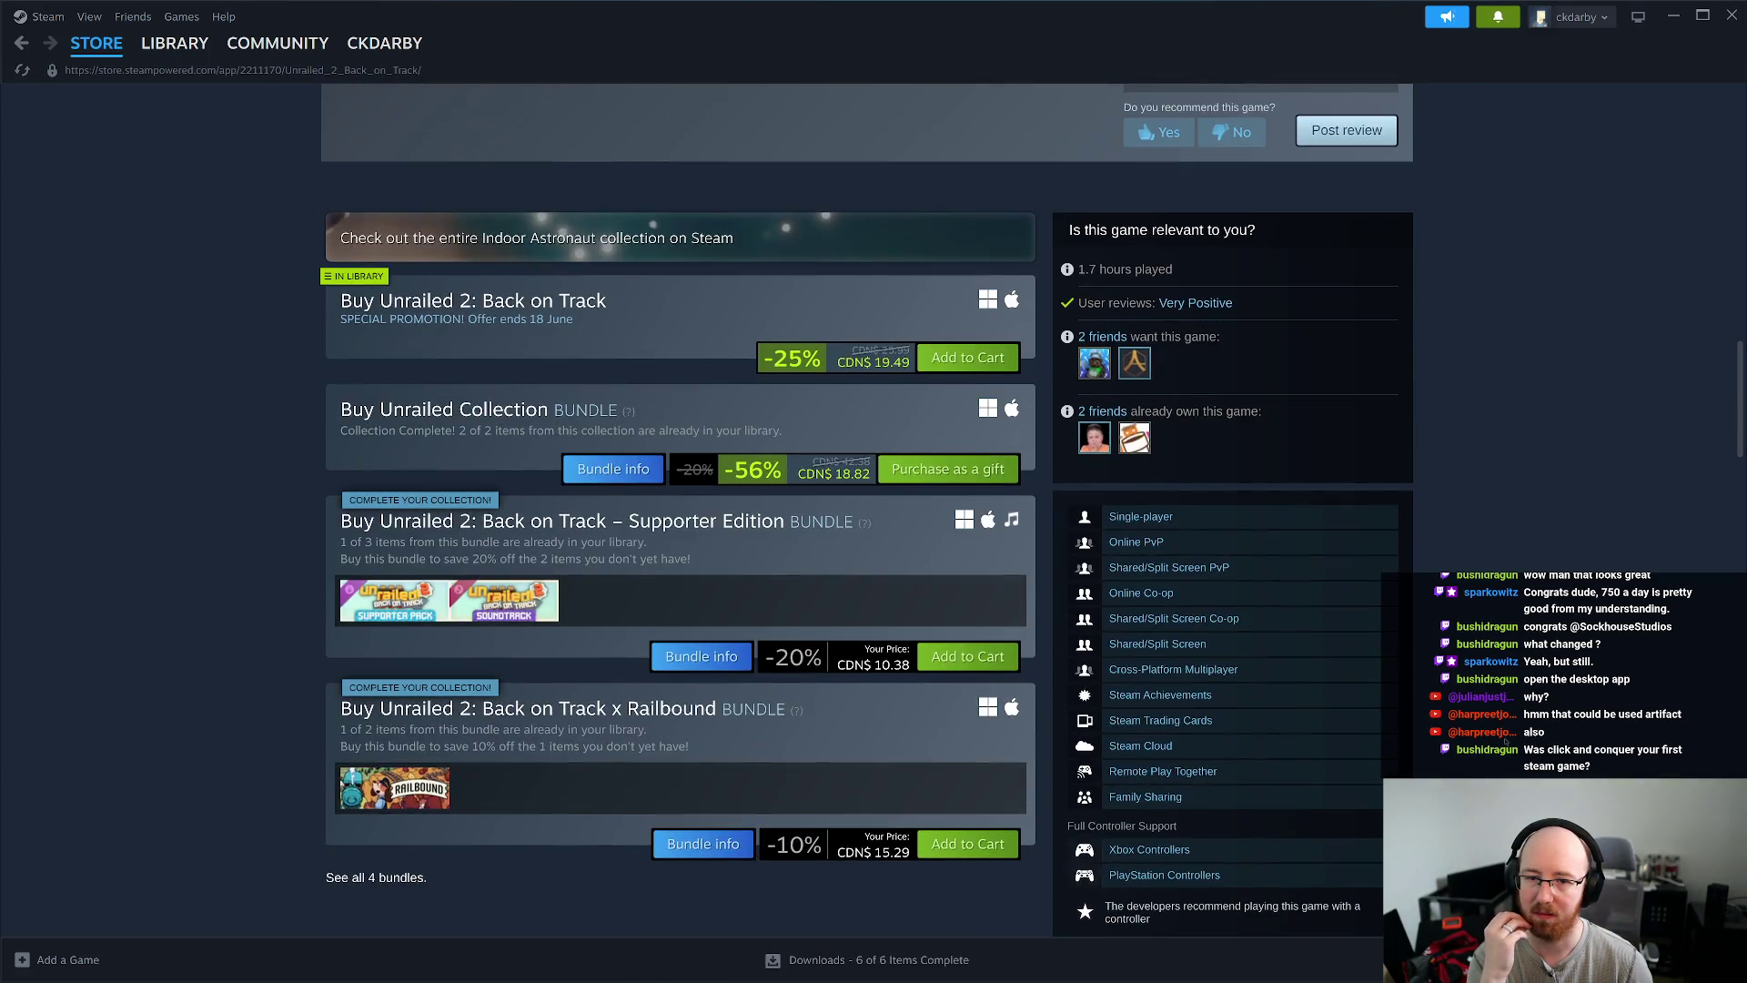
pyautogui.scroll(-1, 1508, 738)
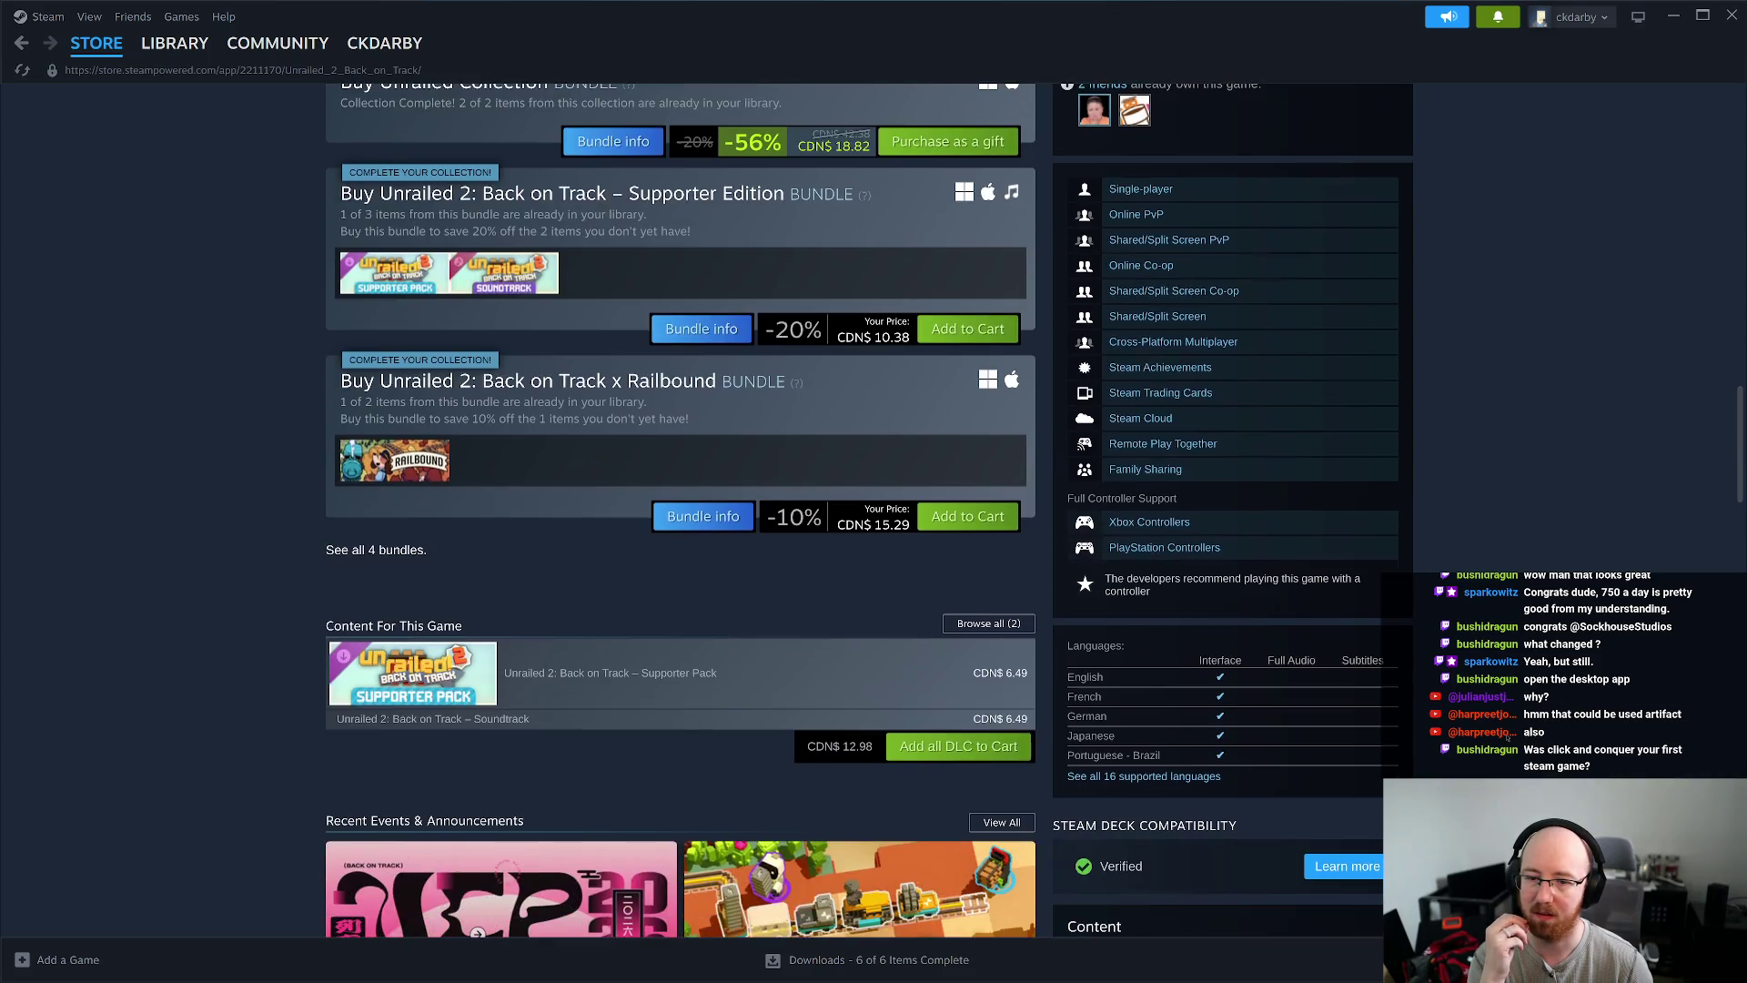
pyautogui.scroll(-2, 1508, 727)
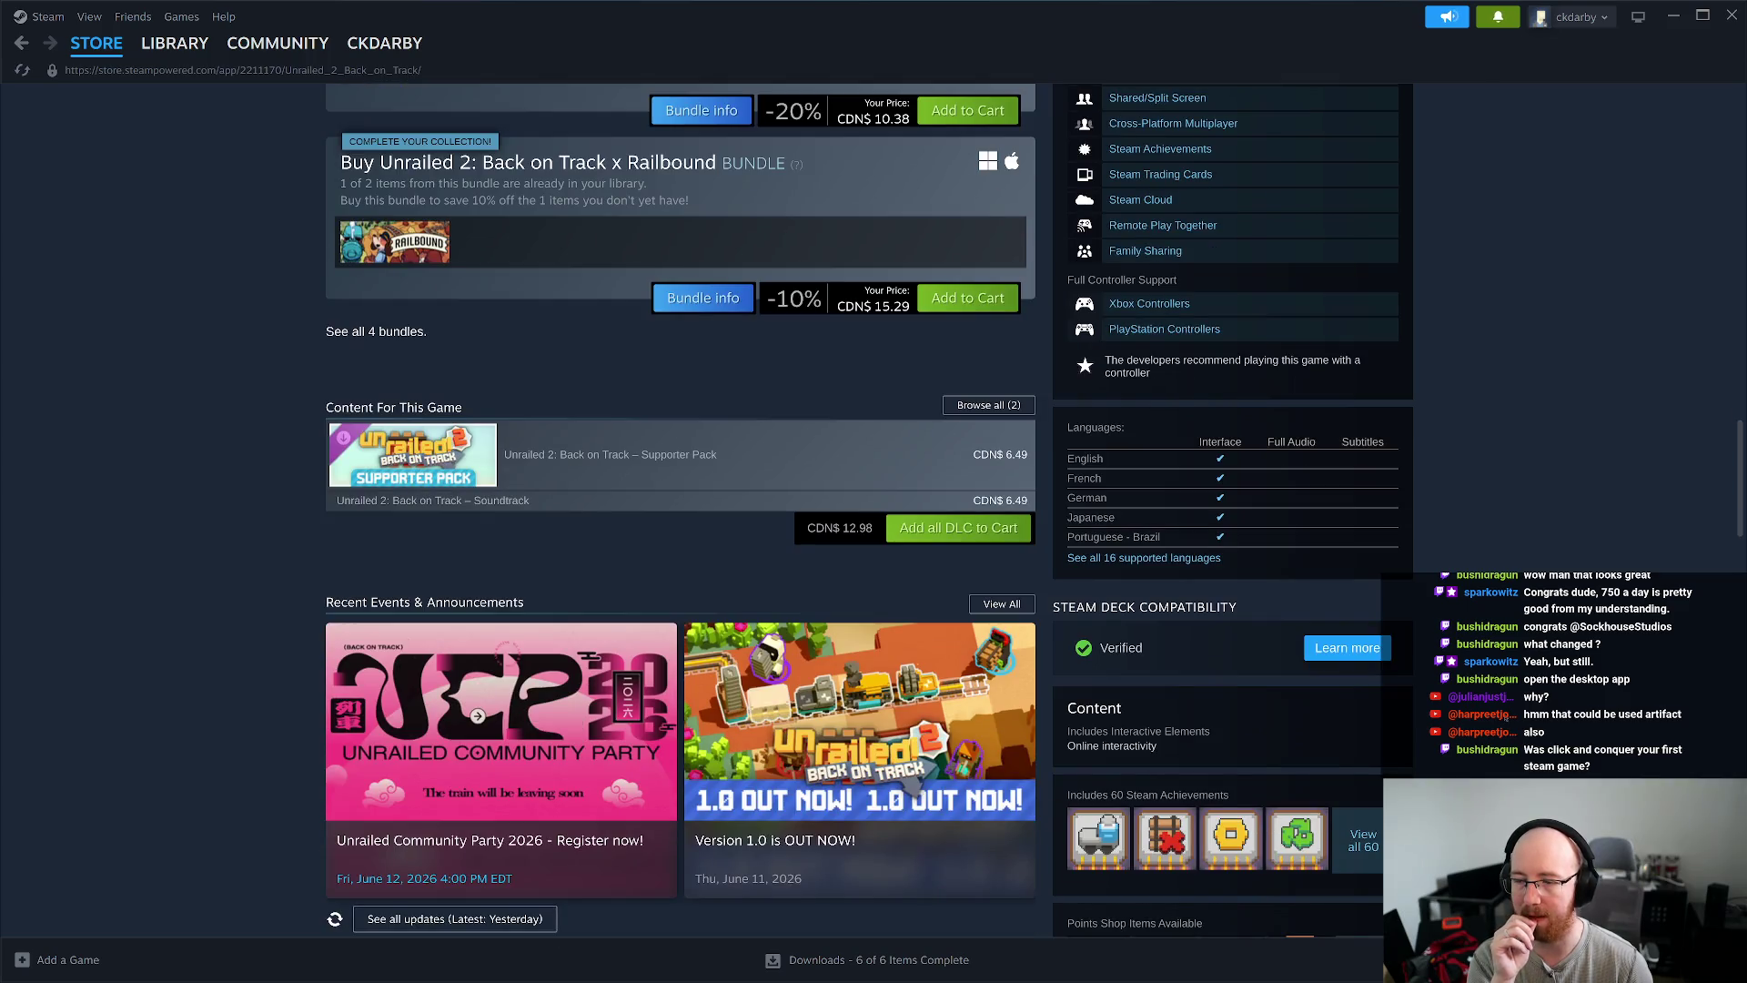
pyautogui.scroll(15, 1507, 727)
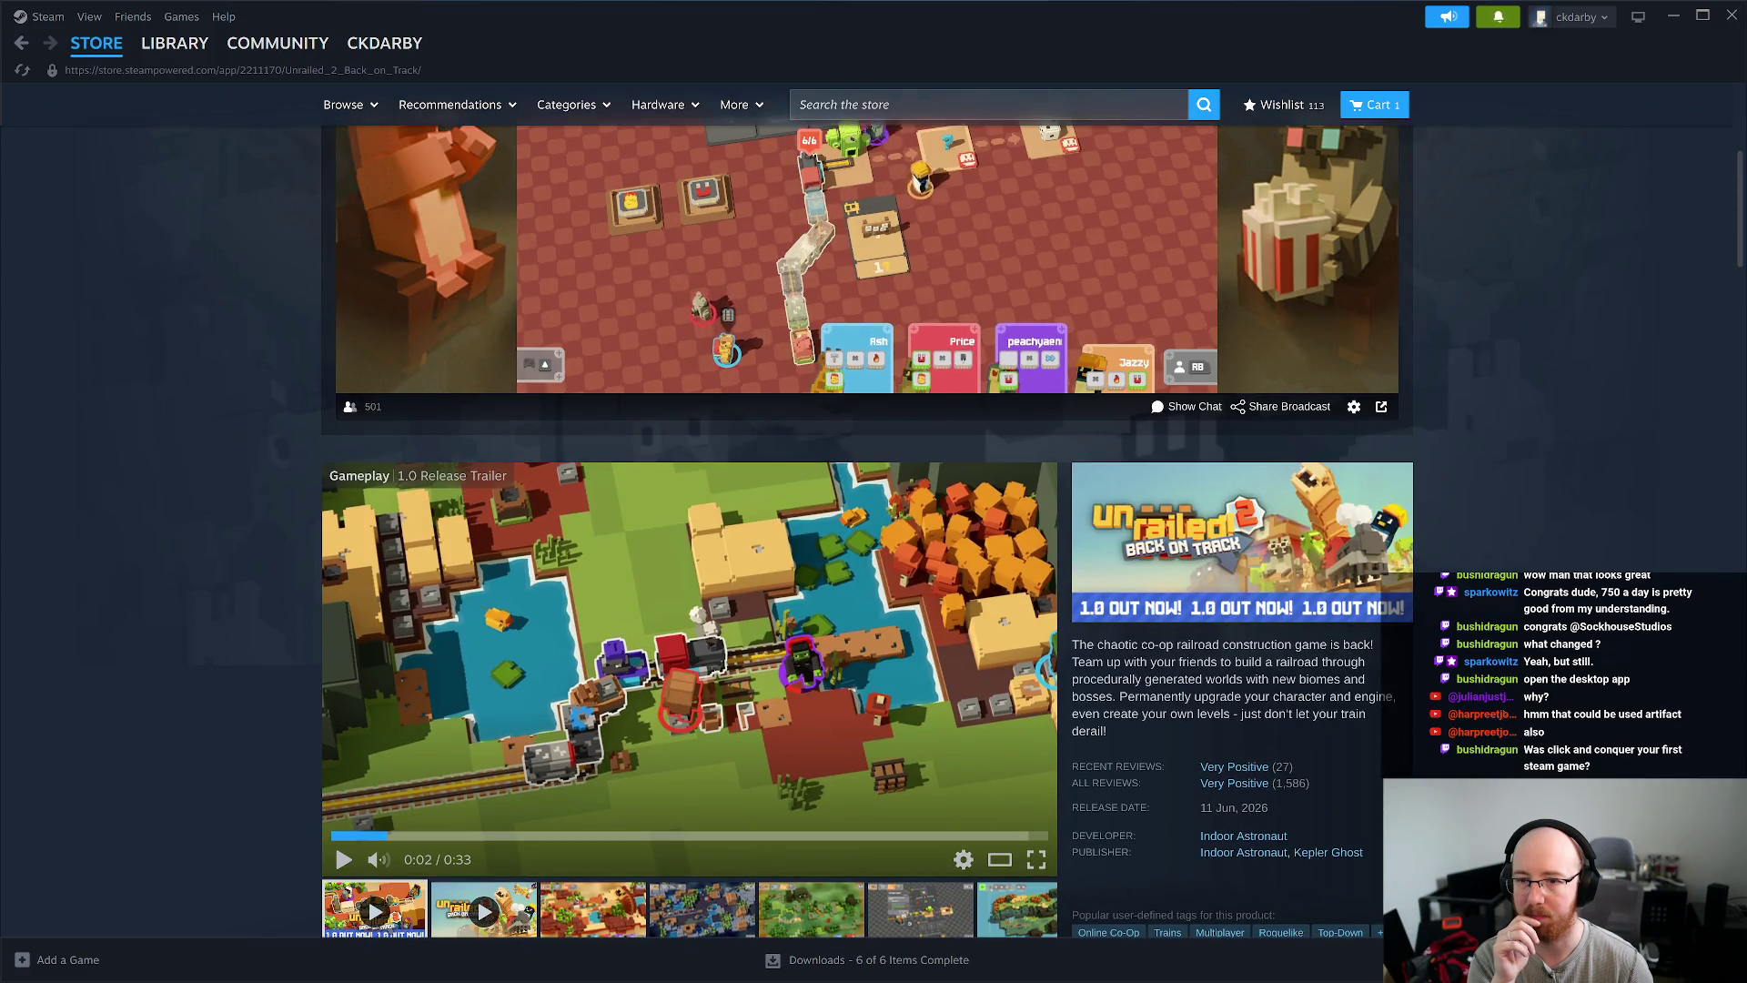
pyautogui.moveTo(1247, 774)
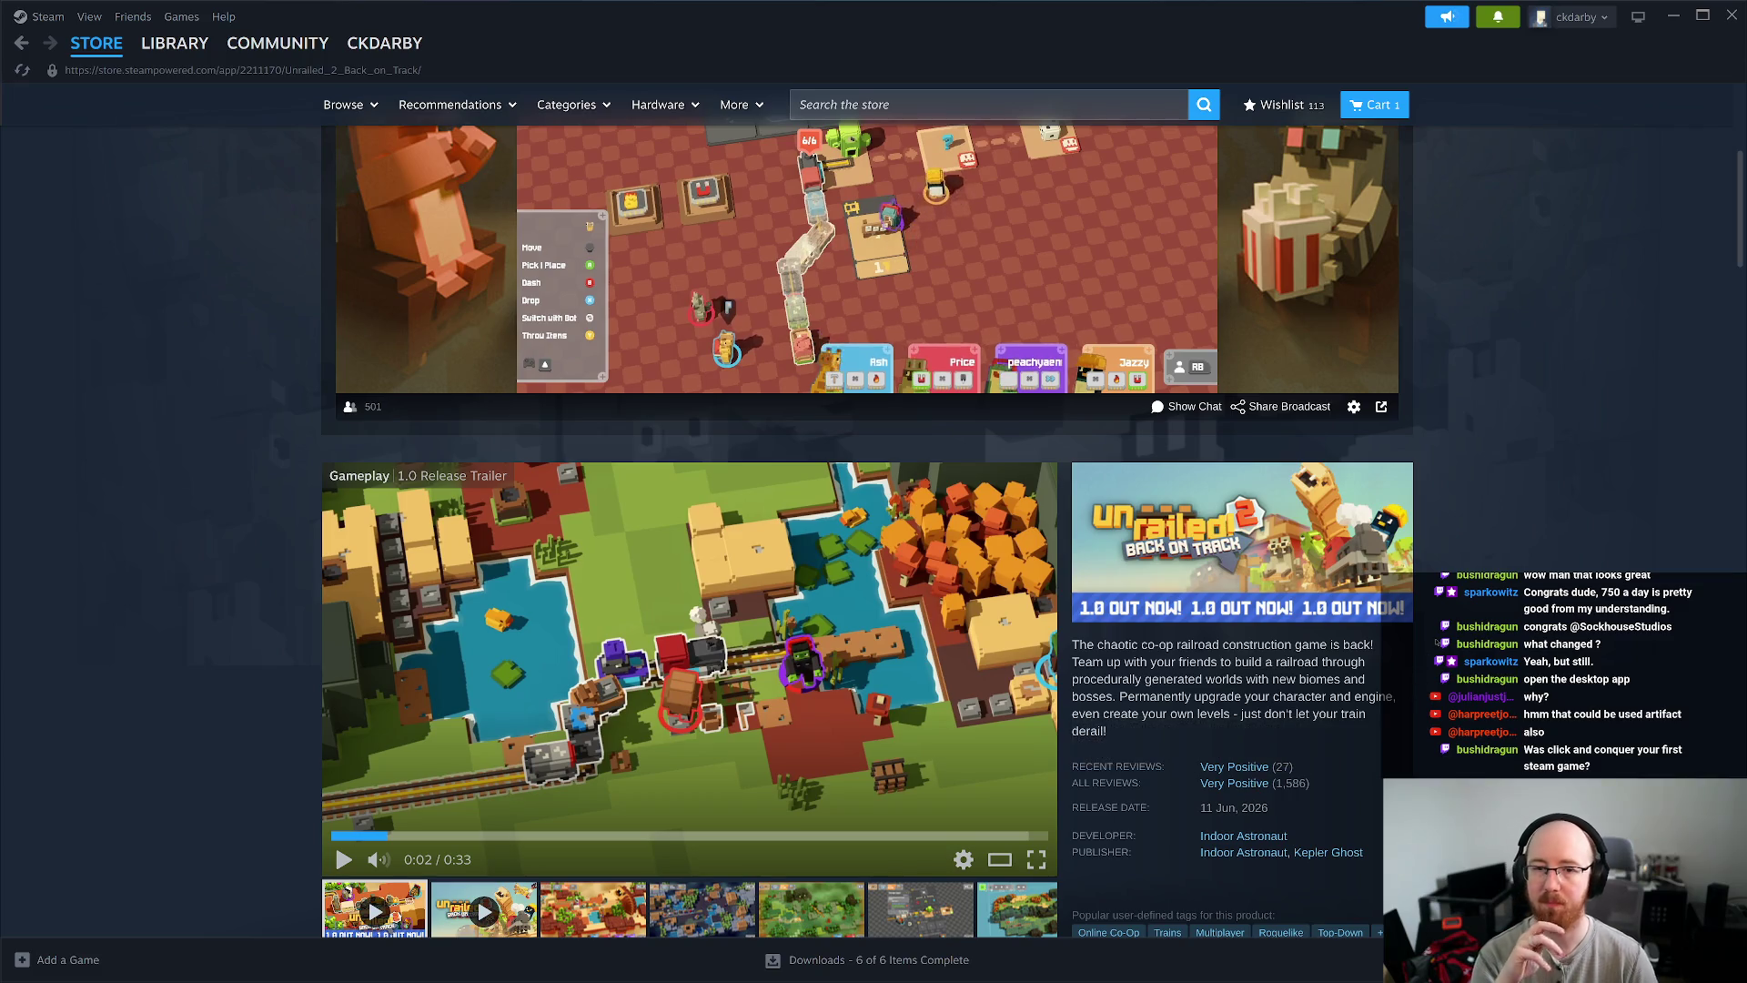
pyautogui.scroll(-10, 1393, 668)
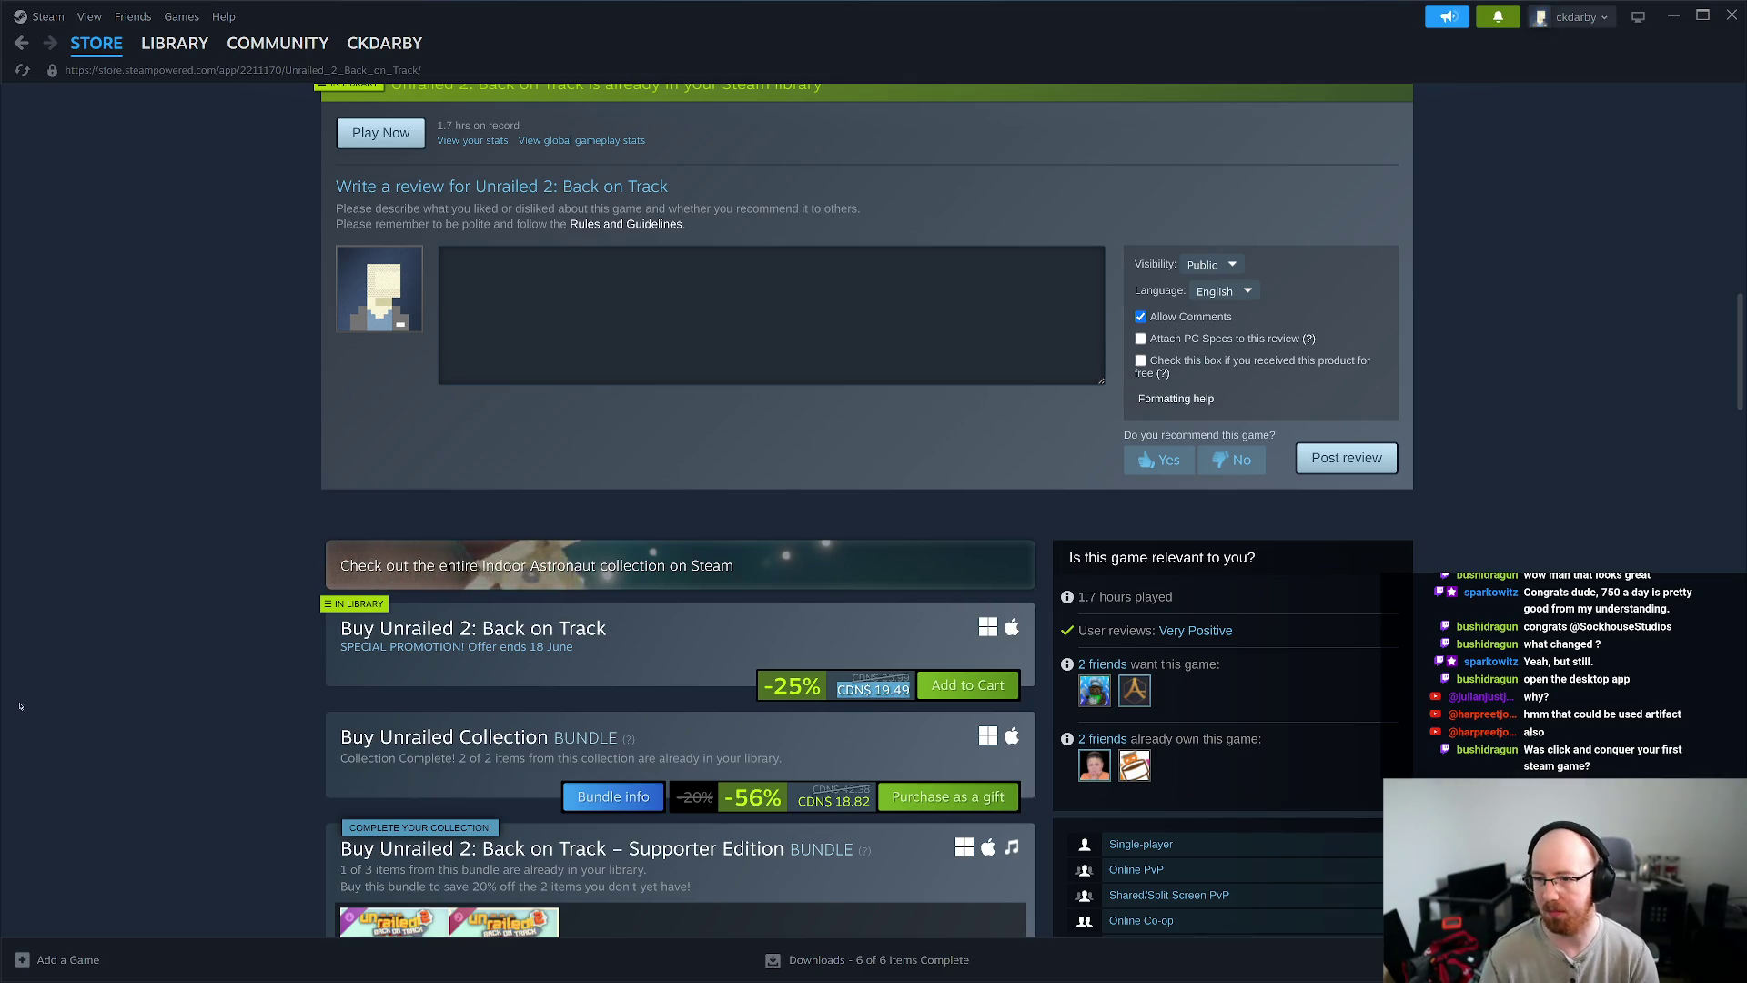
pyautogui.scroll(10, 176, 651)
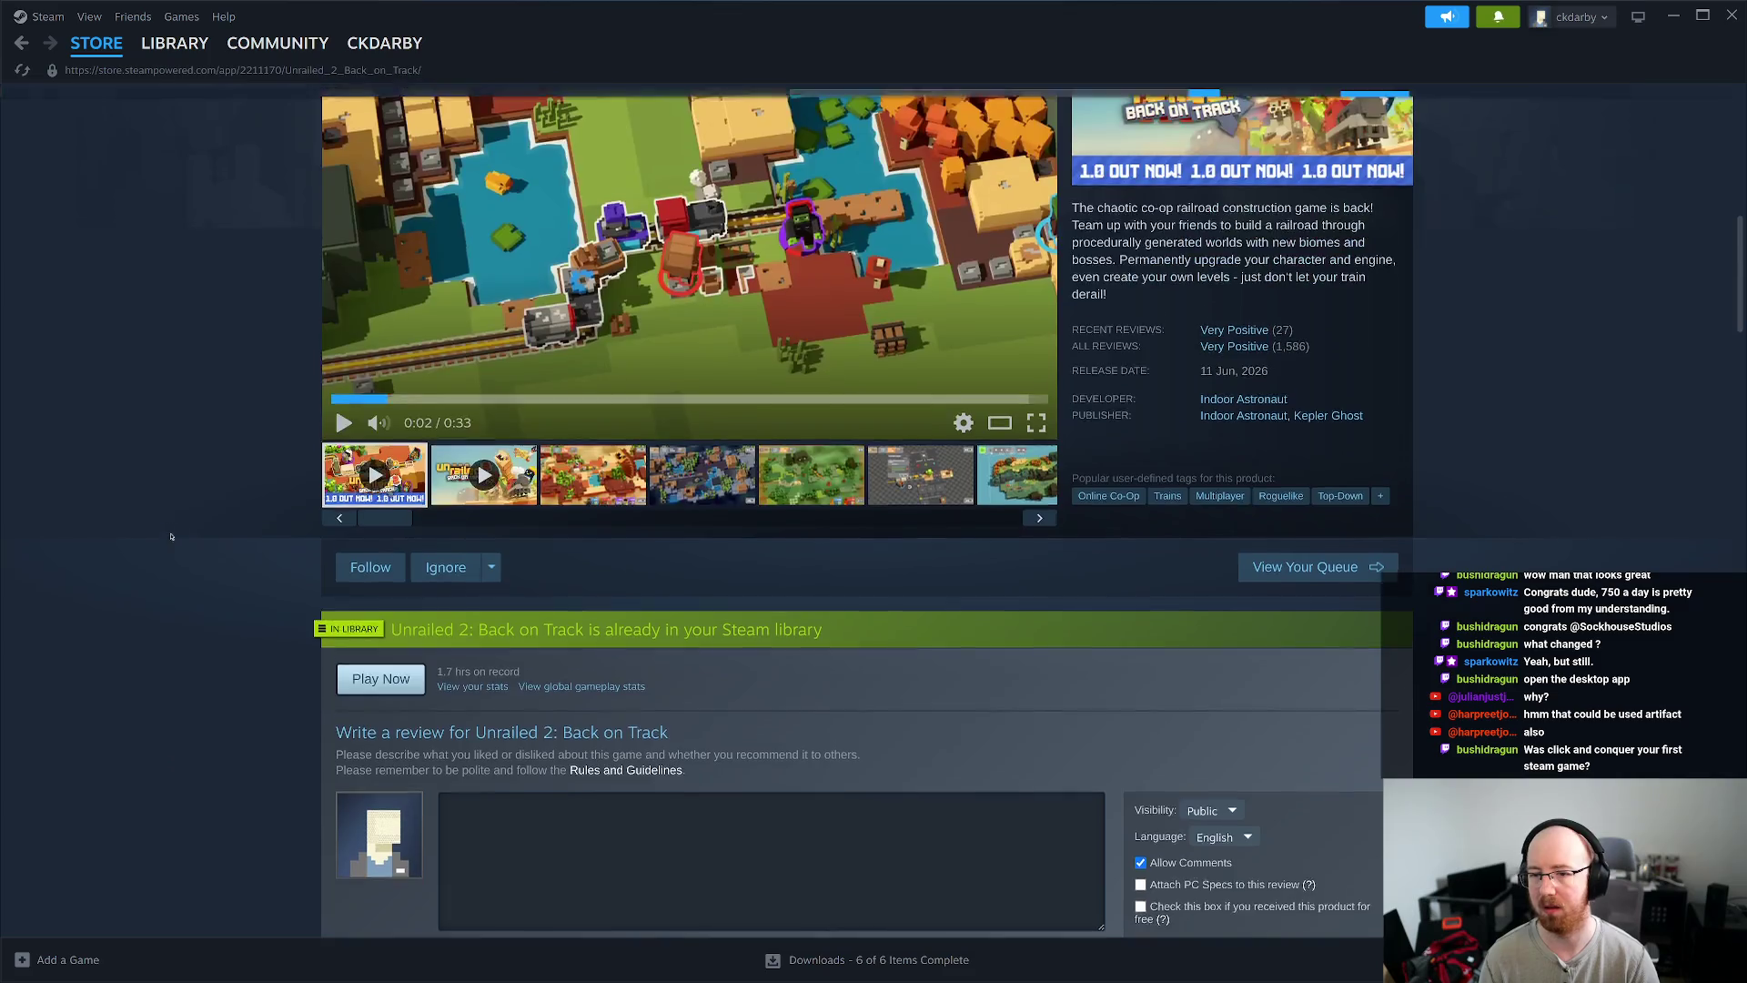
pyautogui.click(901, 107)
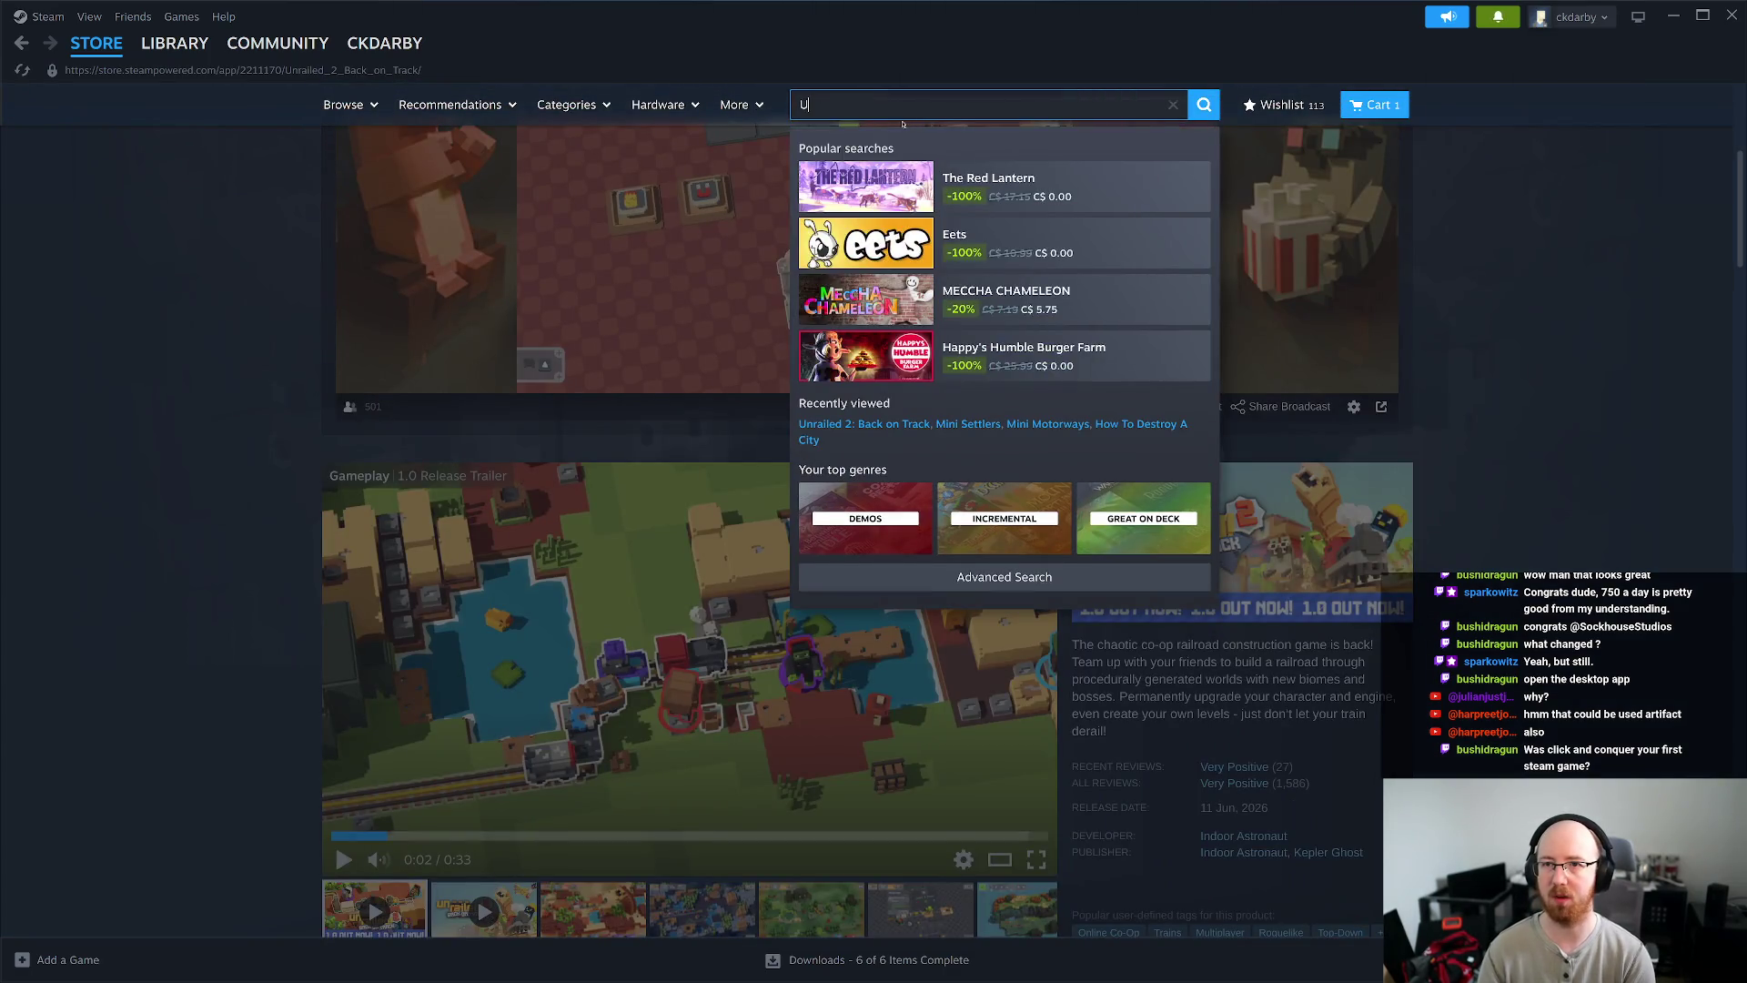
pyautogui.write('nrailed')
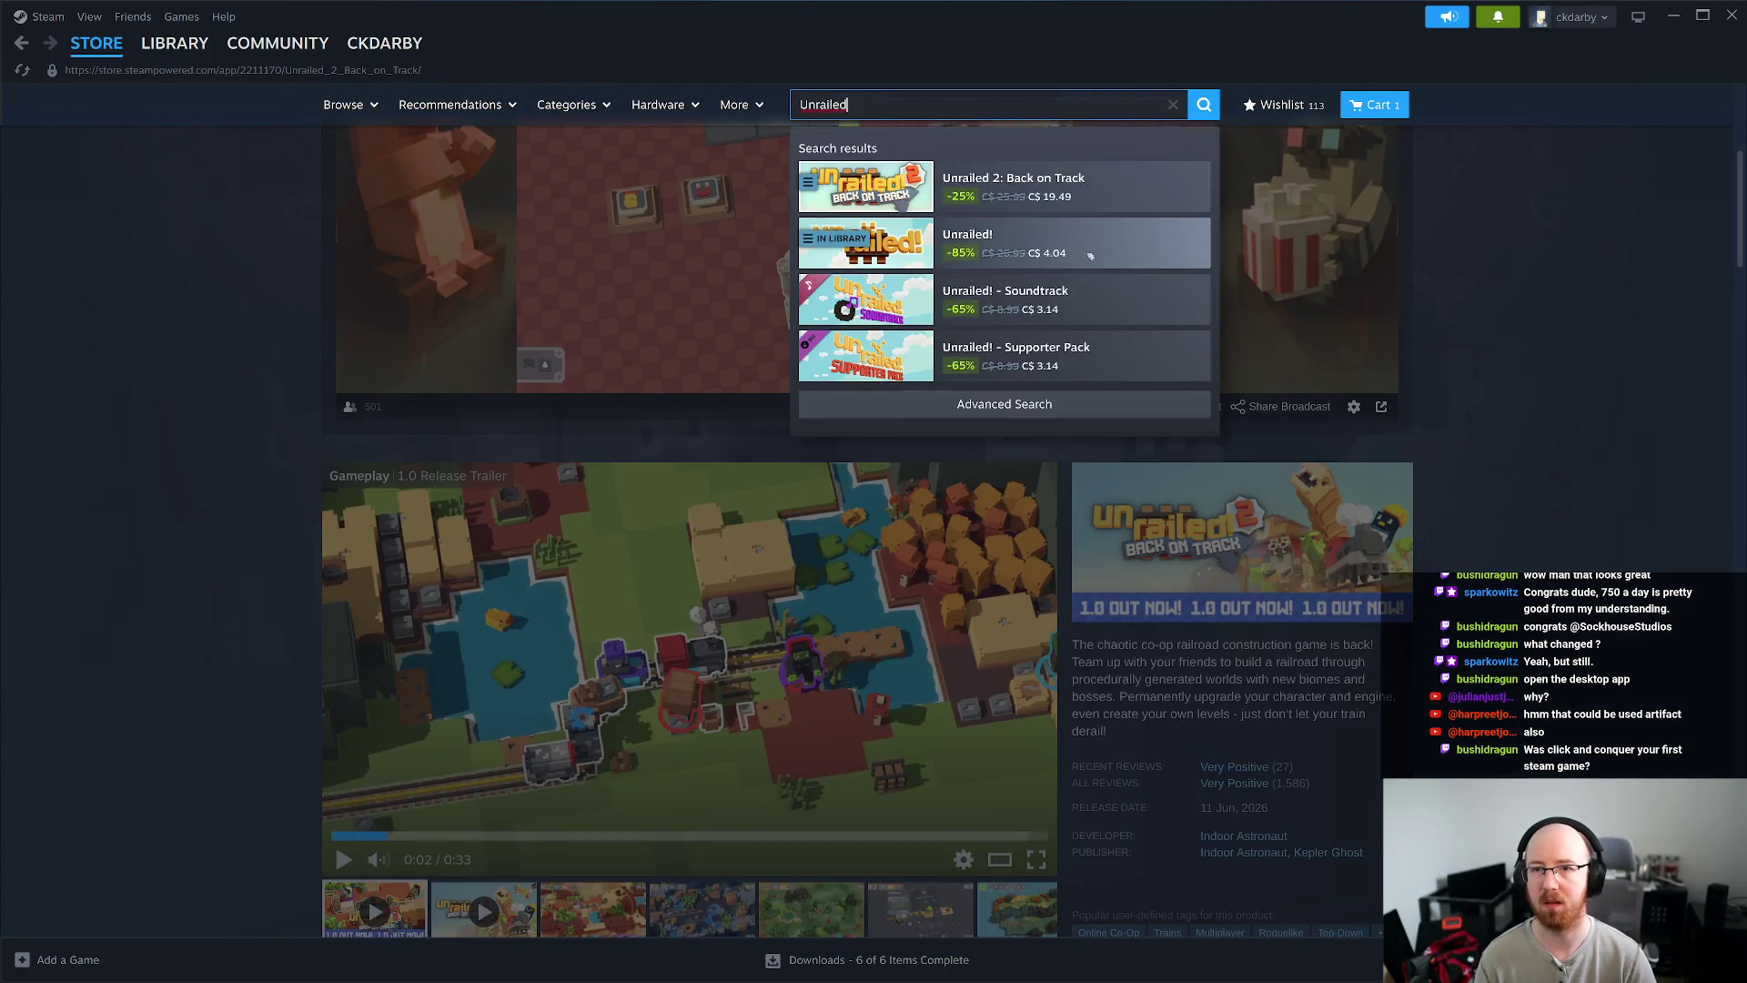
pyautogui.click(1087, 256)
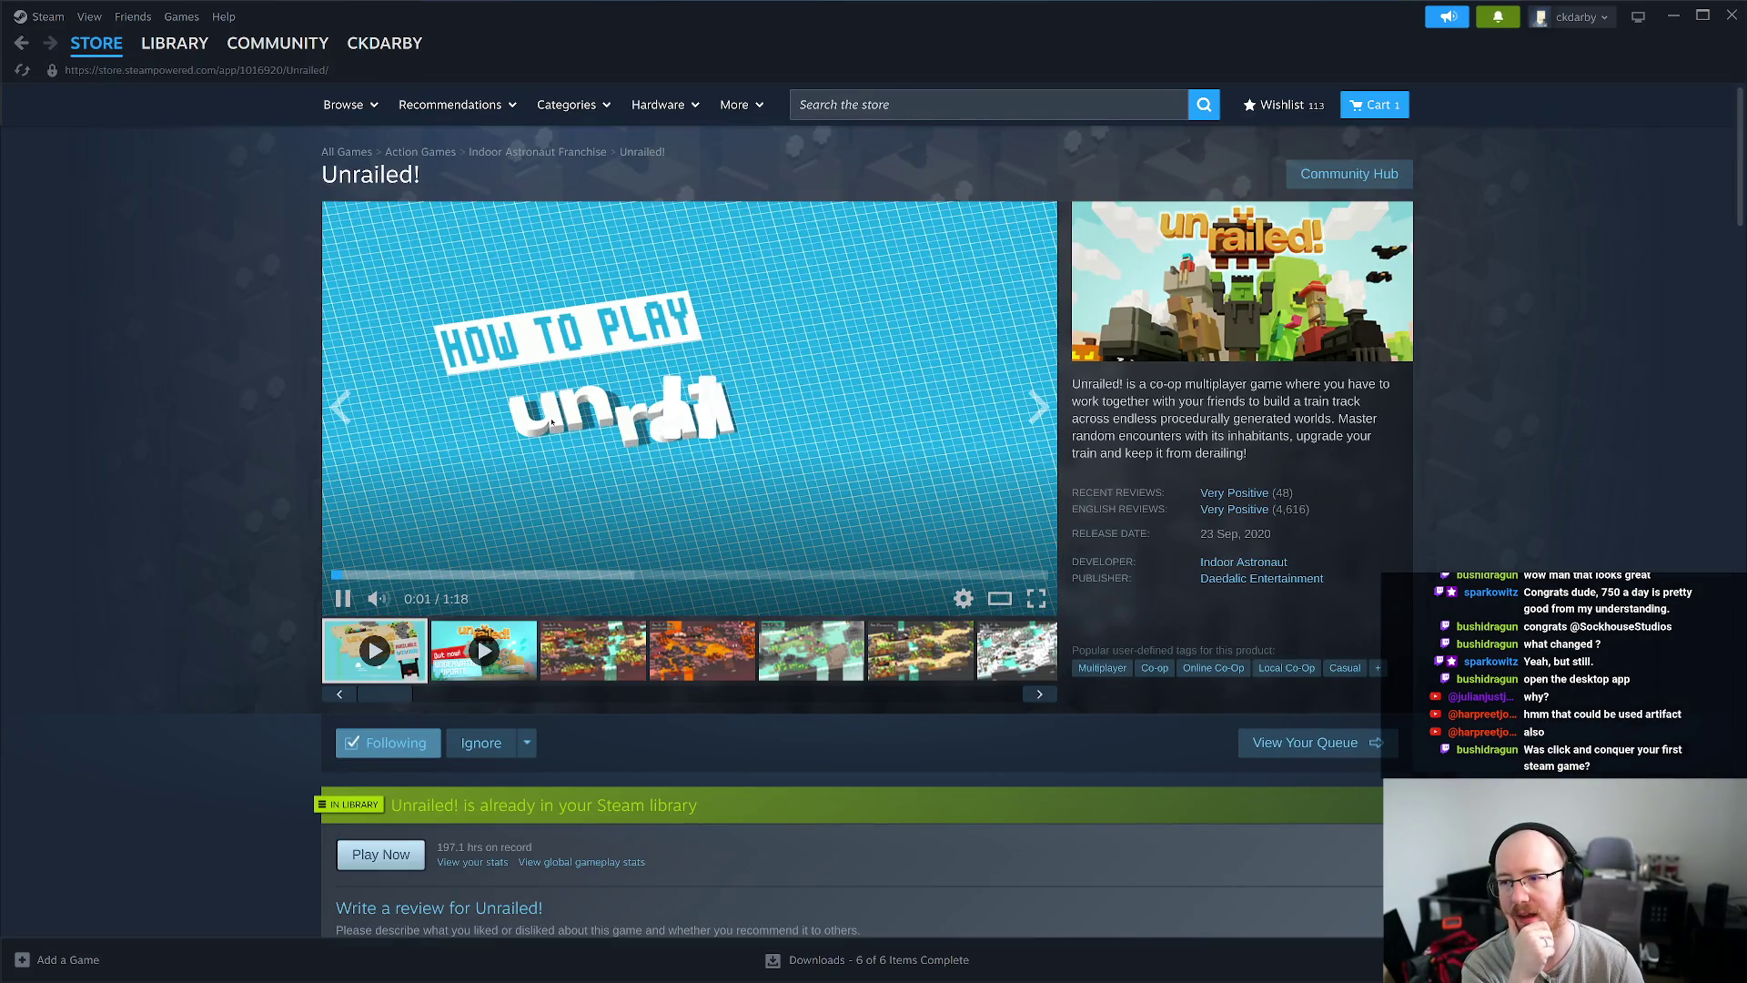
pyautogui.scroll(-8, 311, 680)
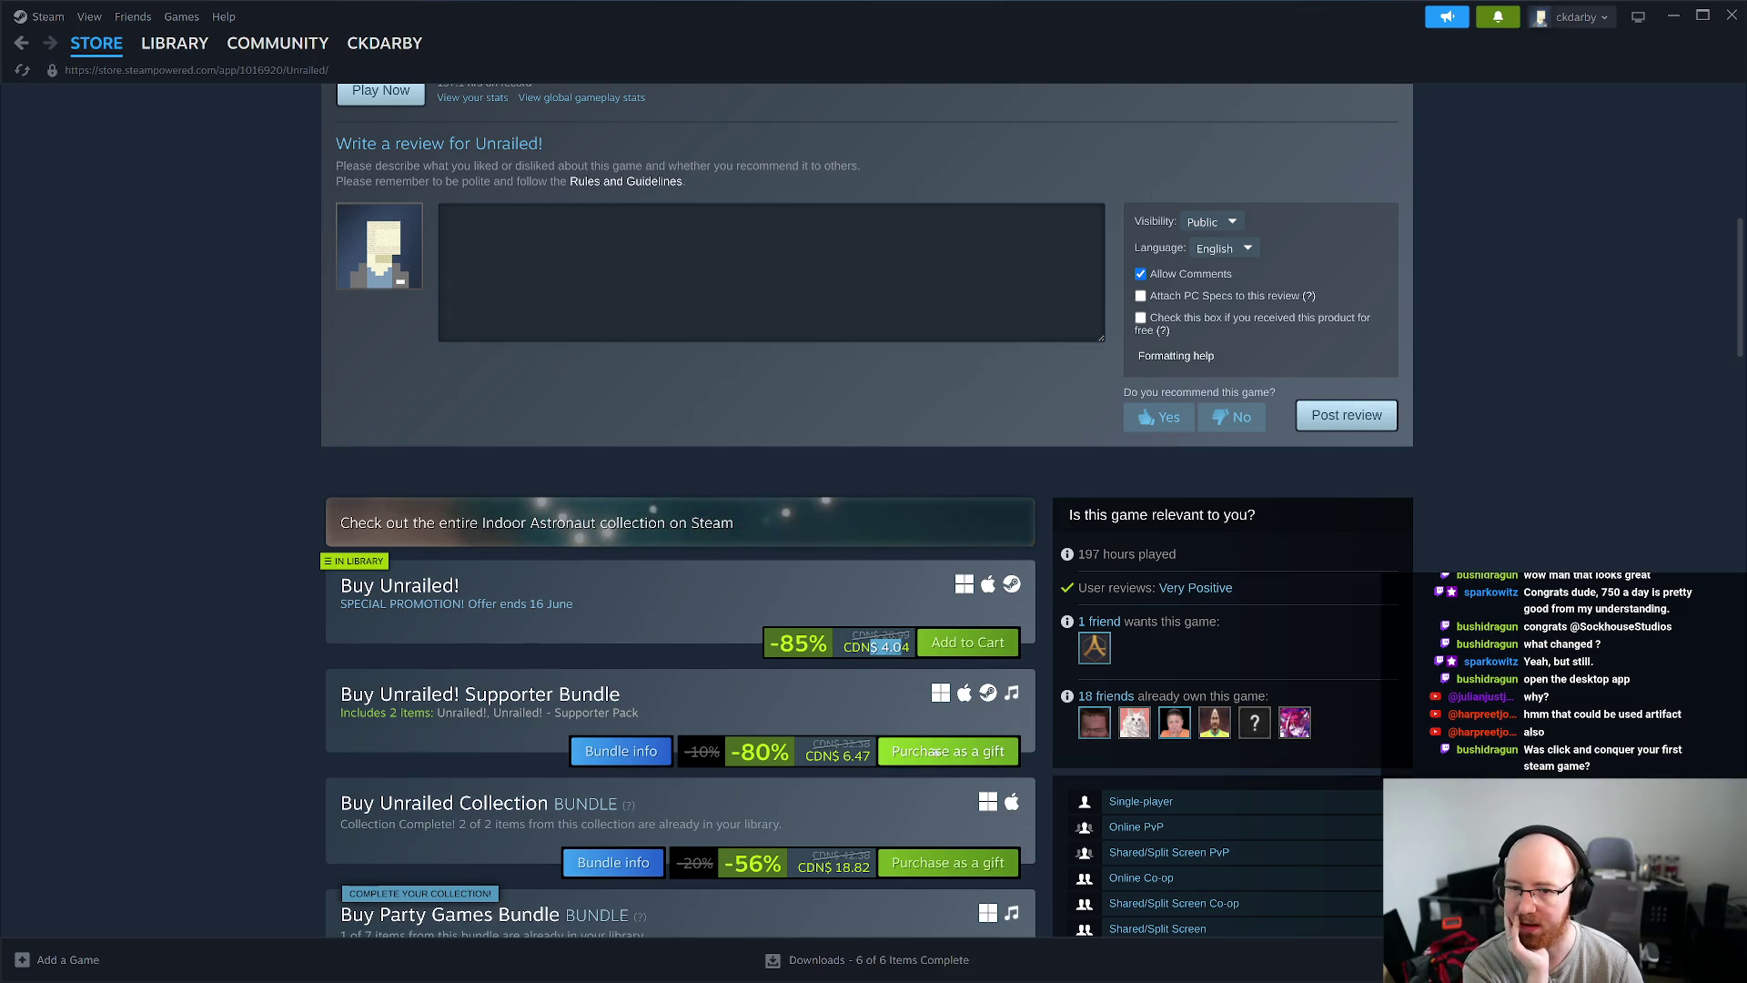
pyautogui.scroll(-2, 936, 752)
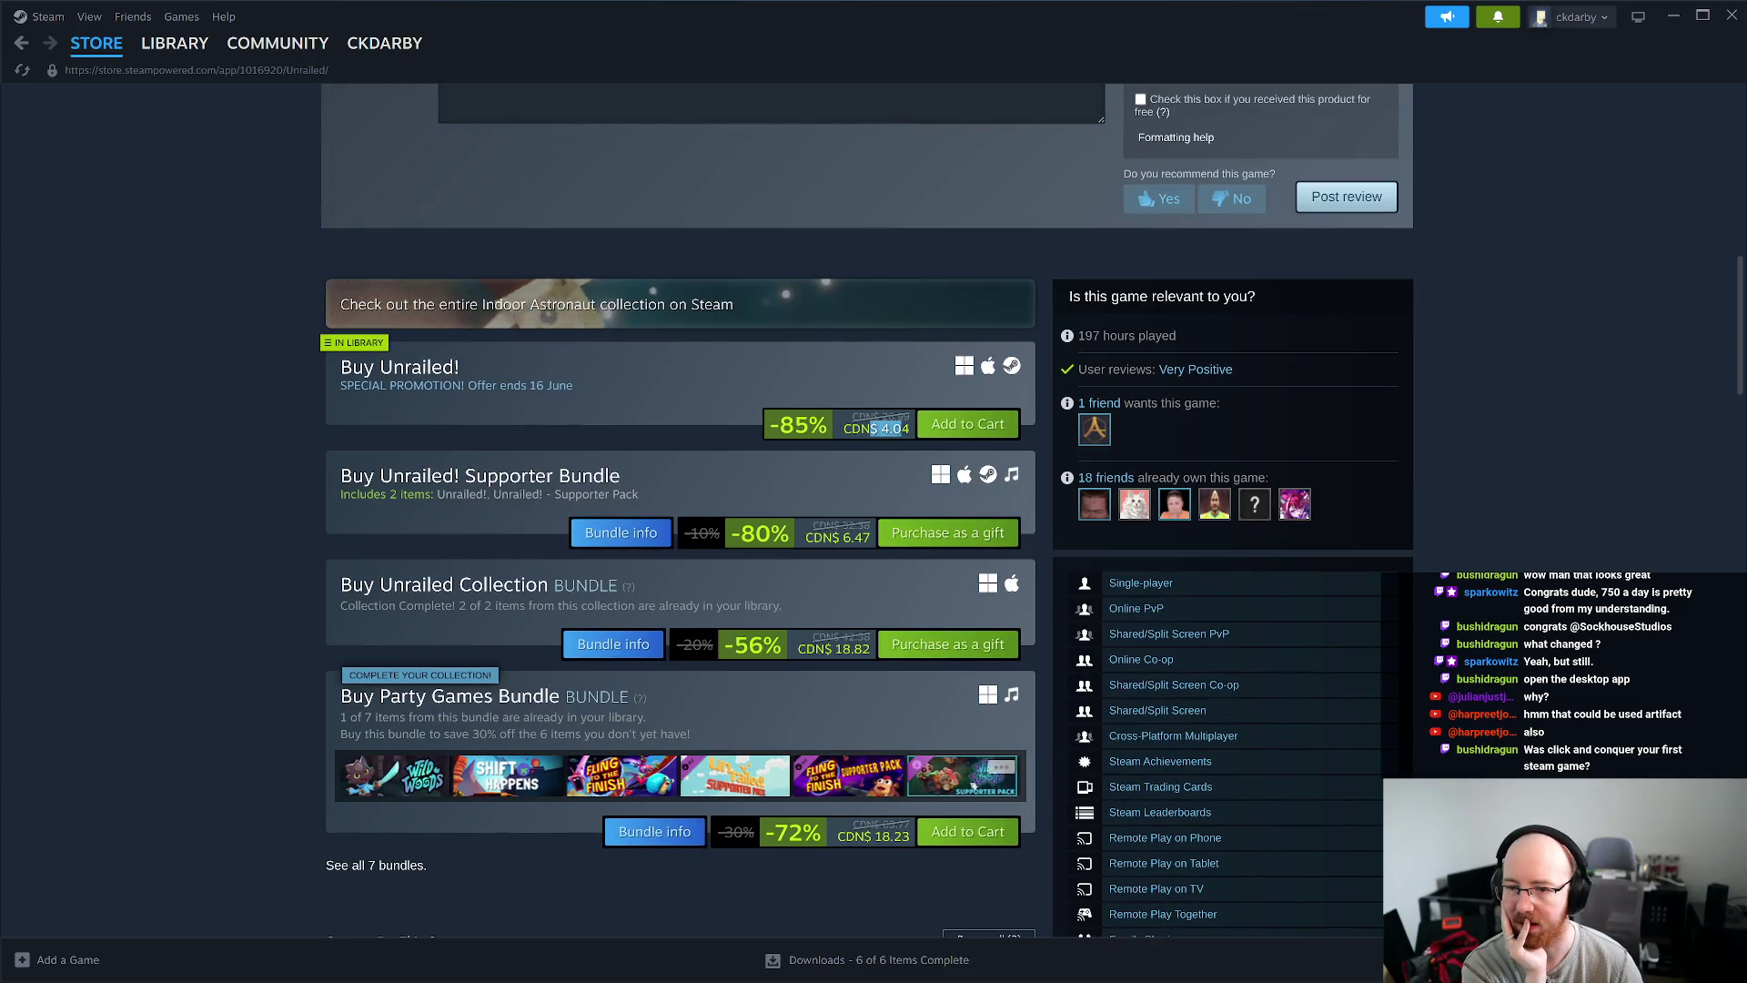
pyautogui.scroll(-7, 972, 783)
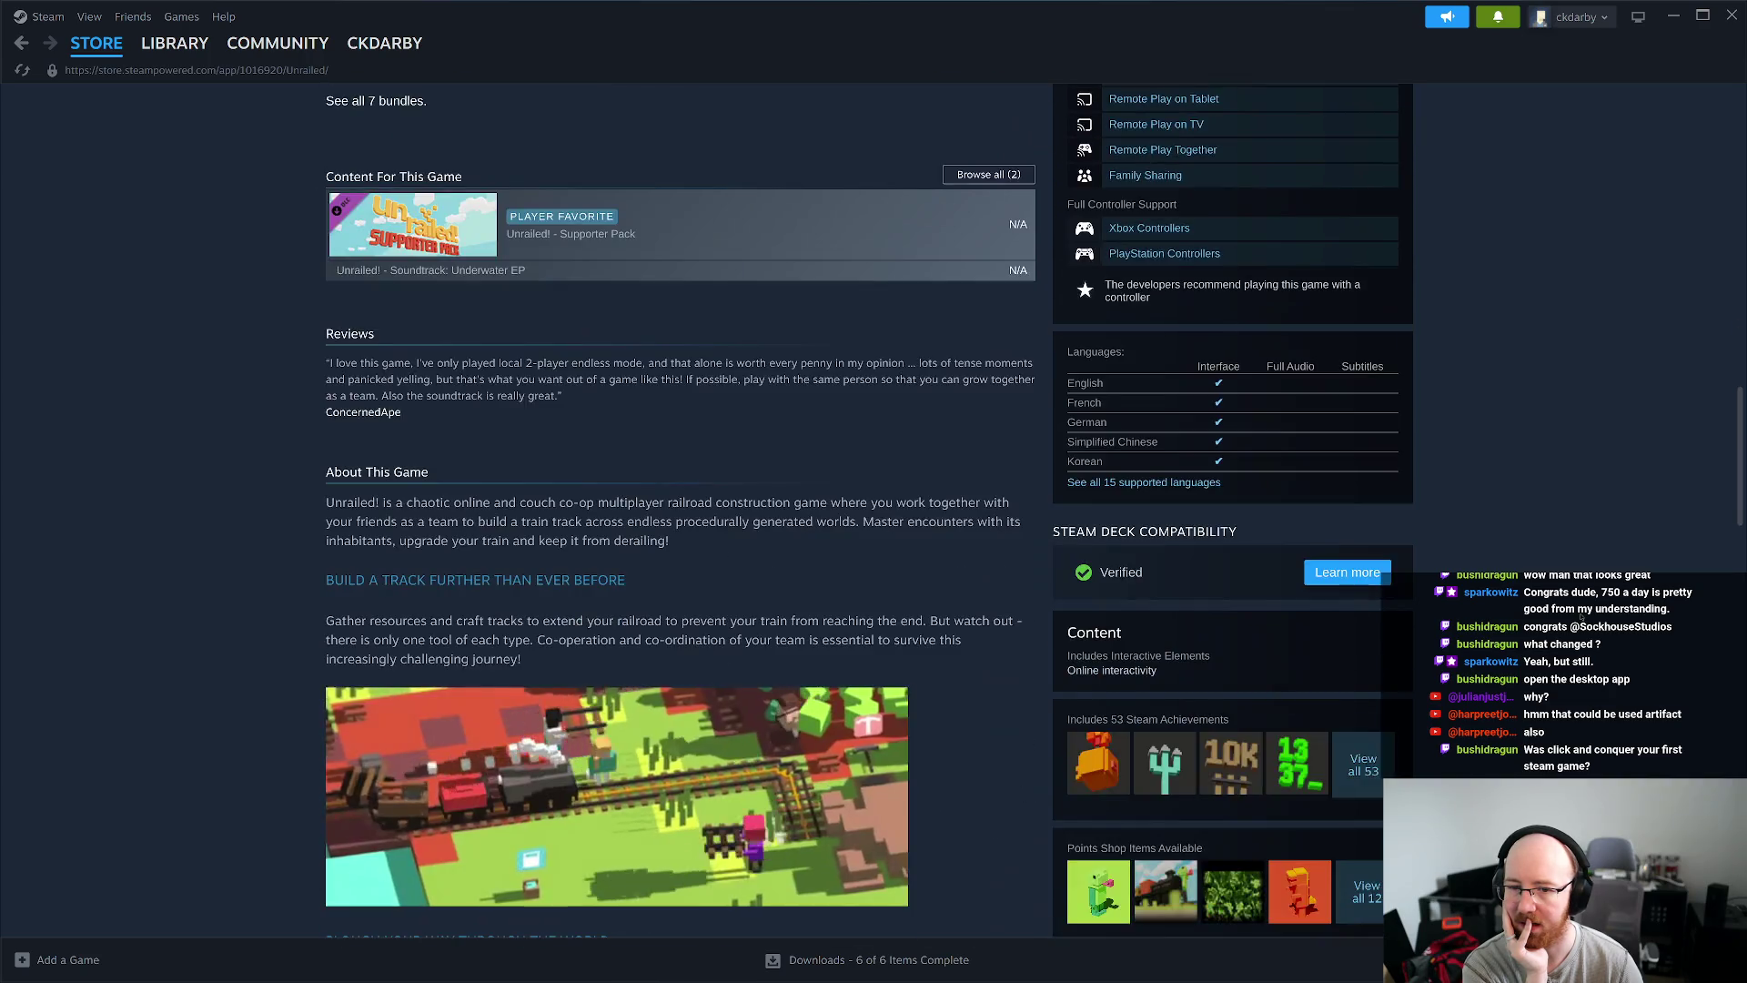
pyautogui.scroll(-2, 682, 546)
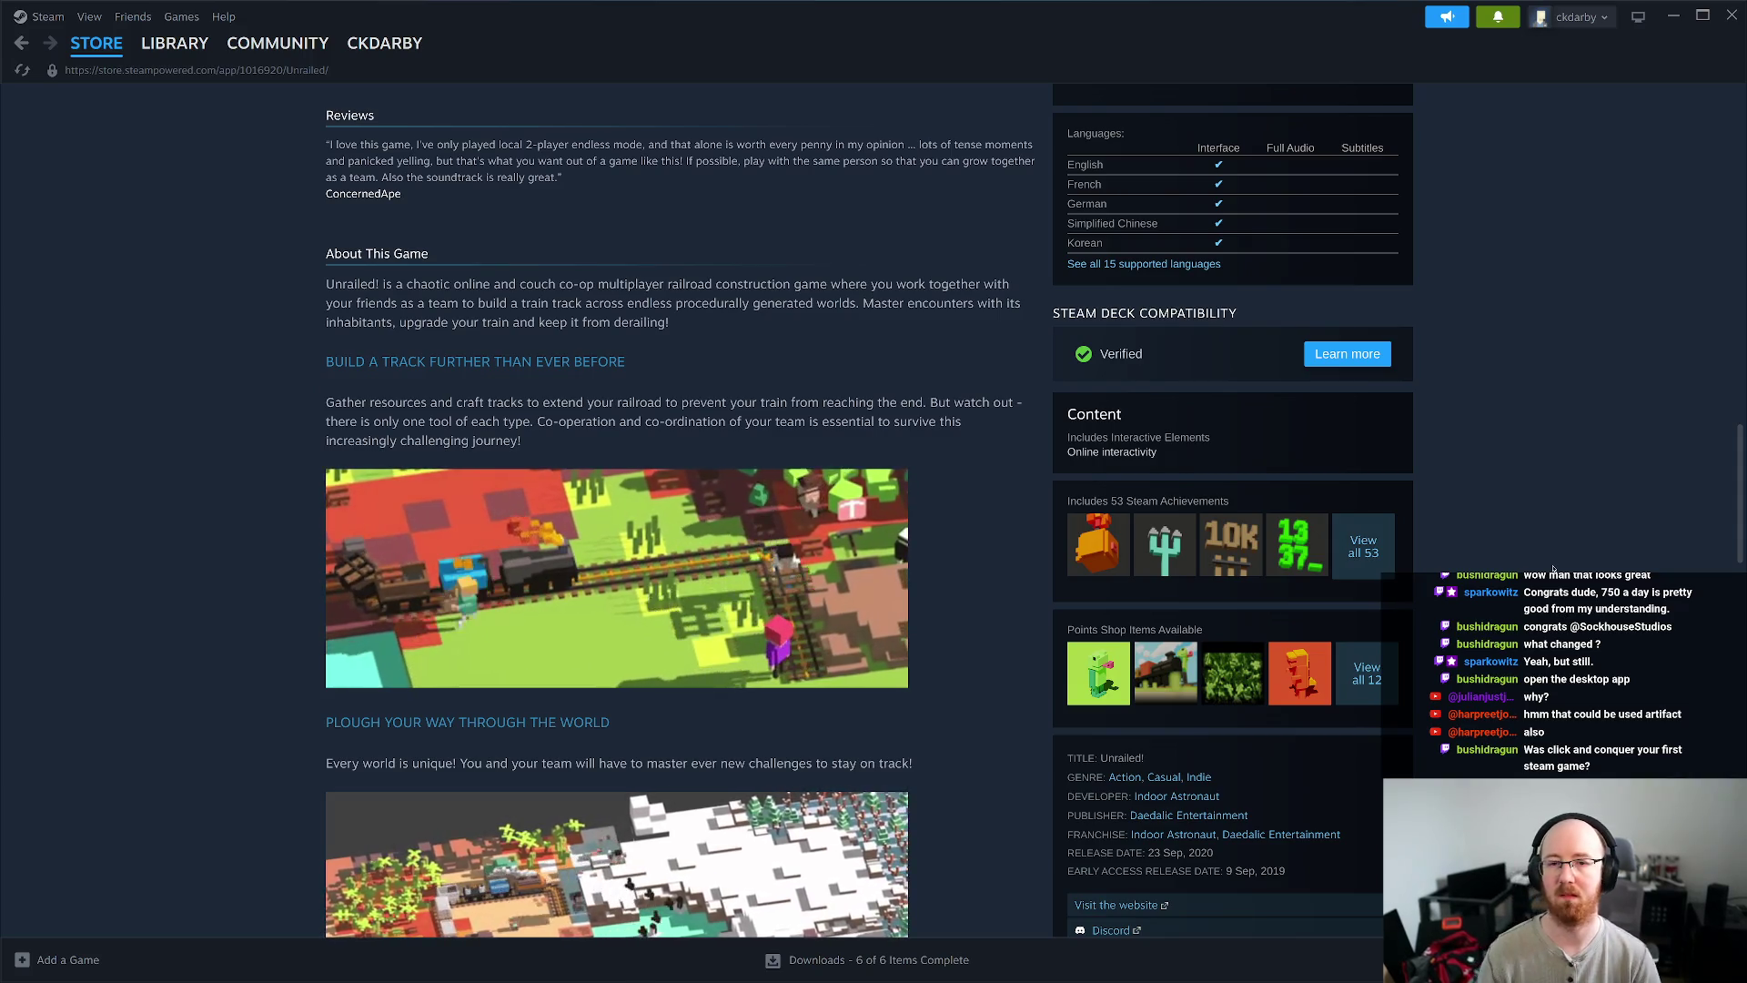
pyautogui.click(23, 42)
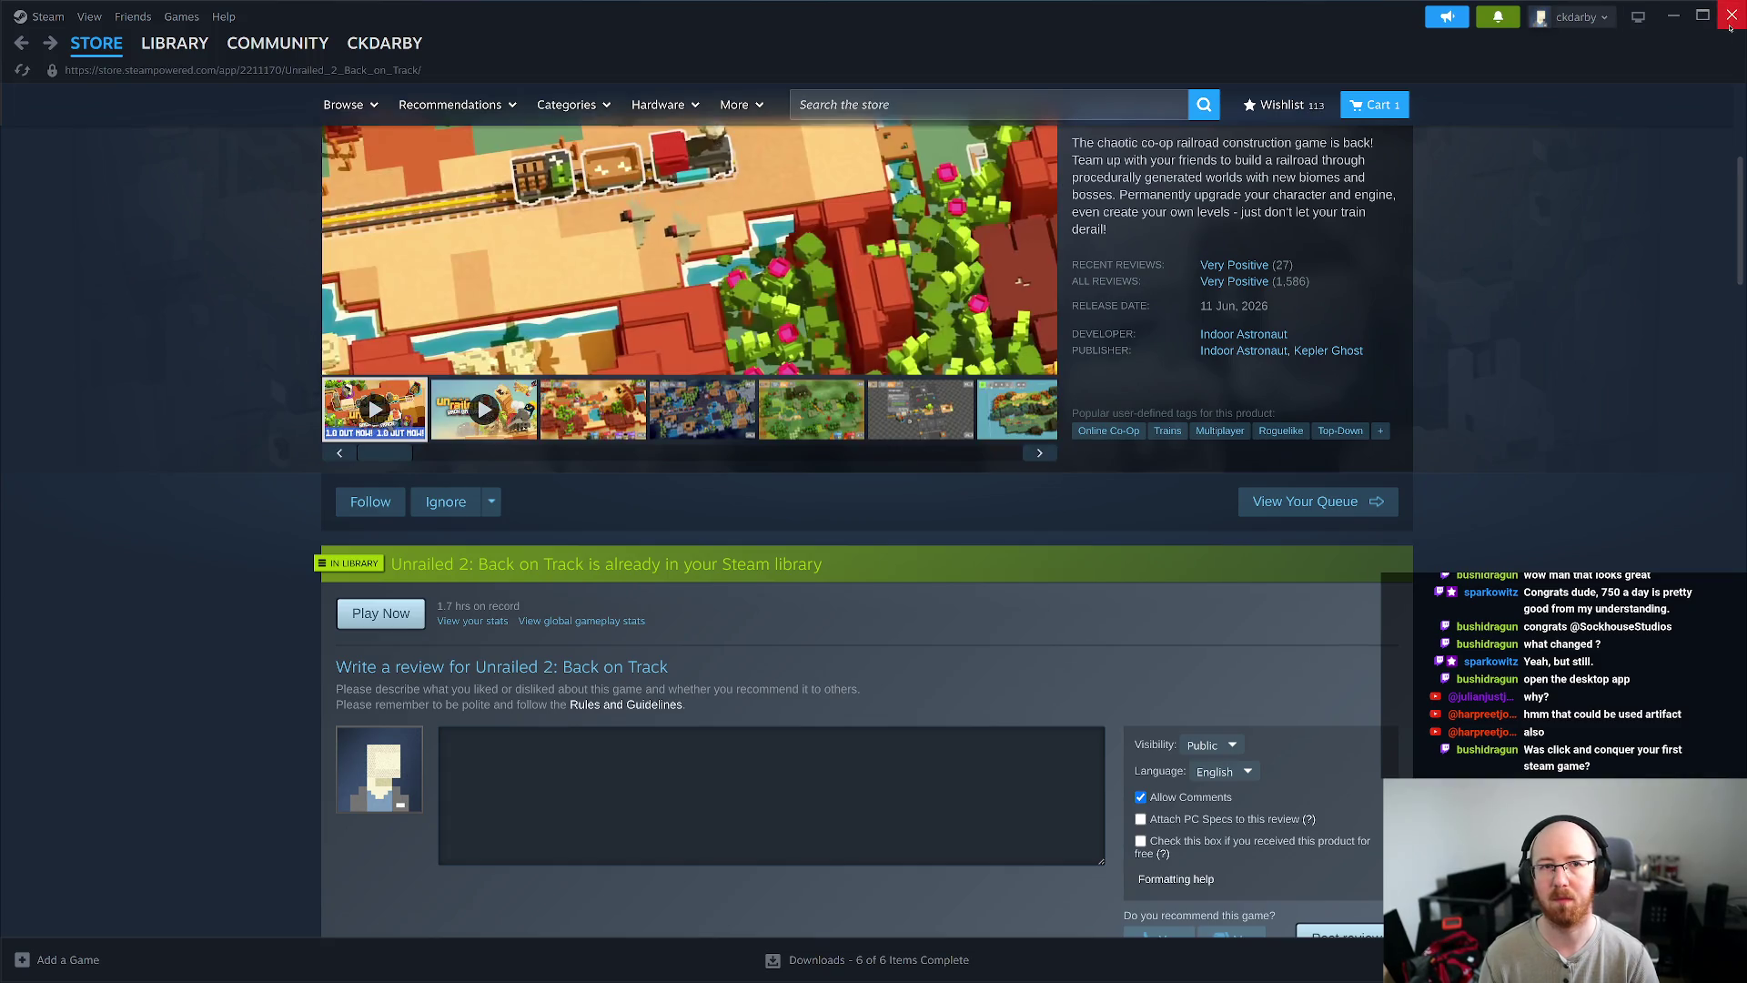
# - Close the Steam desktop app and the Unrailed 2 store tab in the browser
pyautogui.click(1732, 16)
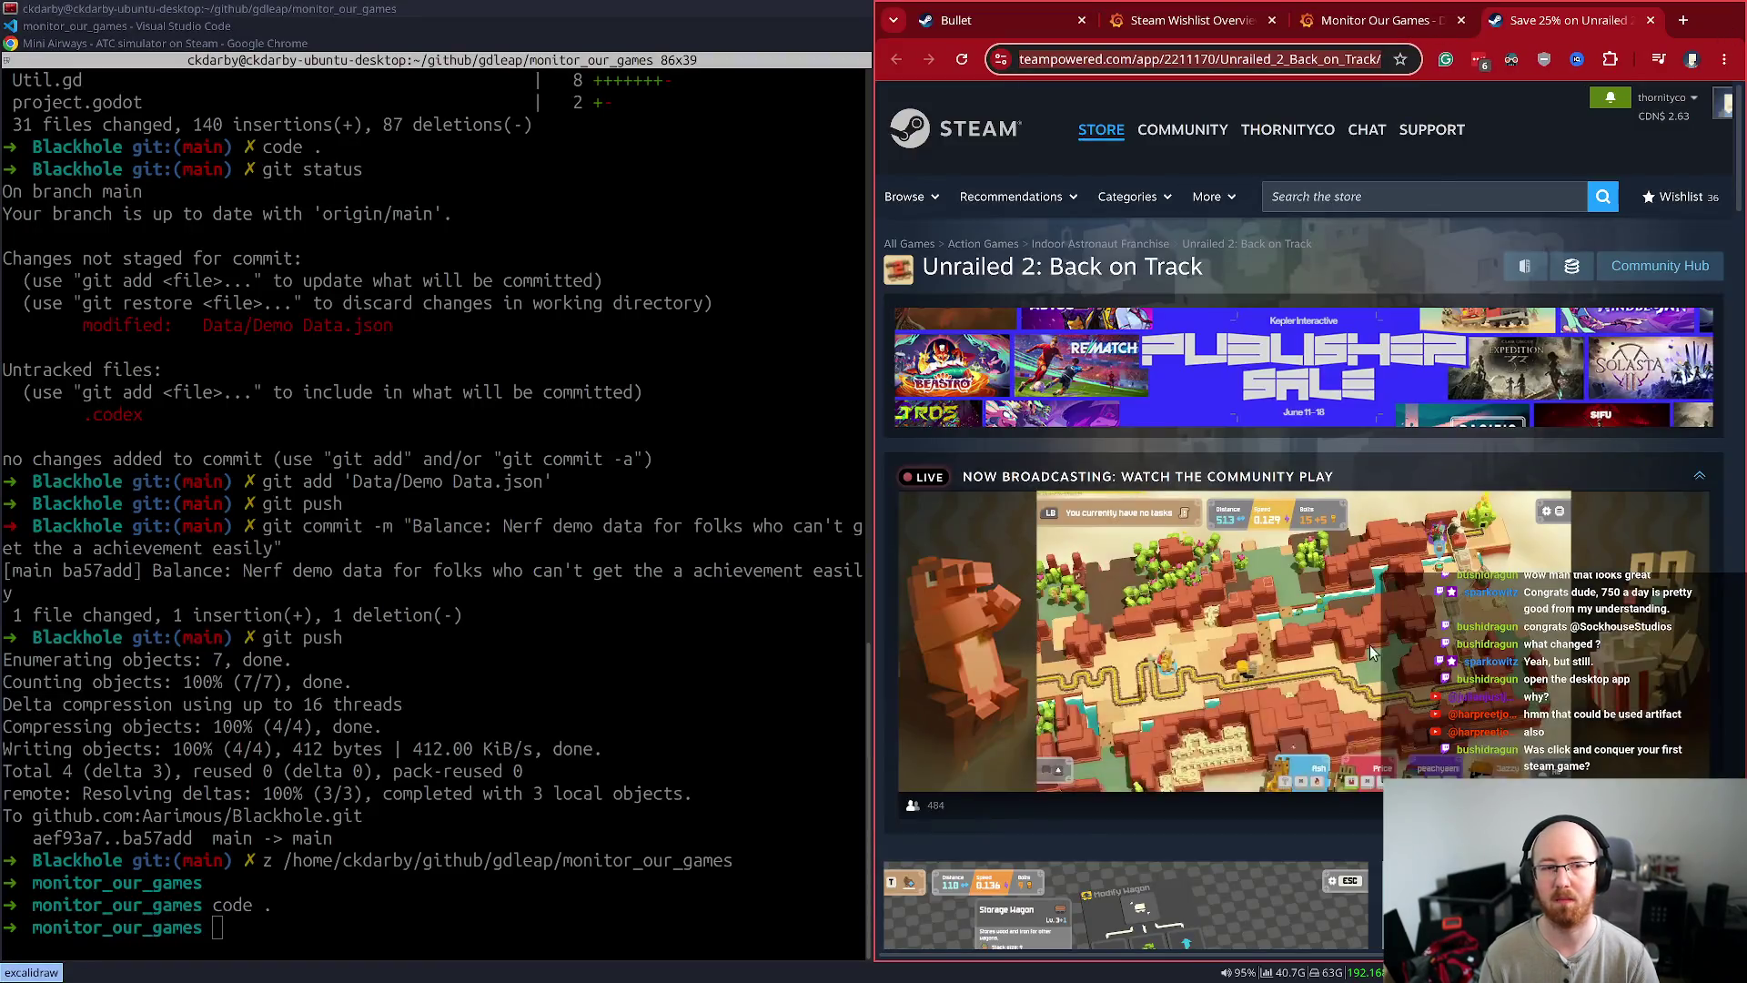
pyautogui.middleClick(1569, 28)
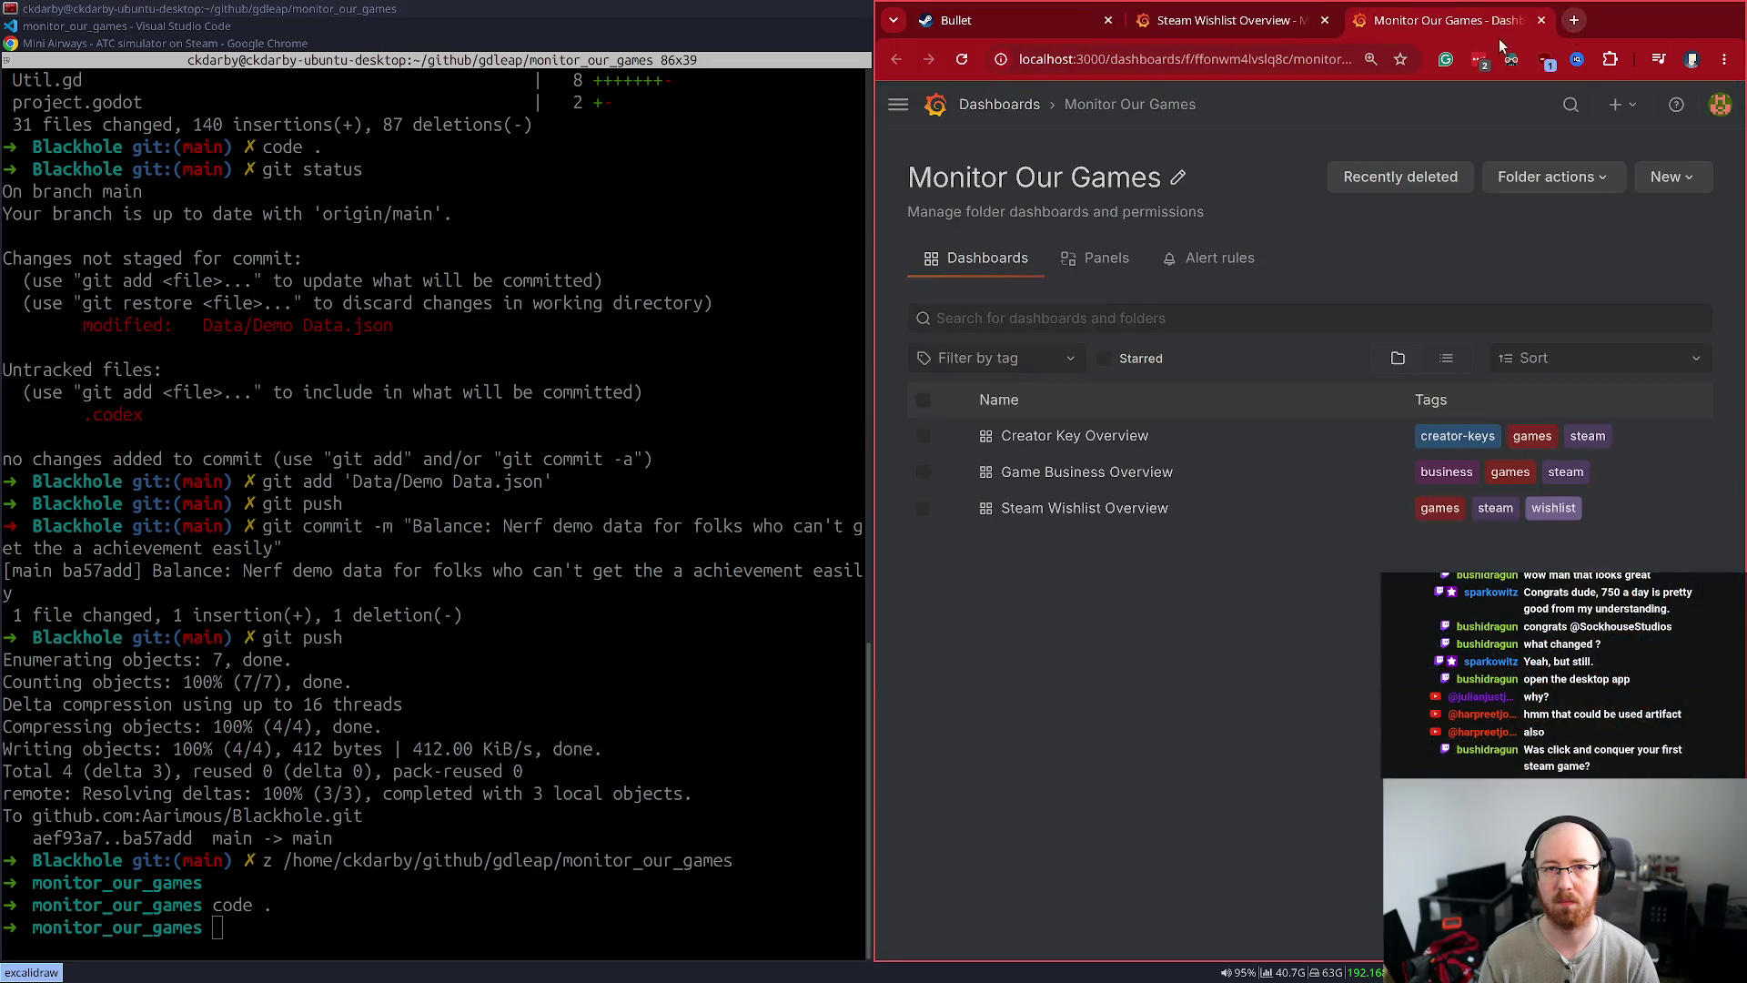
pyautogui.click(1201, 28)
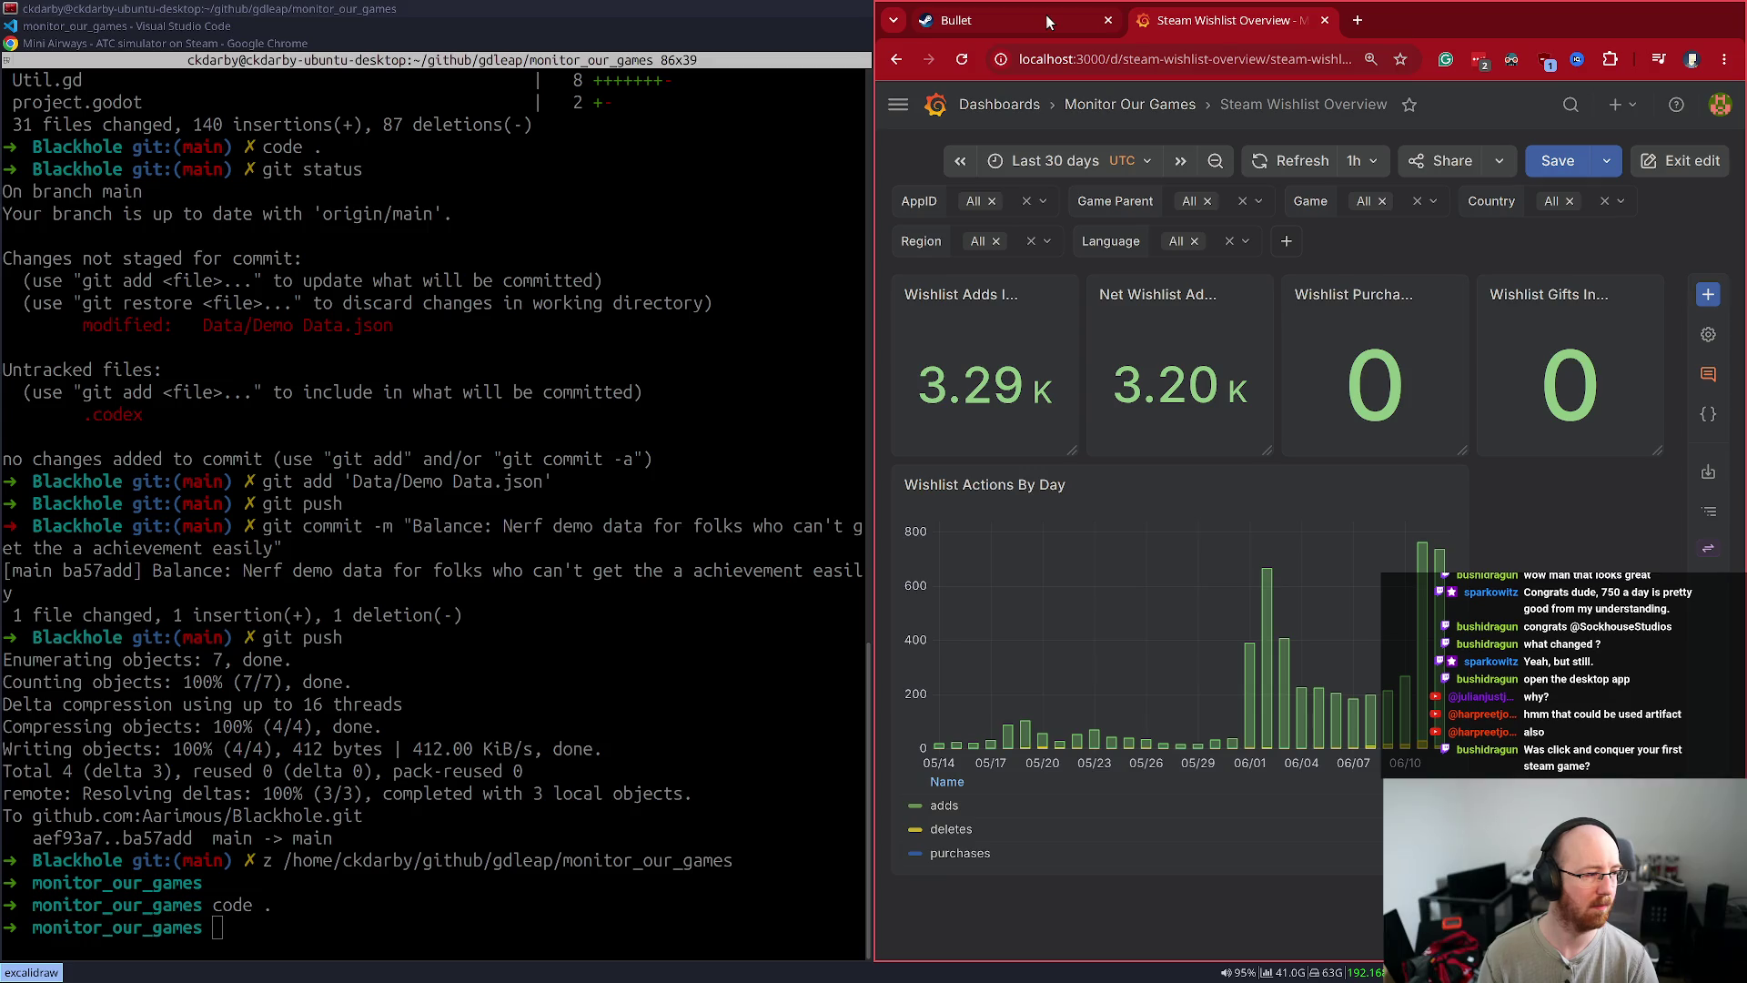
# - Return to the Bullet Fest page in a full-screen browser and go to the Steam Store Home
pyautogui.click(1046, 15)
pyautogui.scroll(-10, 1258, 511)
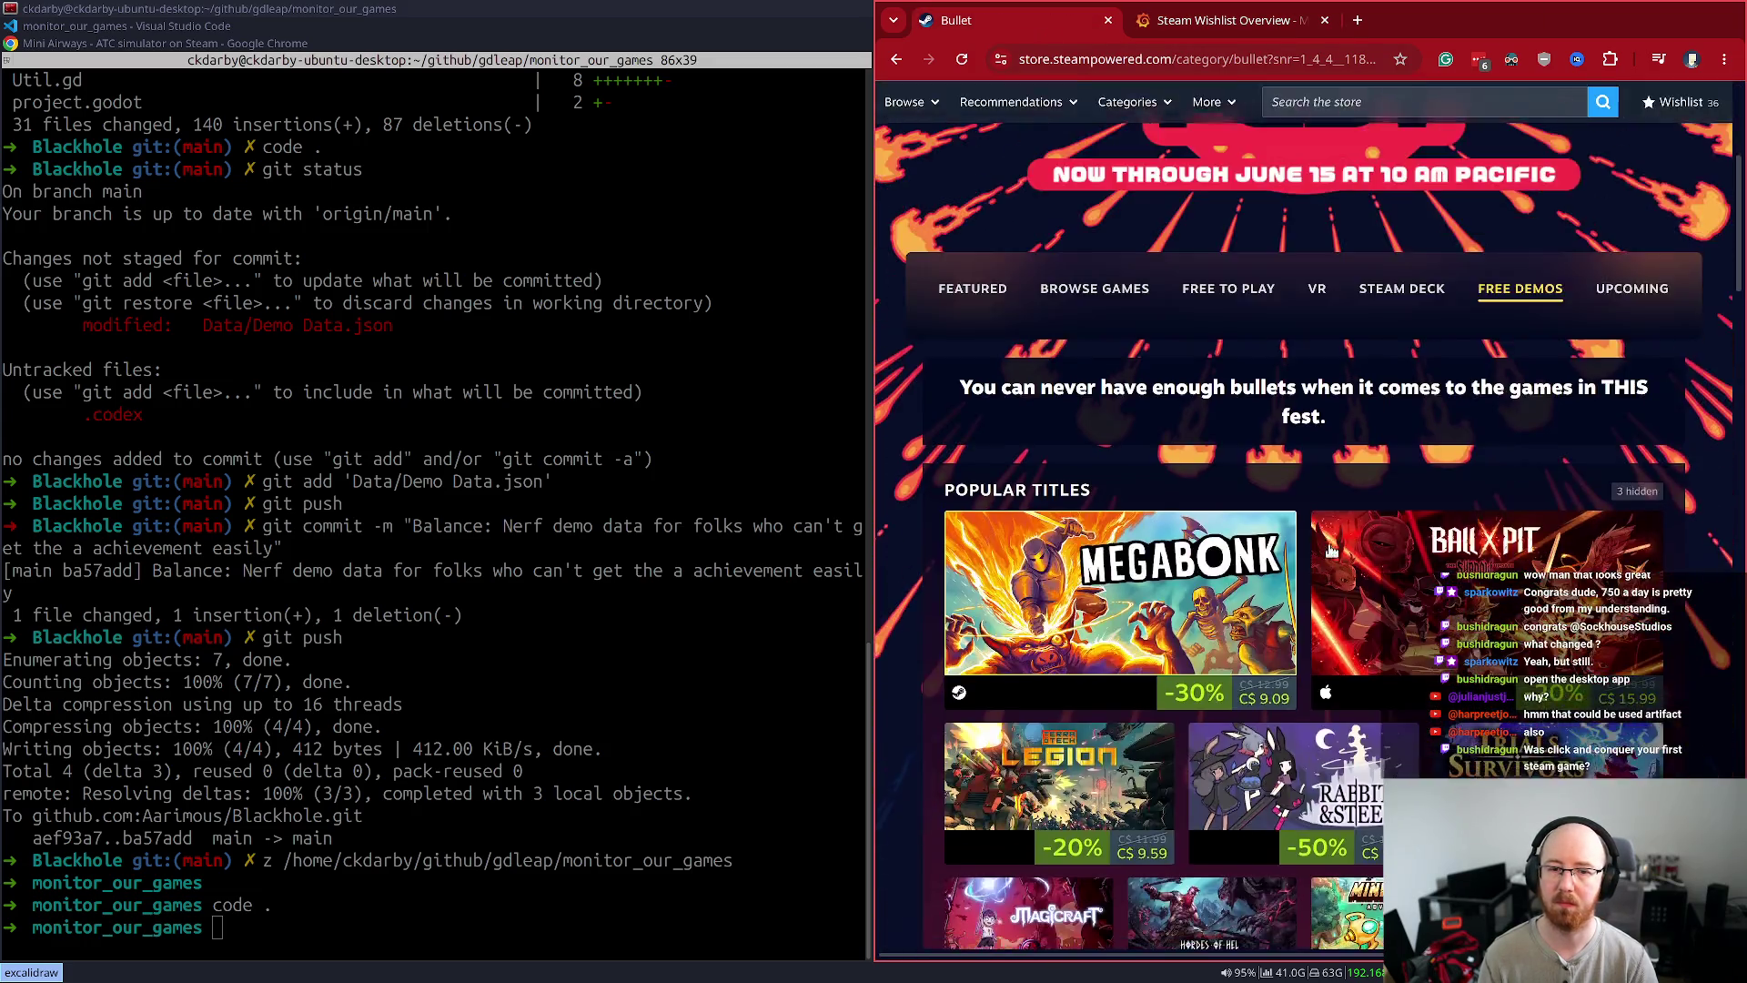
pyautogui.press('super+f')
pyautogui.scroll(-10, 663, 566)
pyautogui.scroll(5, 662, 566)
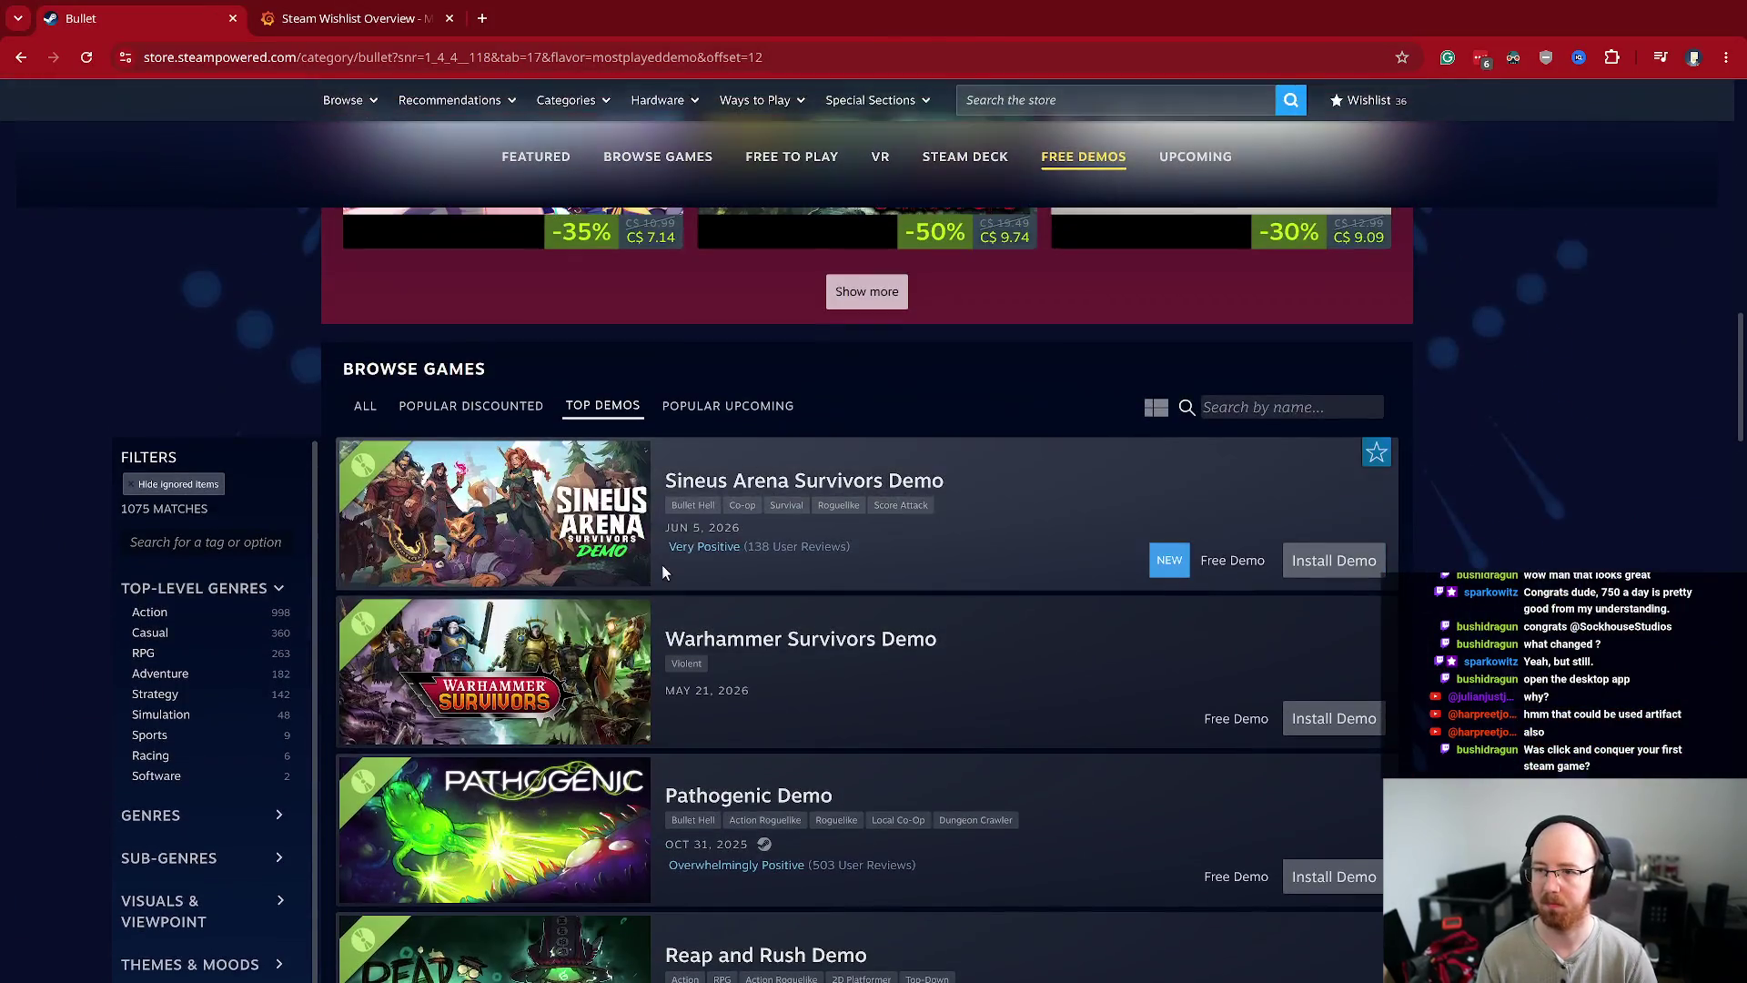
pyautogui.moveTo(326, 106)
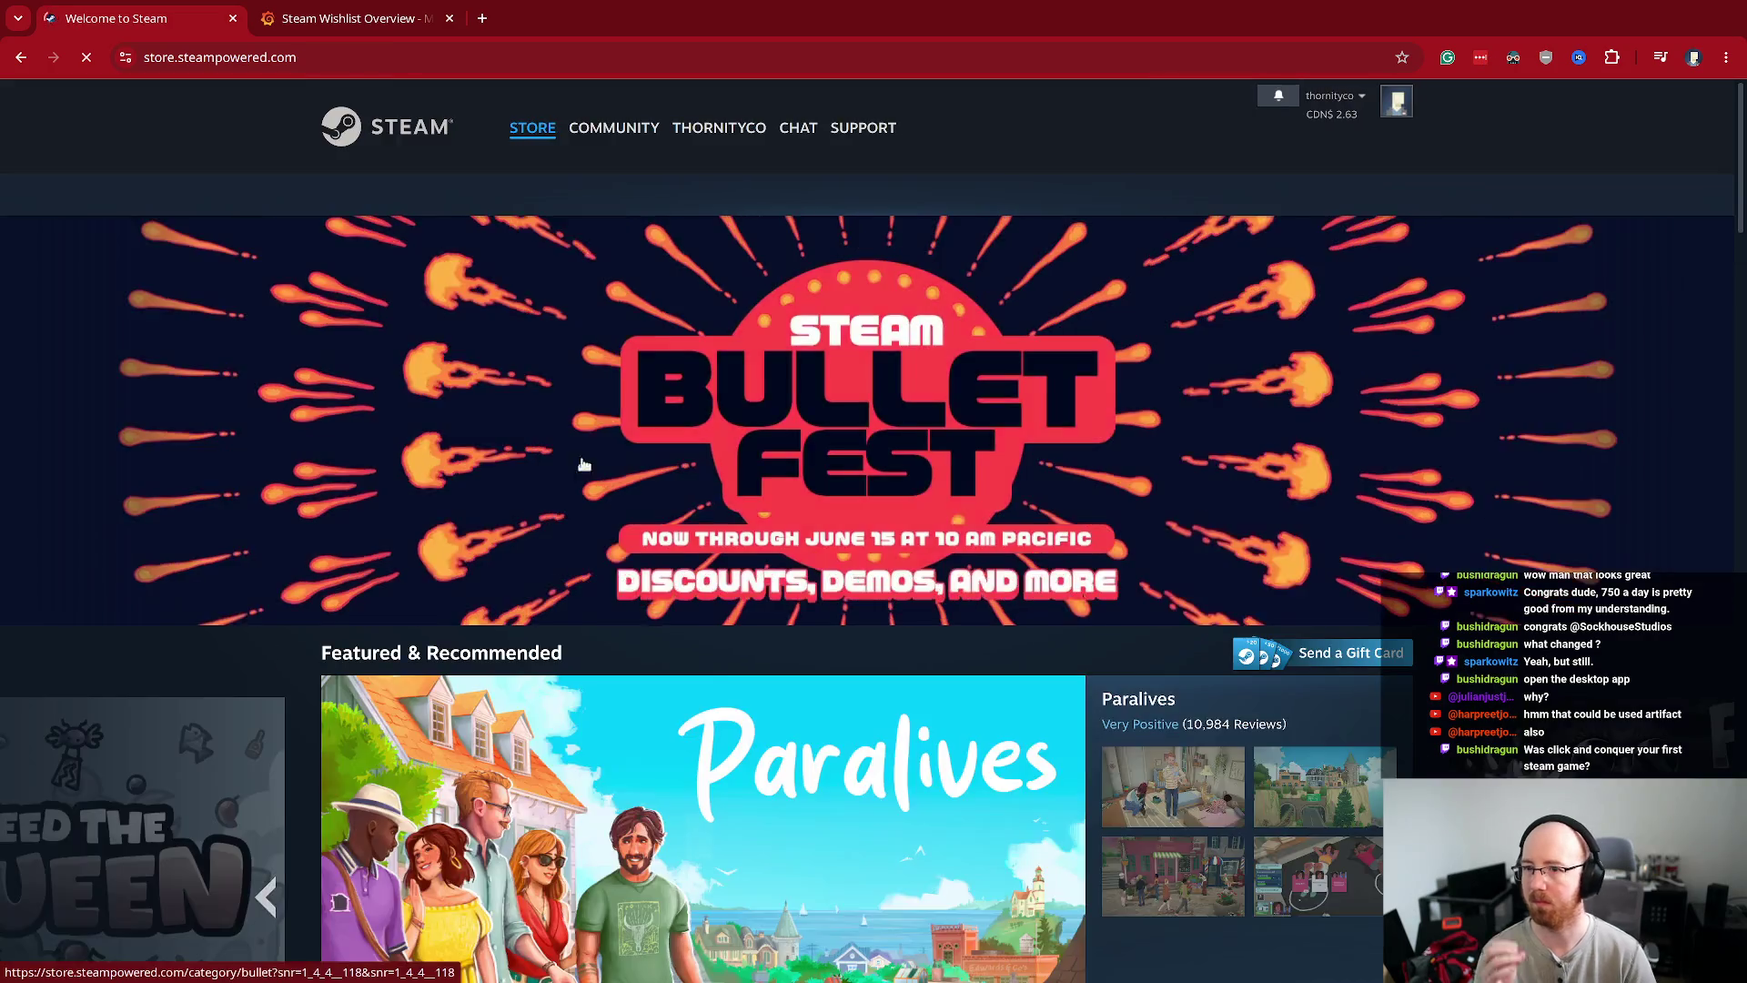
# - Scroll to Popular New Releases and browse the Trending Free games list
pyautogui.scroll(-20, 717, 647)
pyautogui.scroll(-15, 717, 647)
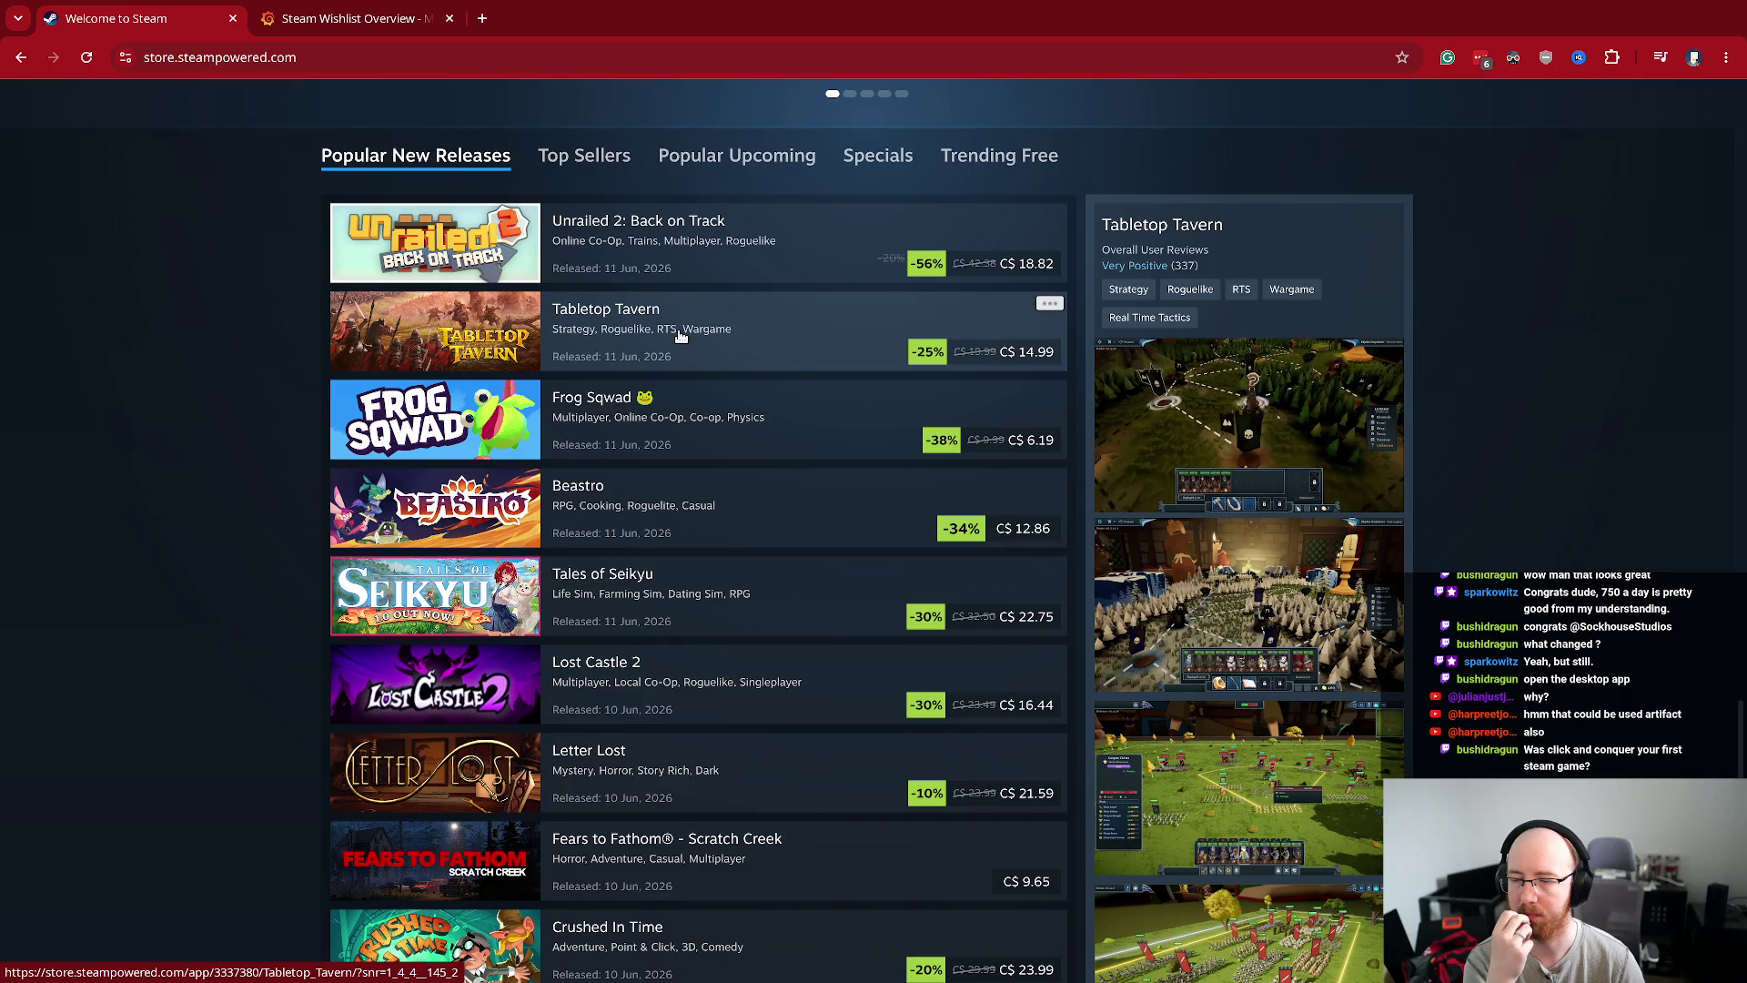
pyautogui.scroll(2, 819, 564)
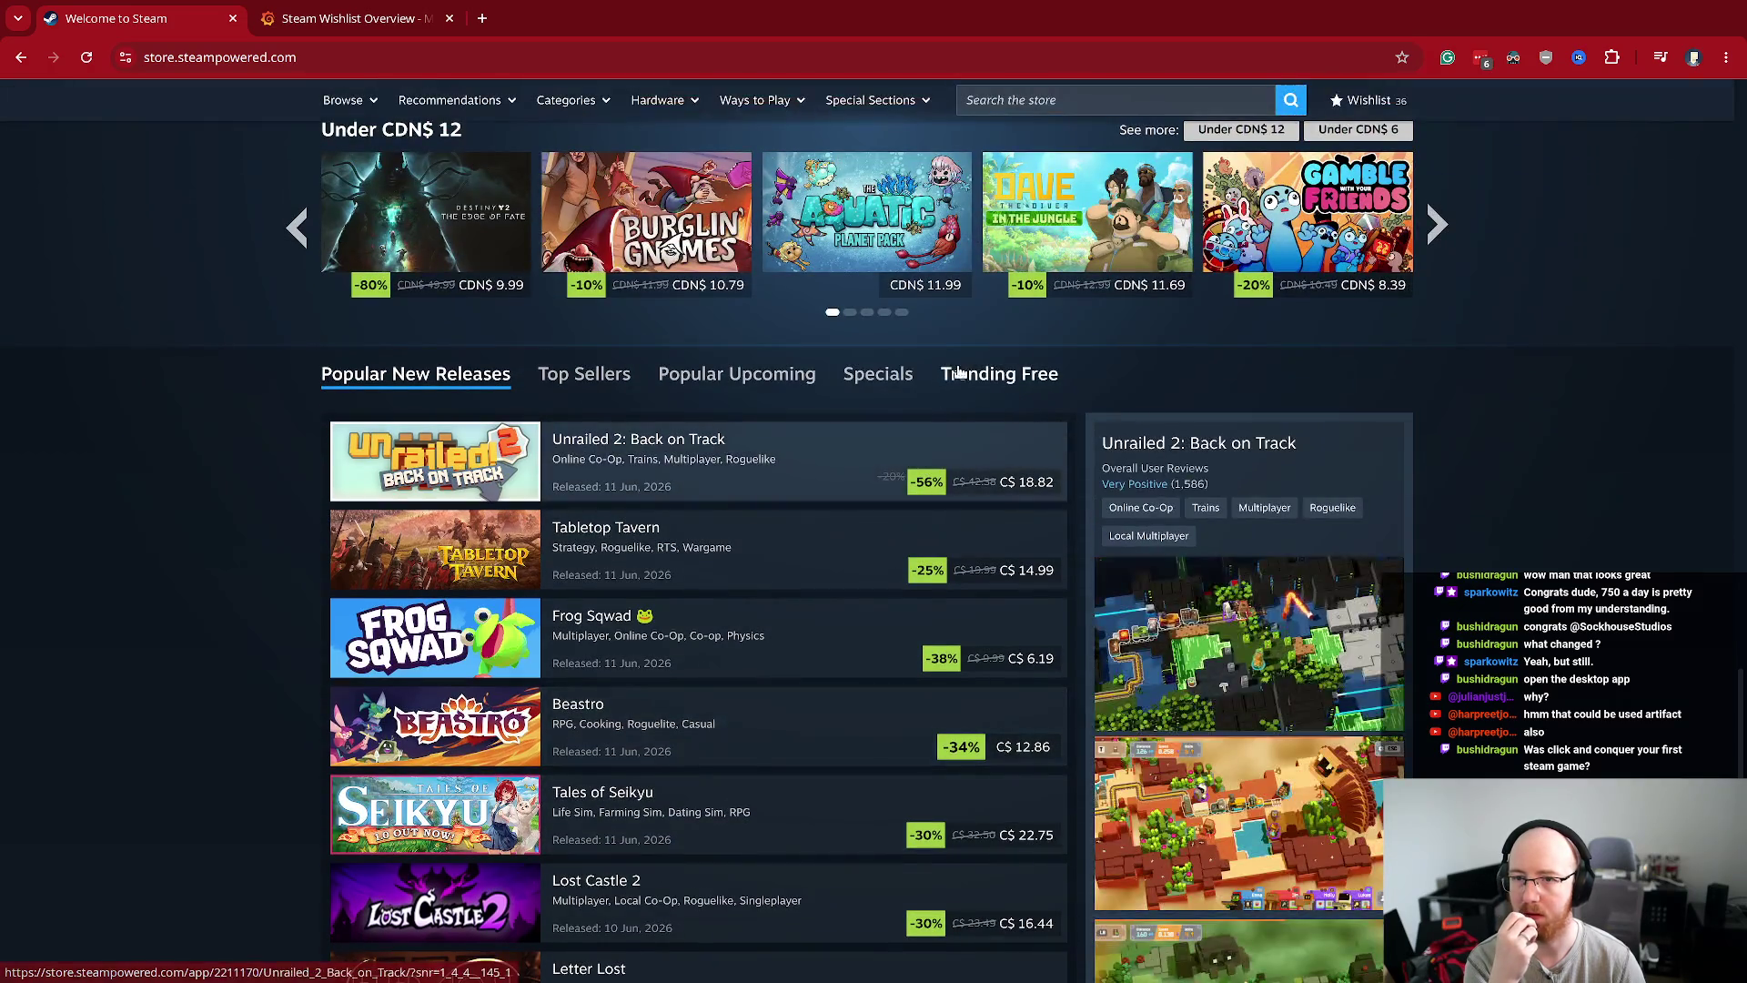
pyautogui.click(963, 378)
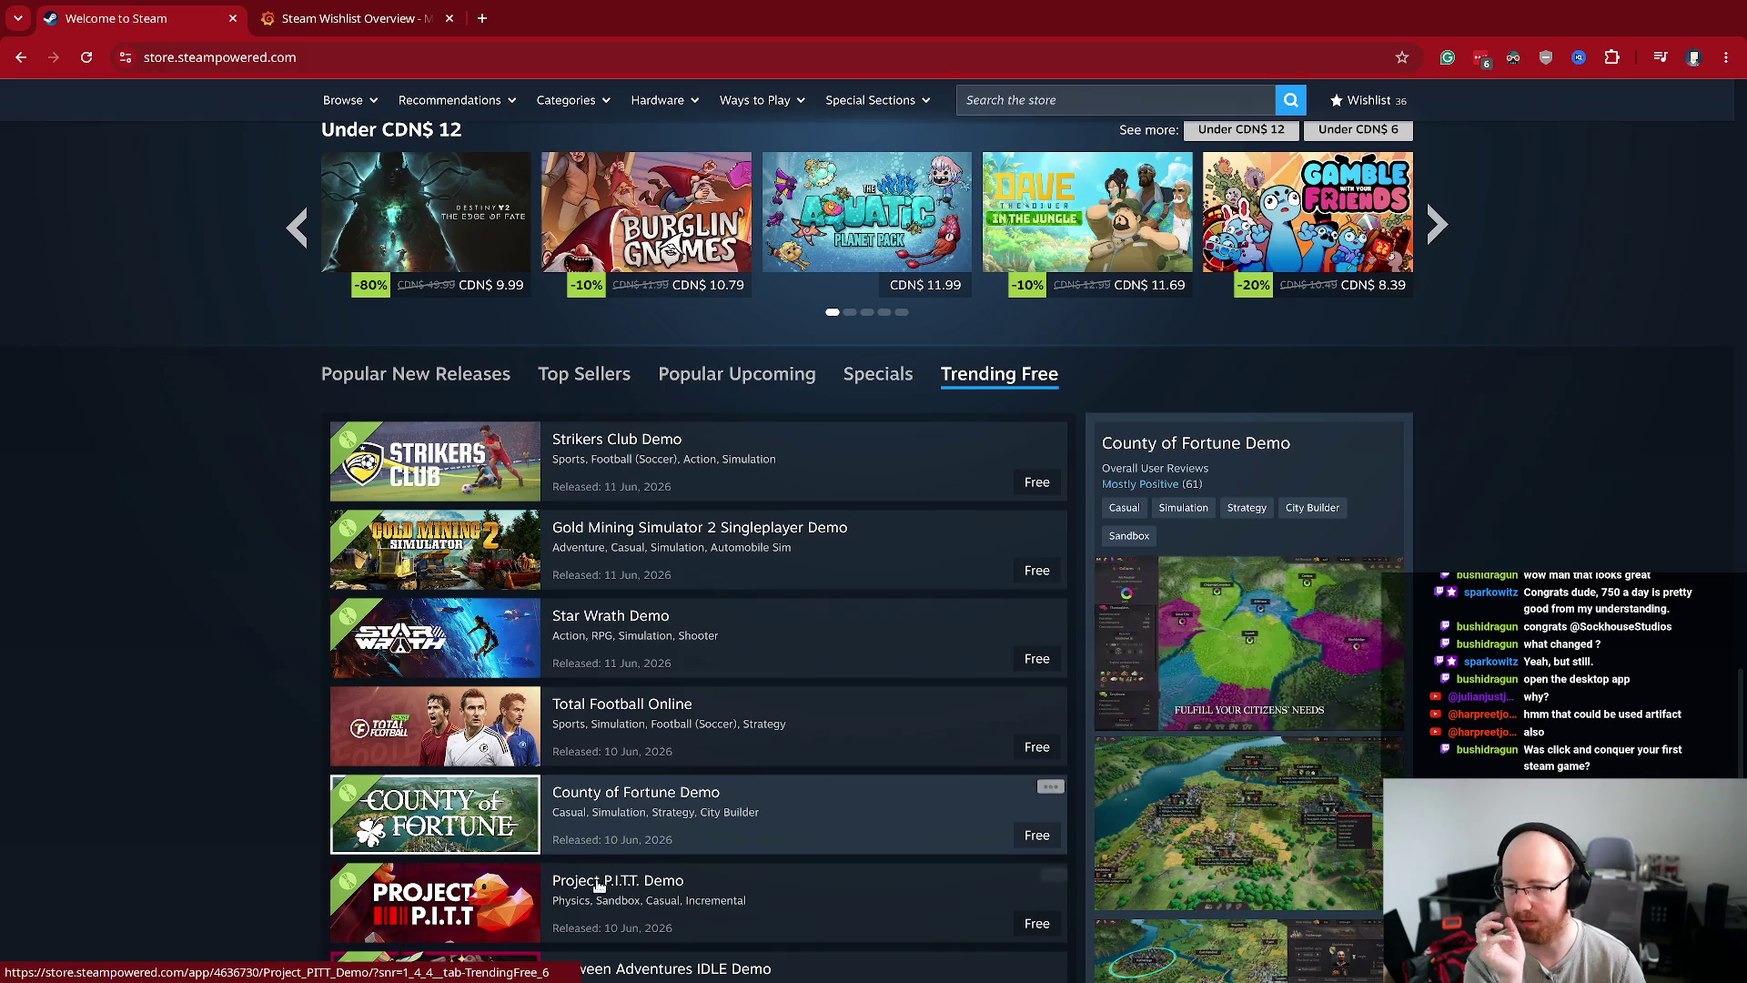
pyautogui.scroll(-4, 611, 633)
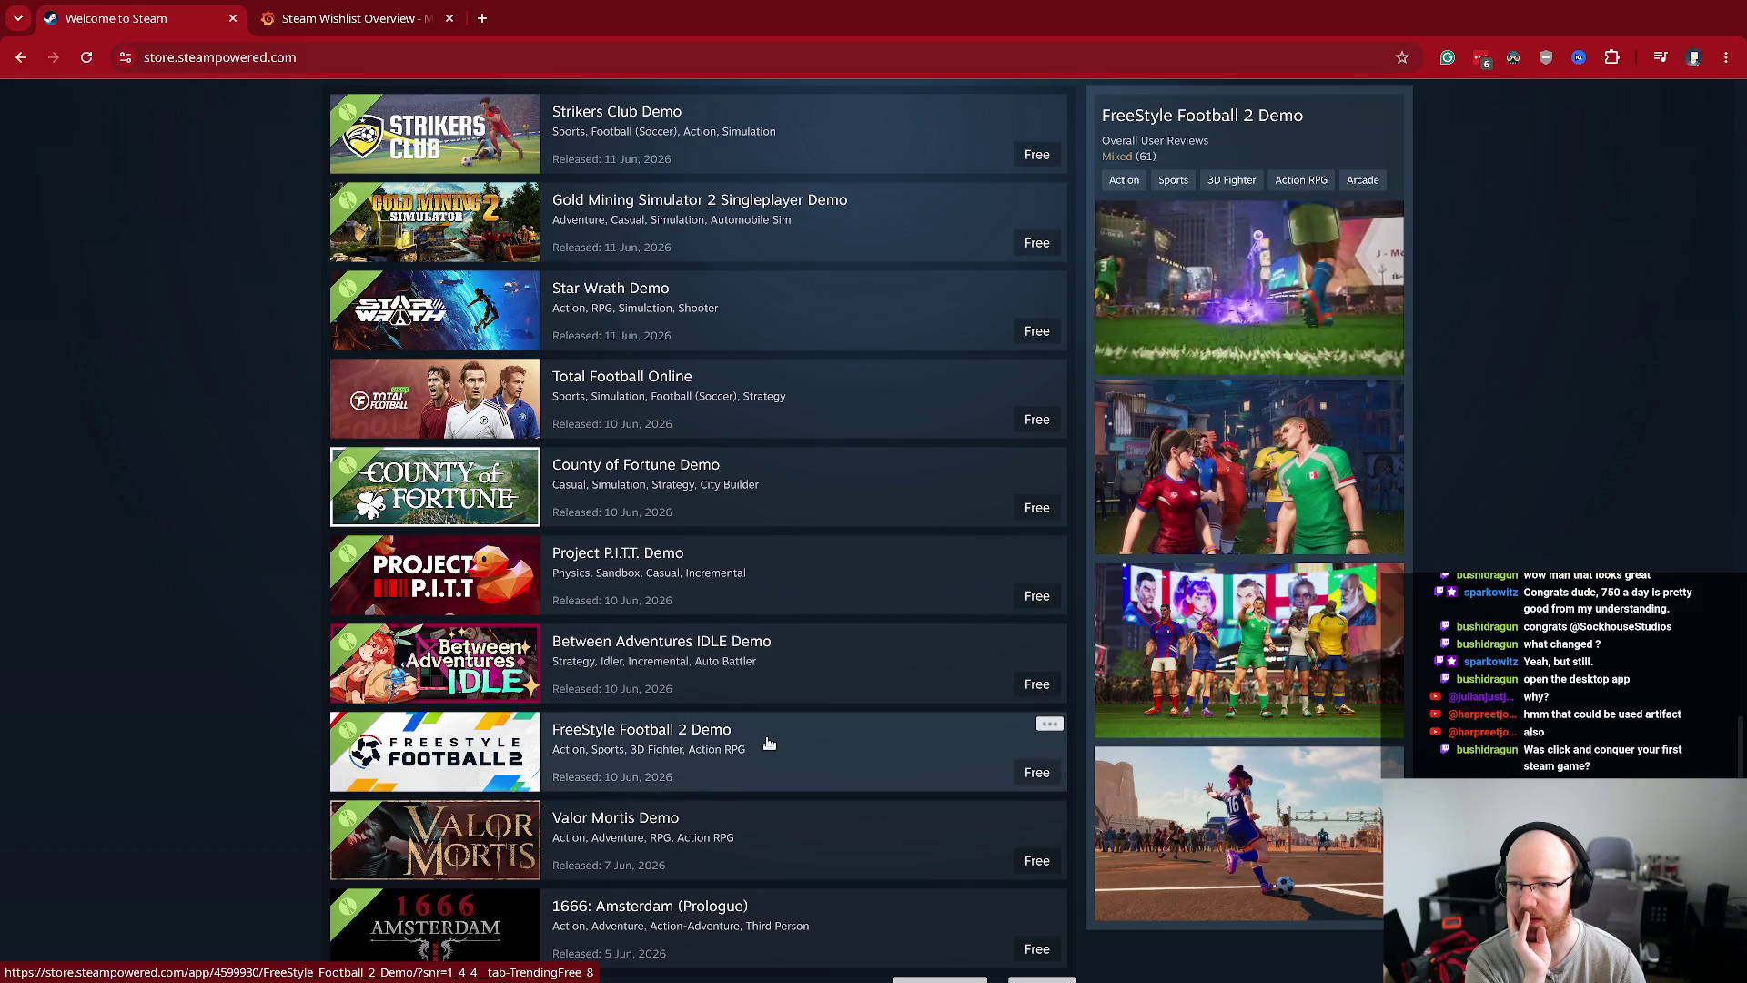
pyautogui.scroll(-2, 783, 891)
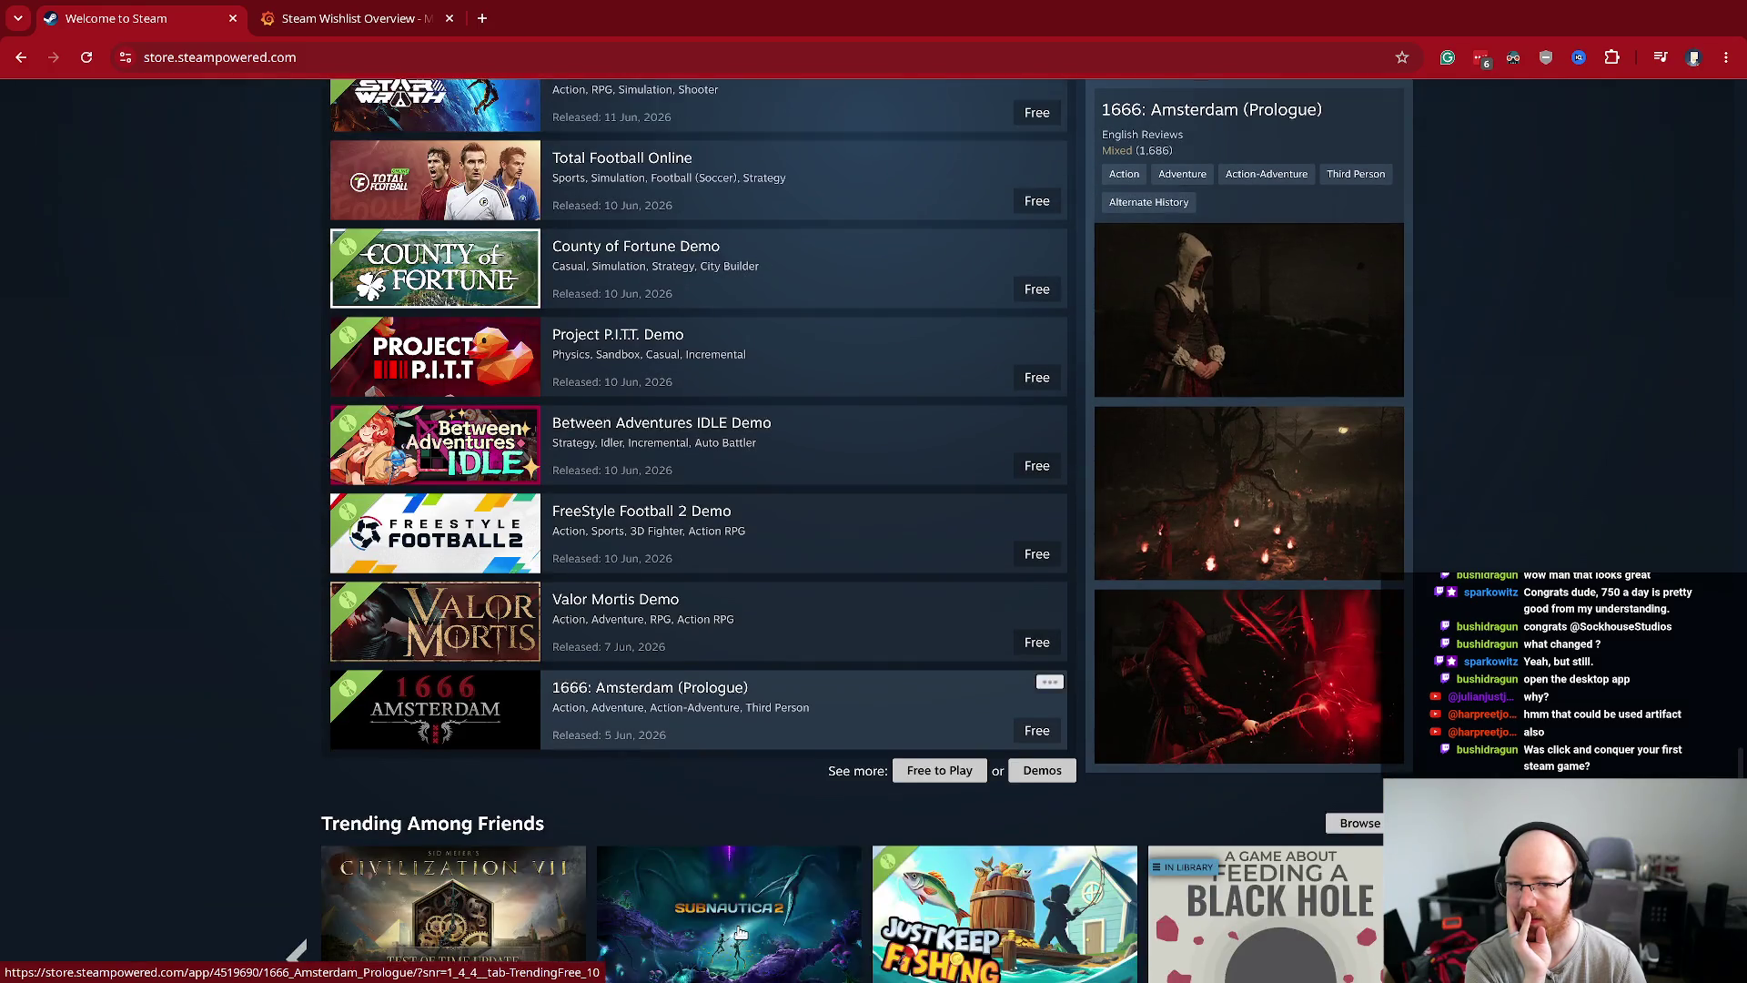
pyautogui.scroll(2, 746, 819)
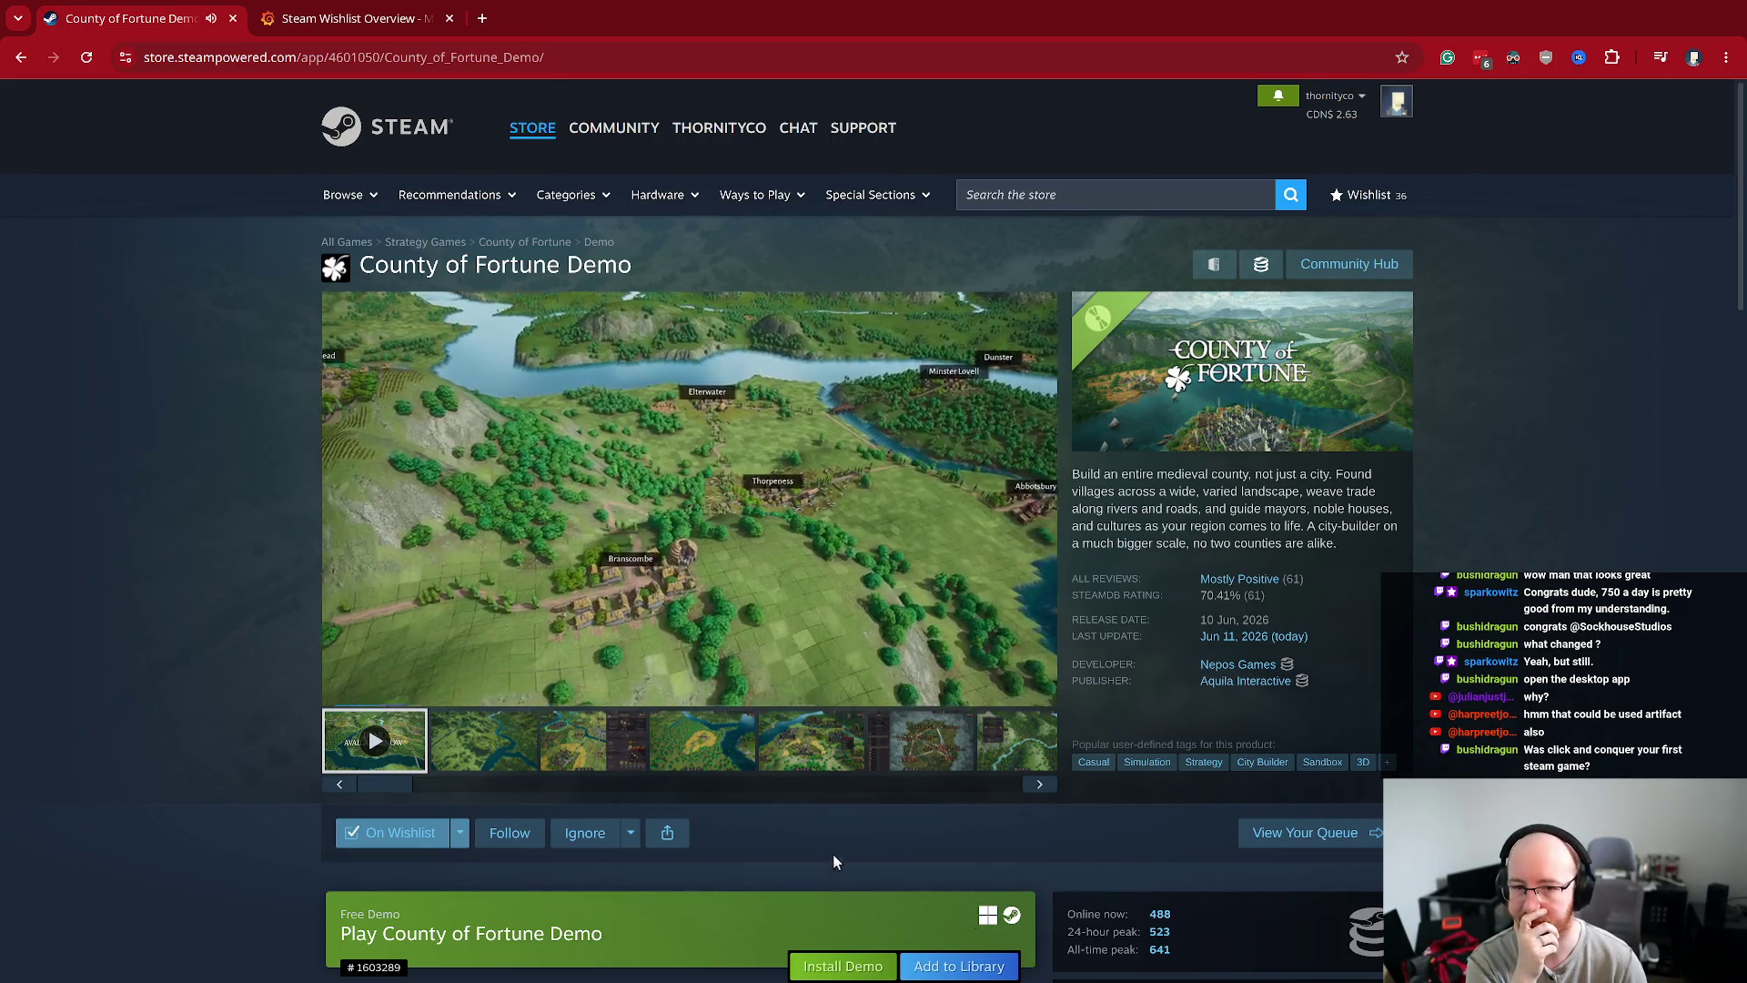
# - Watch parts of the County of Fortune Demo trailer, pausing at 0:37, then go back
pyautogui.moveTo(1237, 584)
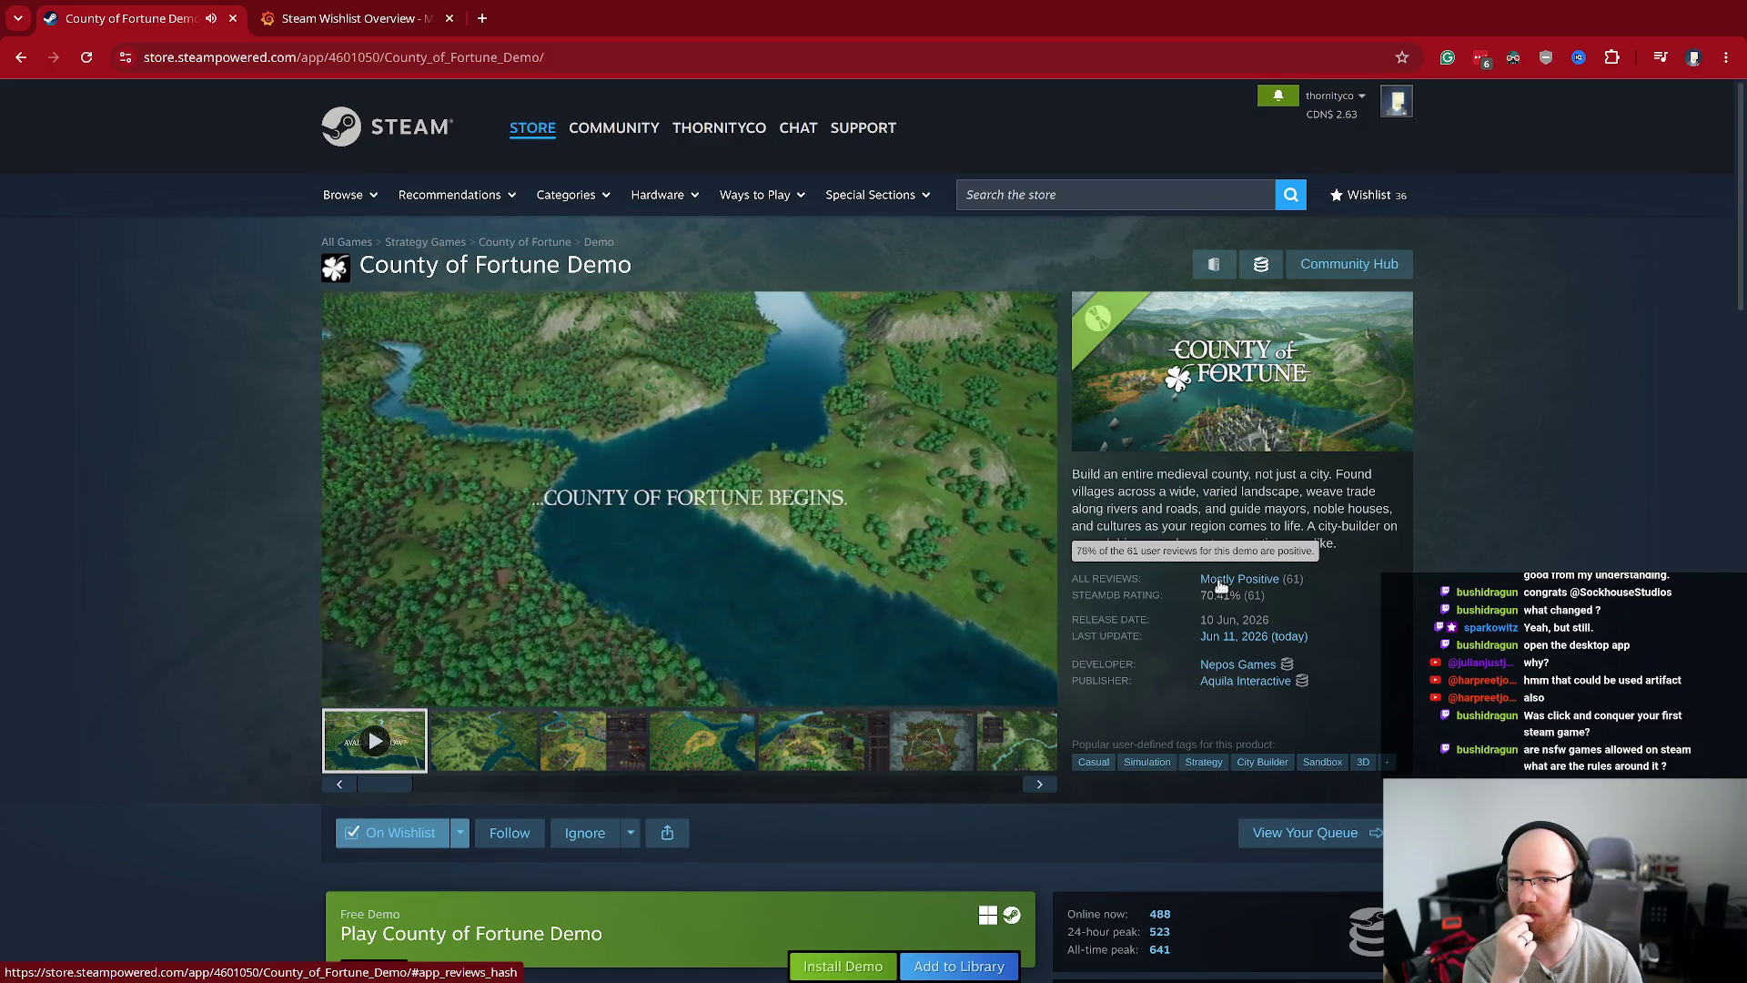
pyautogui.click(591, 531)
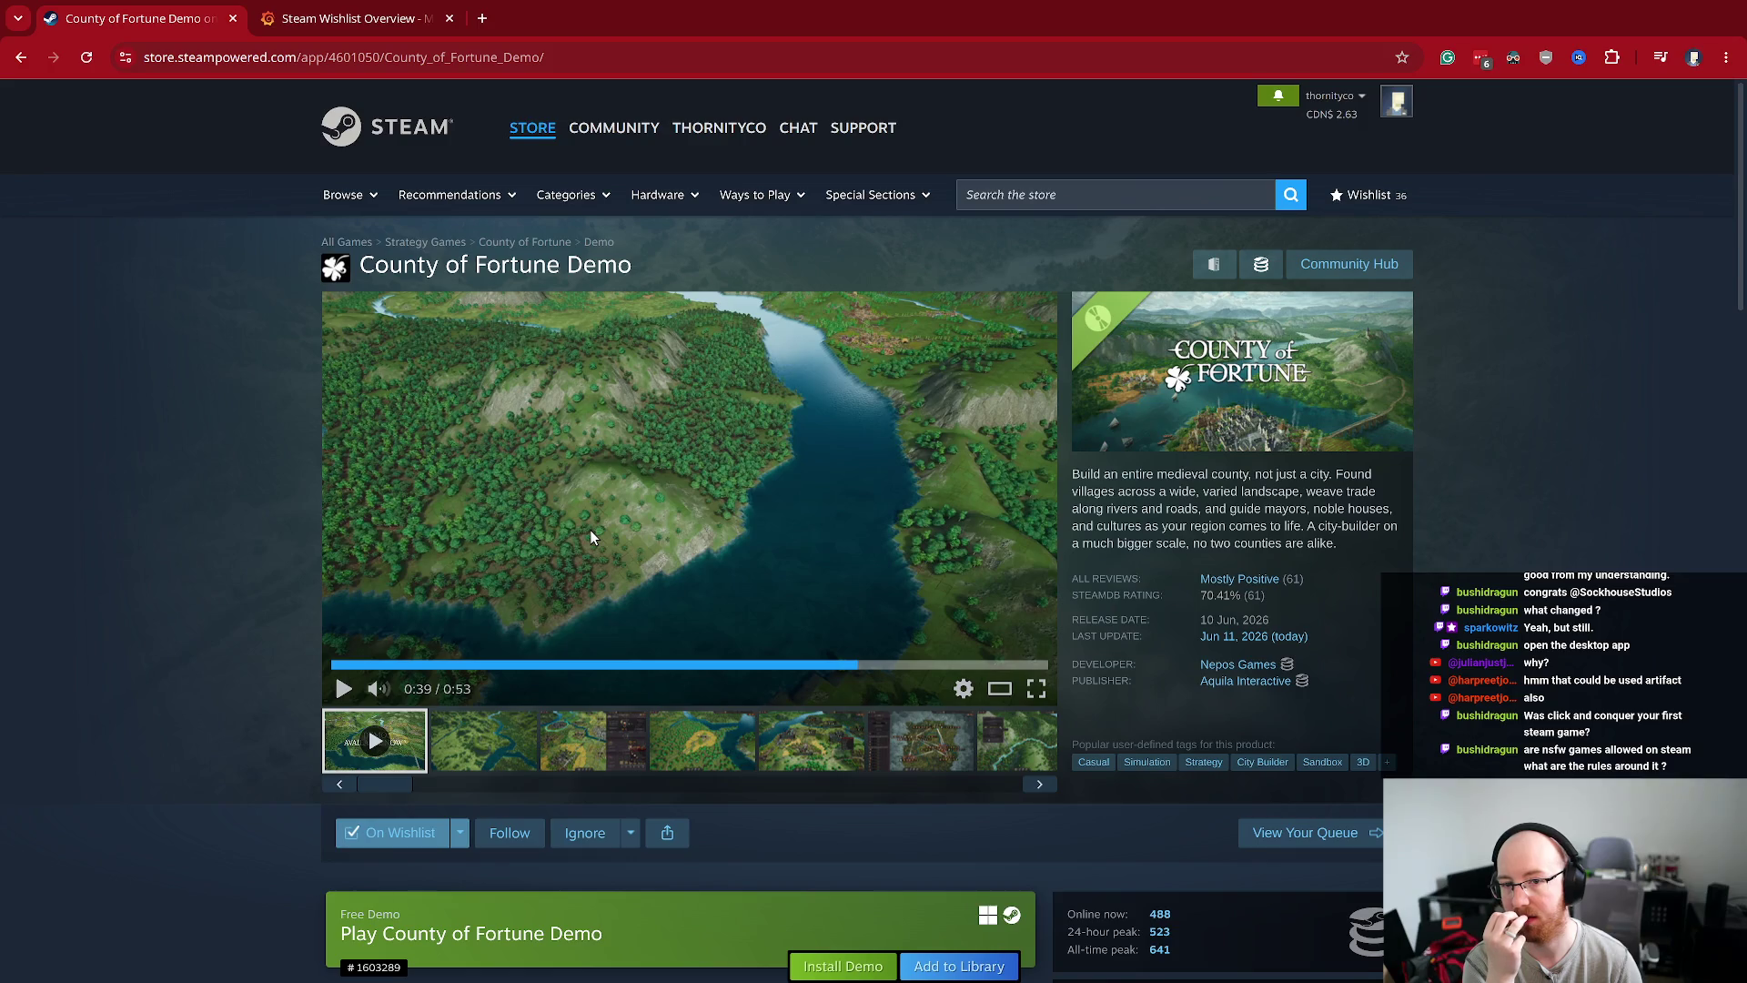
pyautogui.click(590, 530)
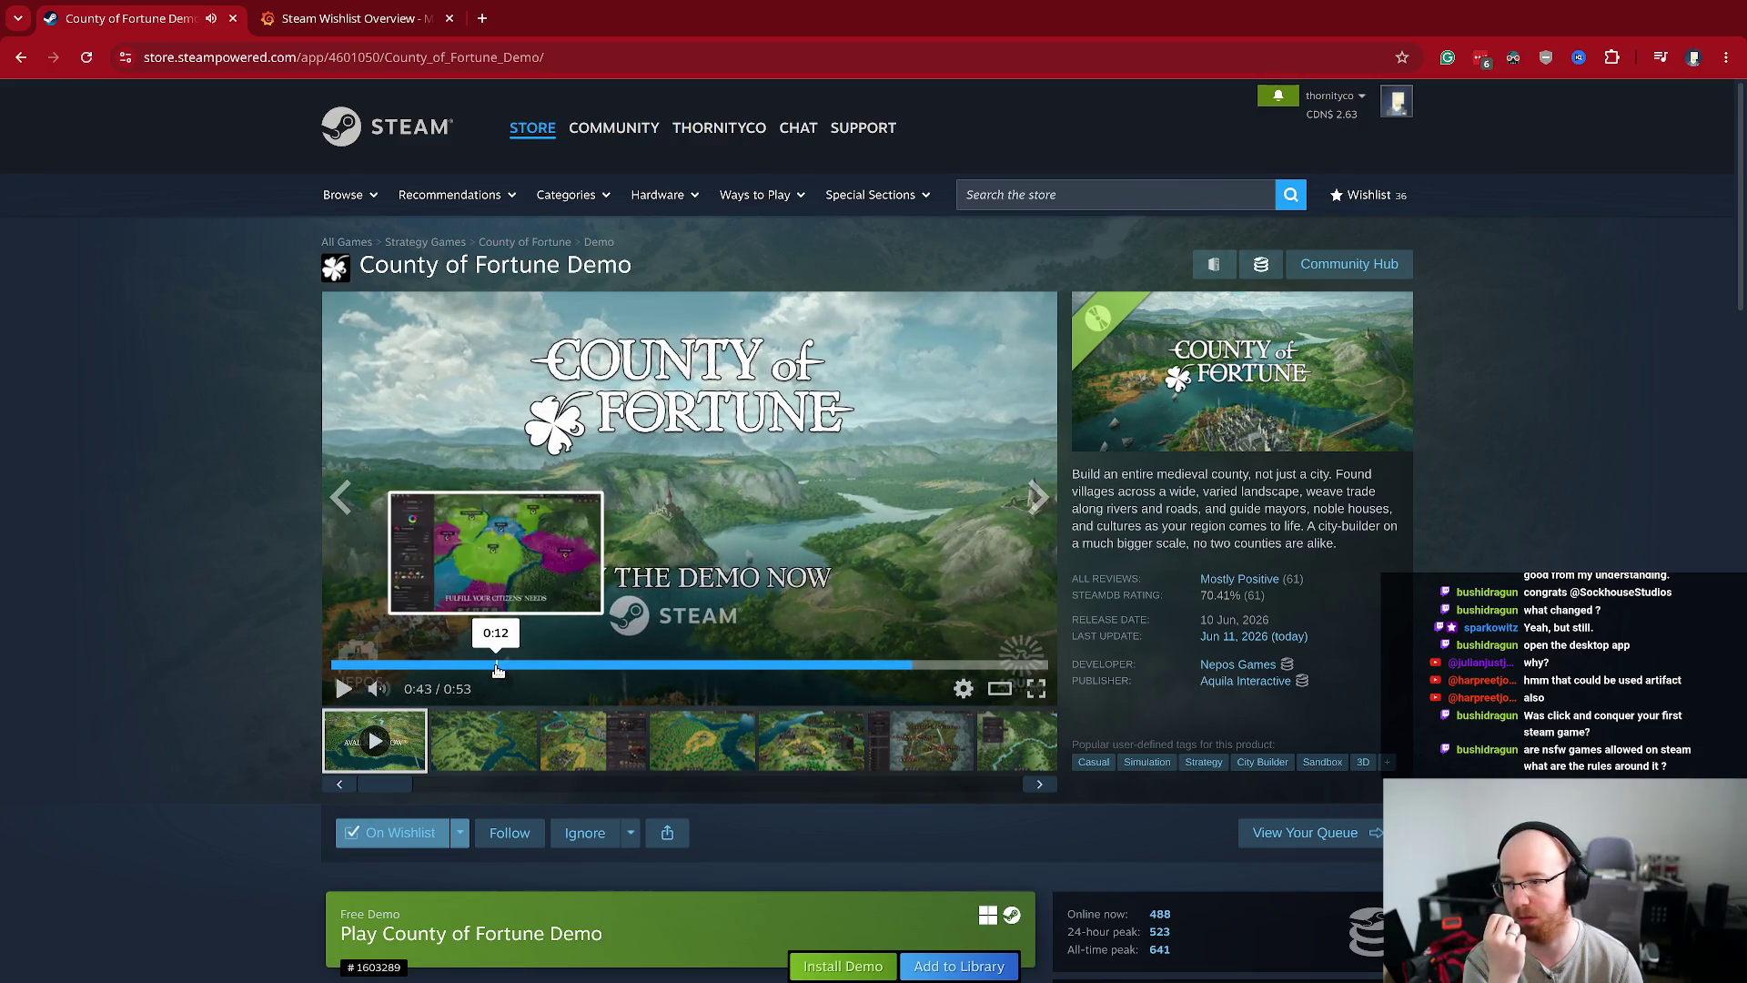
pyautogui.click(499, 667)
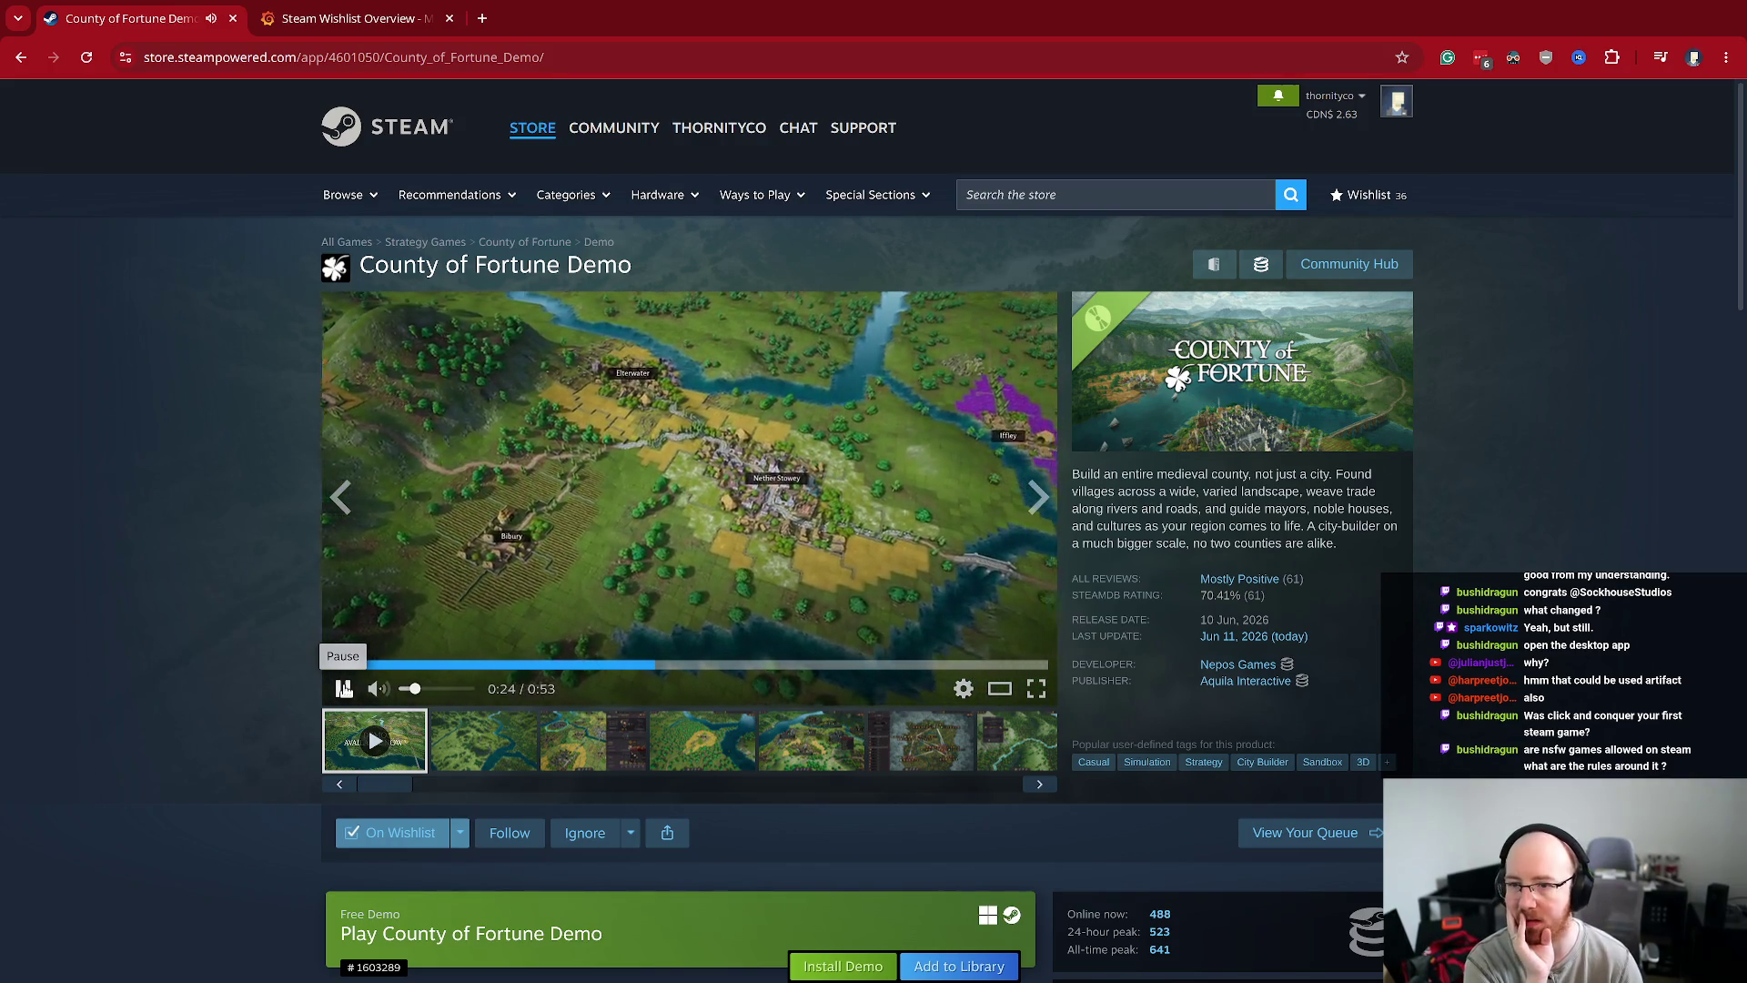
pyautogui.click(344, 690)
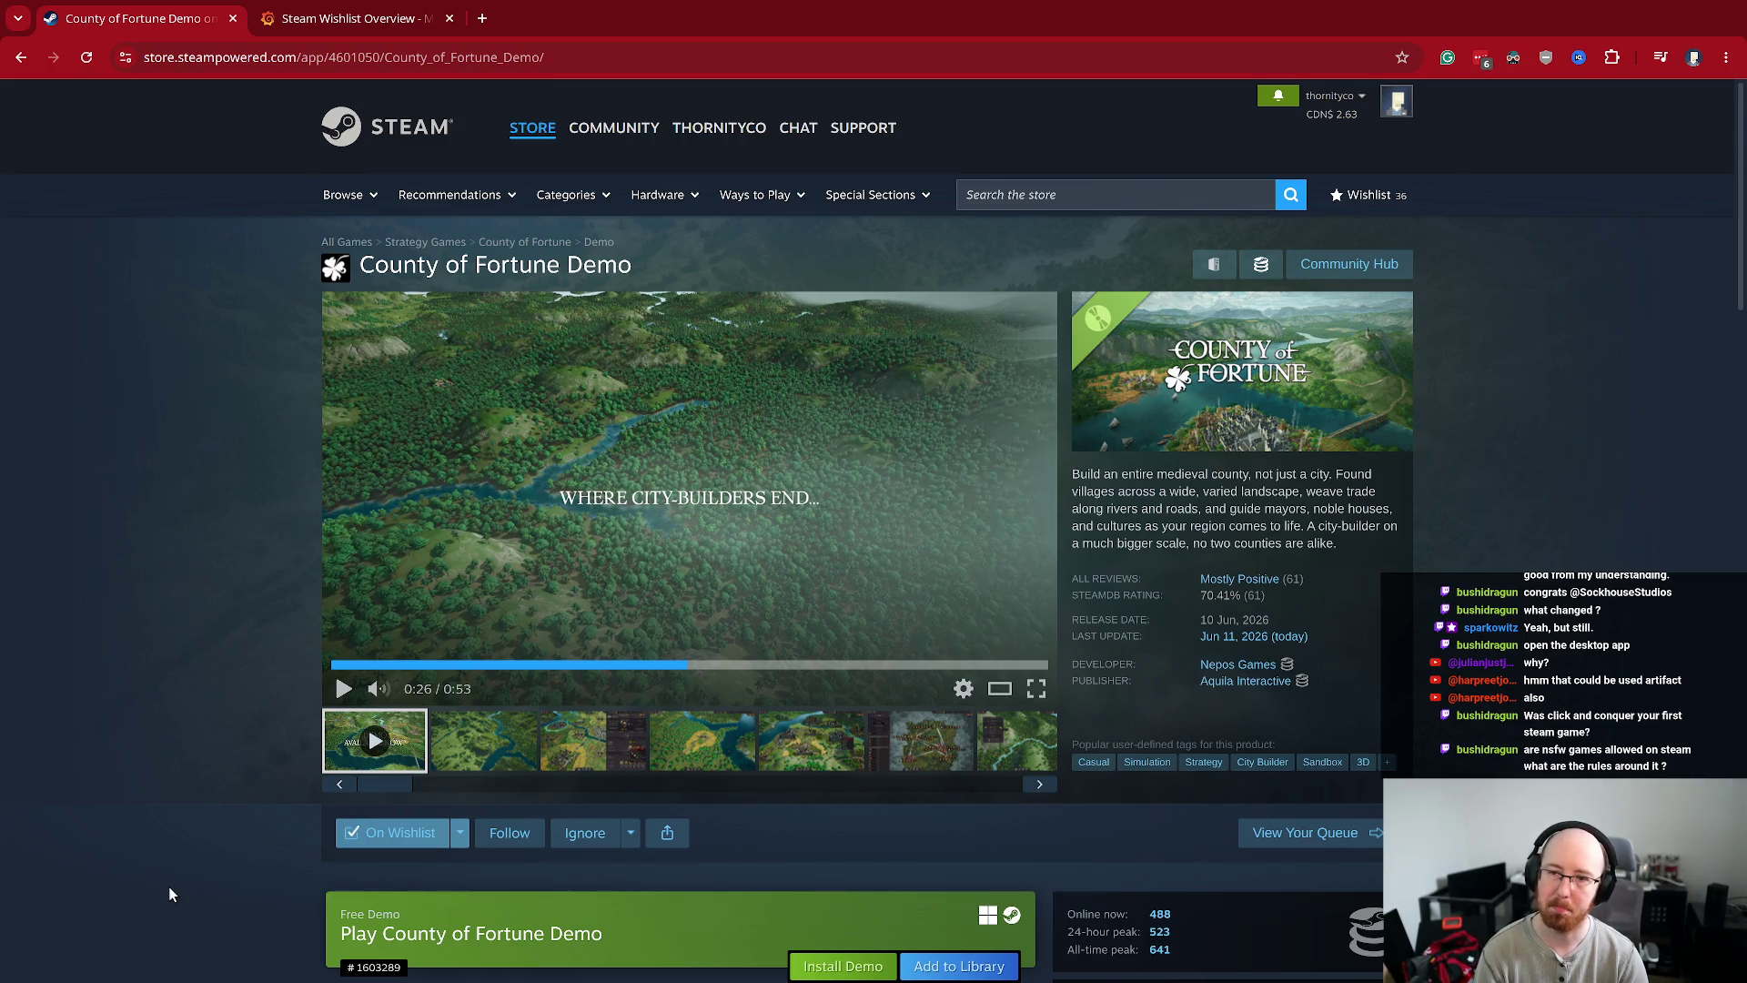
pyautogui.click(343, 689)
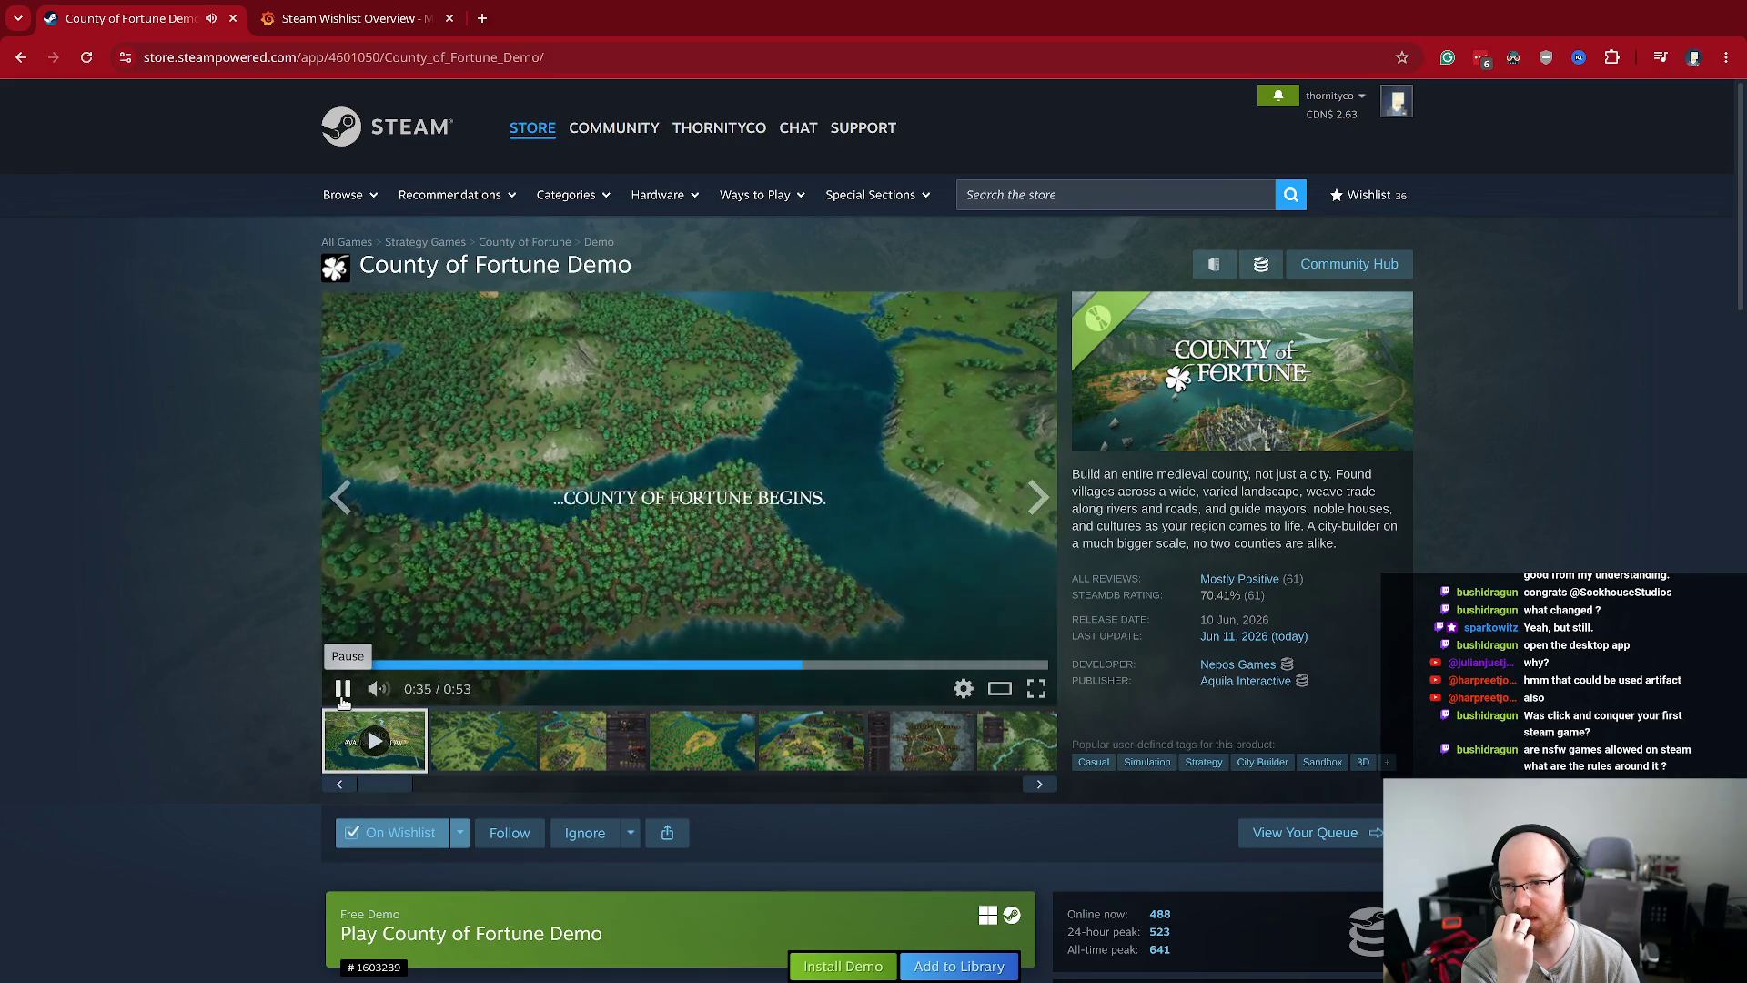
pyautogui.click(343, 693)
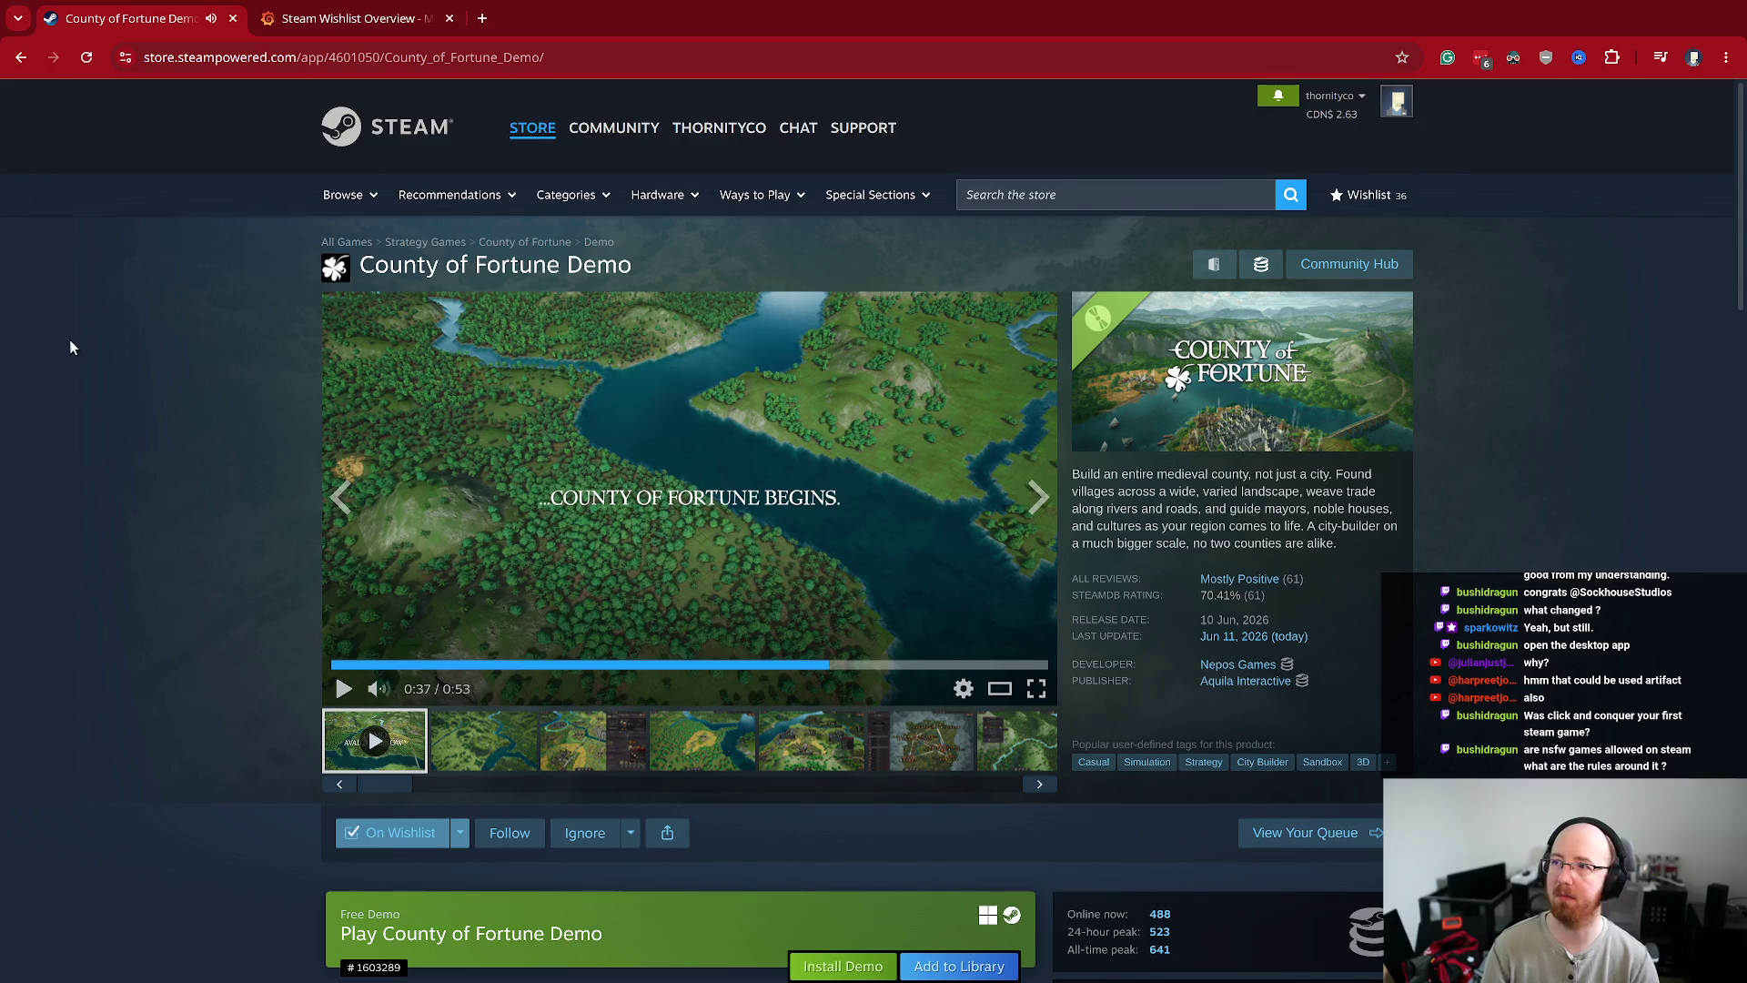
pyautogui.hotkey('alt', 'Left')
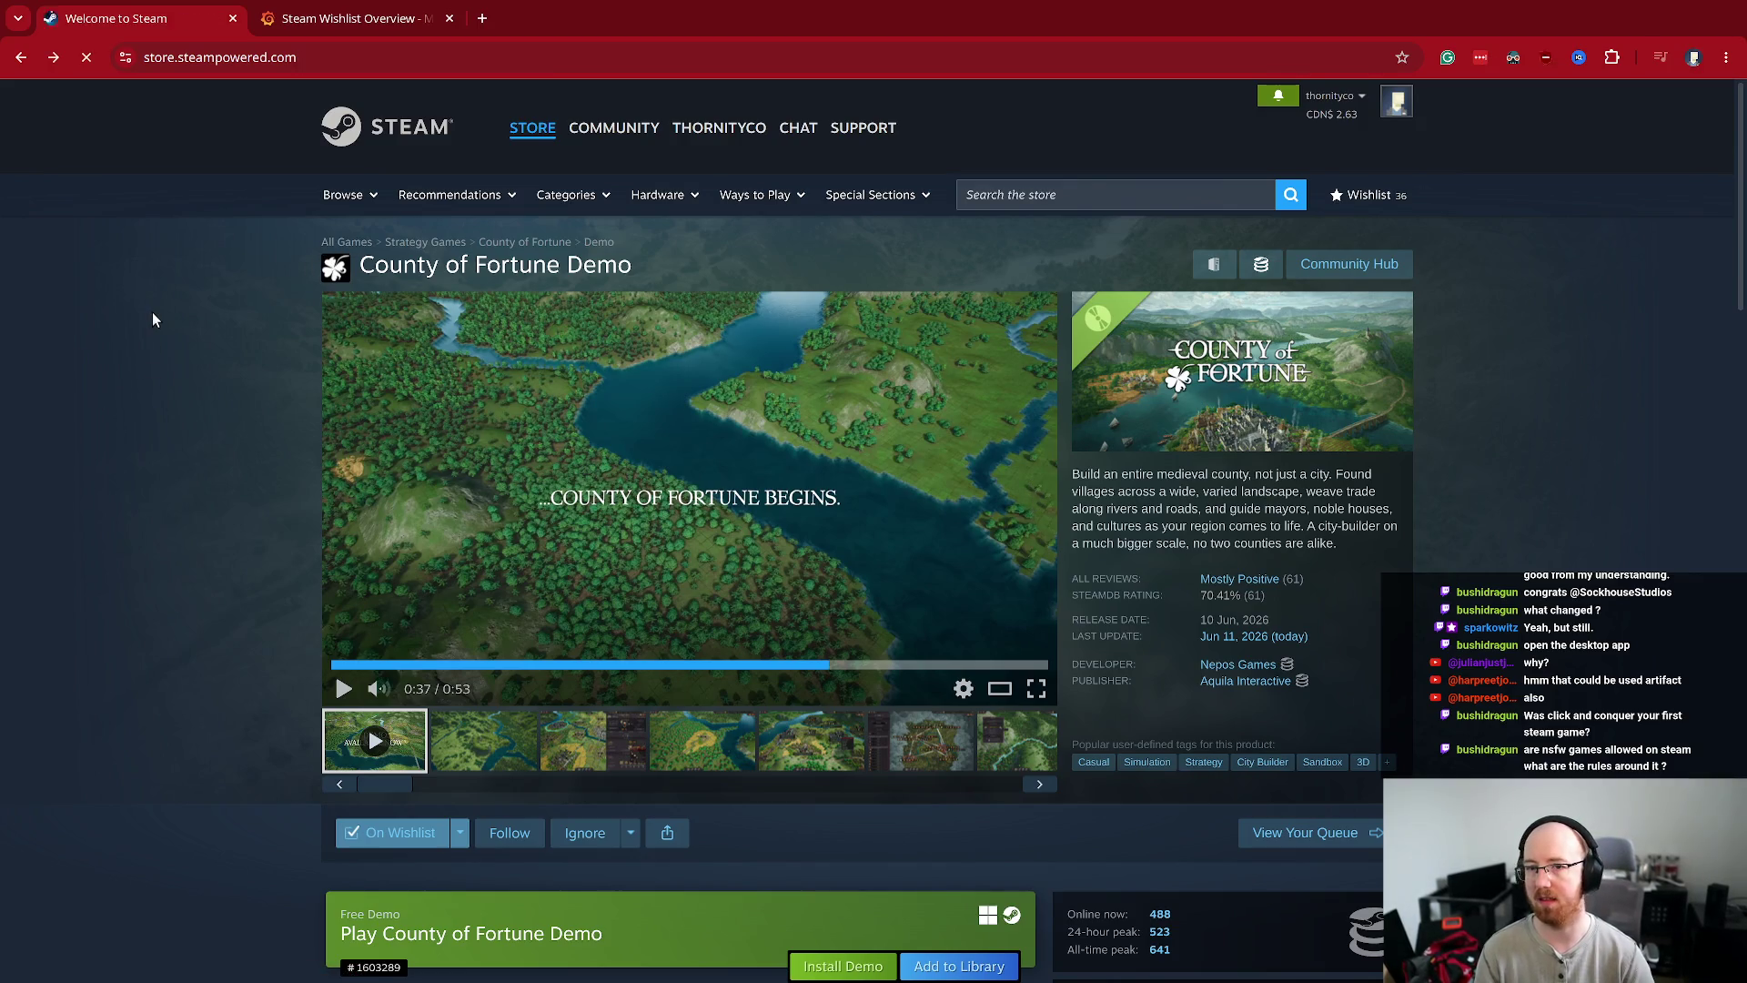
# - Open Tabletop Tavern from Popular New Releases in a new tab and pause its trailer
pyautogui.scroll(-1, 949, 628)
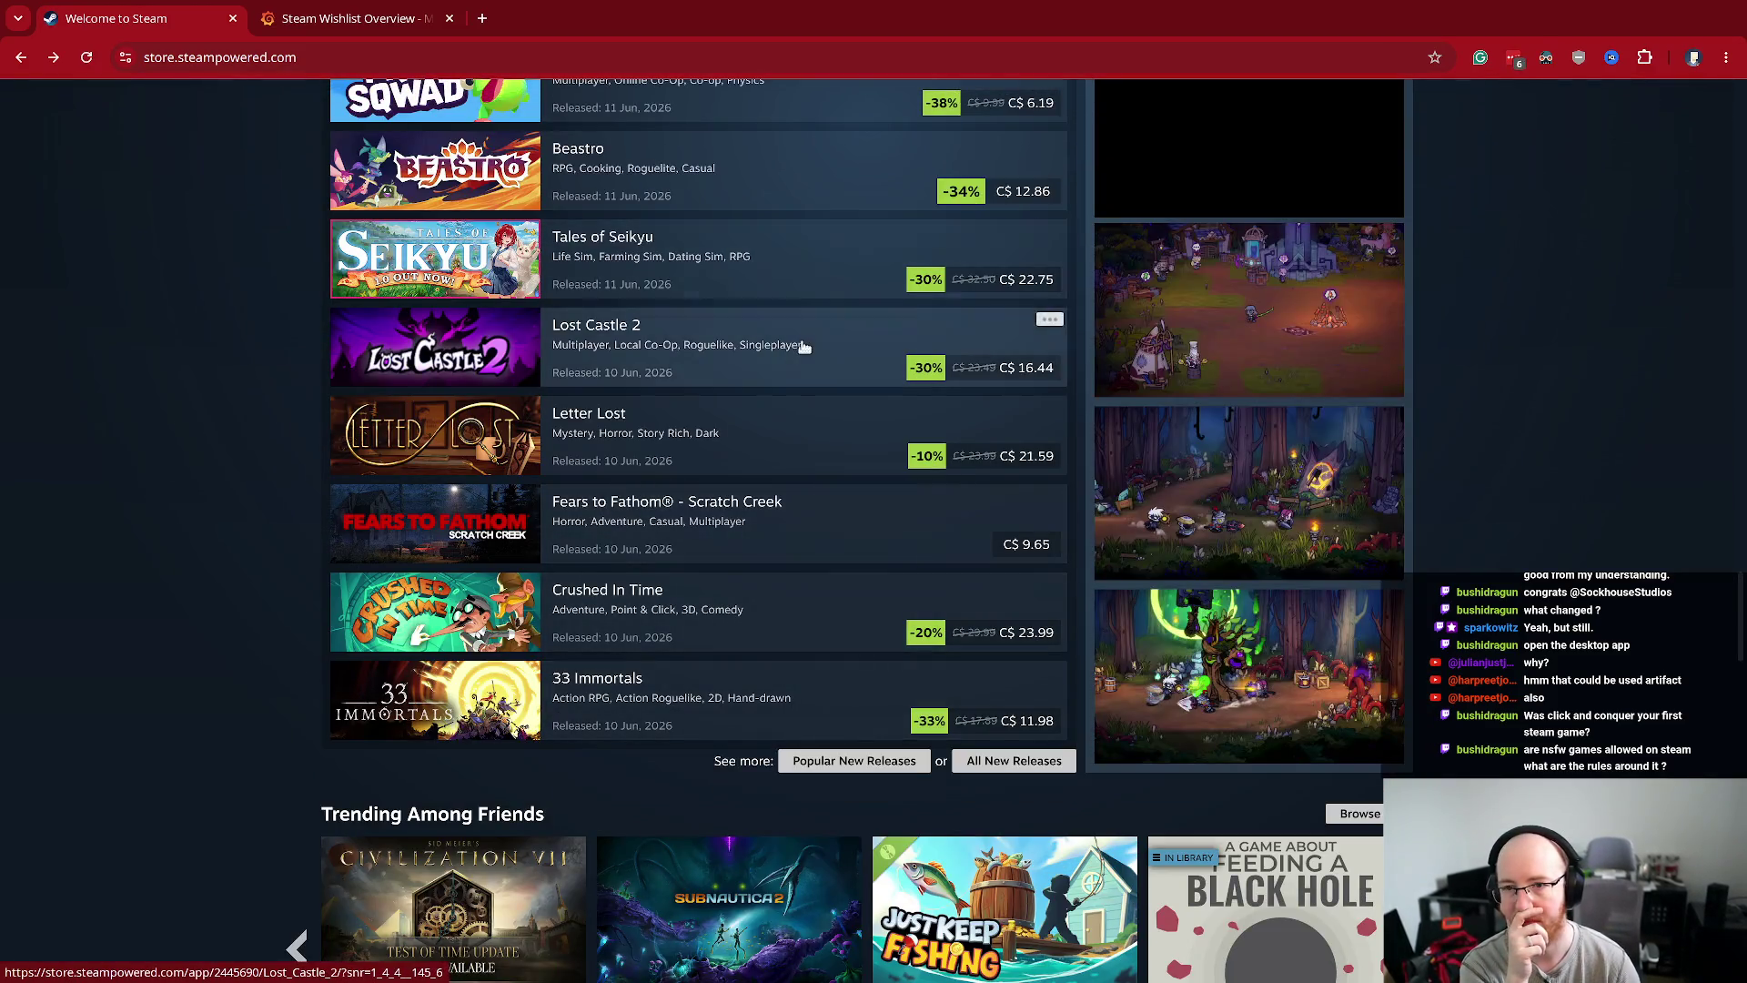
pyautogui.scroll(2, 804, 345)
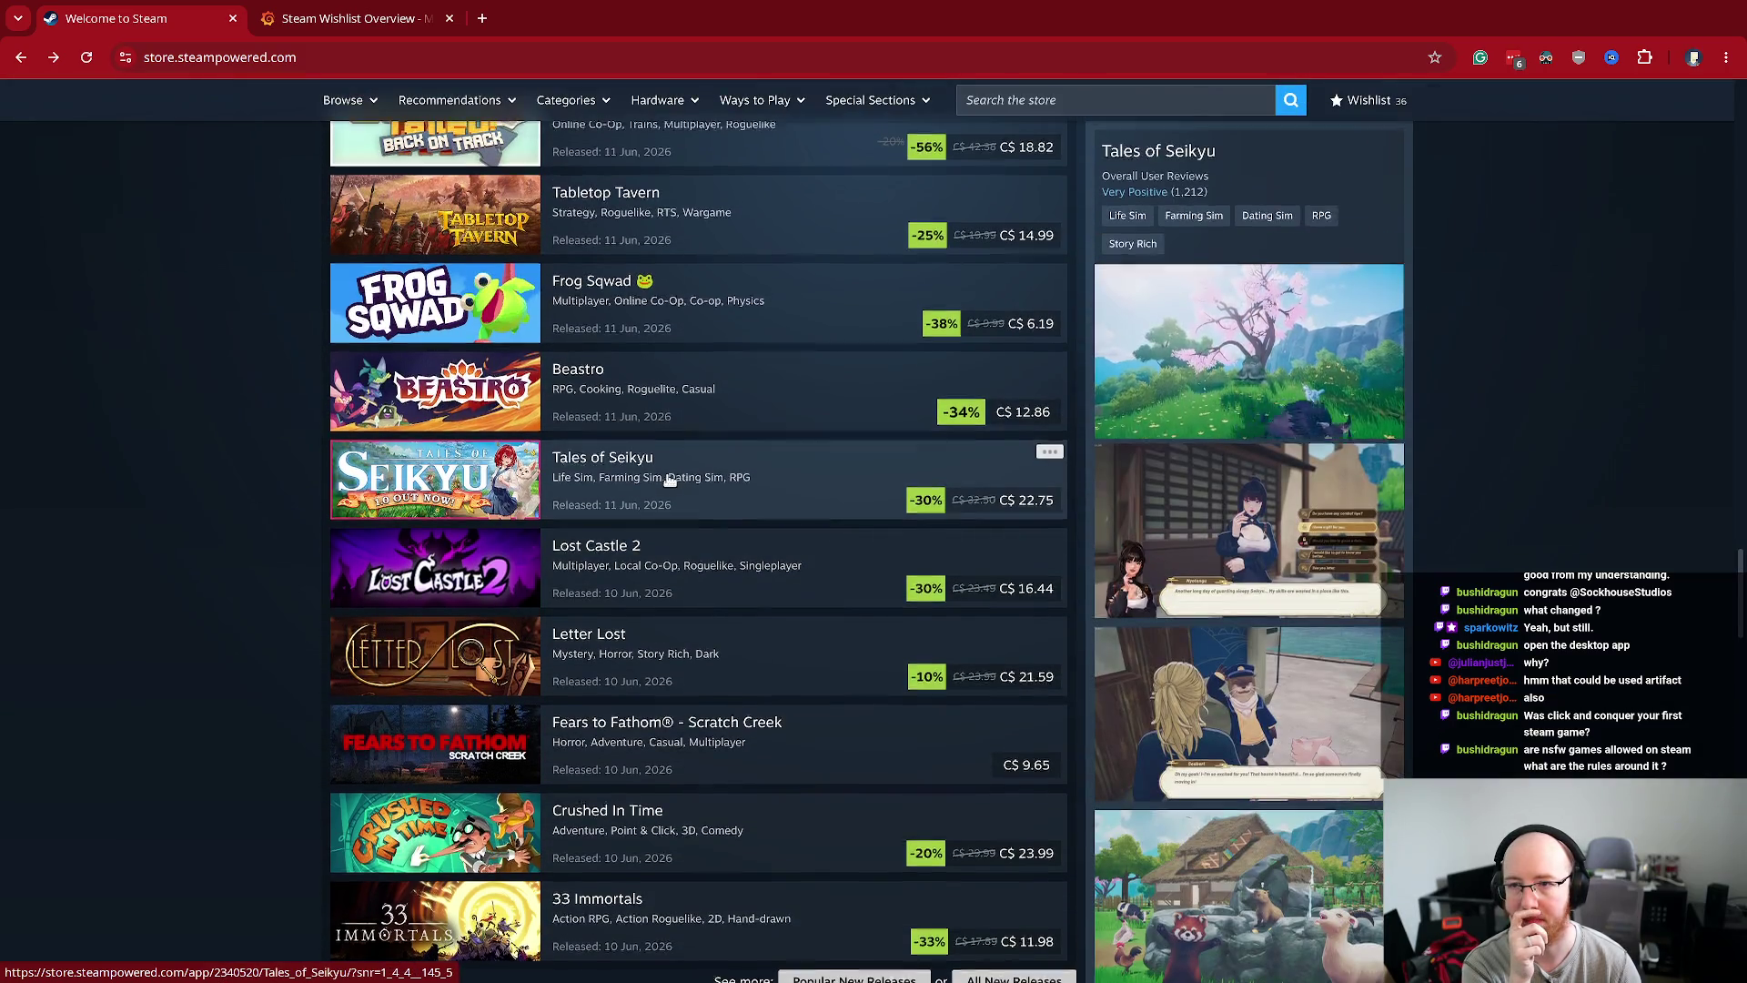
pyautogui.scroll(4, 675, 473)
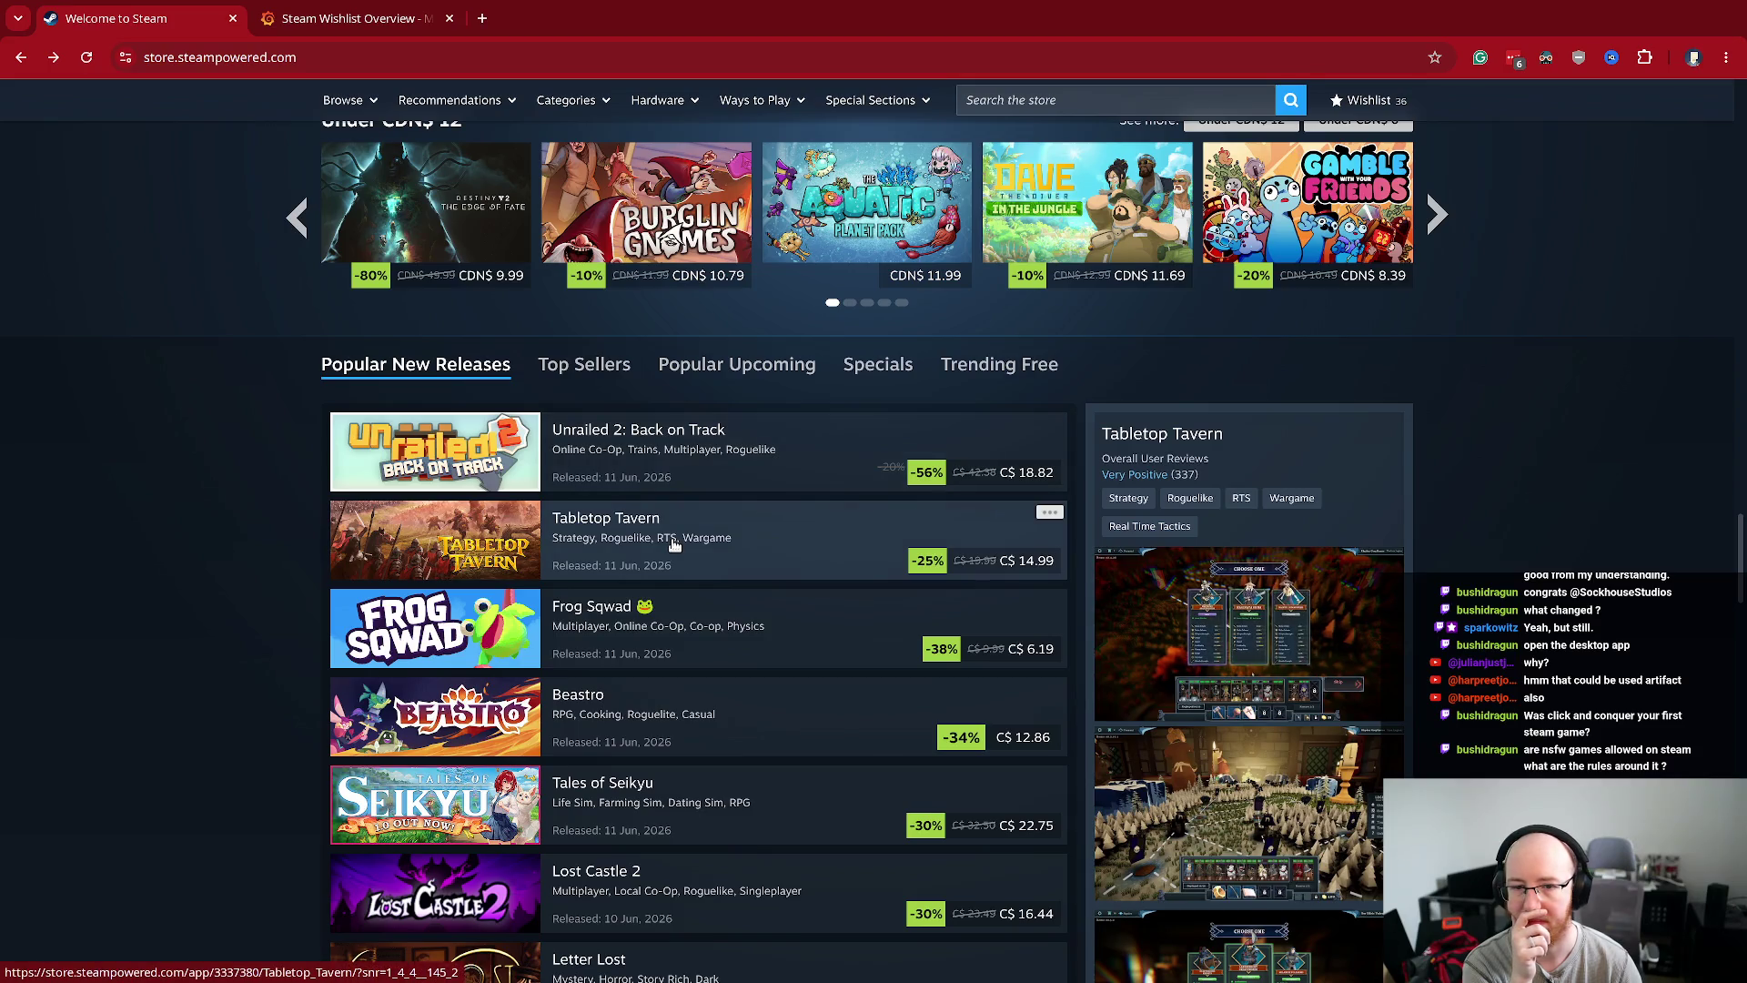
pyautogui.middleClick(674, 544)
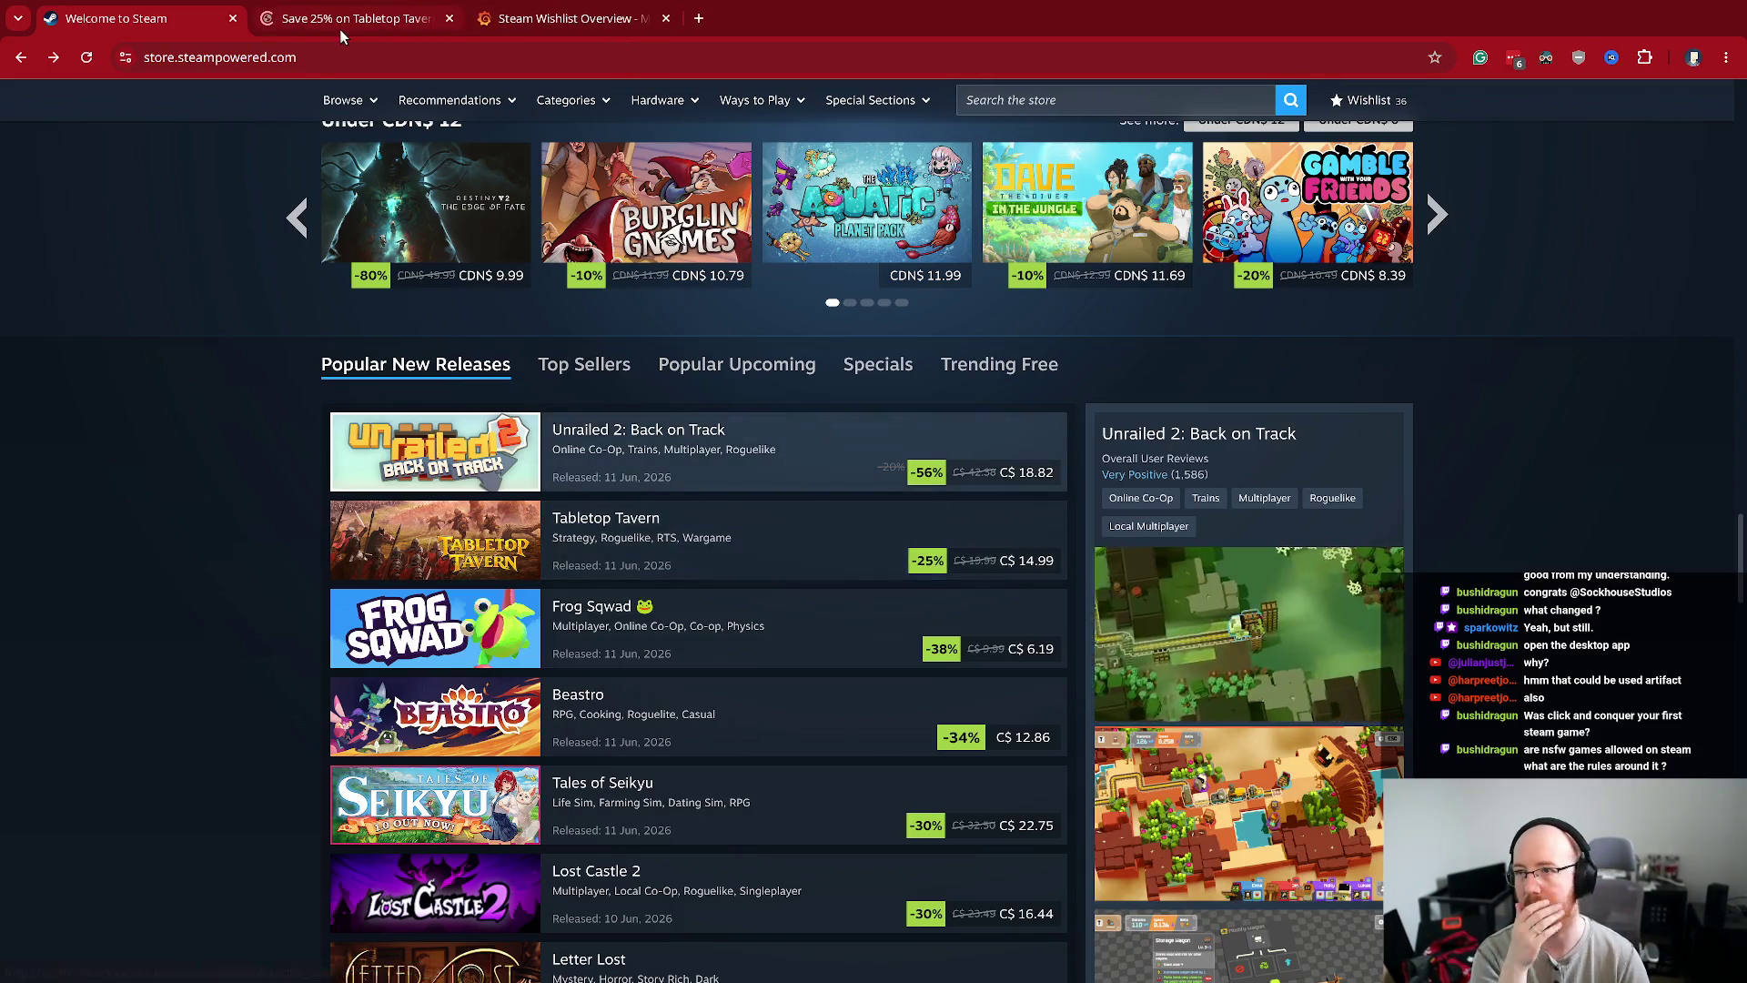
pyautogui.click(382, 20)
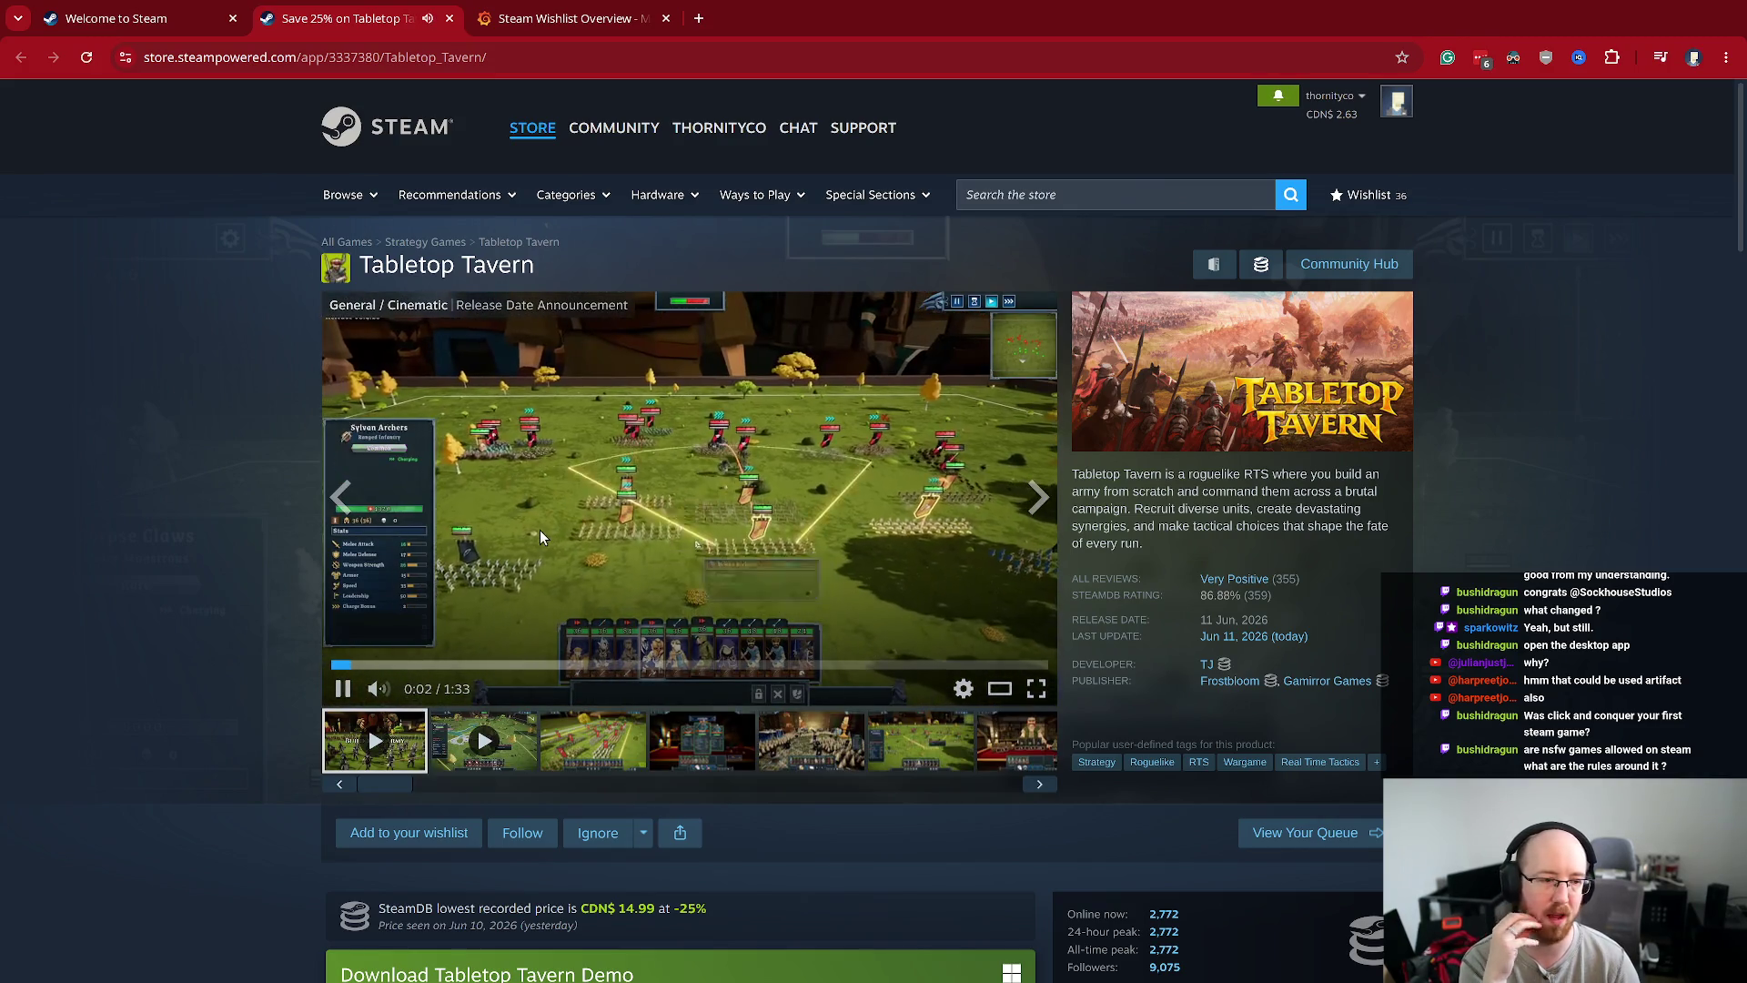
pyautogui.click(555, 523)
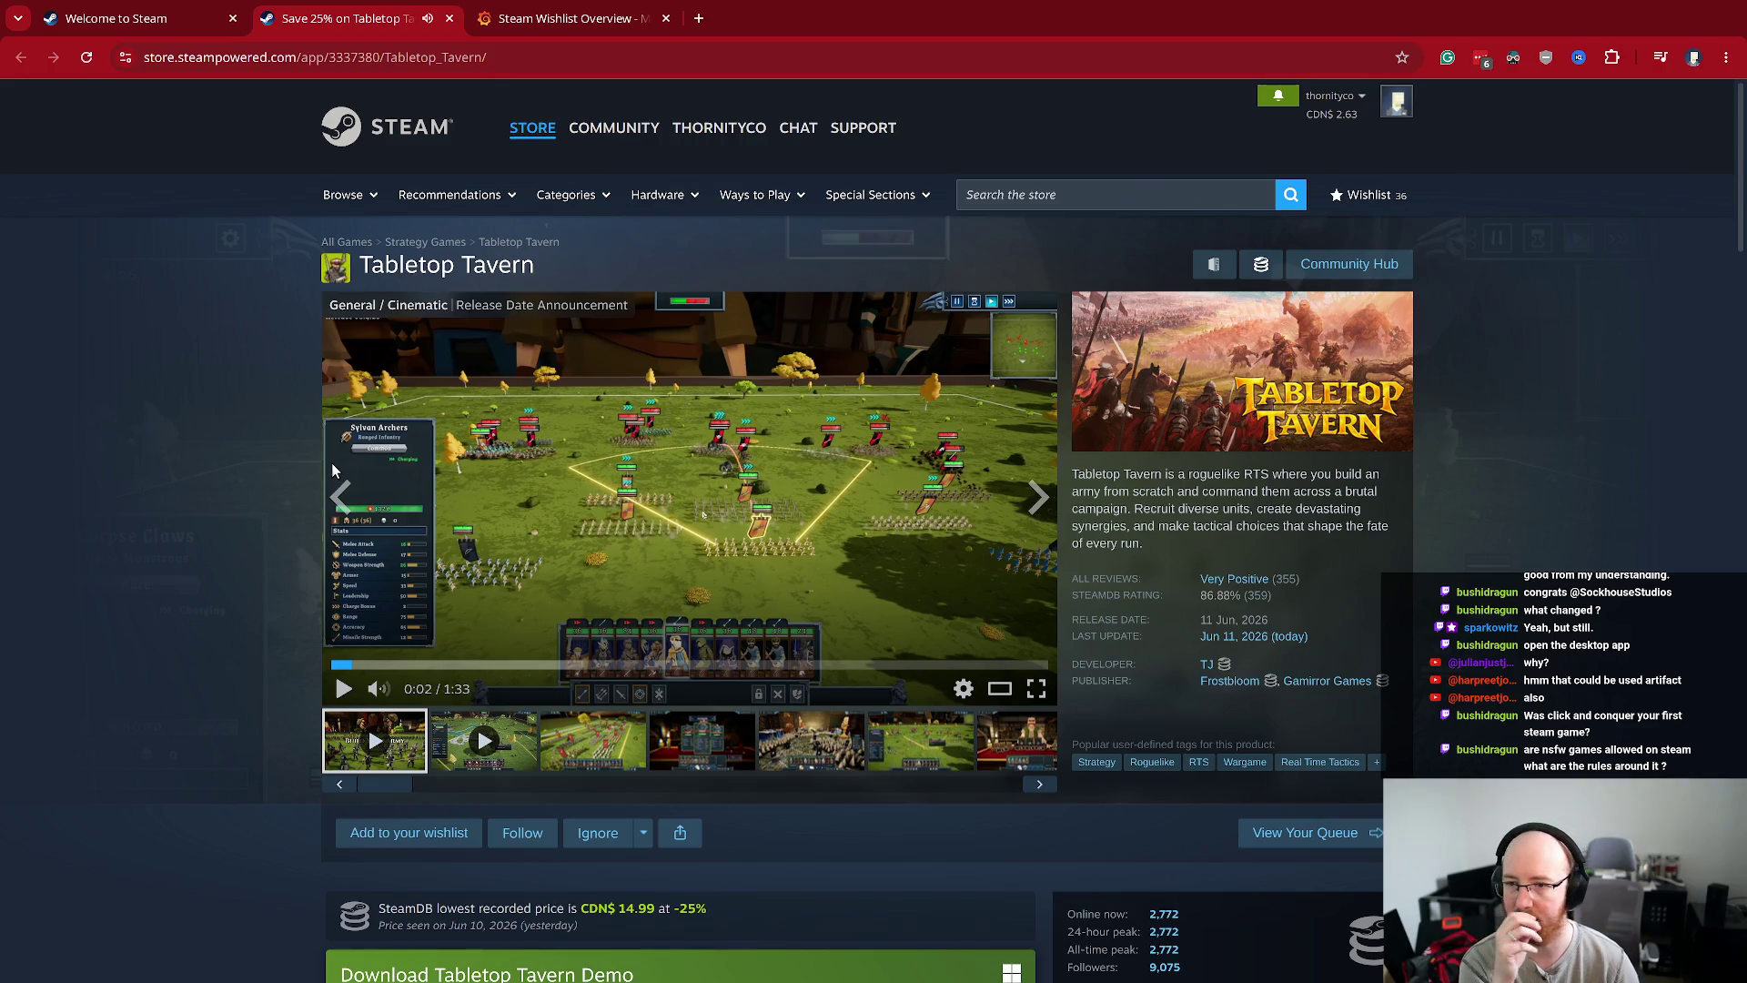
# - View the Tabletop Tavern screenshots up to the tavern map and battlefield, and select description text
pyautogui.scroll(-3, 300, 496)
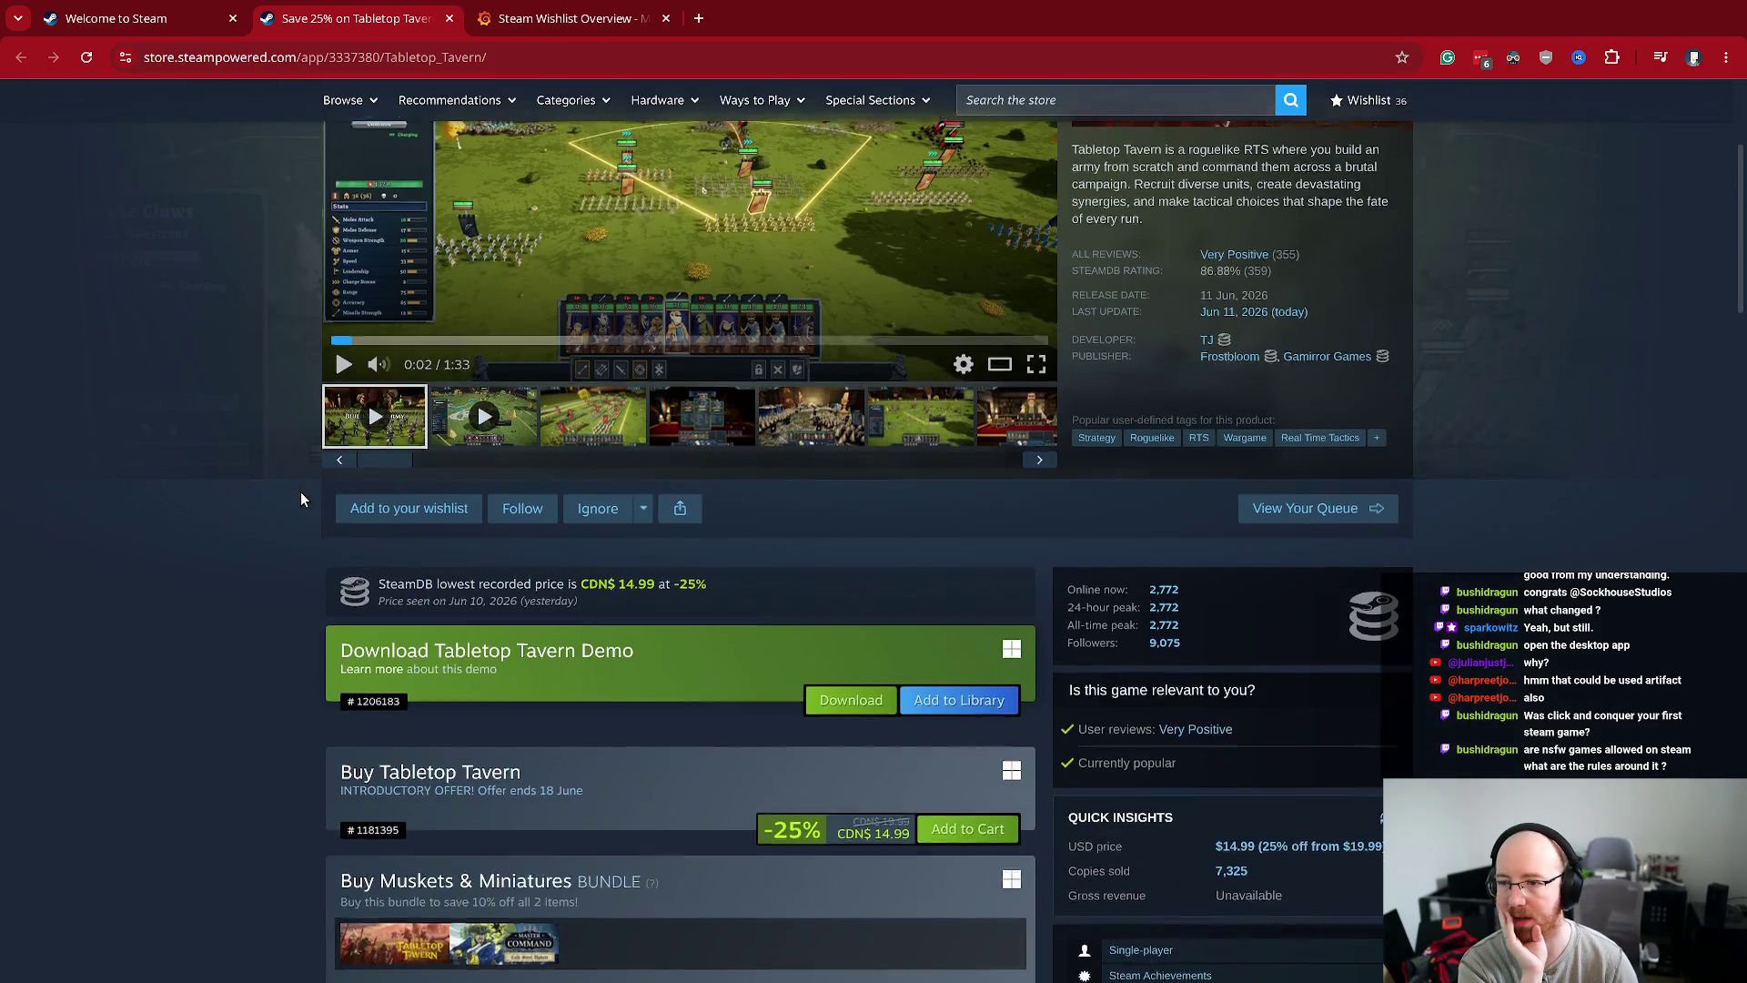
pyautogui.scroll(1, 423, 555)
pyautogui.click(583, 540)
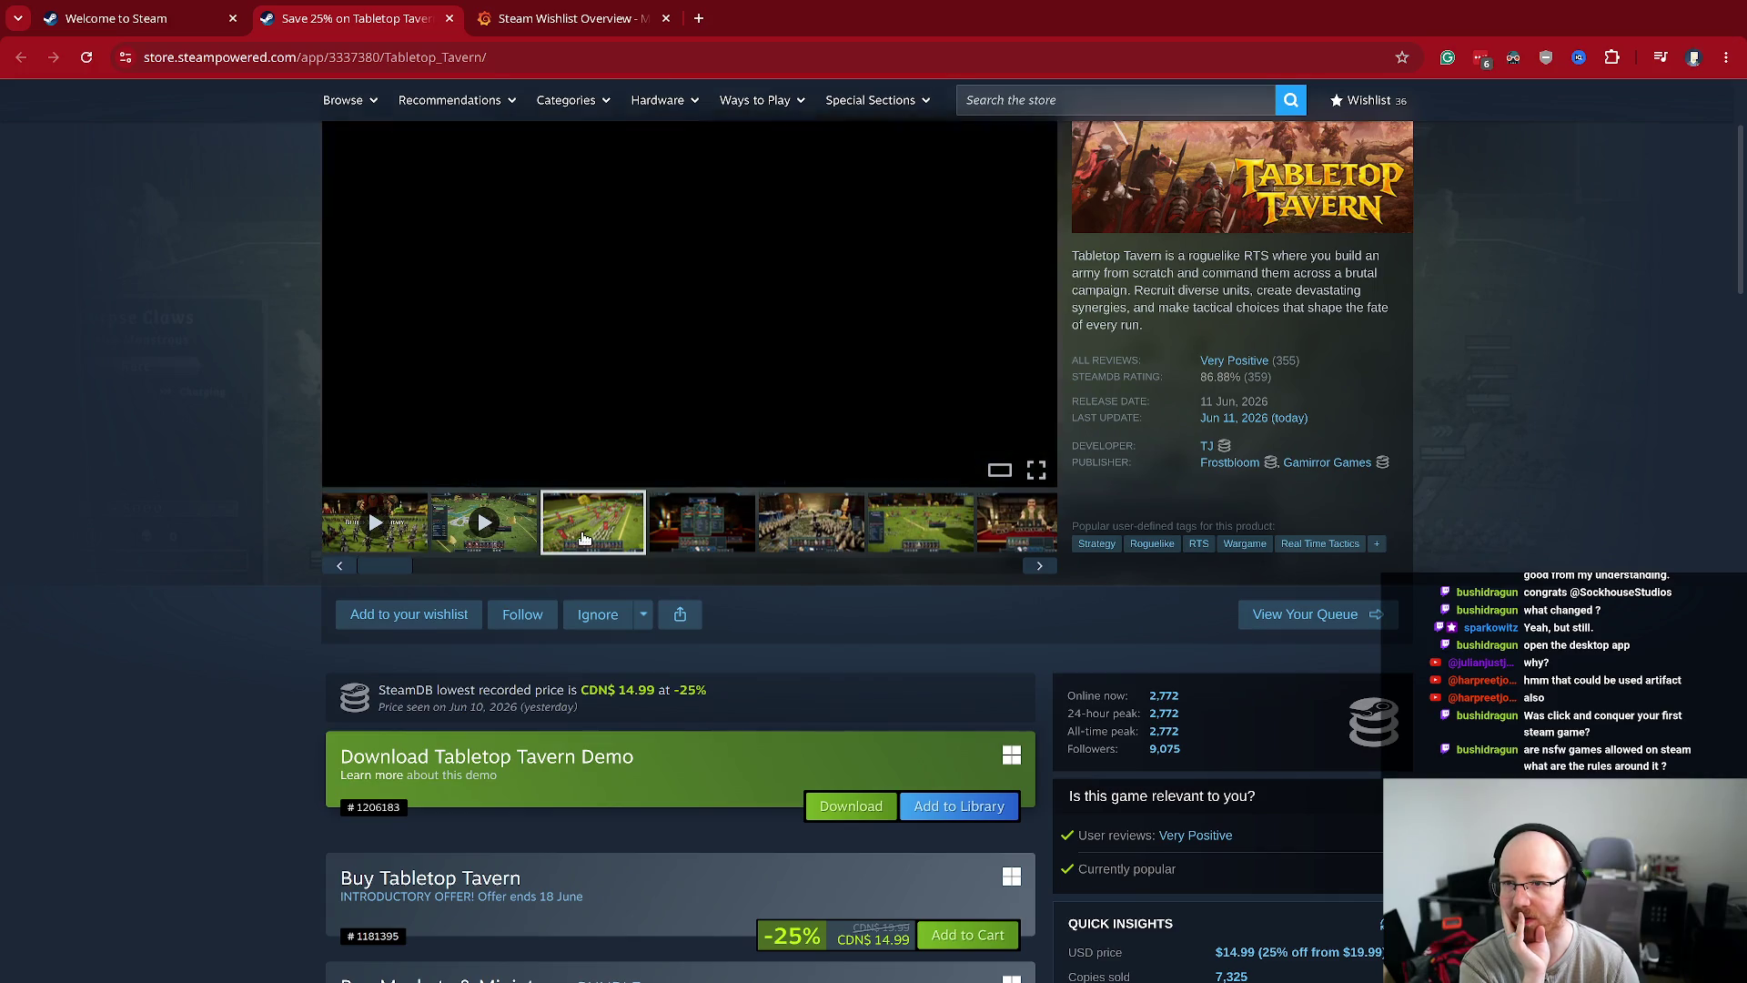
pyautogui.scroll(2, 601, 546)
pyautogui.click(716, 741)
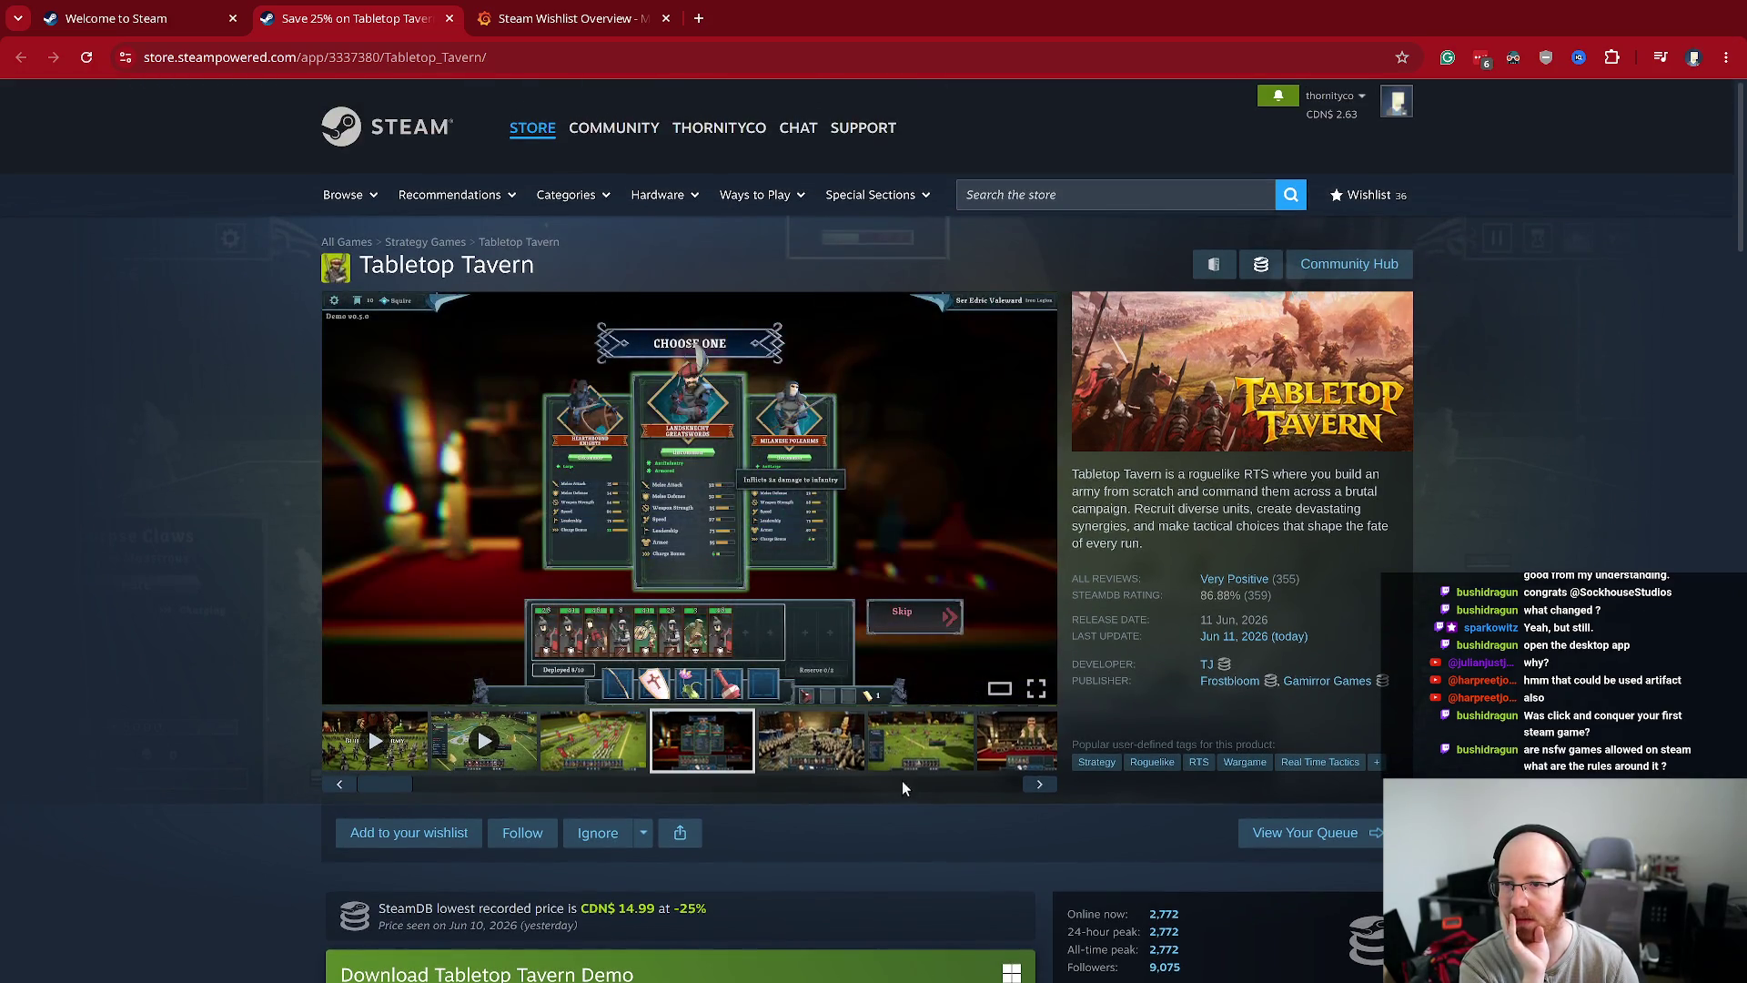
pyautogui.click(807, 757)
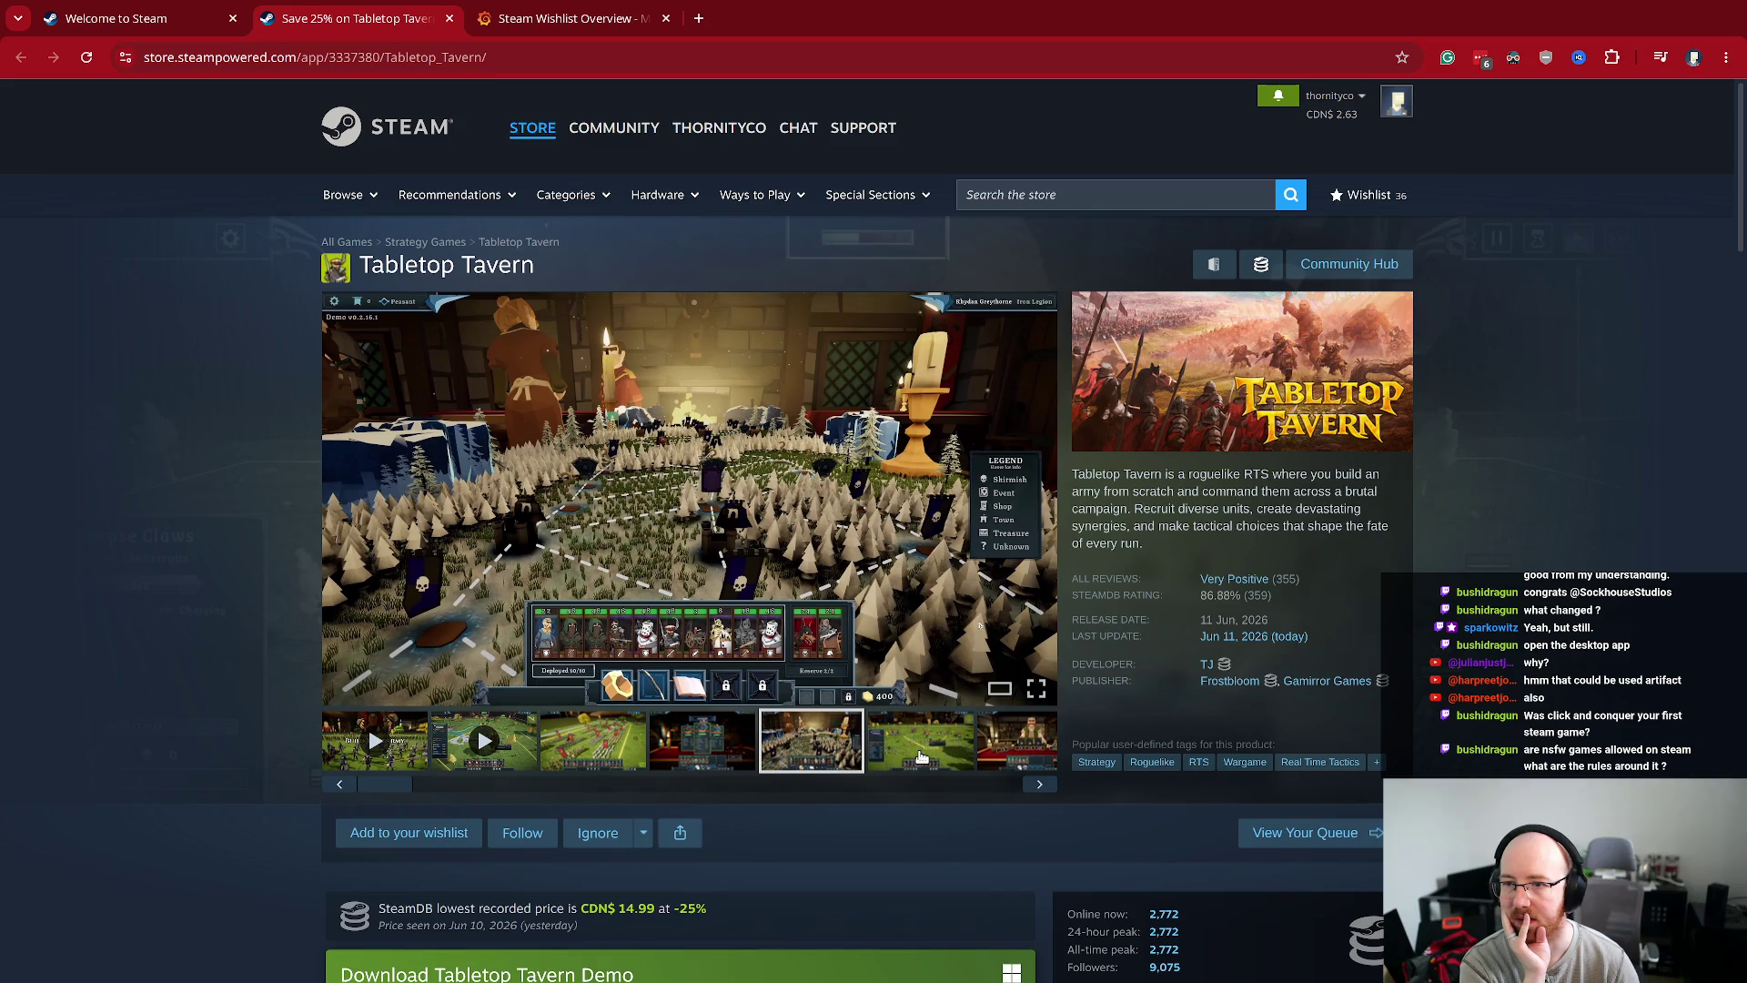
pyautogui.click(921, 757)
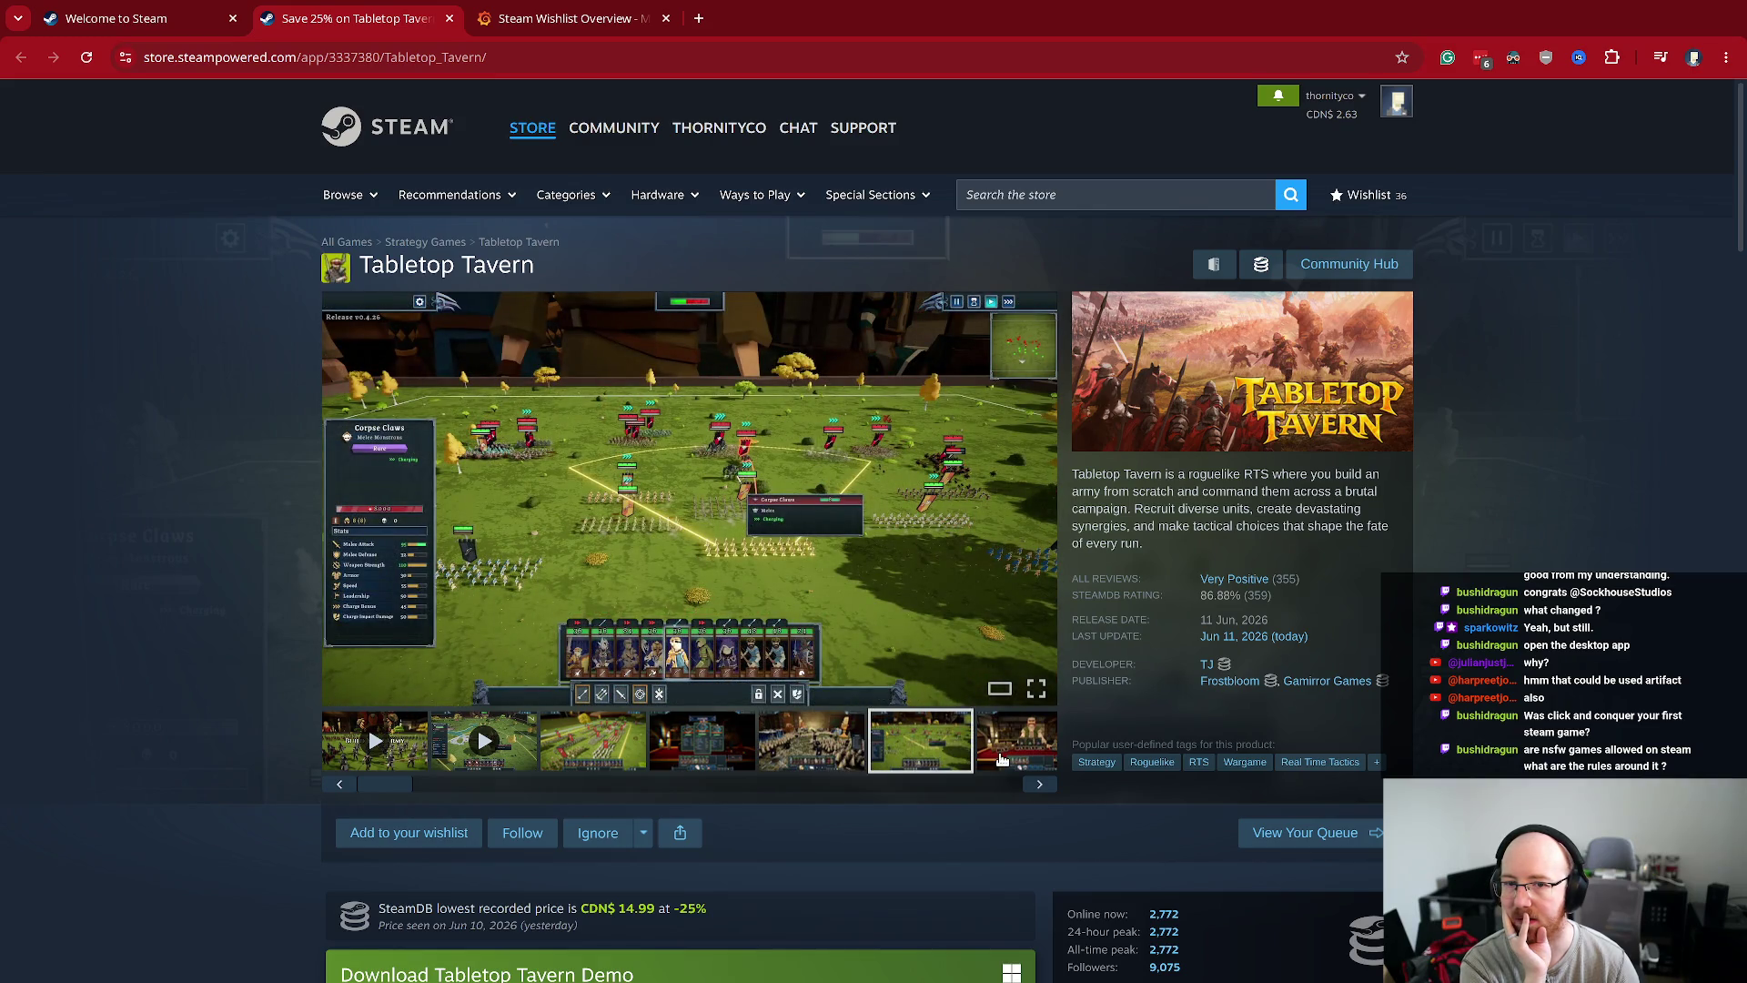
pyautogui.moveTo(1274, 598)
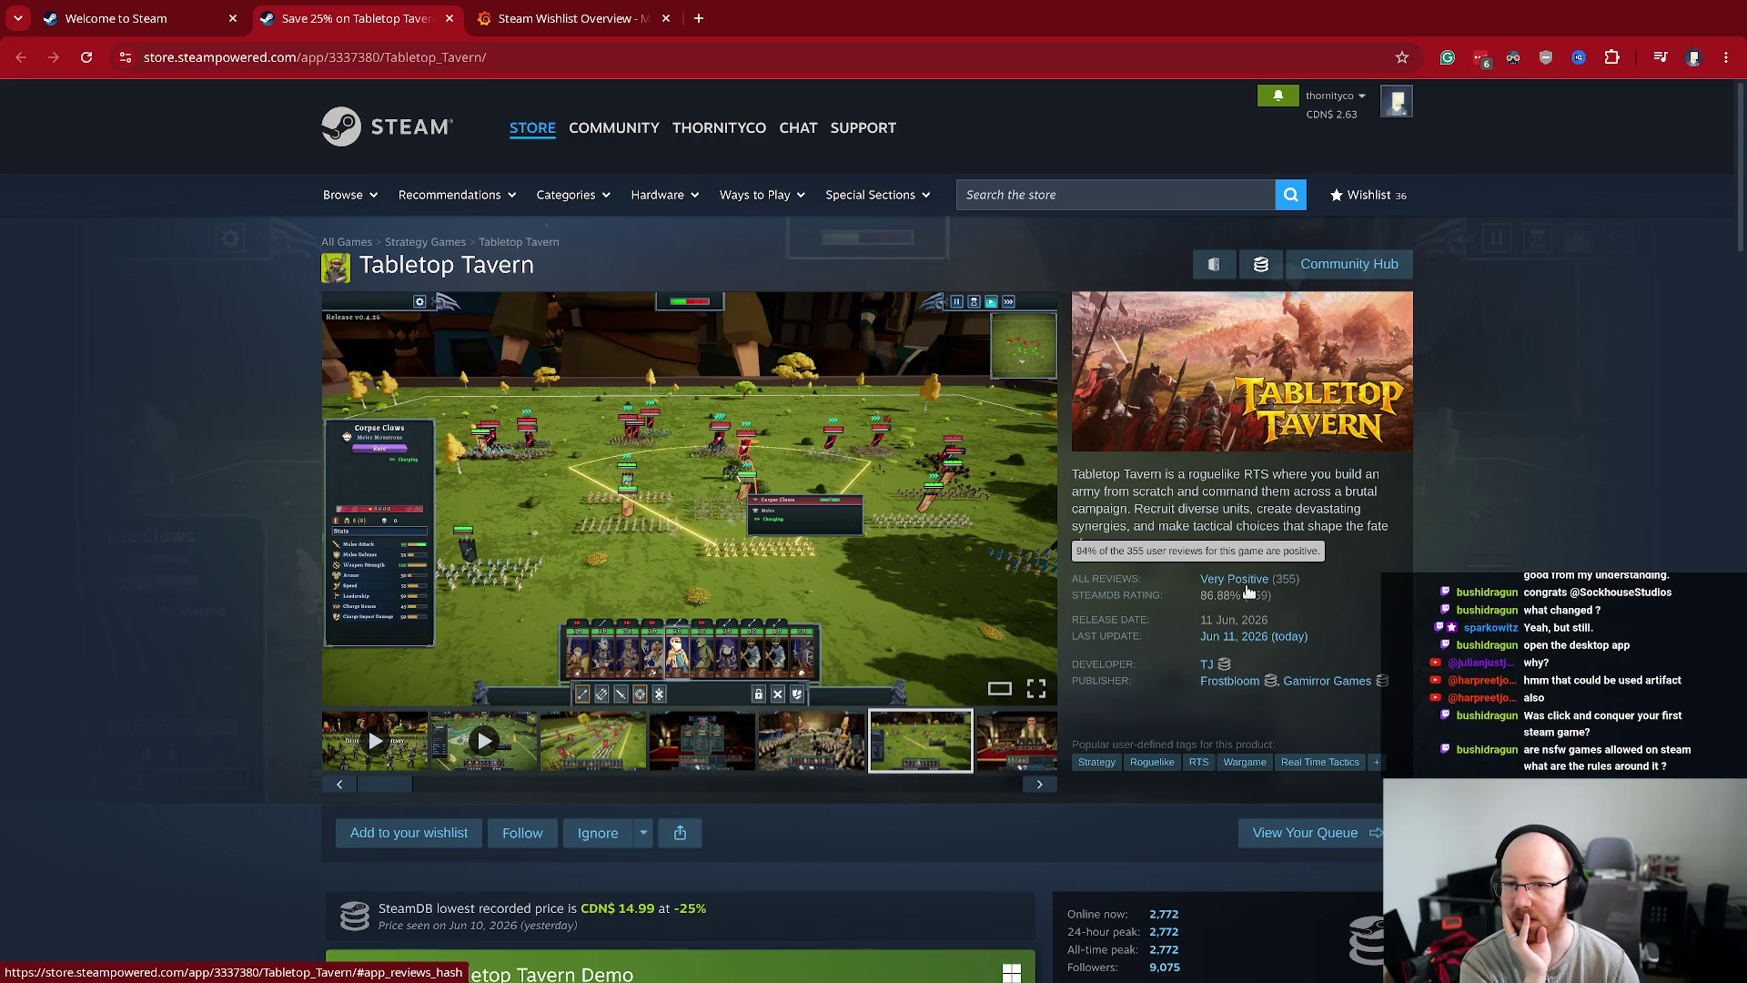
pyautogui.moveTo(1156, 474)
pyautogui.mouseDown()
pyautogui.moveTo(1345, 493)
pyautogui.moveTo(1343, 512)
pyautogui.mouseUp()
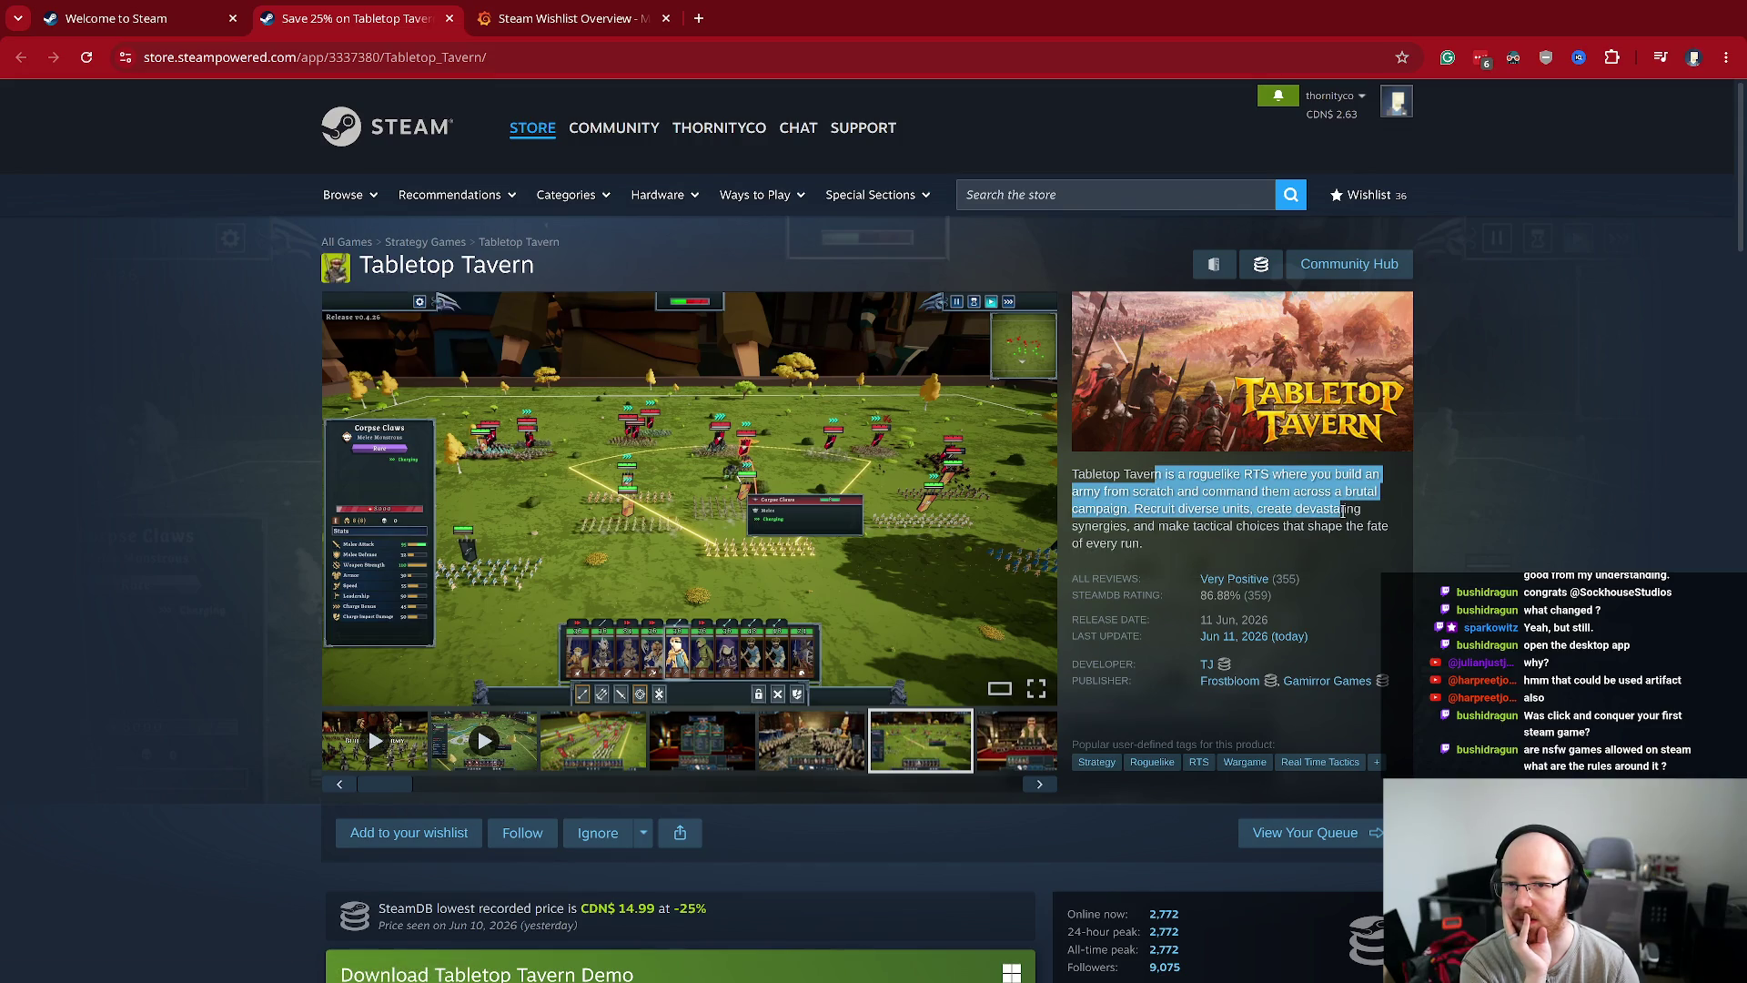
# - Cycle through the remaining screenshots, ending on the first green-field battle scene
pyautogui.click(998, 748)
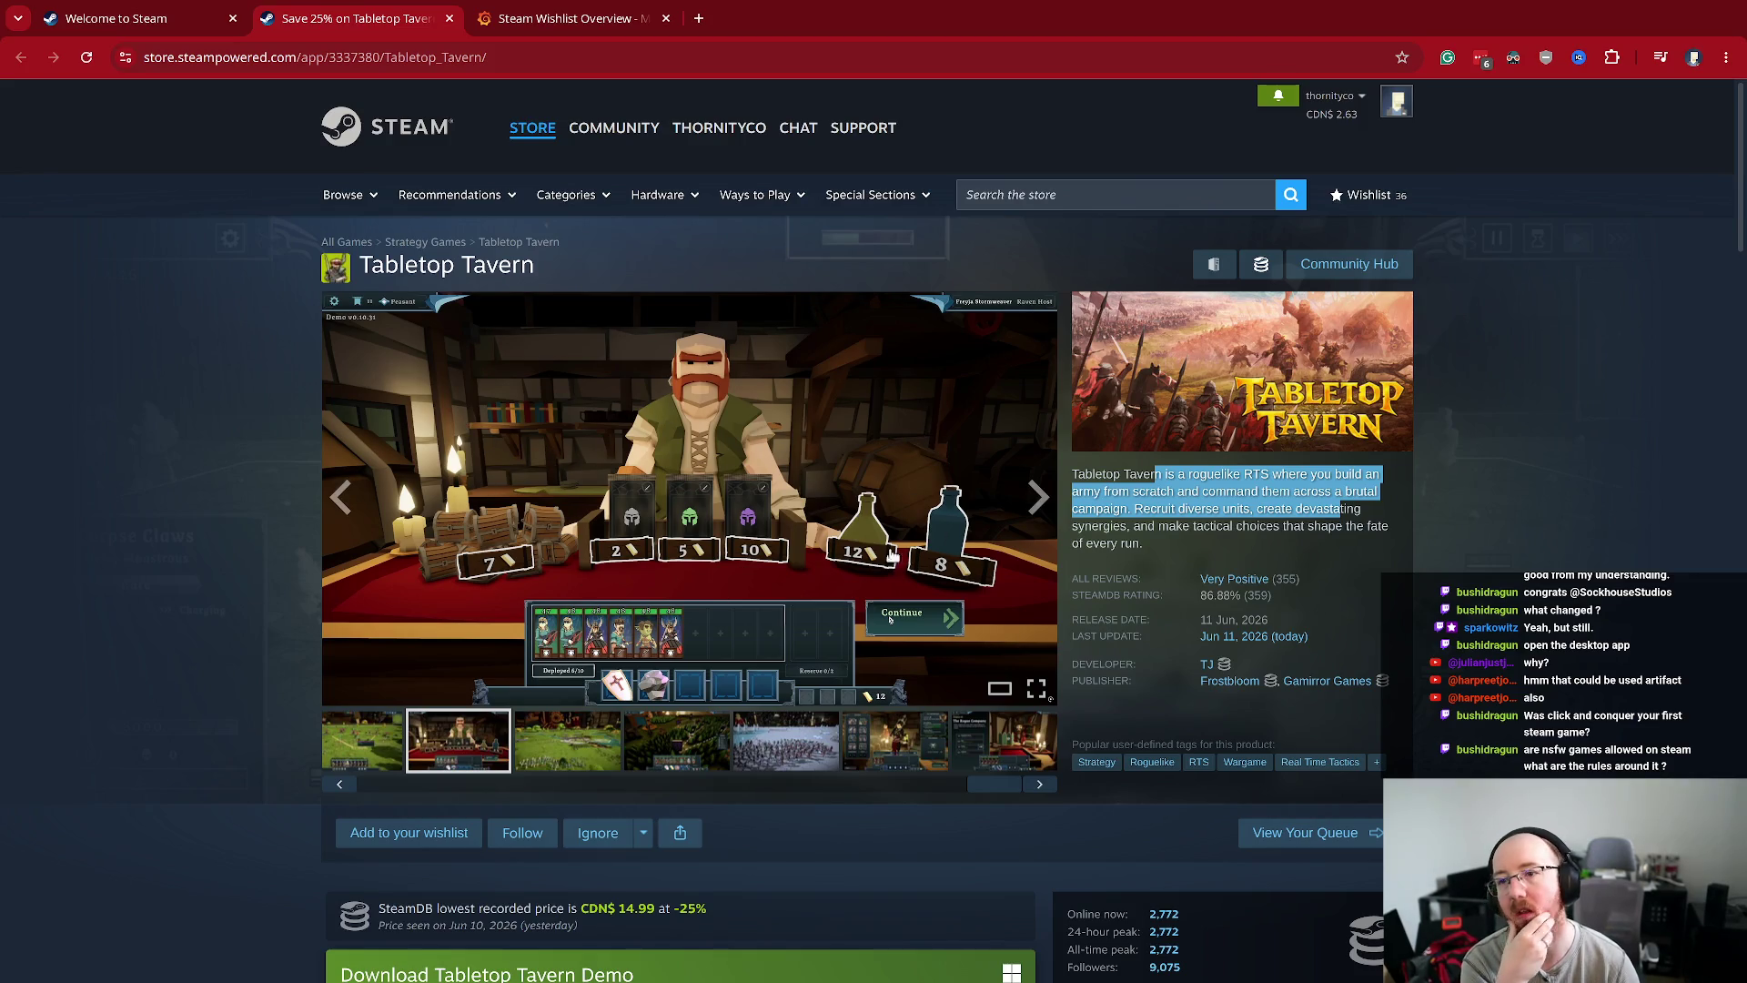
pyautogui.click(1011, 766)
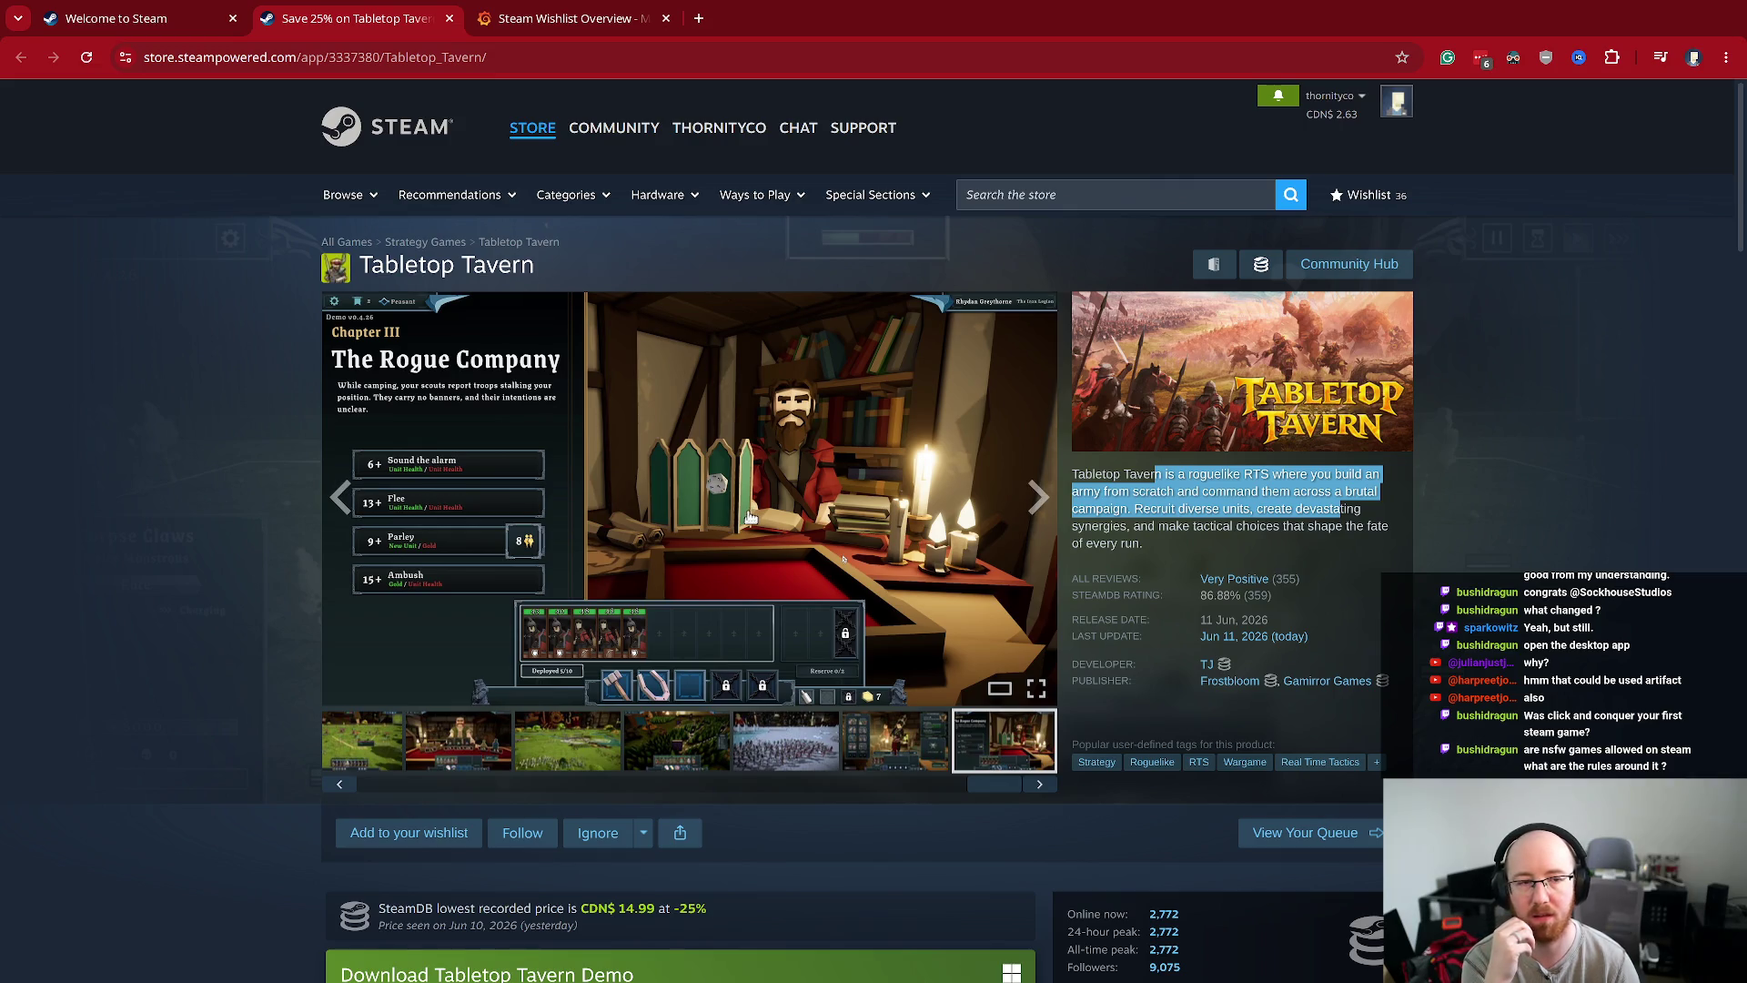
pyautogui.click(791, 746)
pyautogui.click(687, 751)
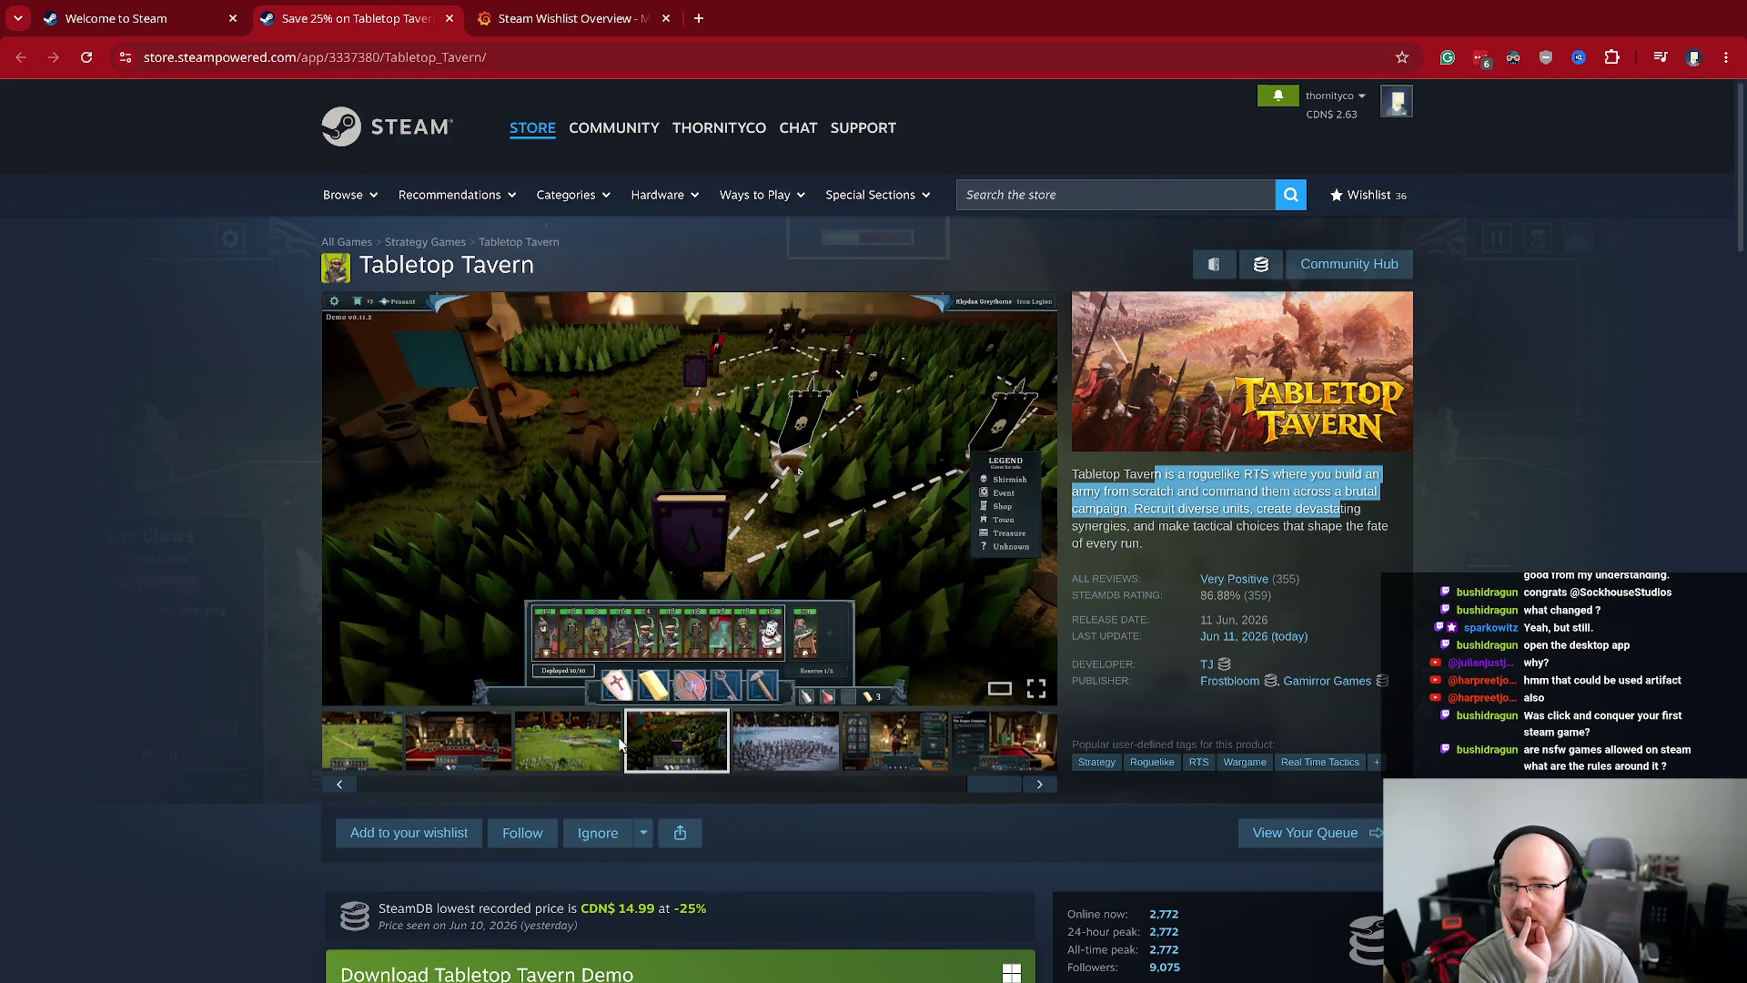
pyautogui.click(585, 740)
pyautogui.click(473, 763)
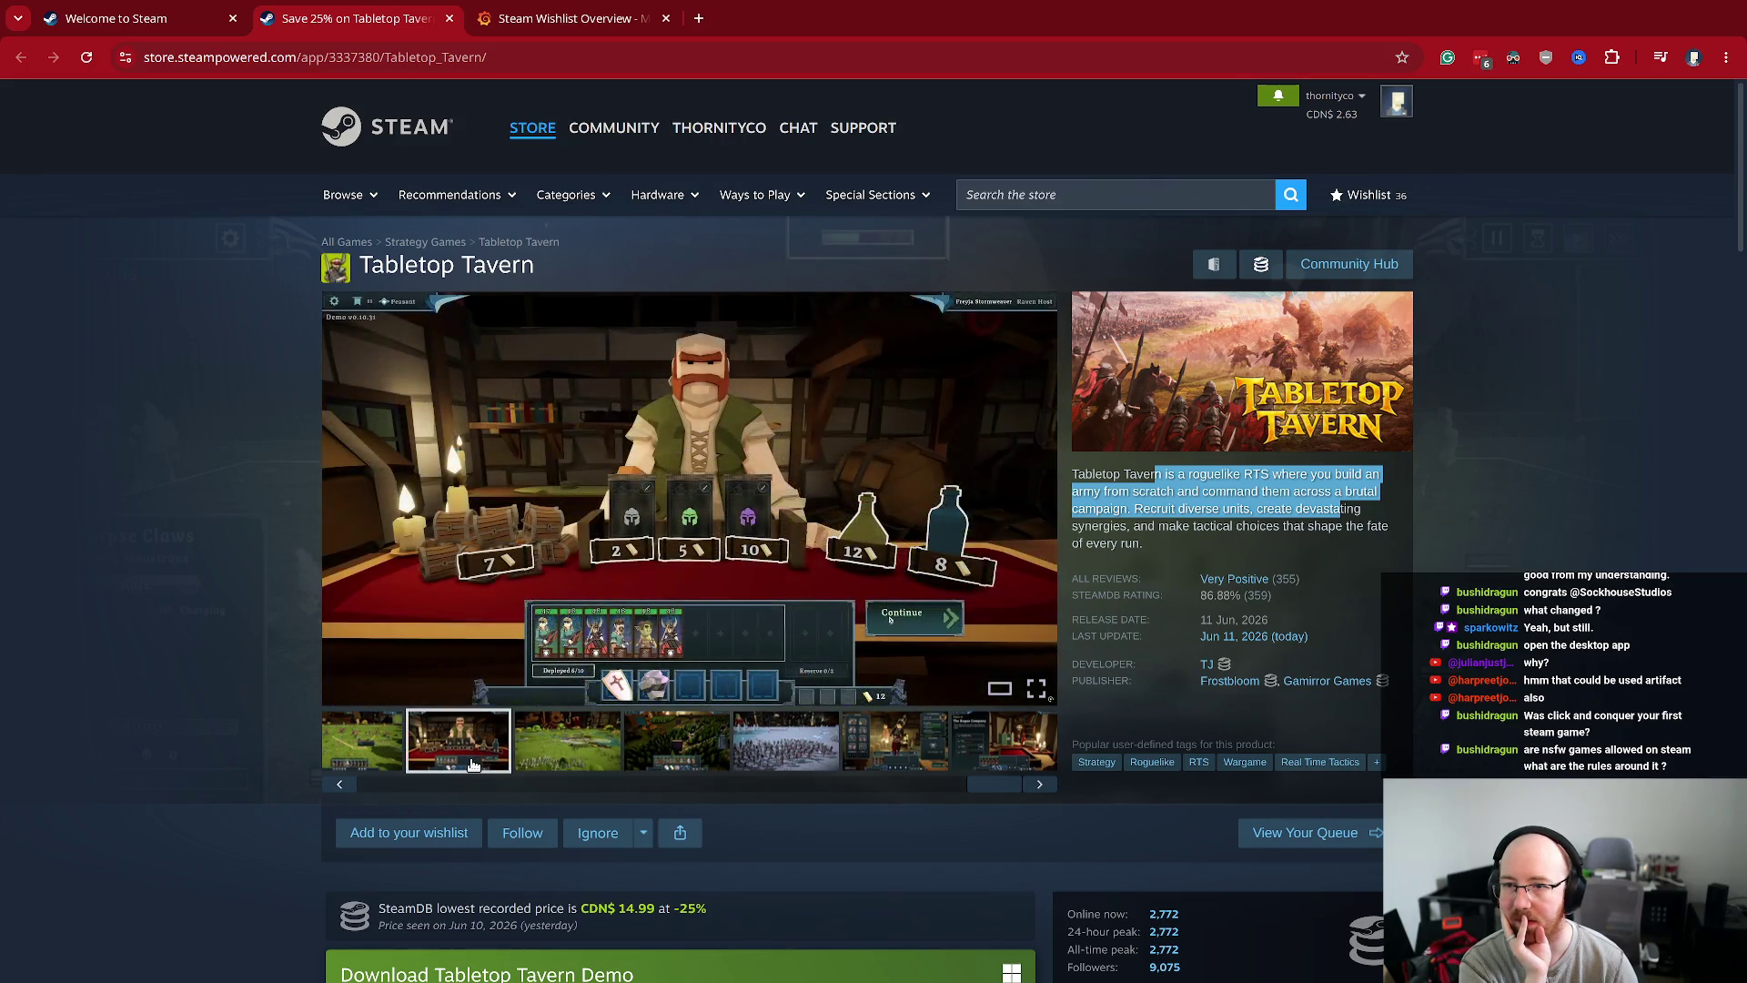
pyautogui.click(411, 776)
pyautogui.click(364, 763)
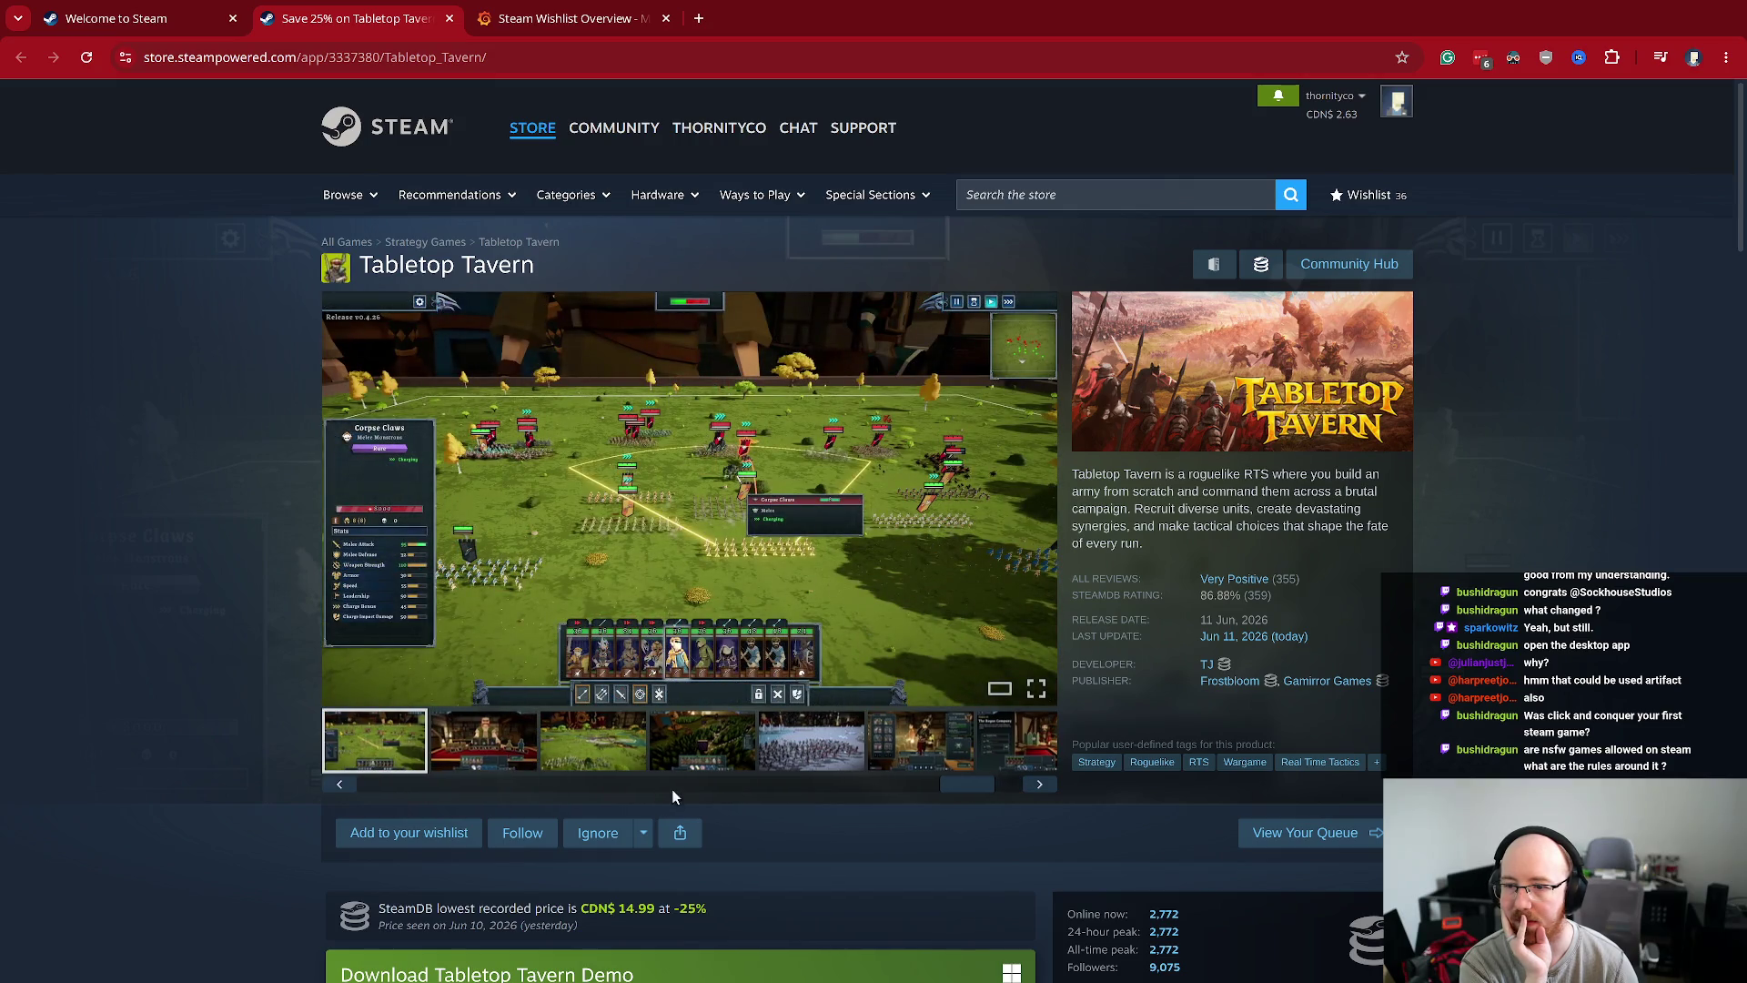
pyautogui.moveTo(970, 785); pyautogui.dragTo(652, 784)
pyautogui.click(559, 746)
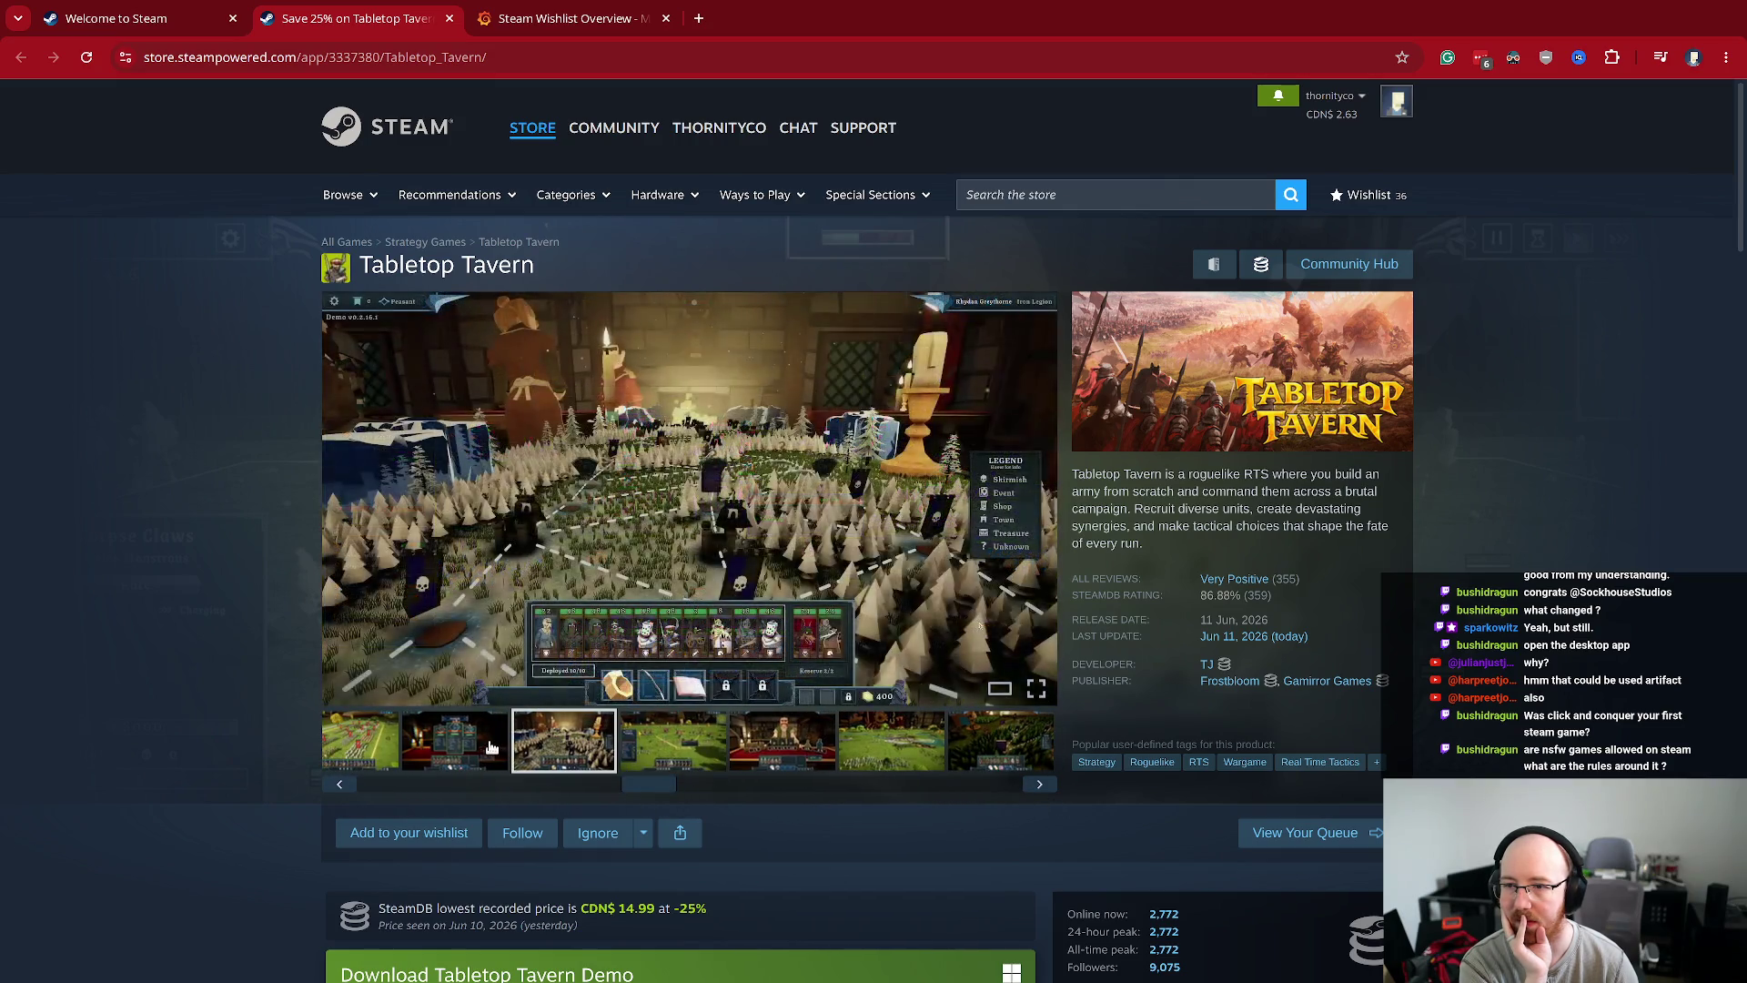
pyautogui.click(492, 746)
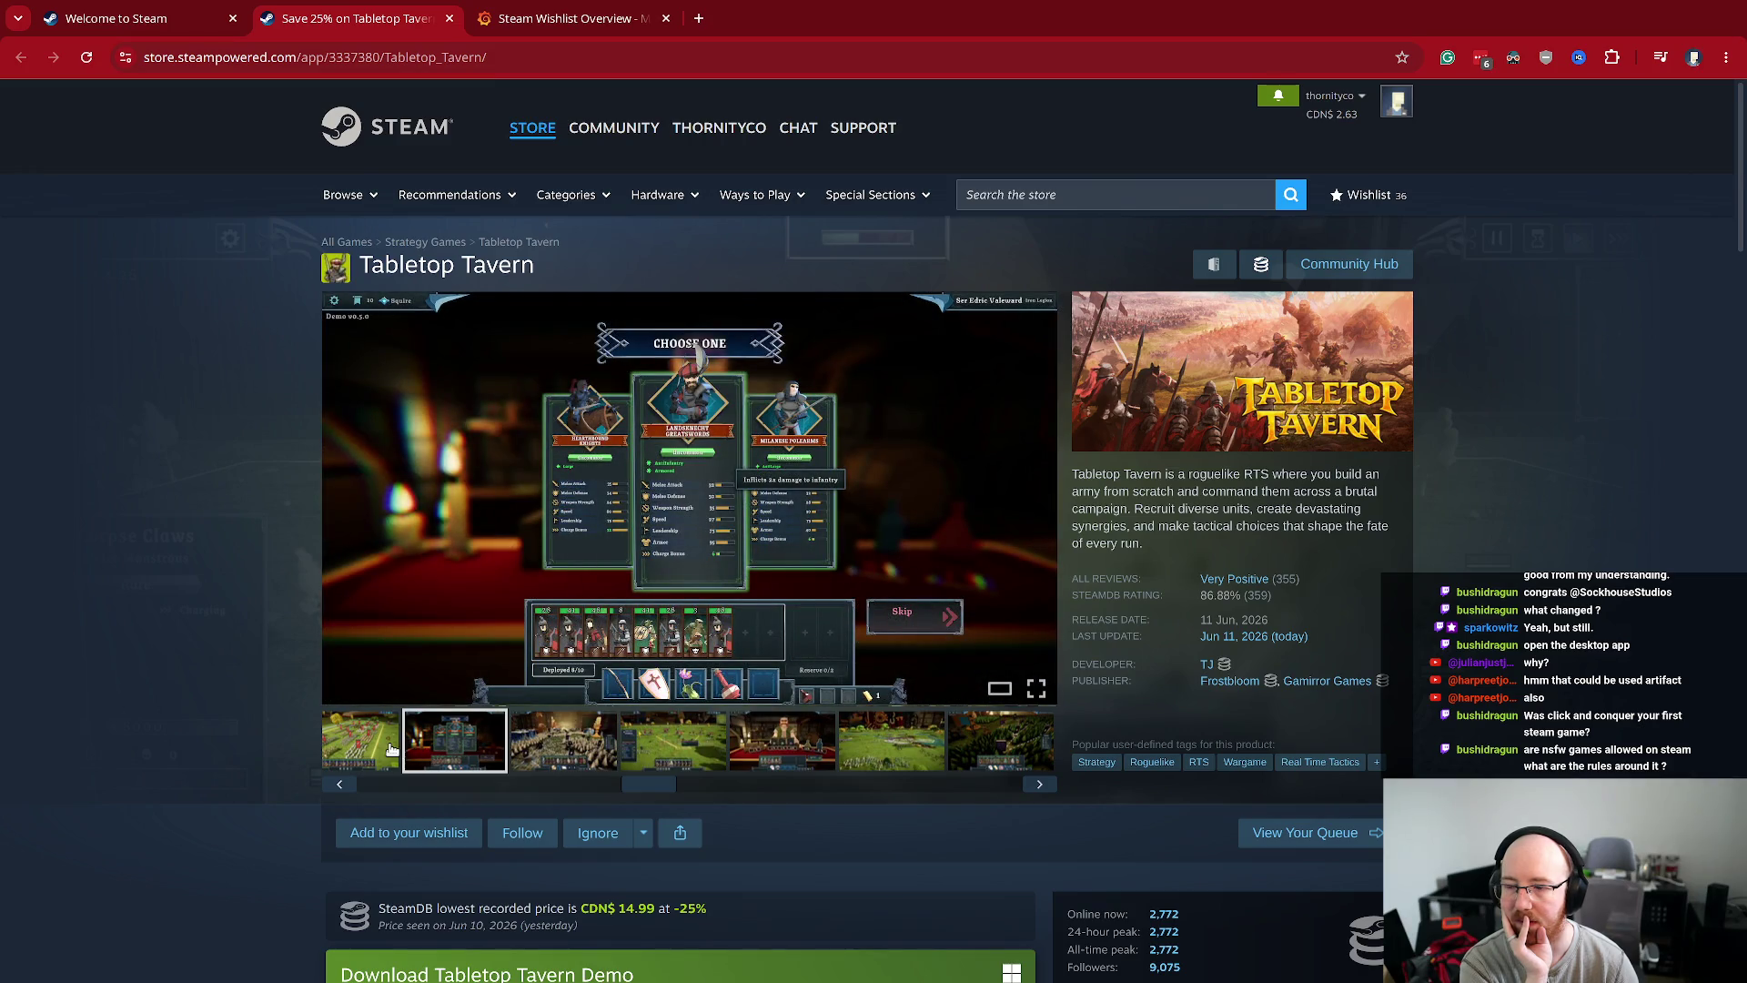
pyautogui.click(393, 742)
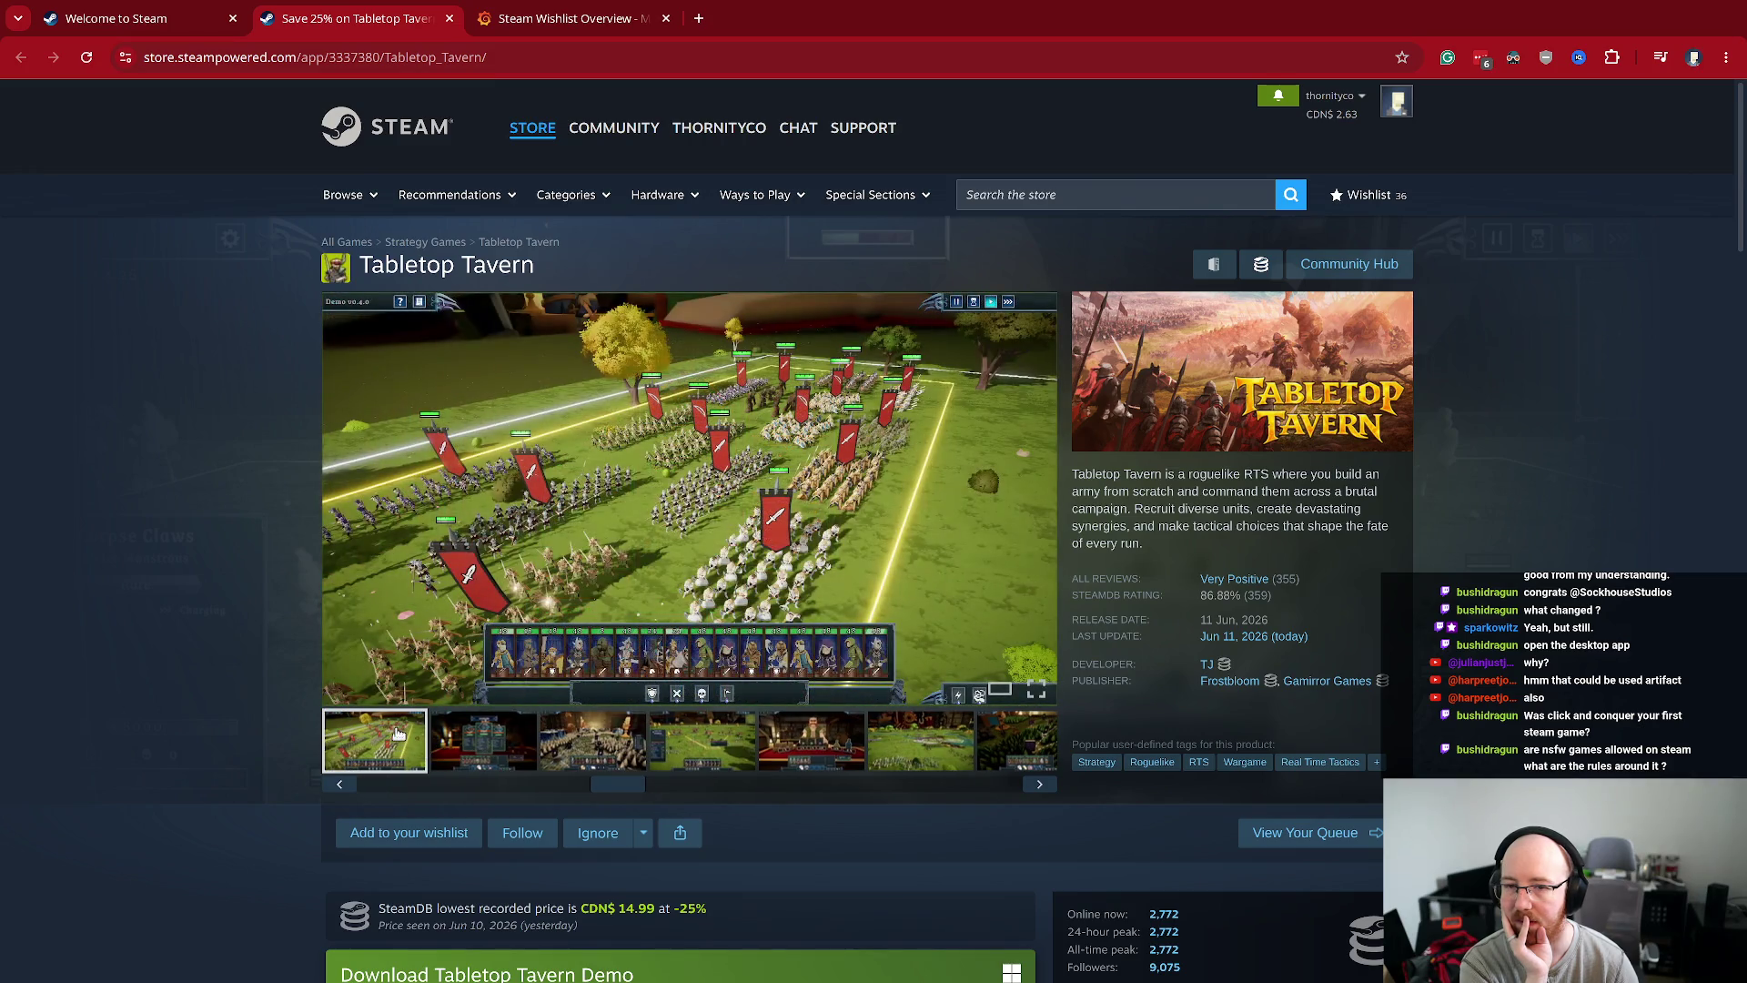
# - Close the Tabletop Tavern tab and open Beastro's store page in a new tab
pyautogui.middleClick(269, 26)
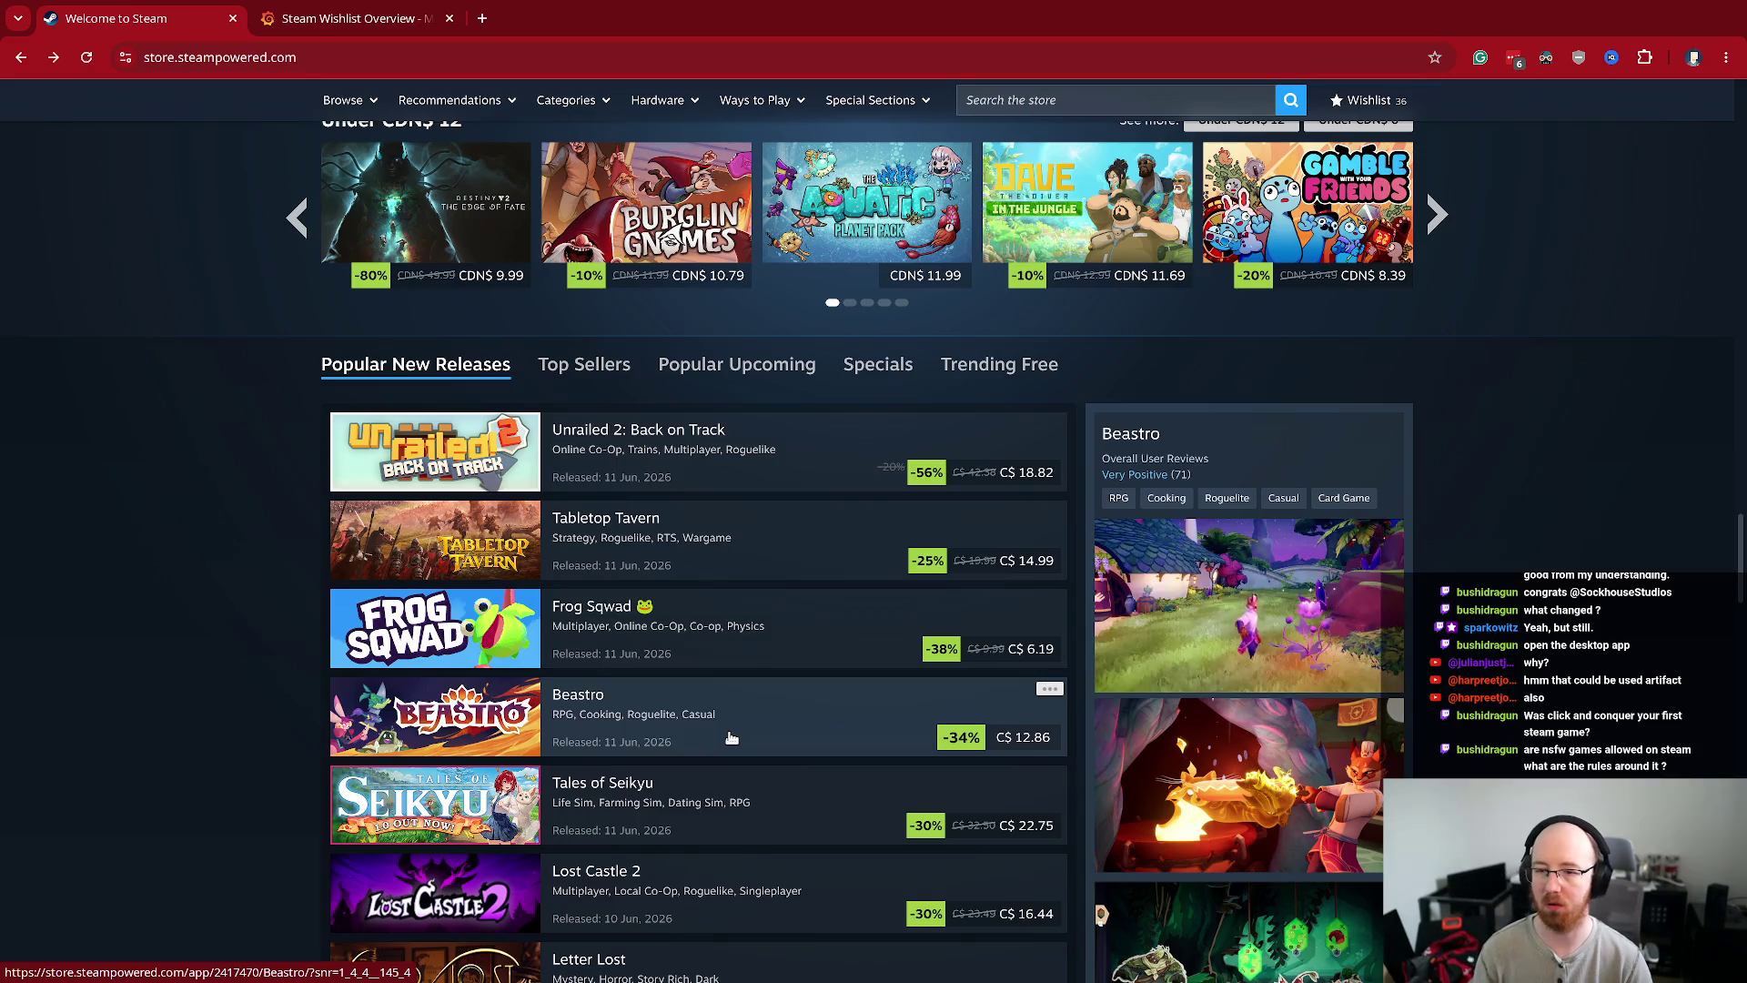
pyautogui.middleClick(731, 738)
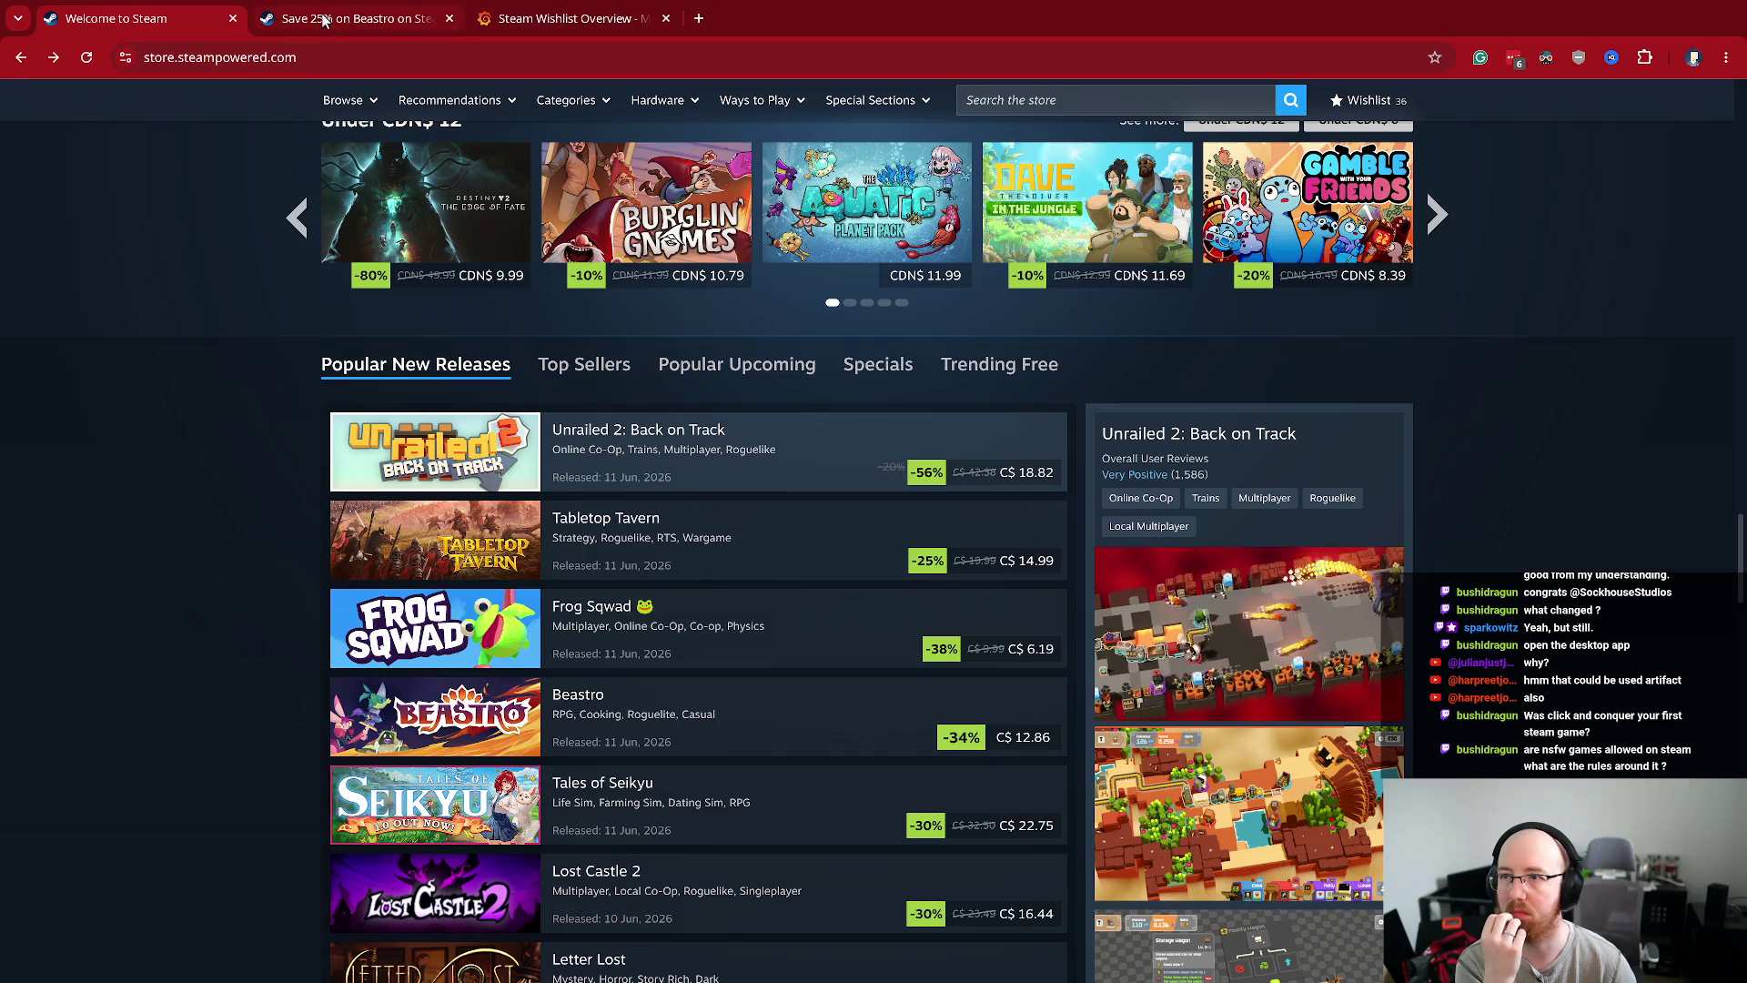
pyautogui.hotkey('ctrl', 'Tab')
pyautogui.scroll(-5, 378, 659)
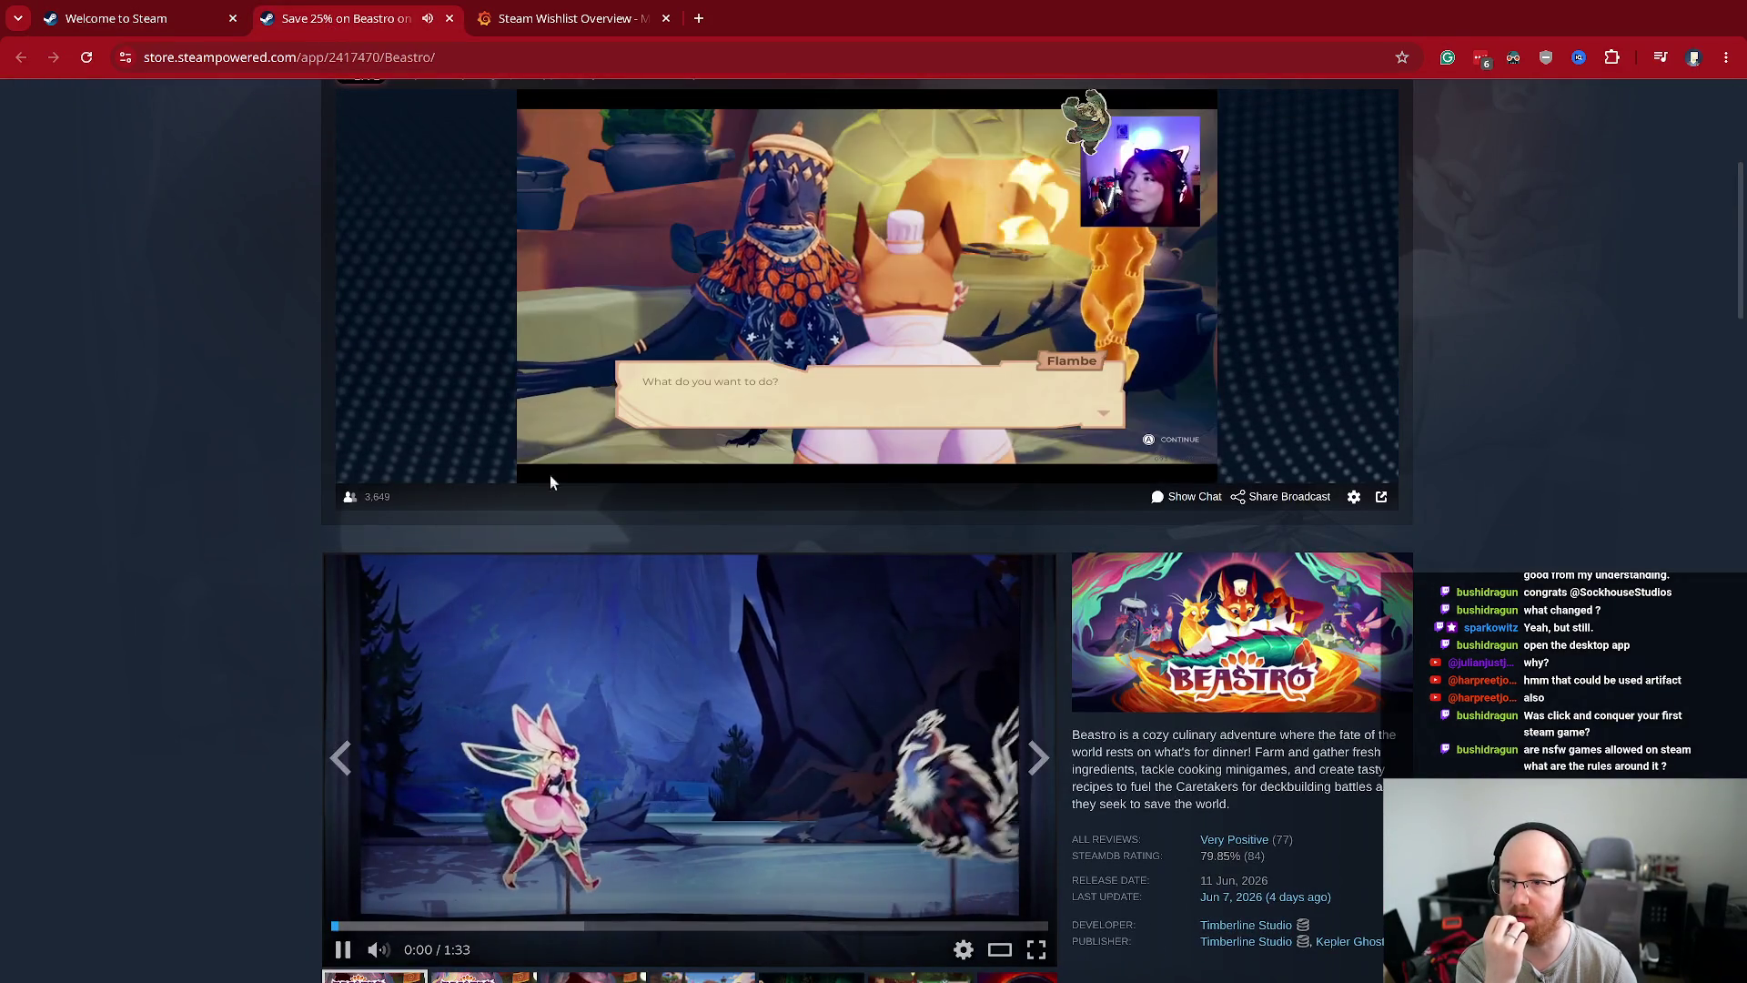
pyautogui.scroll(2, 627, 491)
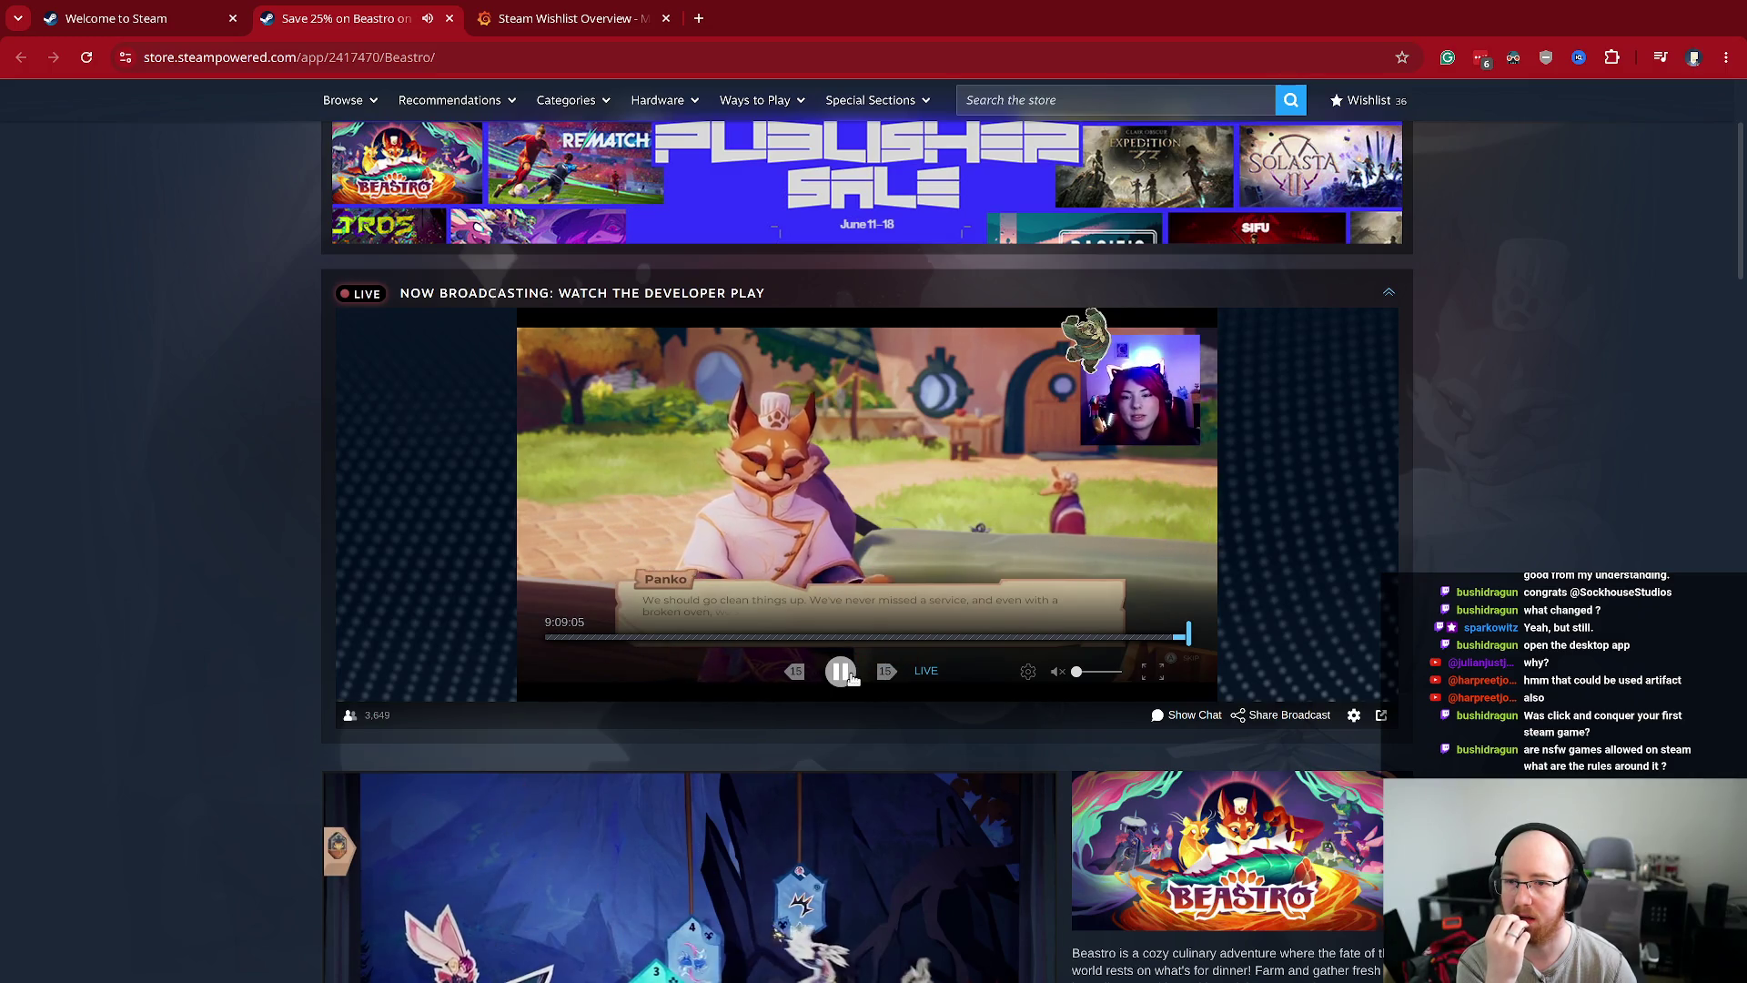
# - Pause Beastro's live developer broadcast and its trailer at 0:16
pyautogui.click(840, 671)
pyautogui.scroll(-3, 628, 648)
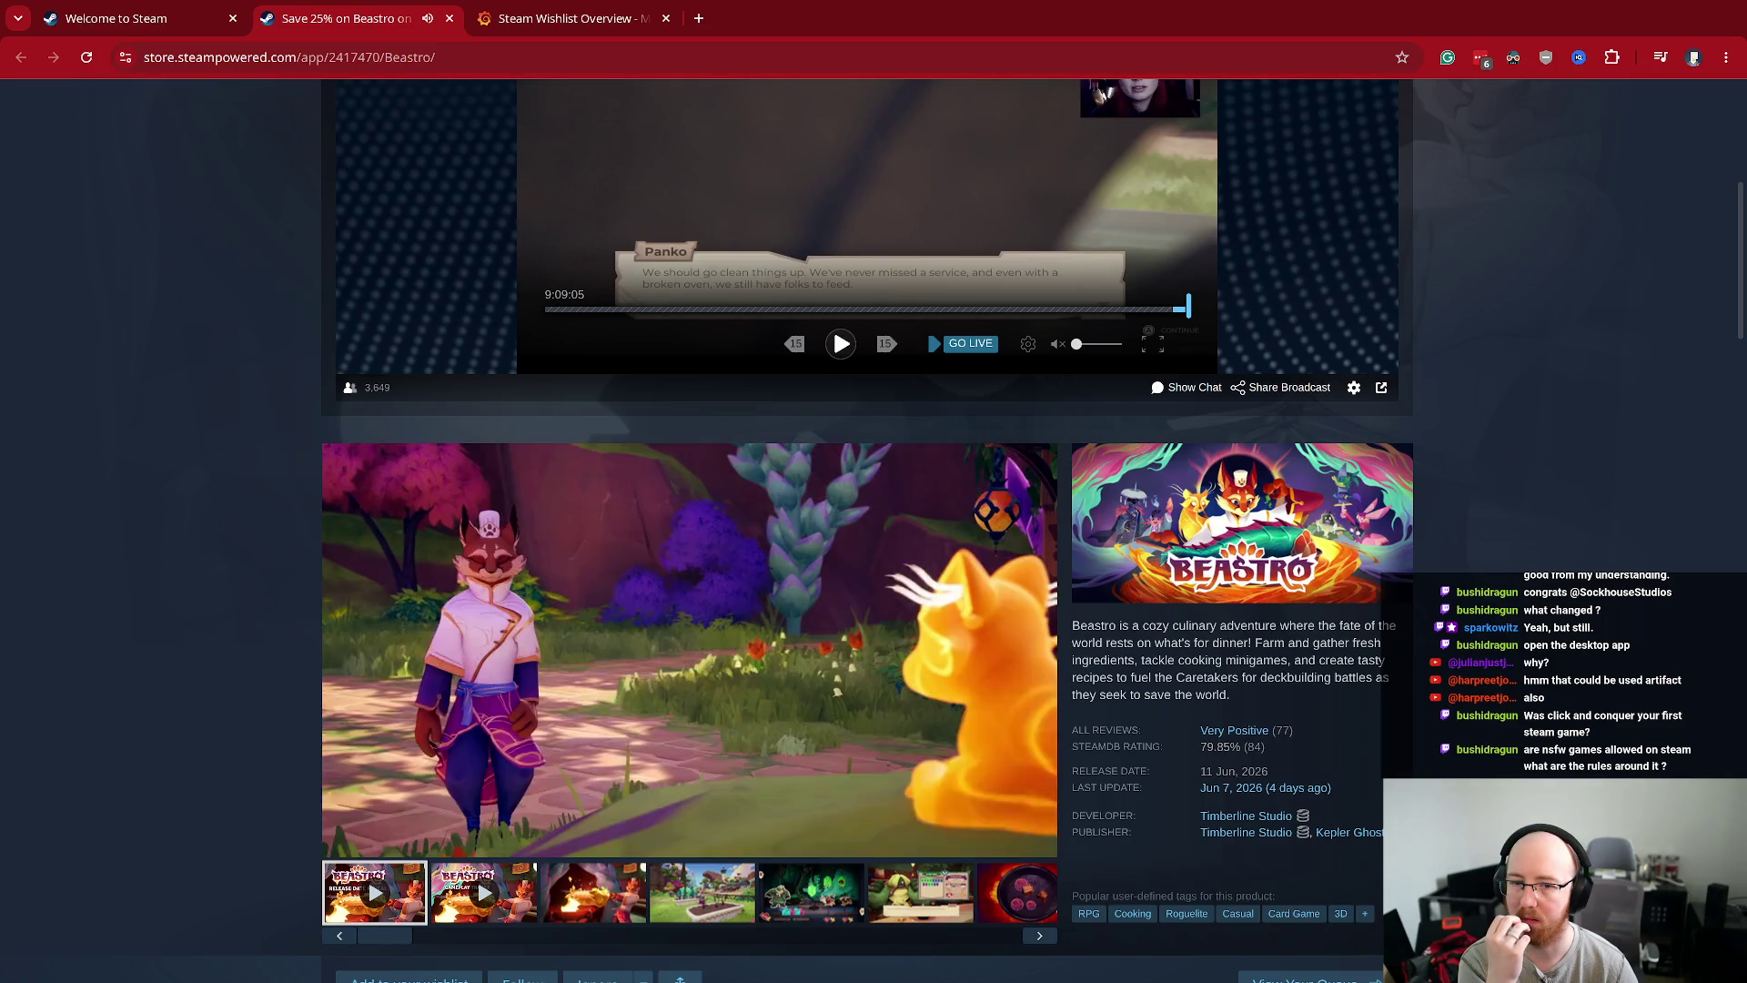
pyautogui.click(828, 717)
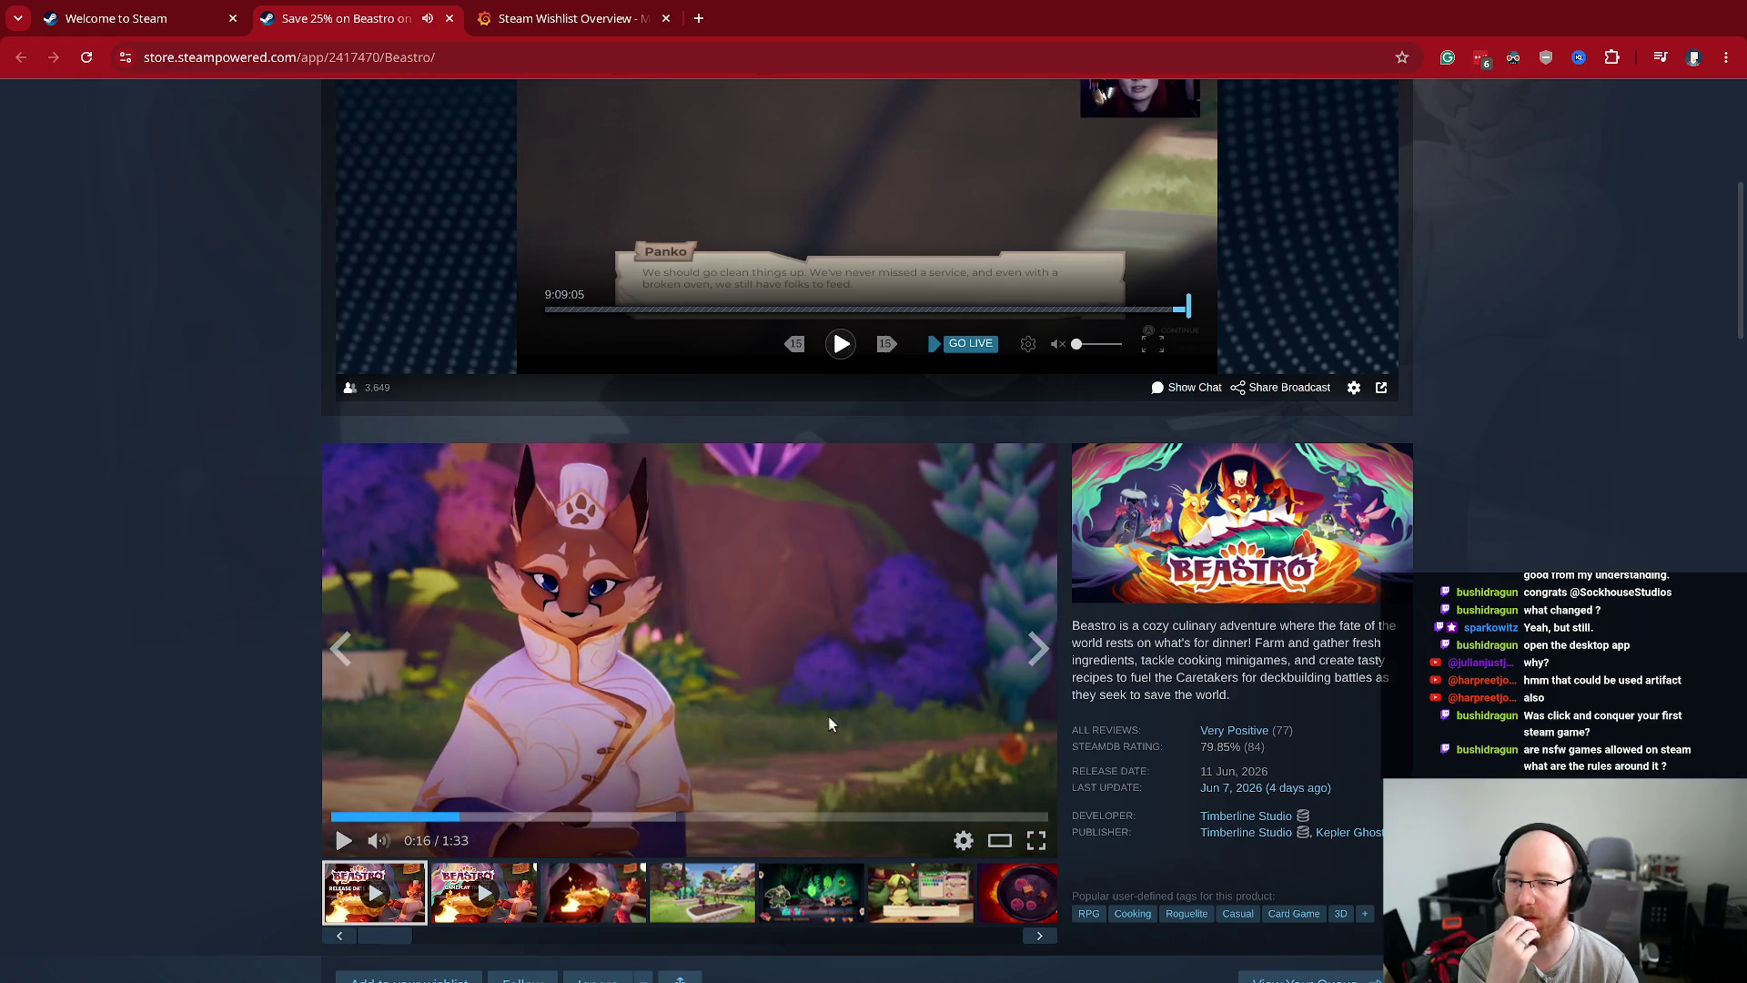
# - Review Beastro's description, bundles and Quick Insights, then return to the store front page
pyautogui.scroll(-2, 837, 714)
pyautogui.scroll(-2, 992, 691)
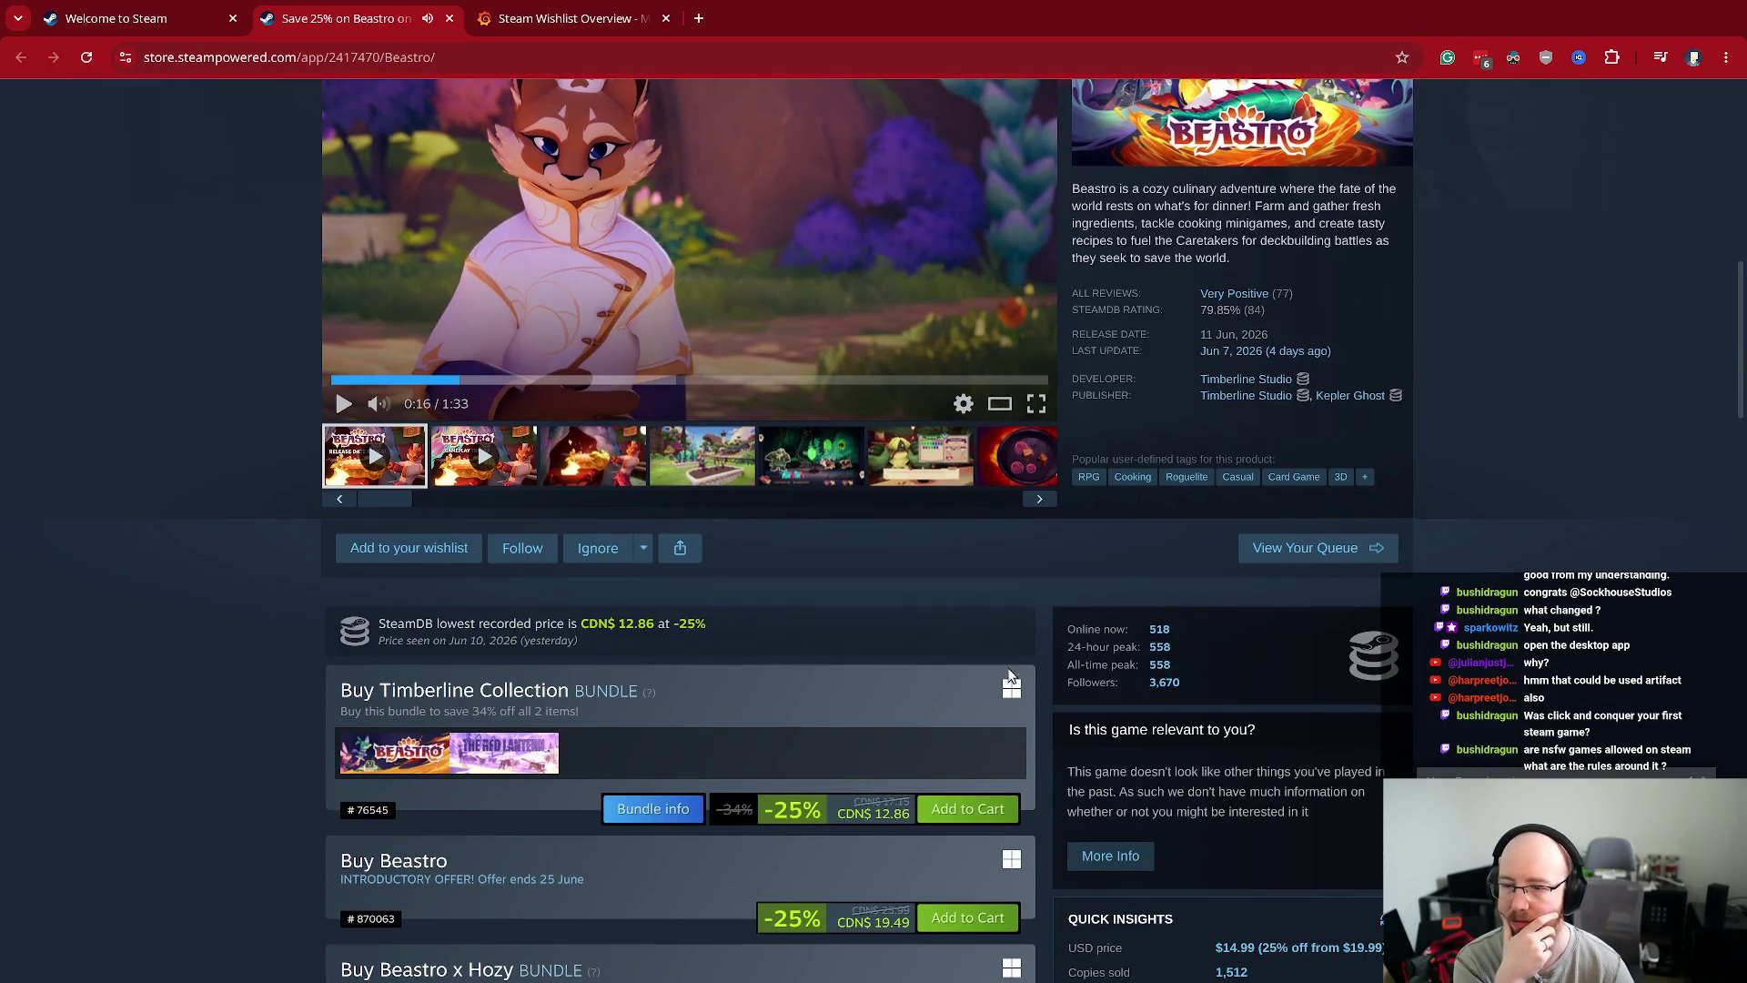
pyautogui.scroll(1, 1241, 388)
pyautogui.moveTo(1241, 388); pyautogui.dragTo(1140, 355)
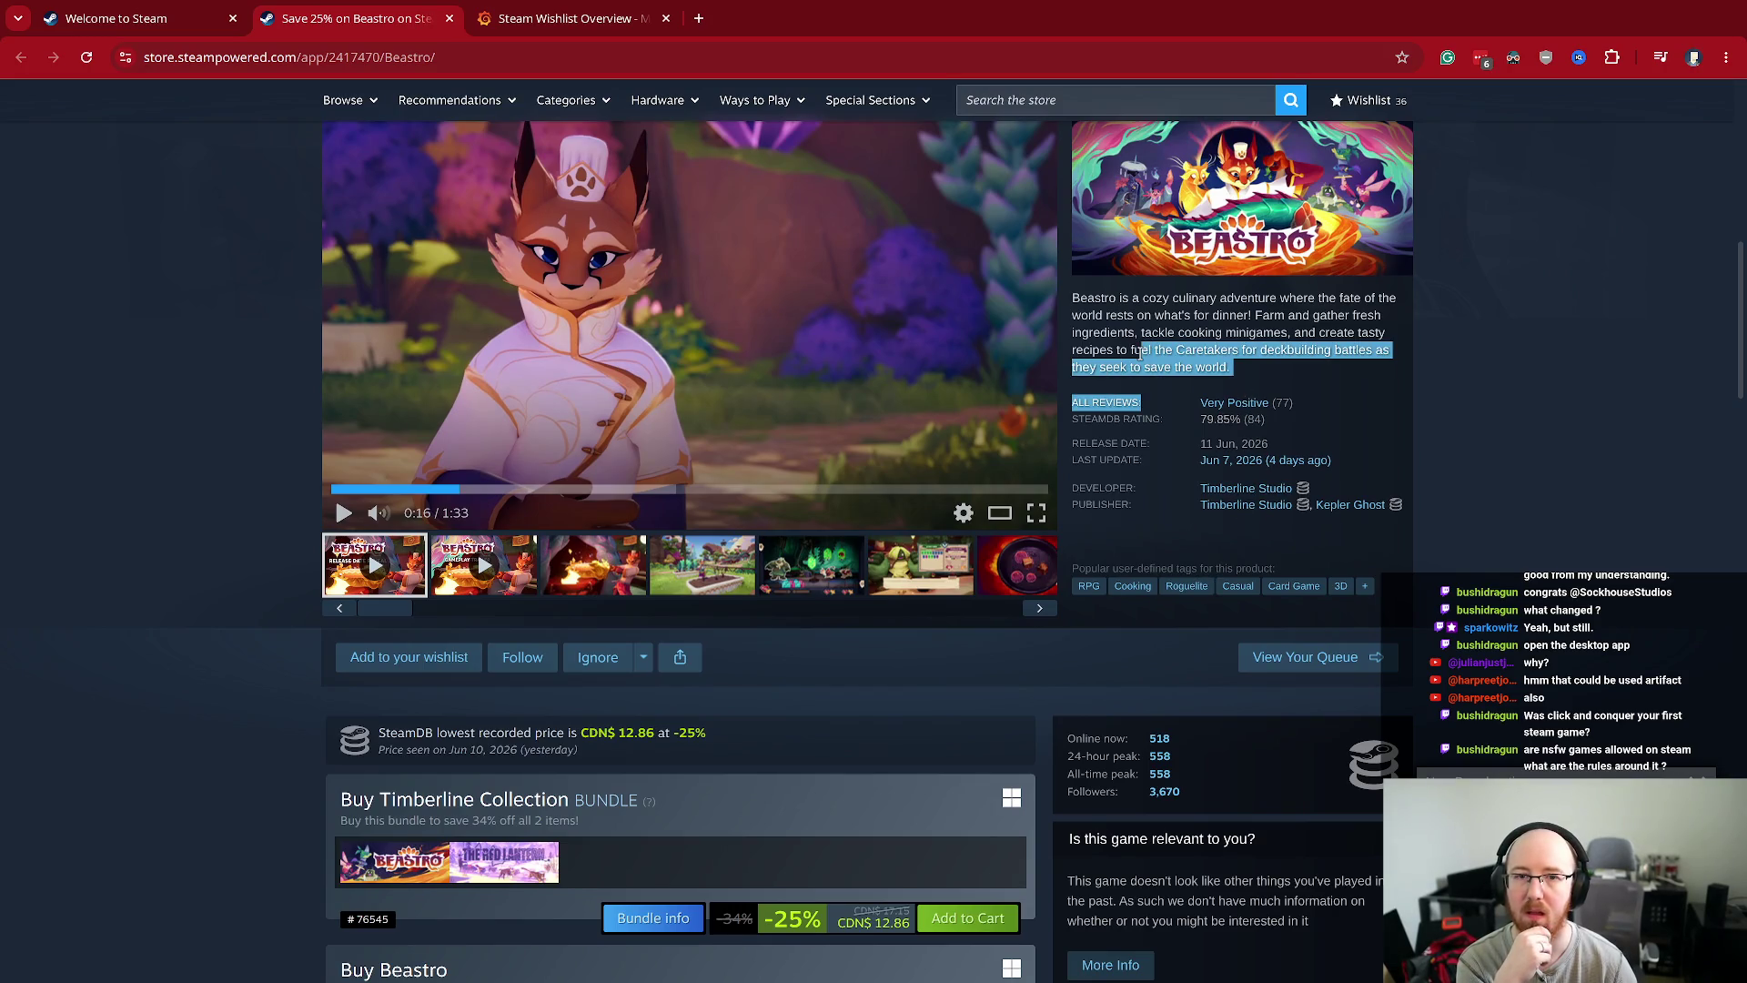
pyautogui.click(1178, 366)
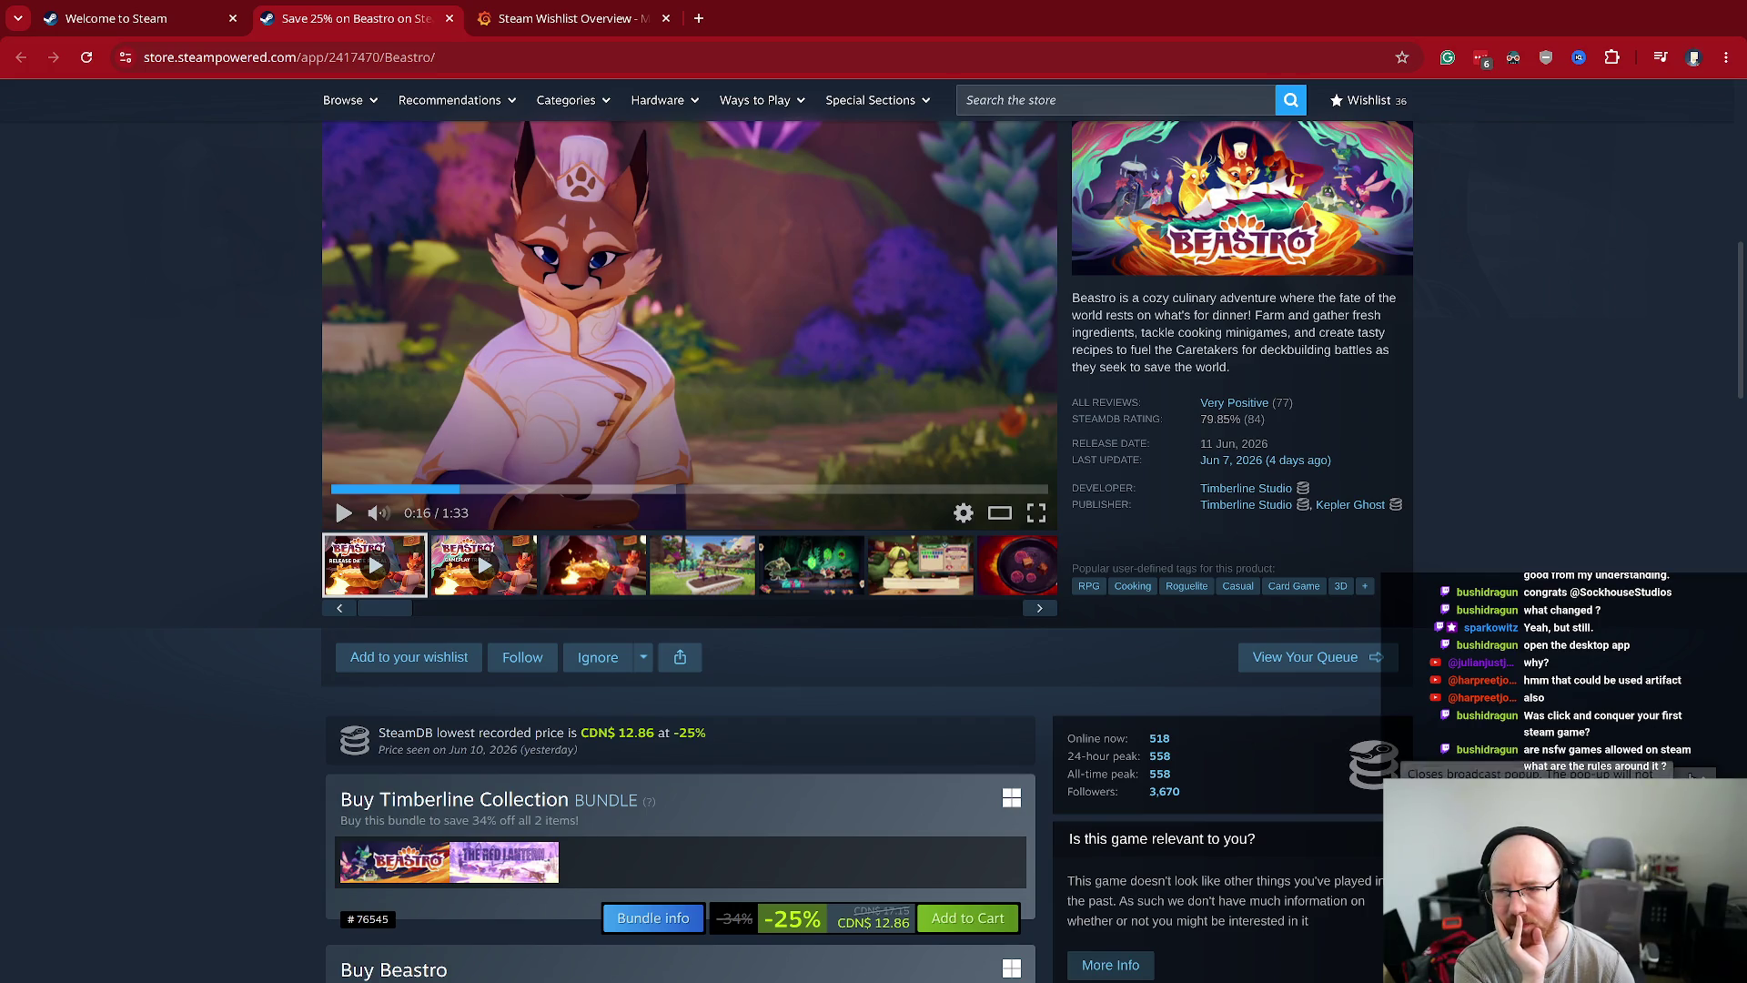
pyautogui.scroll(-3, 624, 699)
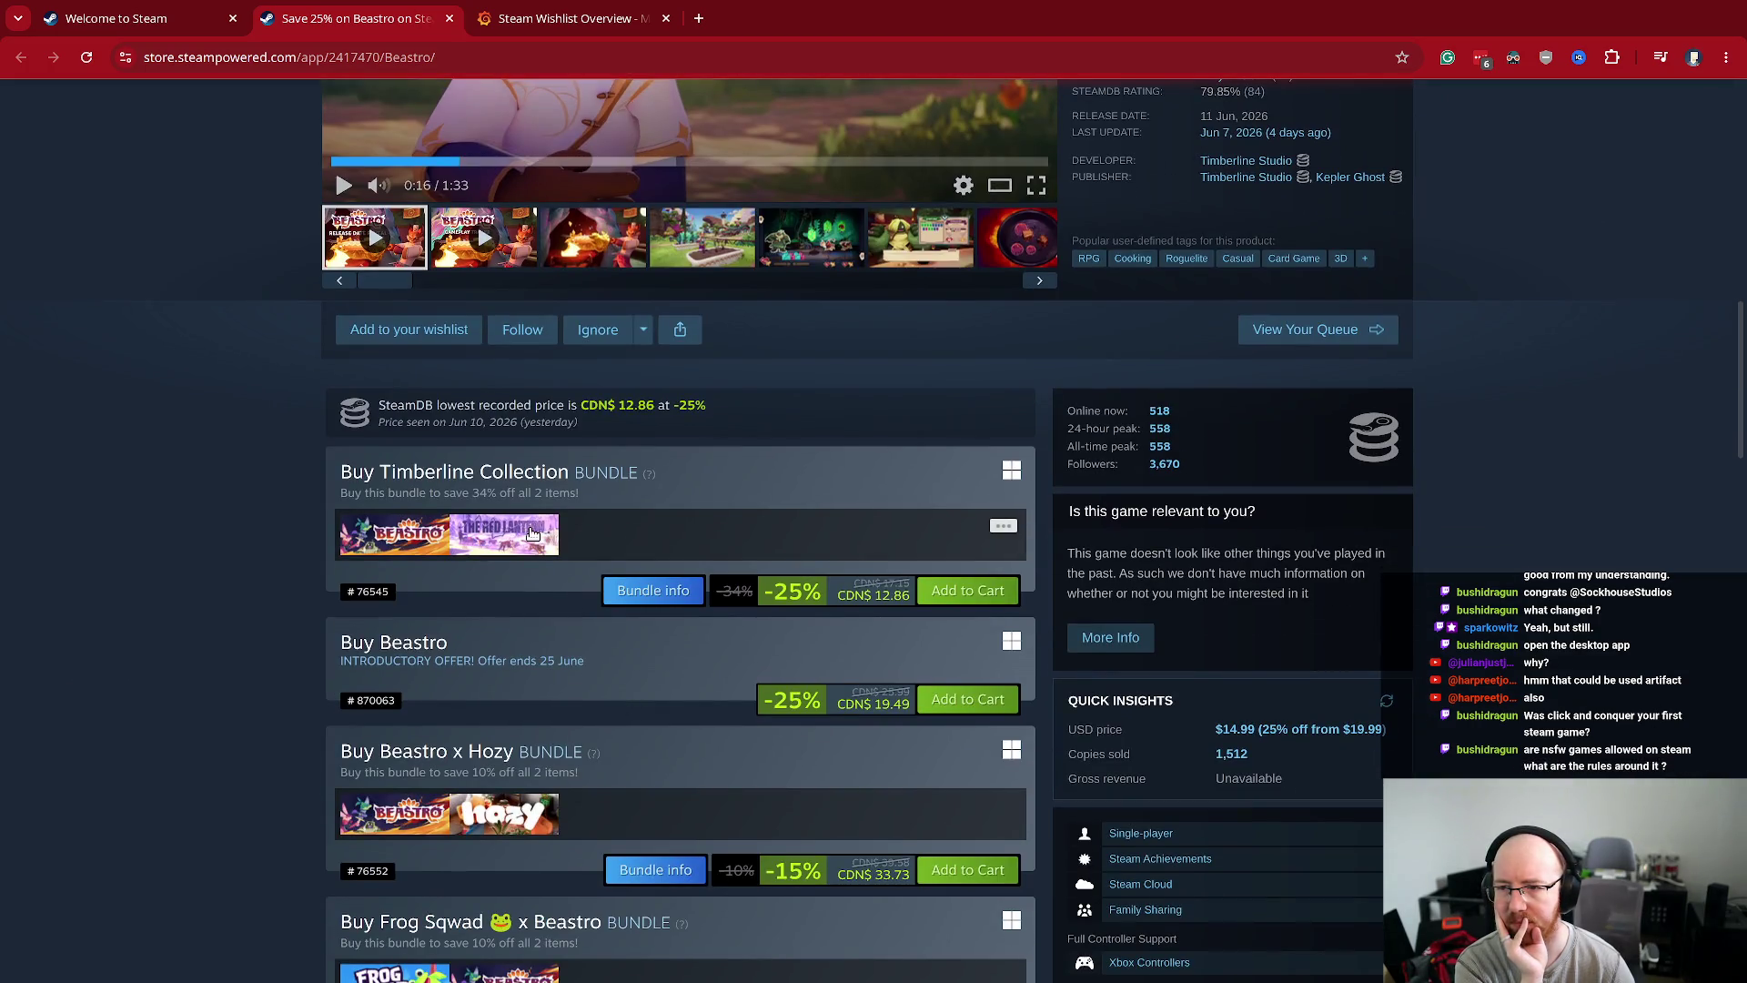
pyautogui.moveTo(387, 534)
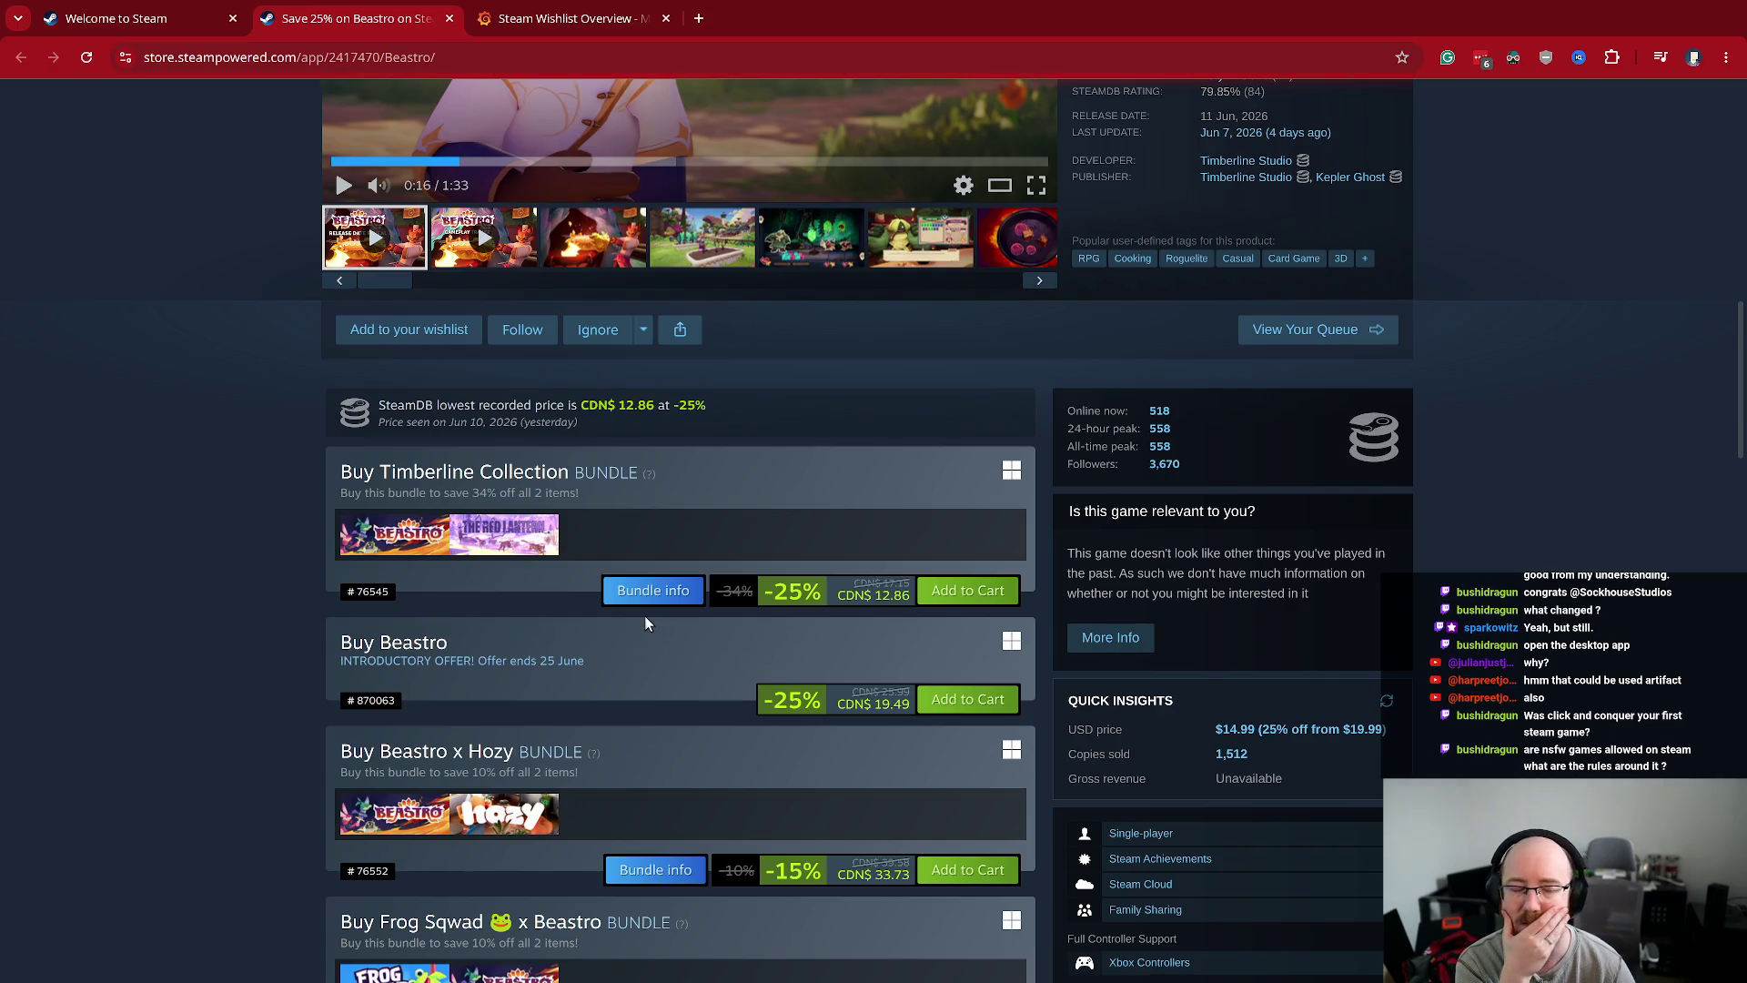
pyautogui.scroll(-2, 473, 629)
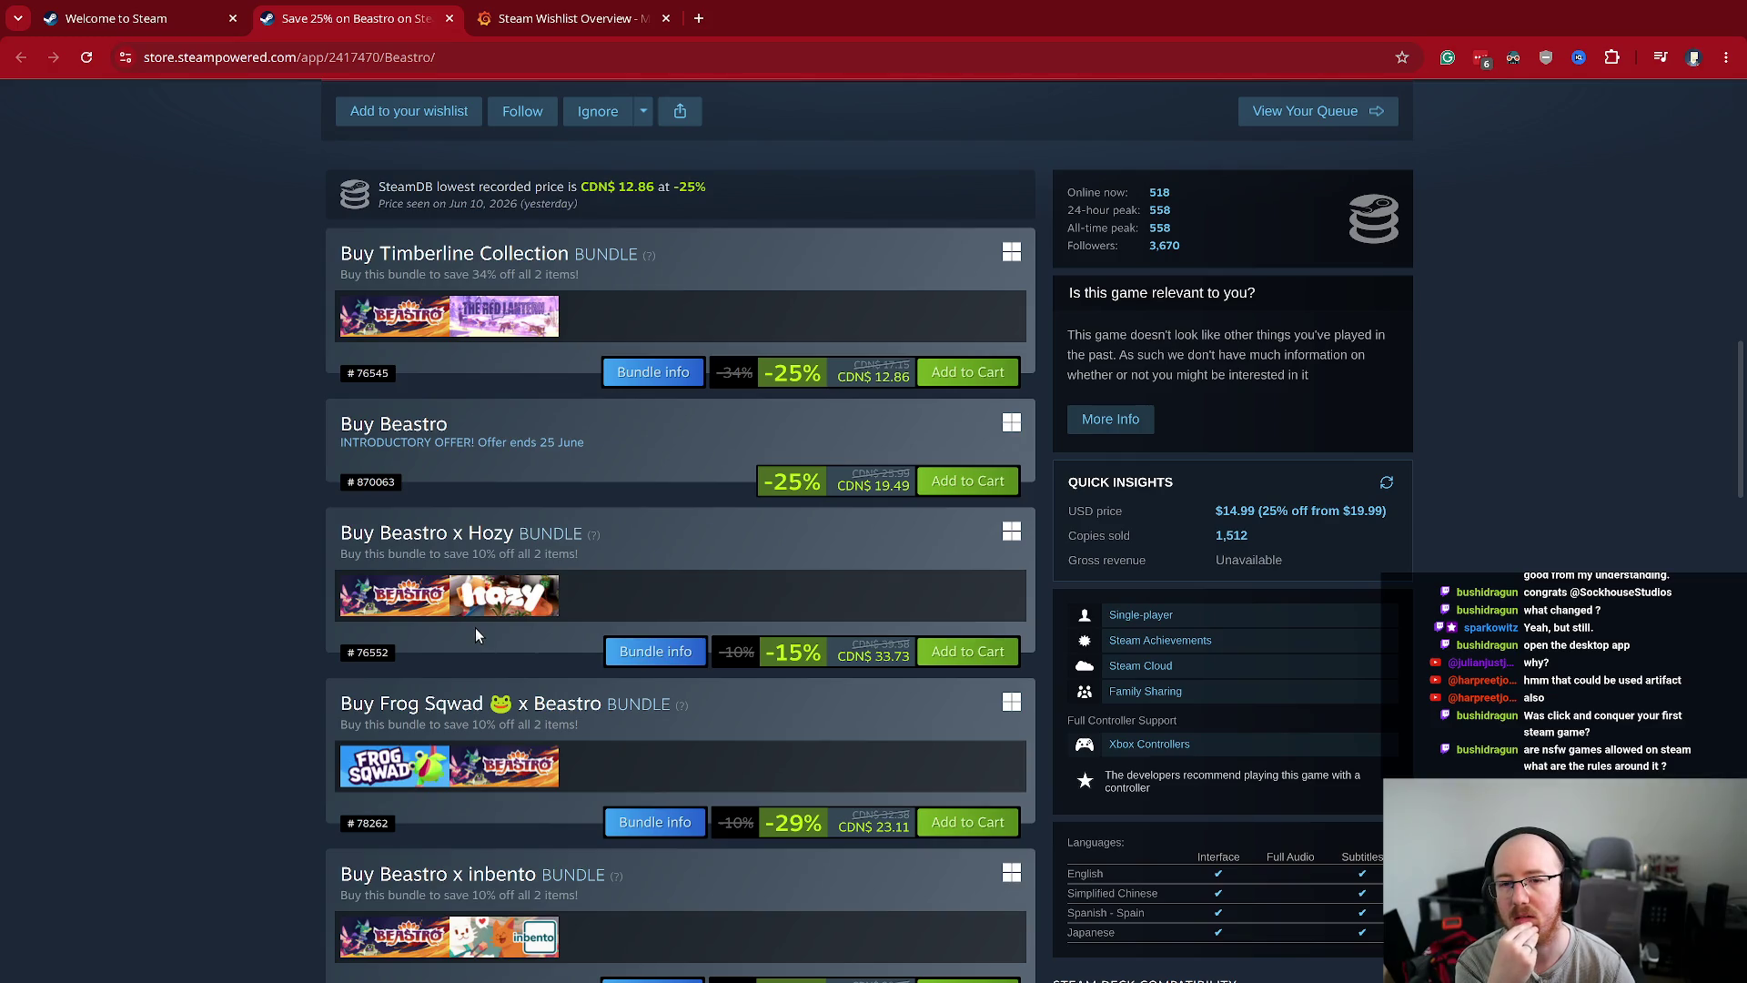
pyautogui.scroll(7, 475, 635)
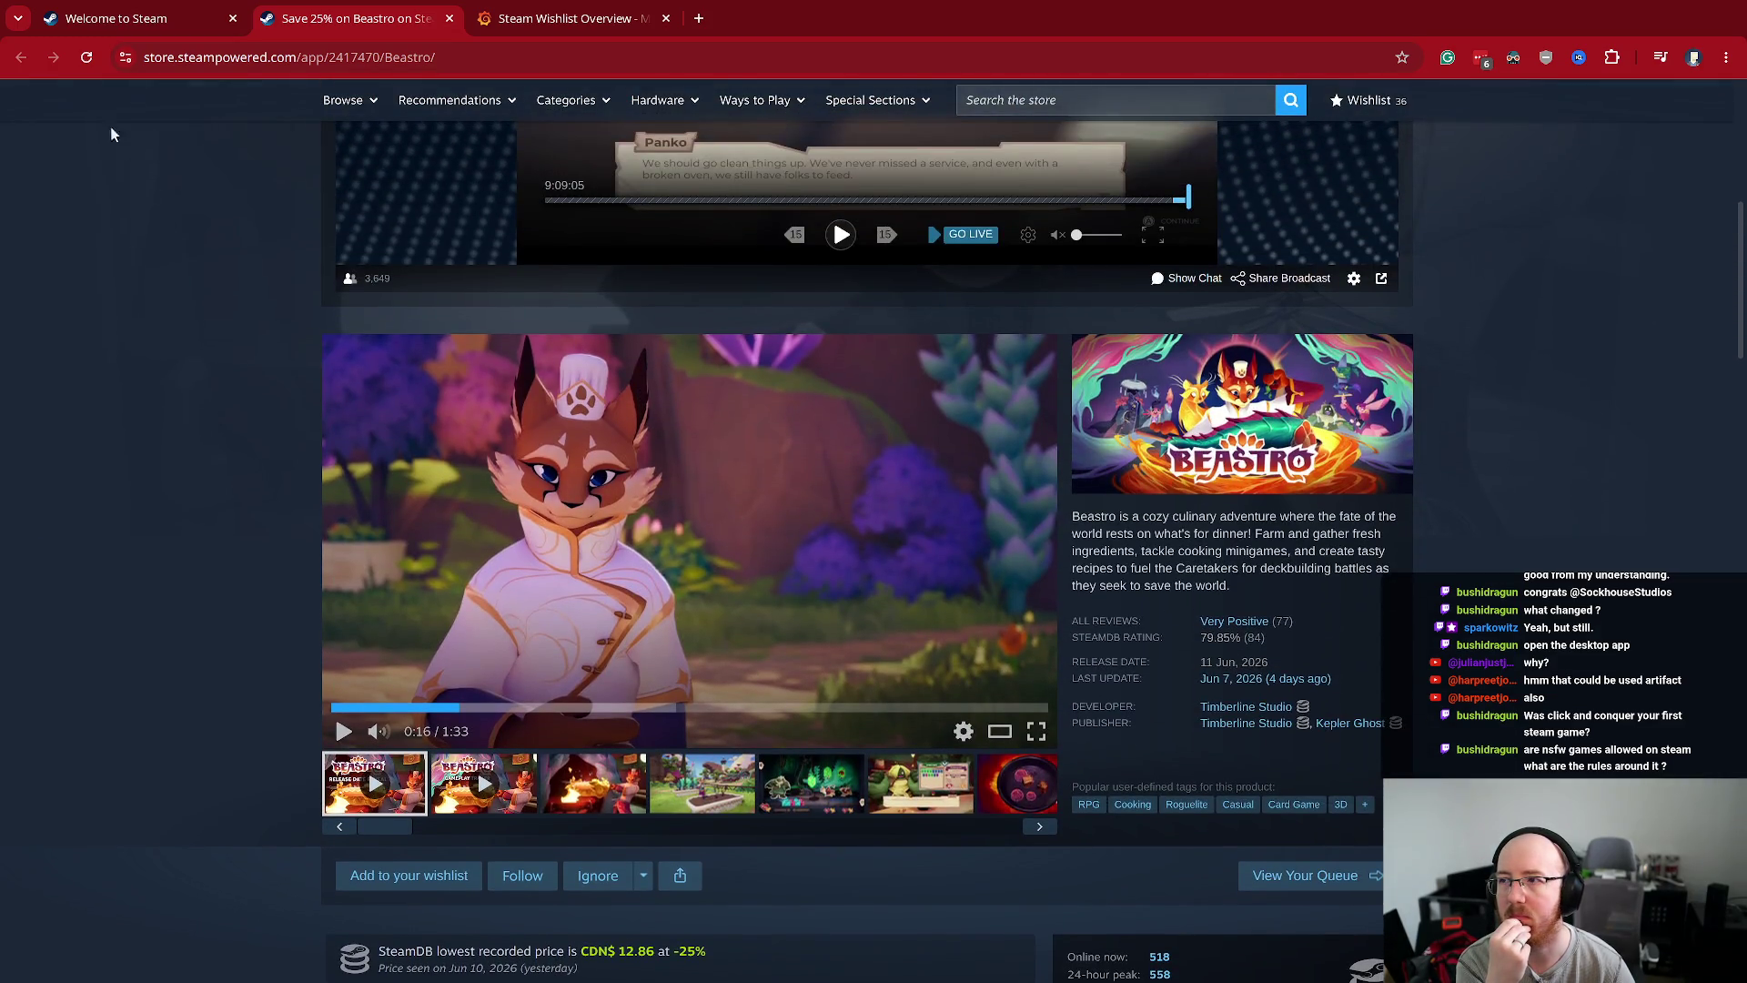
pyautogui.click(241, 30)
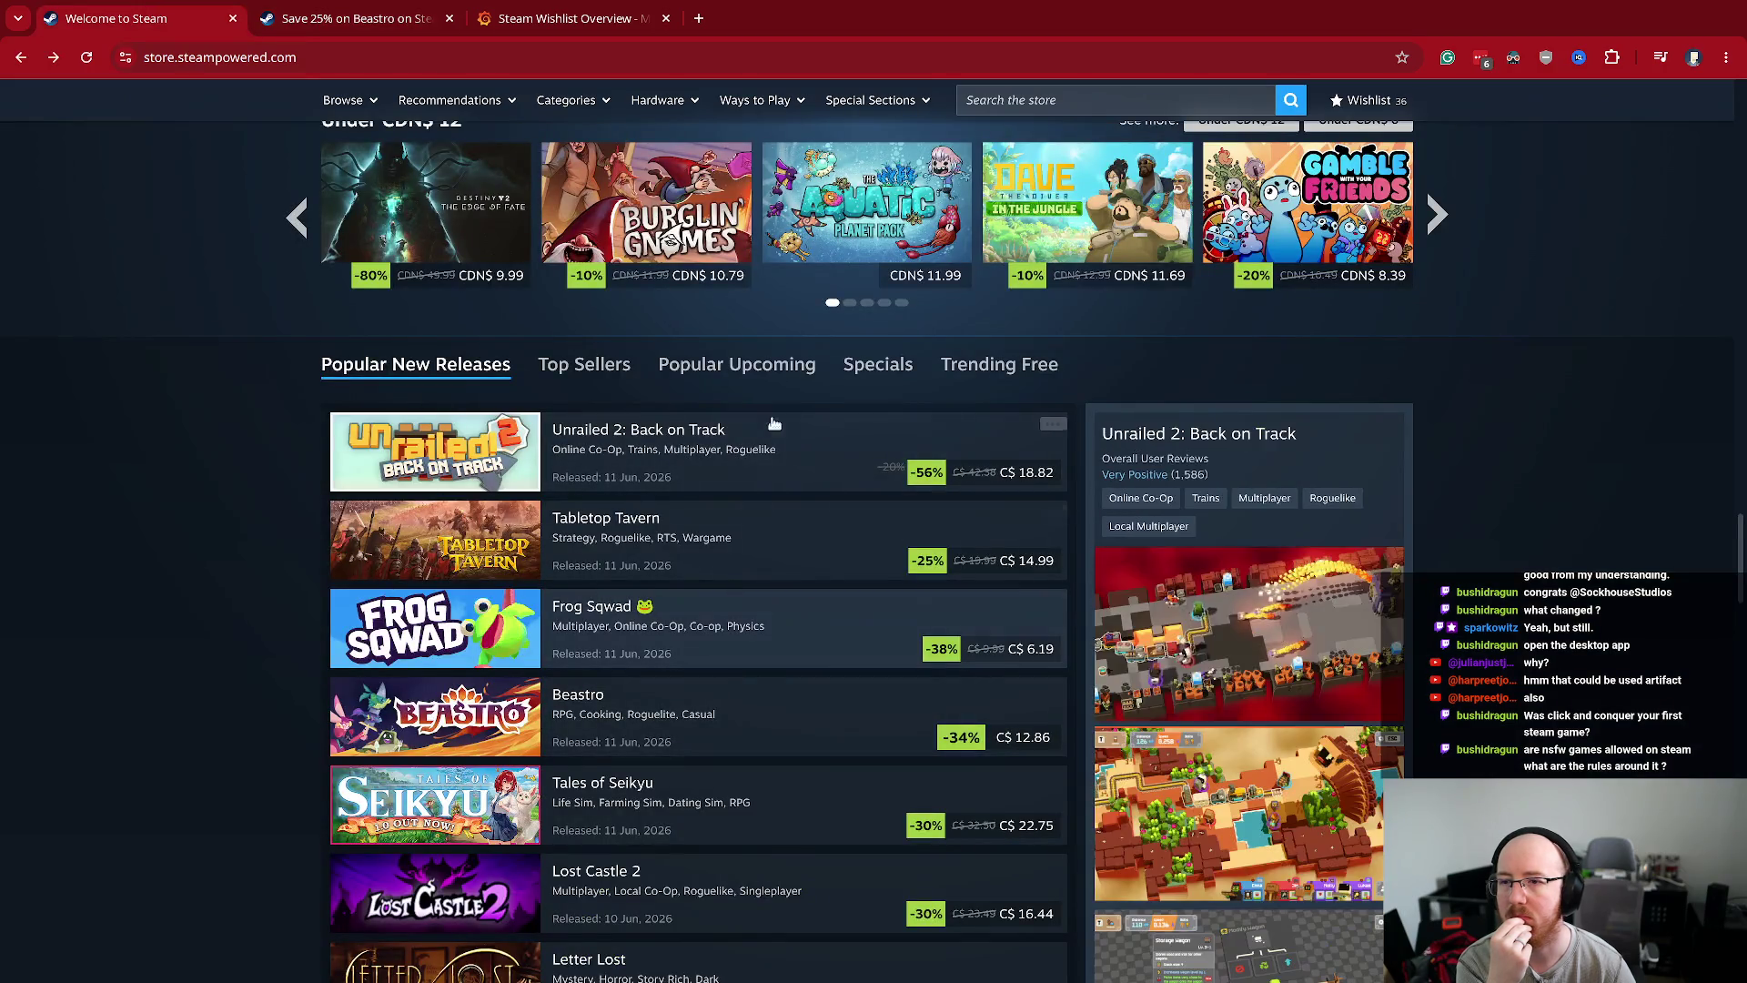
# - Switch the front page release list to Popular Upcoming and browse the recommendations below
pyautogui.click(796, 364)
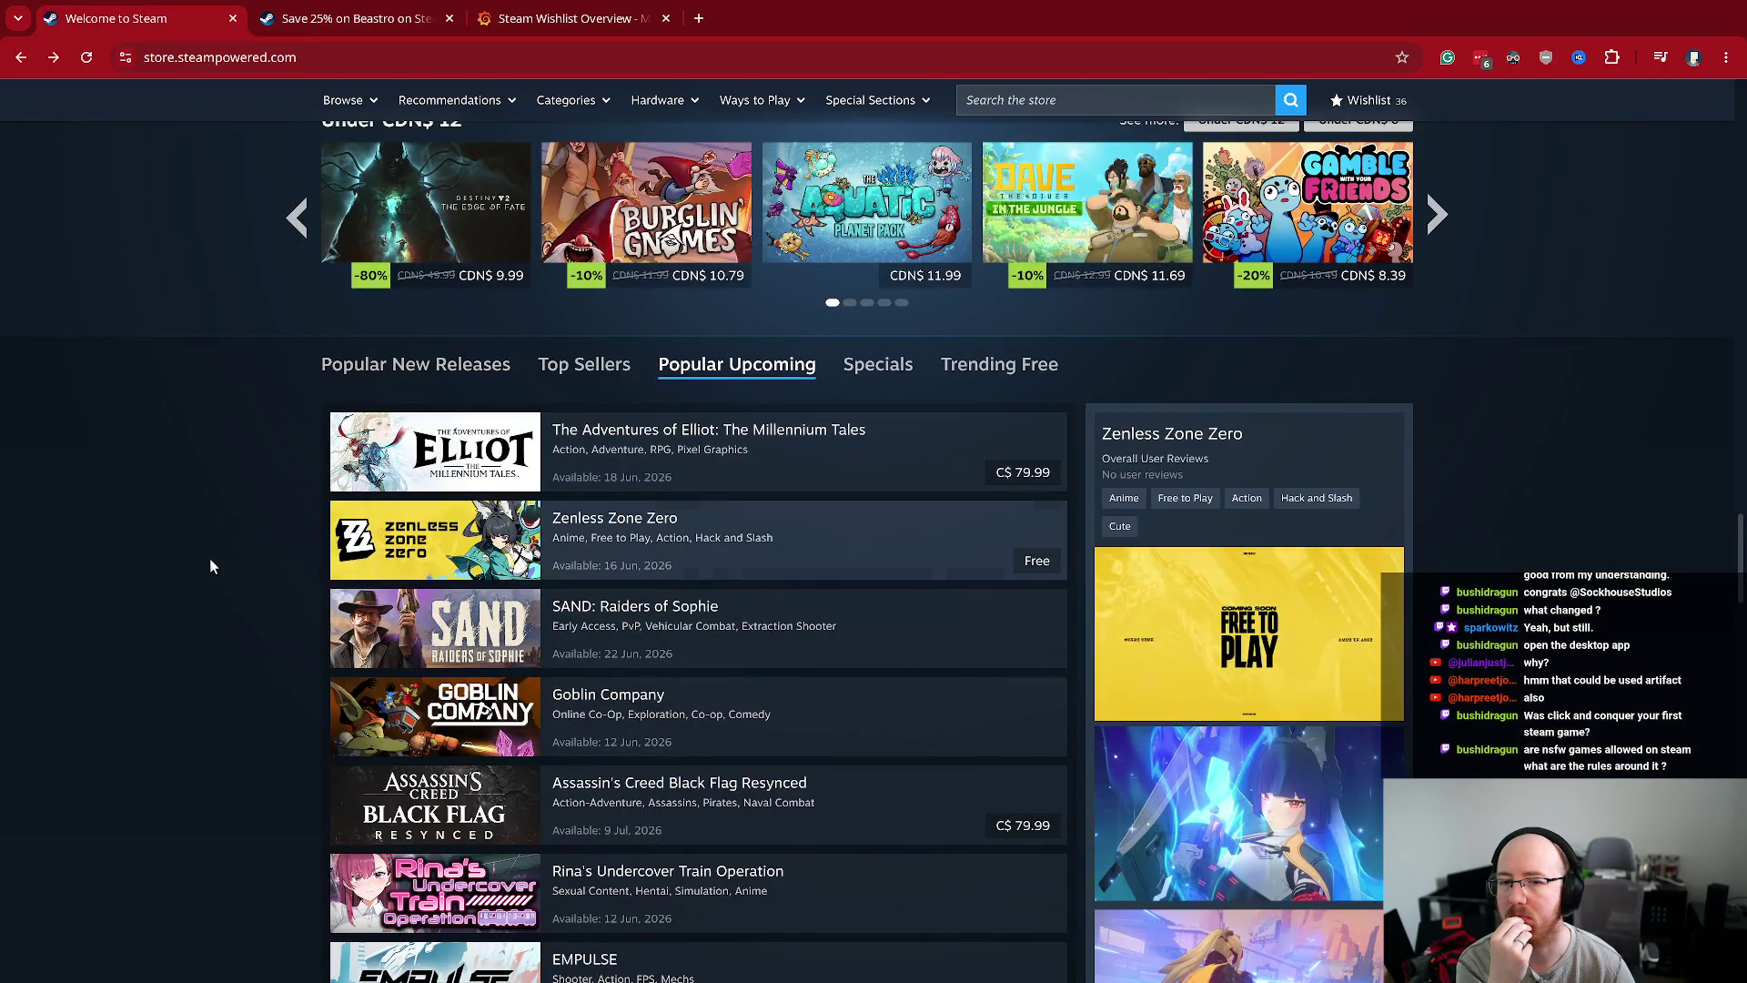
pyautogui.scroll(-3, 207, 559)
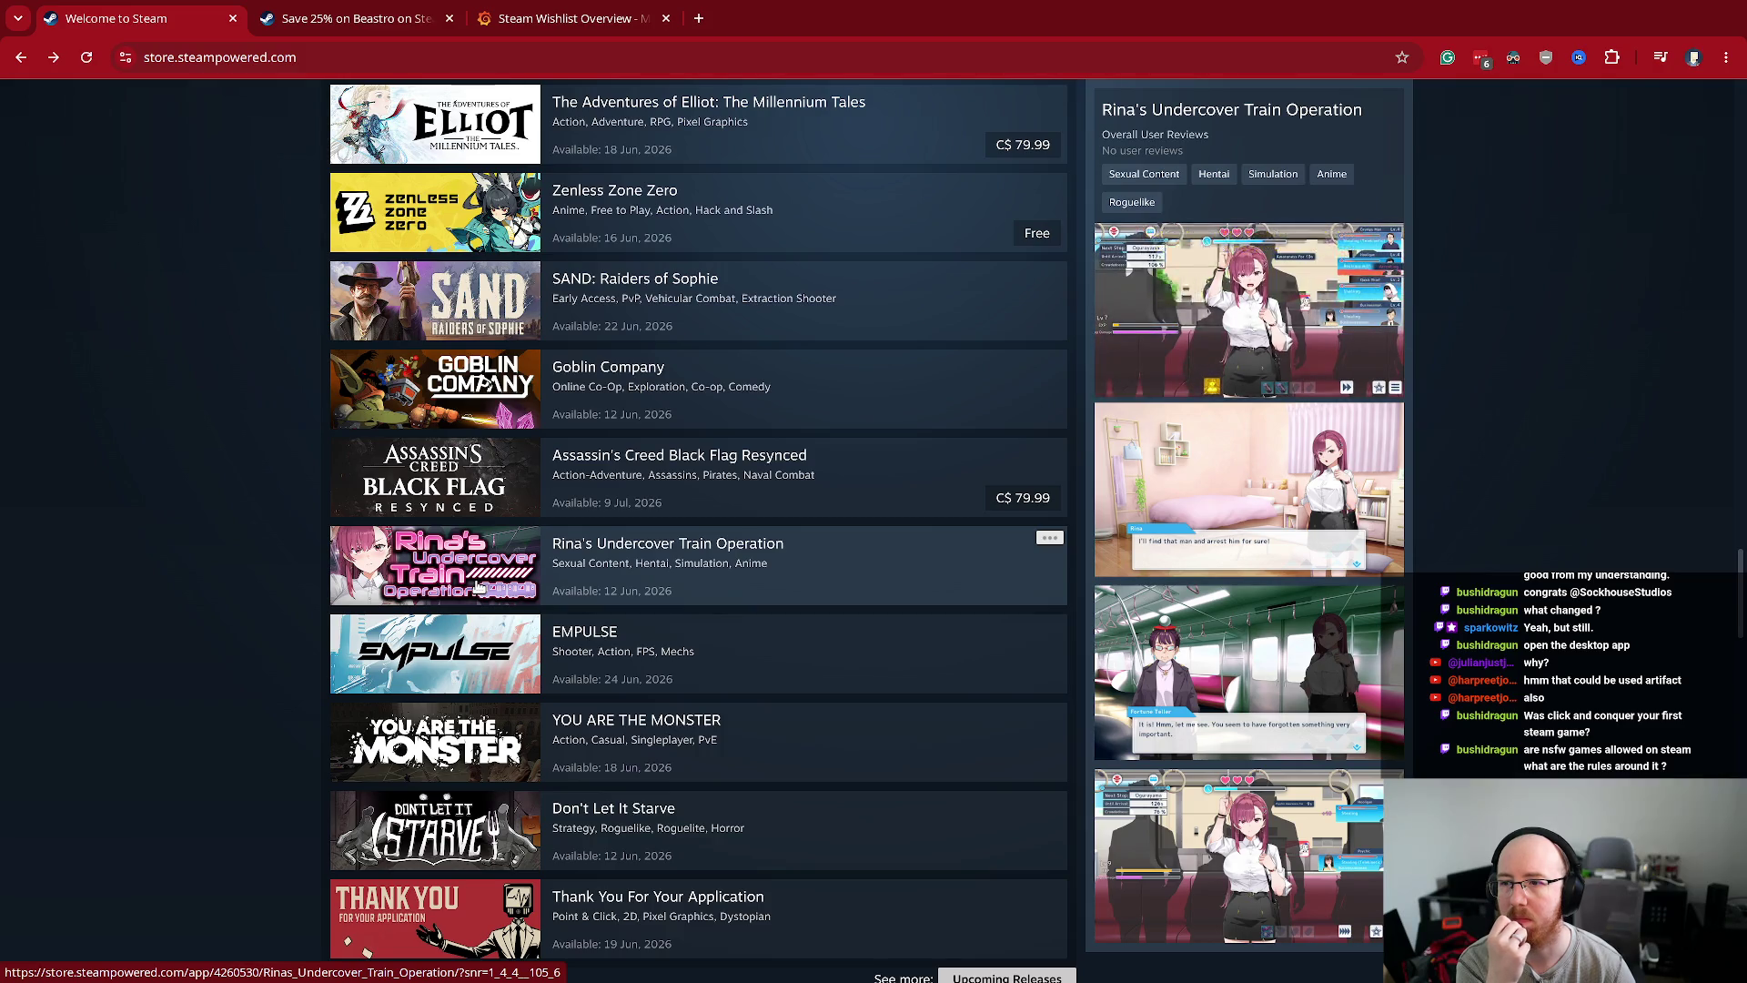
pyautogui.scroll(-2, 480, 587)
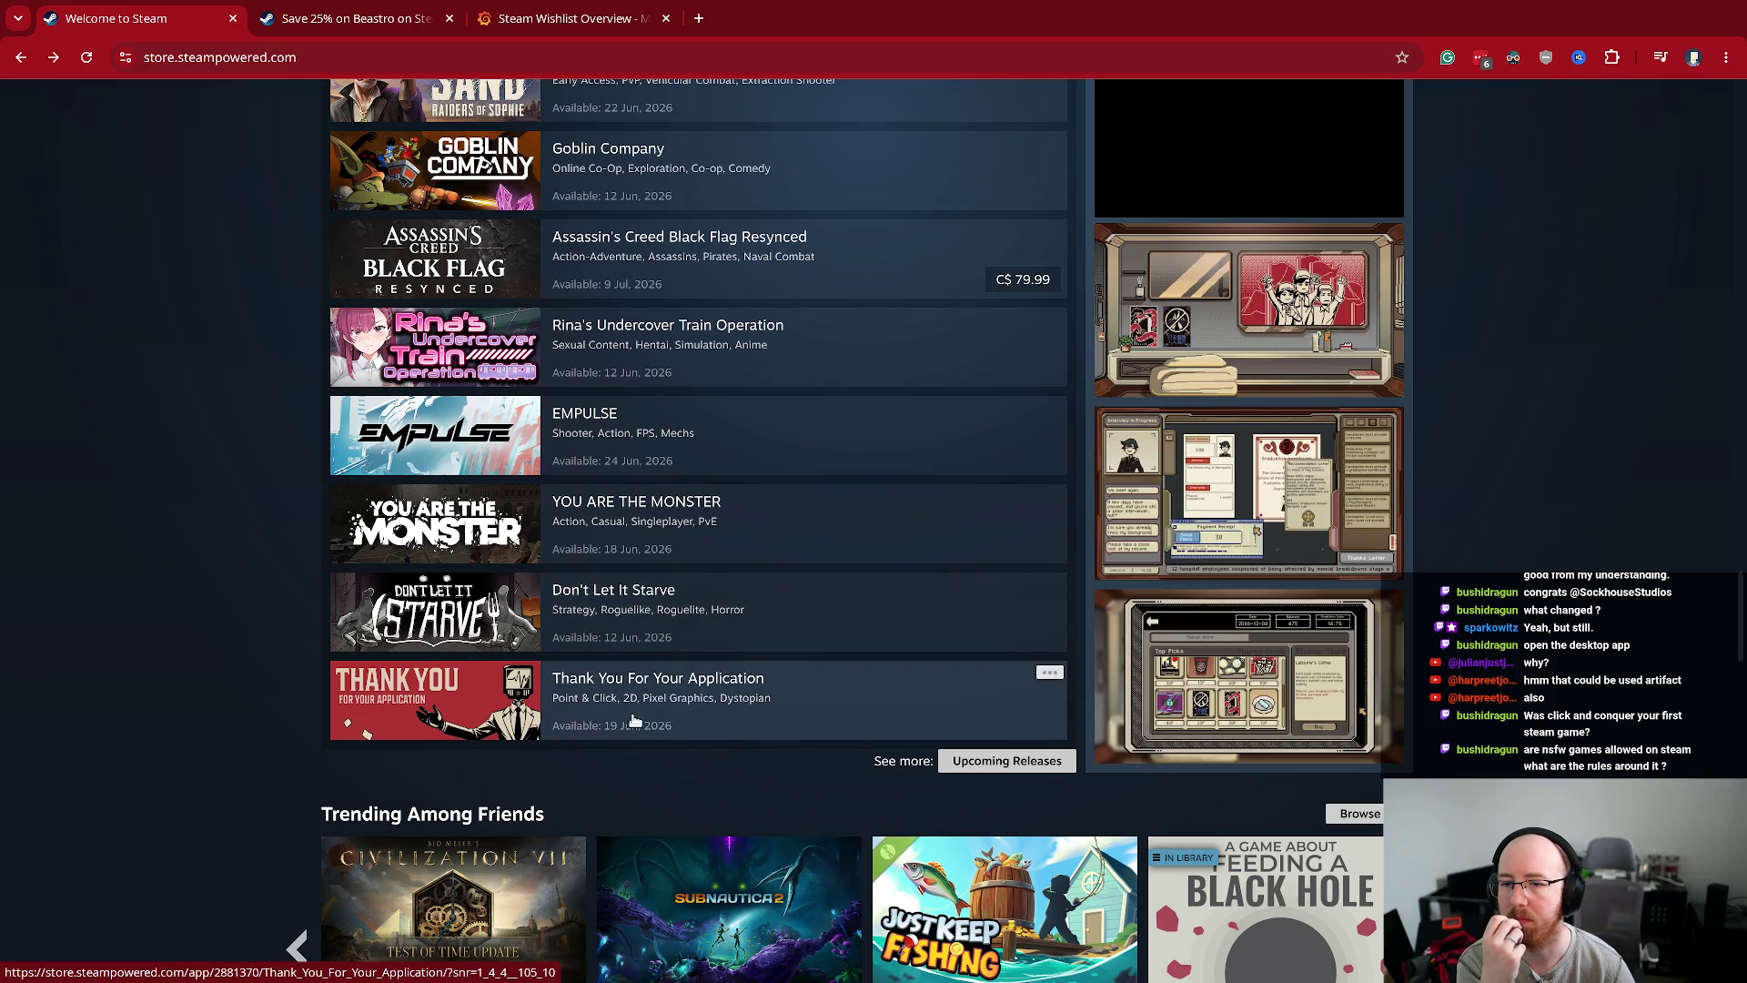
pyautogui.scroll(-2, 828, 743)
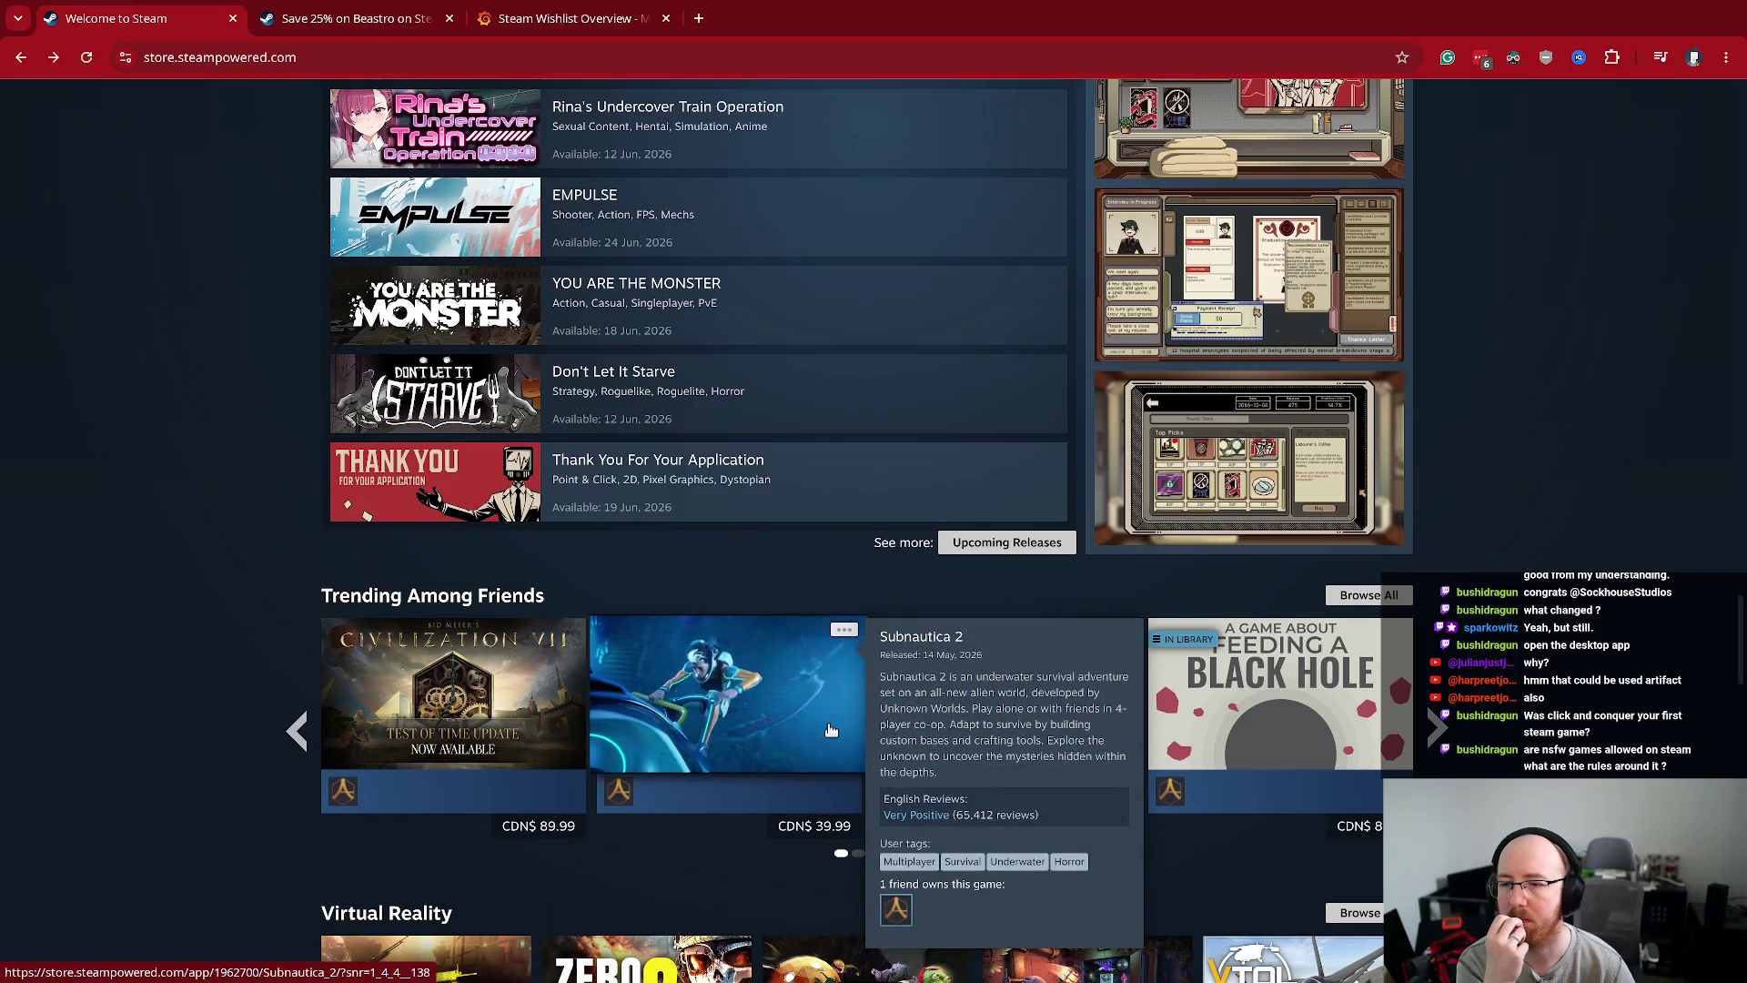
pyautogui.scroll(5, 795, 722)
pyautogui.scroll(10, 796, 721)
pyautogui.scroll(5, 677, 555)
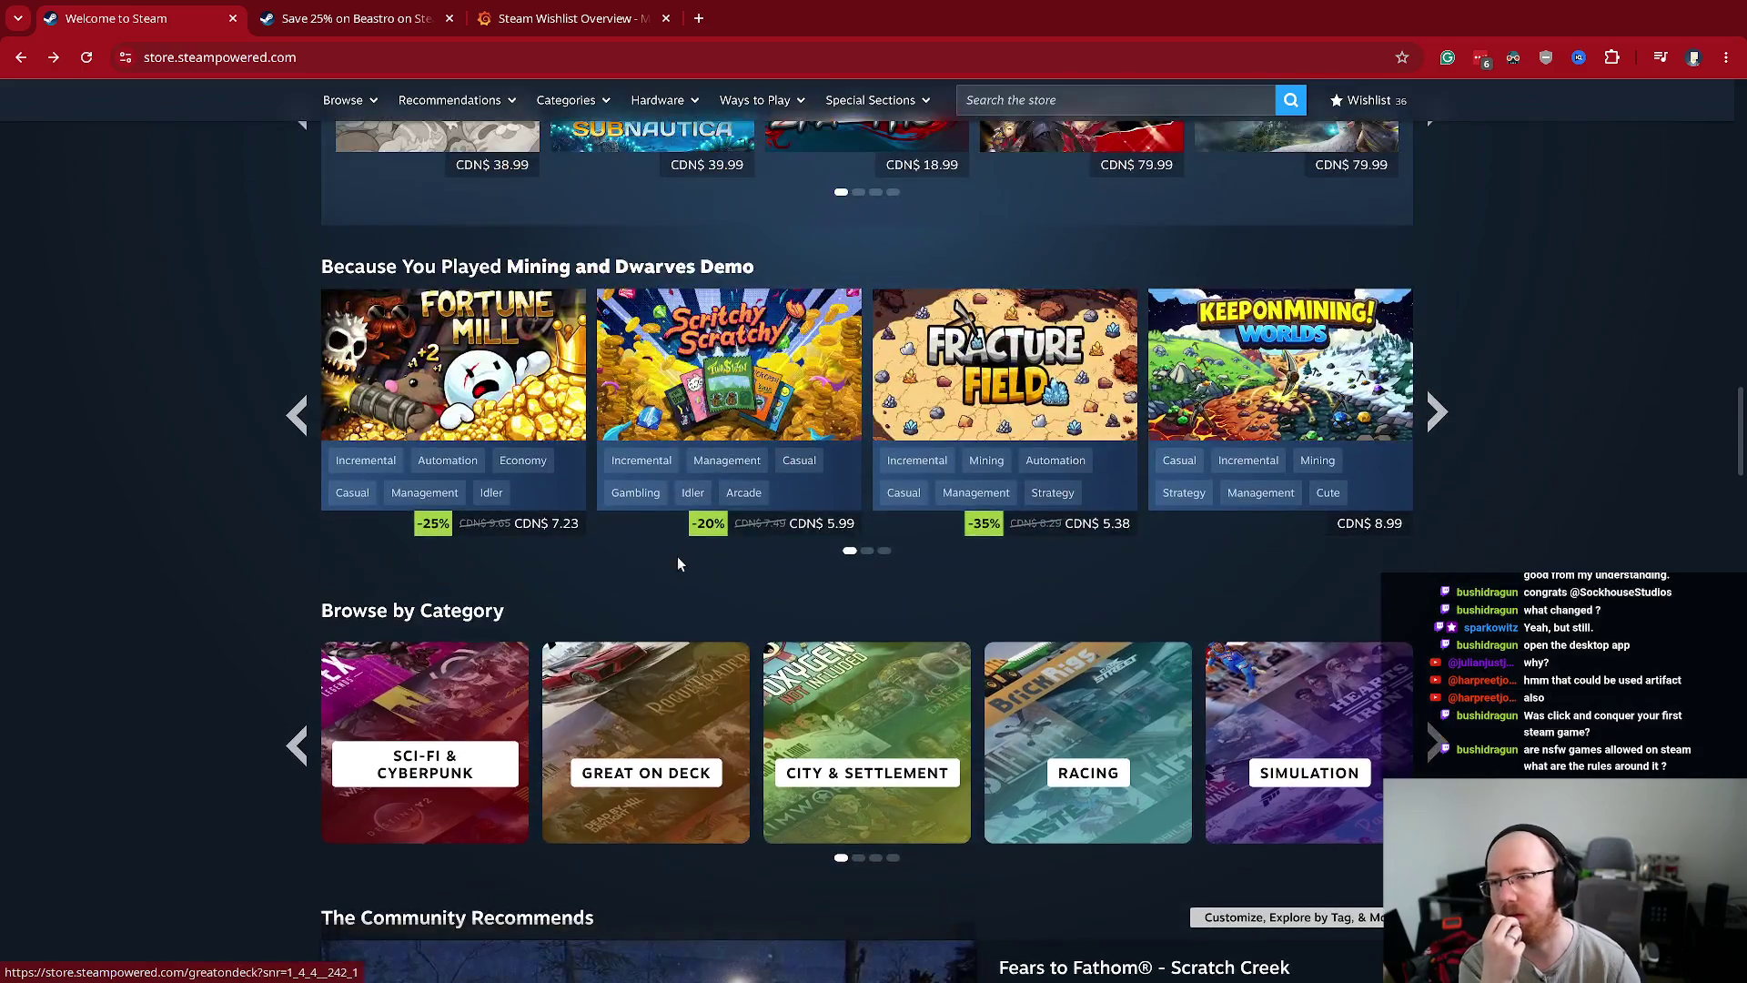
pyautogui.scroll(3, 498, 587)
pyautogui.scroll(6, 546, 589)
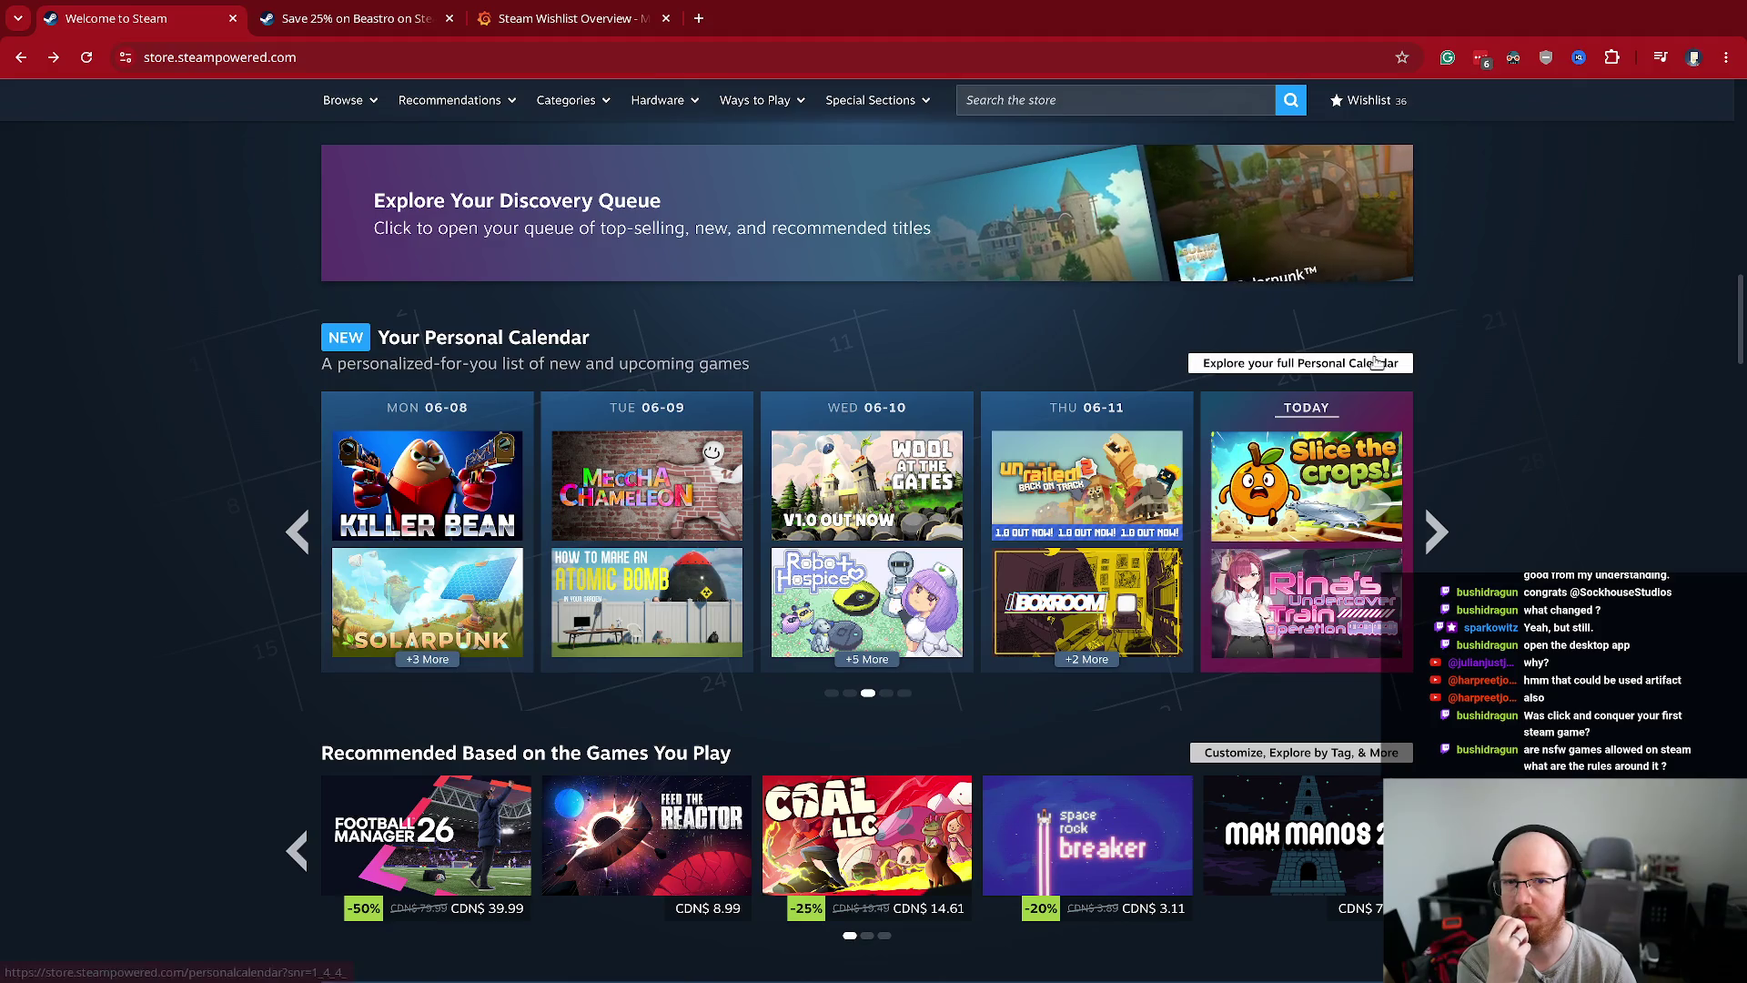
# - Open Your Personal Calendar and scroll through the last-7-days release grid
pyautogui.click(1301, 363)
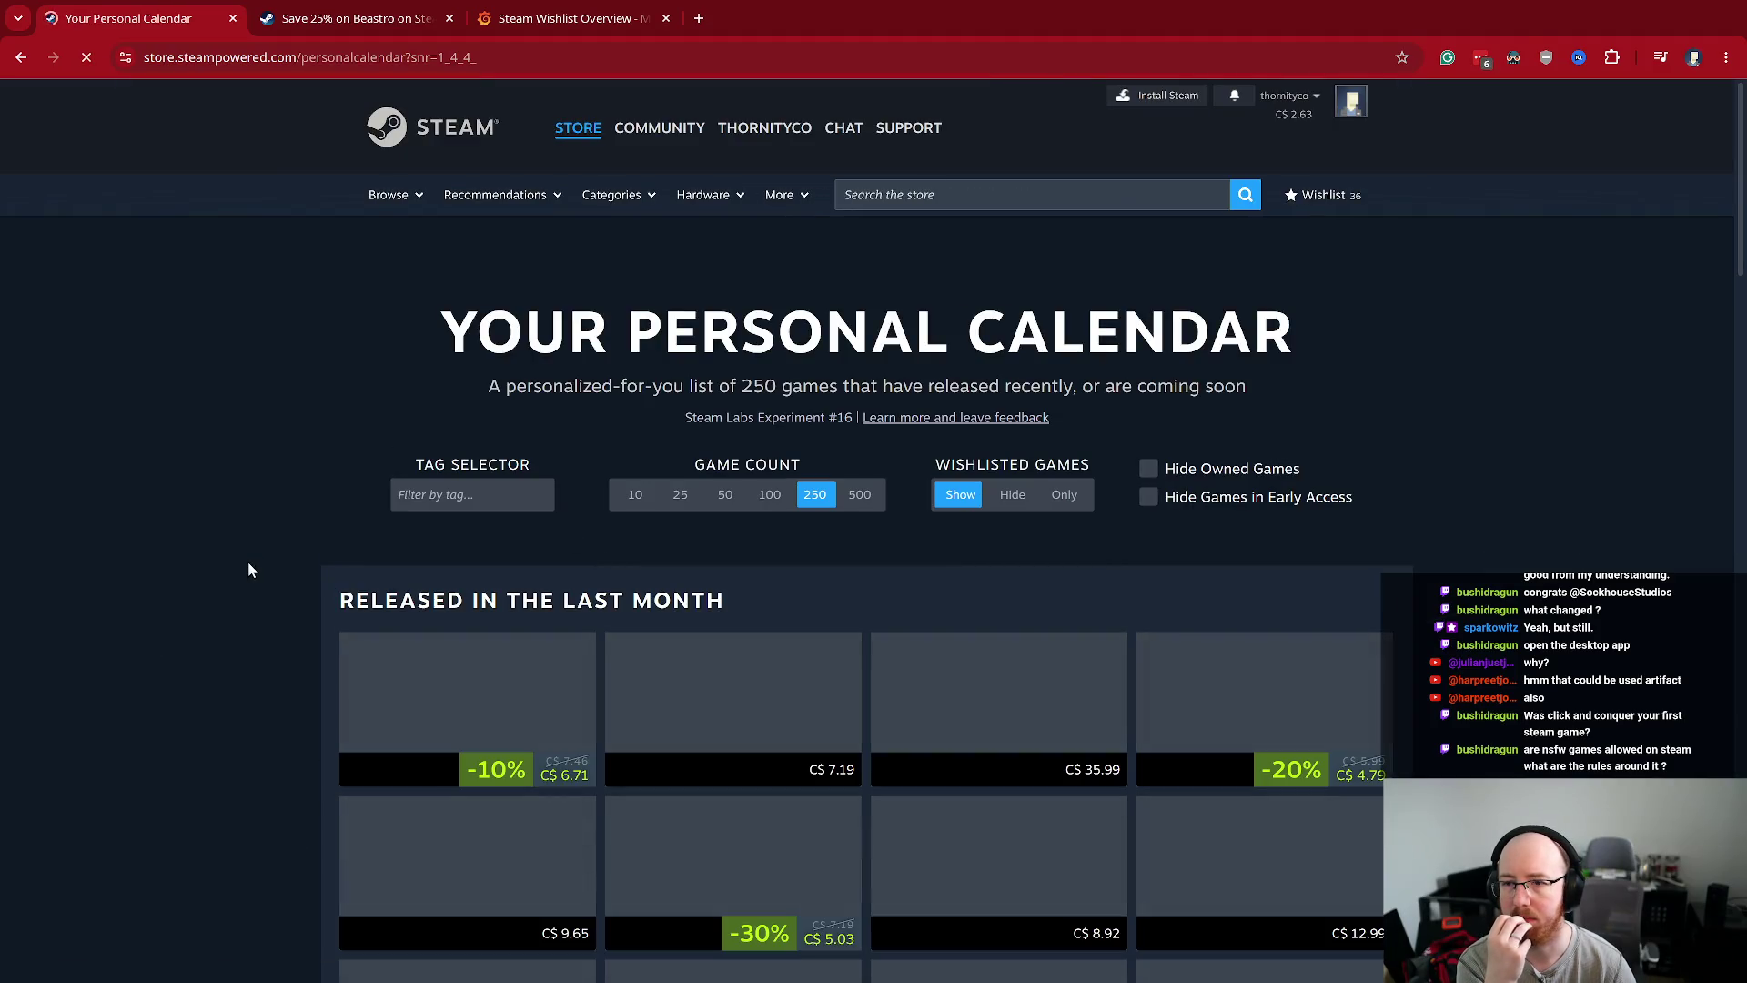
pyautogui.scroll(-3, 248, 563)
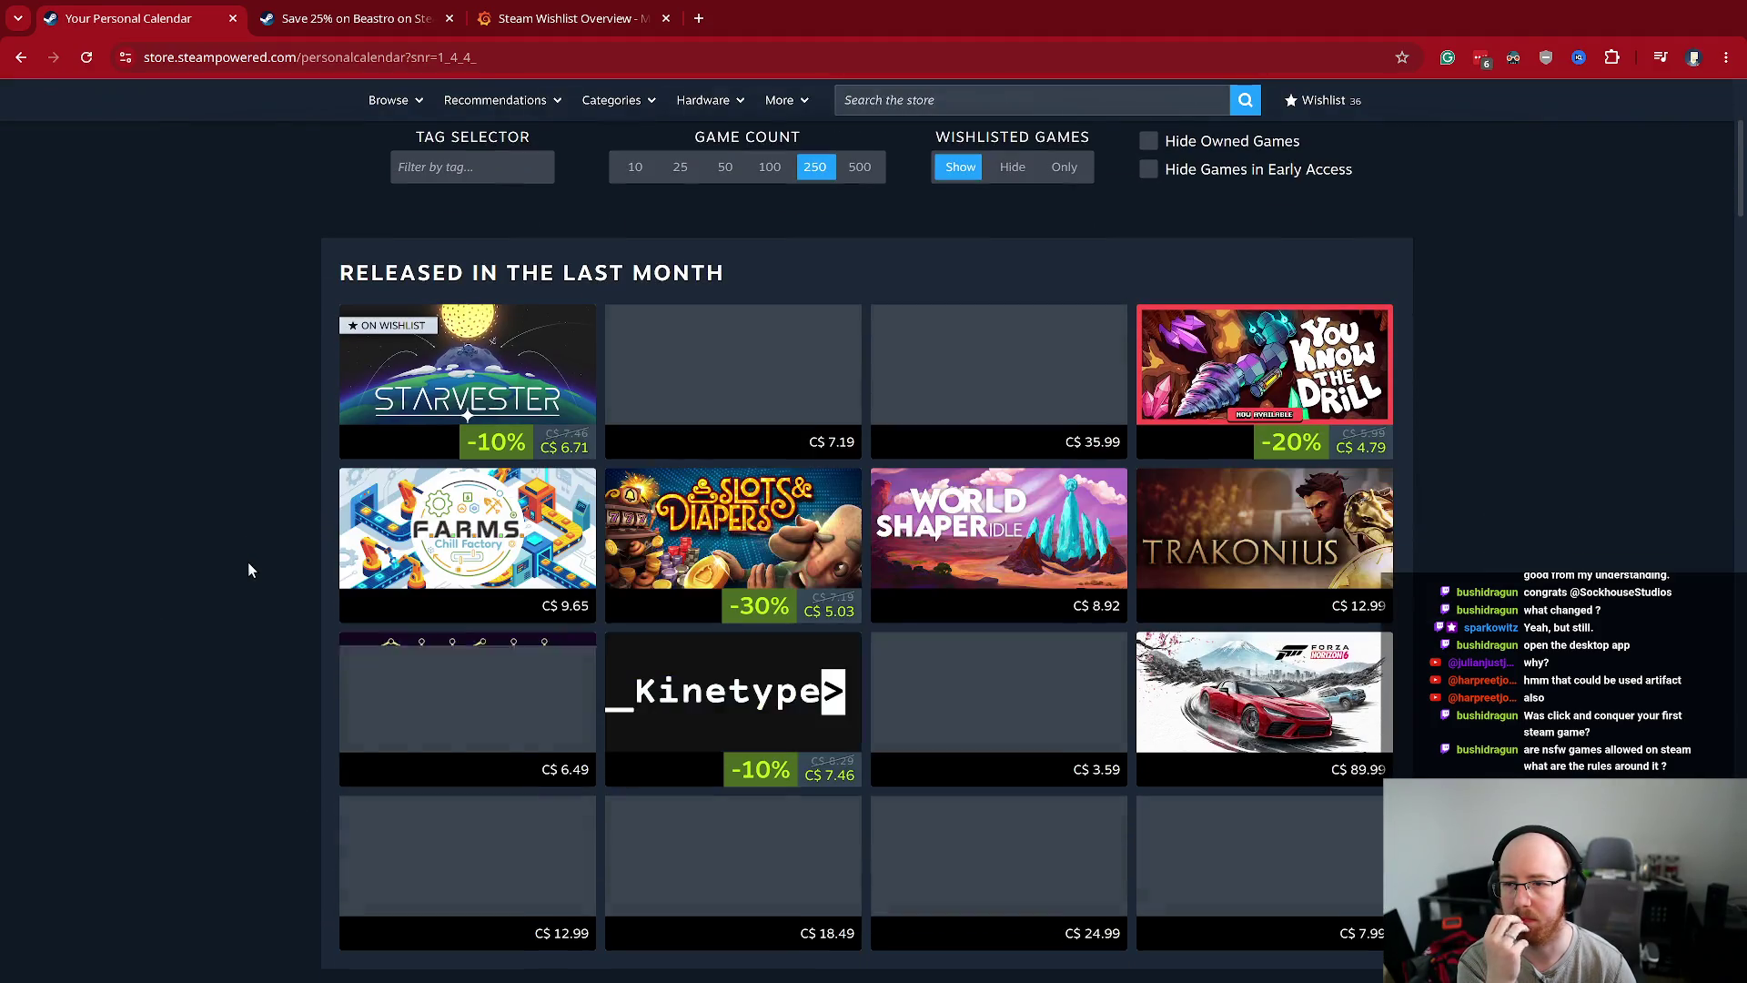
pyautogui.moveTo(465, 525)
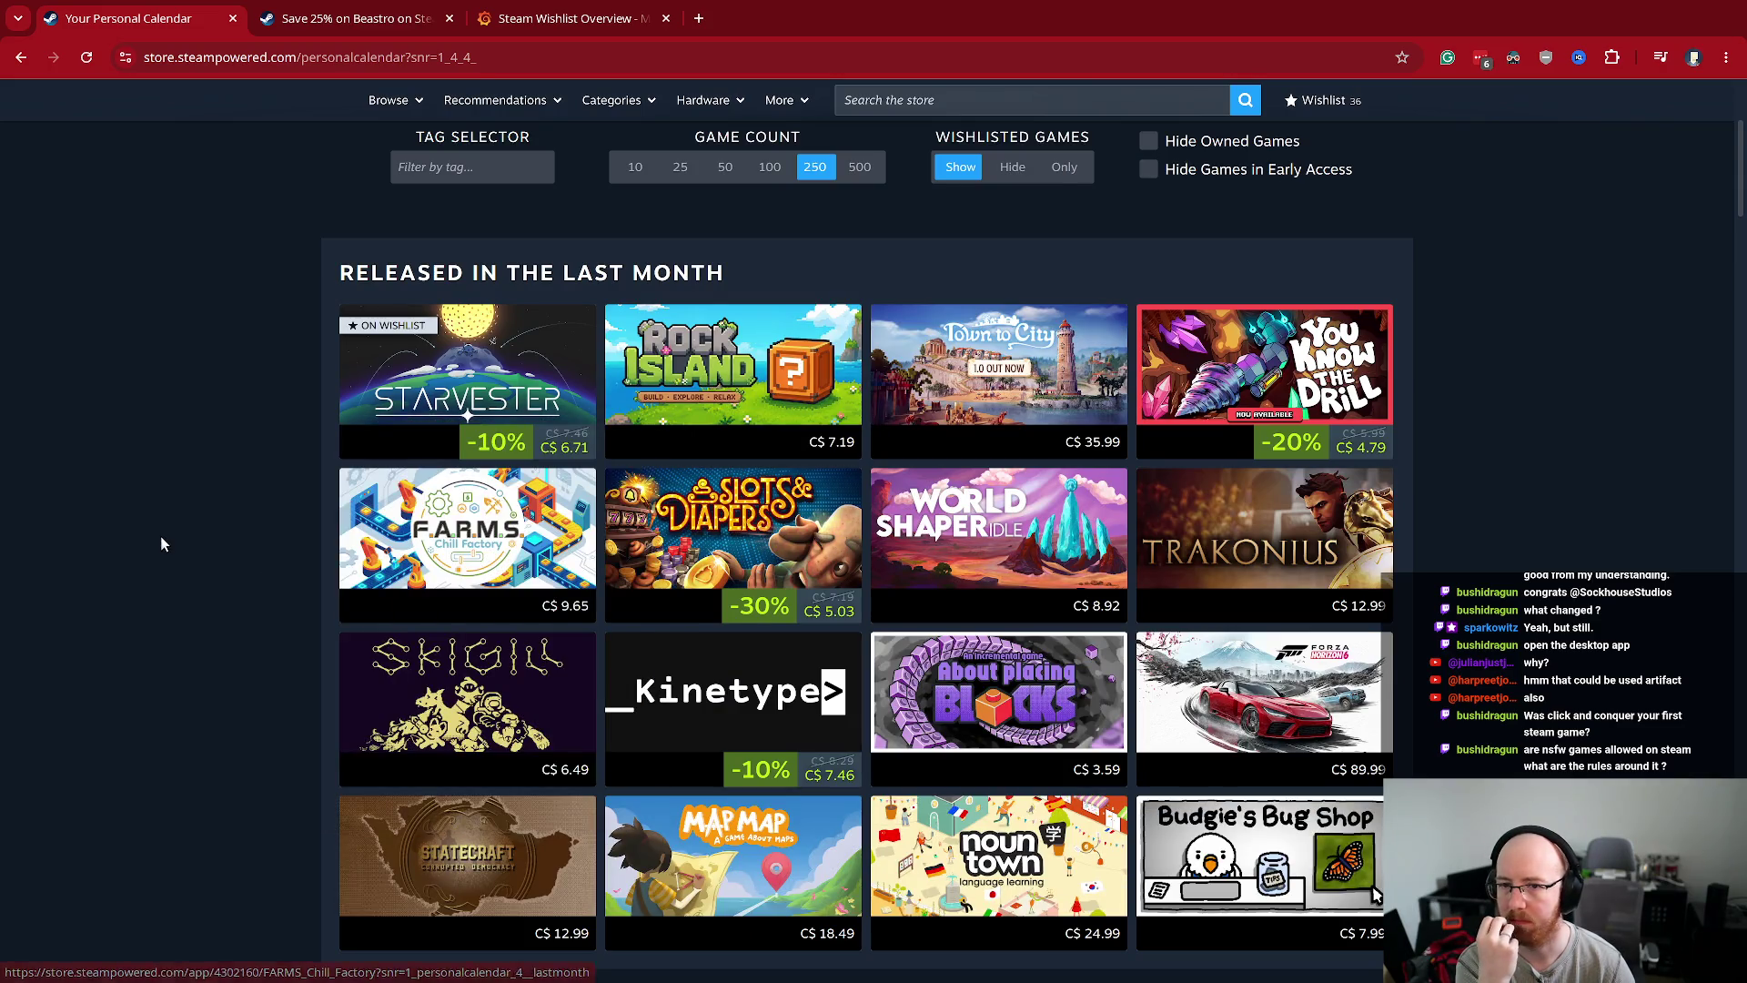
pyautogui.scroll(-2, 160, 537)
pyautogui.scroll(-2, 160, 544)
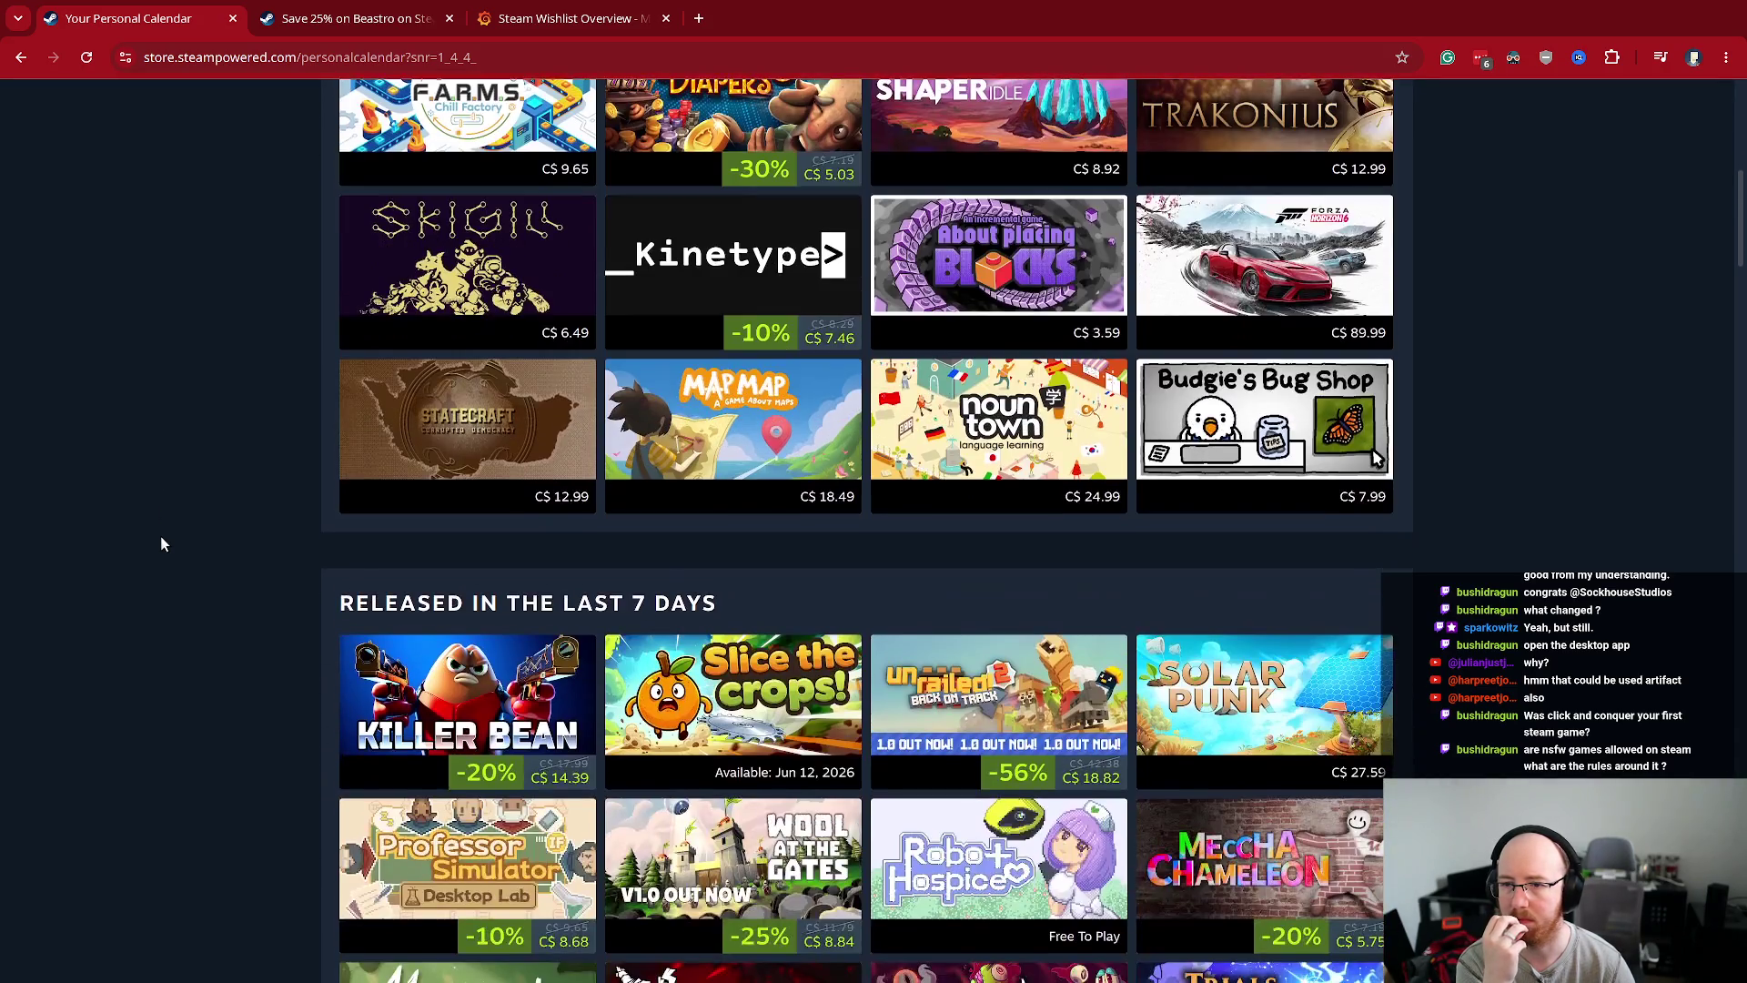
pyautogui.scroll(-1, 160, 544)
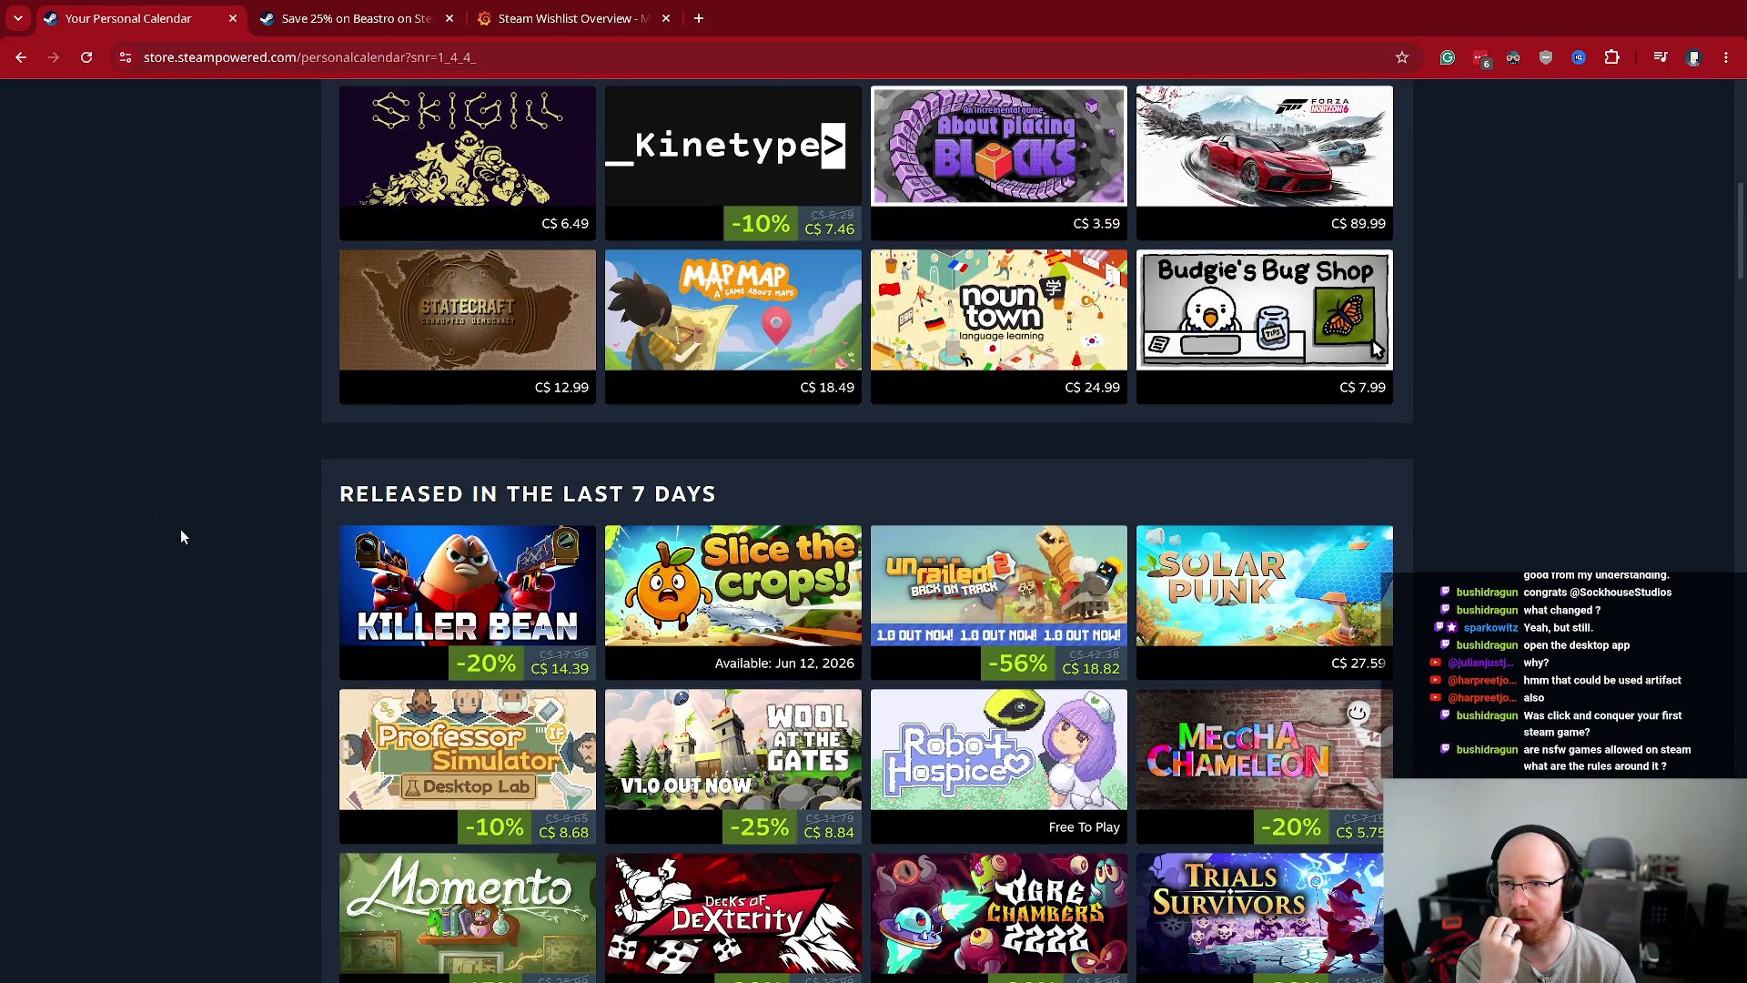
# - Browse further calendar releases and open Wool at the Gates in a new tab
pyautogui.moveTo(774, 338)
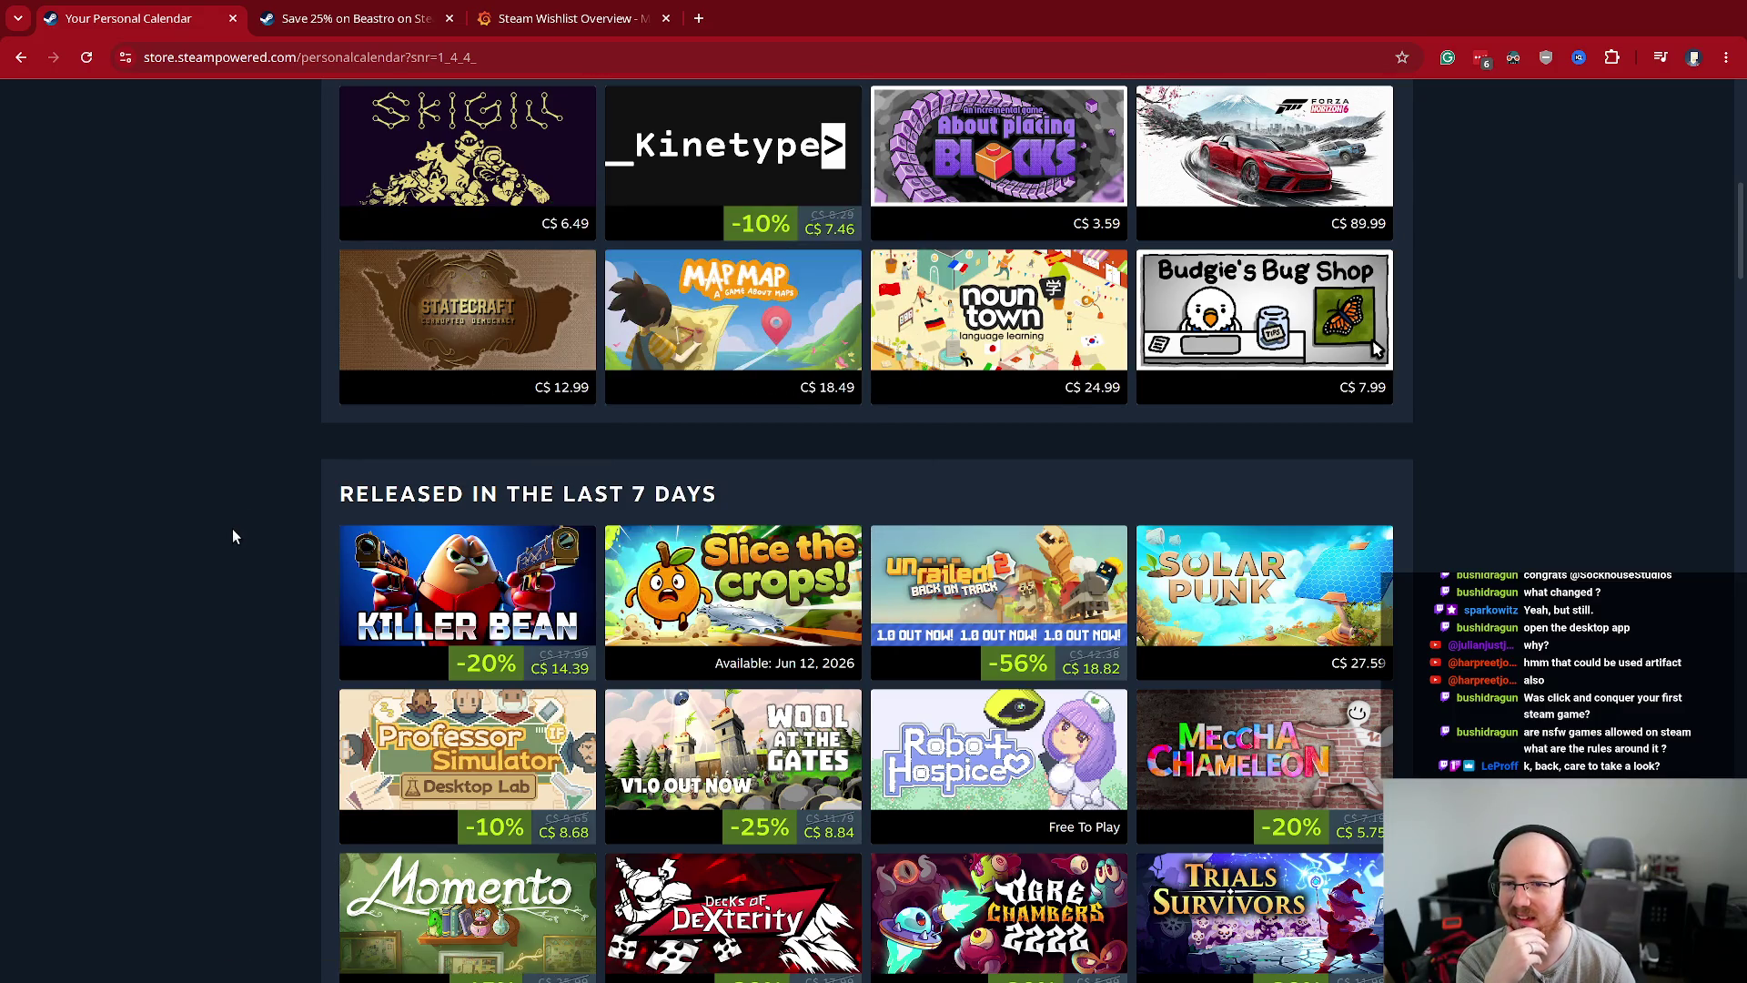
pyautogui.scroll(-2, 232, 528)
pyautogui.moveTo(728, 382)
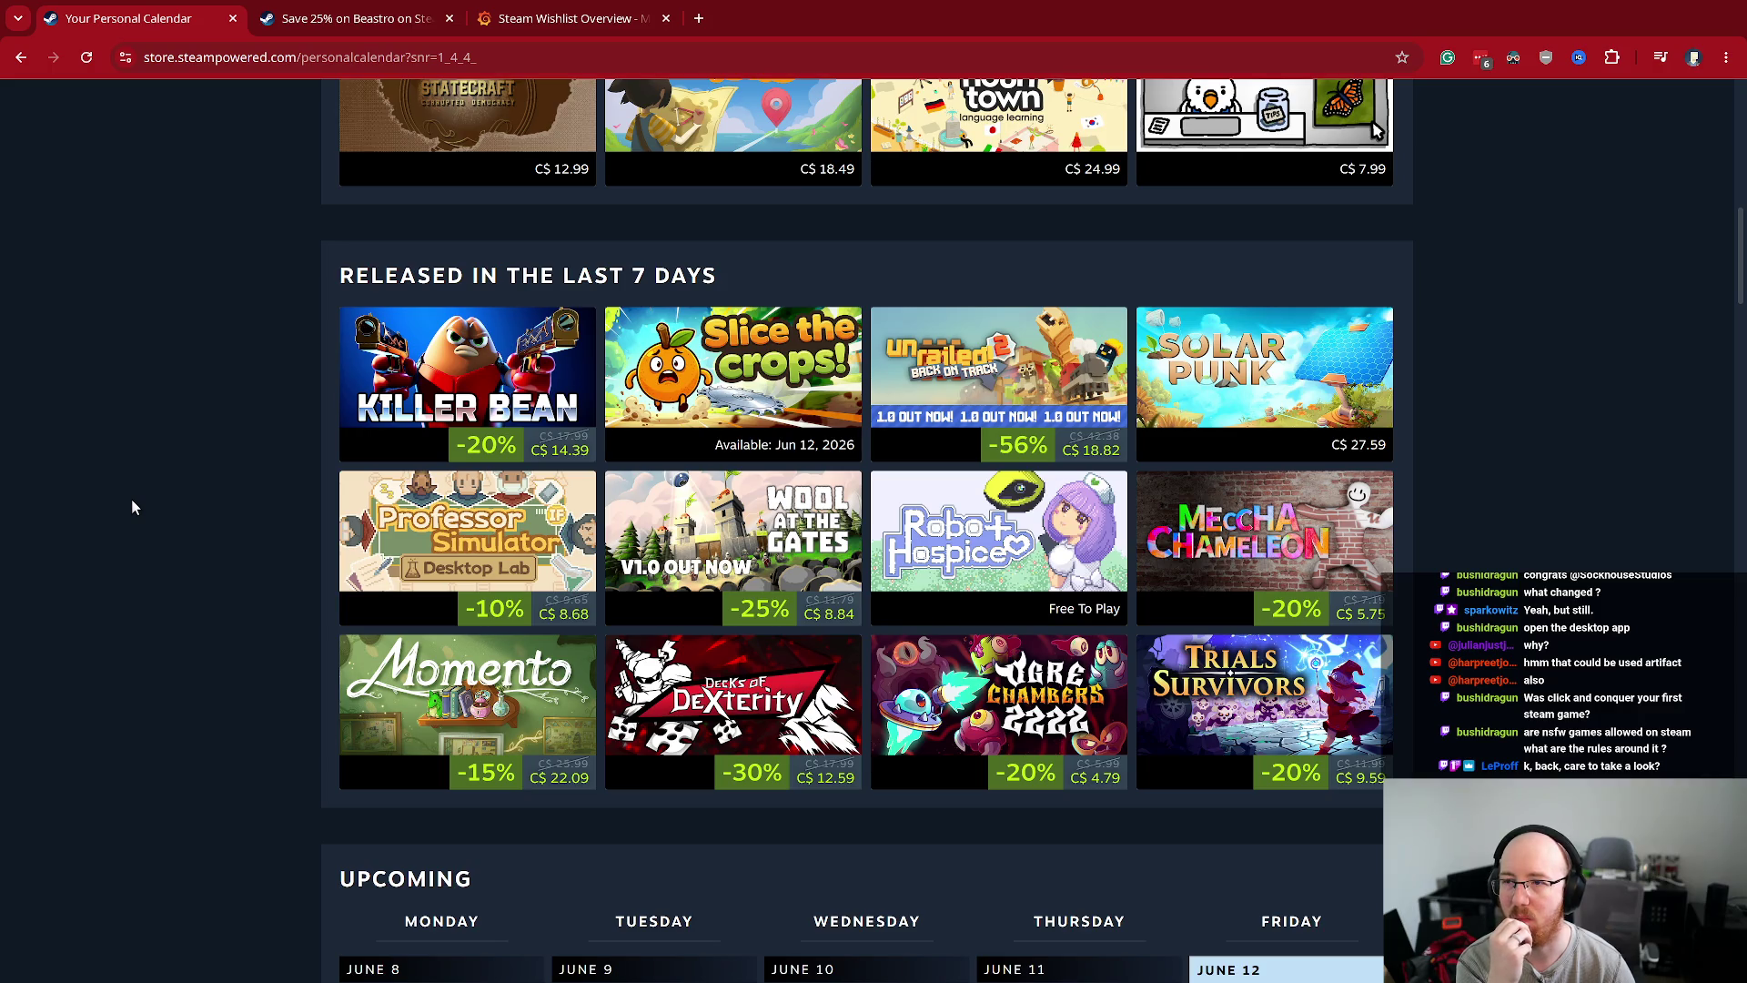
pyautogui.scroll(-1, 132, 502)
pyautogui.moveTo(501, 428)
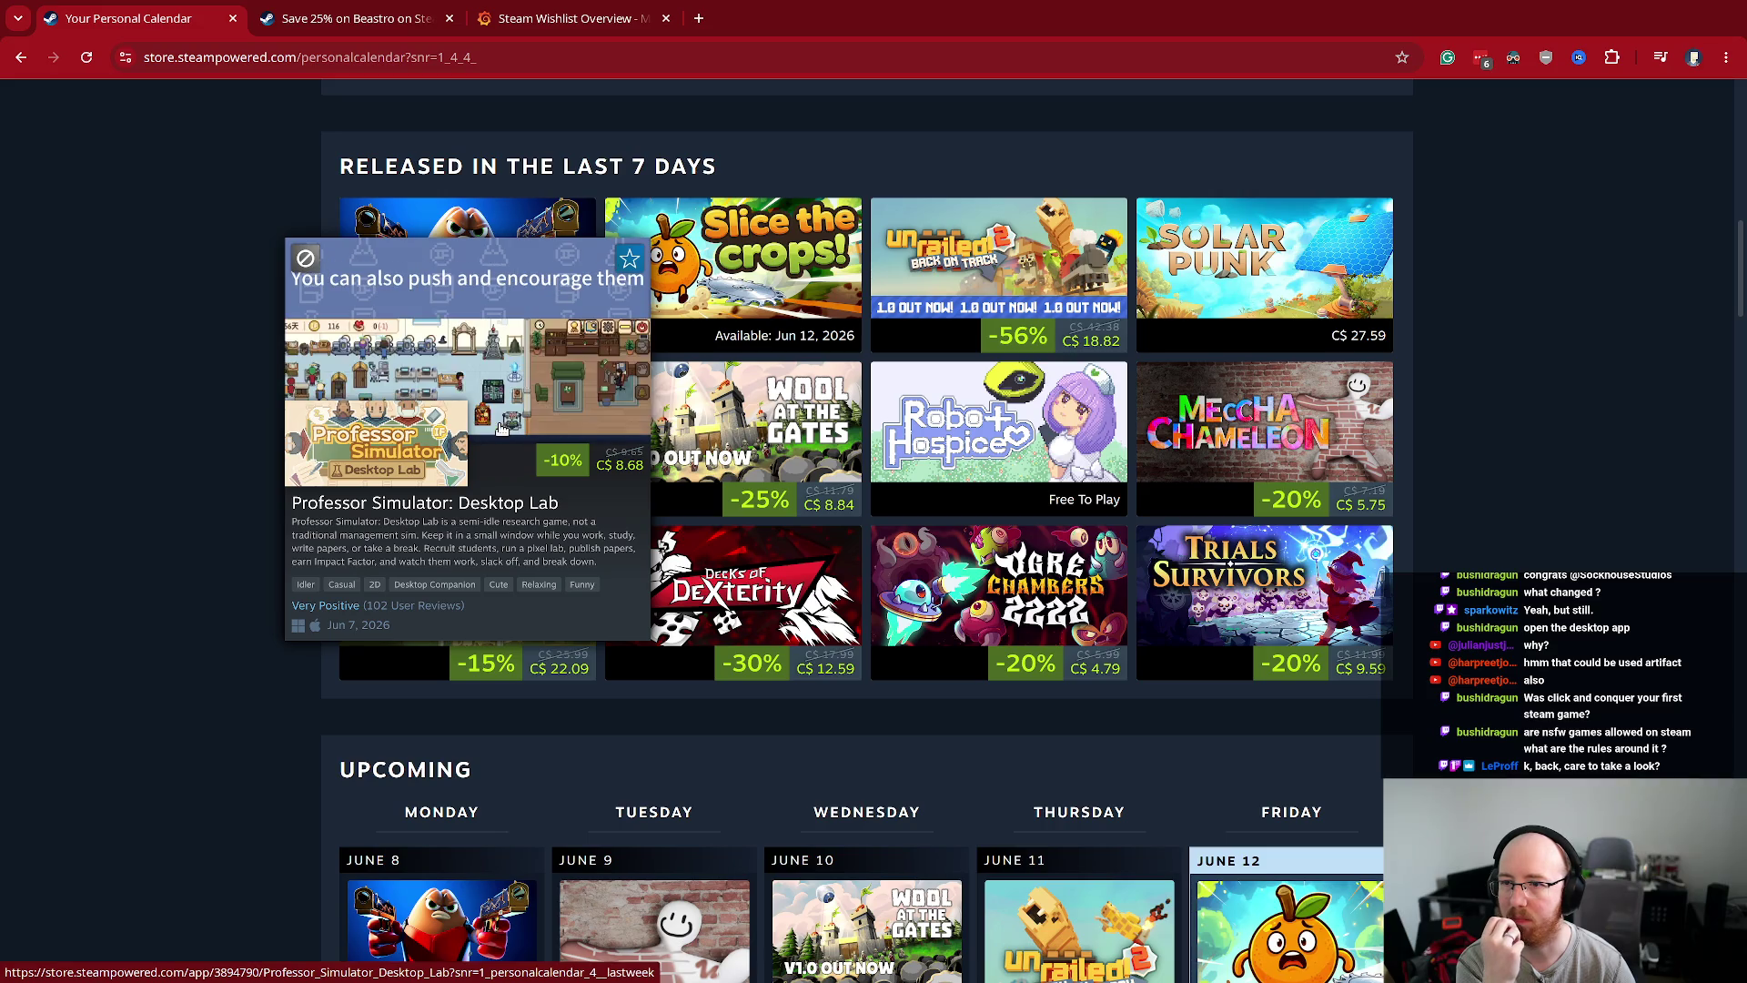
pyautogui.moveTo(835, 451)
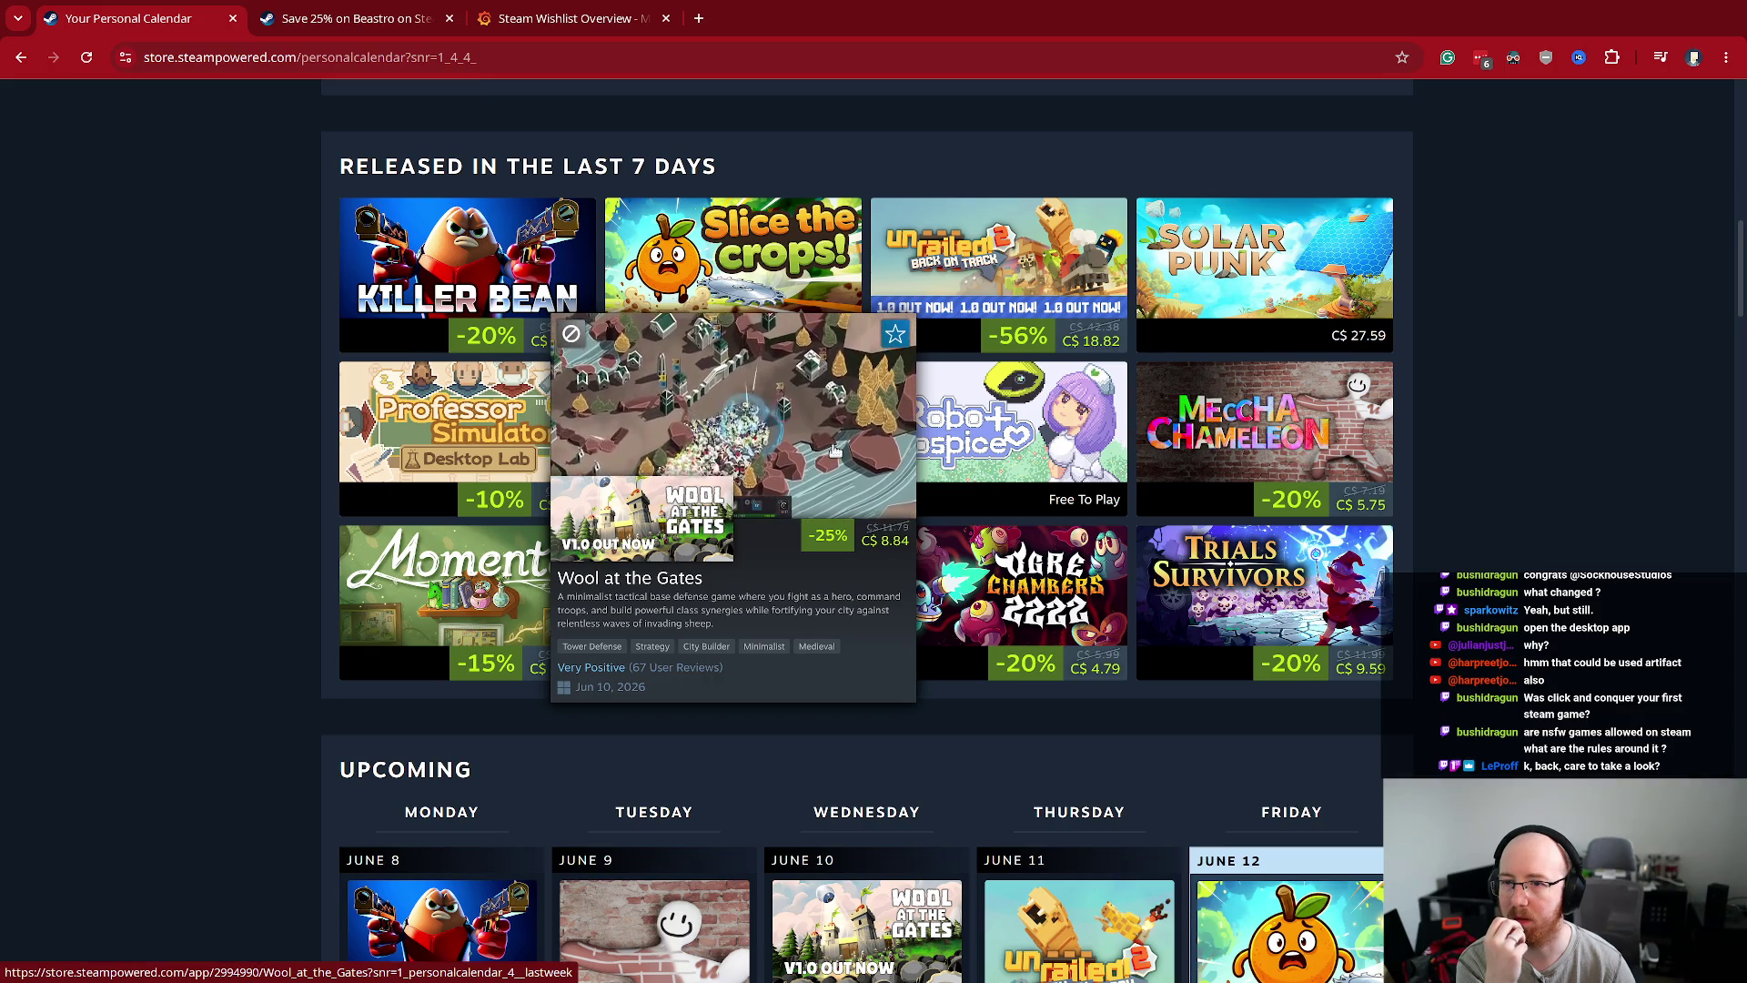
pyautogui.middleClick(828, 450)
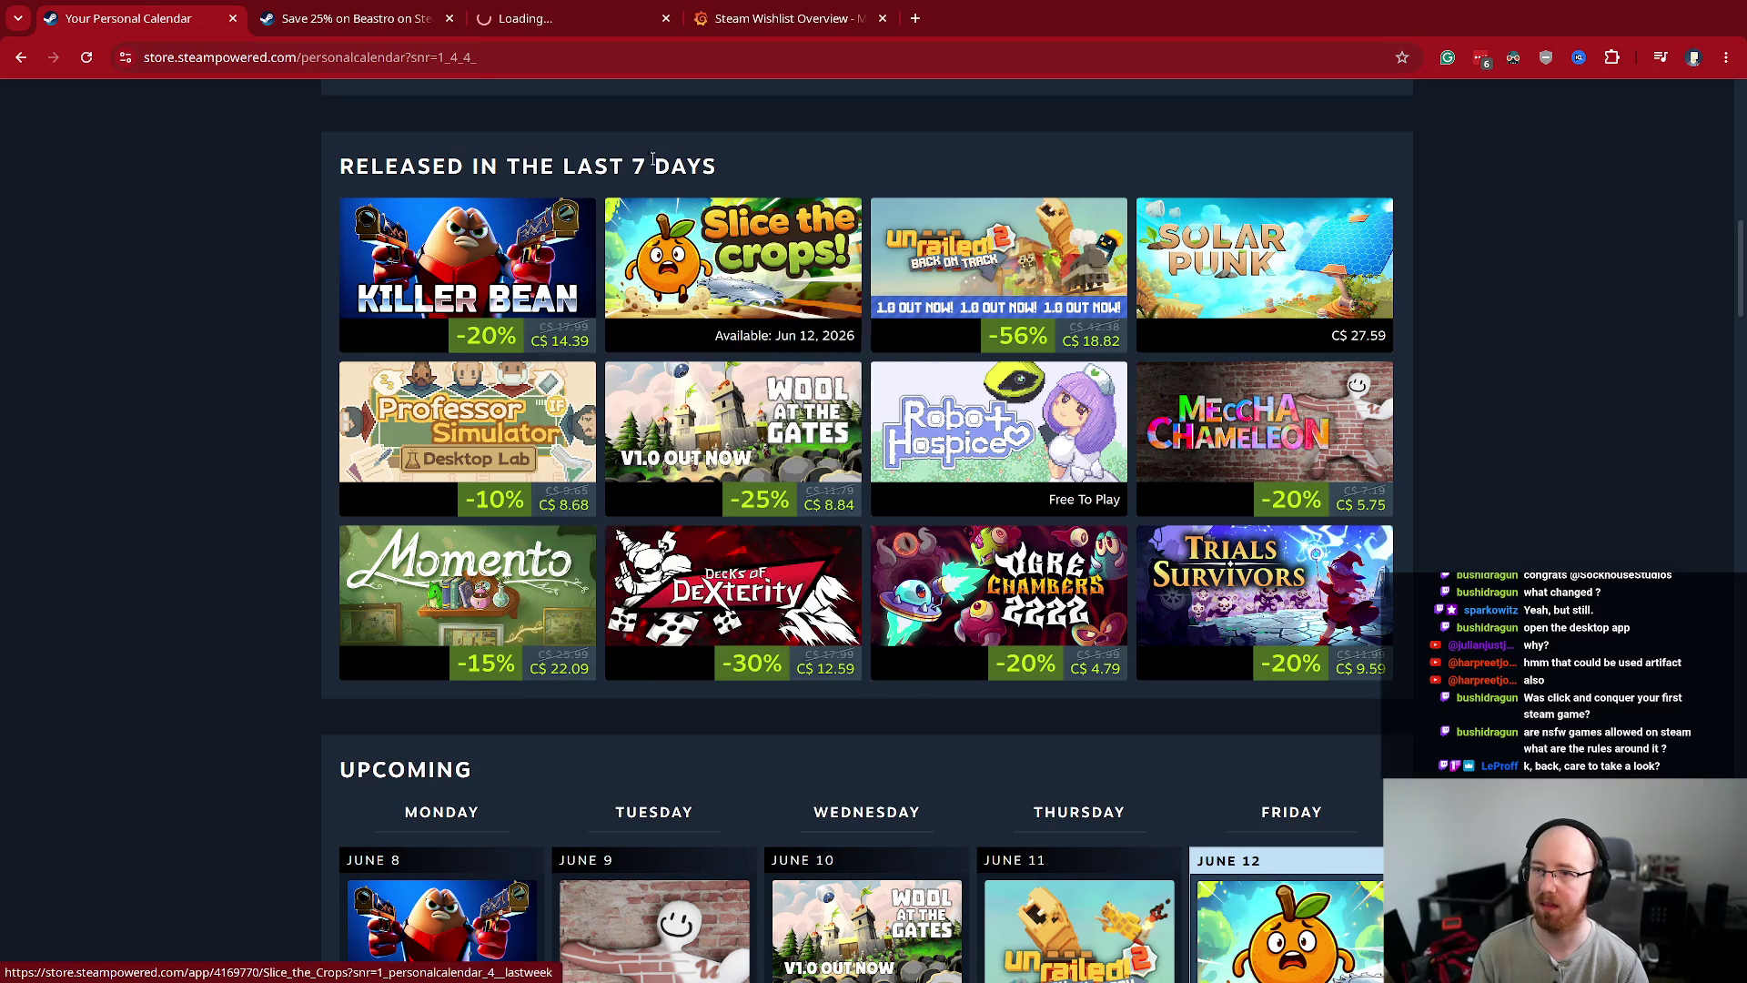
# - On the Wool at the Gates page, play the trailer, pause at 0:22, then resume it
pyautogui.hotkey('ctrl', '3')
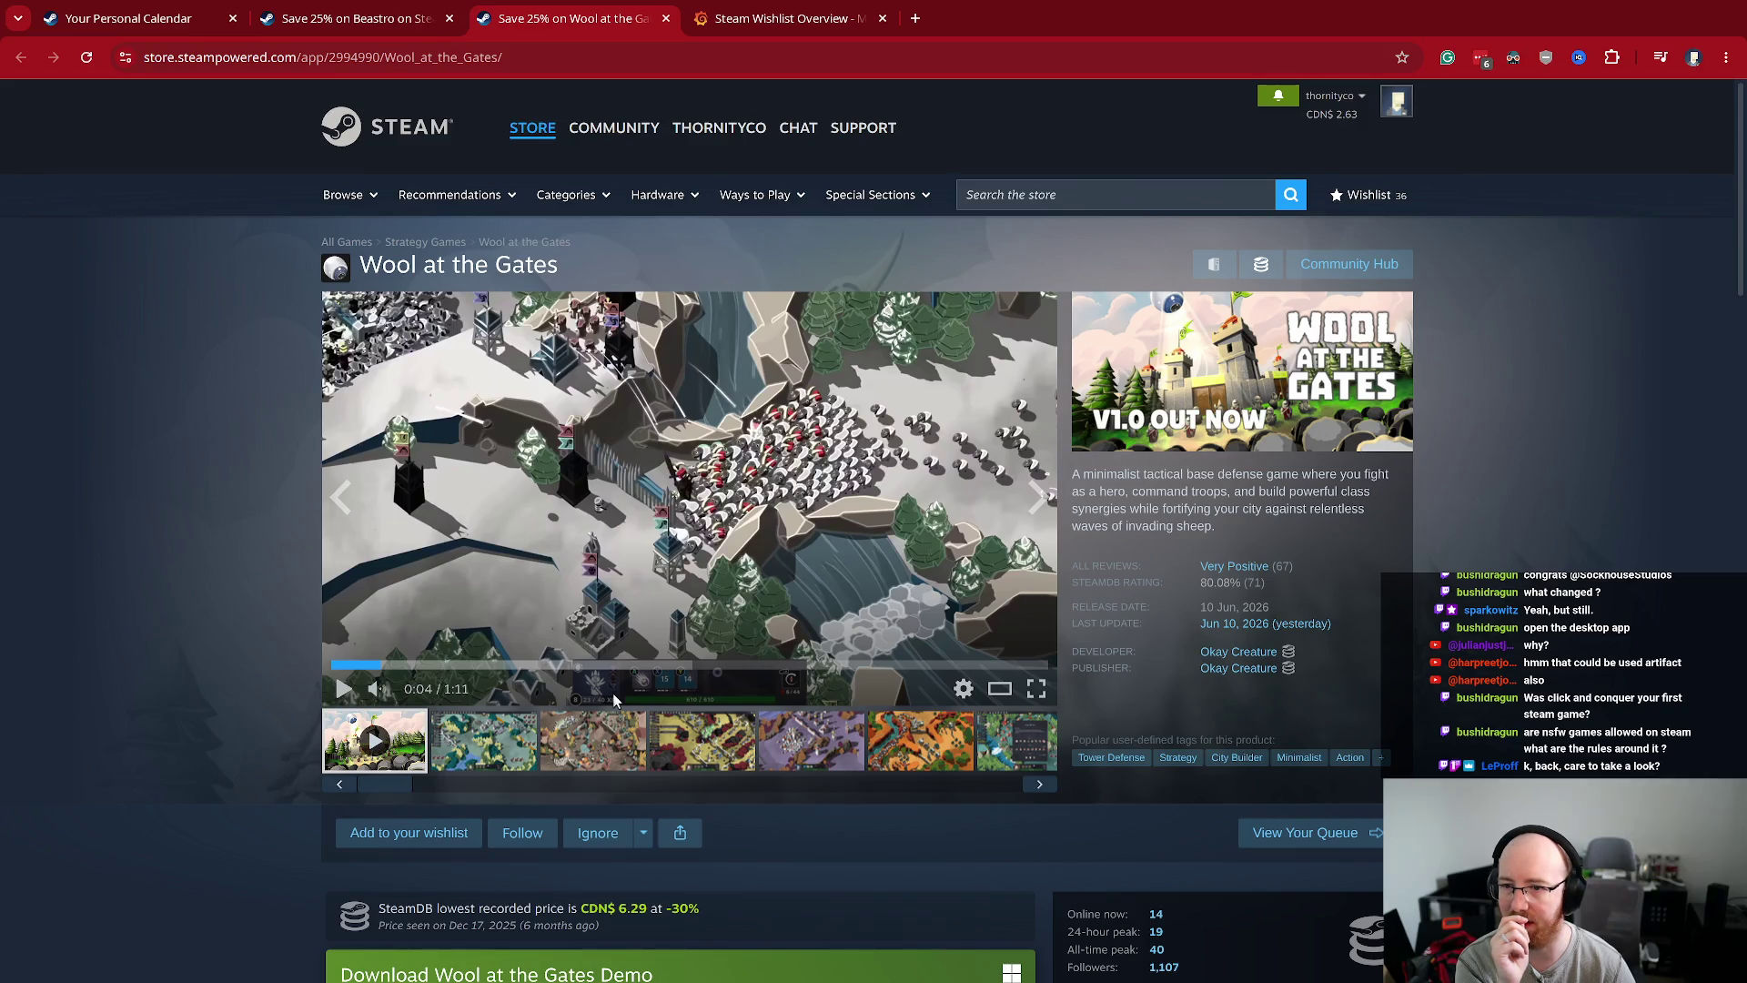
pyautogui.click(343, 689)
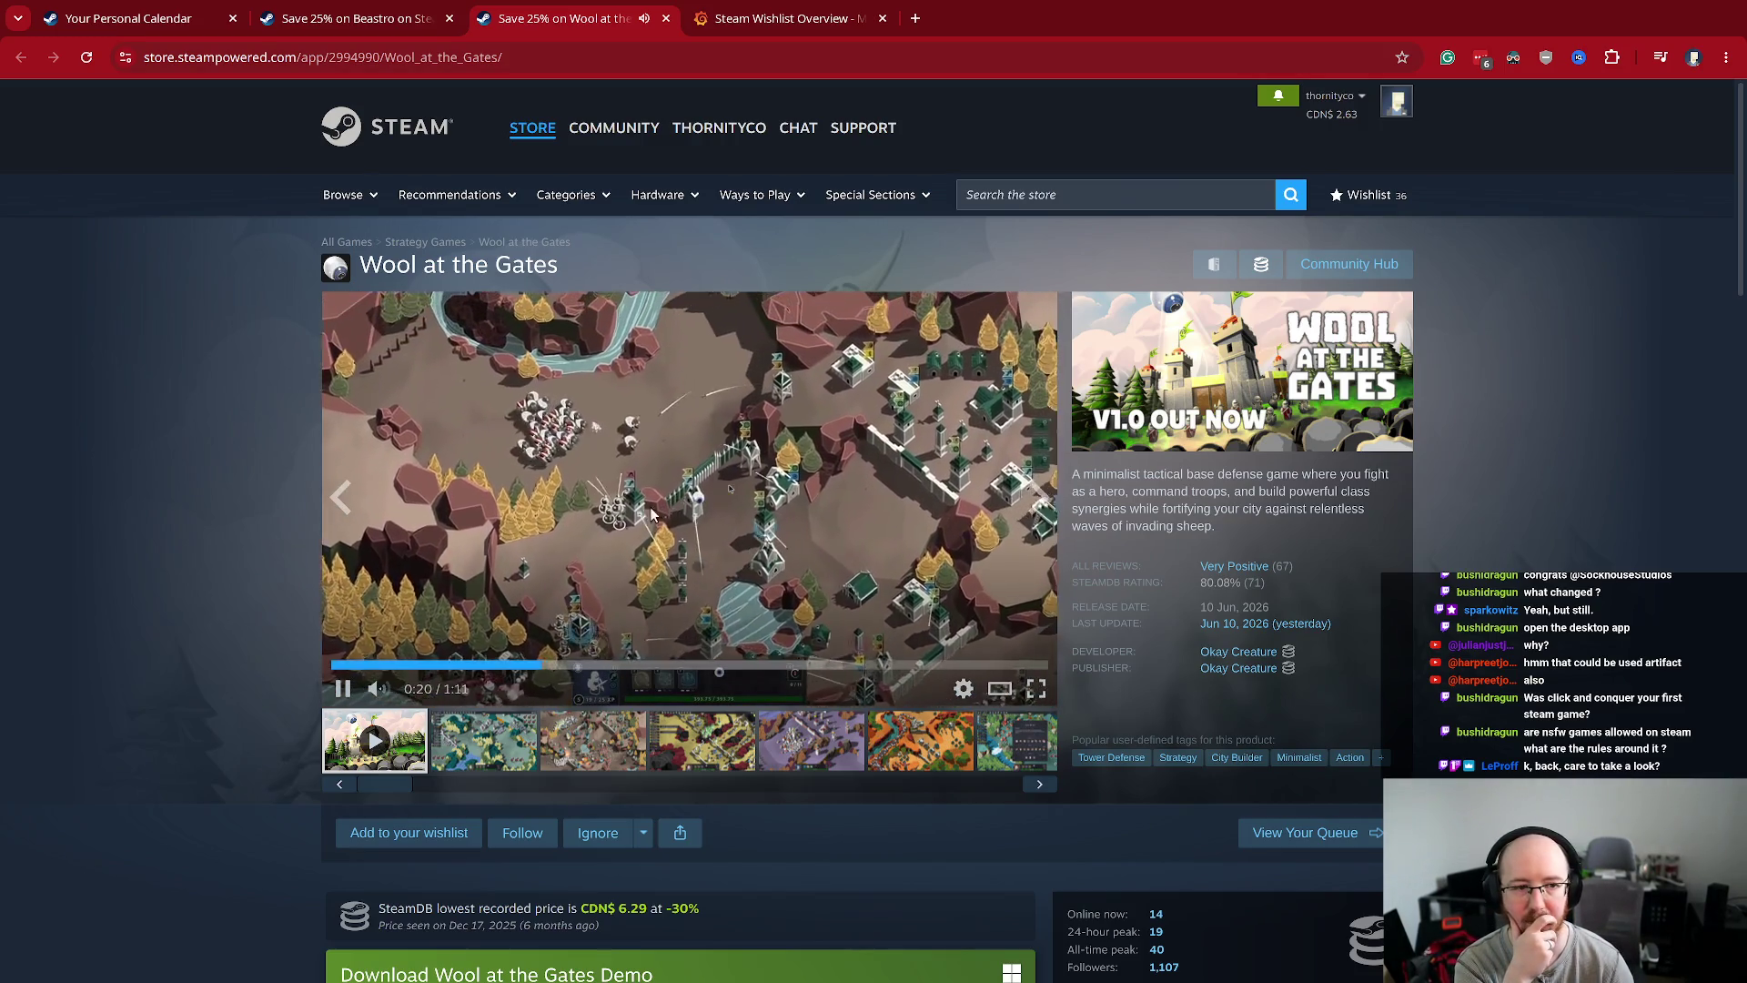
pyautogui.click(510, 412)
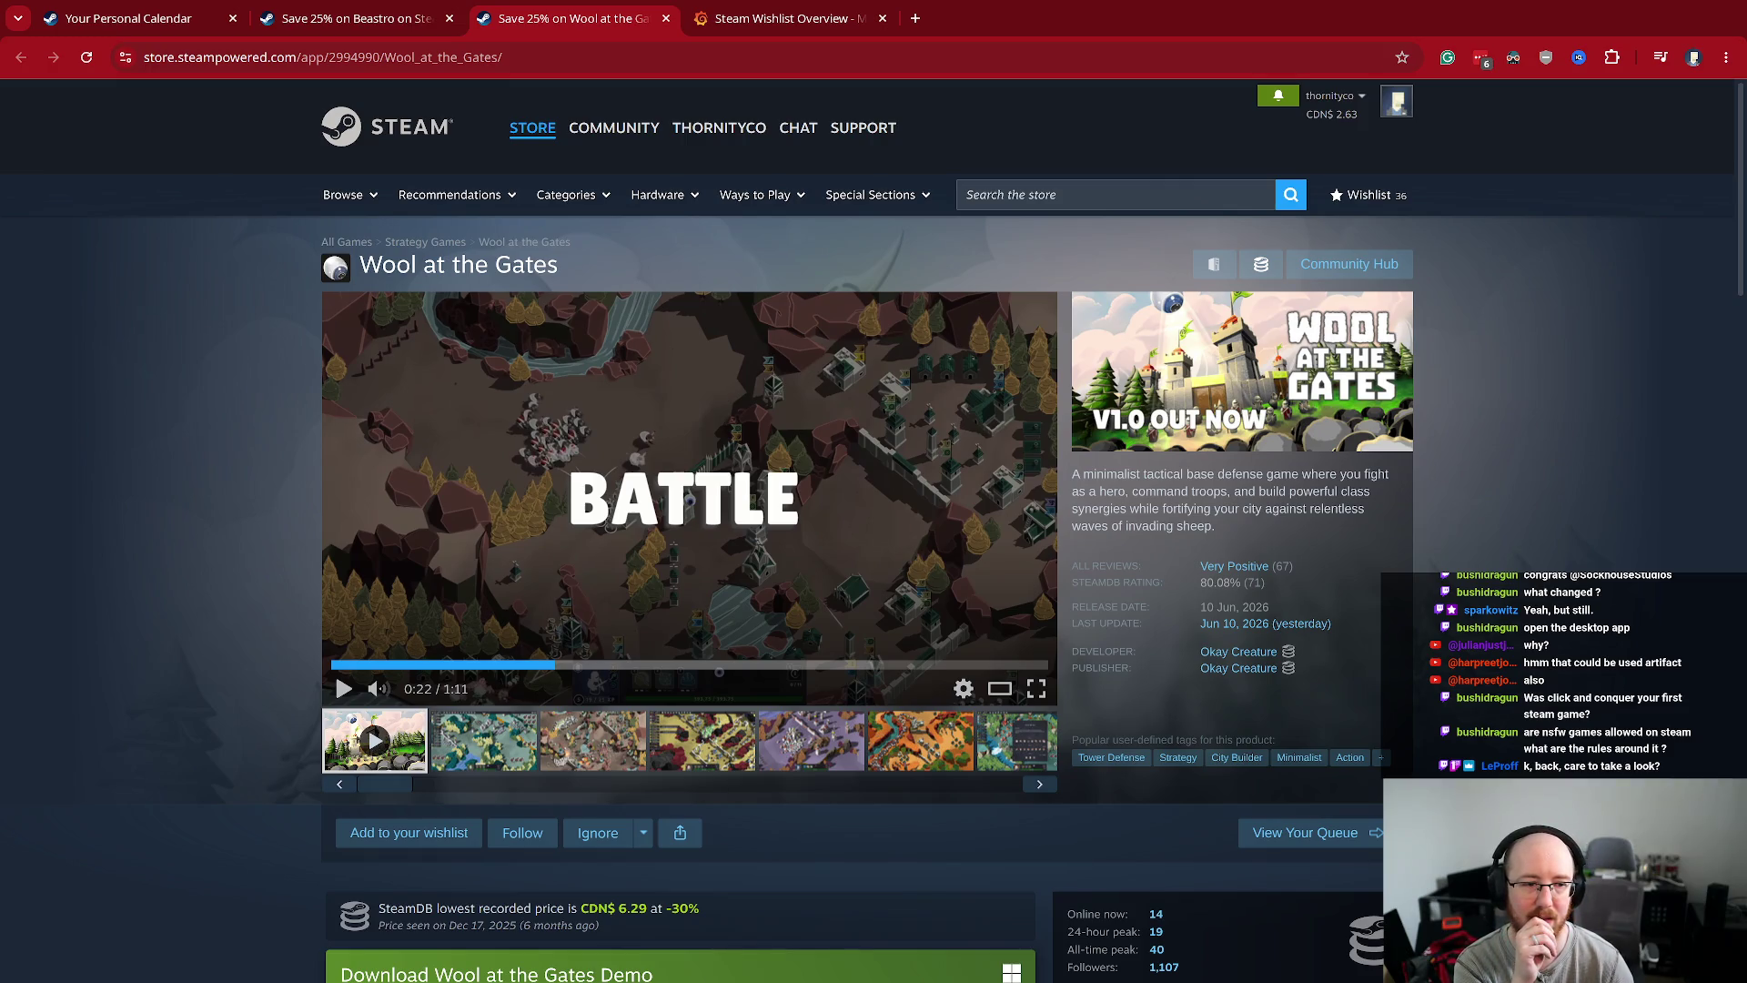
pyautogui.click(701, 561)
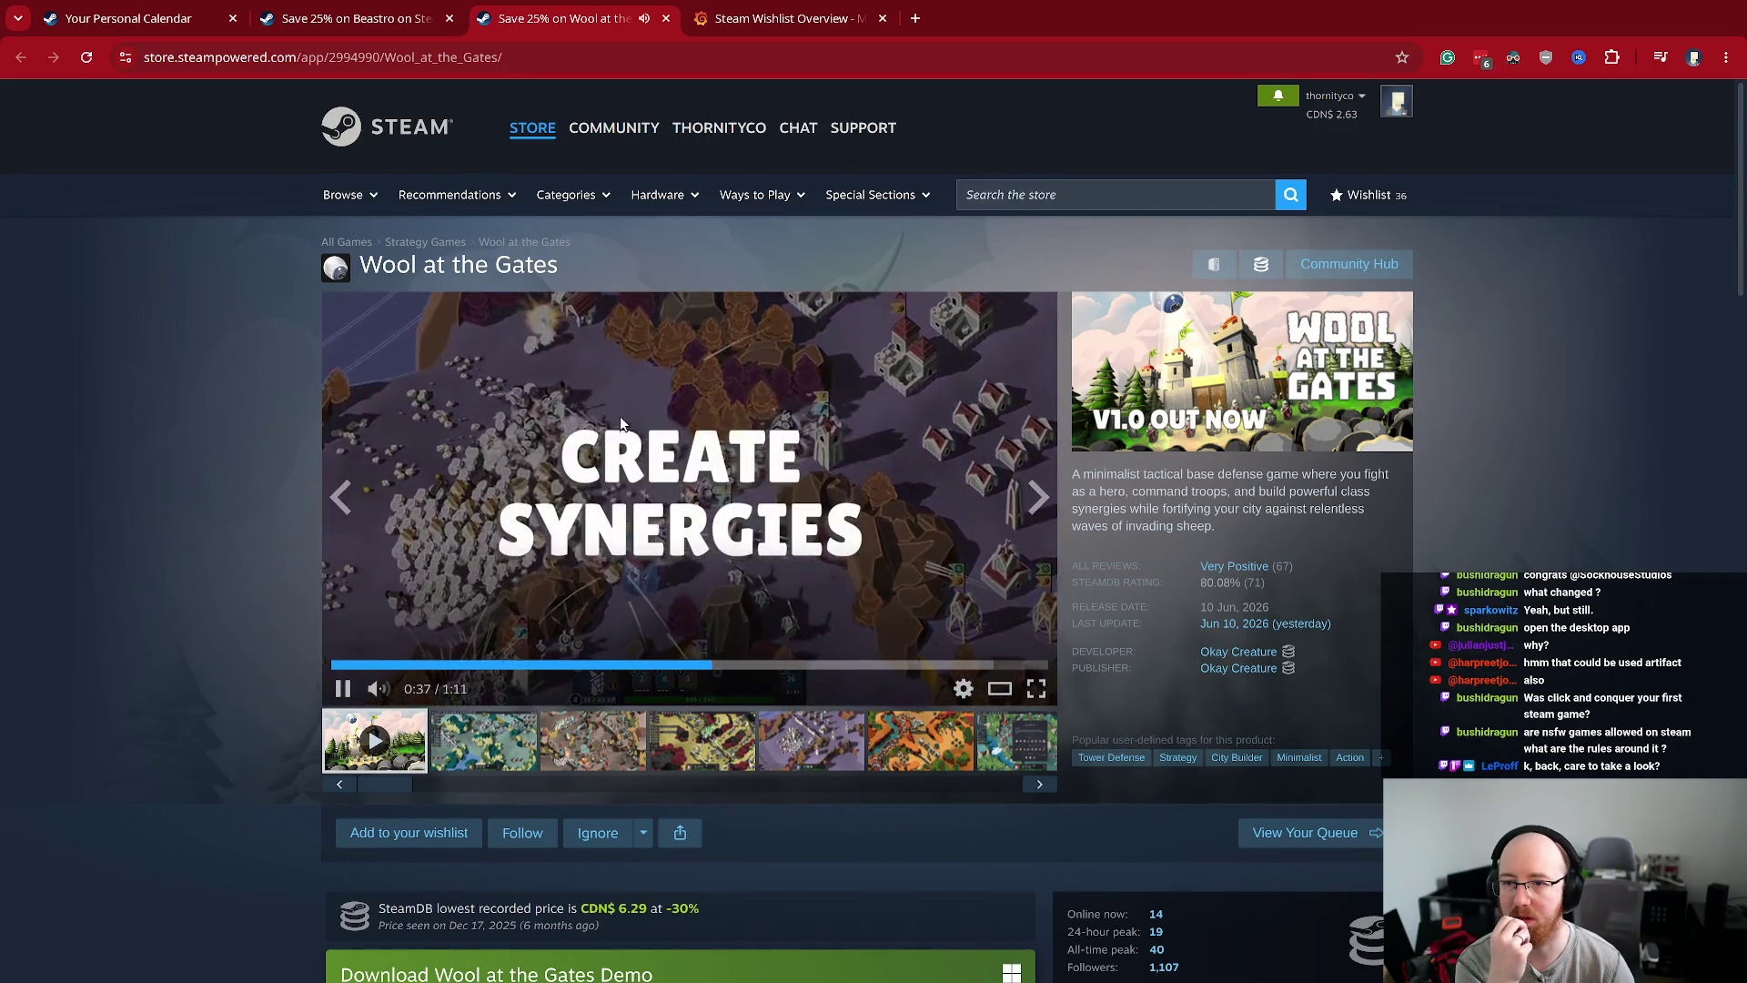
# - Highlight the CDN$ 8.84 sale price and check the Very Positive review score
pyautogui.scroll(-3, 788, 678)
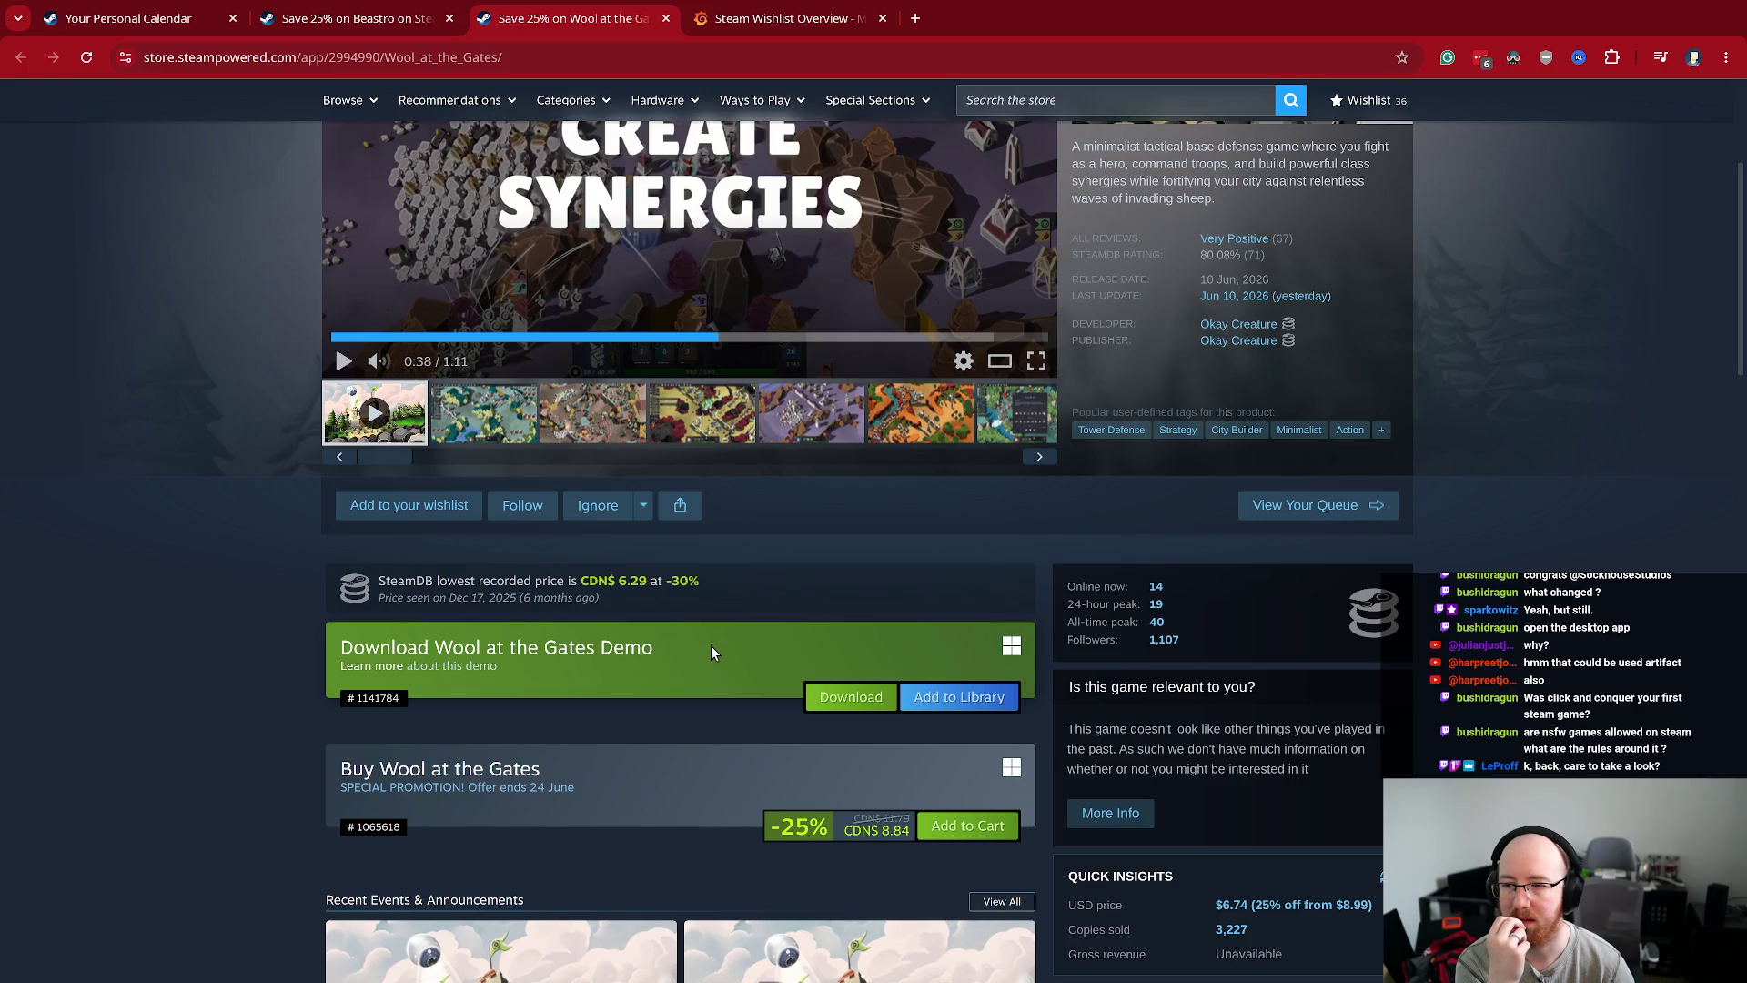
pyautogui.moveTo(910, 830); pyautogui.dragTo(855, 826)
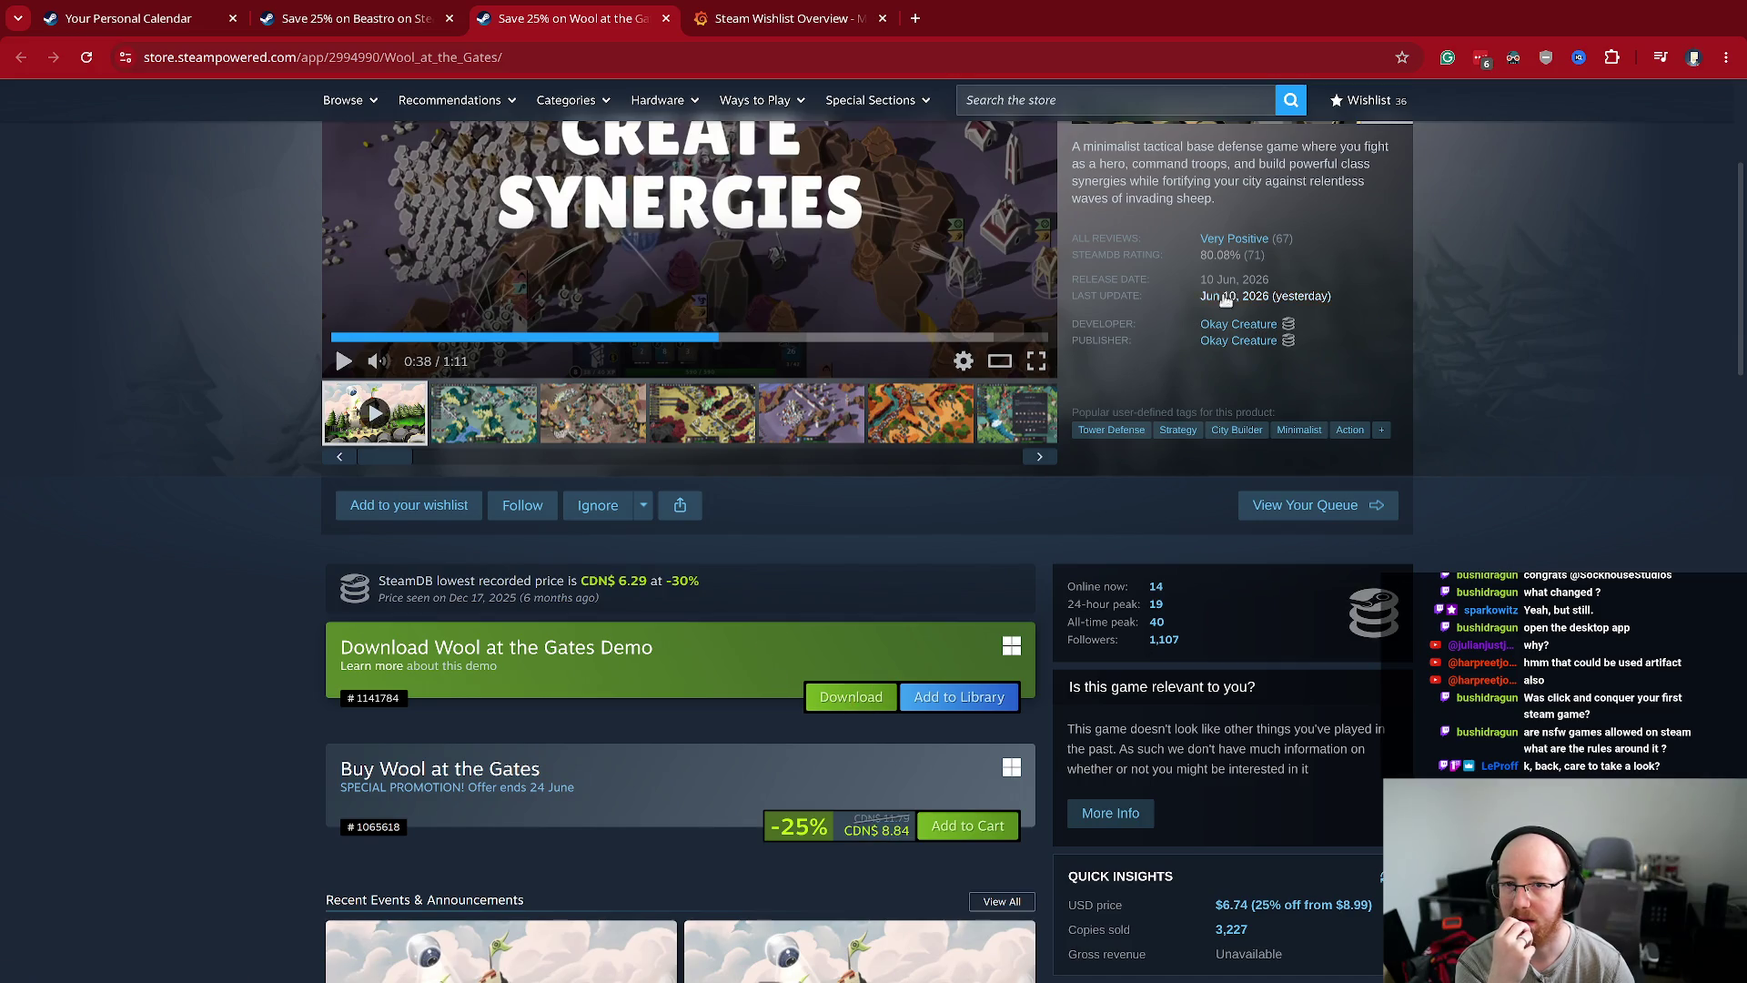
pyautogui.moveTo(1220, 238)
pyautogui.scroll(5, 1220, 238)
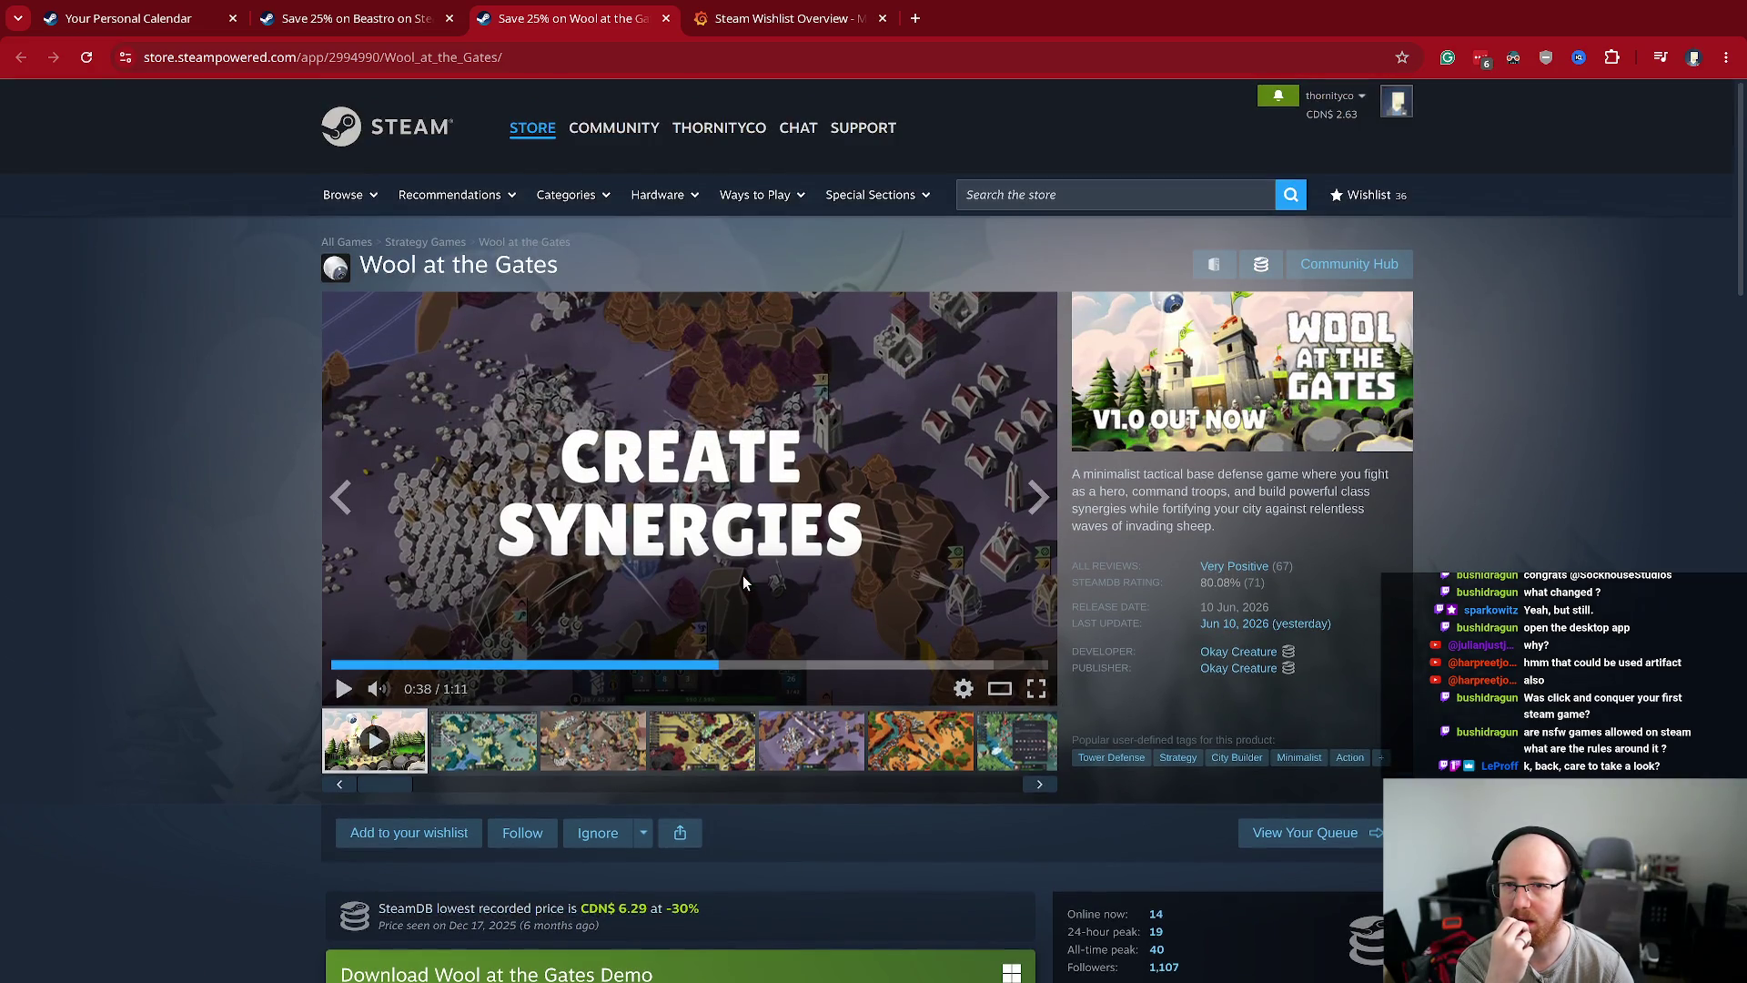
pyautogui.click(1096, 186)
# - Search 'thronefall', open its store page, and view the Incoming Thronefall Update post
pyautogui.write('throne')
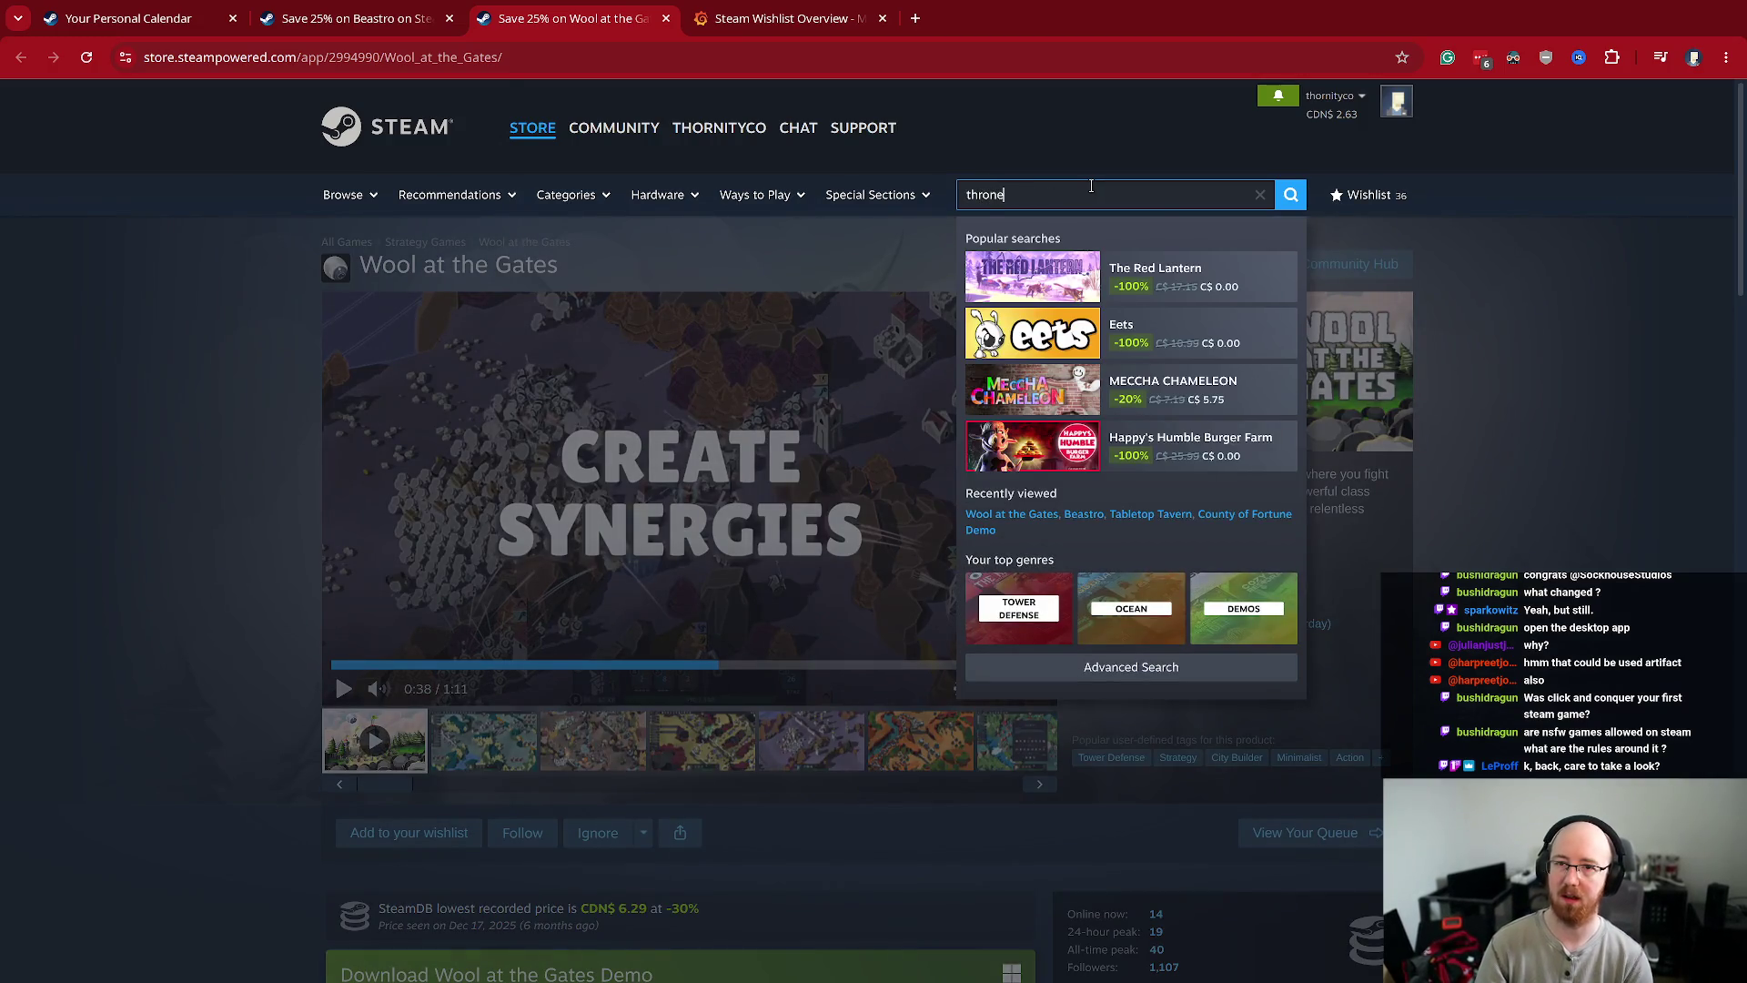
pyautogui.write('fall')
pyautogui.click(1131, 325)
pyautogui.scroll(-3, 881, 606)
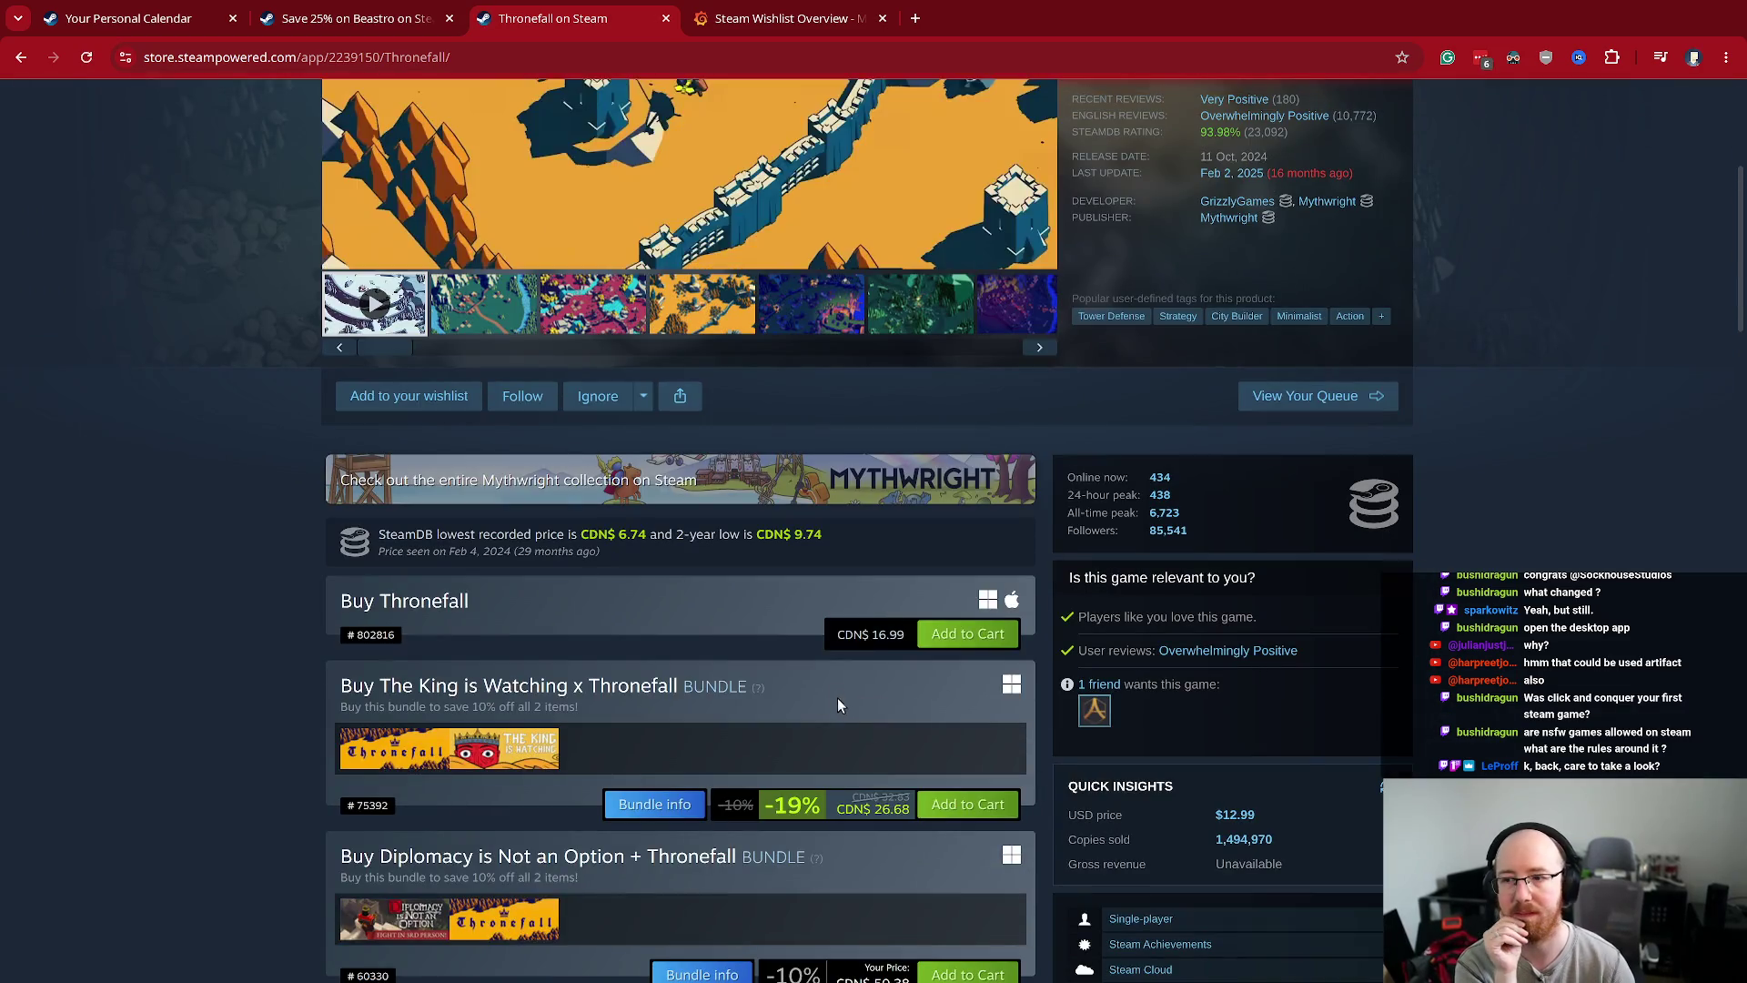
pyautogui.scroll(-7, 860, 631)
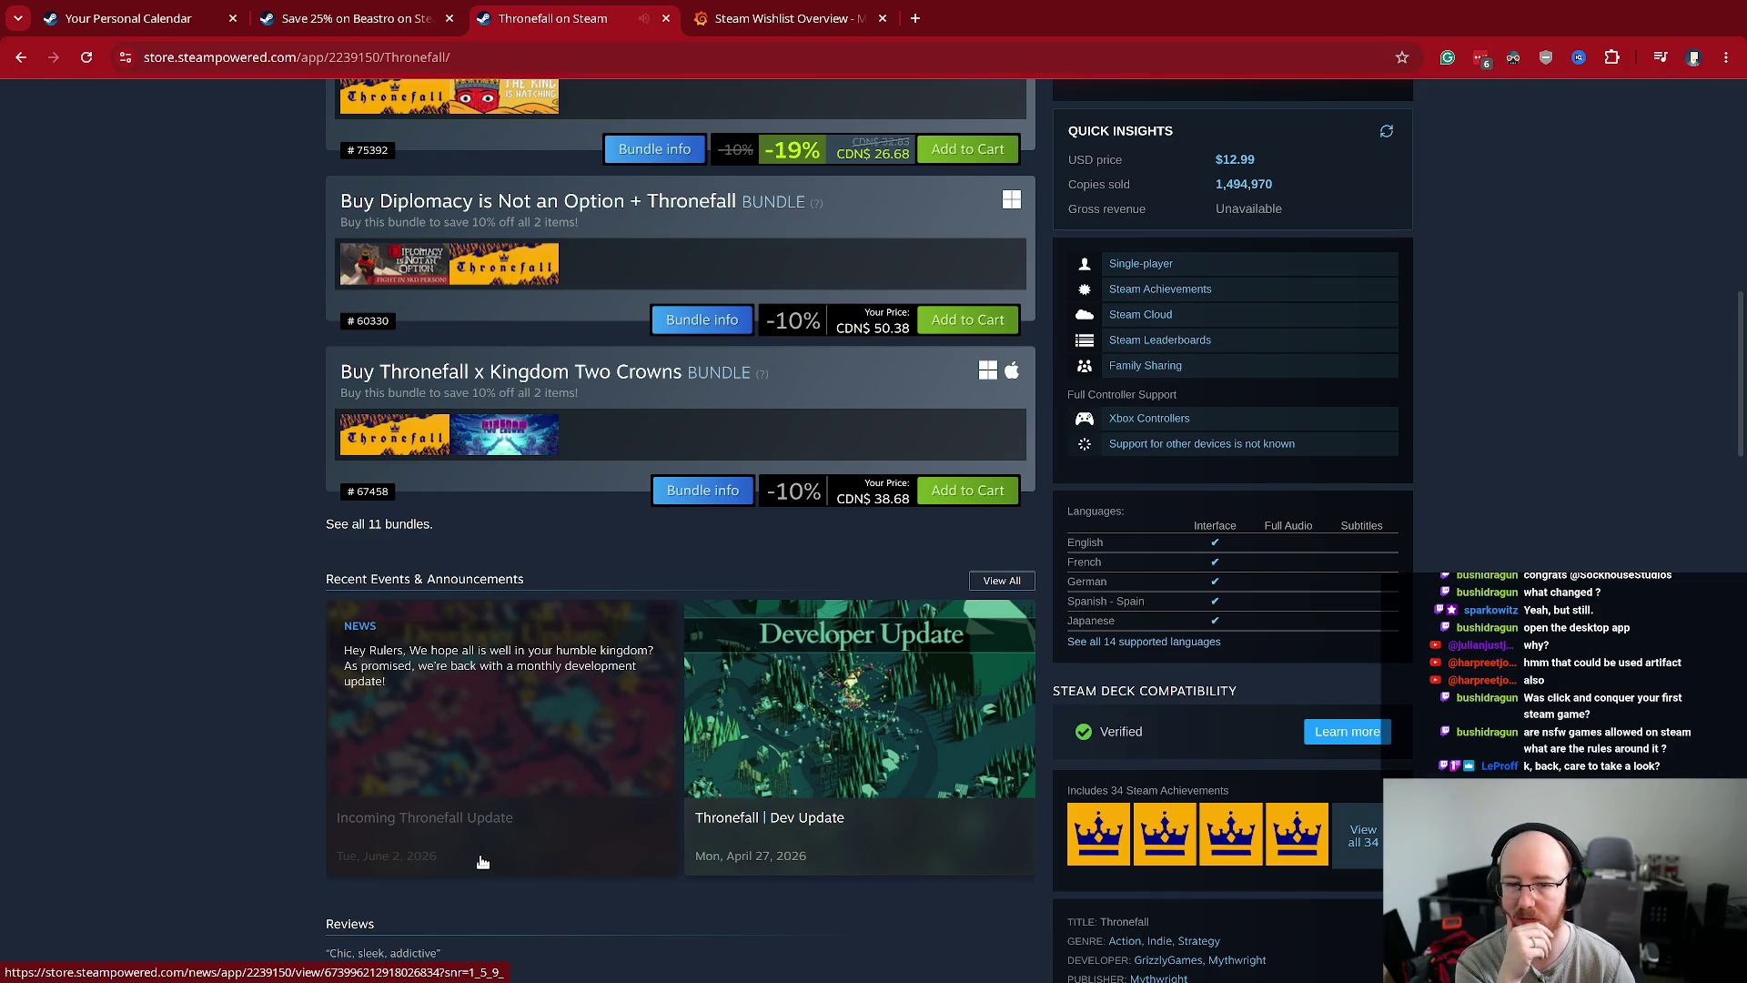
pyautogui.click(506, 753)
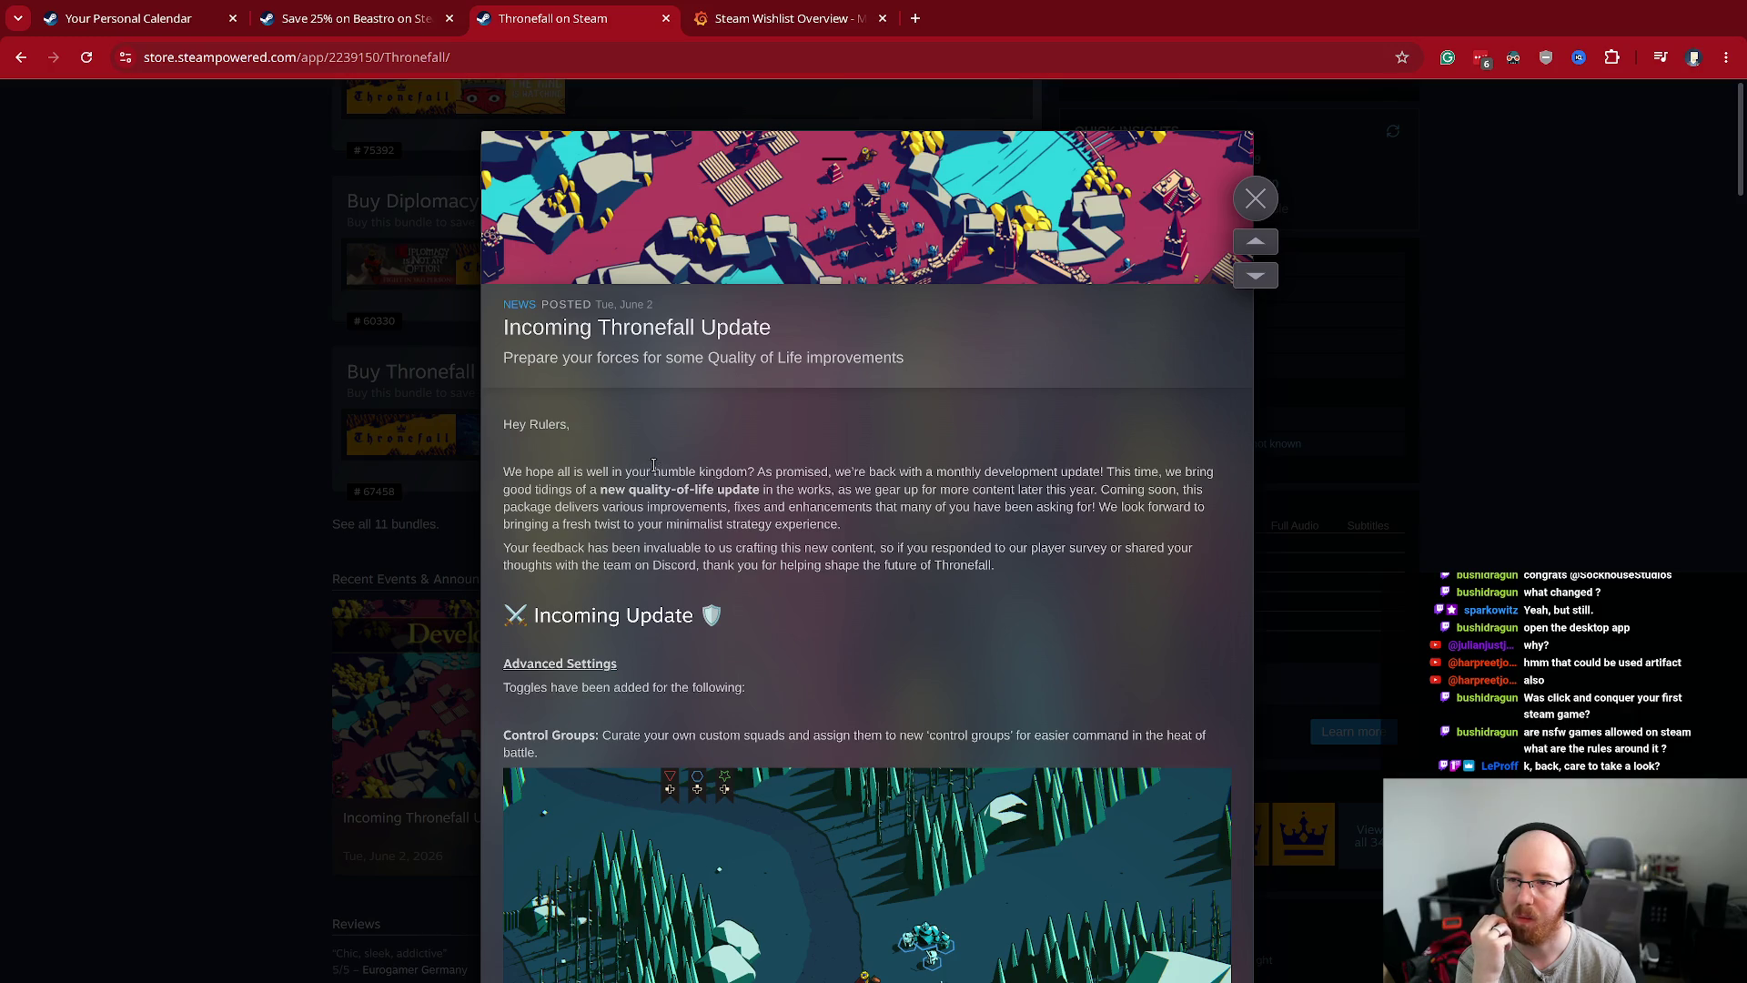
# - Read through the Incoming Thronefall Update post, close it, and scroll up the Thronefall page
pyautogui.scroll(-12, 648, 416)
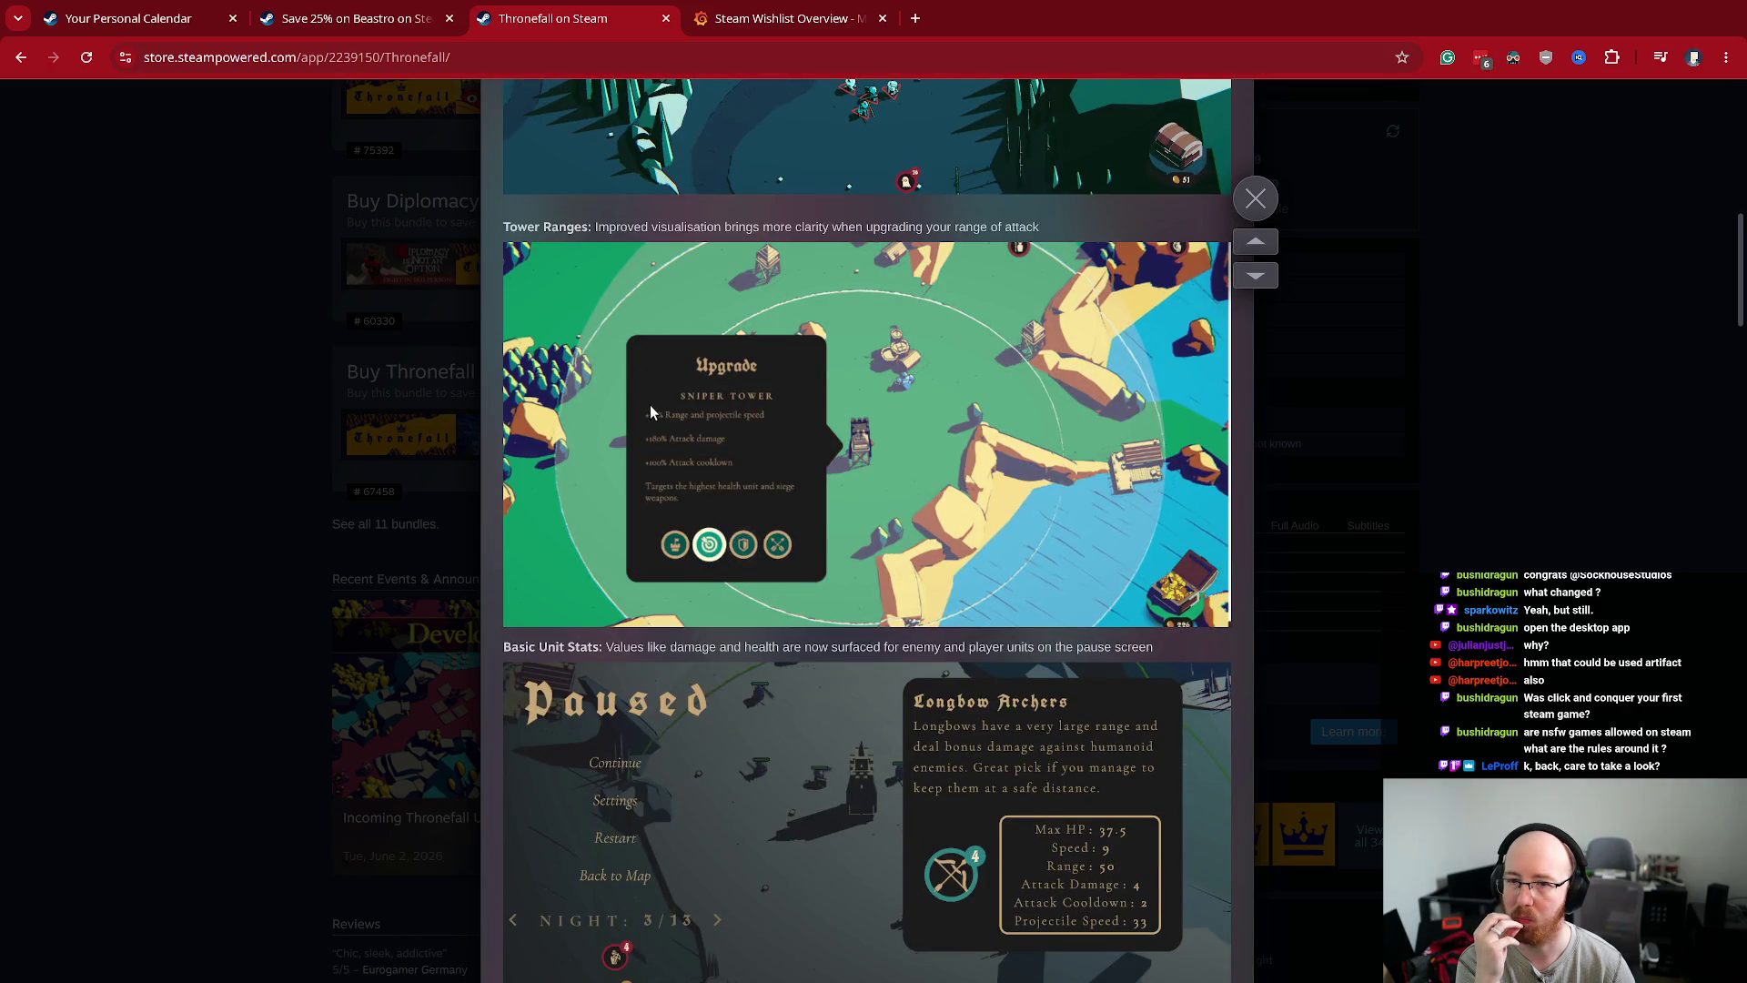
pyautogui.scroll(-10, 651, 401)
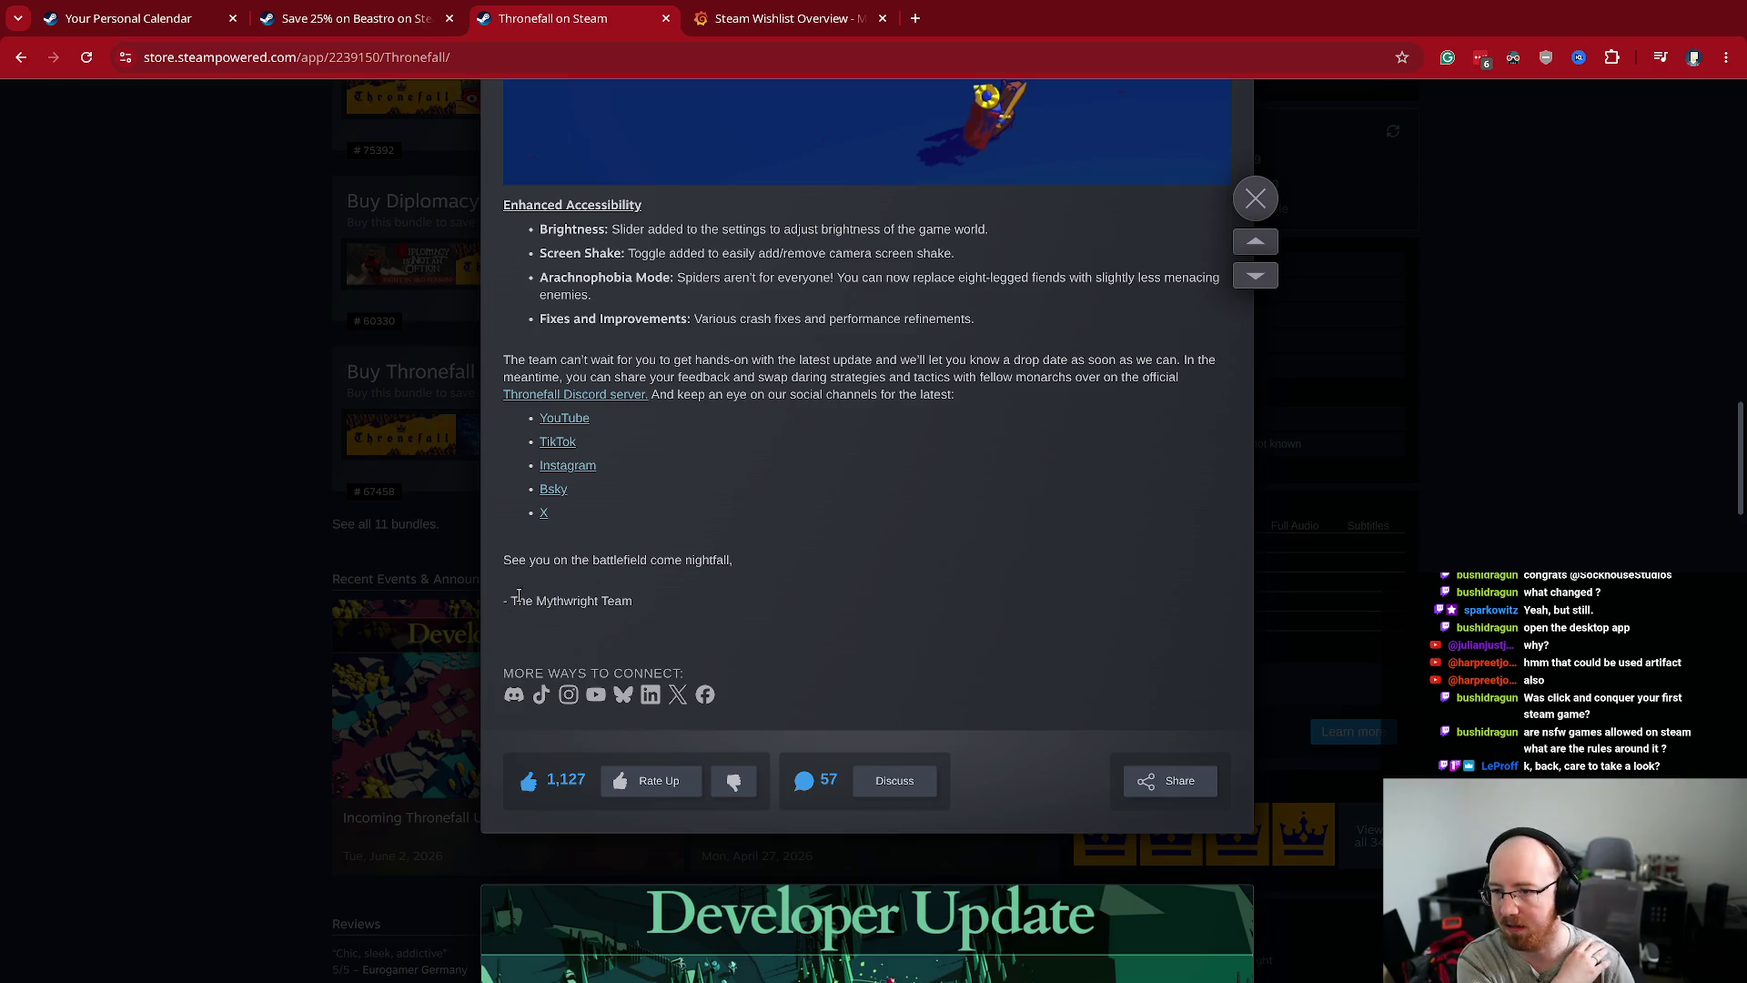
pyautogui.moveTo(519, 594); pyautogui.dragTo(746, 595)
pyautogui.click(746, 595)
pyautogui.scroll(5, 985, 535)
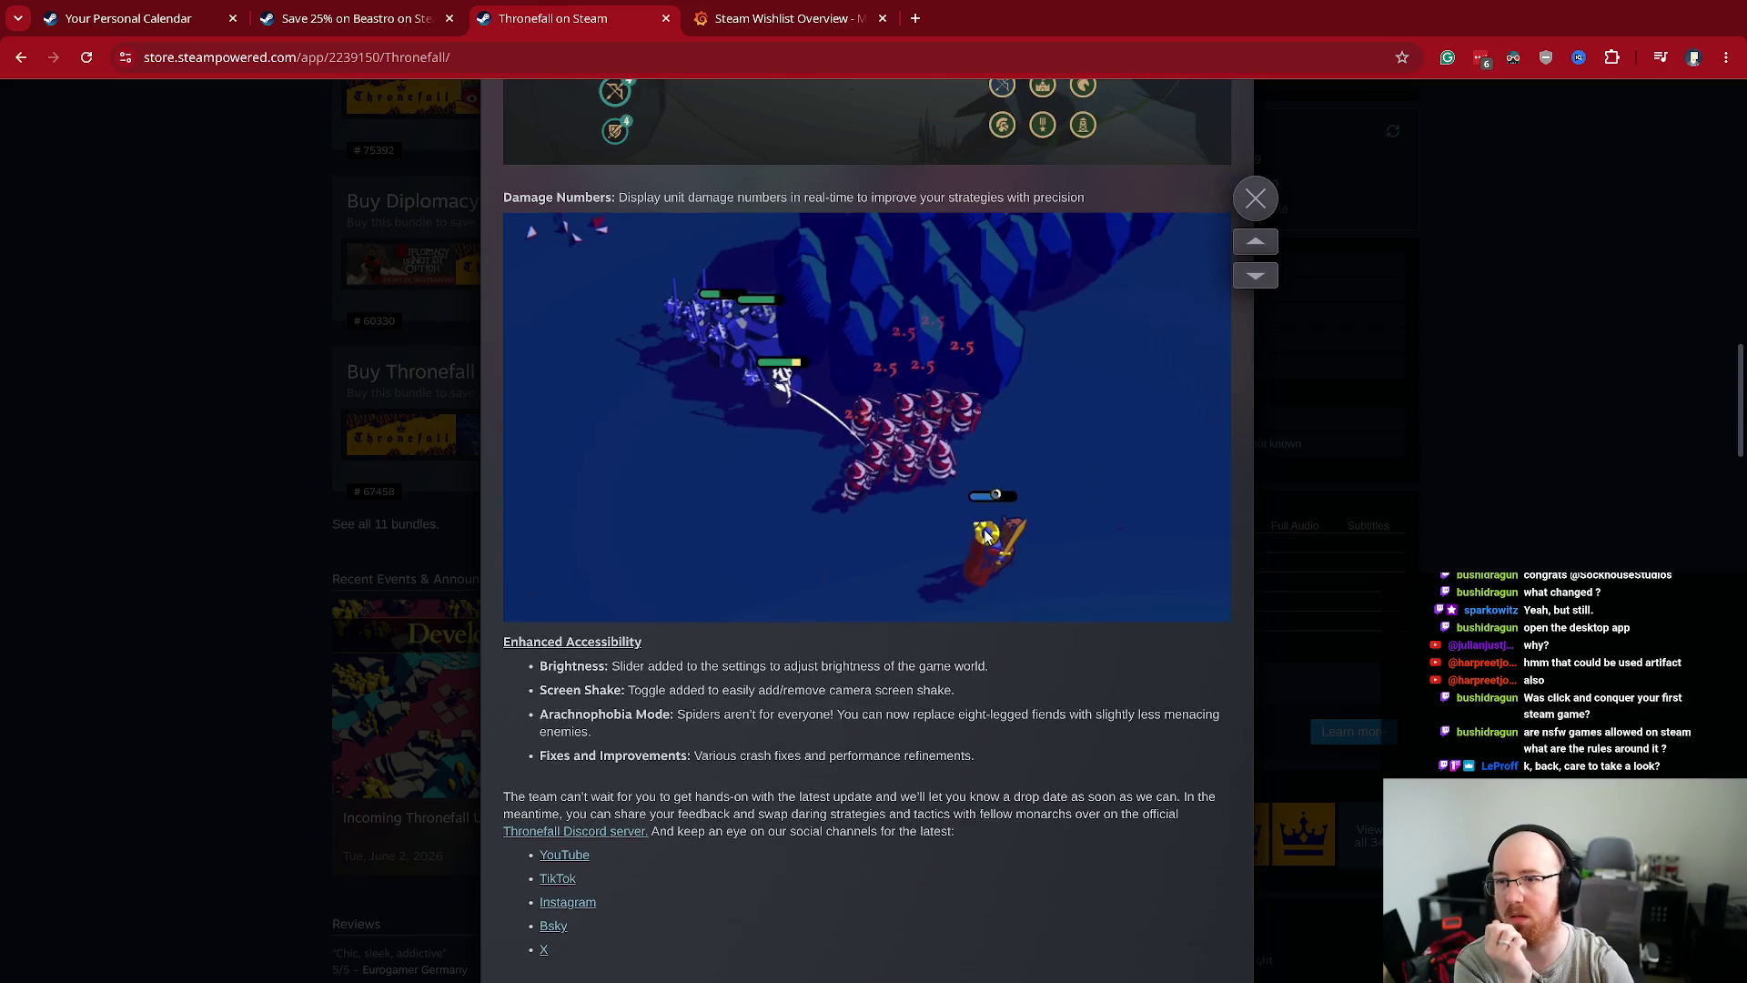
pyautogui.scroll(15, 985, 535)
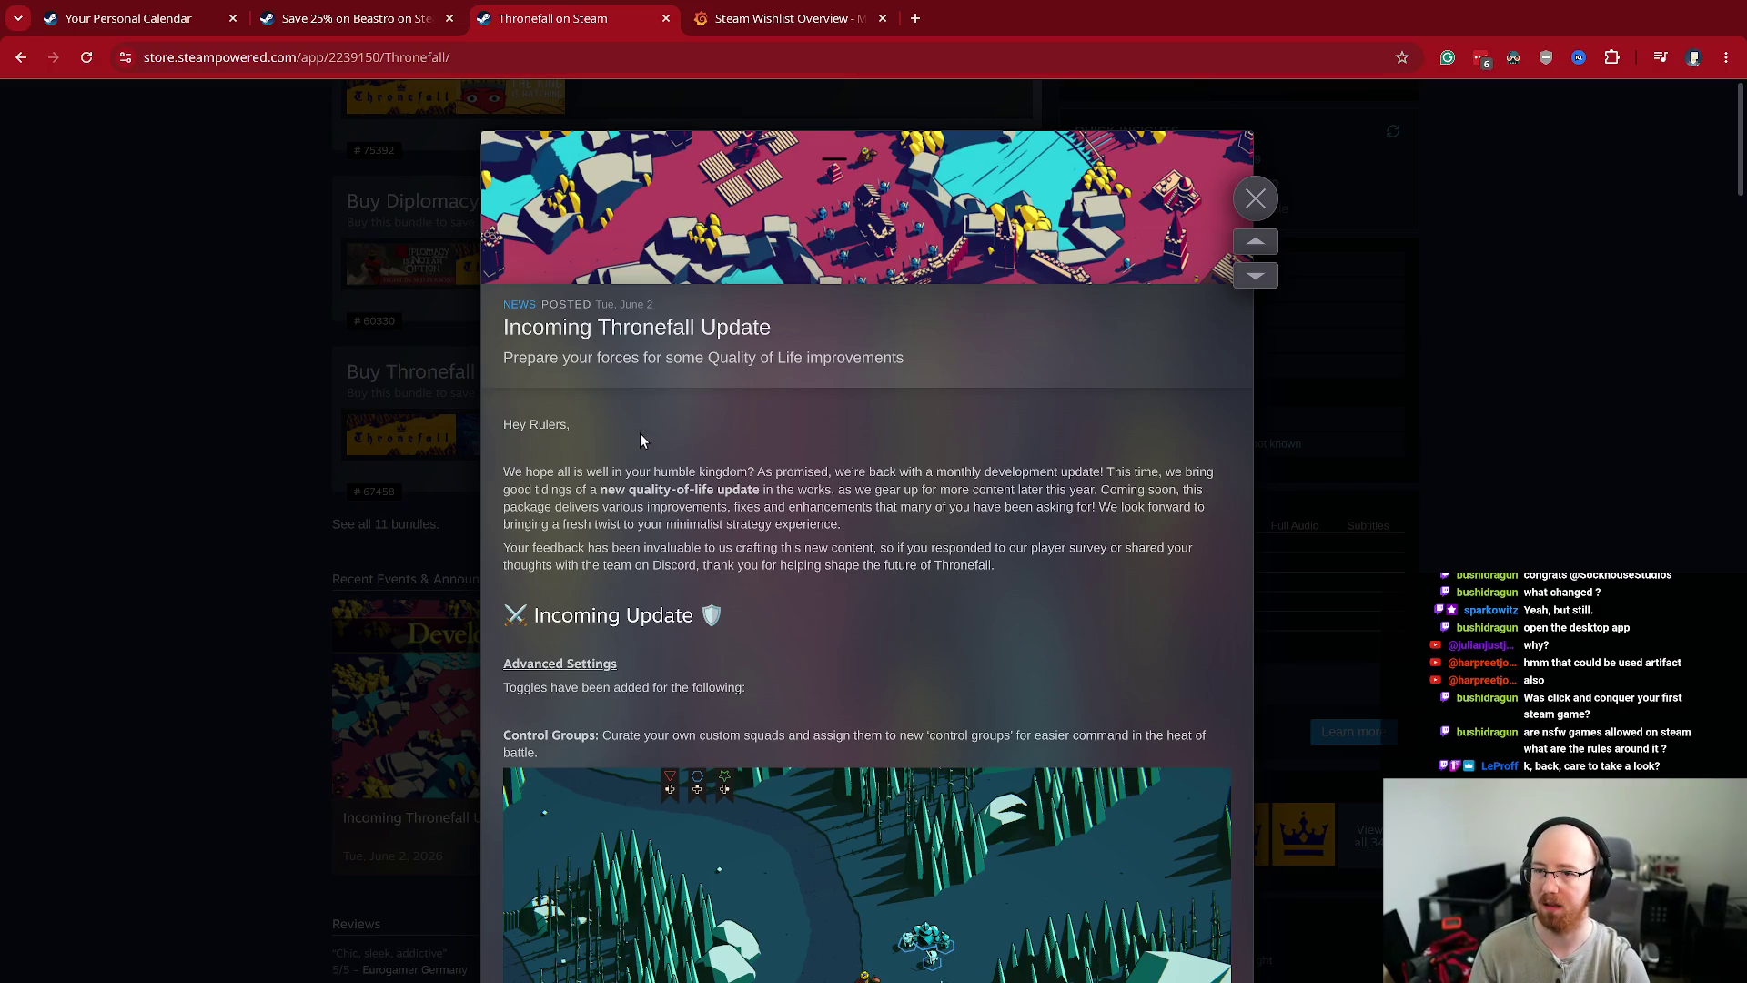
pyautogui.press('Escape')
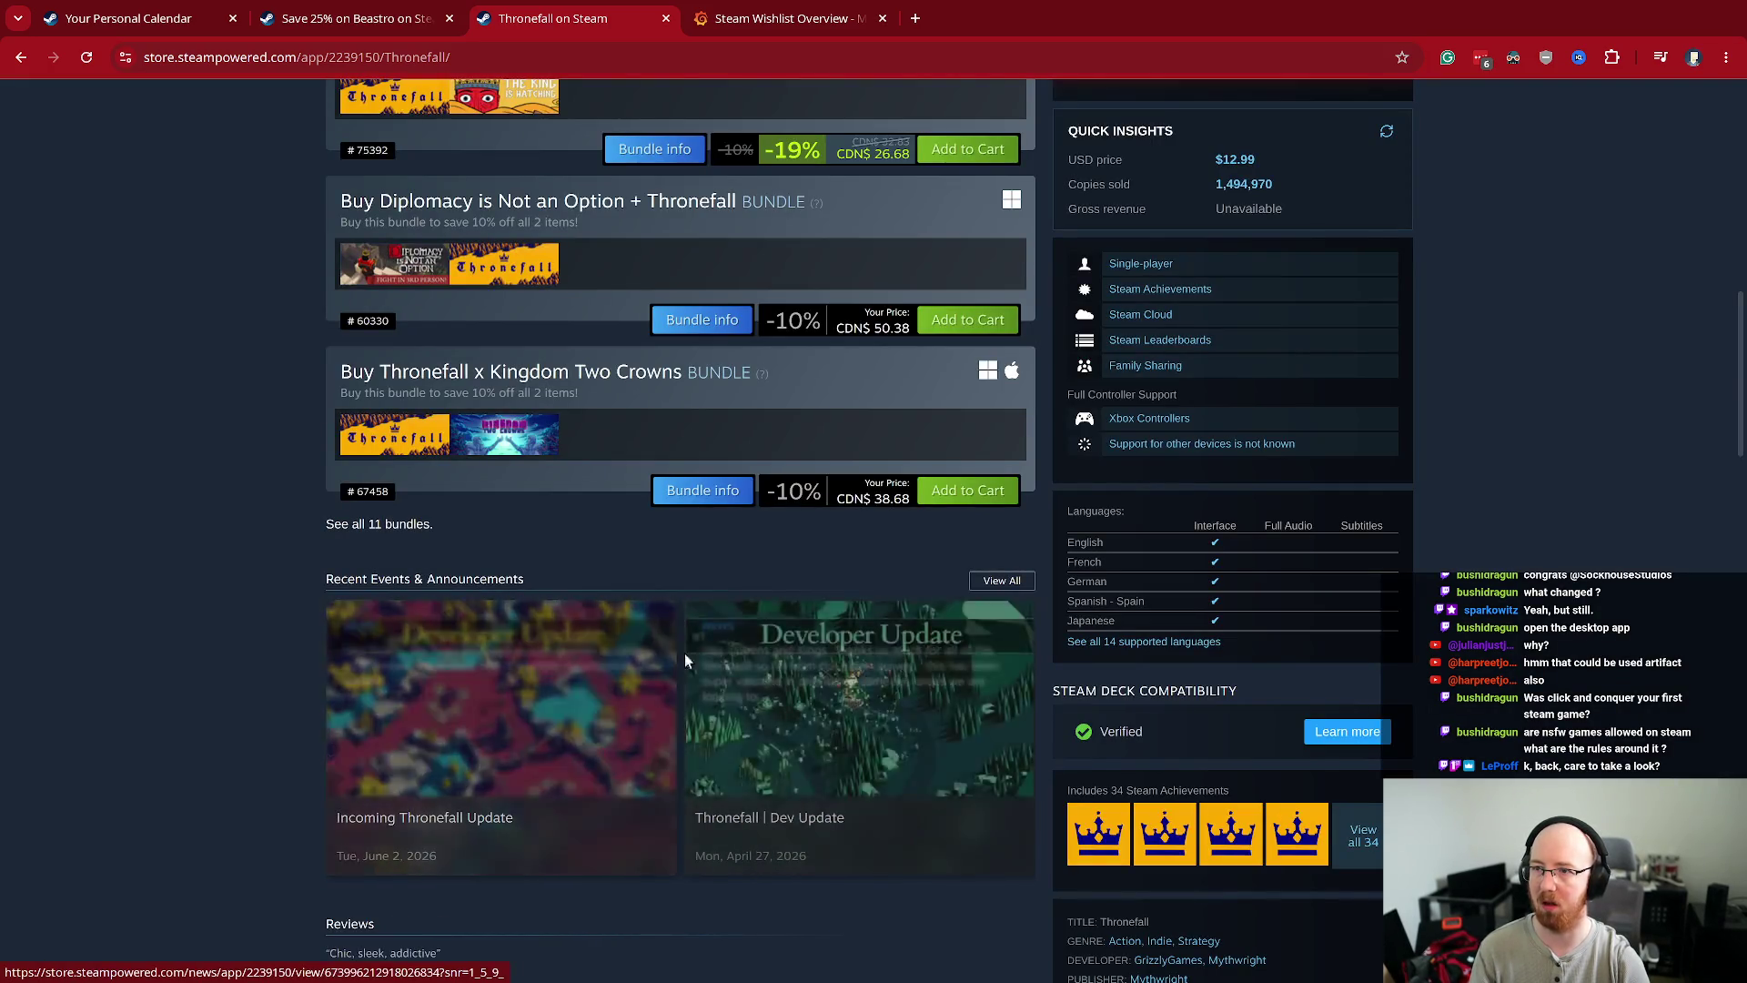
pyautogui.scroll(15, 700, 677)
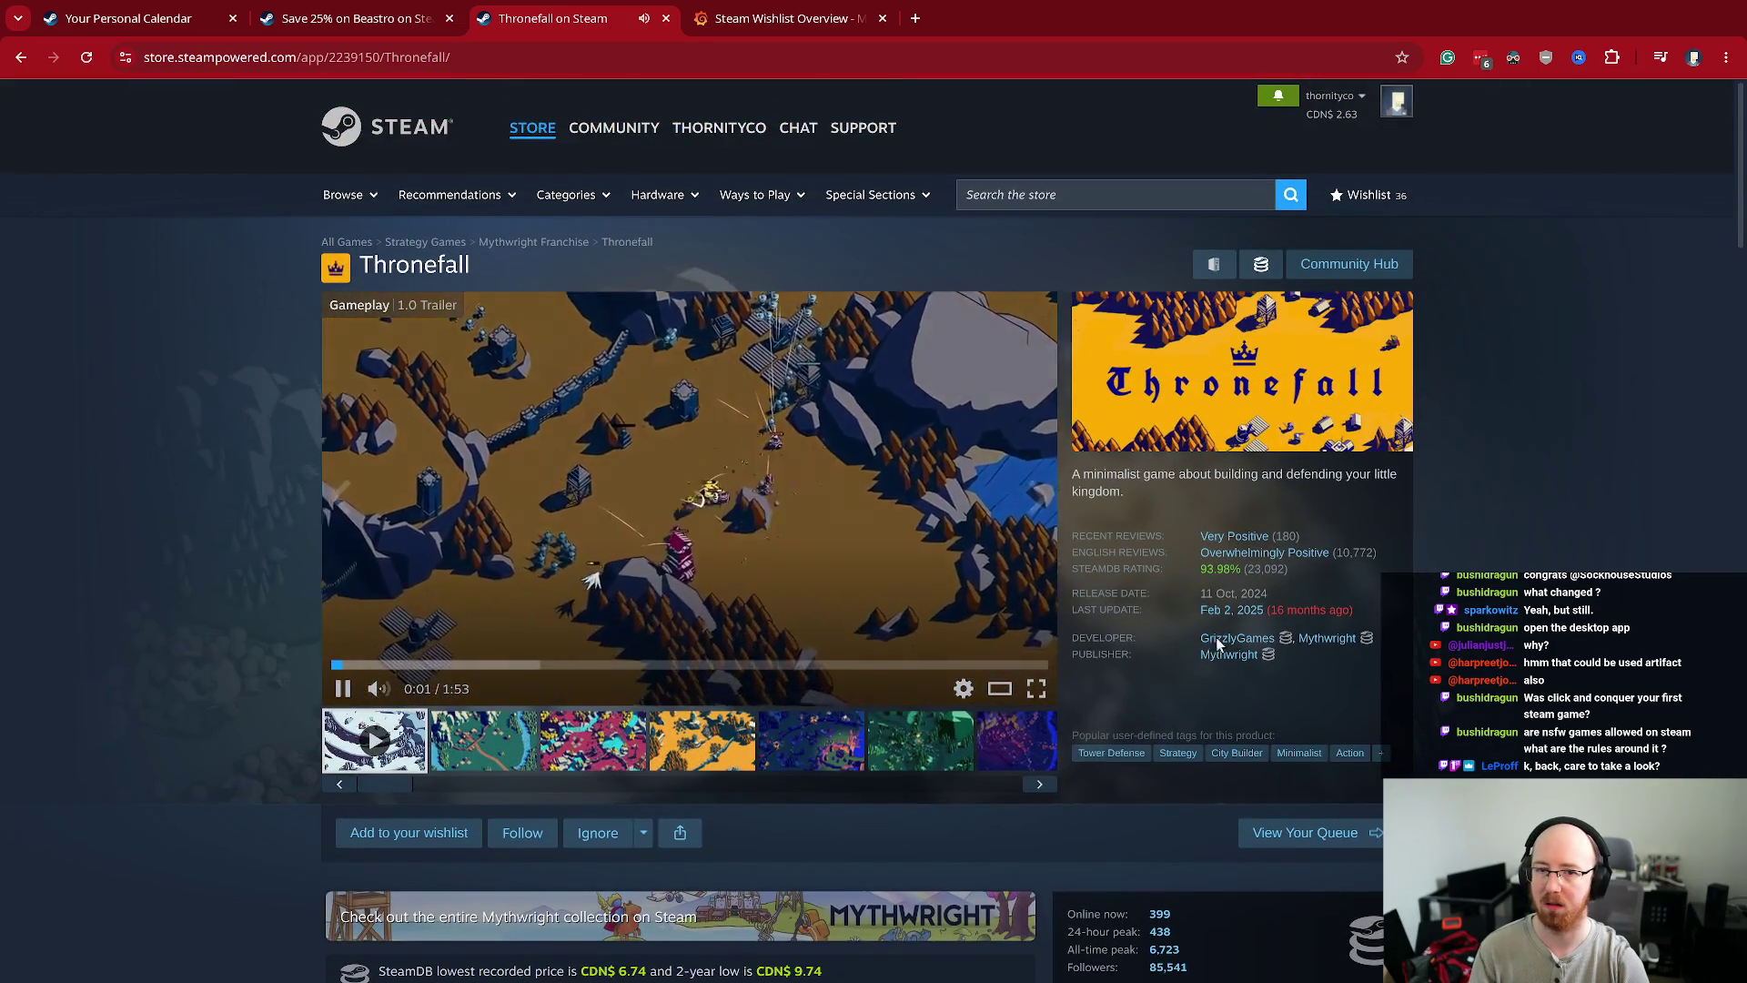
# - Pause the Thronefall trailer, reopen Wool at the Gates in a new tab, and pause its trailer
pyautogui.click(730, 494)
pyautogui.middleClick(20, 56)
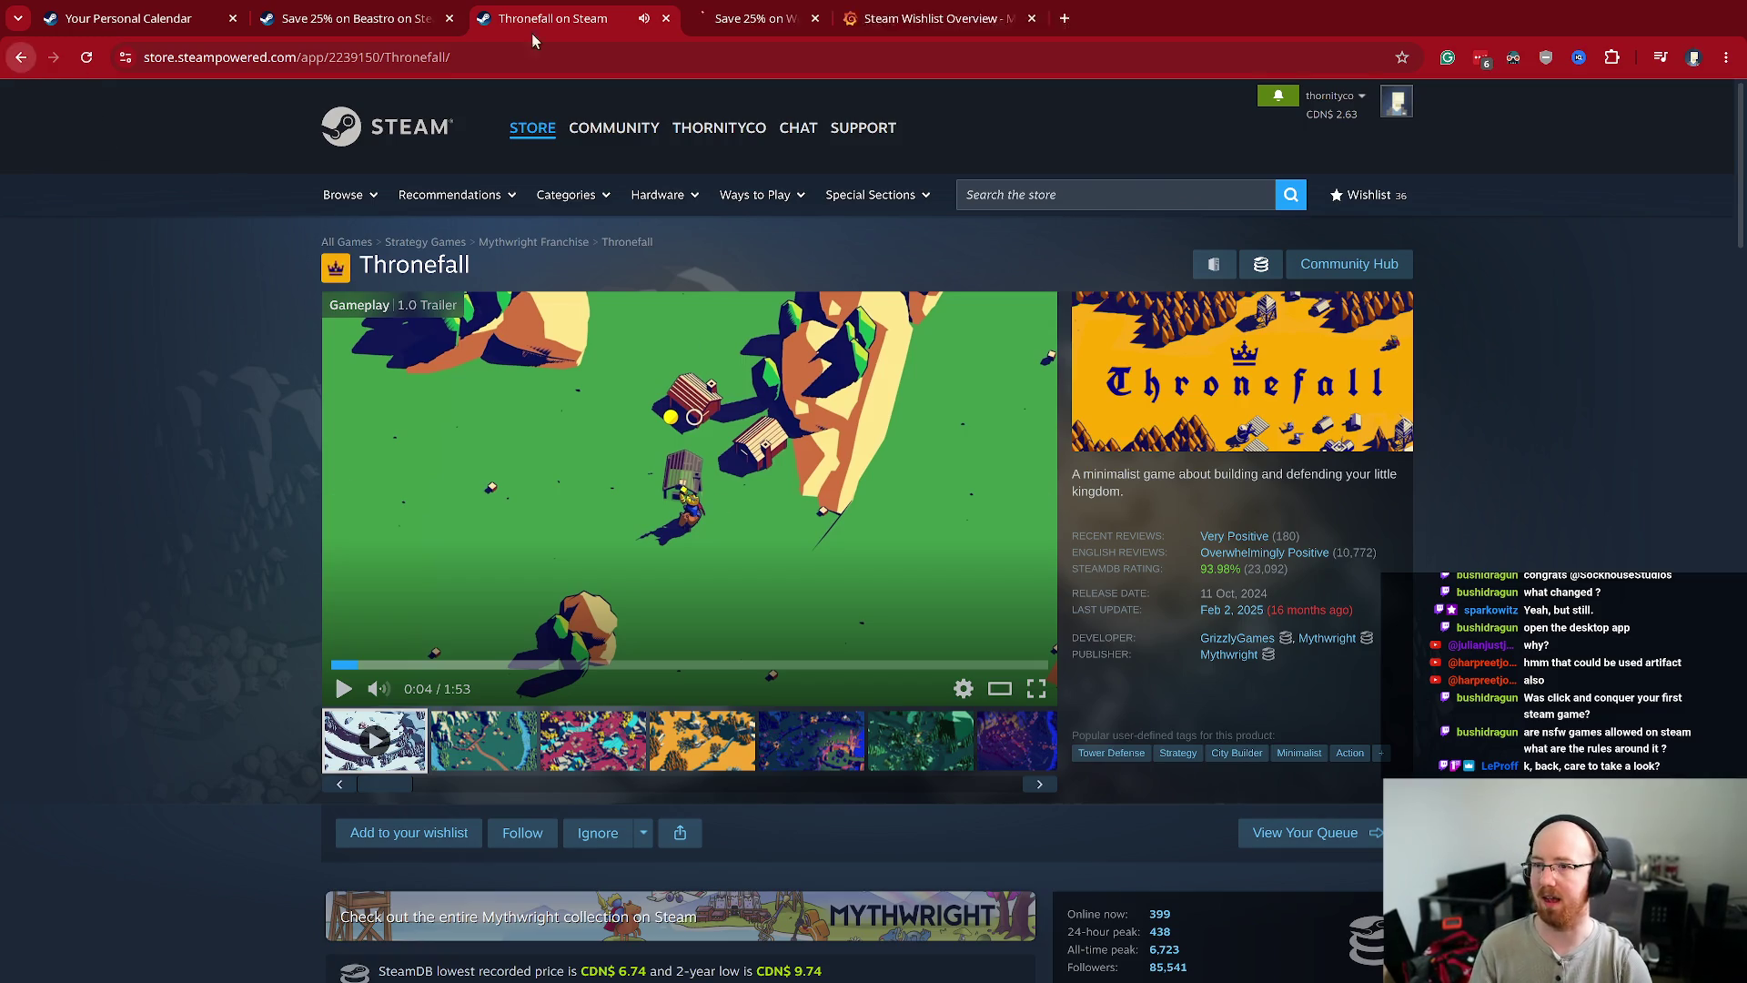
pyautogui.click(768, 20)
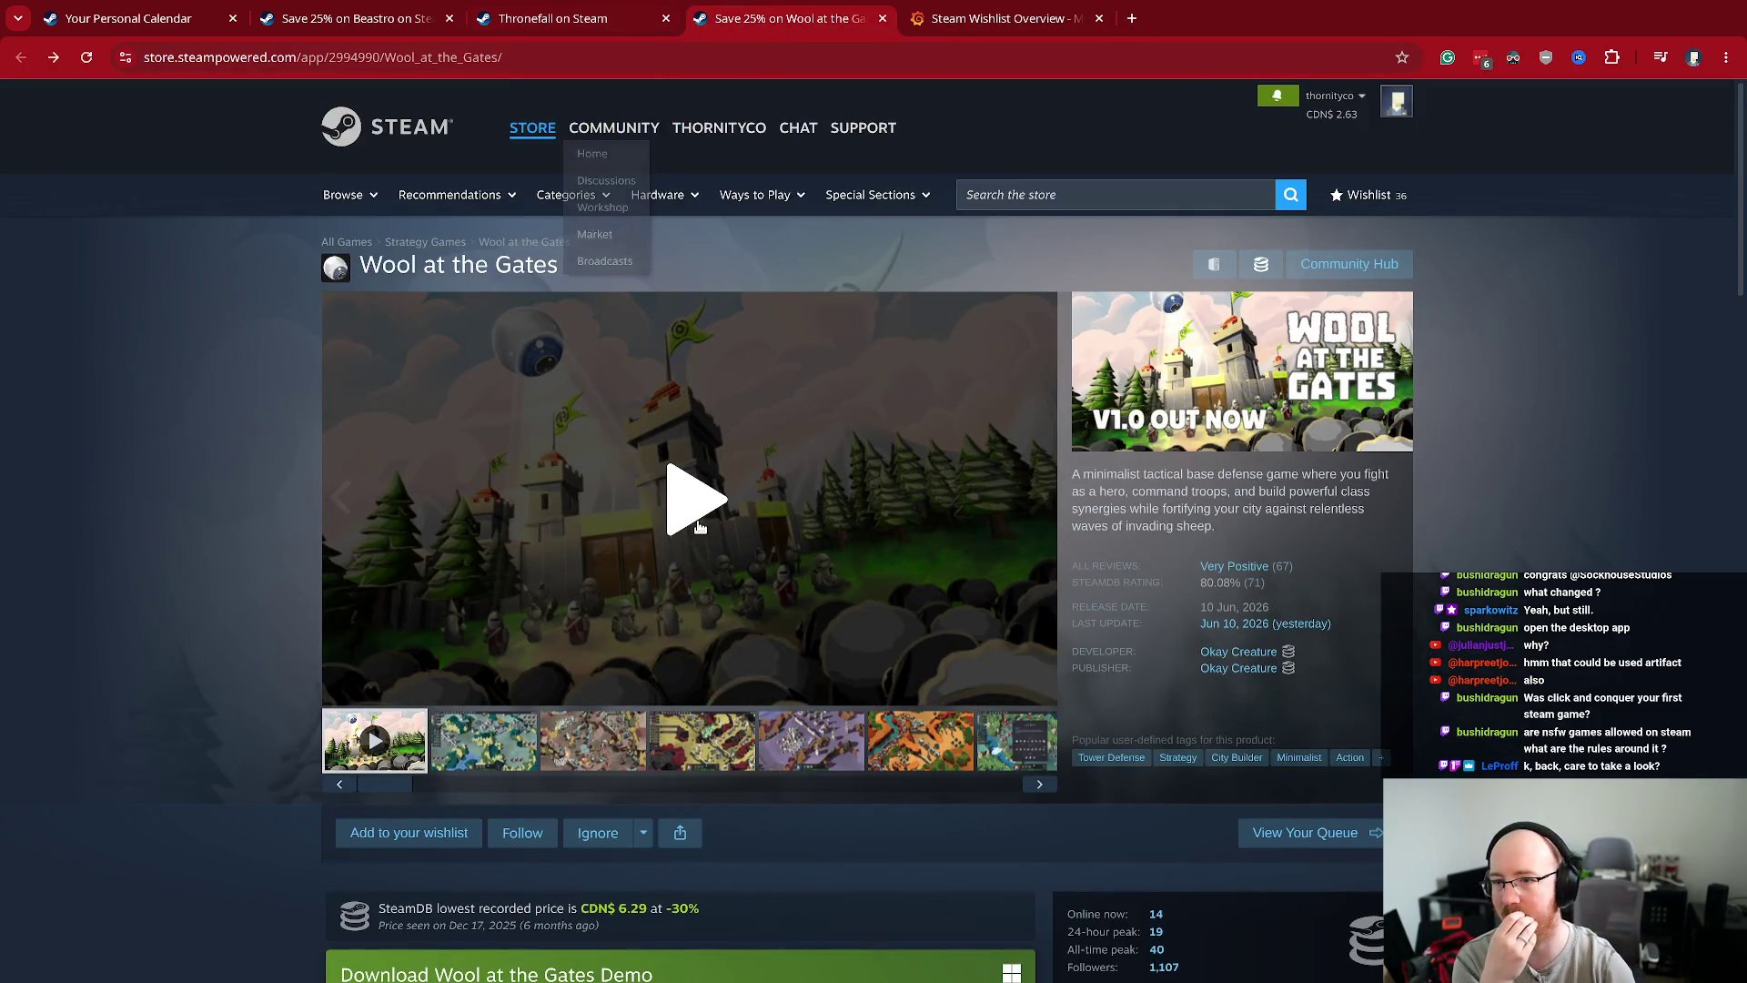
pyautogui.click(529, 733)
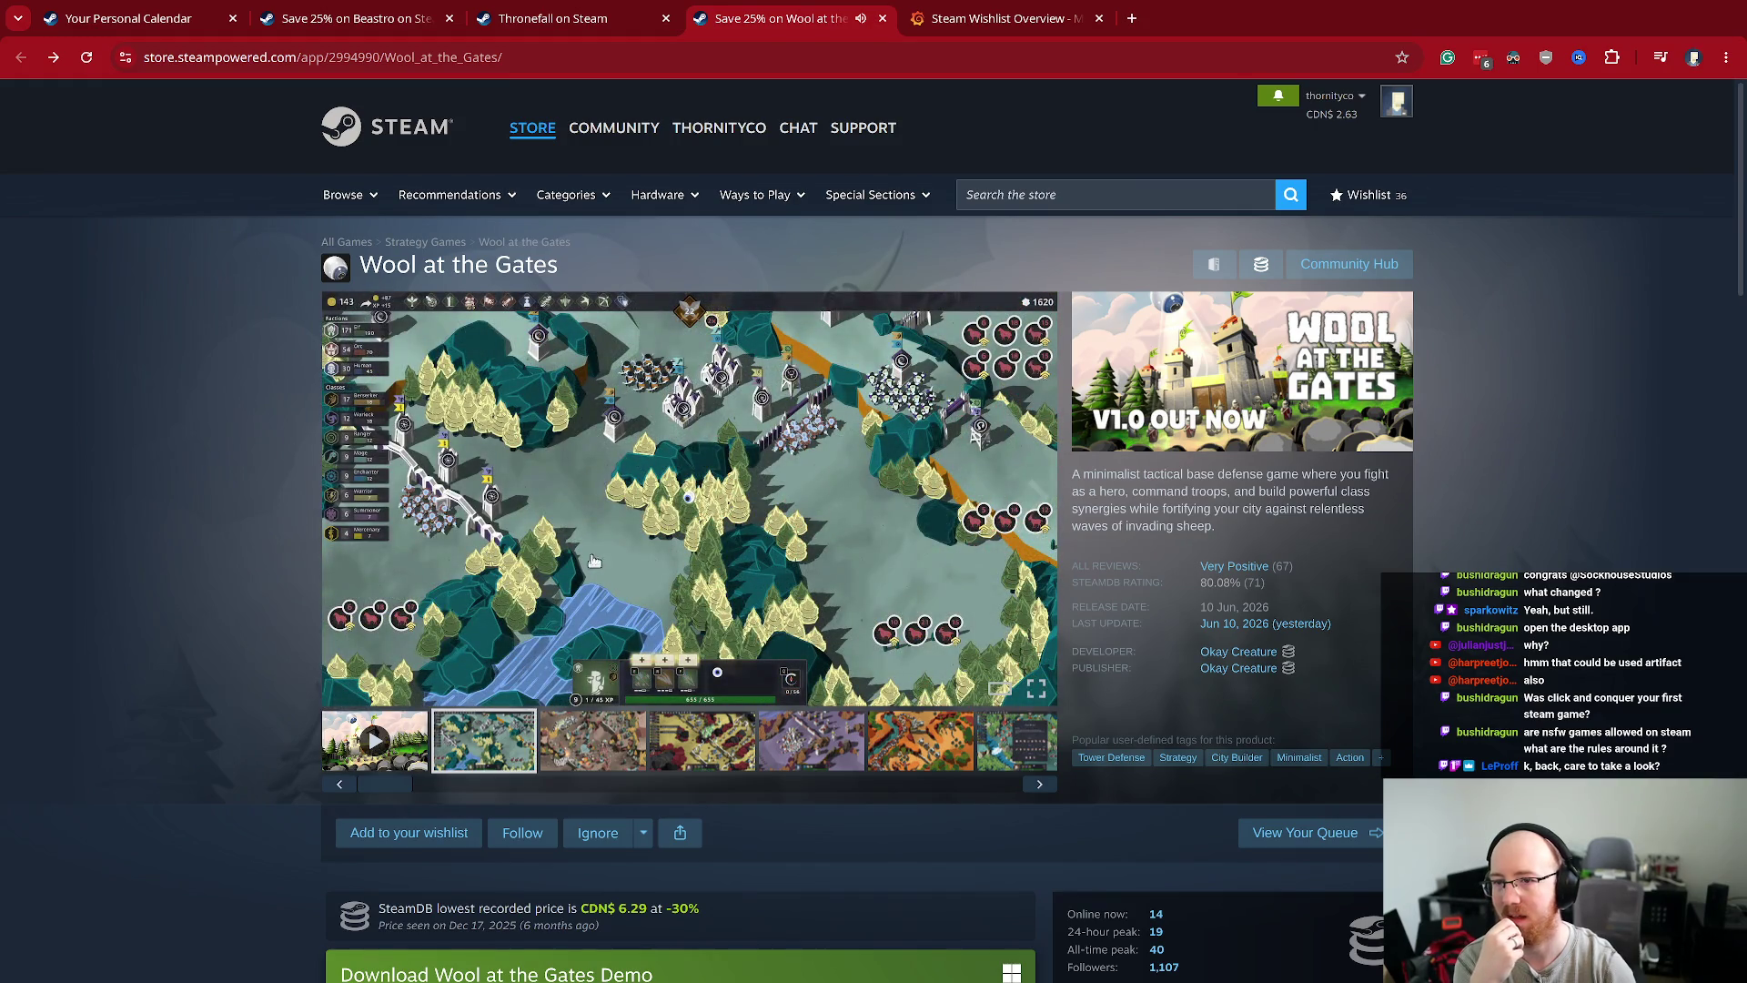
pyautogui.click(380, 739)
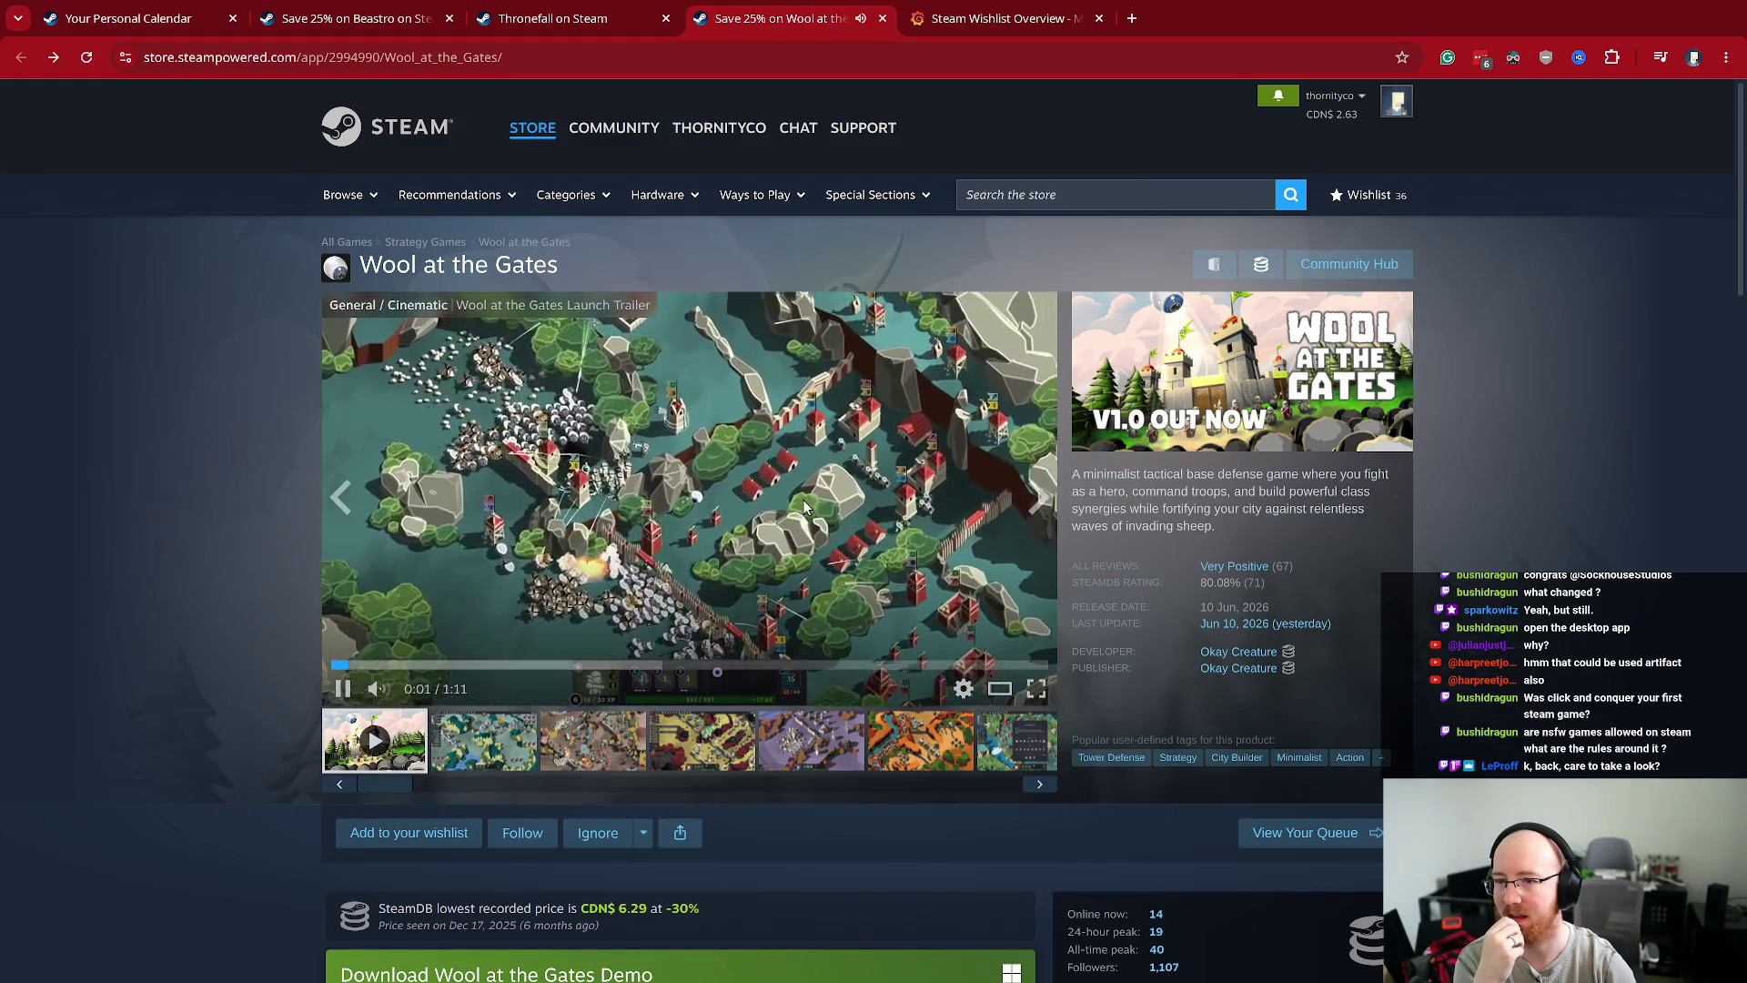
pyautogui.click(801, 497)
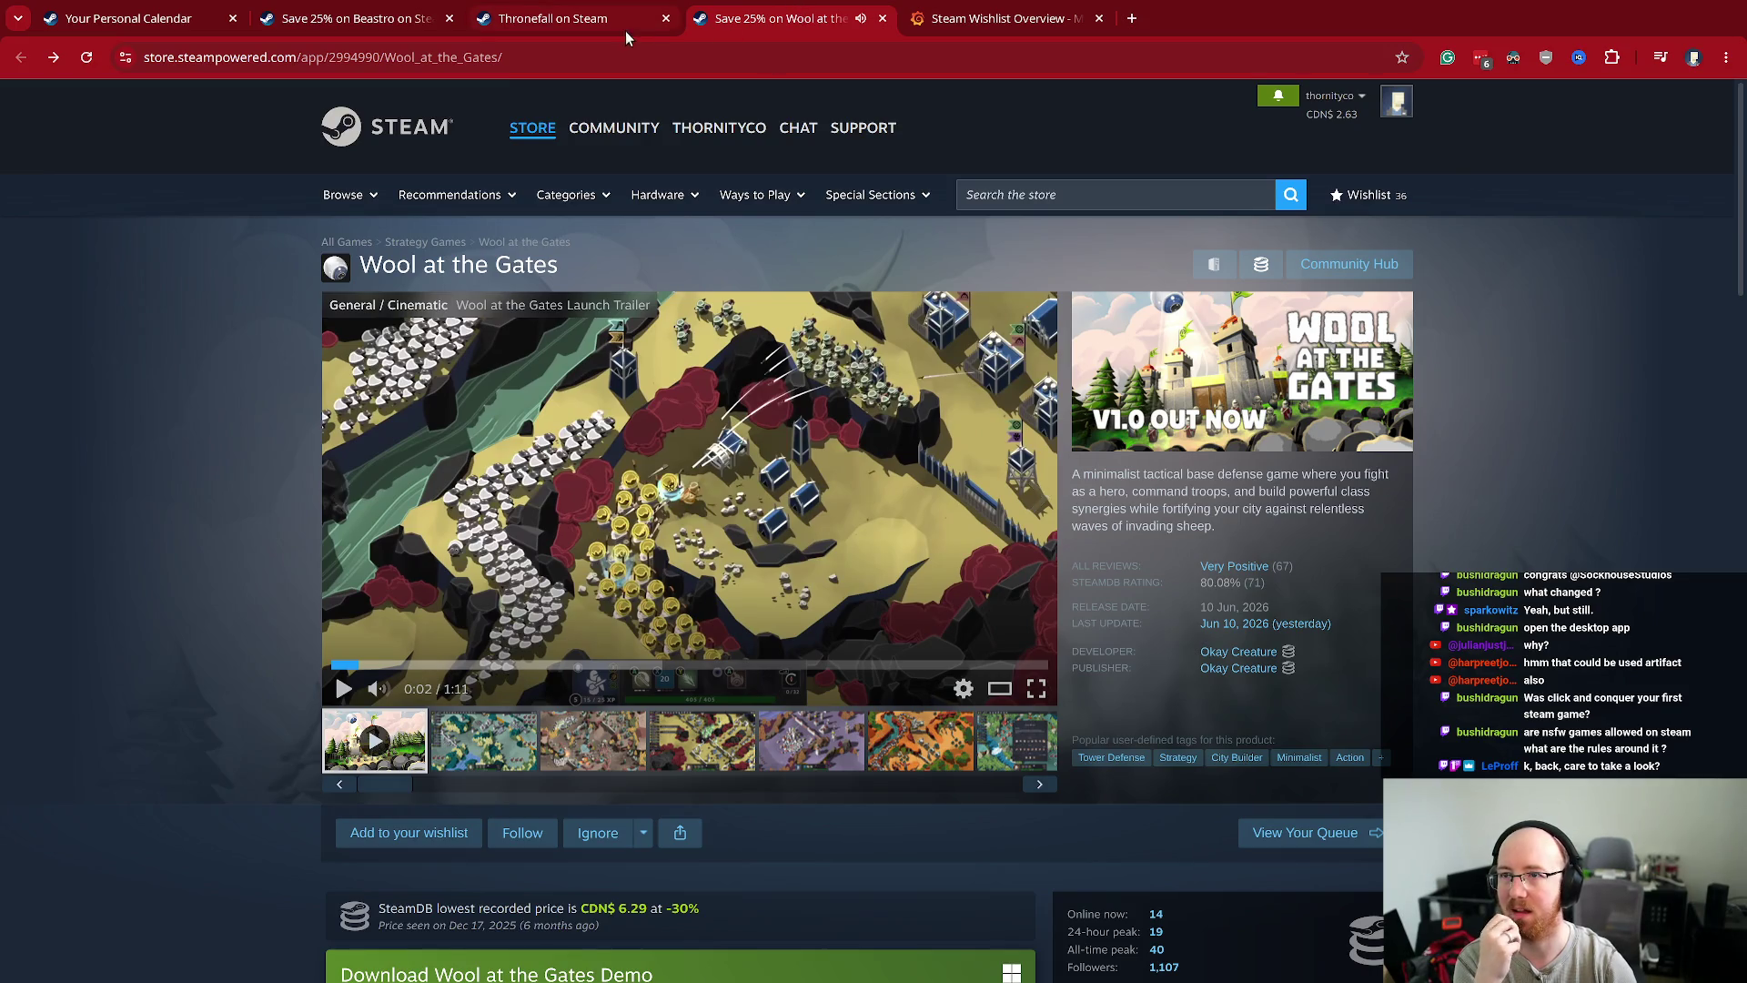
# - Rewind the Thronefall trailer to 0:01 and compare it with Wool at the Gates across tabs
pyautogui.click(622, 20)
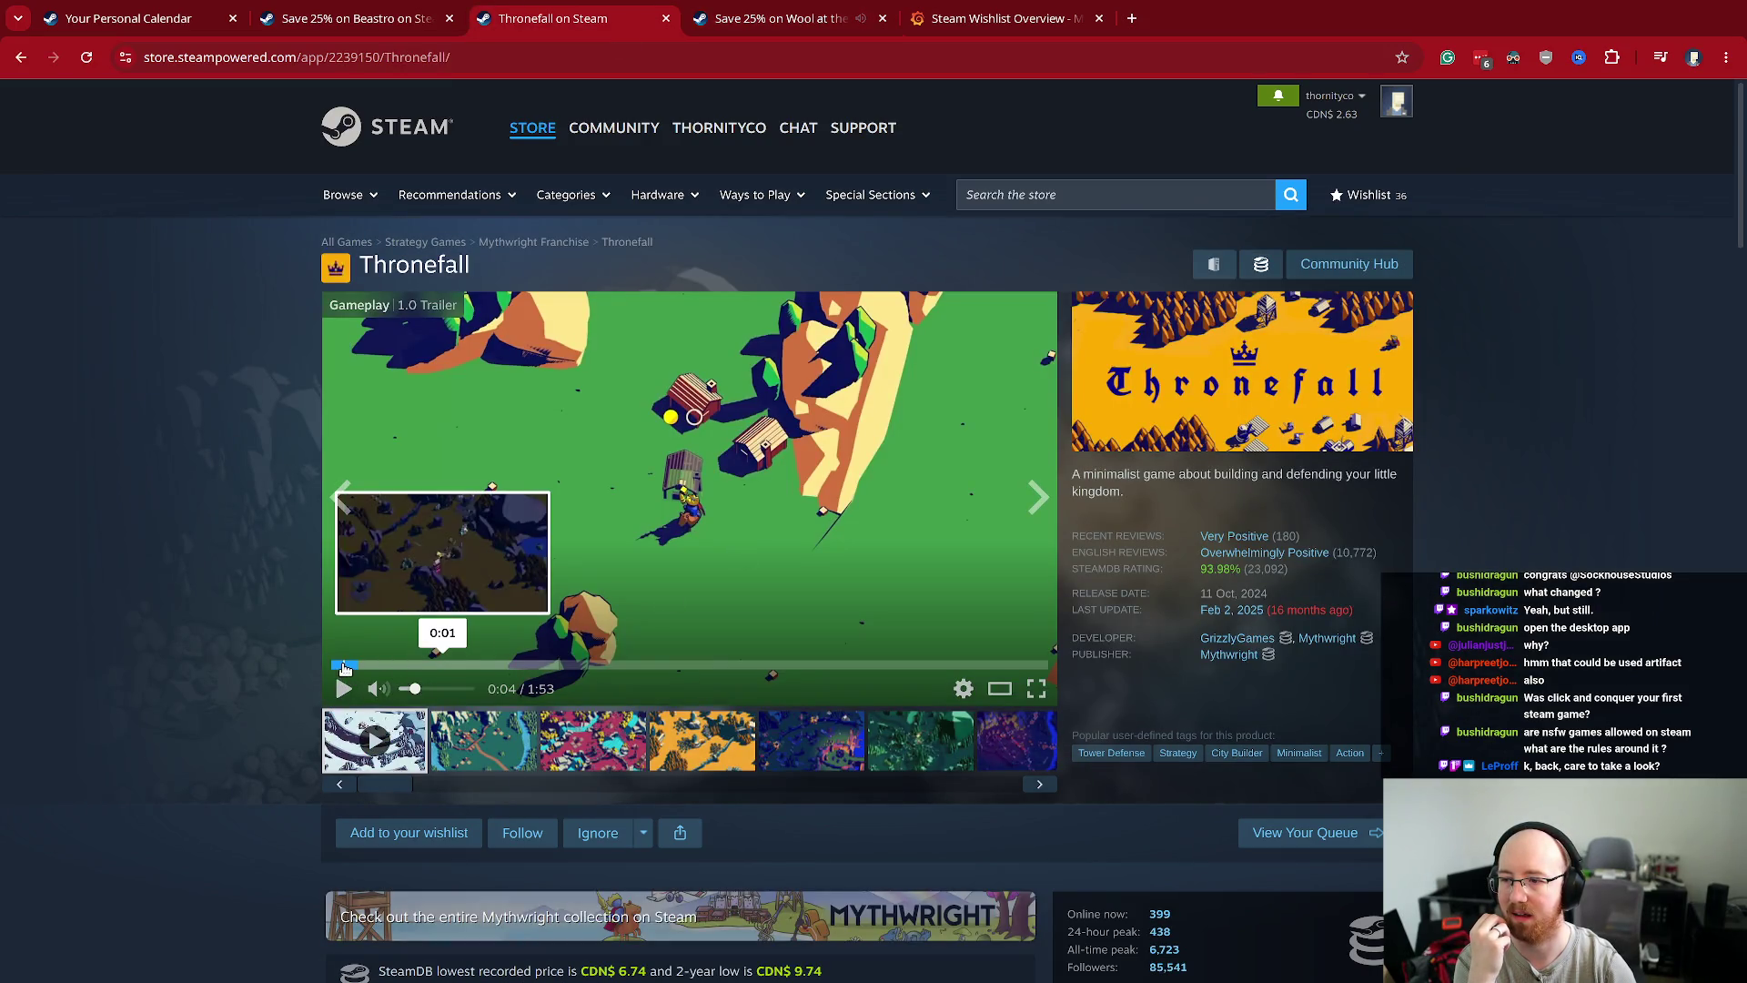
pyautogui.click(342, 665)
pyautogui.click(756, 18)
pyautogui.click(573, 18)
pyautogui.click(761, 18)
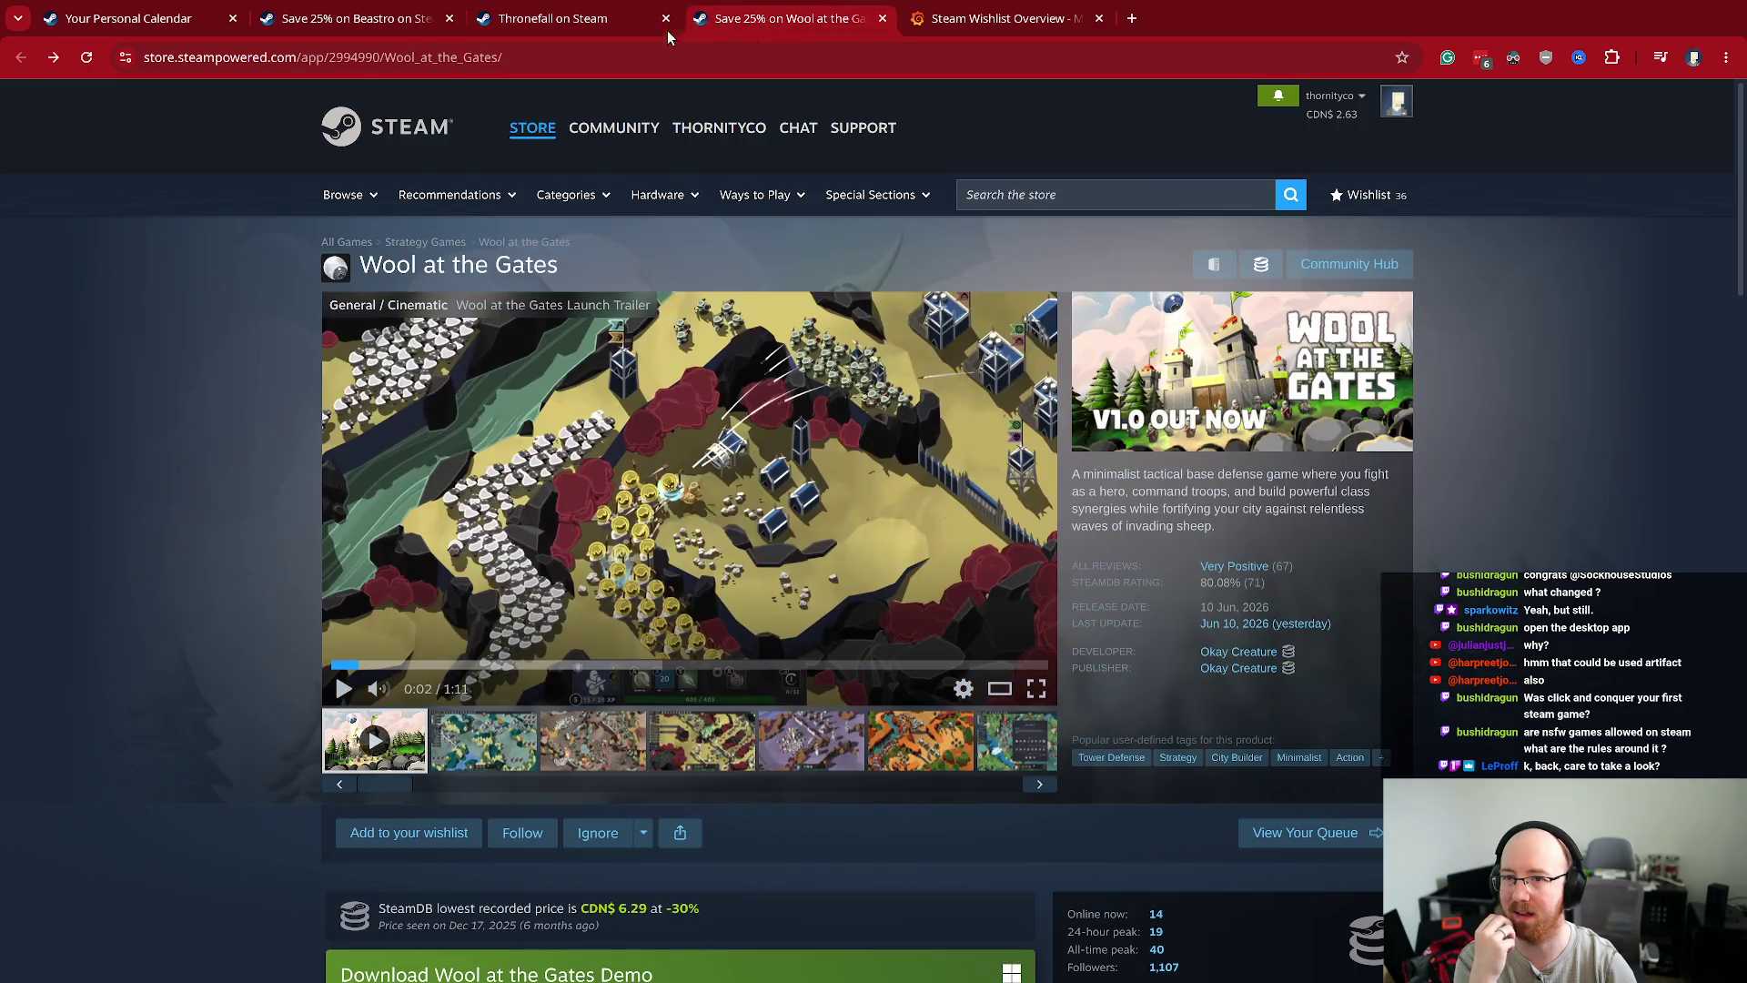
pyautogui.click(592, 29)
pyautogui.click(779, 22)
pyautogui.click(596, 25)
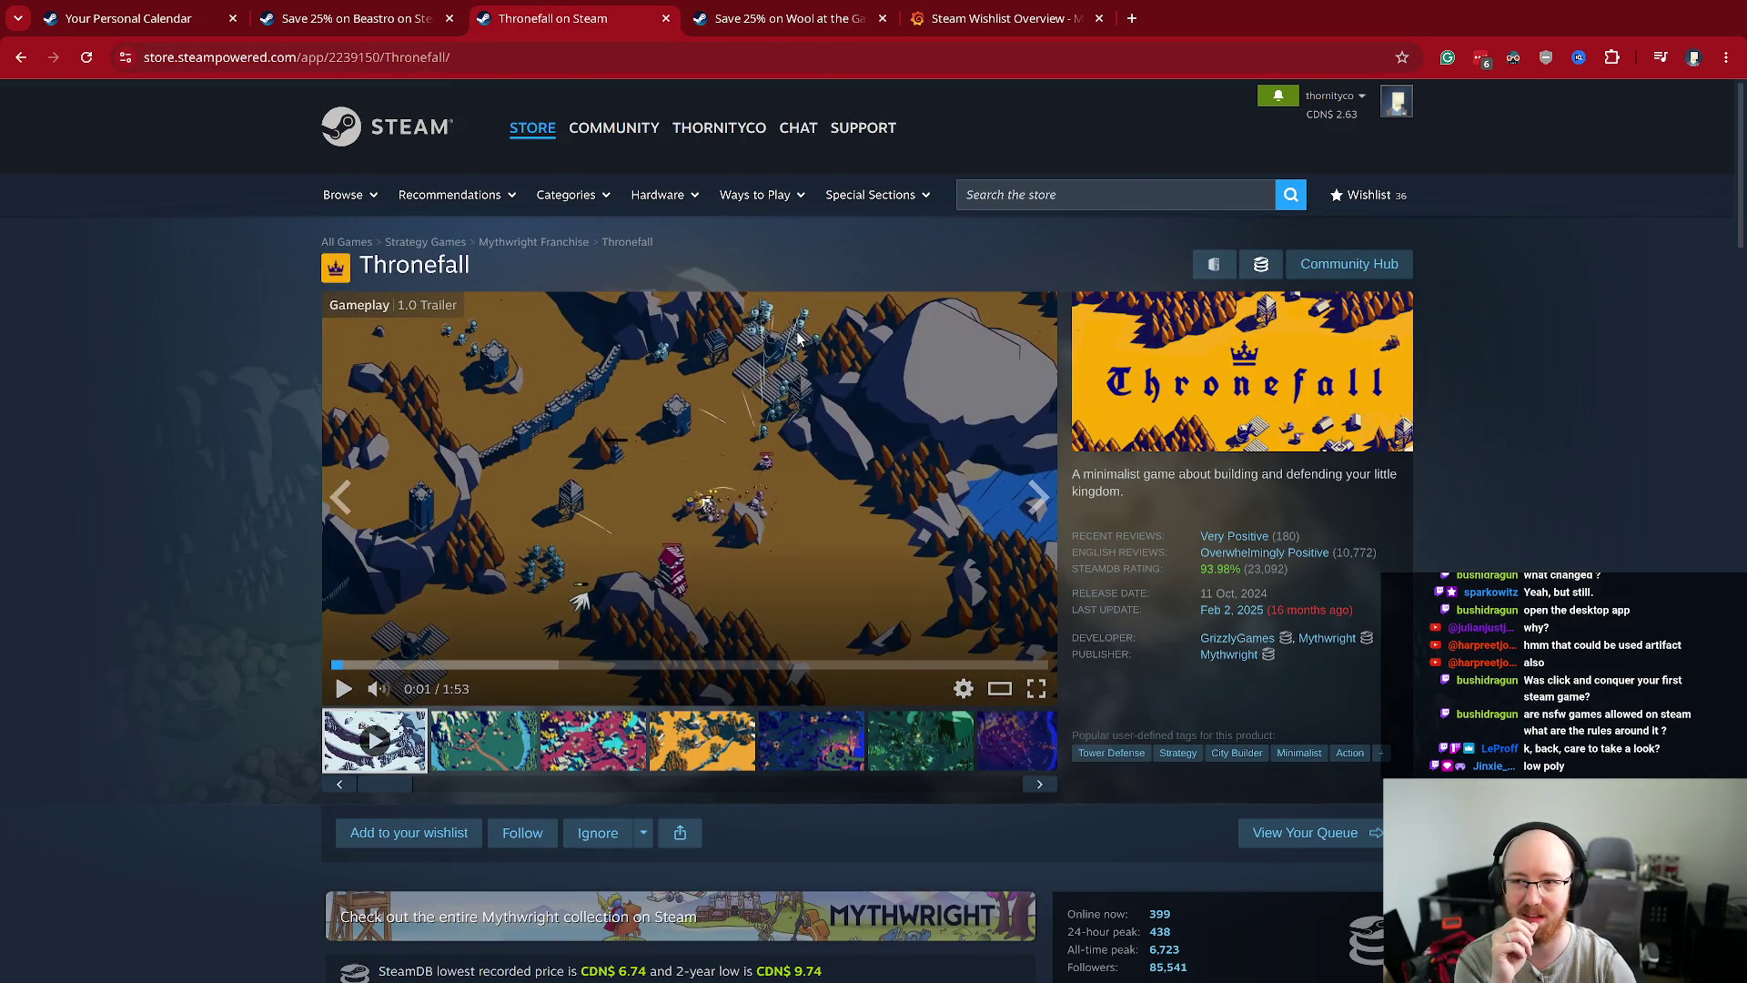
pyautogui.click(728, 29)
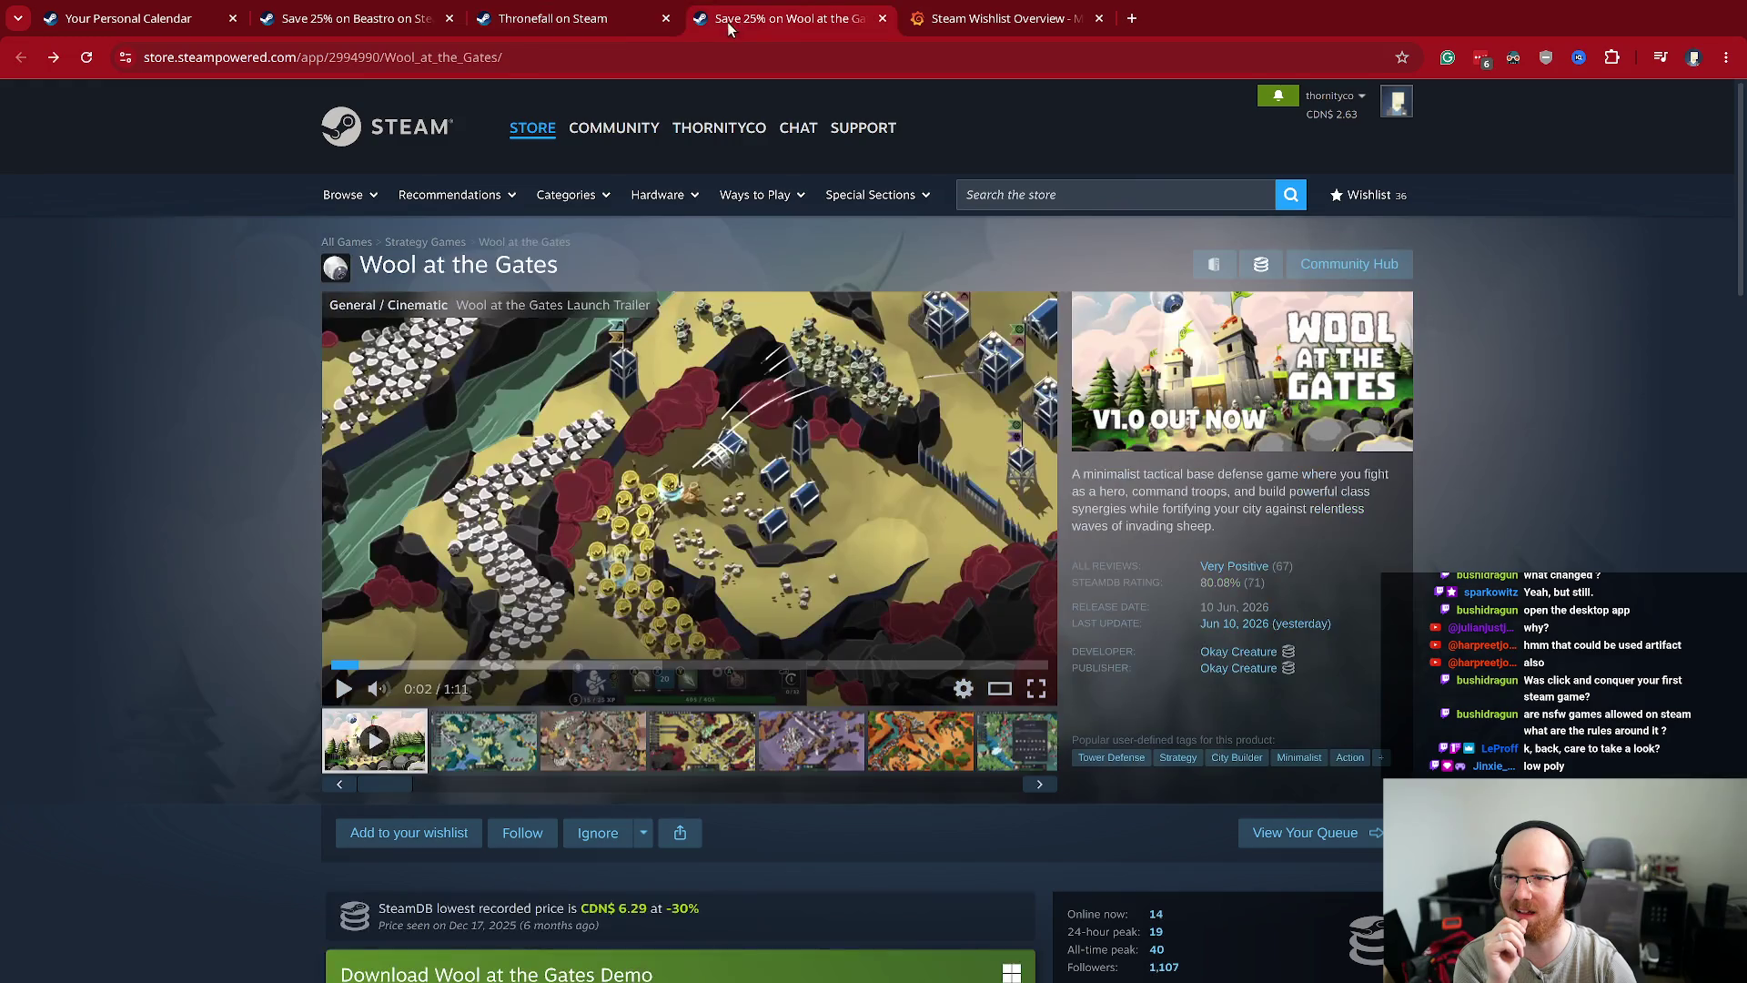
pyautogui.click(587, 28)
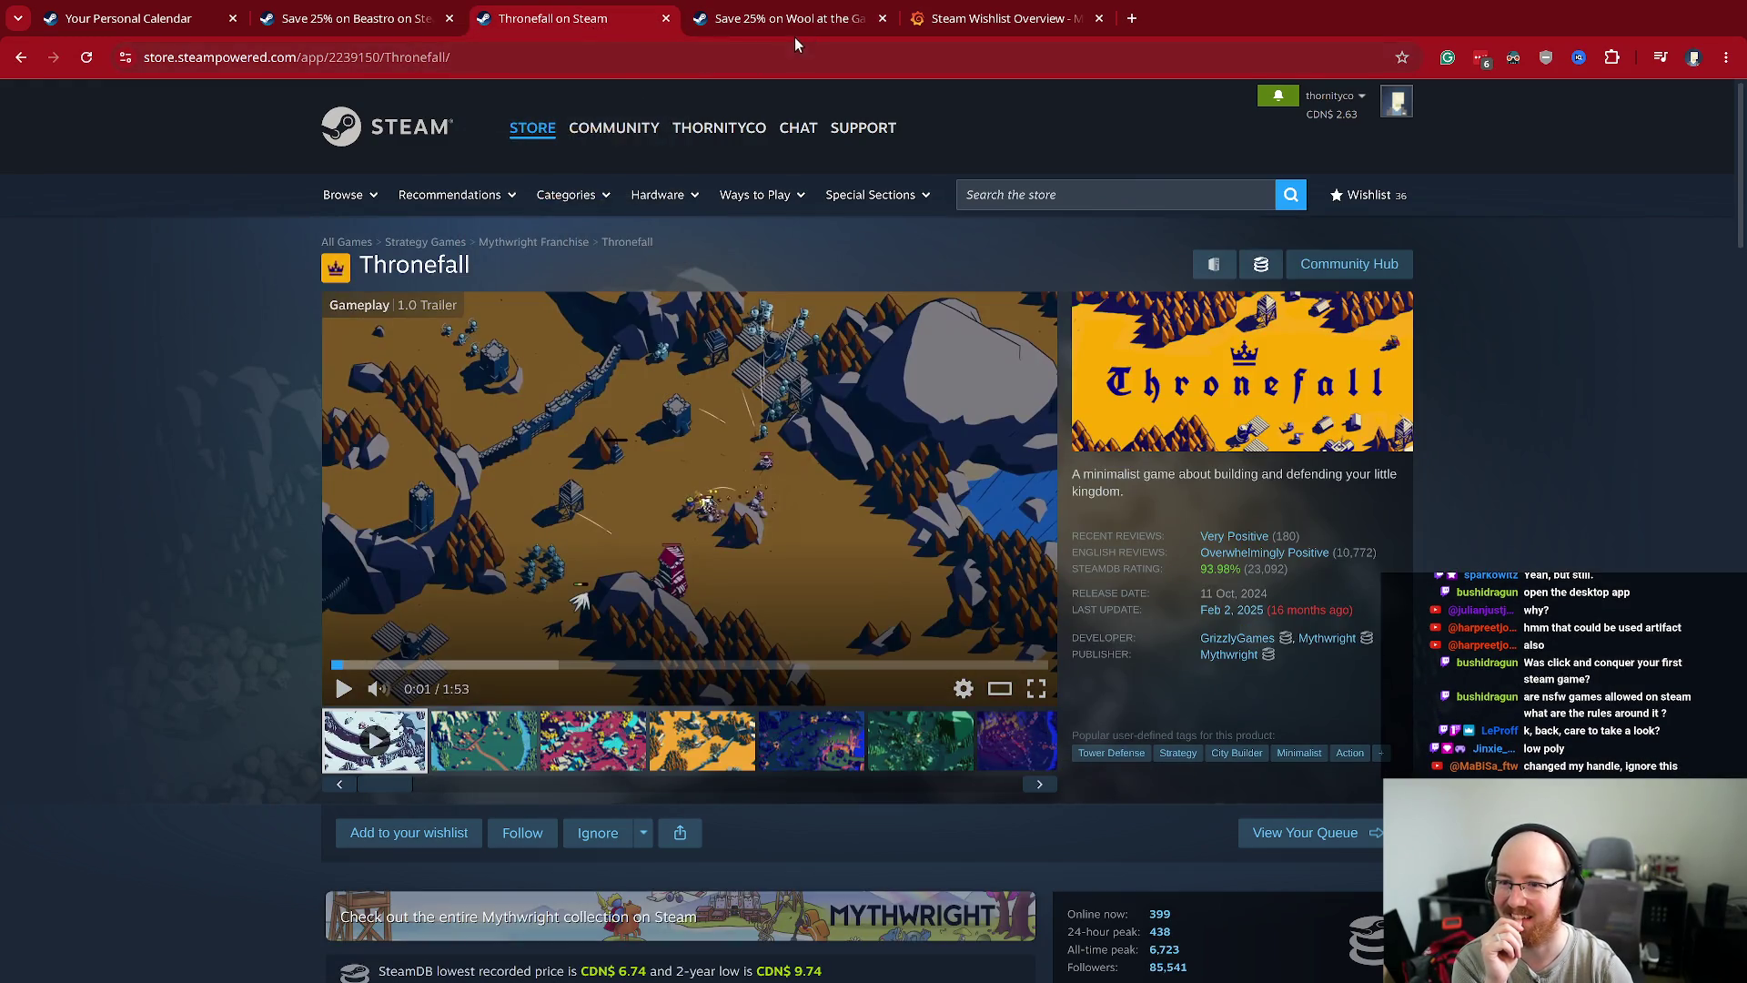
pyautogui.click(794, 33)
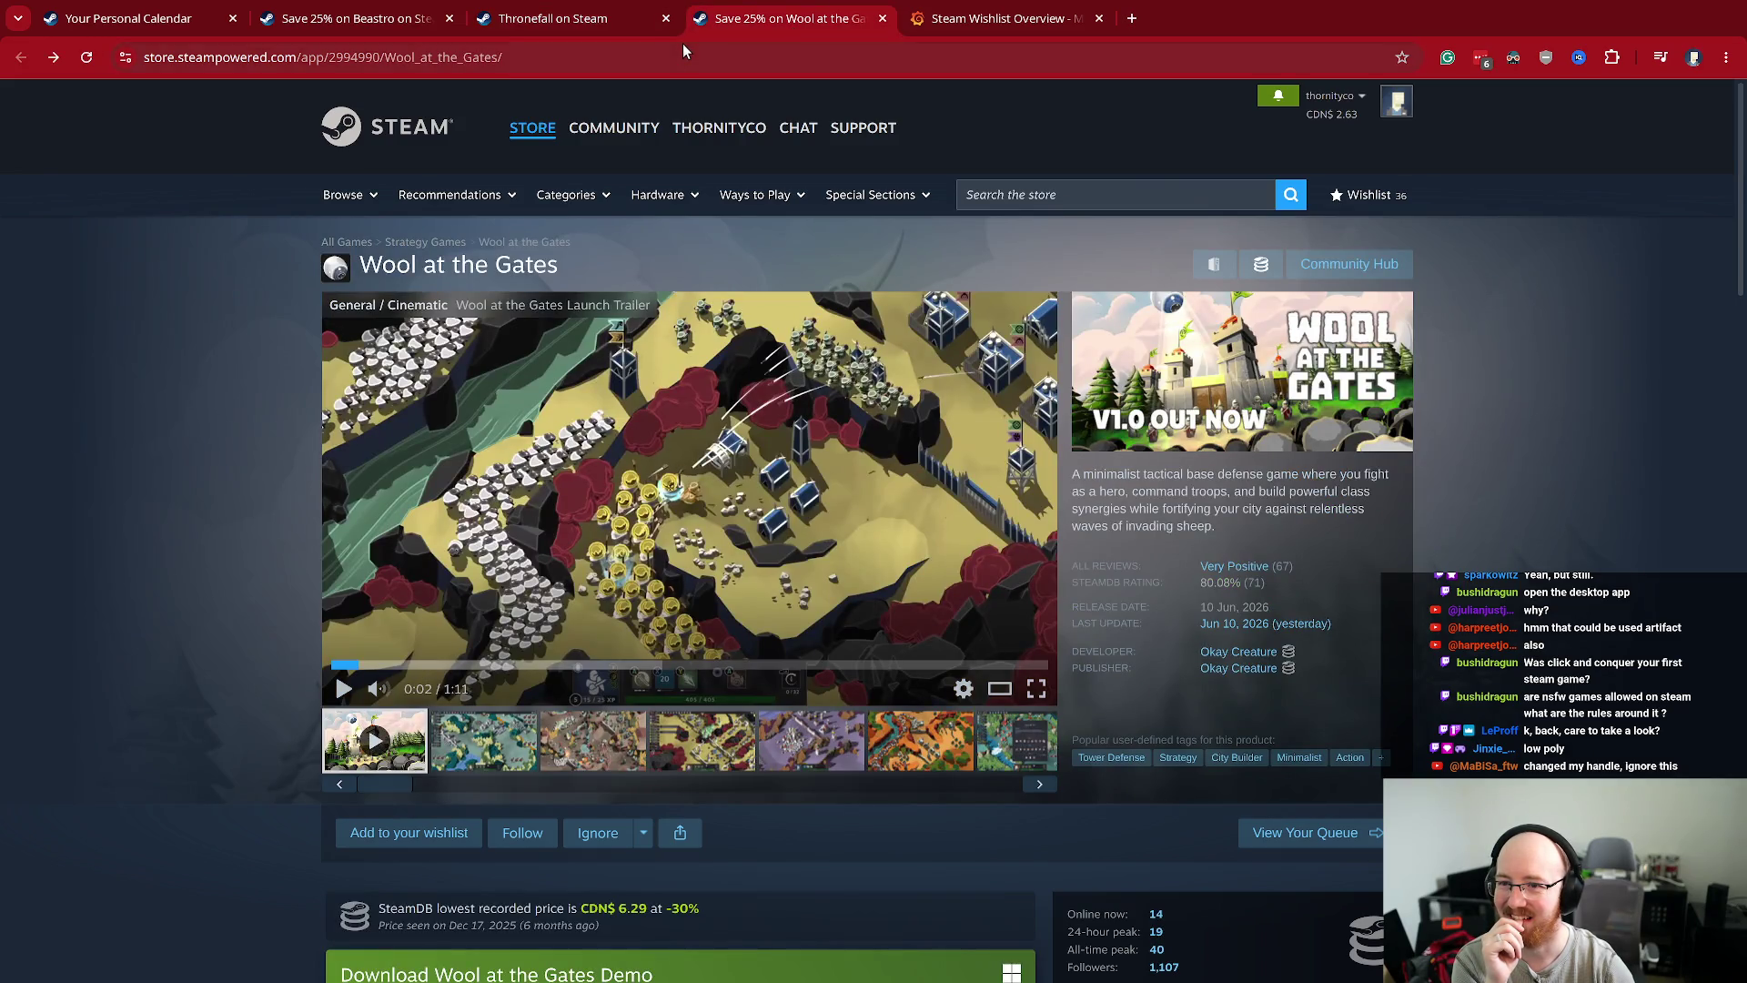
pyautogui.click(613, 43)
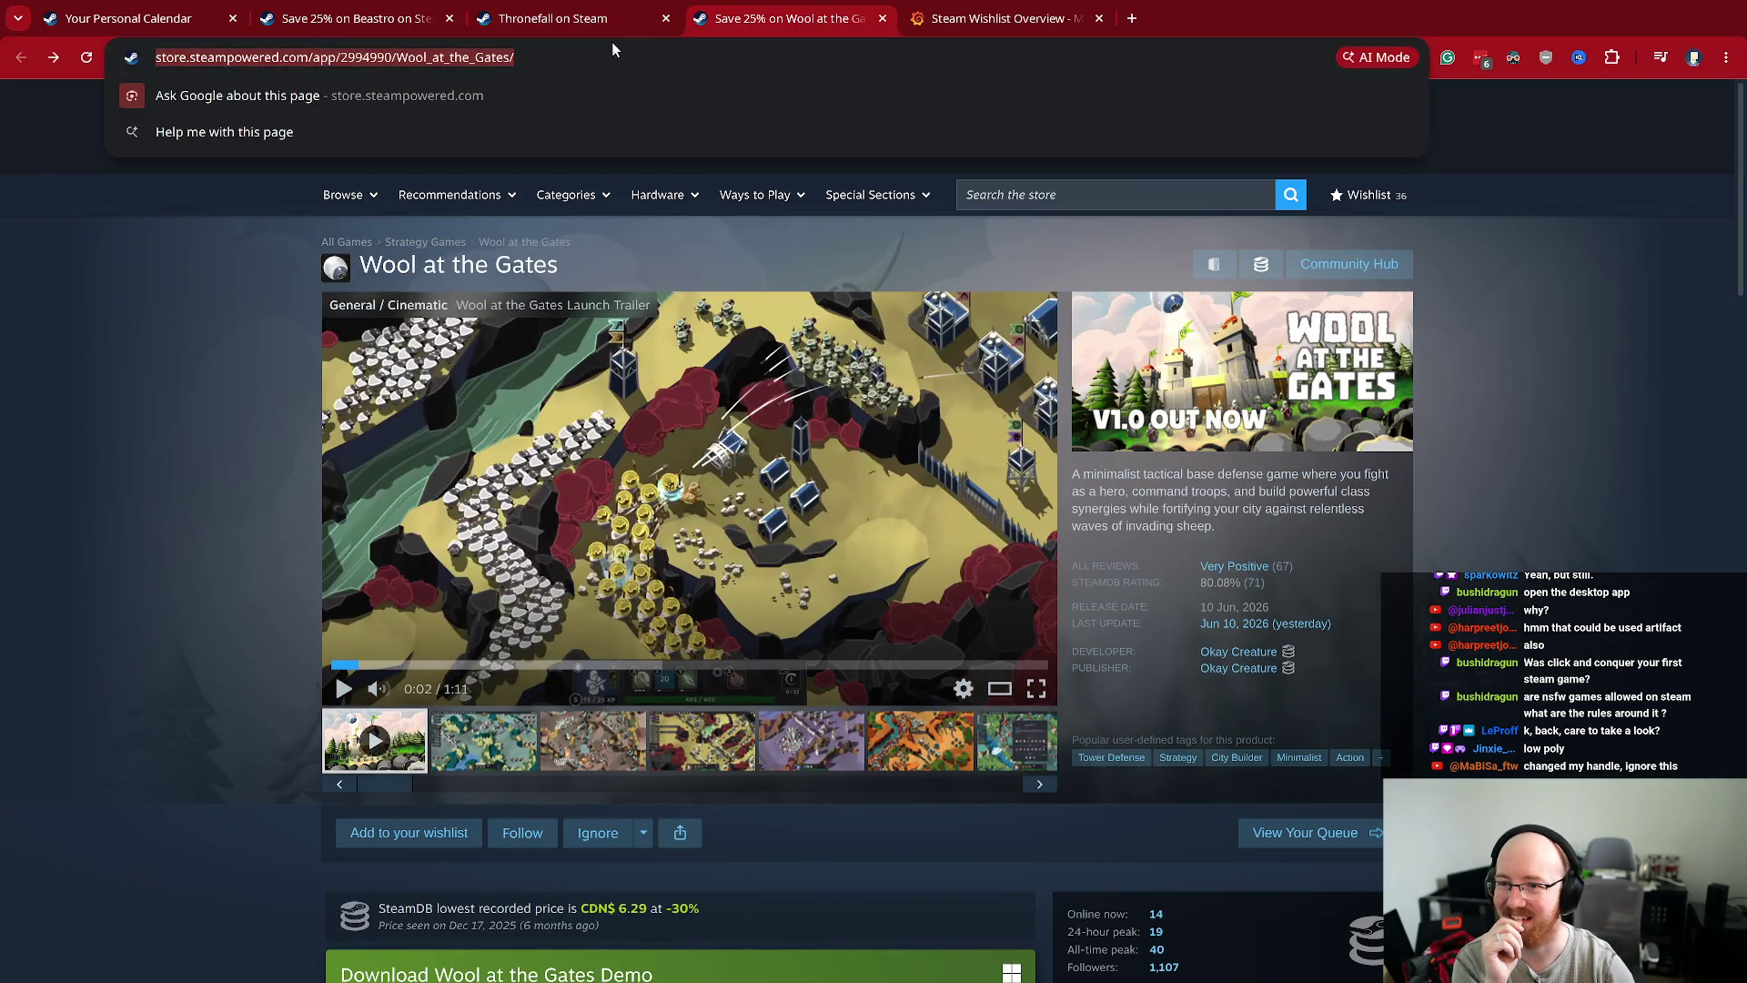
pyautogui.click(592, 13)
pyautogui.click(757, 10)
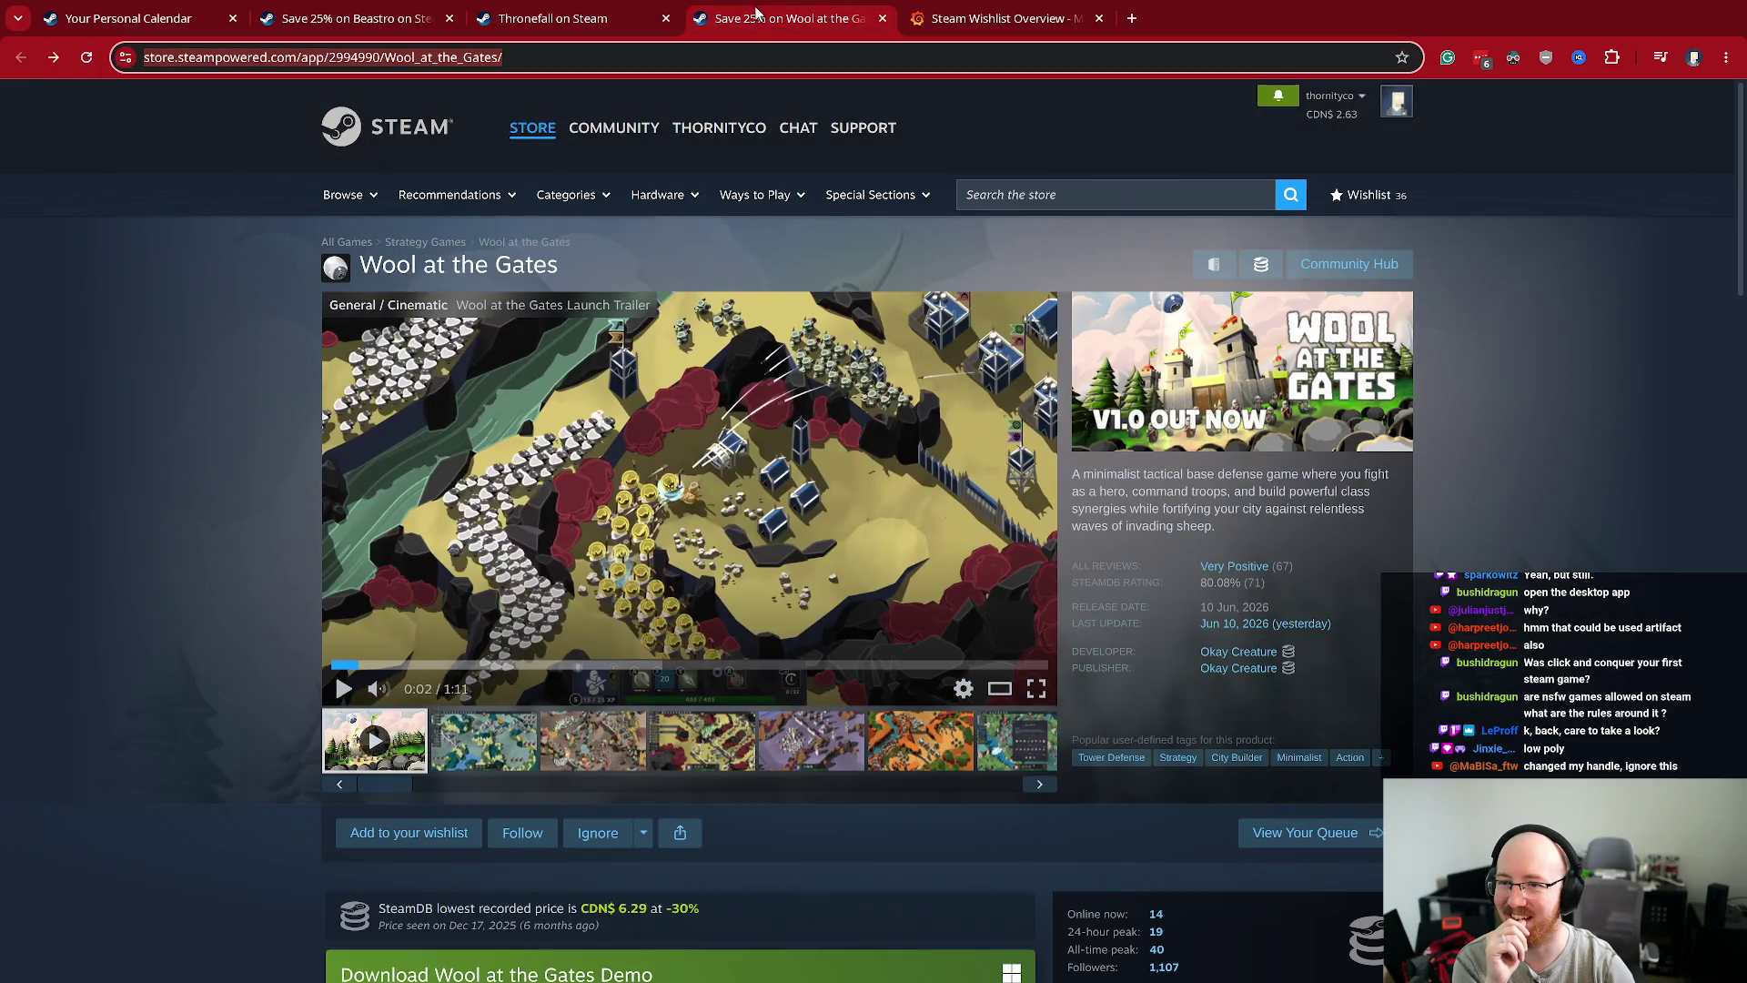
pyautogui.click(543, 27)
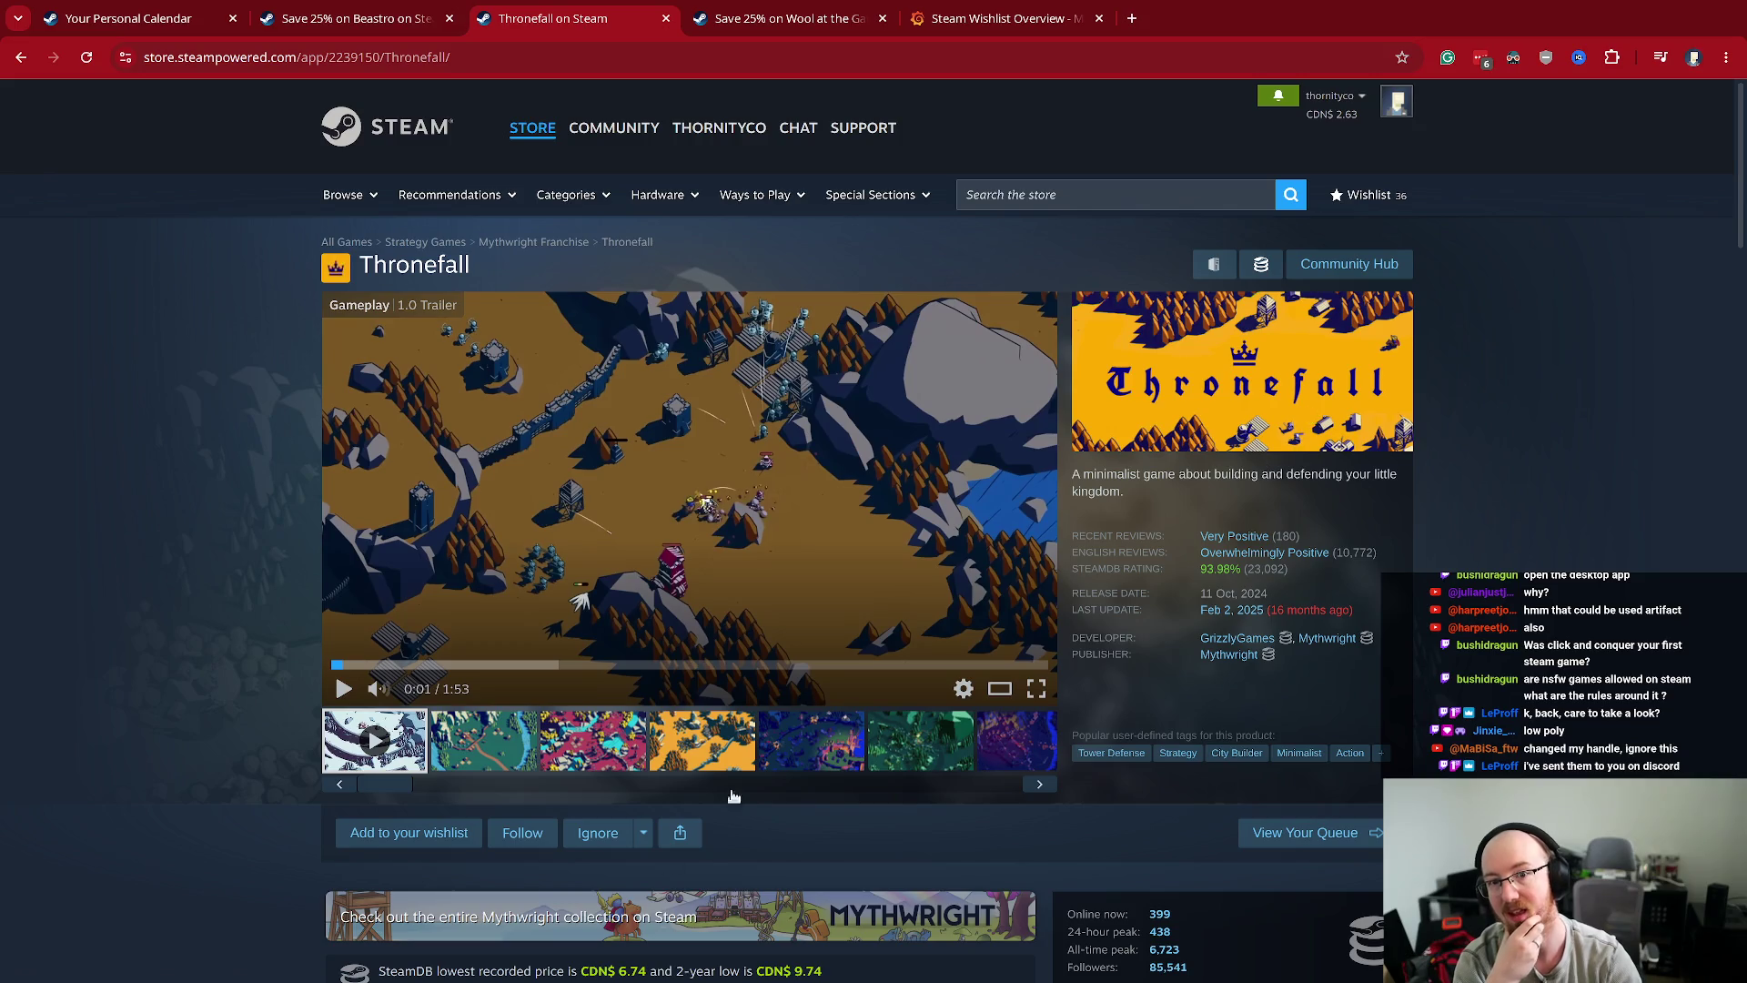
# - Skip the Thronefall trailer ahead to 1:36, then revisit the Beastro and Wool at the Gates tabs
pyautogui.scroll(-5, 693, 692)
pyautogui.scroll(-6, 661, 728)
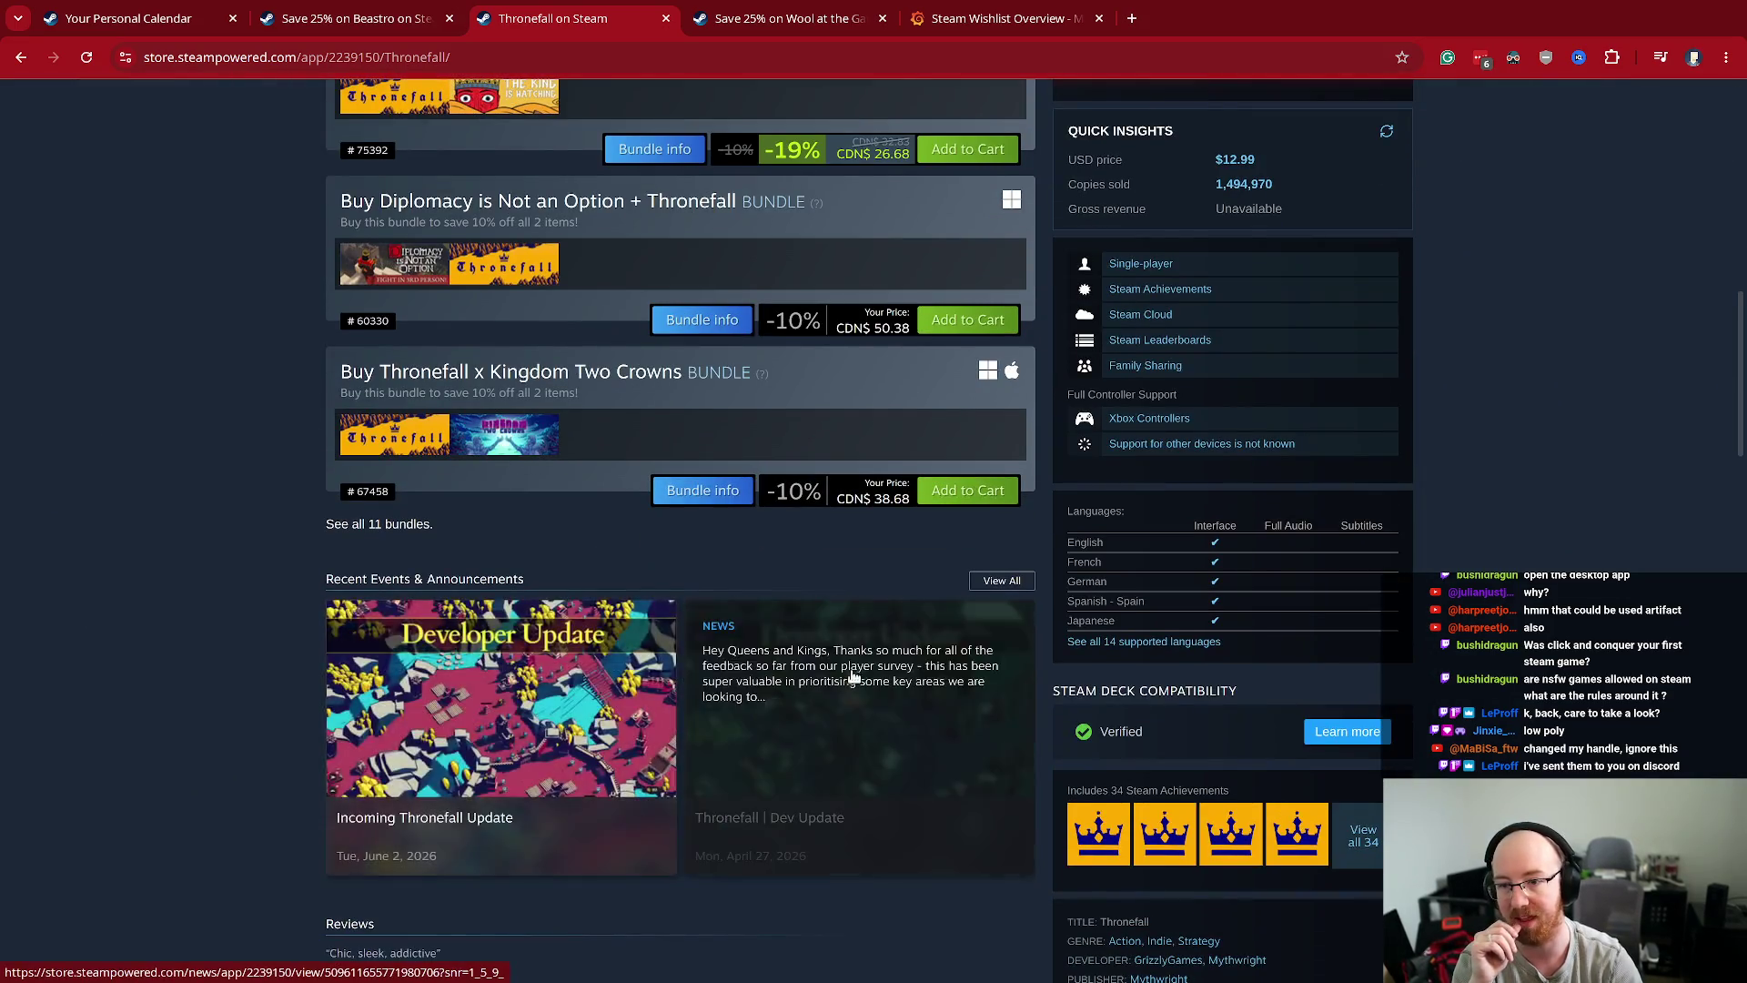
pyautogui.scroll(3, 662, 628)
pyautogui.scroll(6, 662, 628)
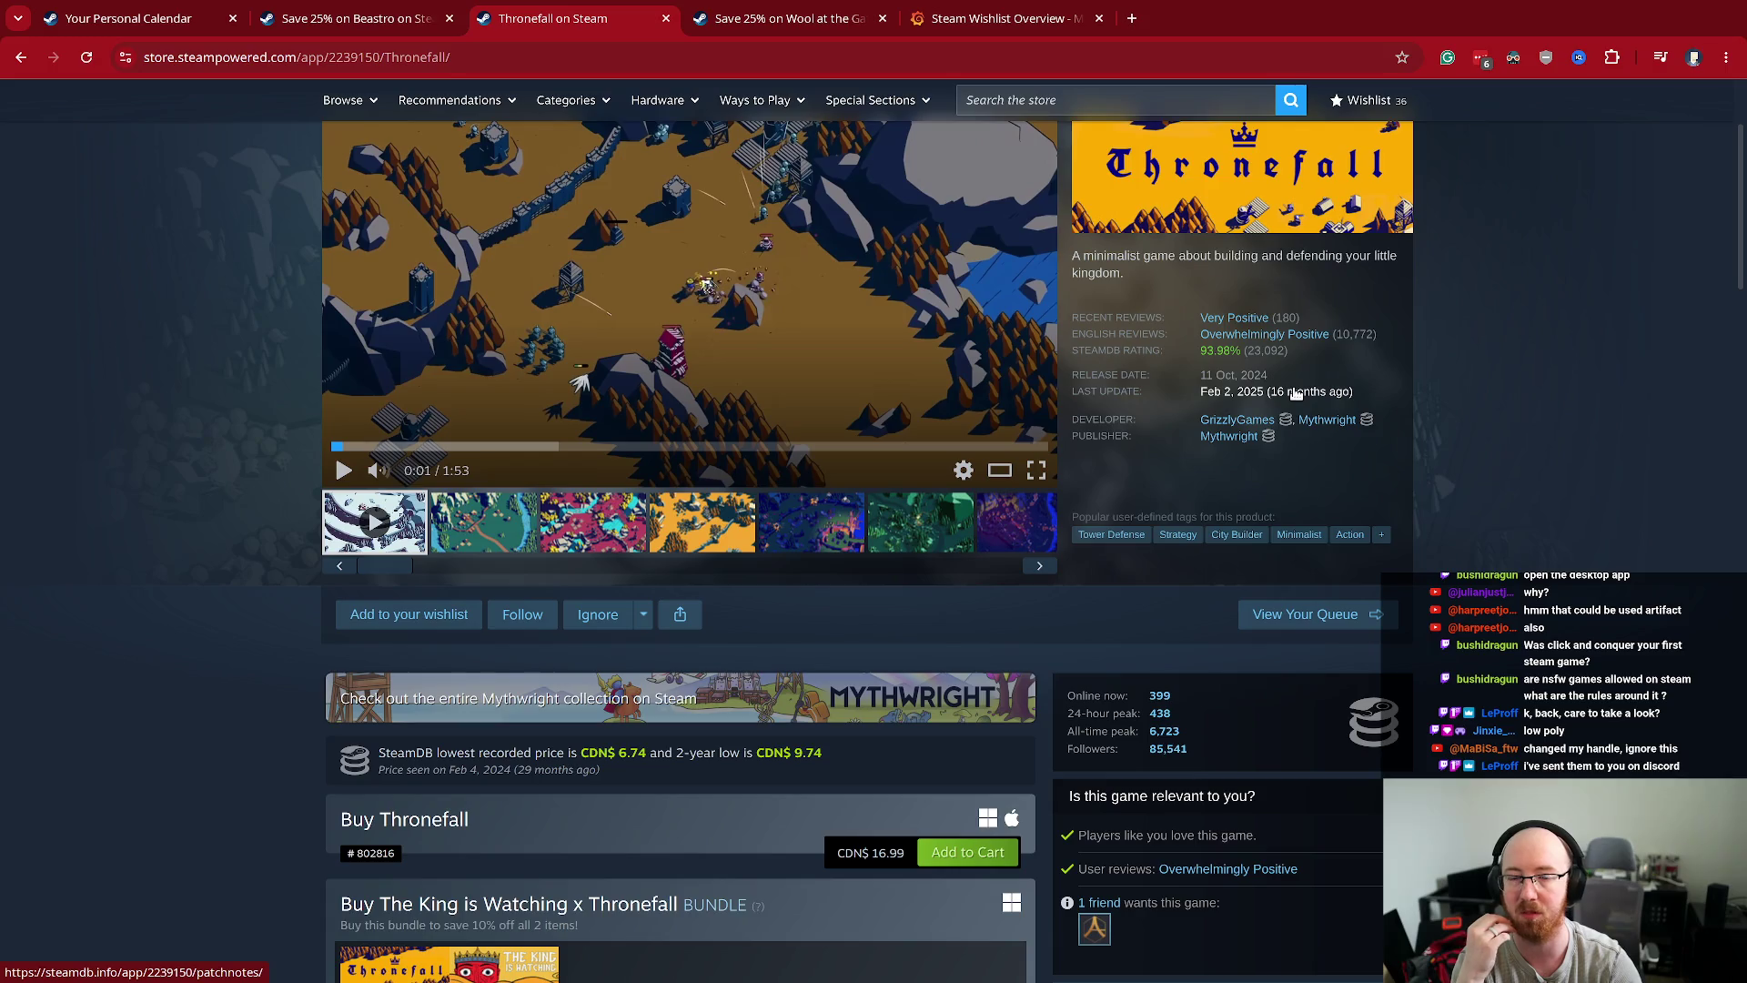
pyautogui.scroll(1, 1295, 398)
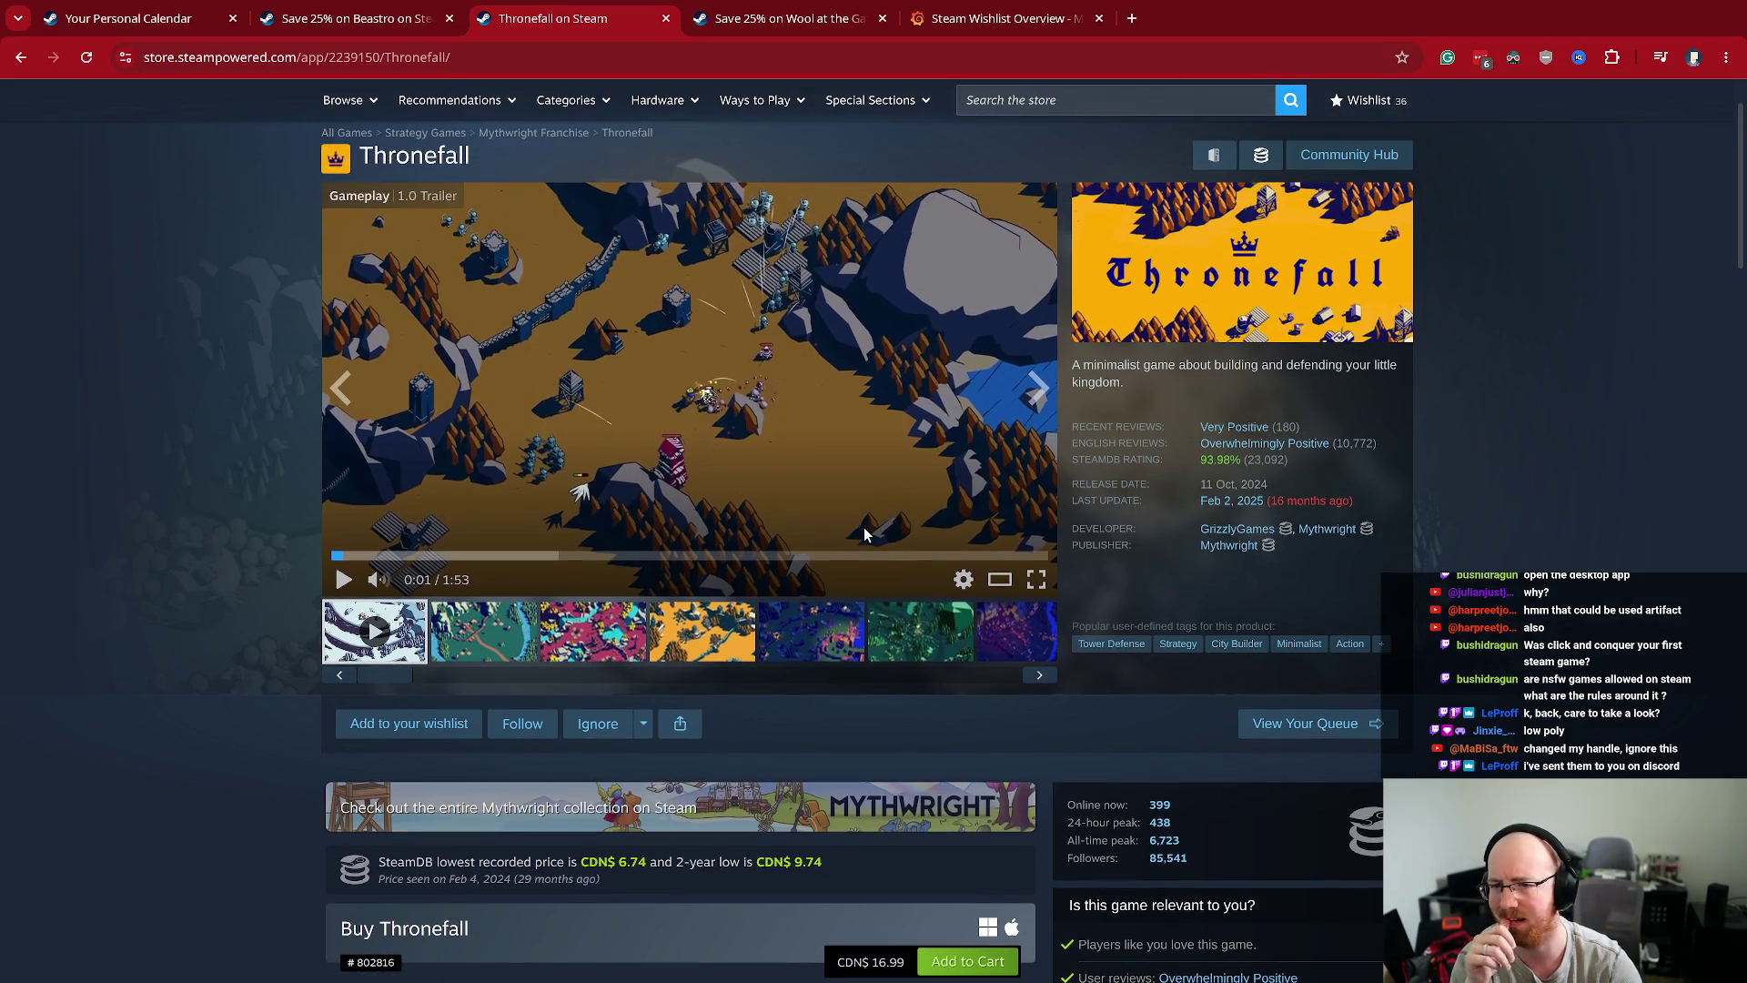
pyautogui.click(869, 556)
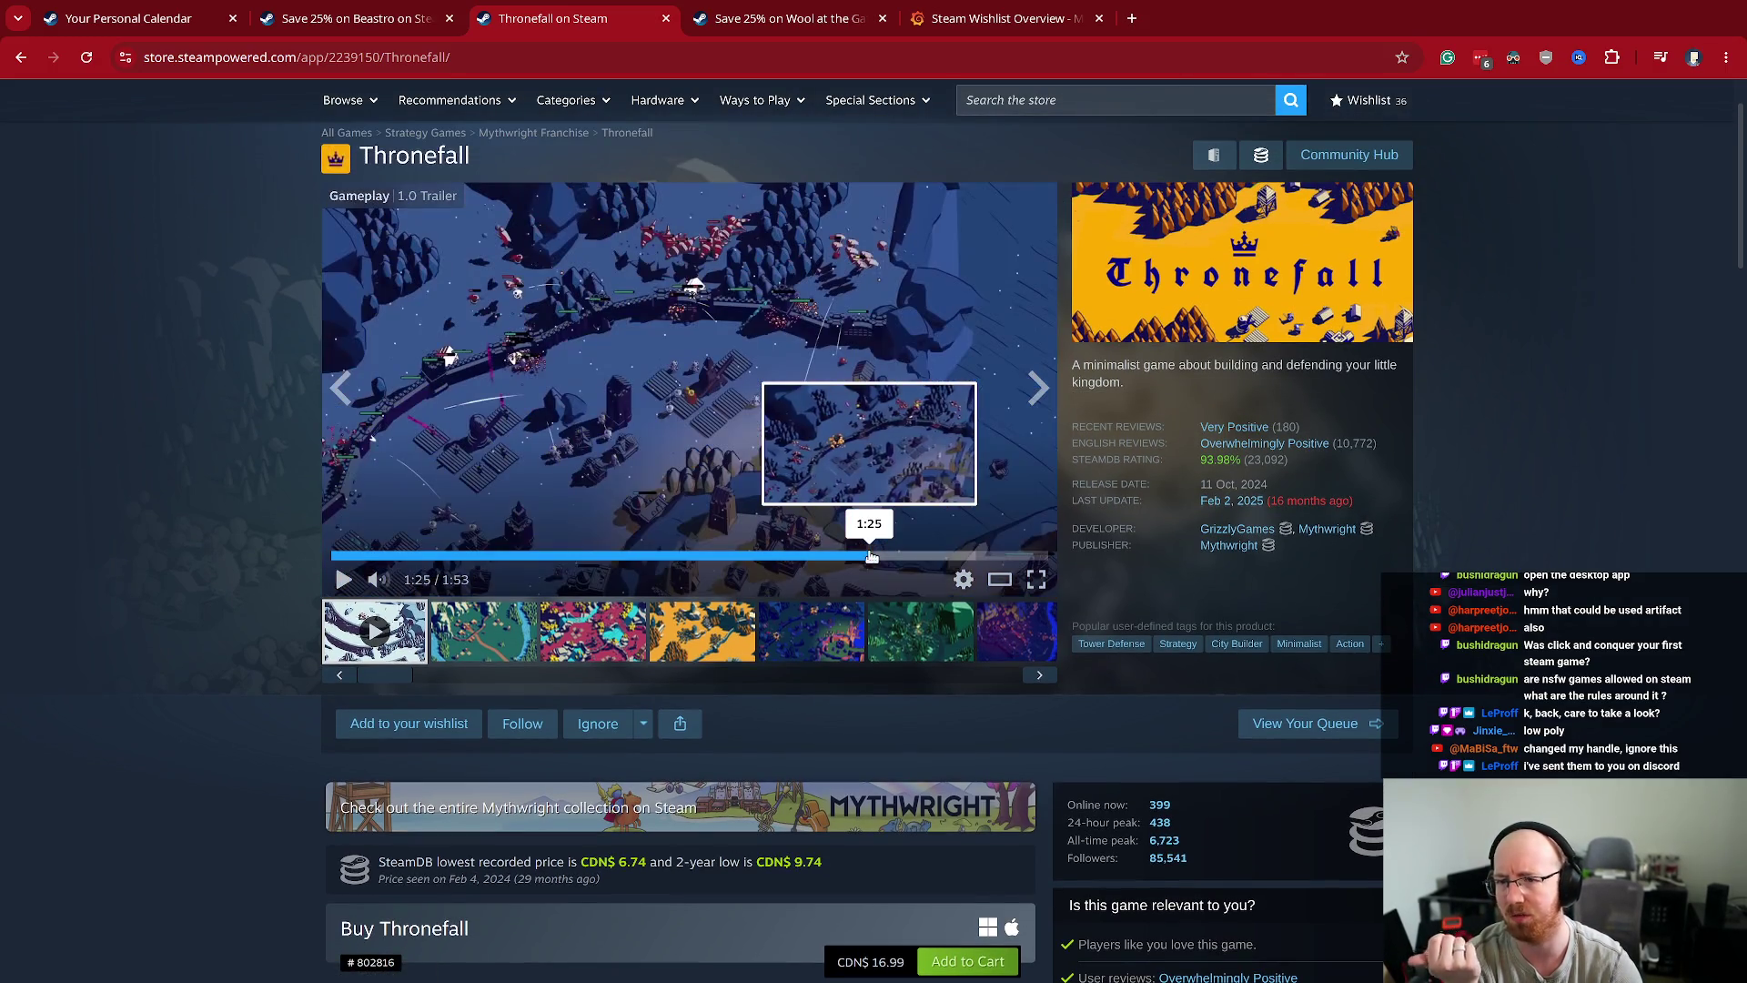
pyautogui.click(954, 556)
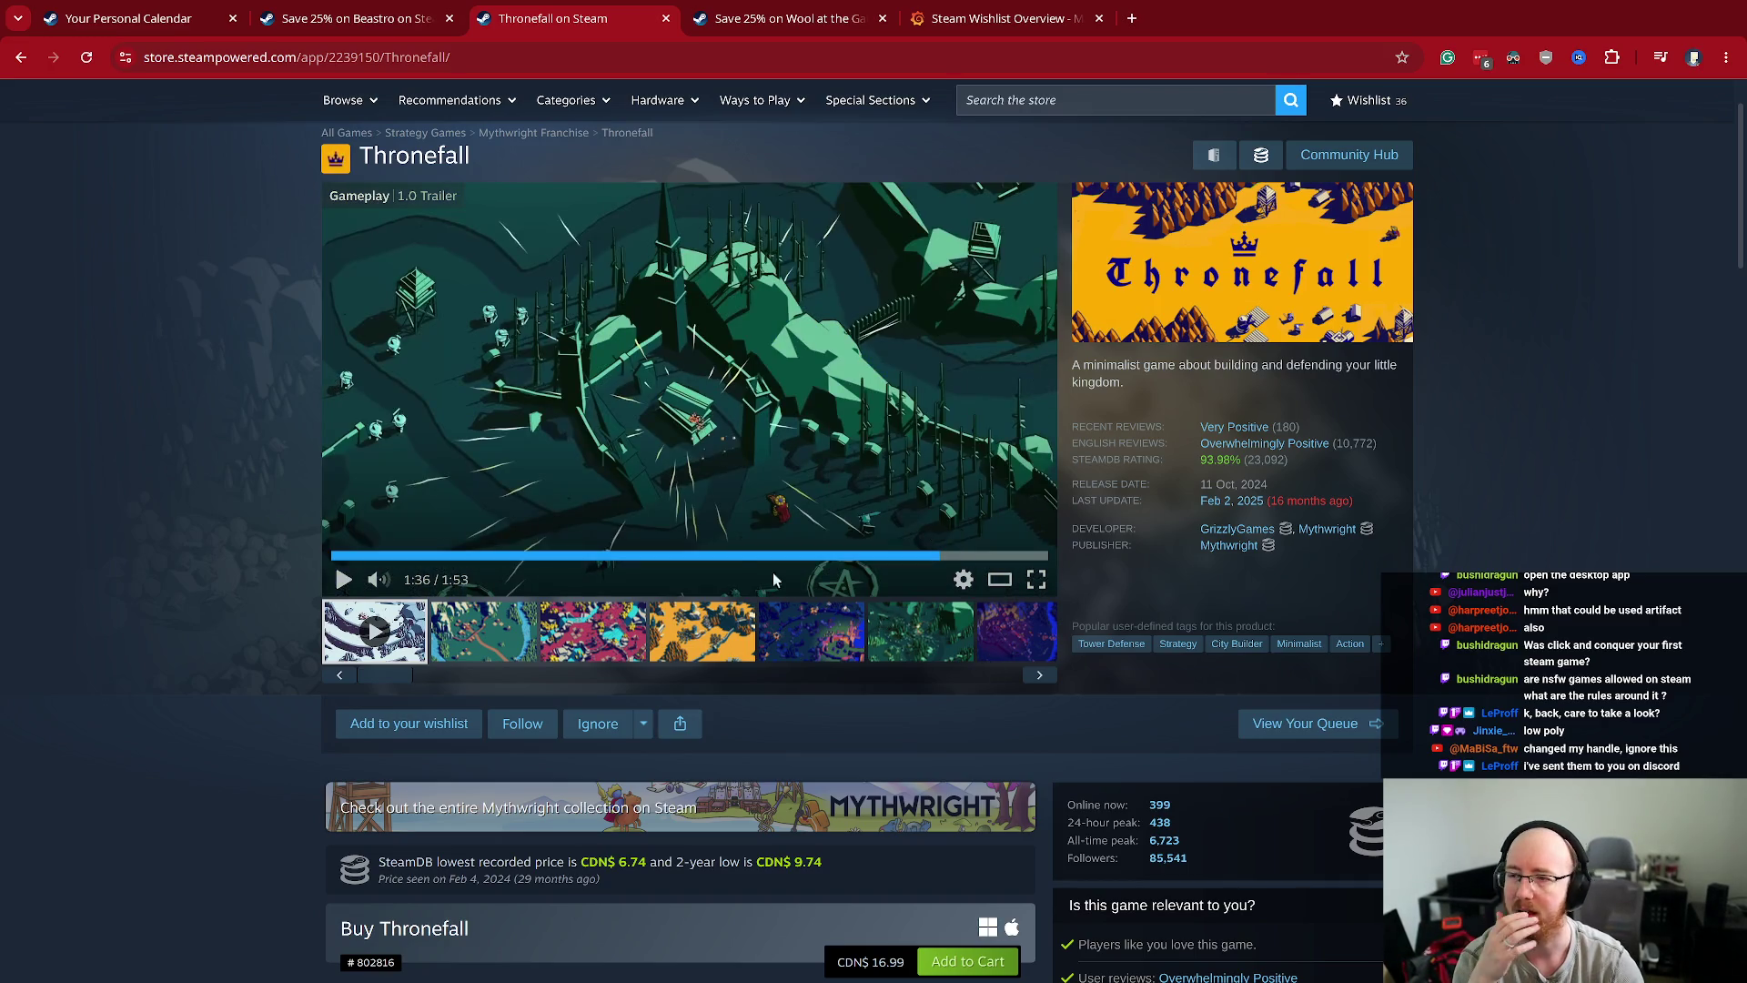
pyautogui.click(359, 18)
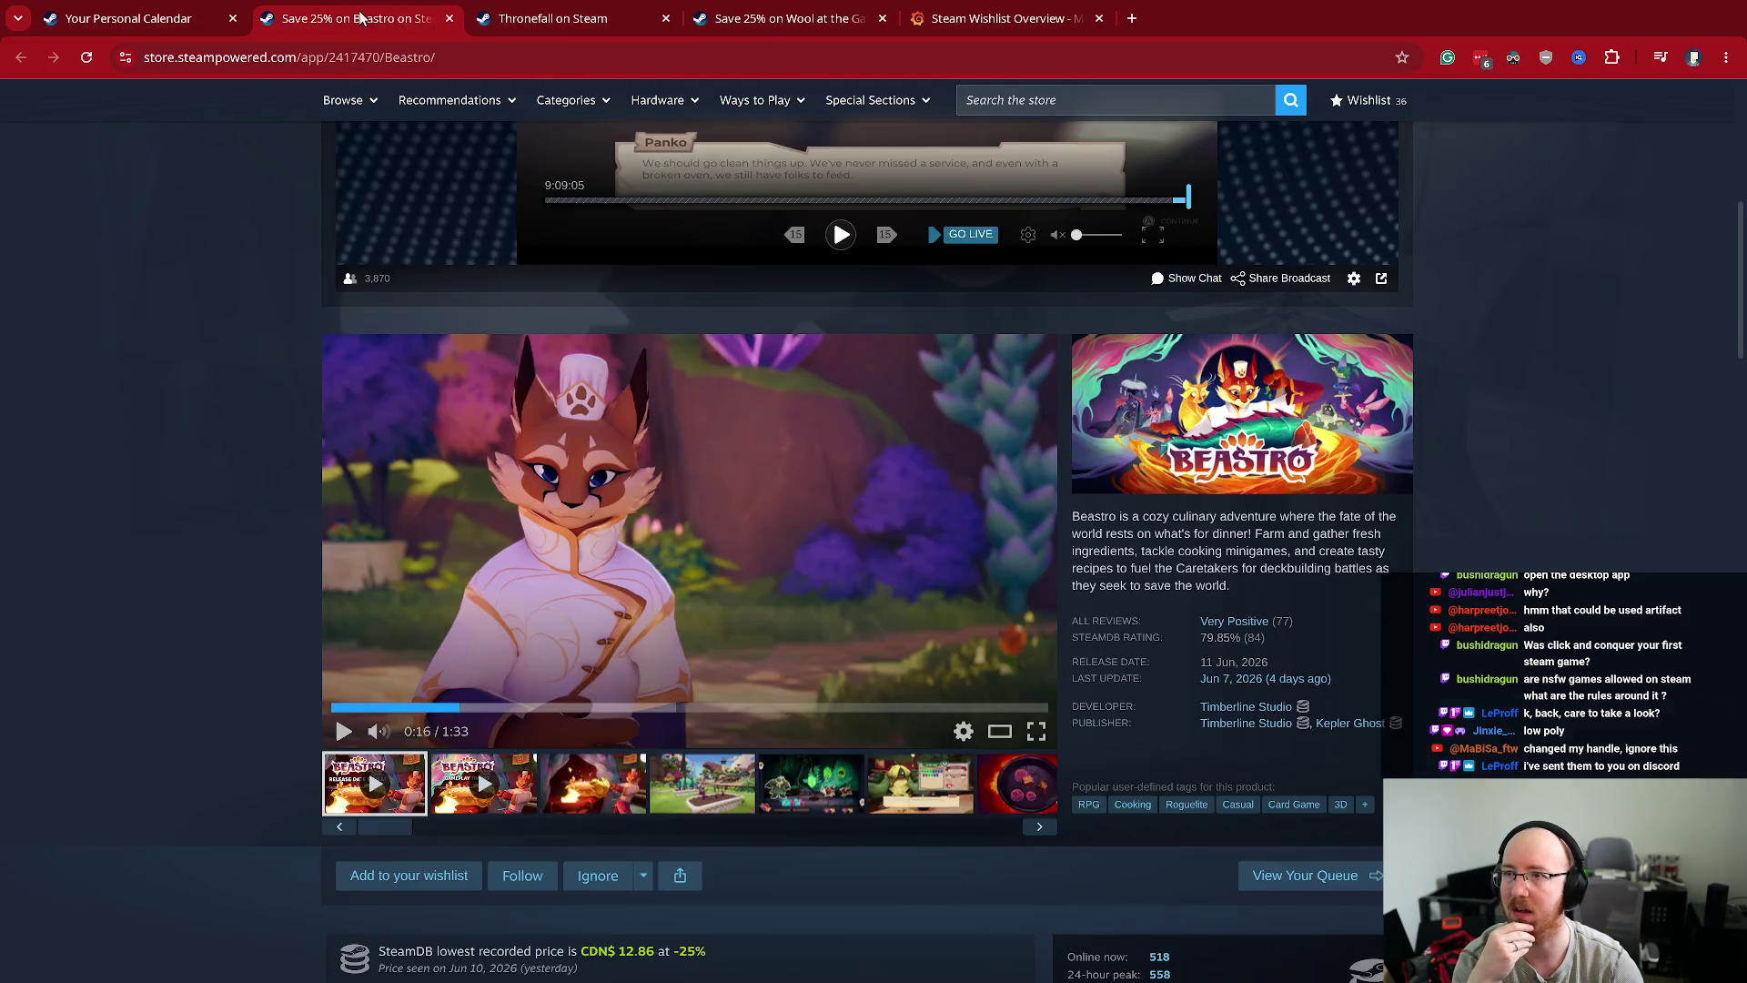
pyautogui.click(768, 9)
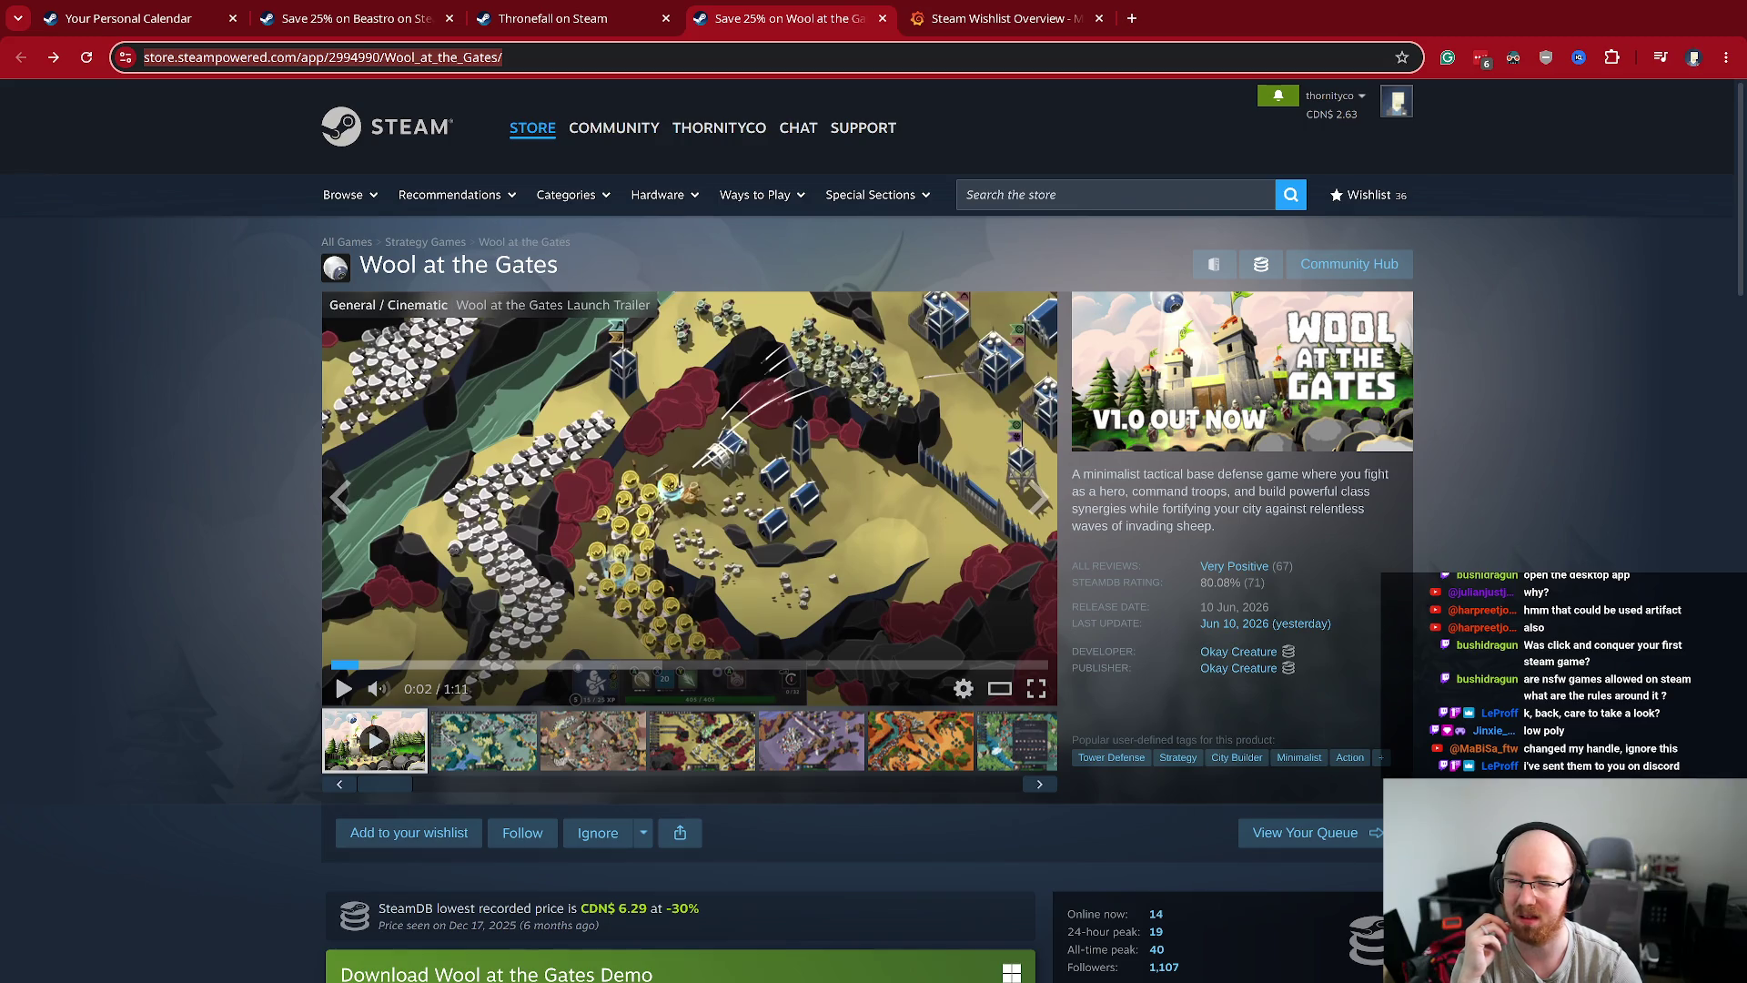
# - Back on Wool at the Gates, show screenshot 6 of 10, the canyon siege, at full size
pyautogui.click(592, 18)
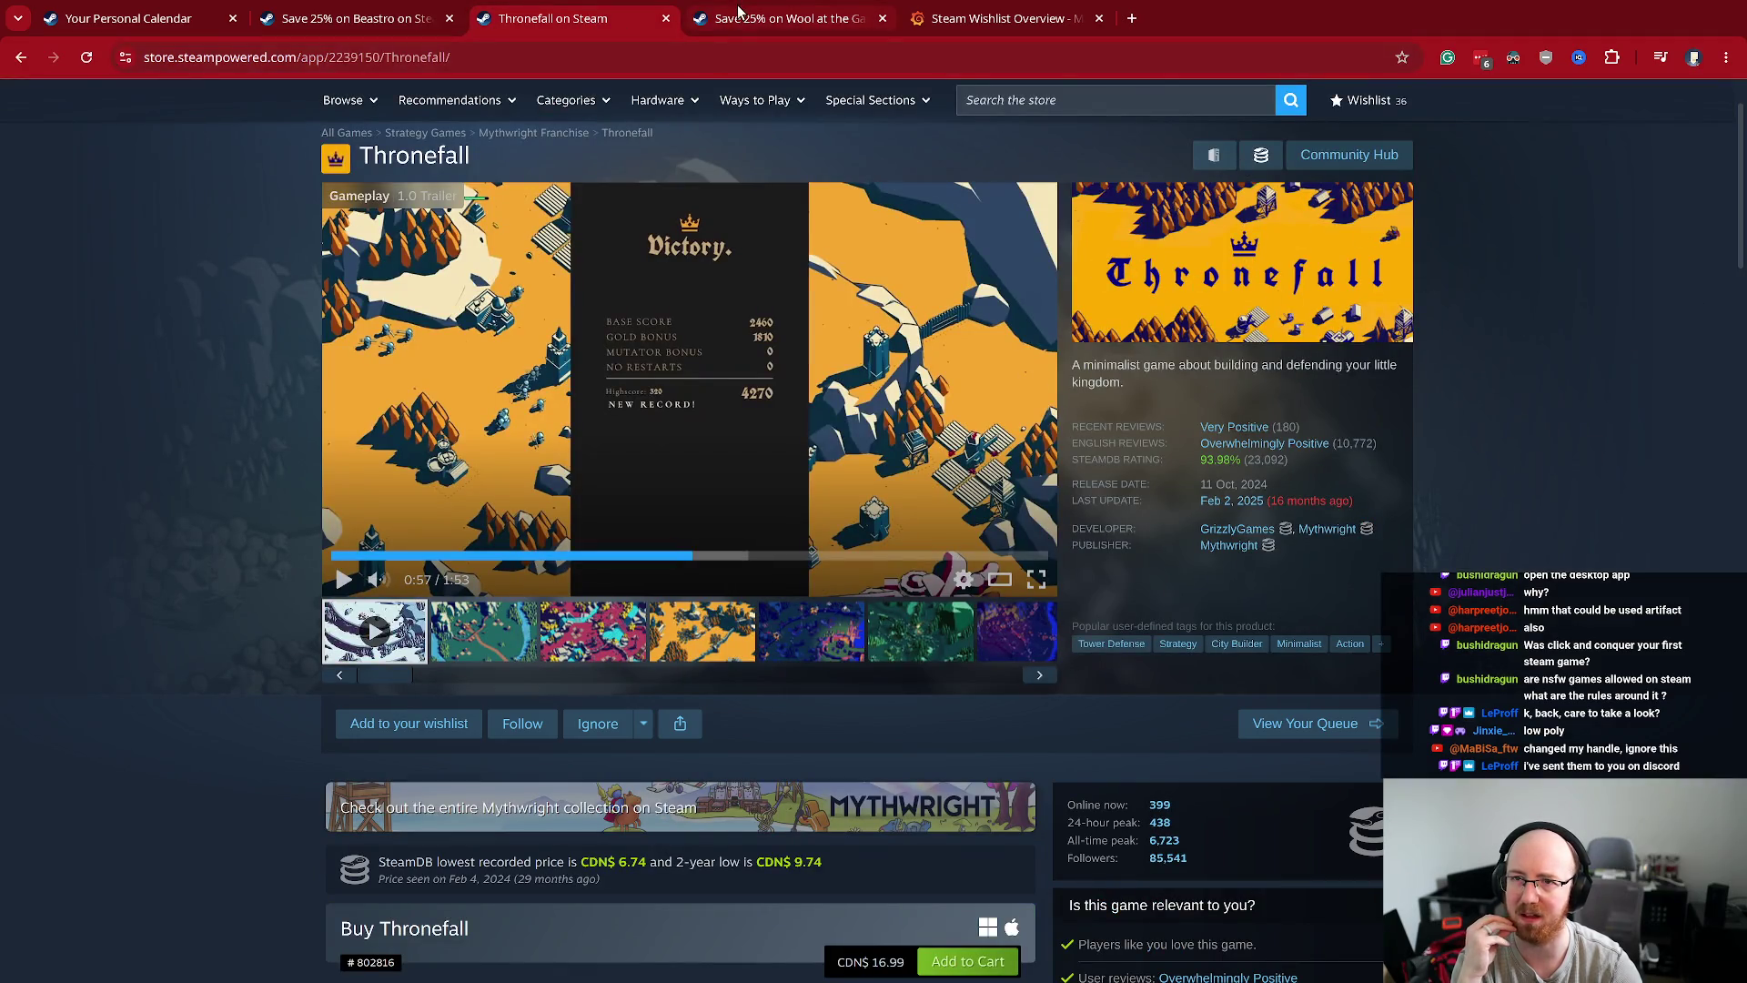
pyautogui.click(739, 18)
pyautogui.scroll(-1, 1217, 464)
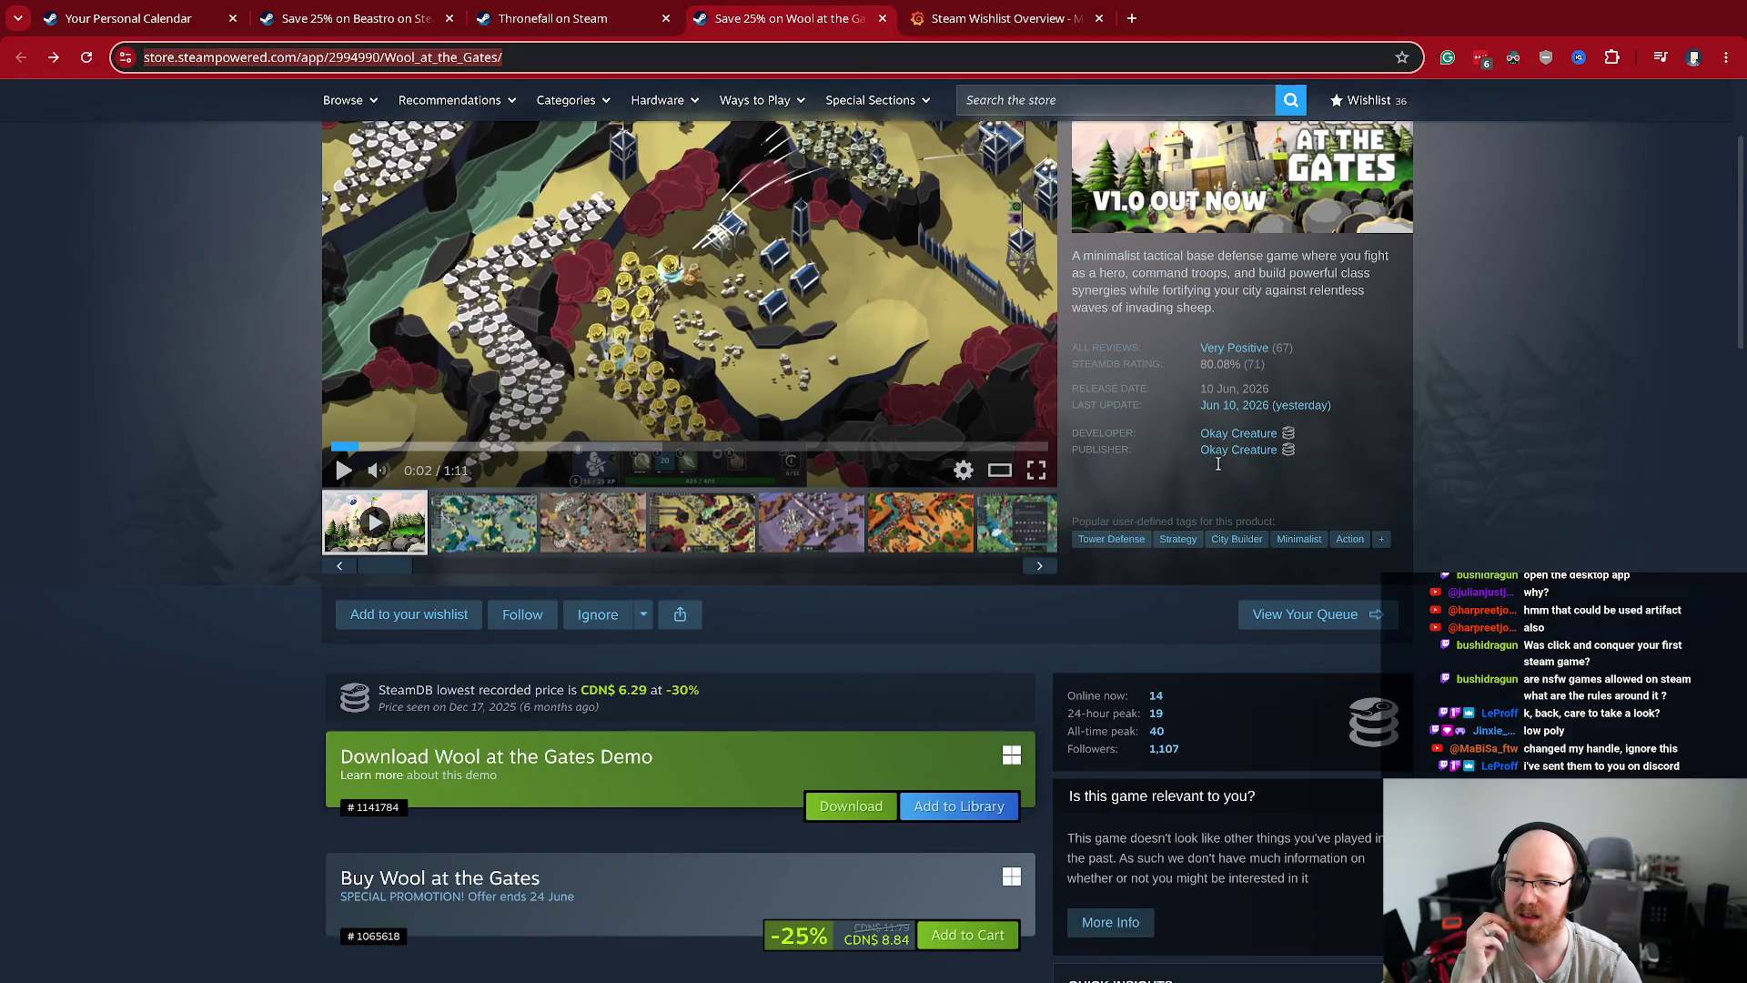
pyautogui.click(903, 516)
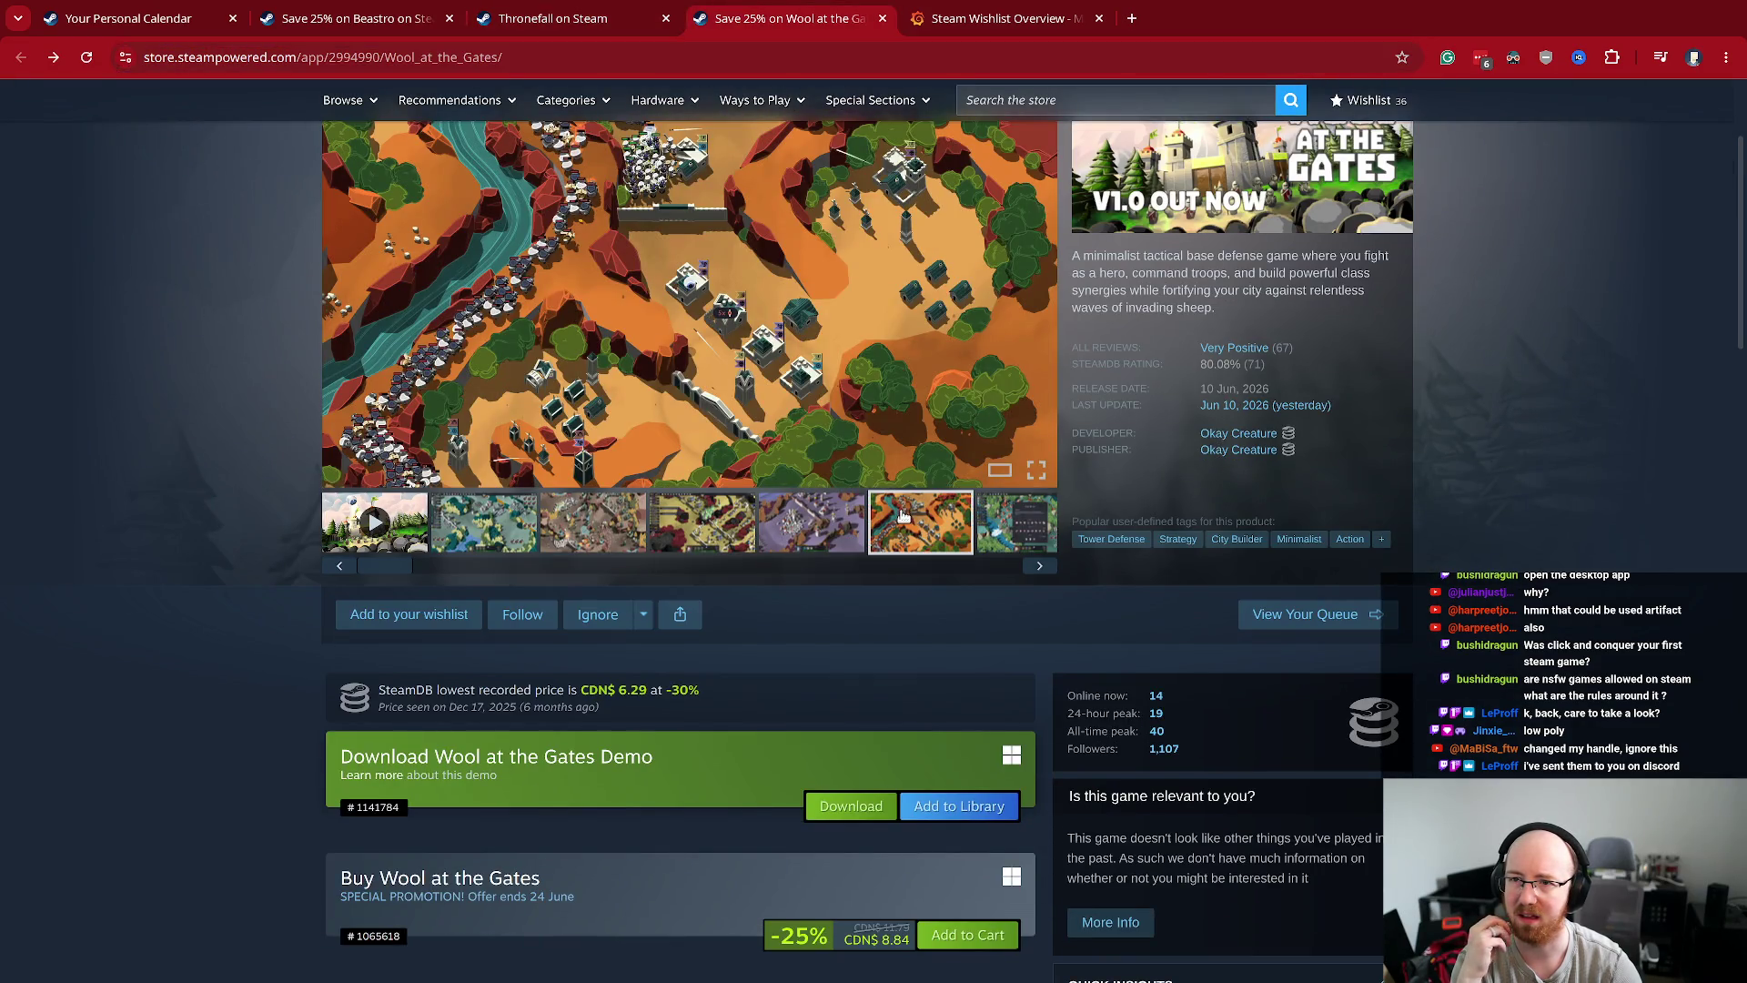
pyautogui.scroll(2, 904, 516)
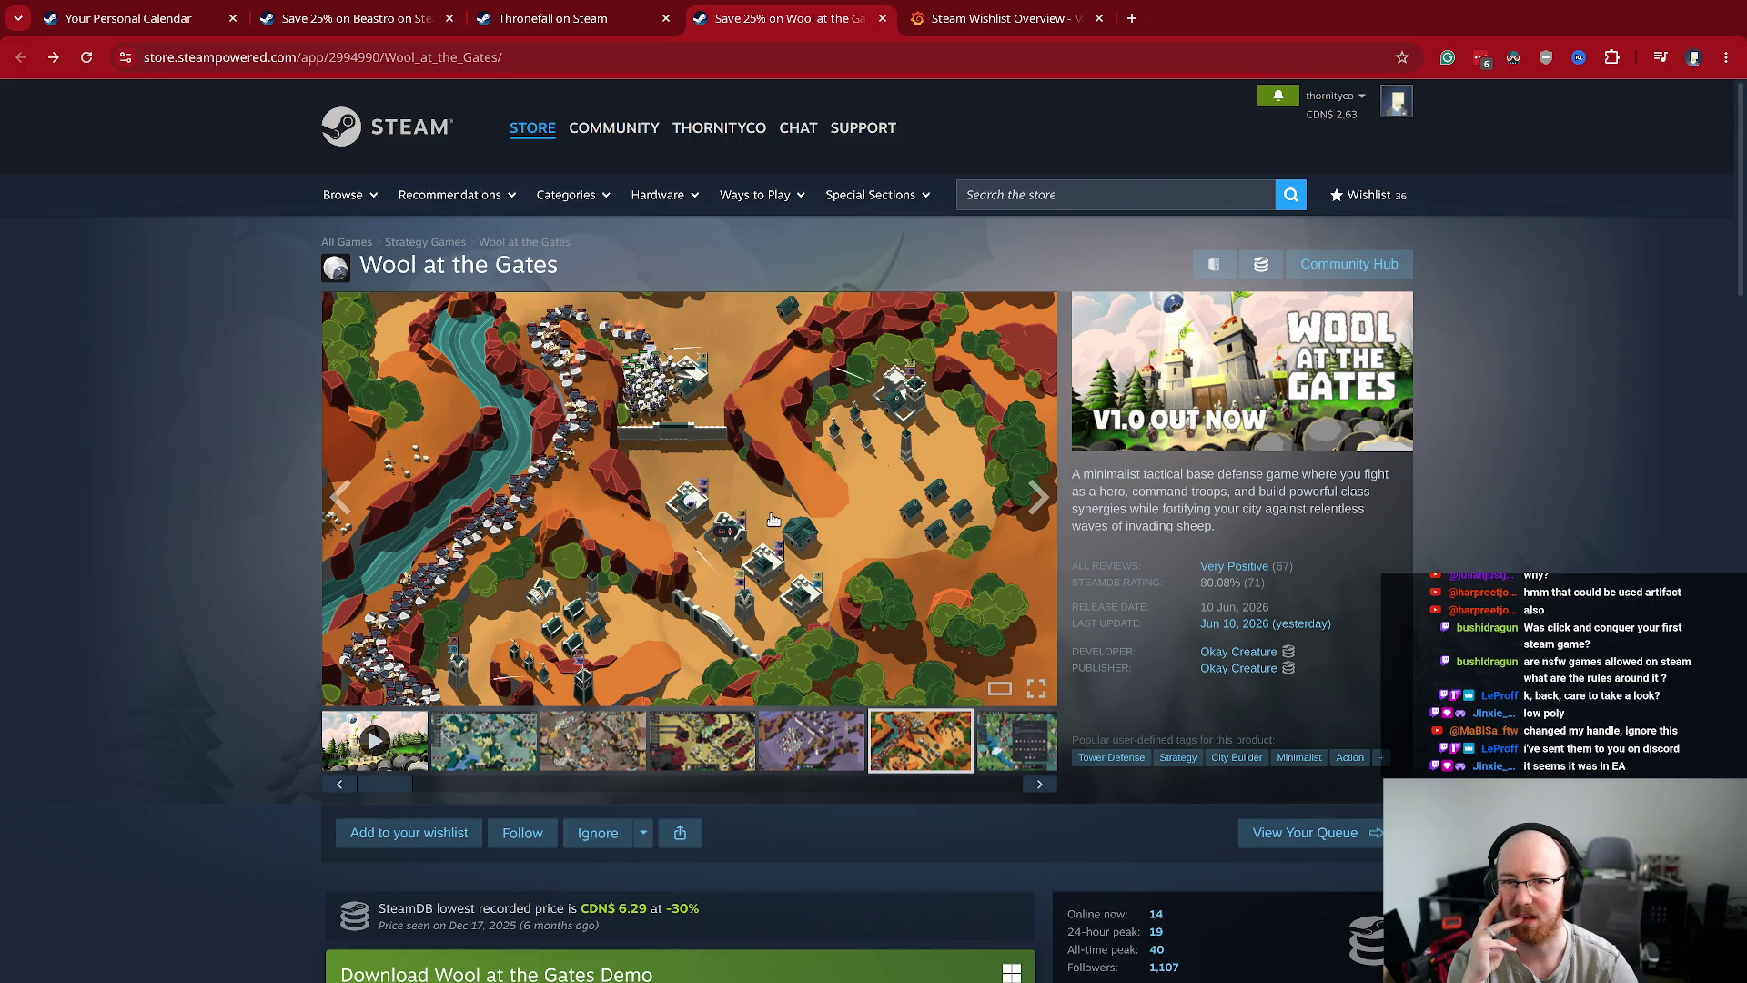
pyautogui.click(723, 451)
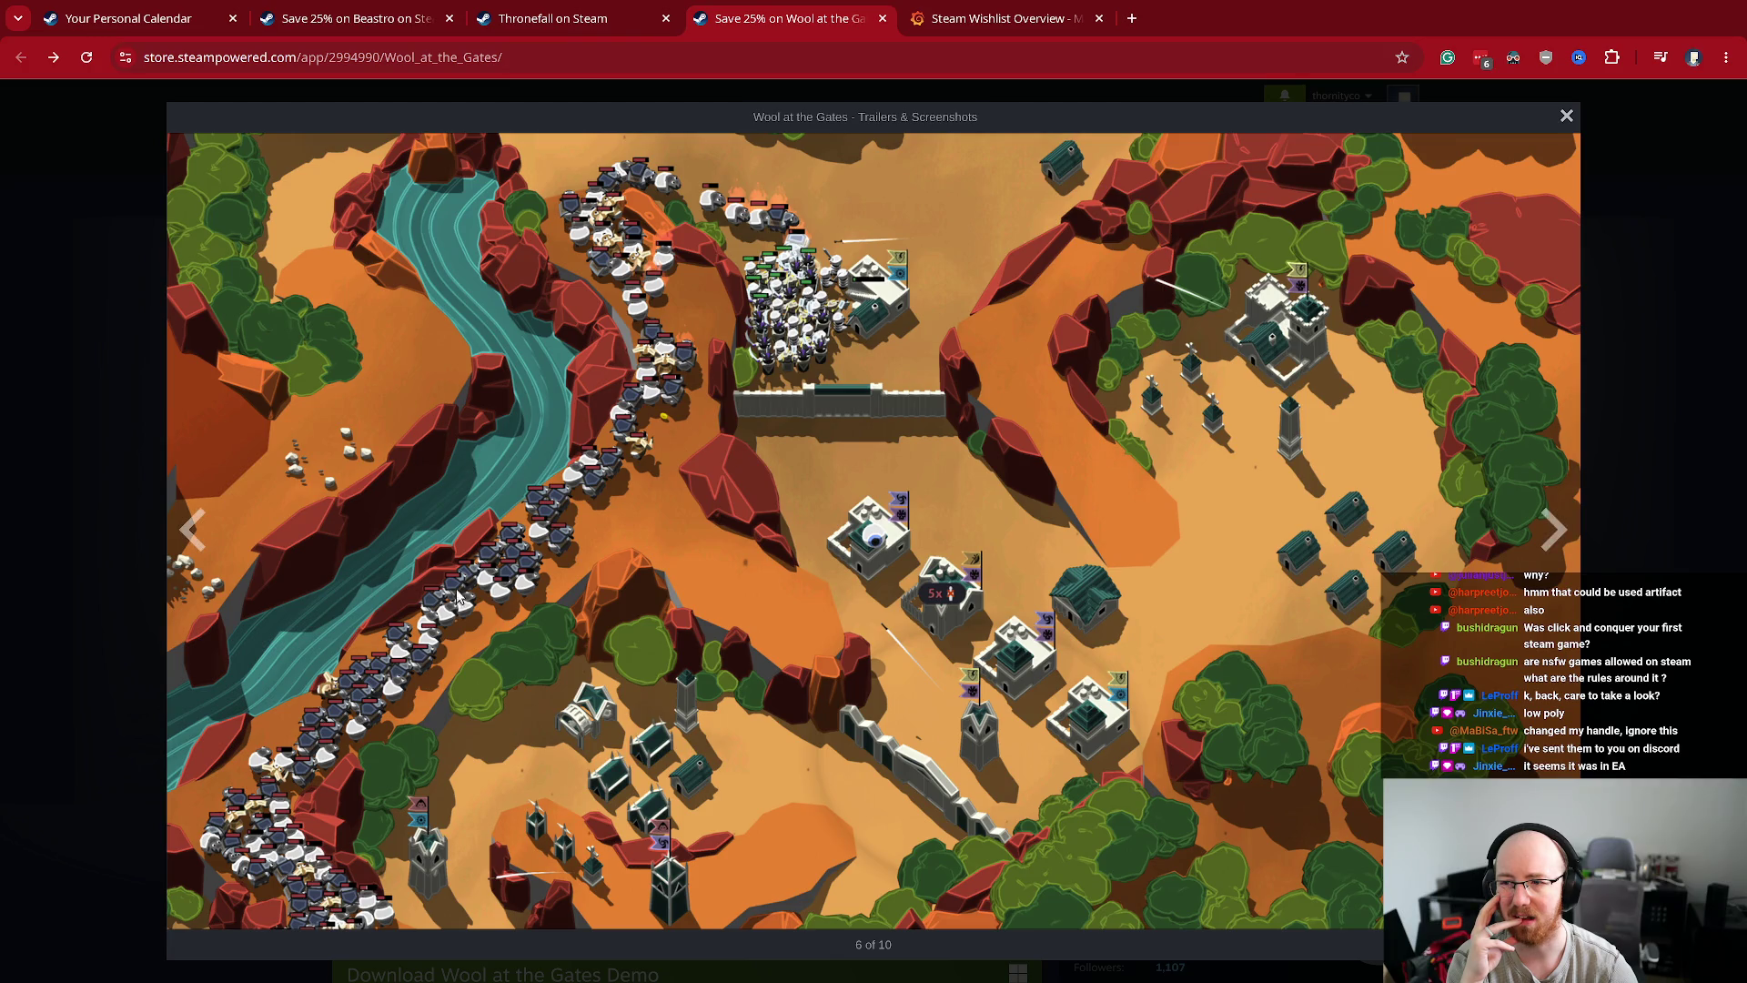
# - Page through screenshots 7–9 and on to the launch trailer, then close the viewer
pyautogui.click(876, 378)
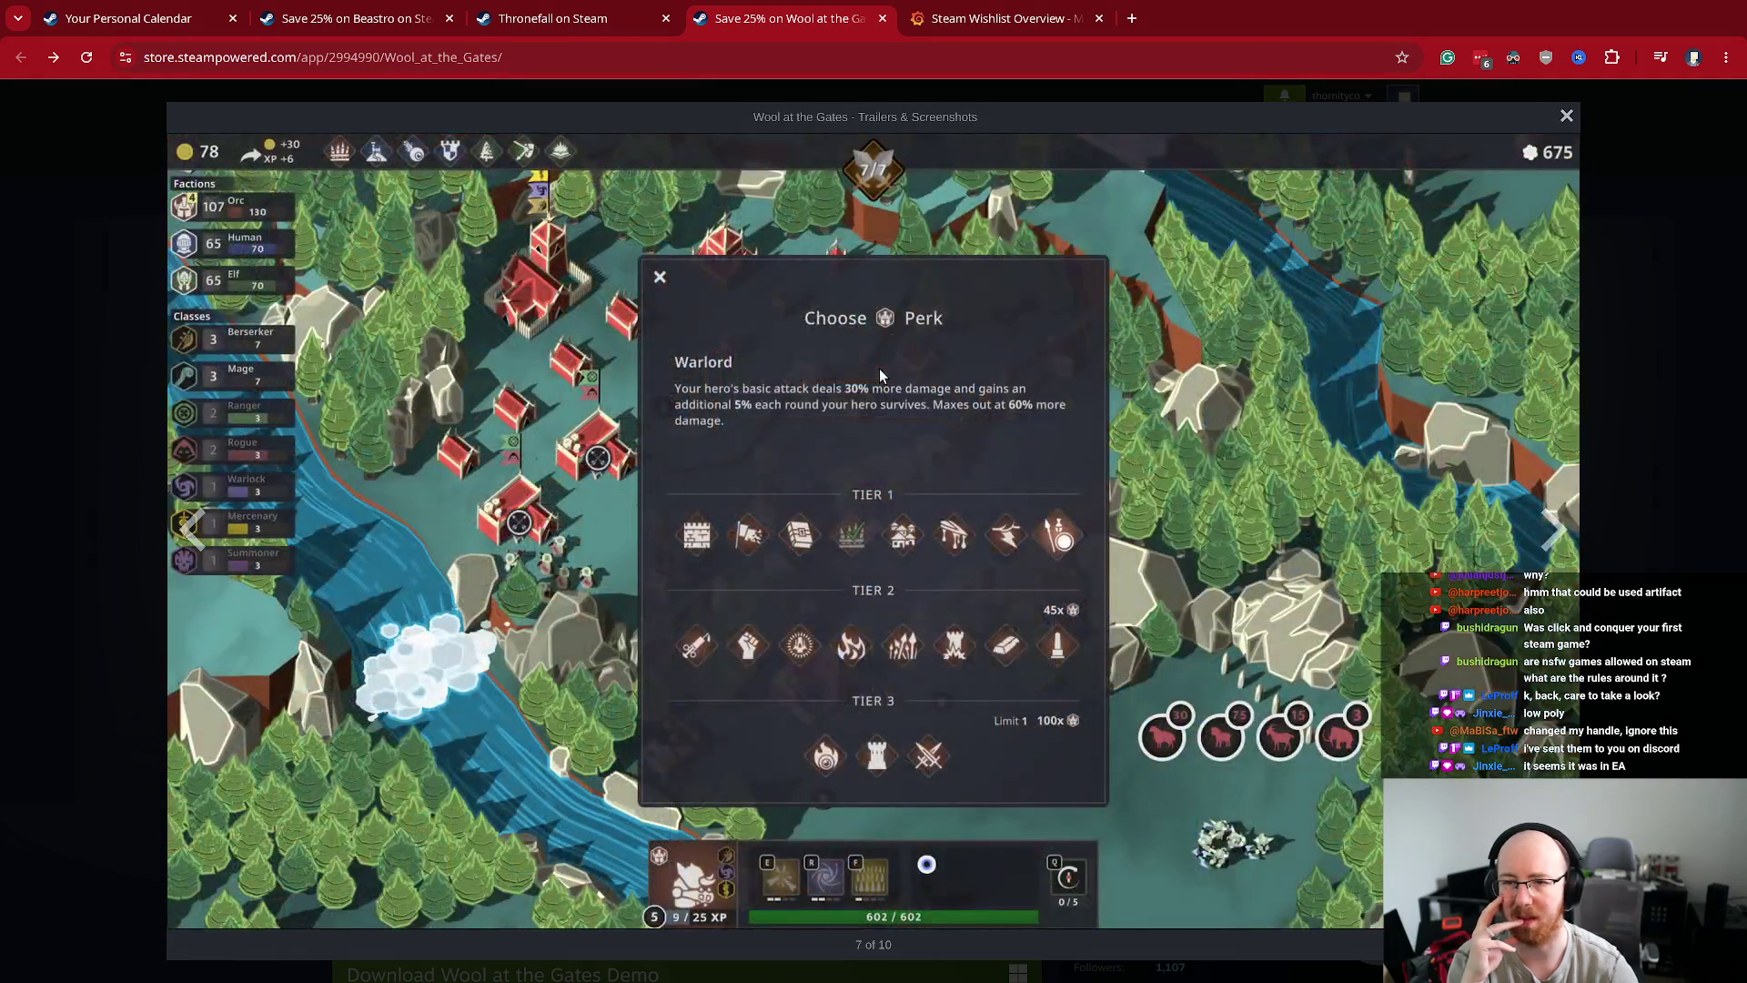
pyautogui.click(880, 375)
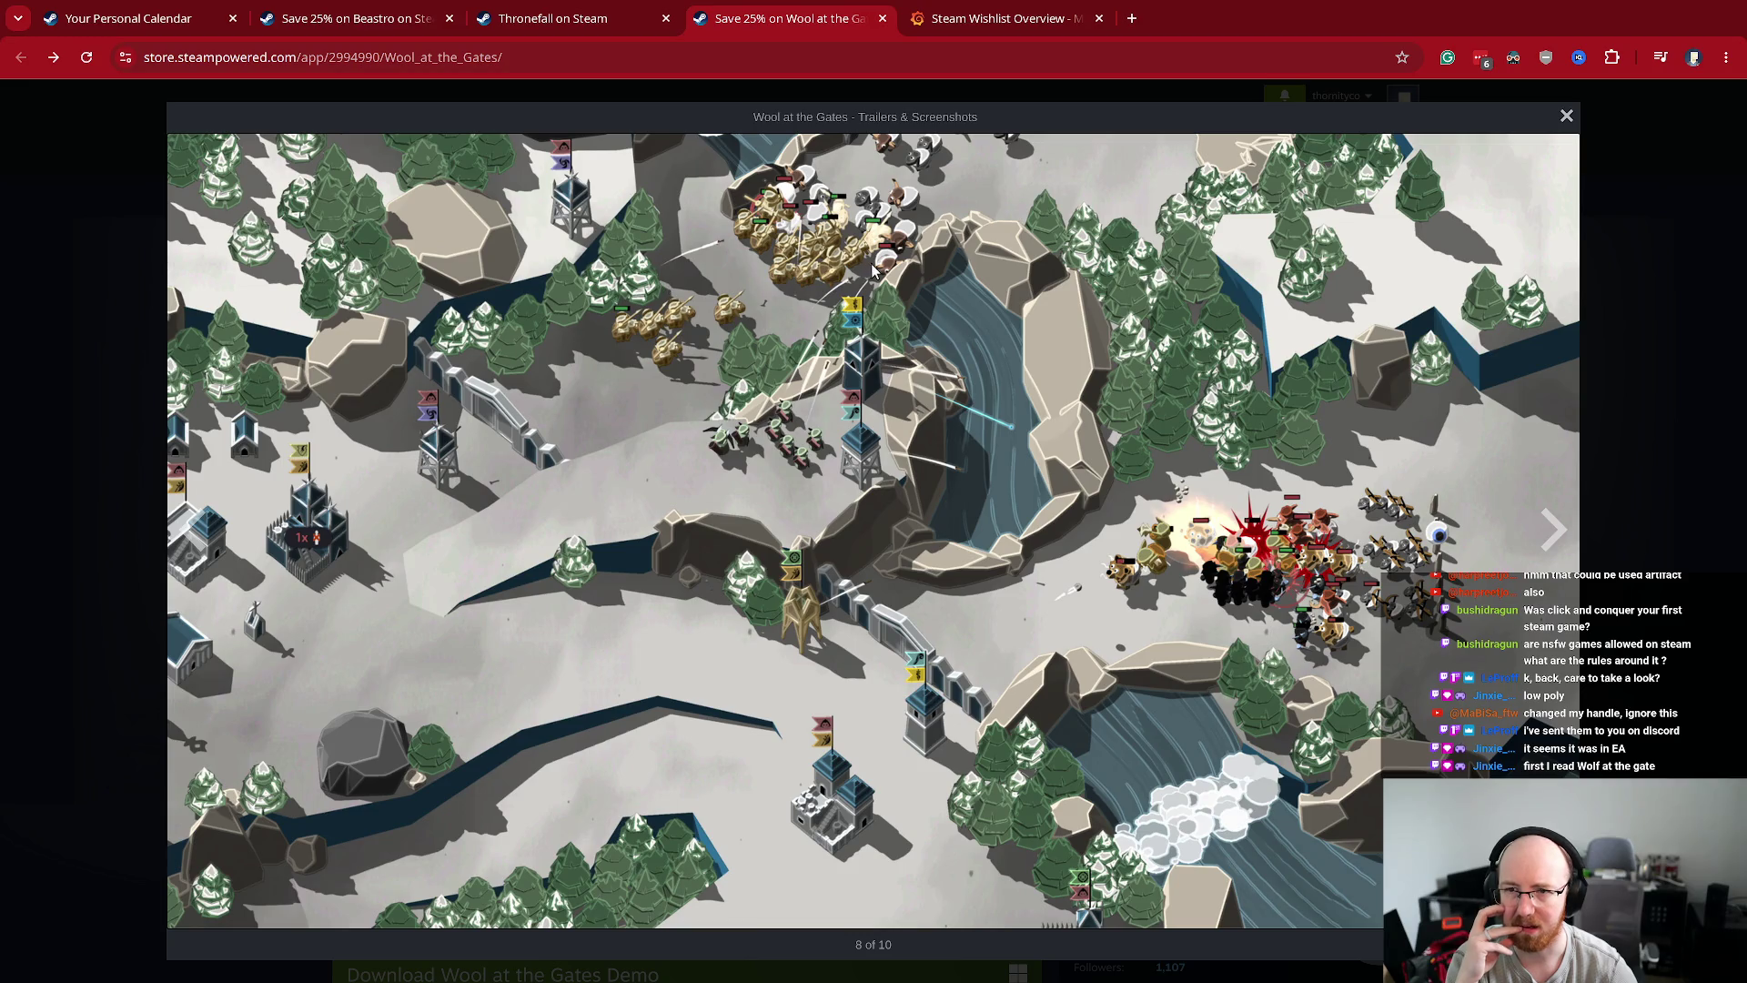
pyautogui.click(898, 193)
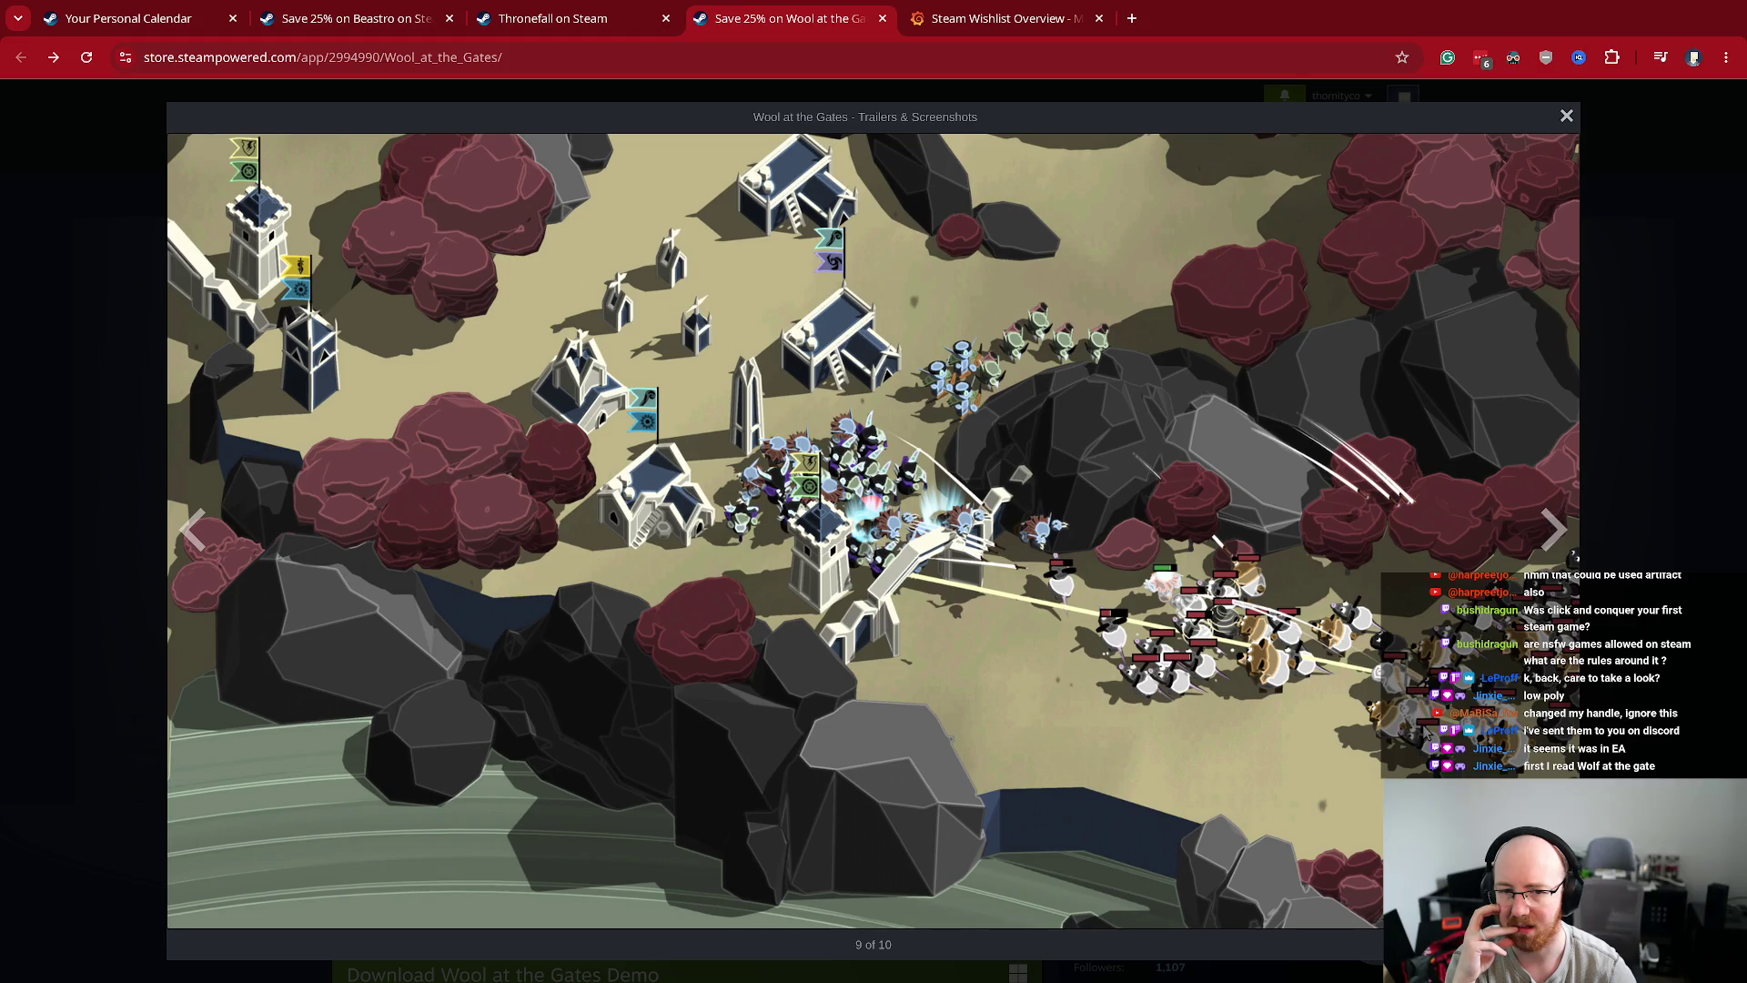
pyautogui.click(1314, 653)
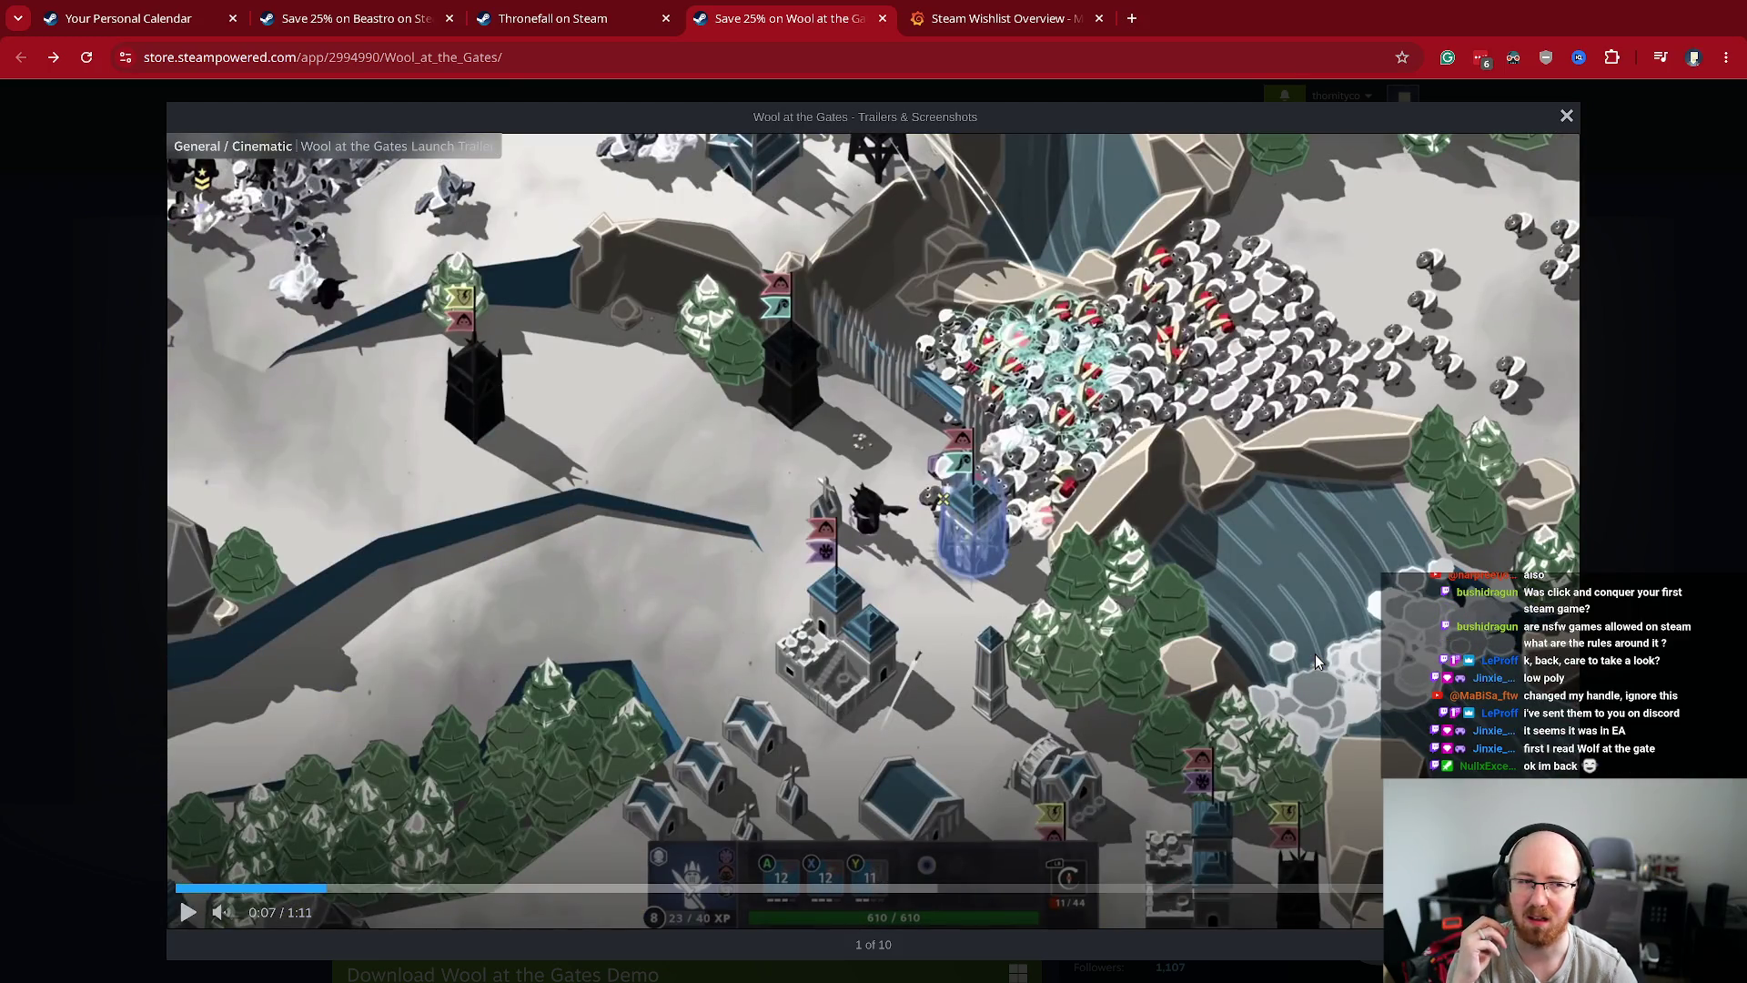
pyautogui.press('Escape')
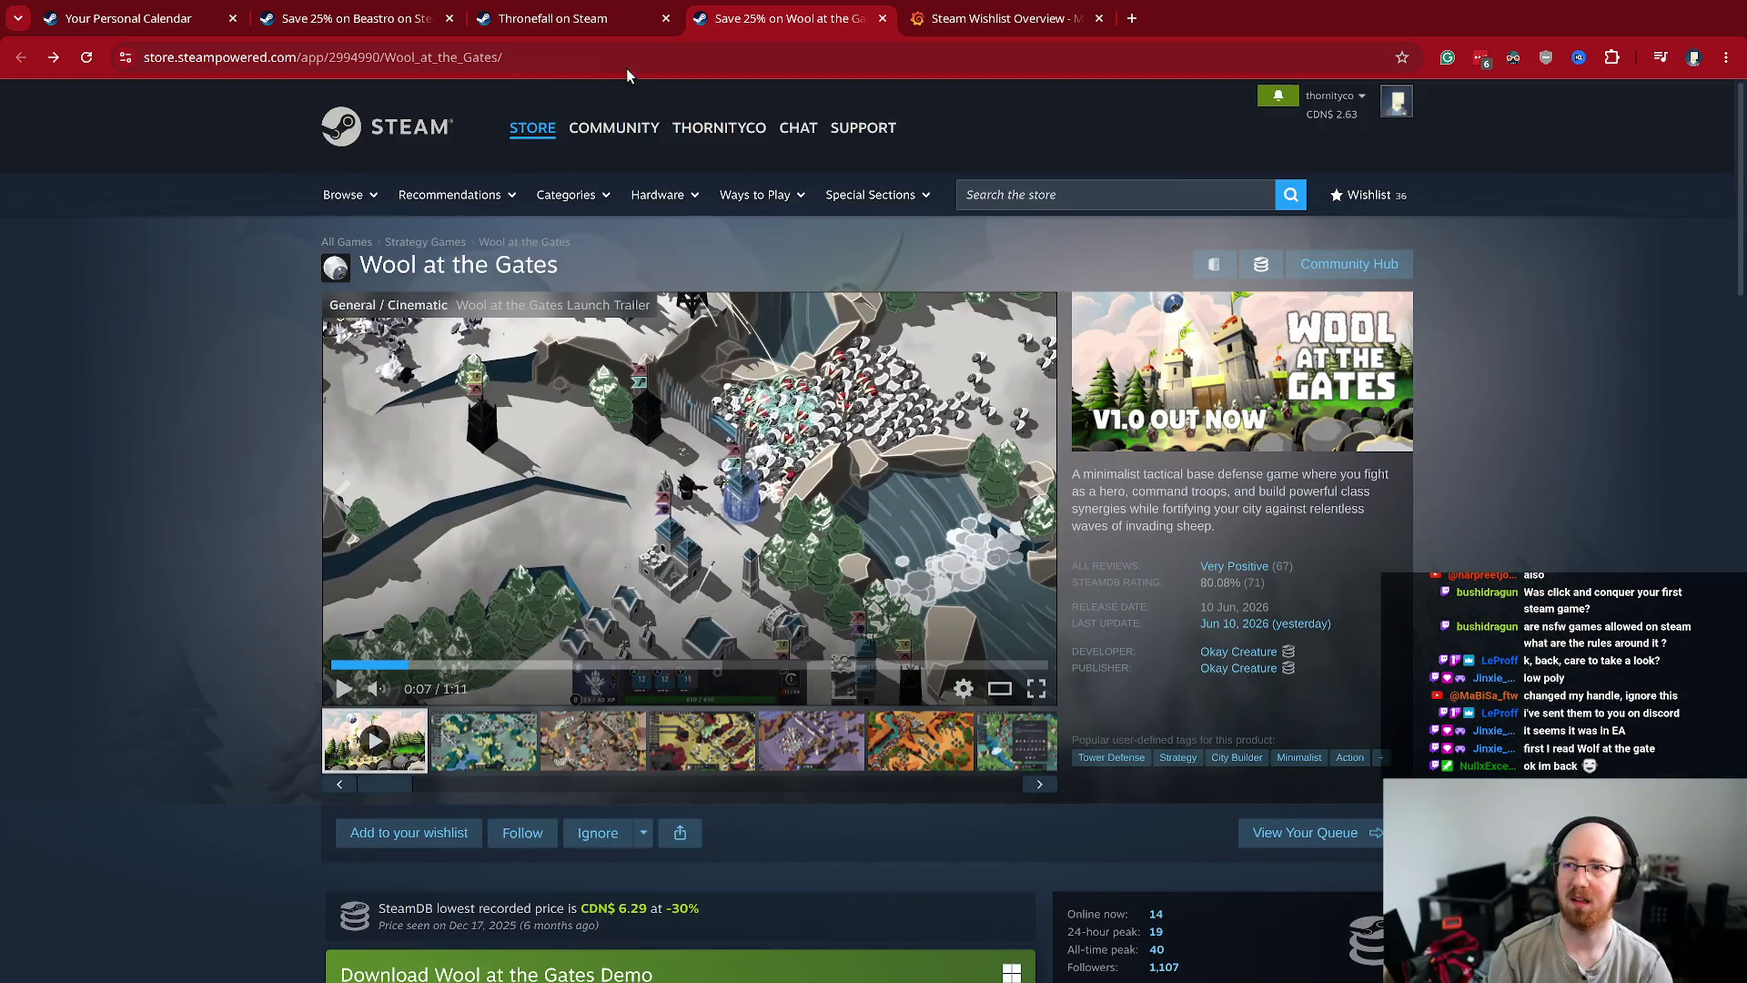
# - Return to the Beastro page, then scroll through the personal release calendar
pyautogui.click(347, 22)
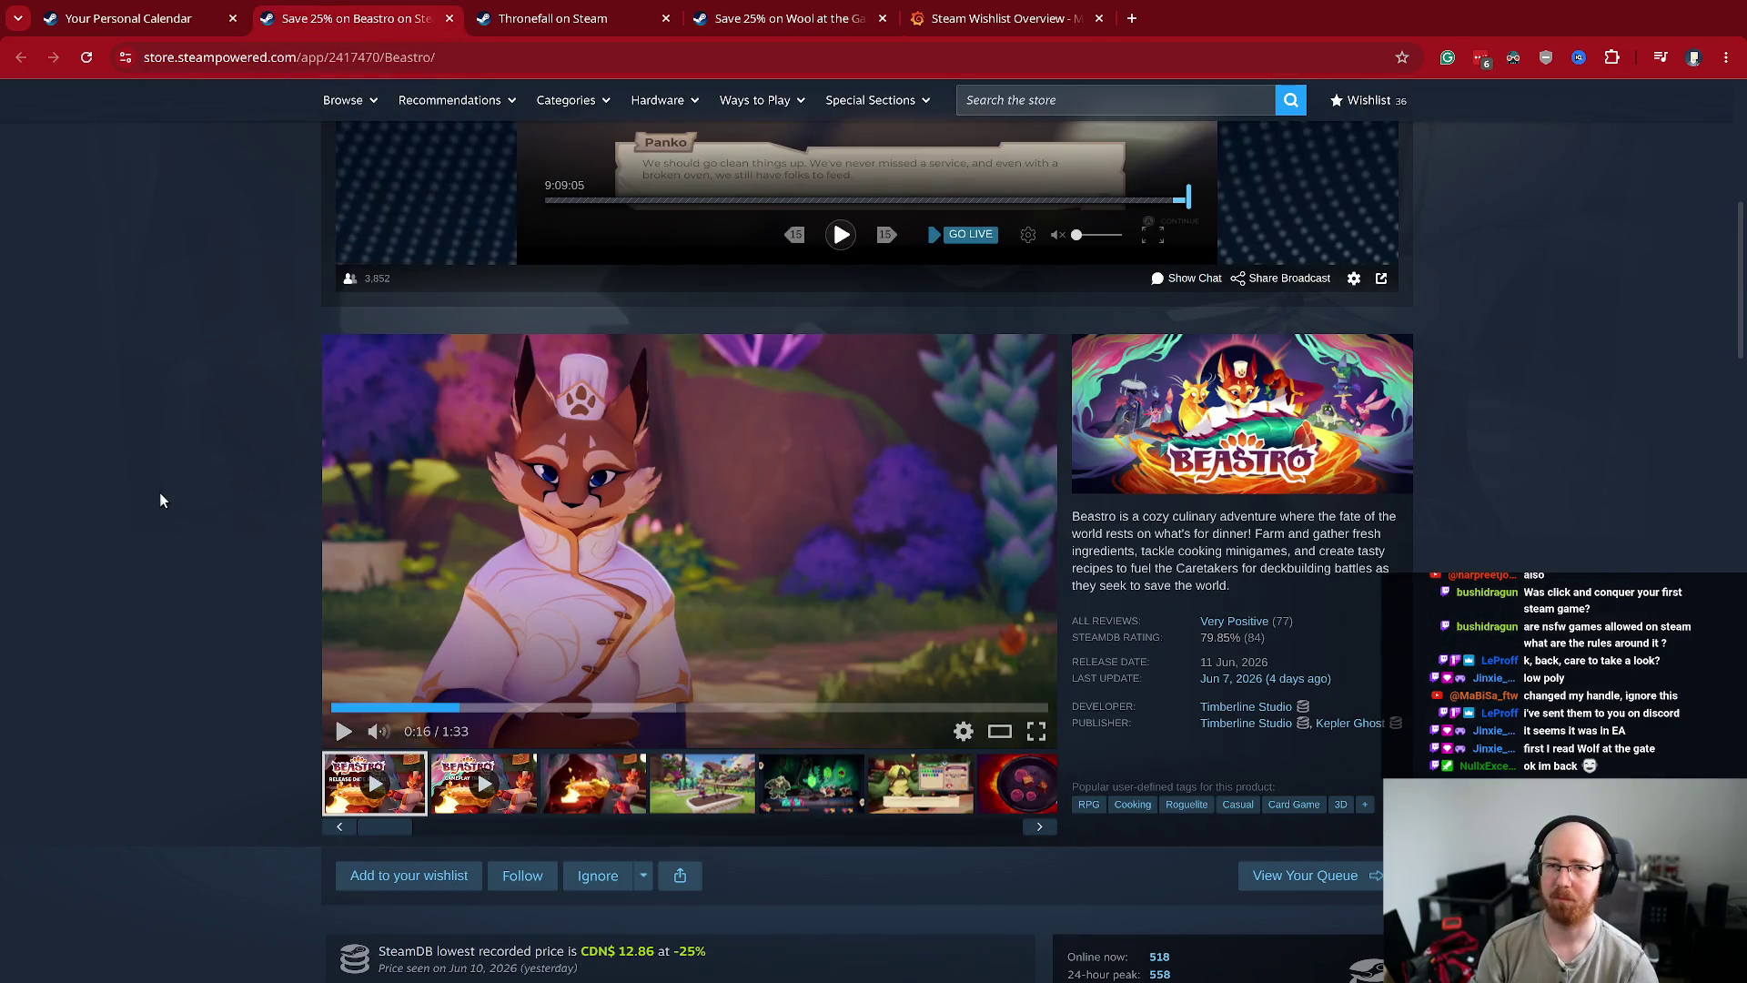
pyautogui.hotkey('ctrl', 'pageup')
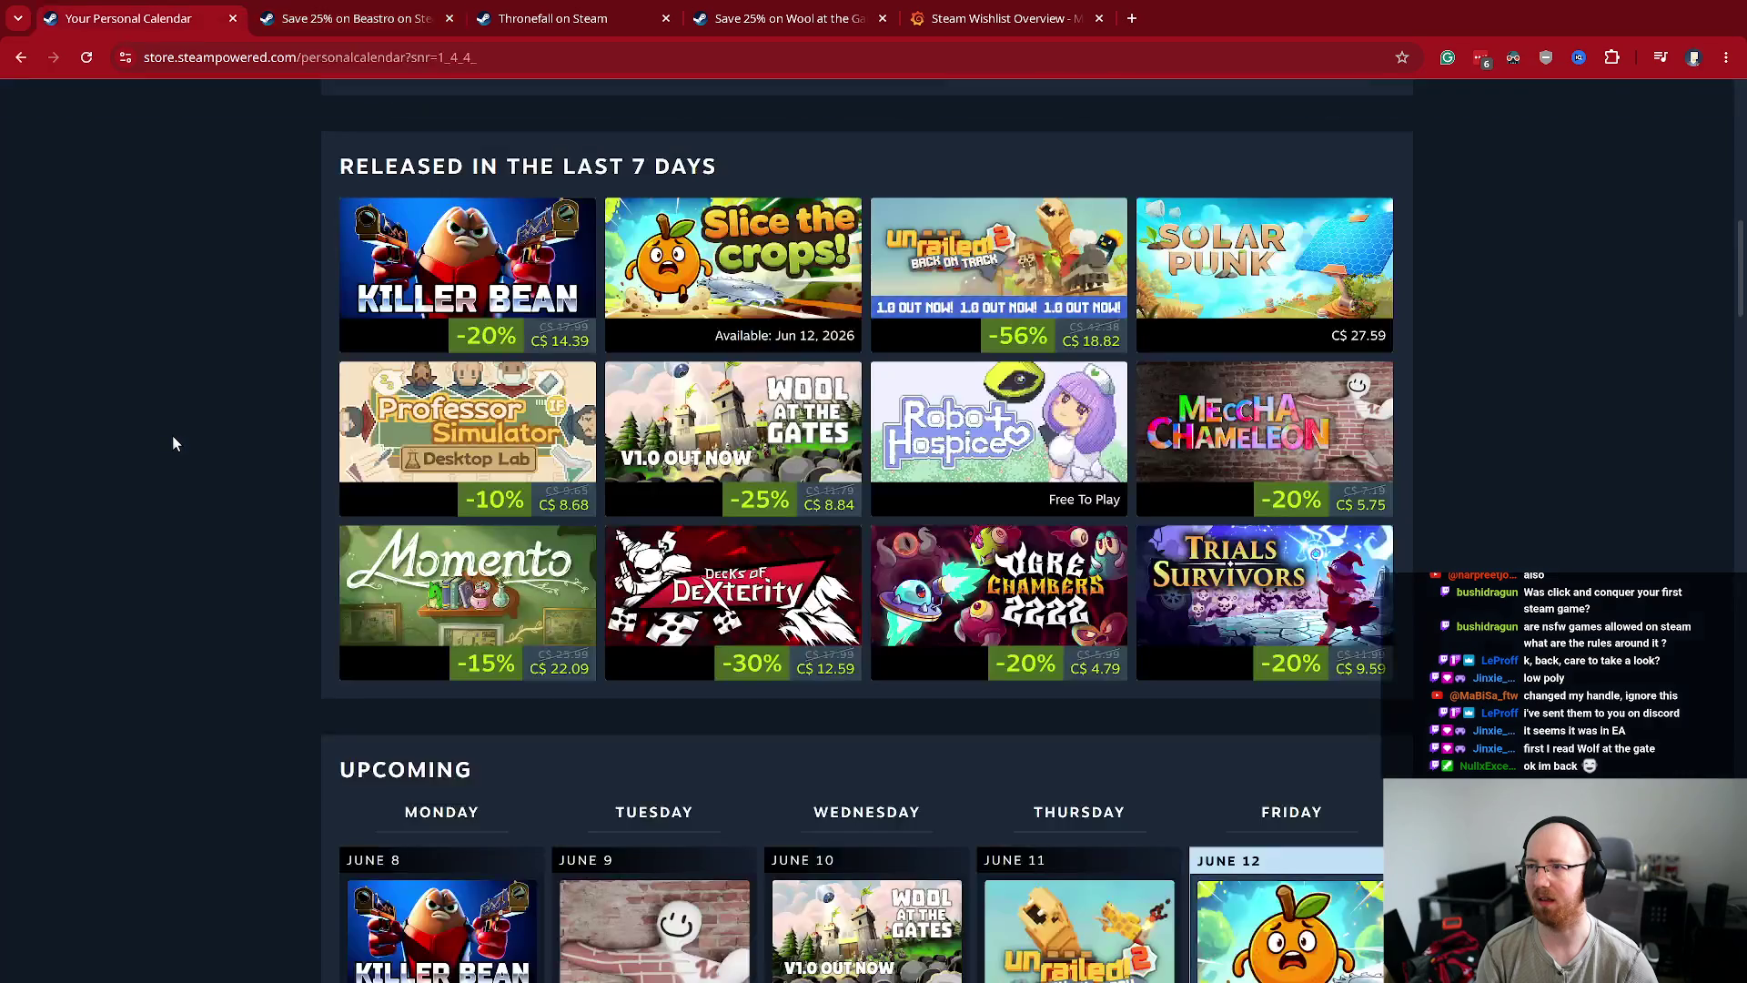
pyautogui.scroll(-20, 172, 435)
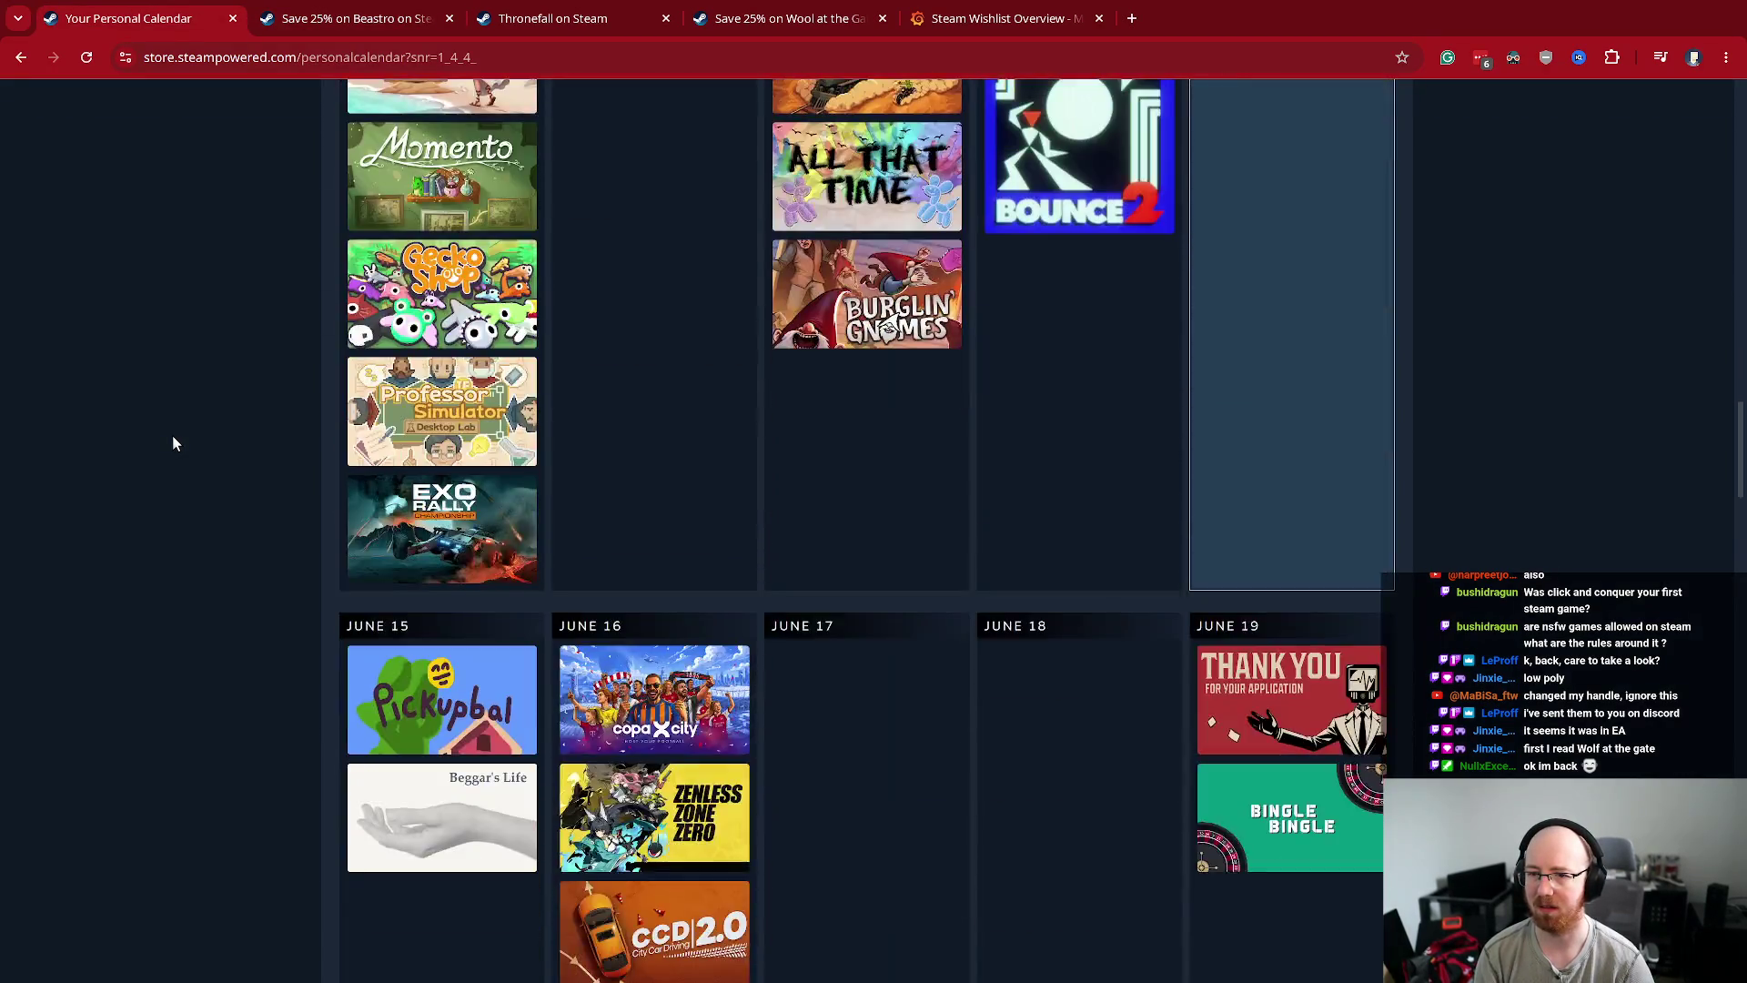
pyautogui.scroll(-12, 172, 435)
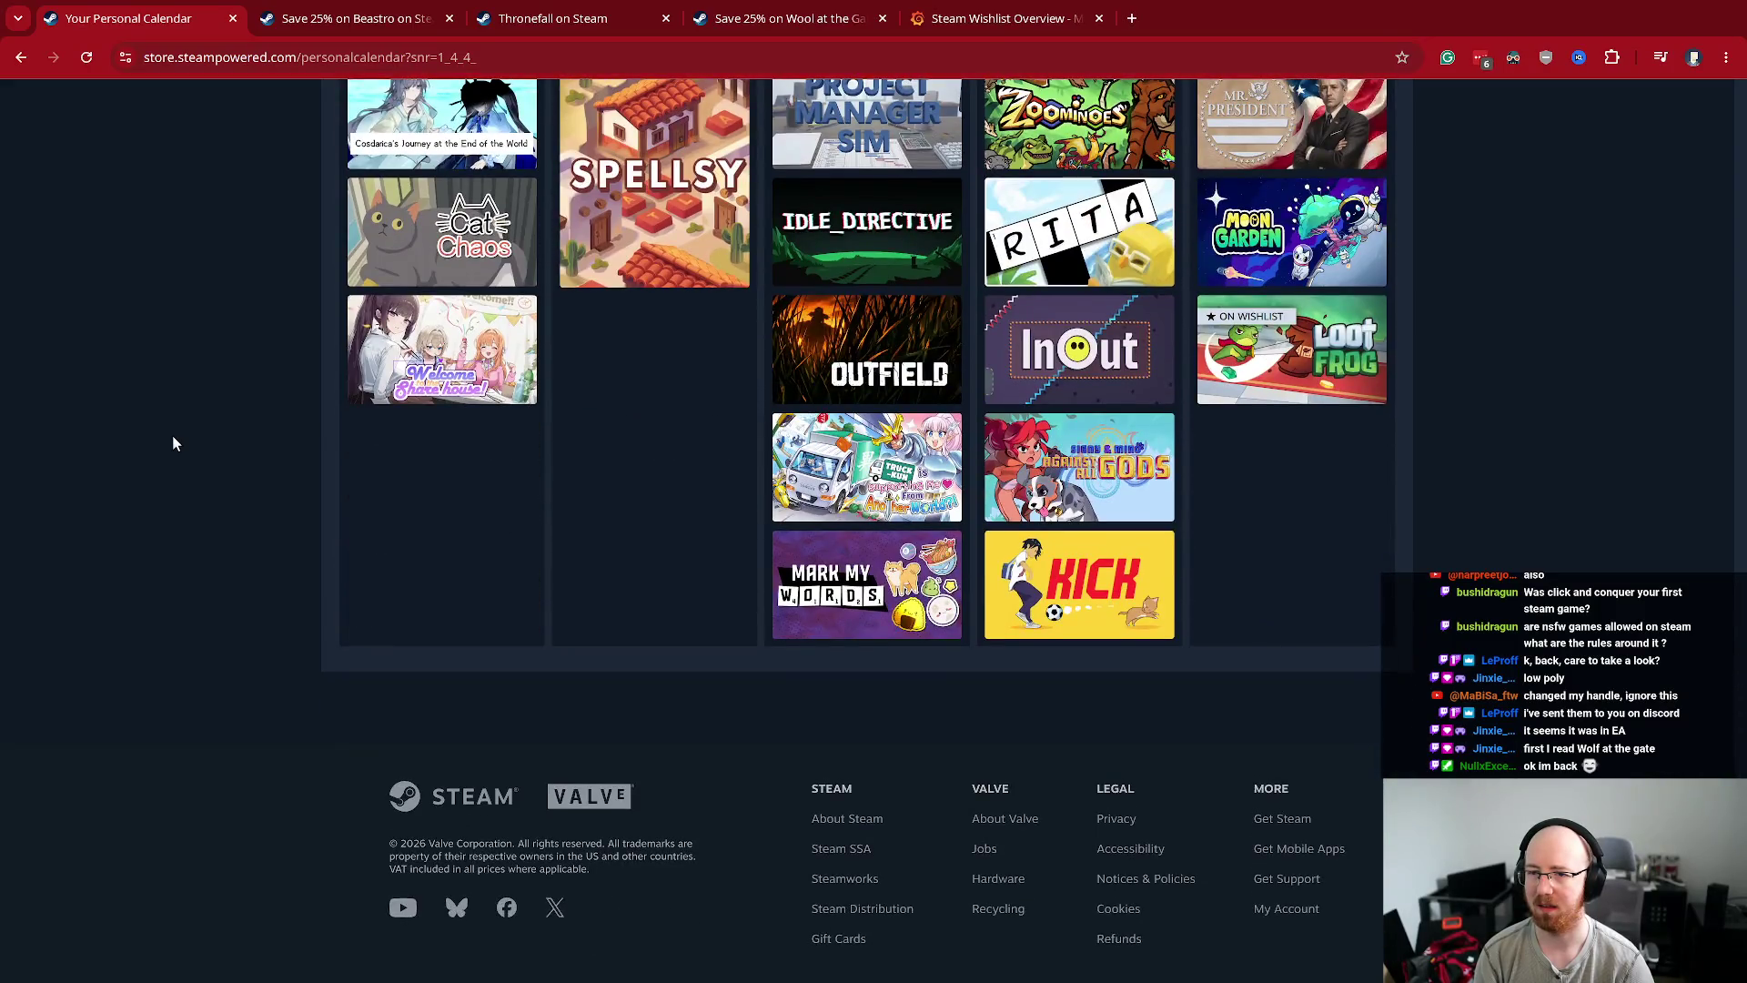
pyautogui.scroll(16, 172, 435)
pyautogui.scroll(10, 173, 441)
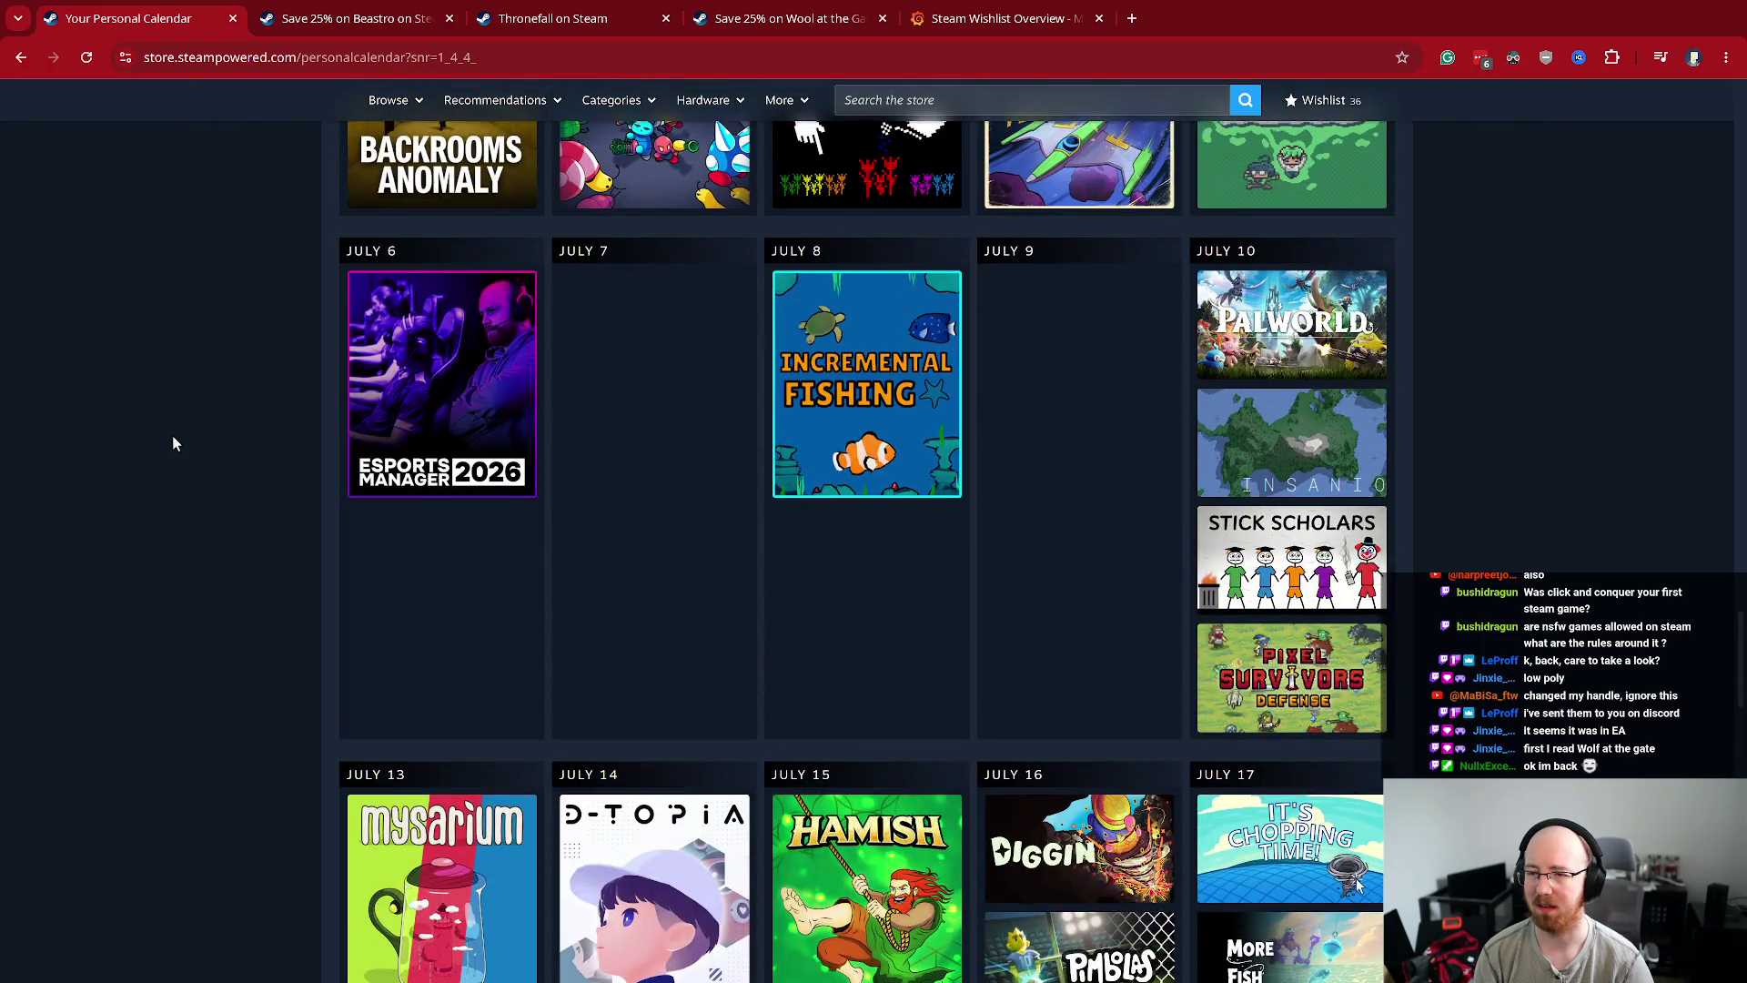
pyautogui.scroll(8, 173, 440)
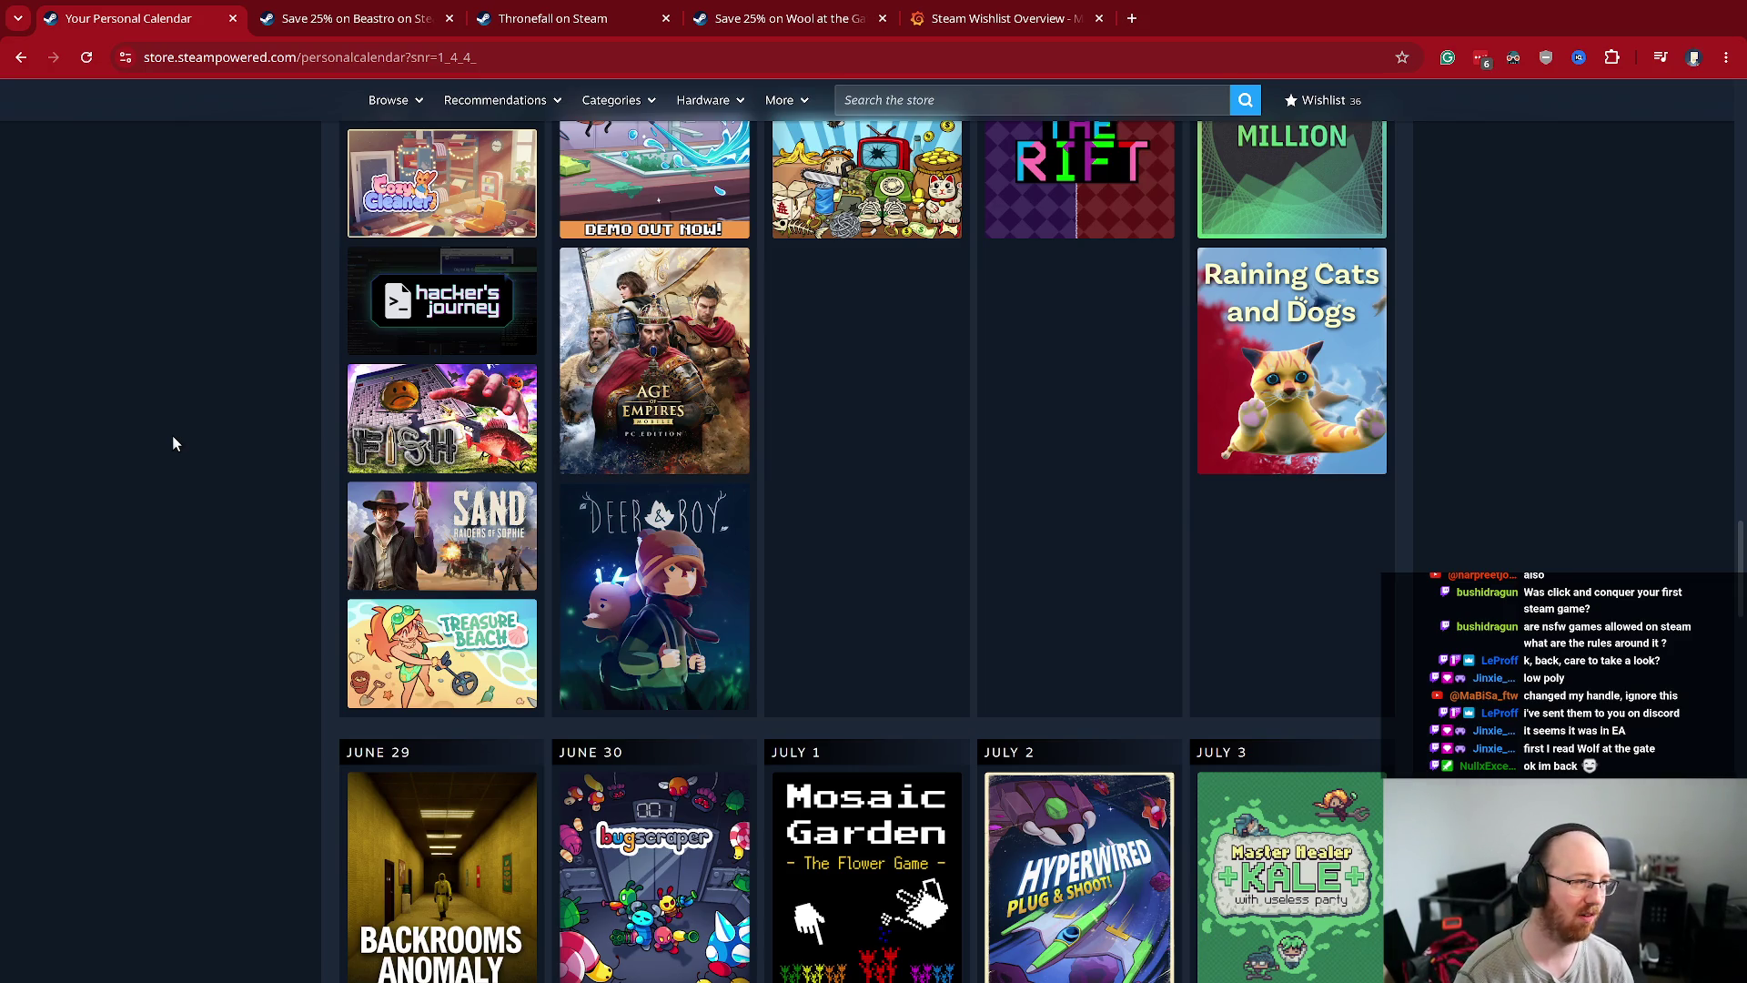
pyautogui.scroll(20, 1172, 177)
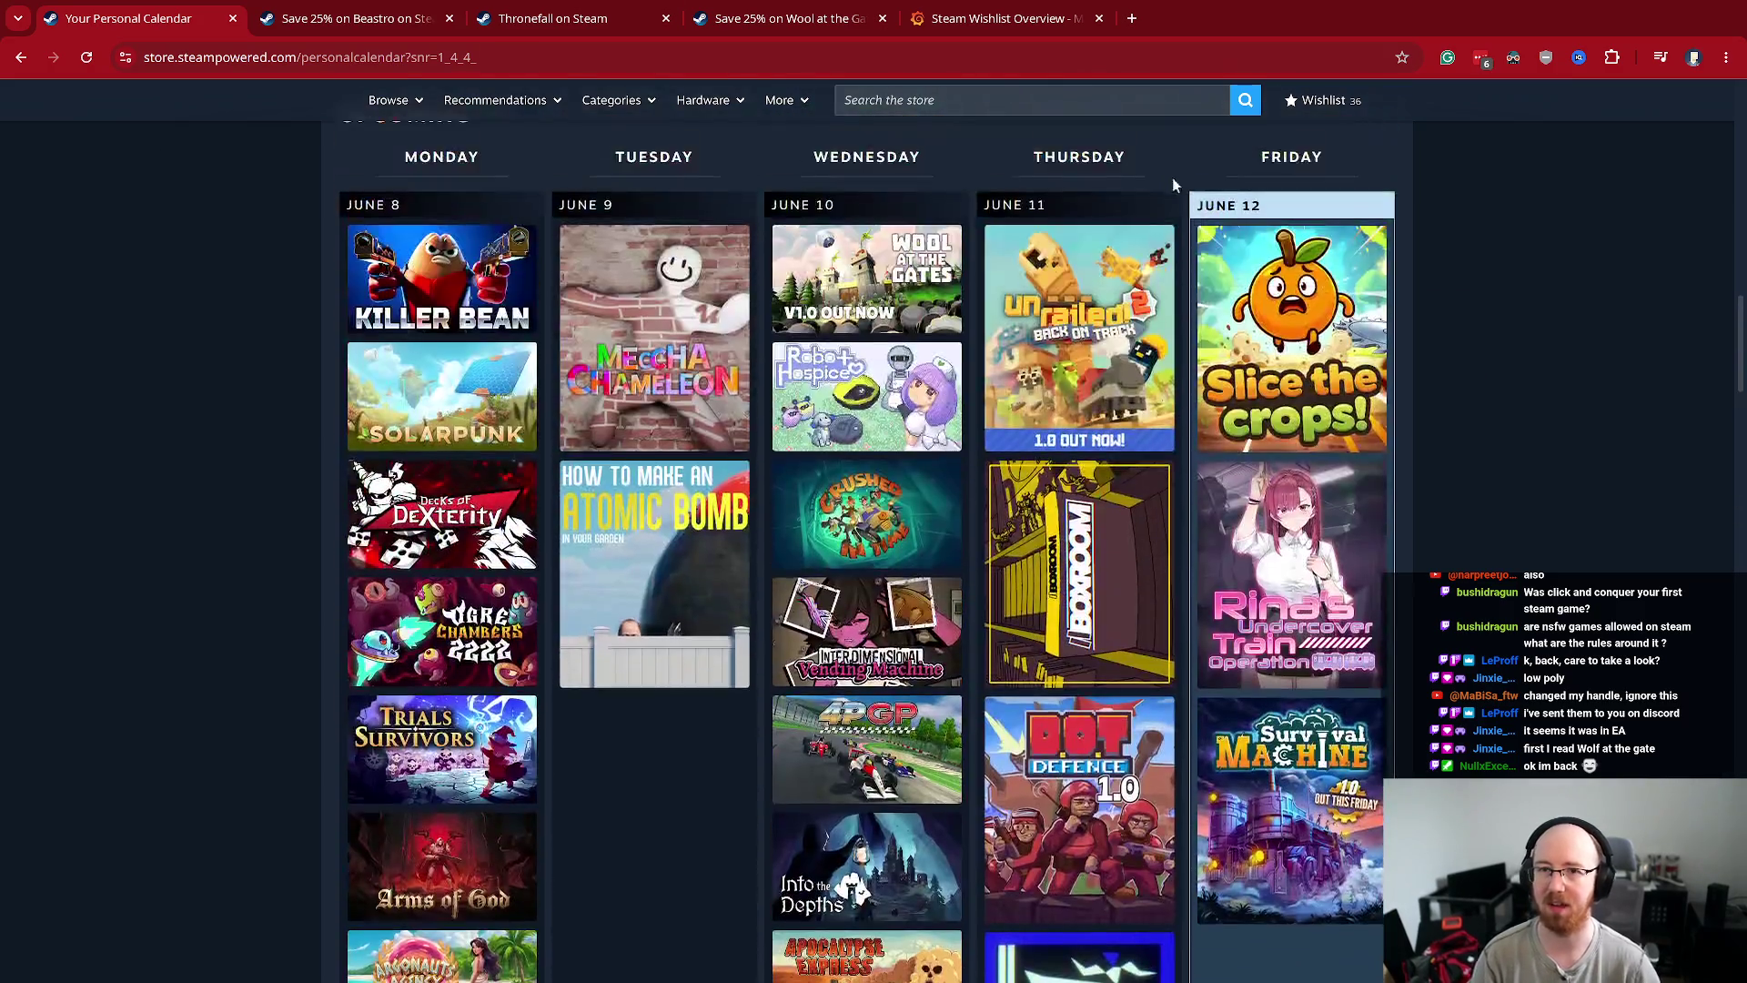
# - Search the store for 'tabletop tavern' and open its store page in a new tab
pyautogui.click(897, 98)
pyautogui.write('tableto')
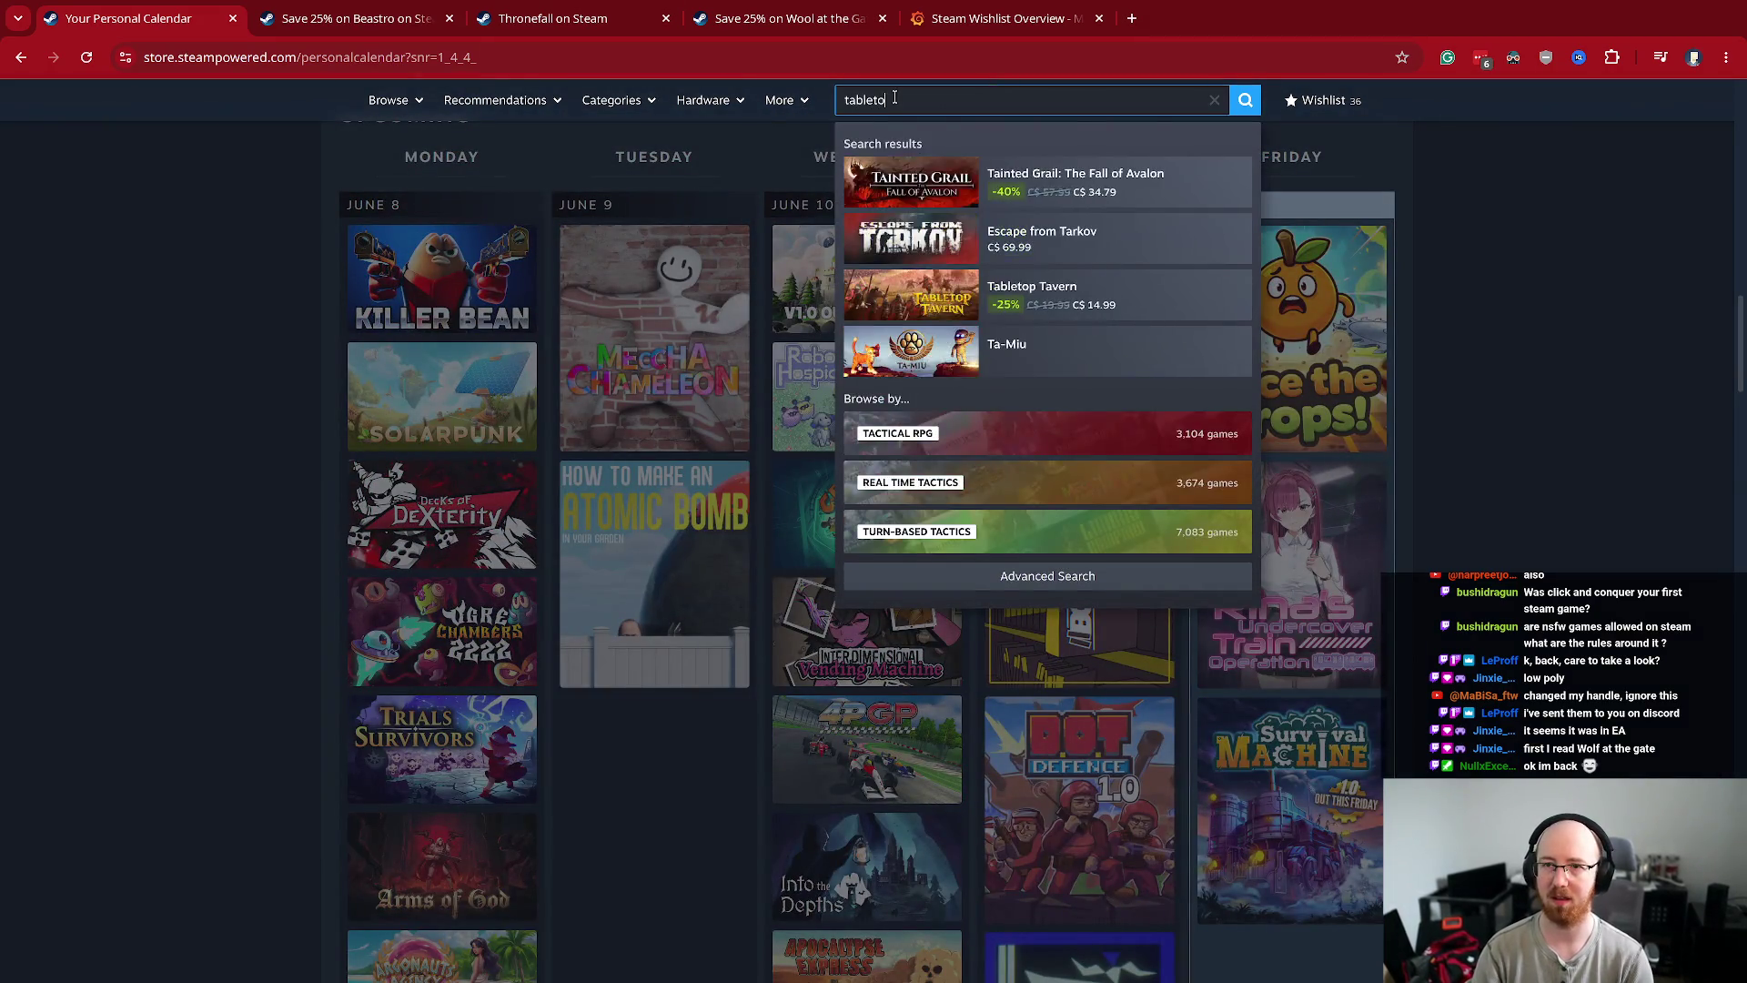
pyautogui.write('p tavern')
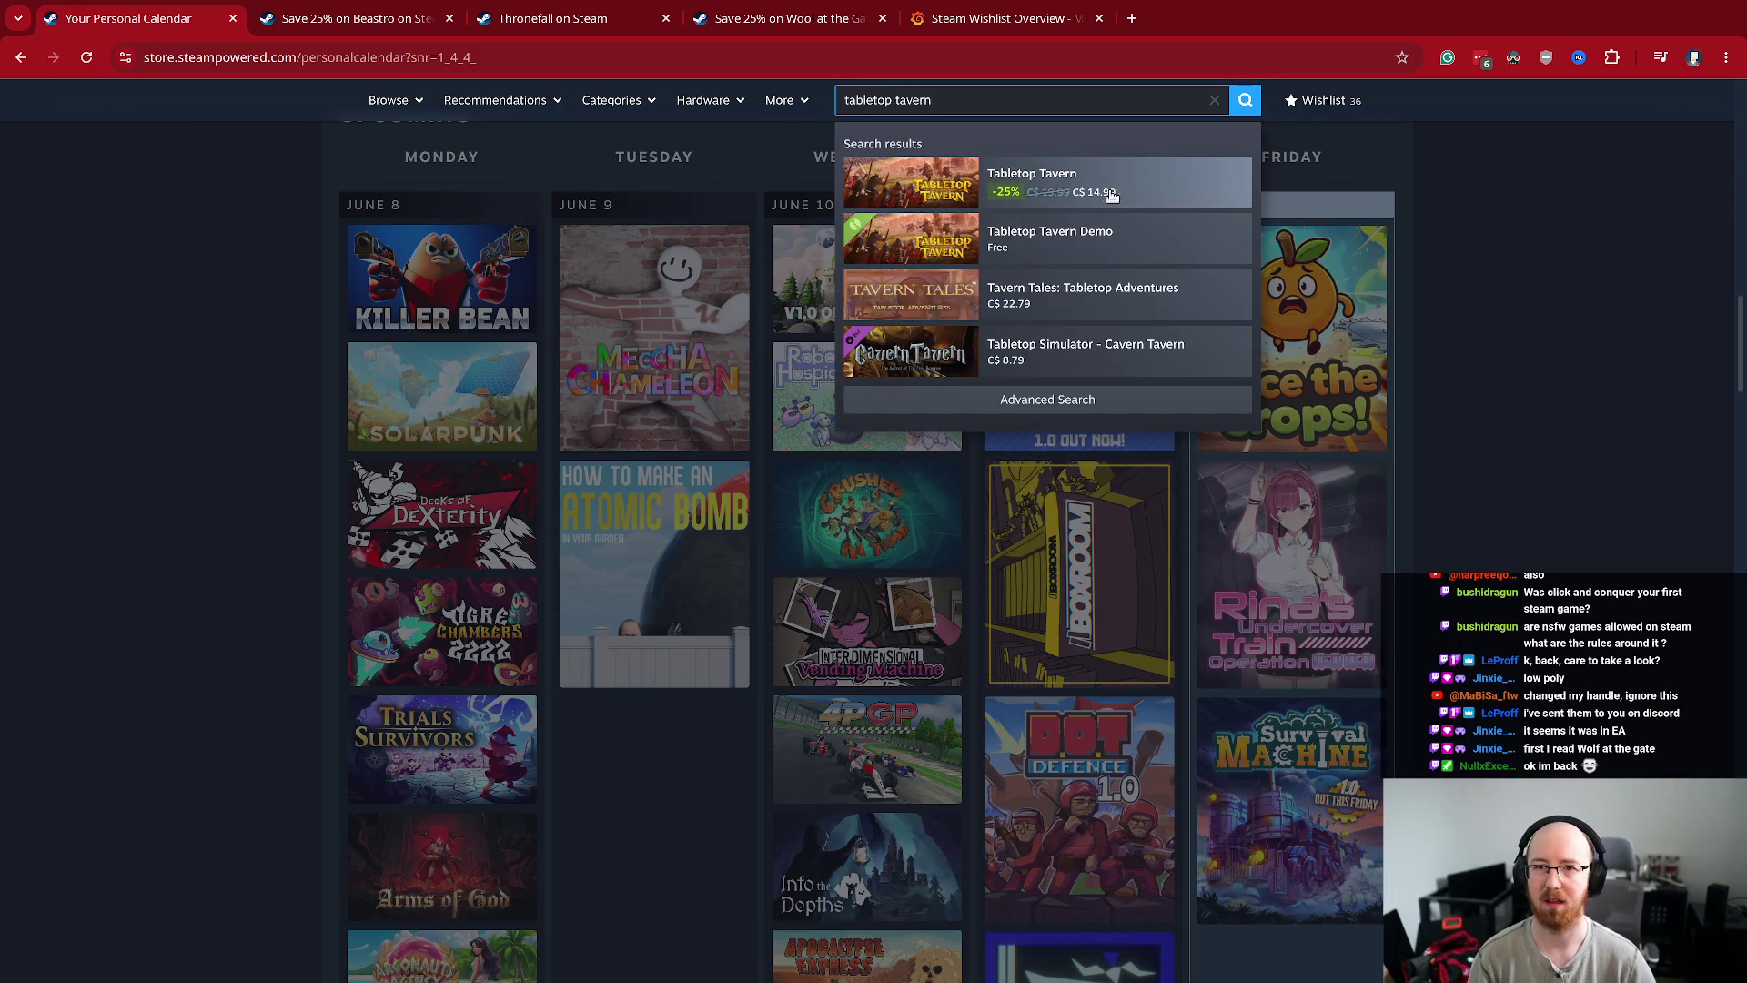
pyautogui.middleClick(1120, 192)
pyautogui.hotkey('ctrl', 'Tab')
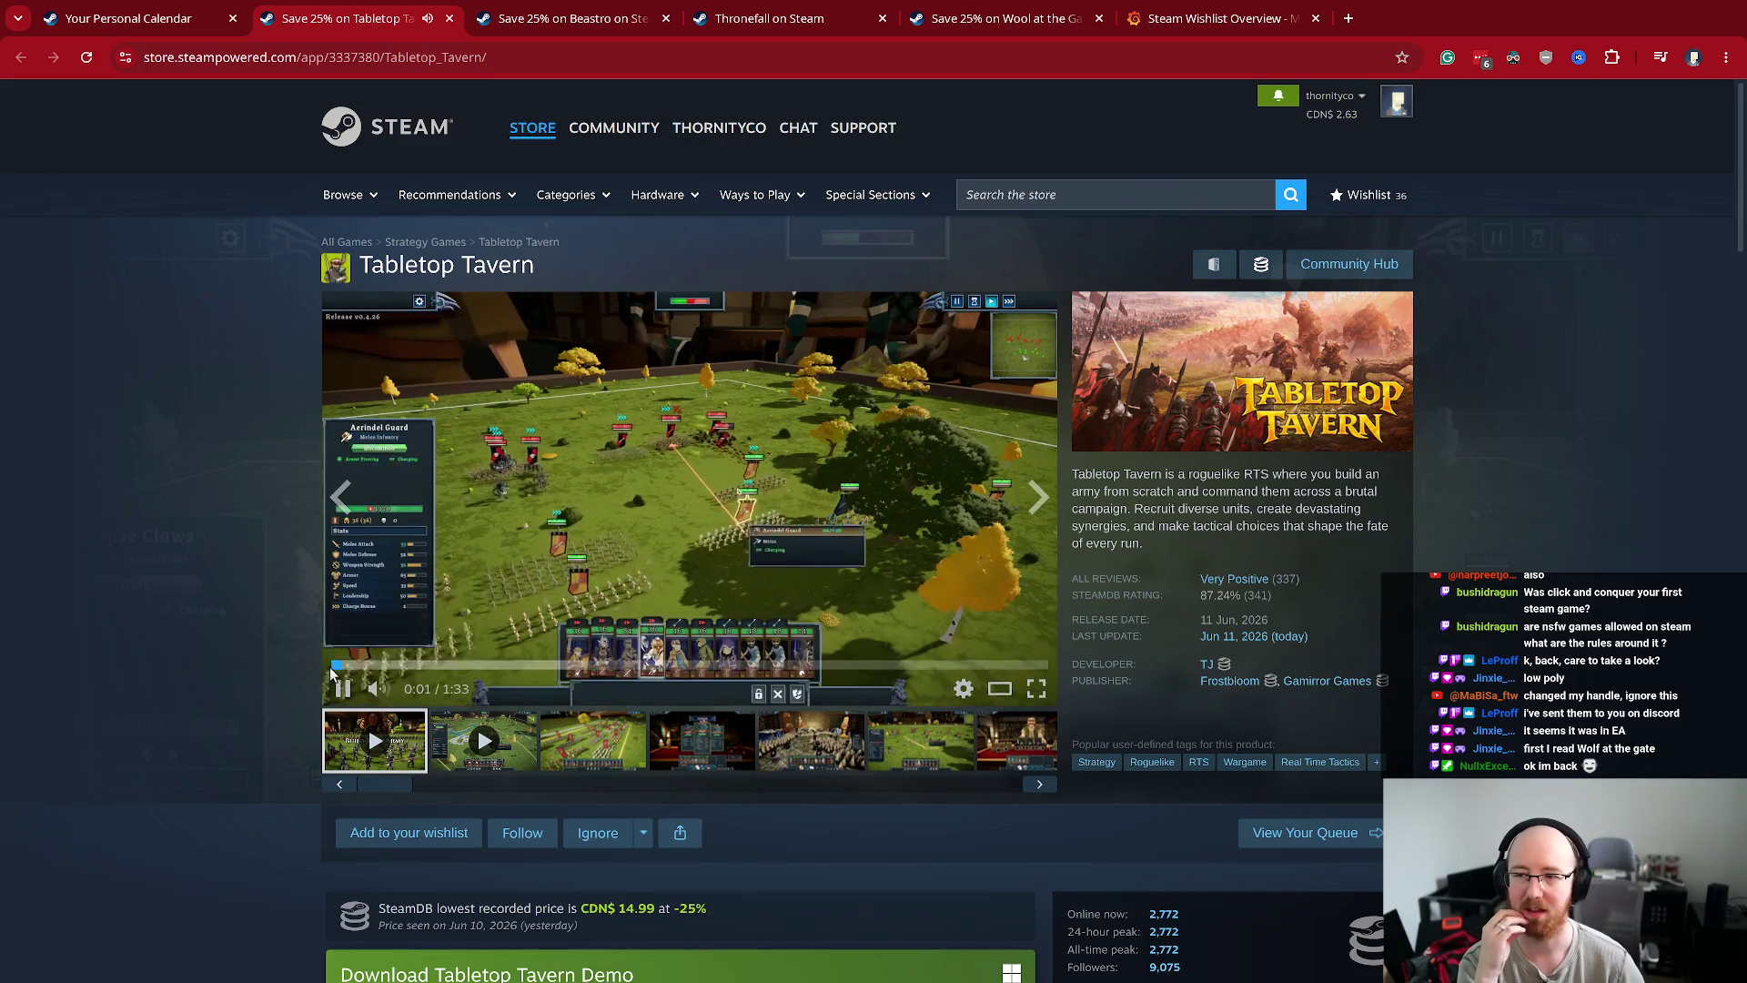
# - Browse Tabletop Tavern's screenshots, ending on The Rogue Company tavern scene
pyautogui.click(1020, 741)
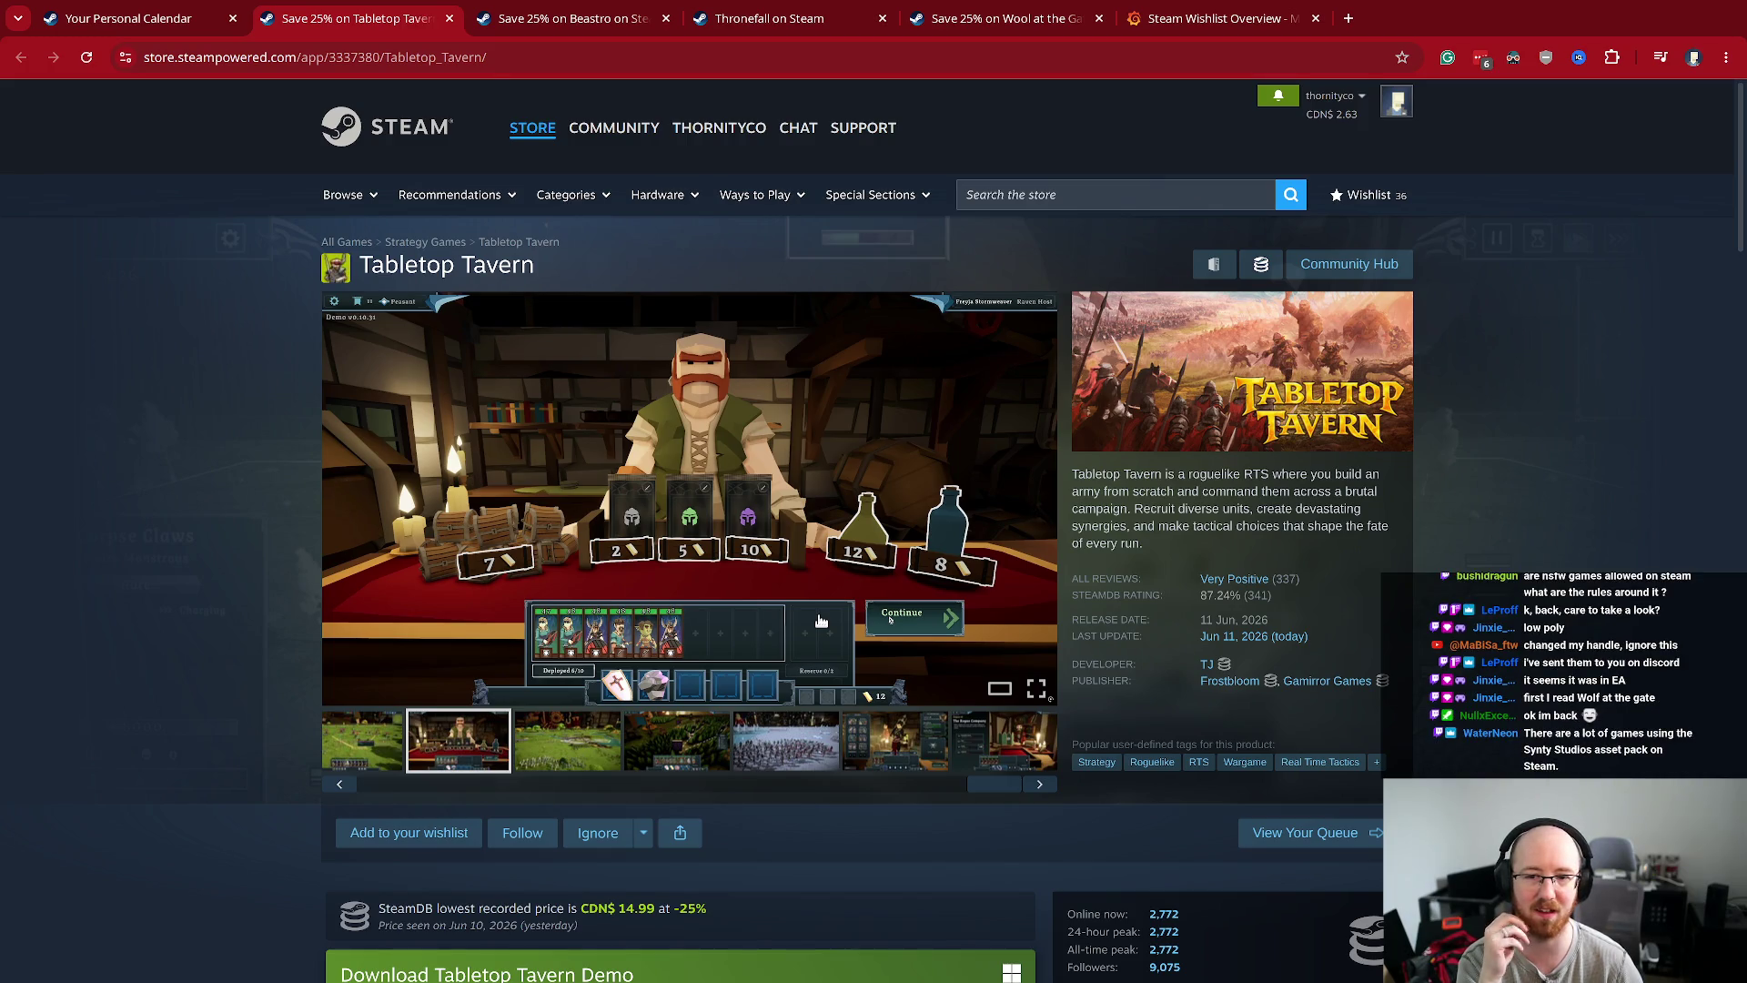
pyautogui.click(901, 742)
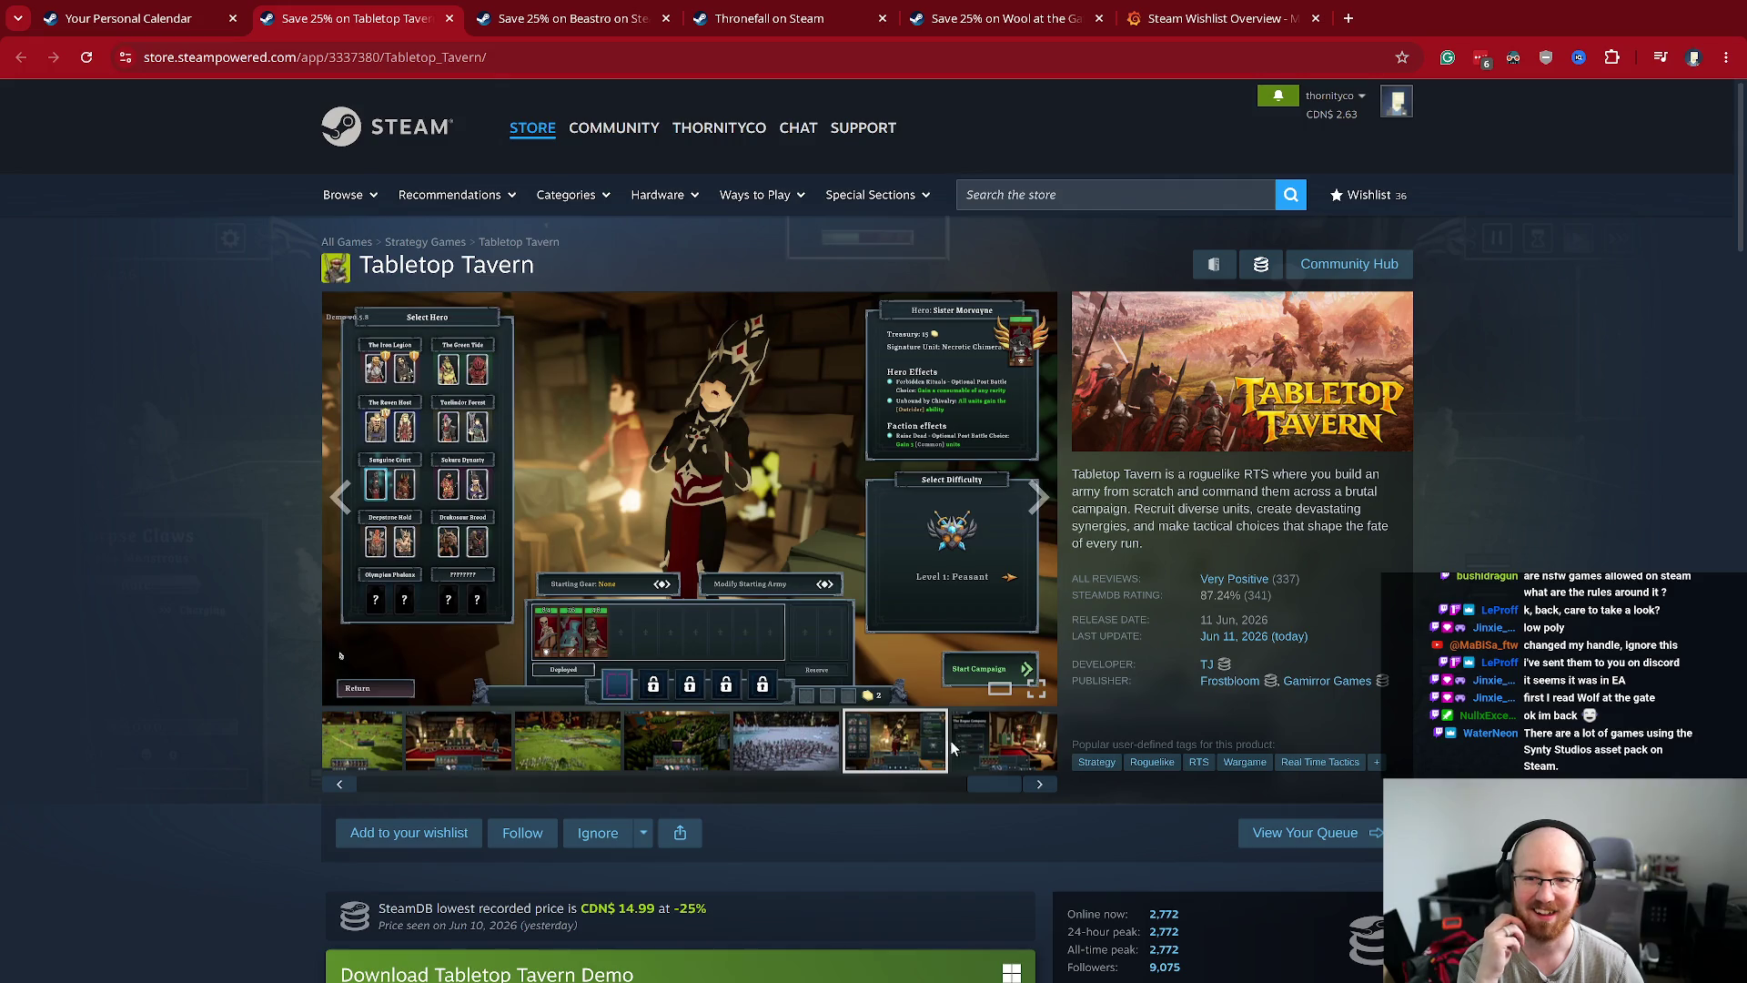
pyautogui.click(996, 746)
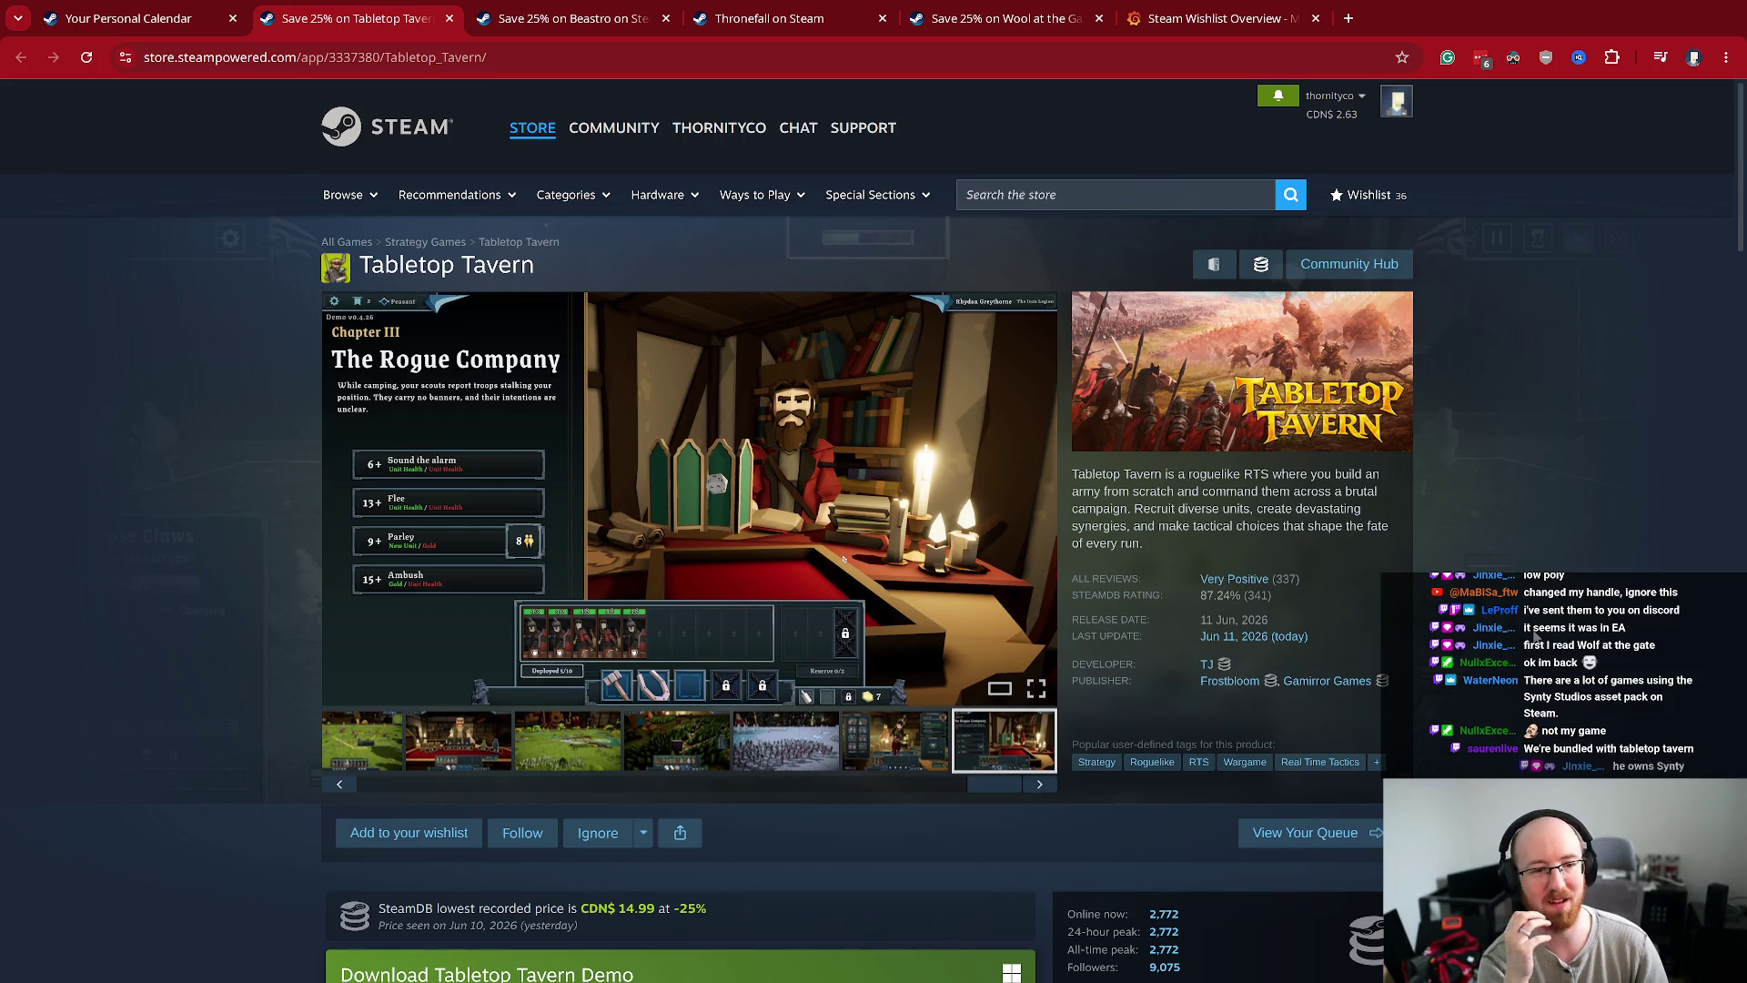
# - Scroll down to Tabletop Tavern's purchase options and open the full list of 9 bundles
pyautogui.scroll(-3, 1535, 636)
pyautogui.scroll(-2, 1536, 632)
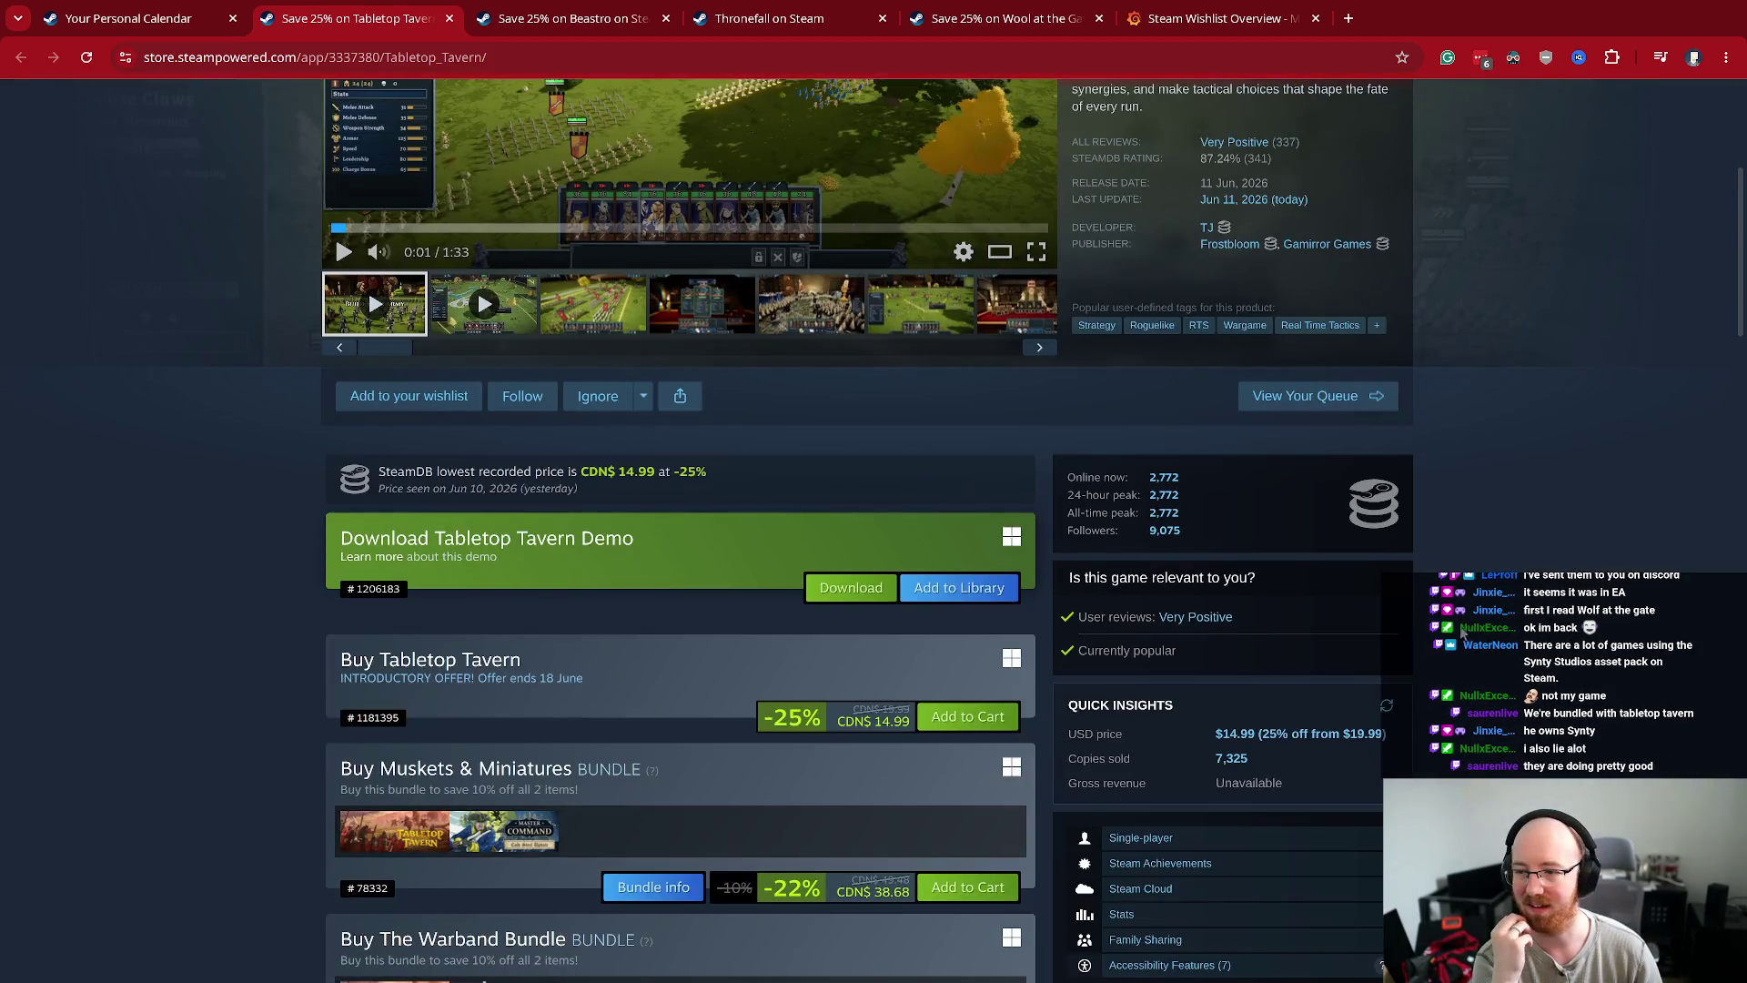
pyautogui.scroll(-3, 1456, 637)
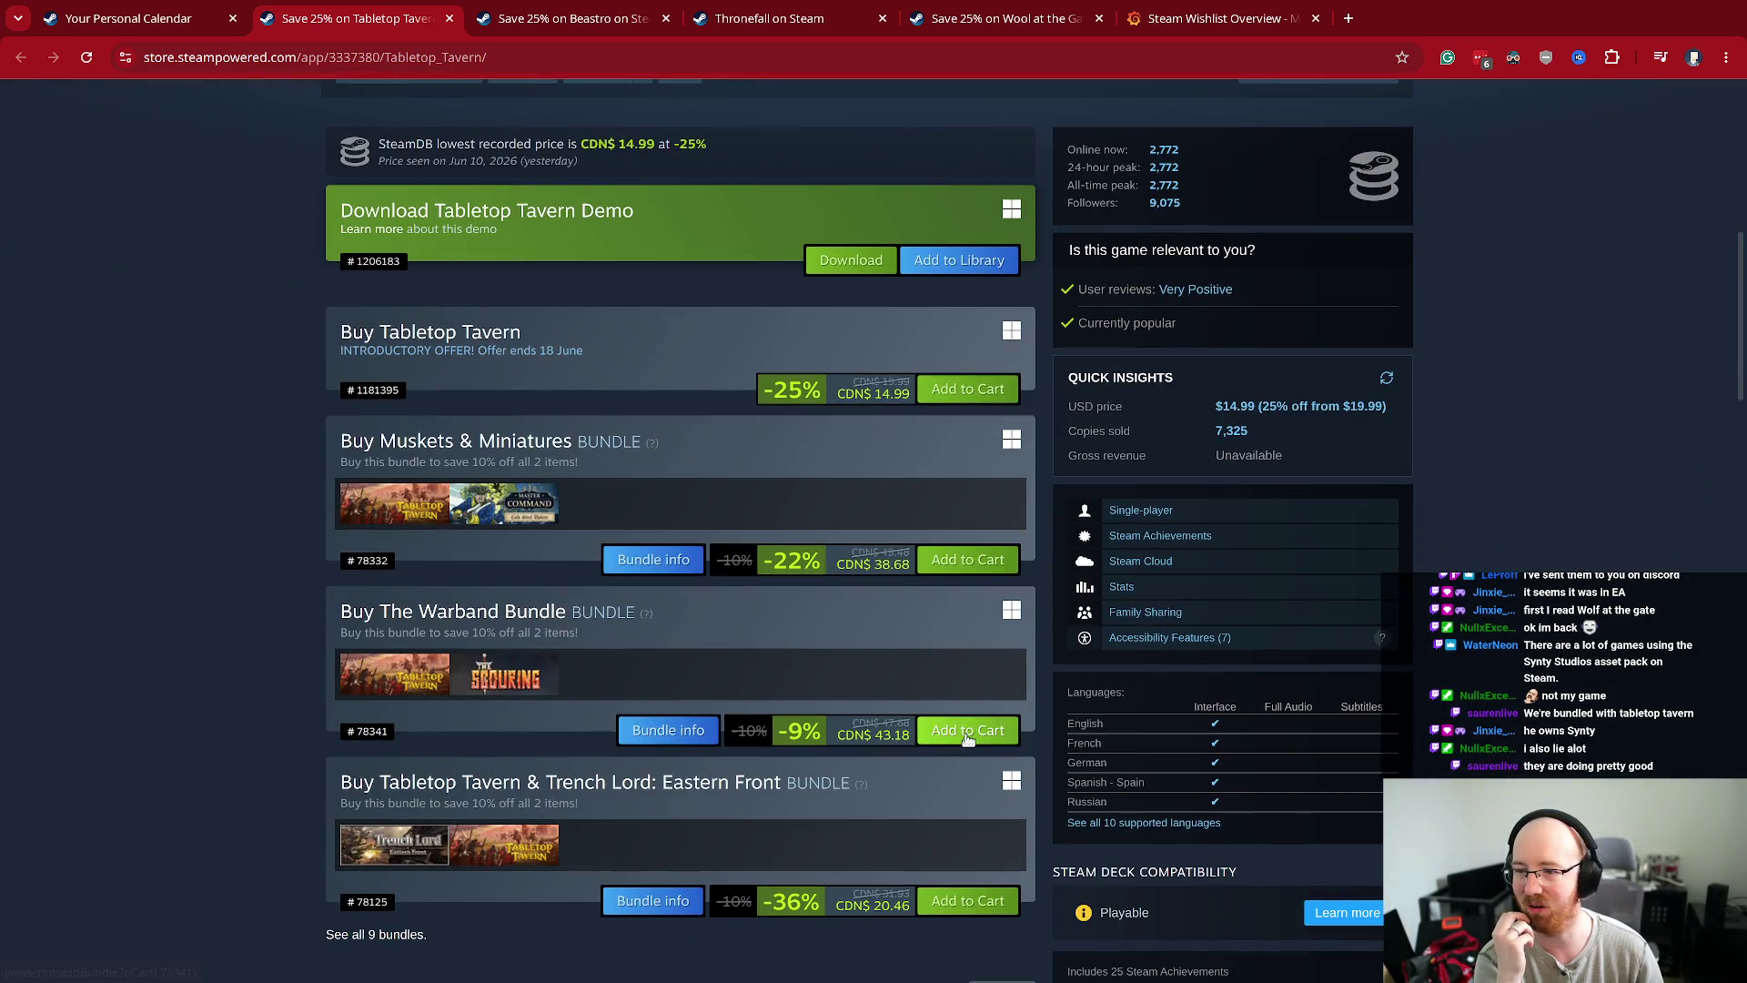
pyautogui.moveTo(386, 862)
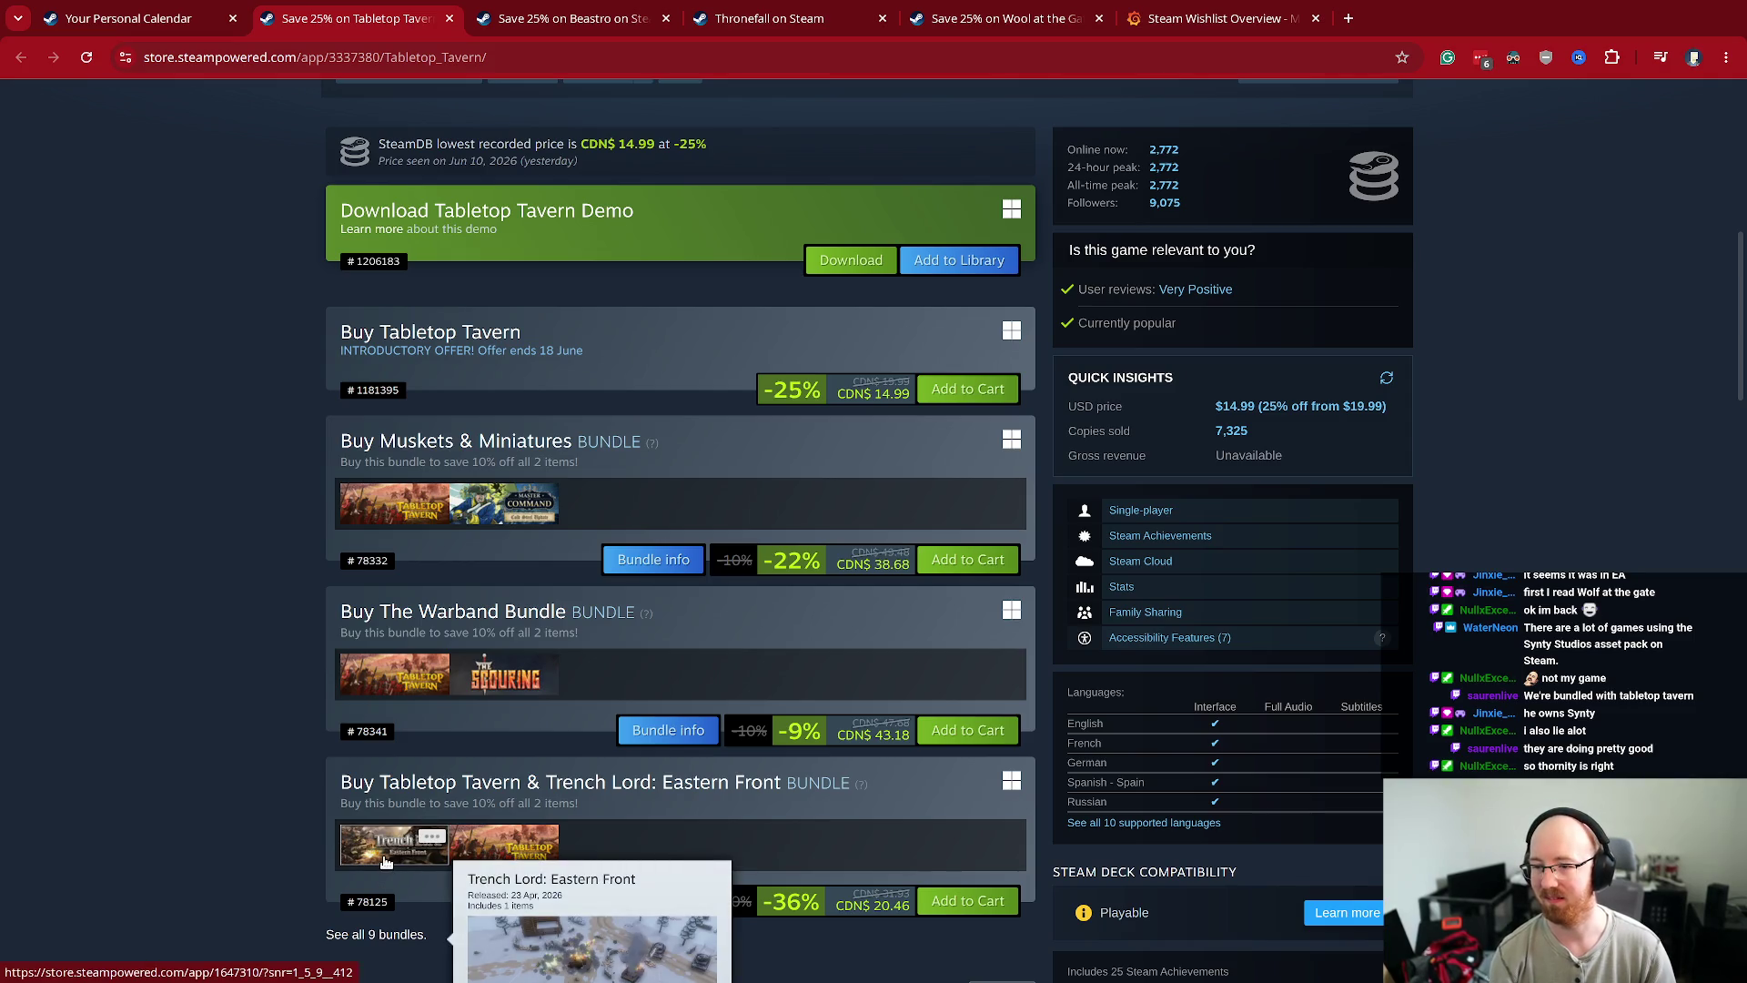
pyautogui.scroll(-3, 386, 861)
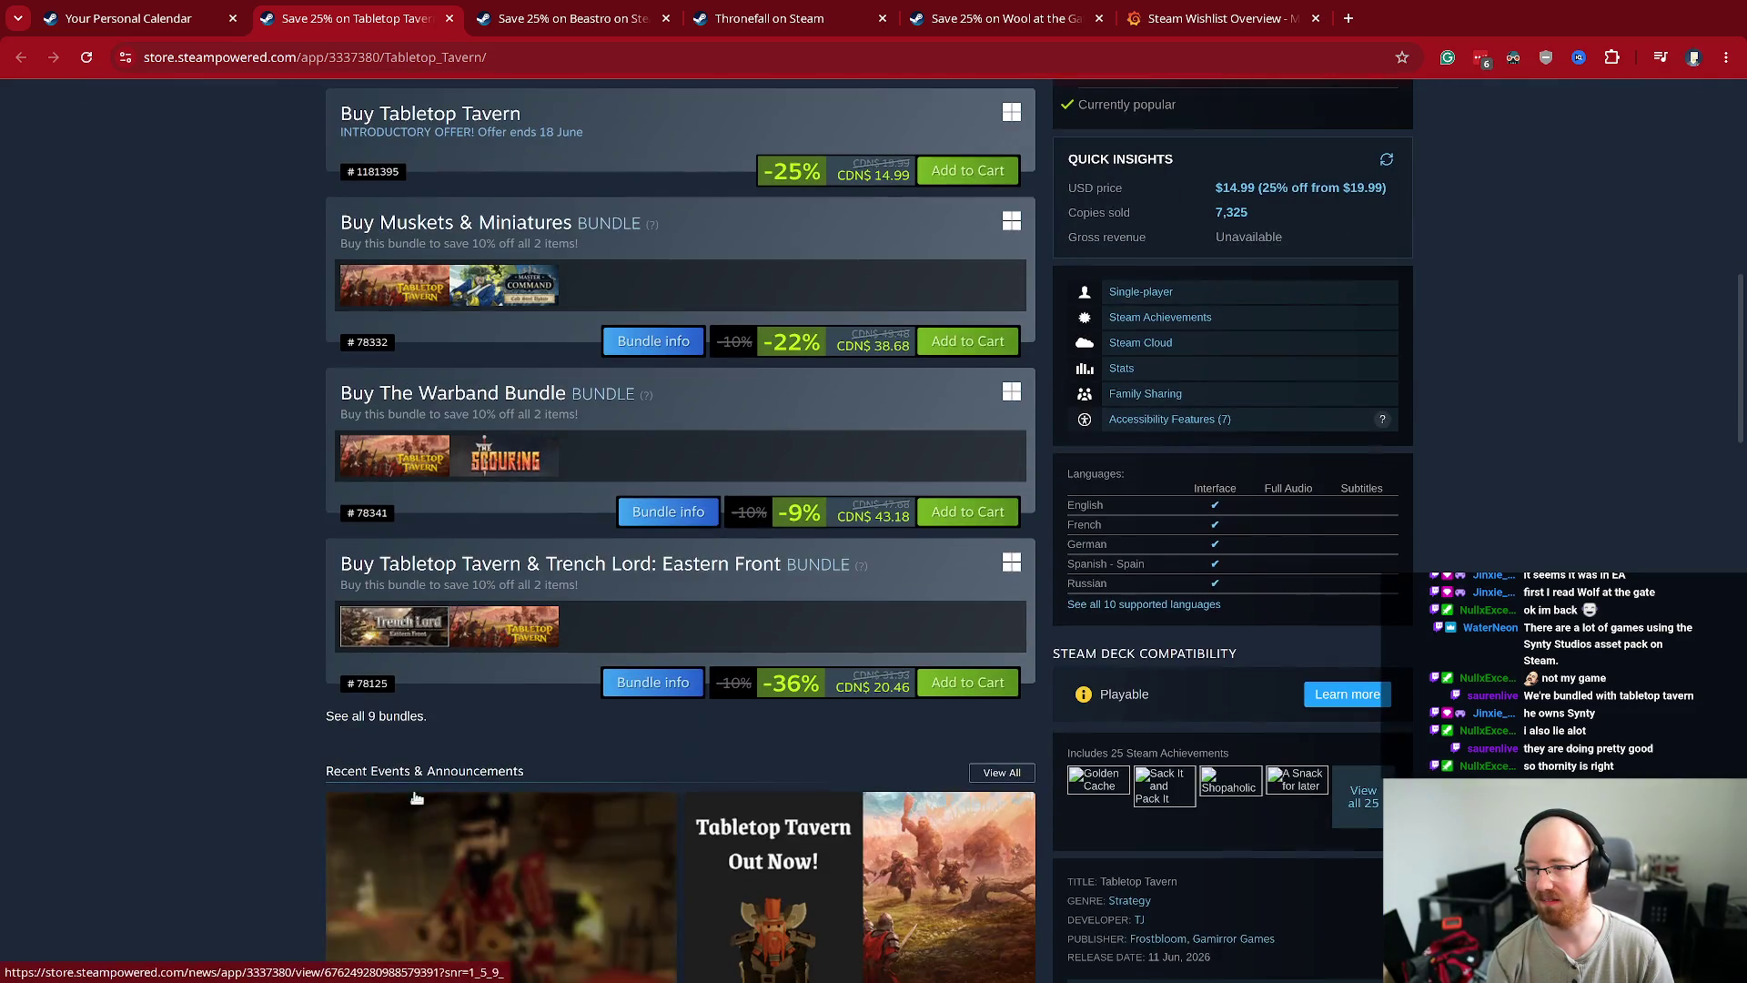
pyautogui.click(400, 719)
# - Find the Muskets & Miniatures bundle with a 'muske' page search and open it in a new tab
pyautogui.scroll(-2, 759, 821)
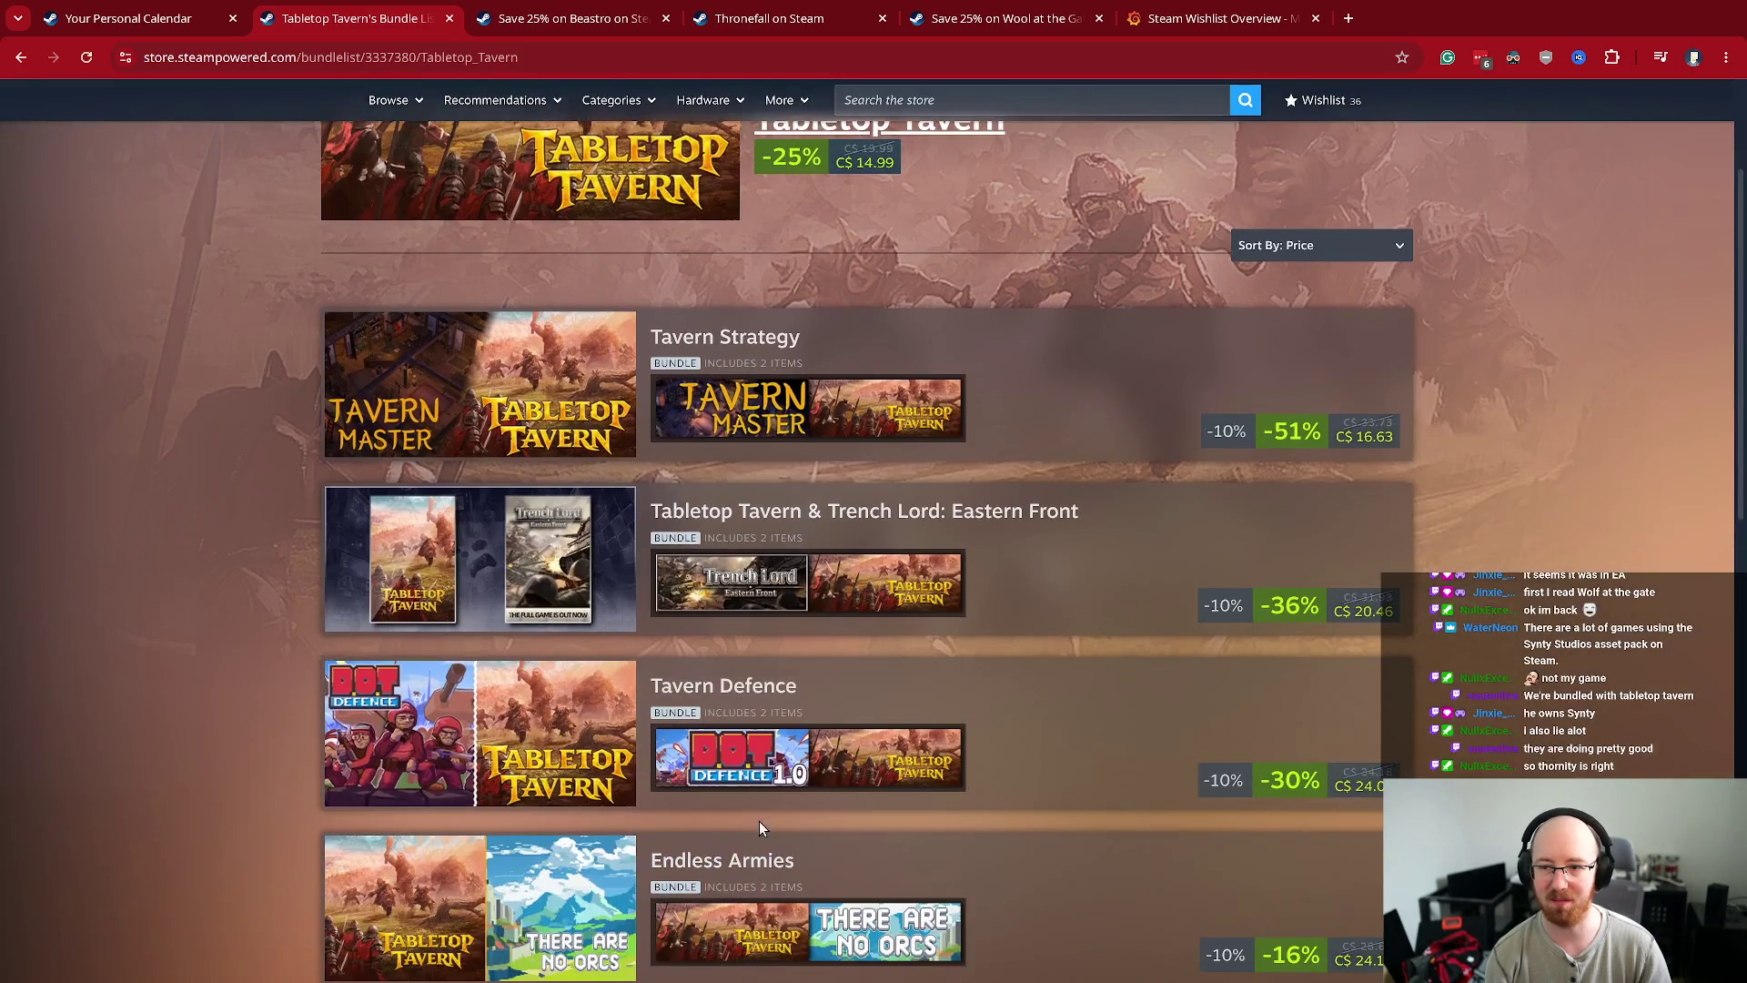
pyautogui.scroll(-1, 759, 827)
pyautogui.scroll(-4, 219, 737)
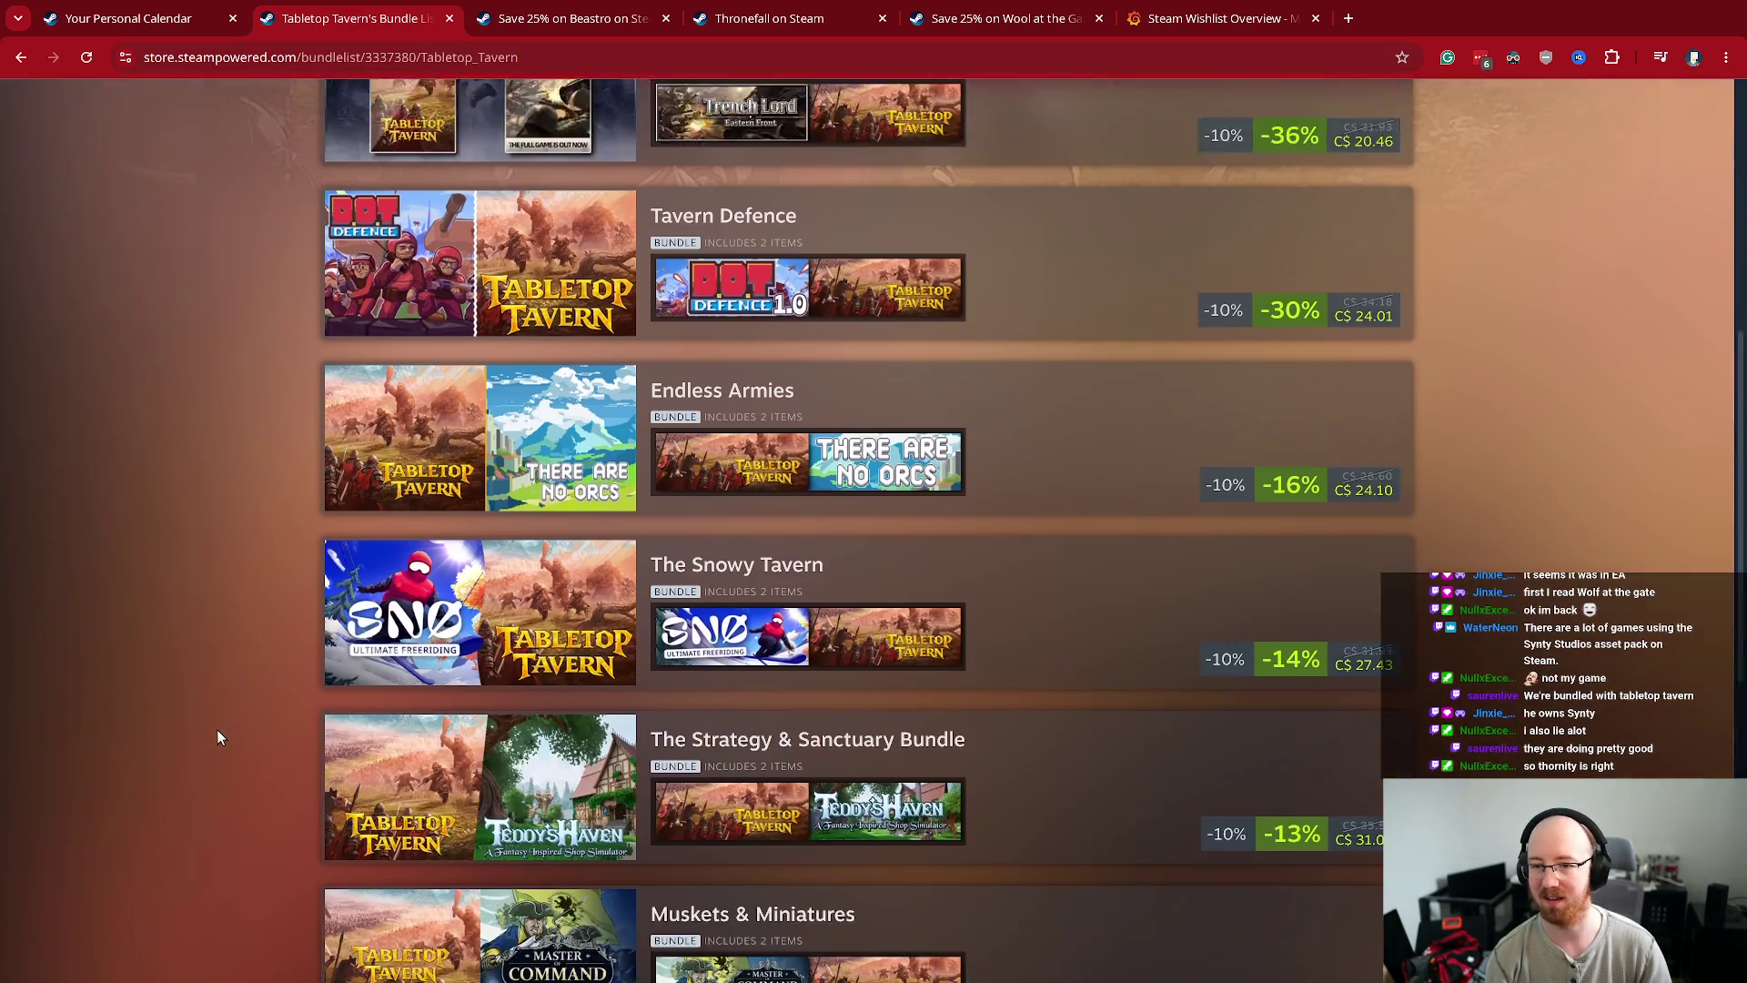
pyautogui.scroll(-1, 218, 737)
pyautogui.moveTo(873, 400)
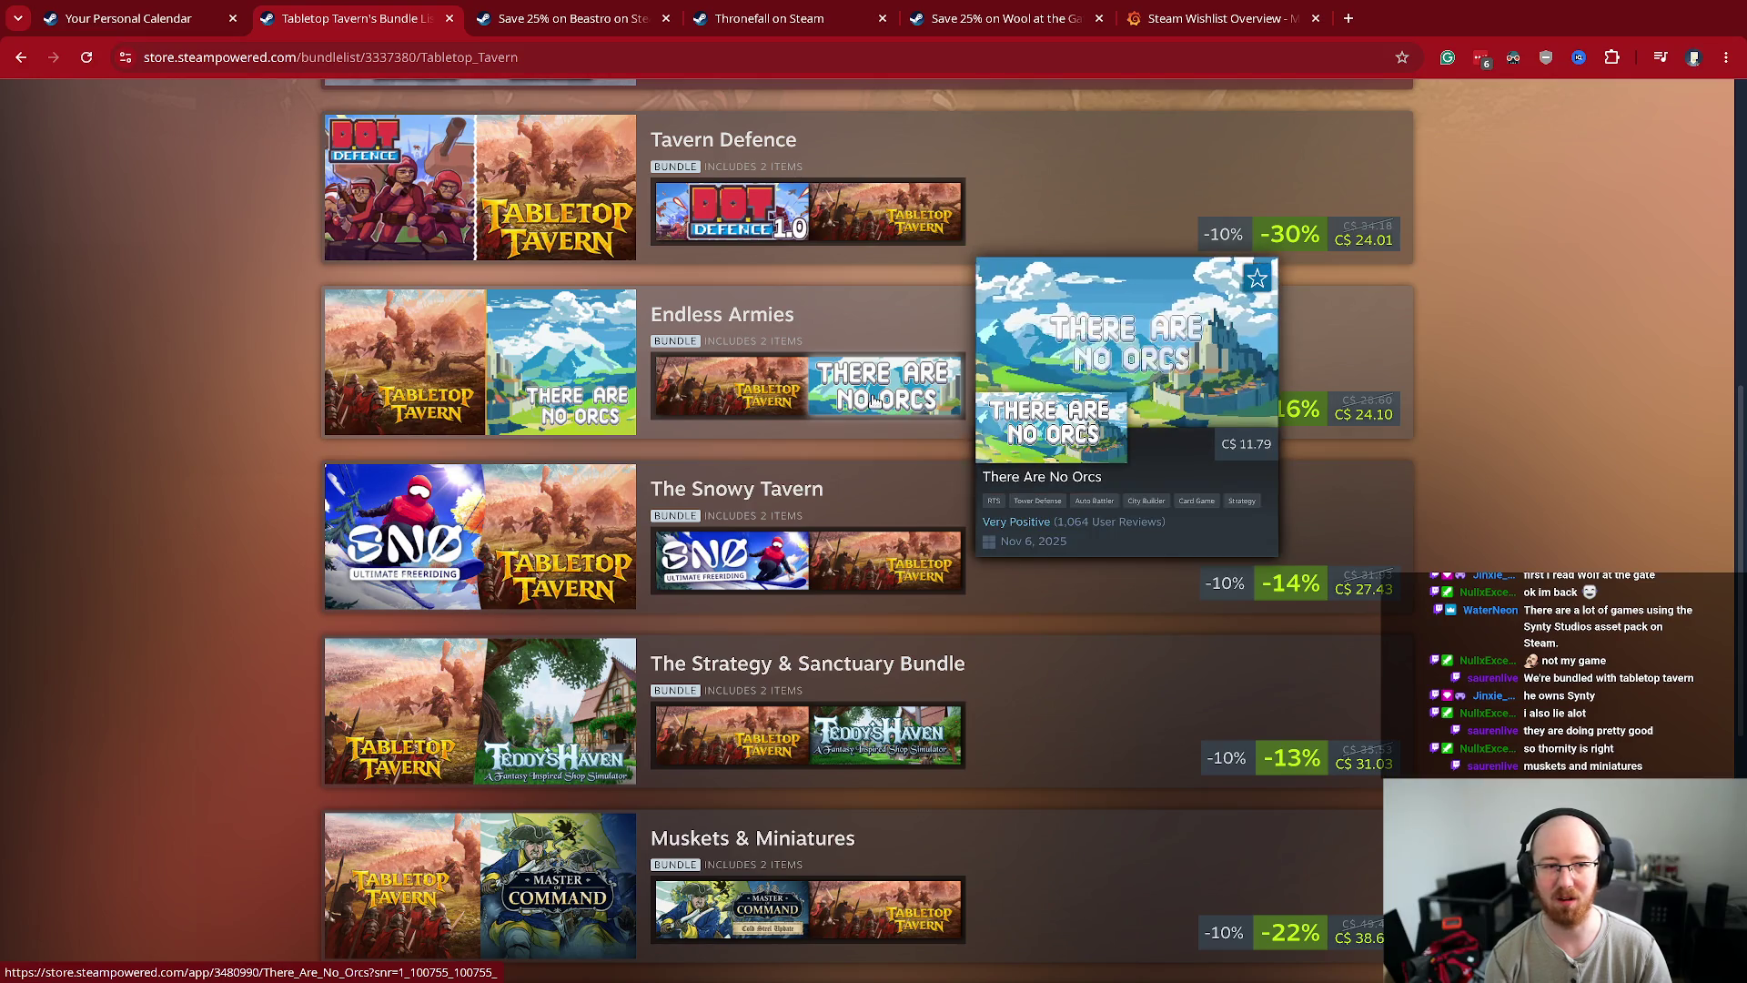
pyautogui.hotkey('ctrl', 'f')
pyautogui.write('musket')
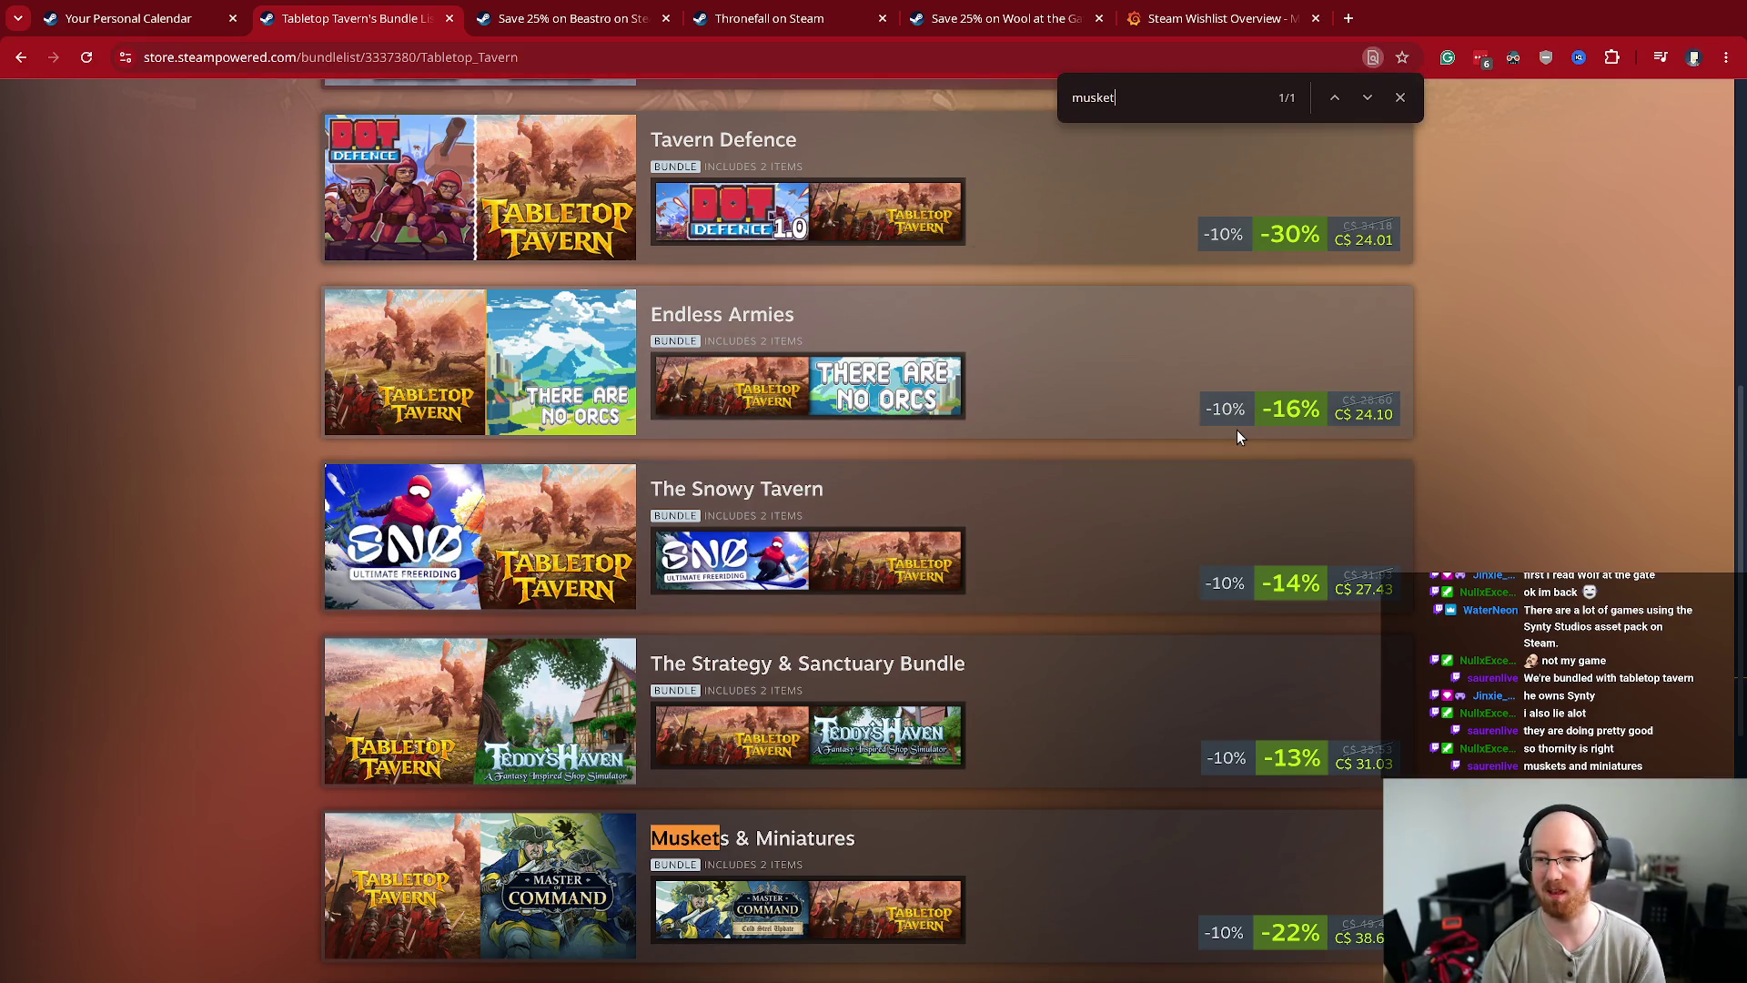
pyautogui.press('Escape')
pyautogui.scroll(-1, 634, 774)
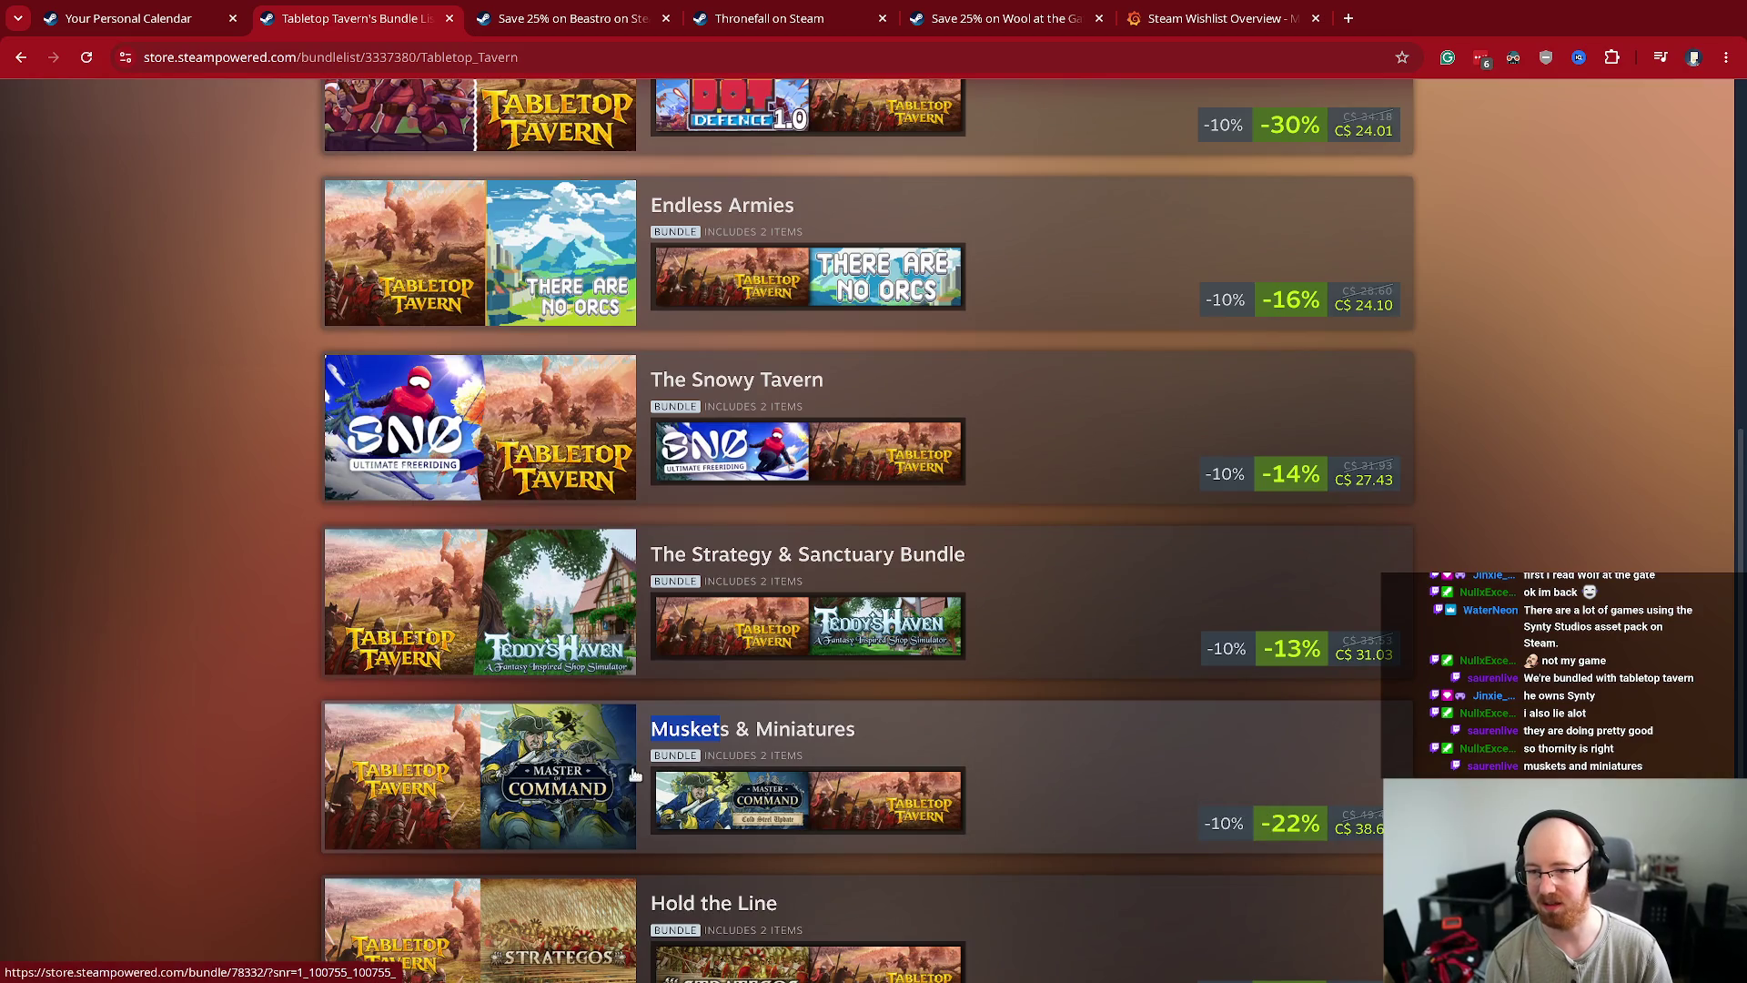
pyautogui.middleClick(582, 788)
pyautogui.click(565, 26)
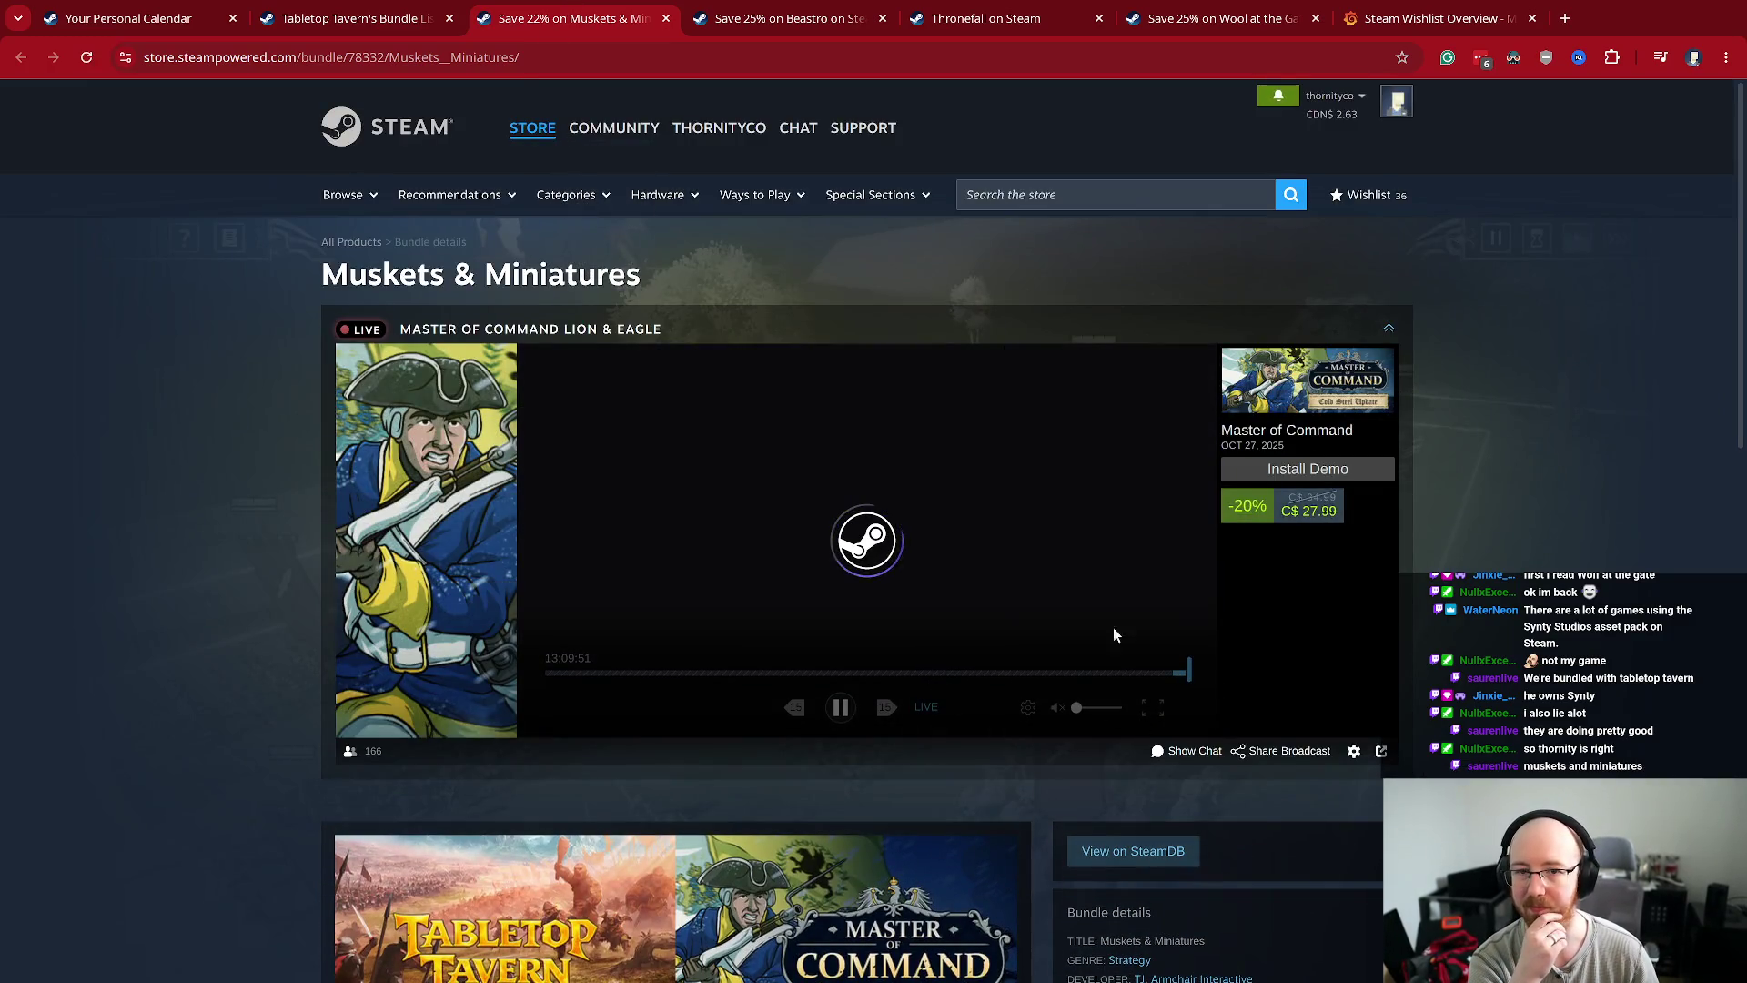
# - Scroll to the bundle's included items and open Master of Command's store page
pyautogui.scroll(-5, 822, 883)
pyautogui.moveTo(434, 951)
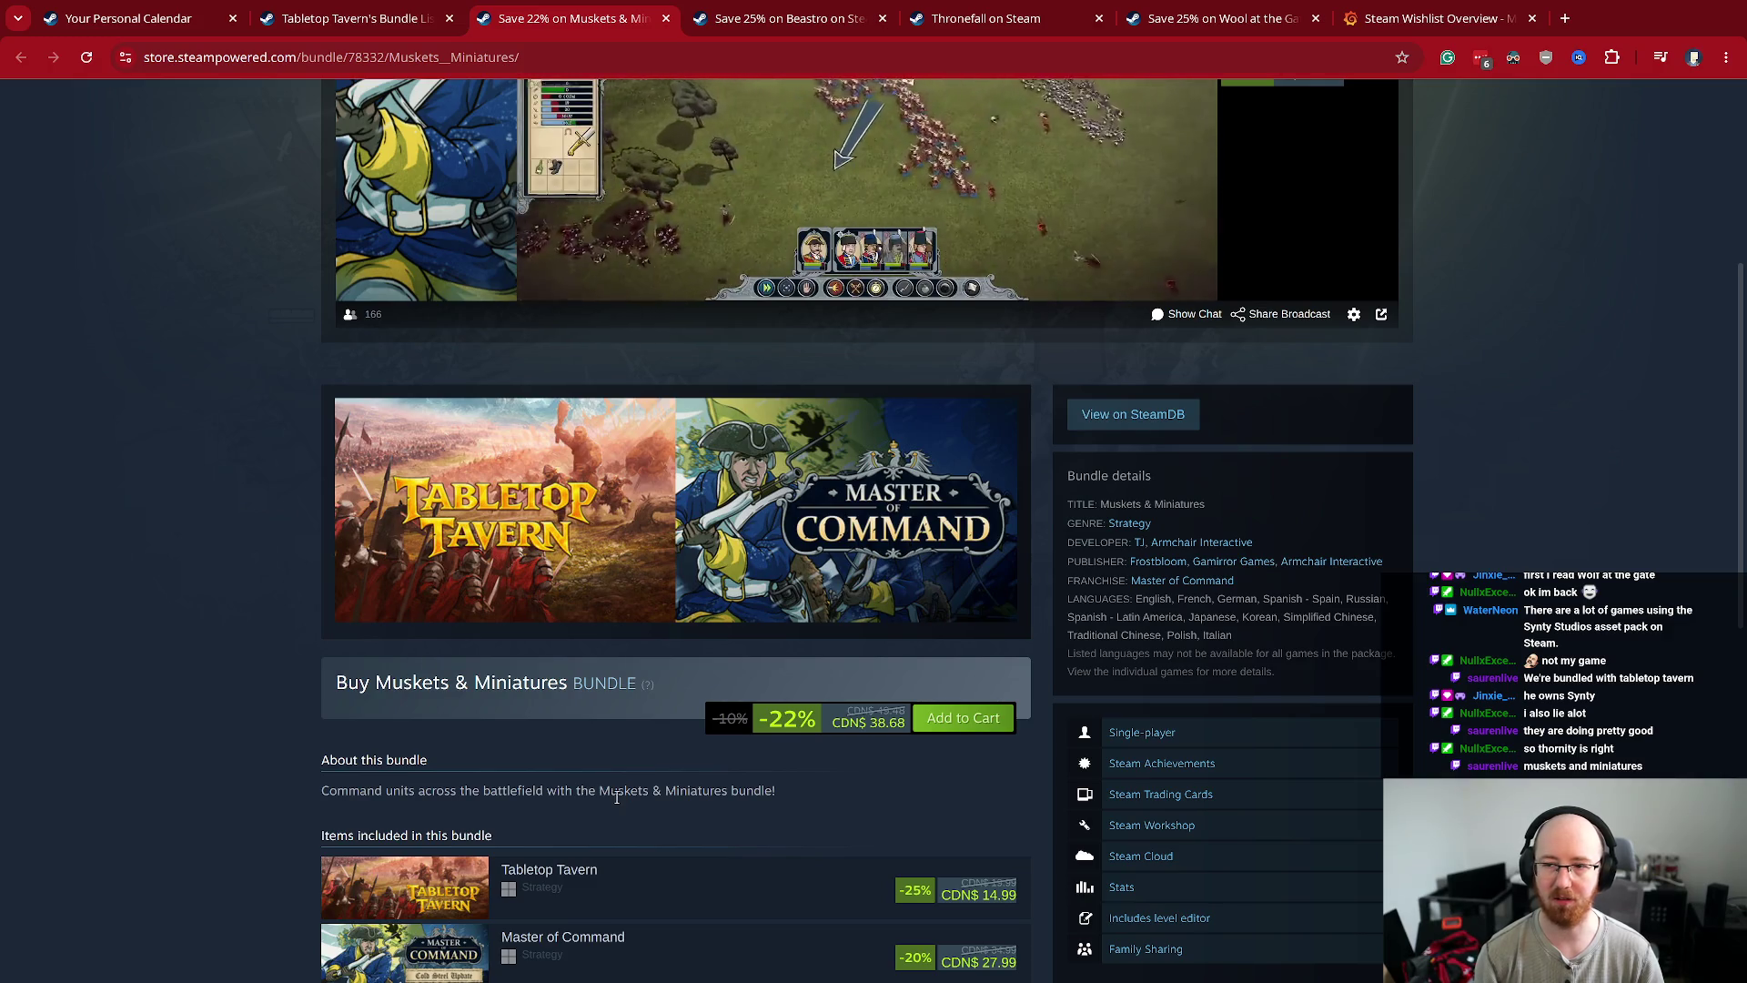
pyautogui.scroll(-2, 616, 798)
pyautogui.click(519, 775)
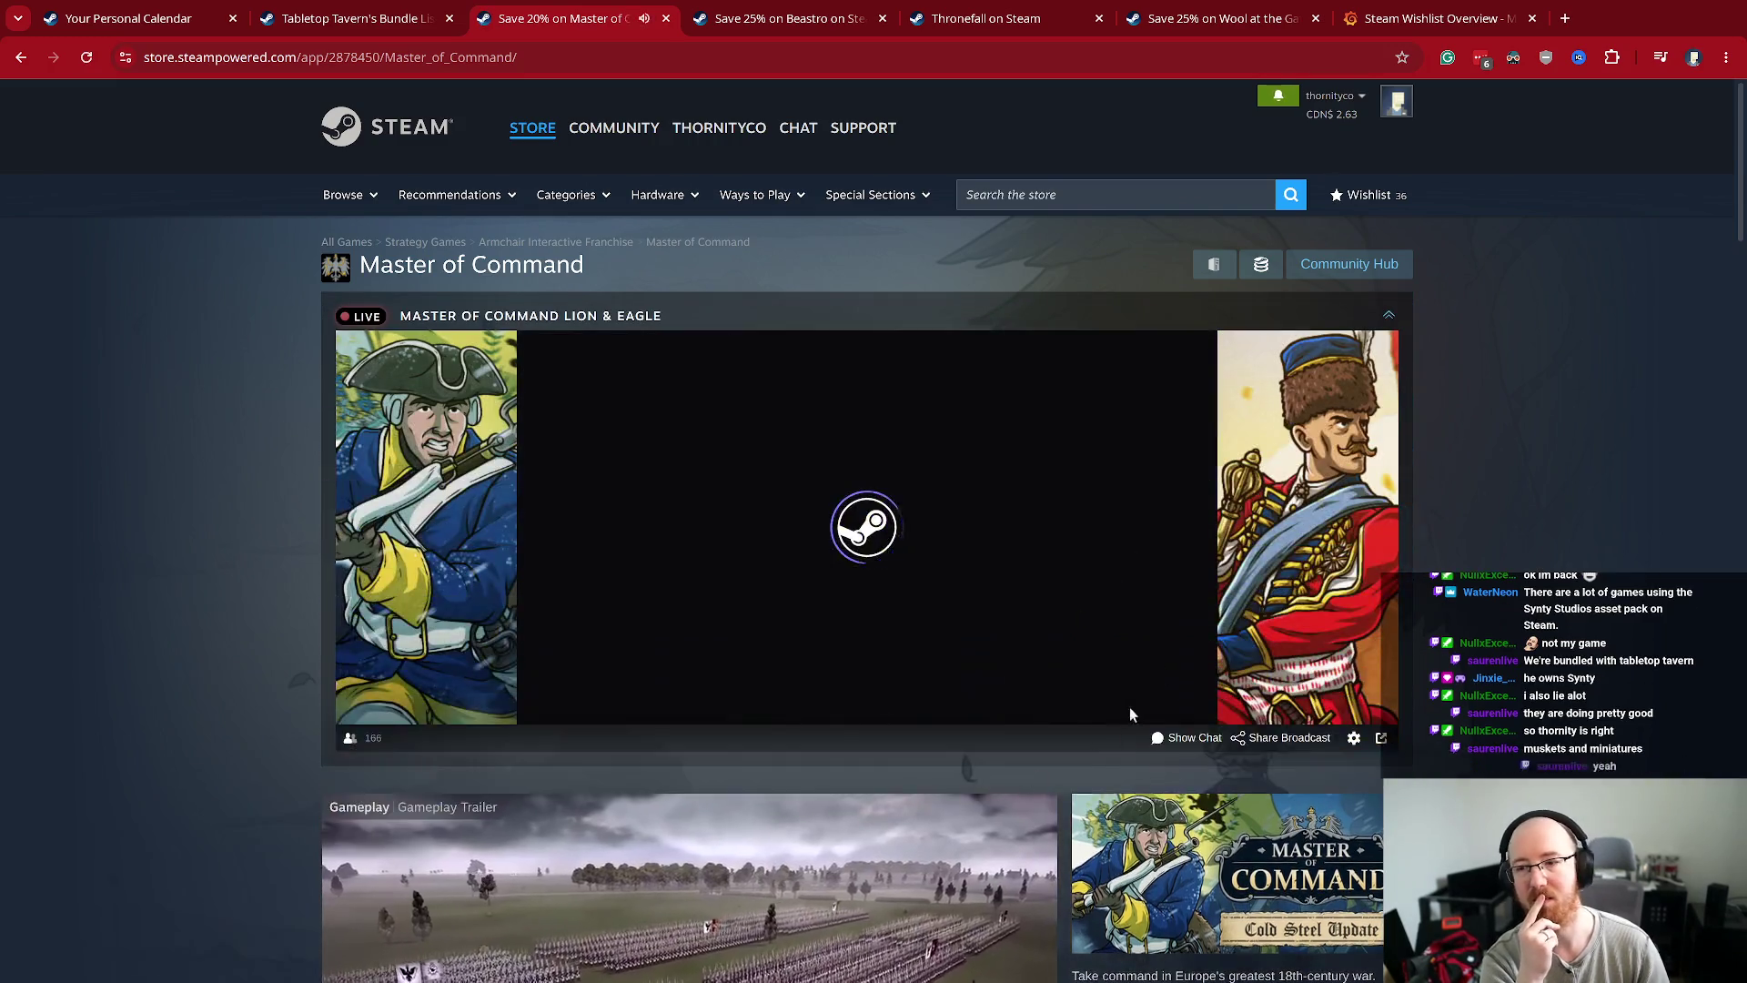
# - Skip through Master of Command's gameplay trailer to near its end
pyautogui.scroll(-4, 1128, 712)
pyautogui.scroll(-1, 1159, 643)
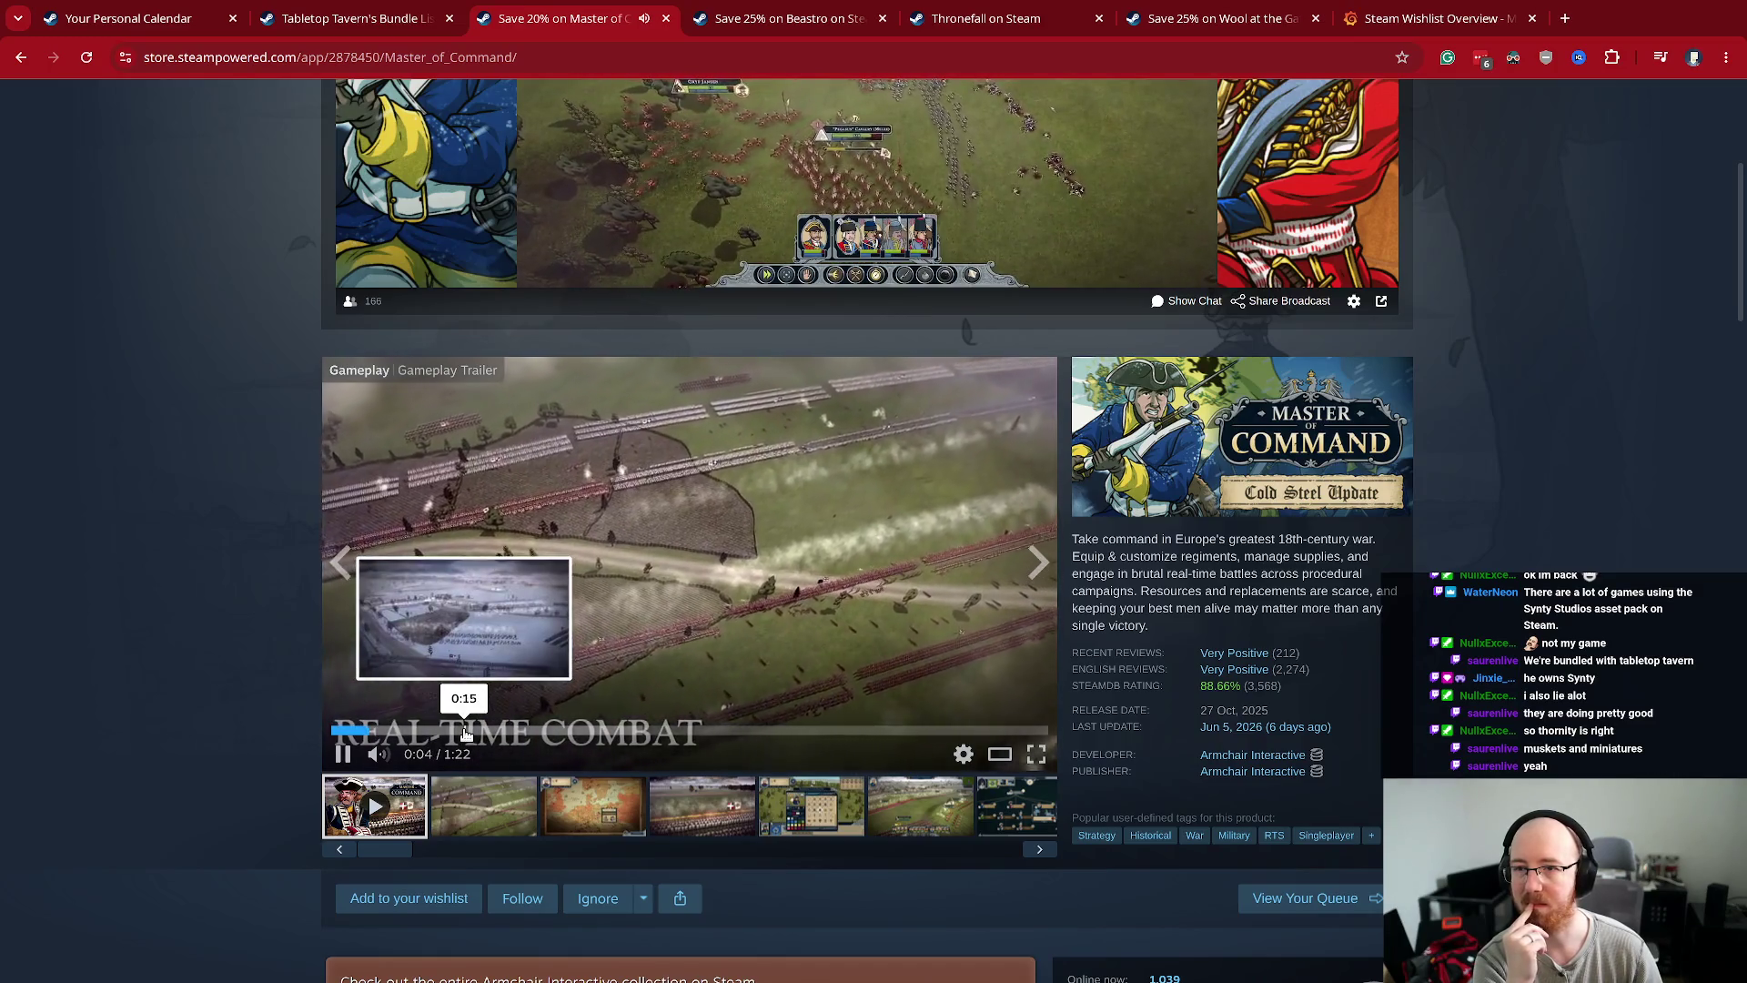
pyautogui.scroll(2, 709, 635)
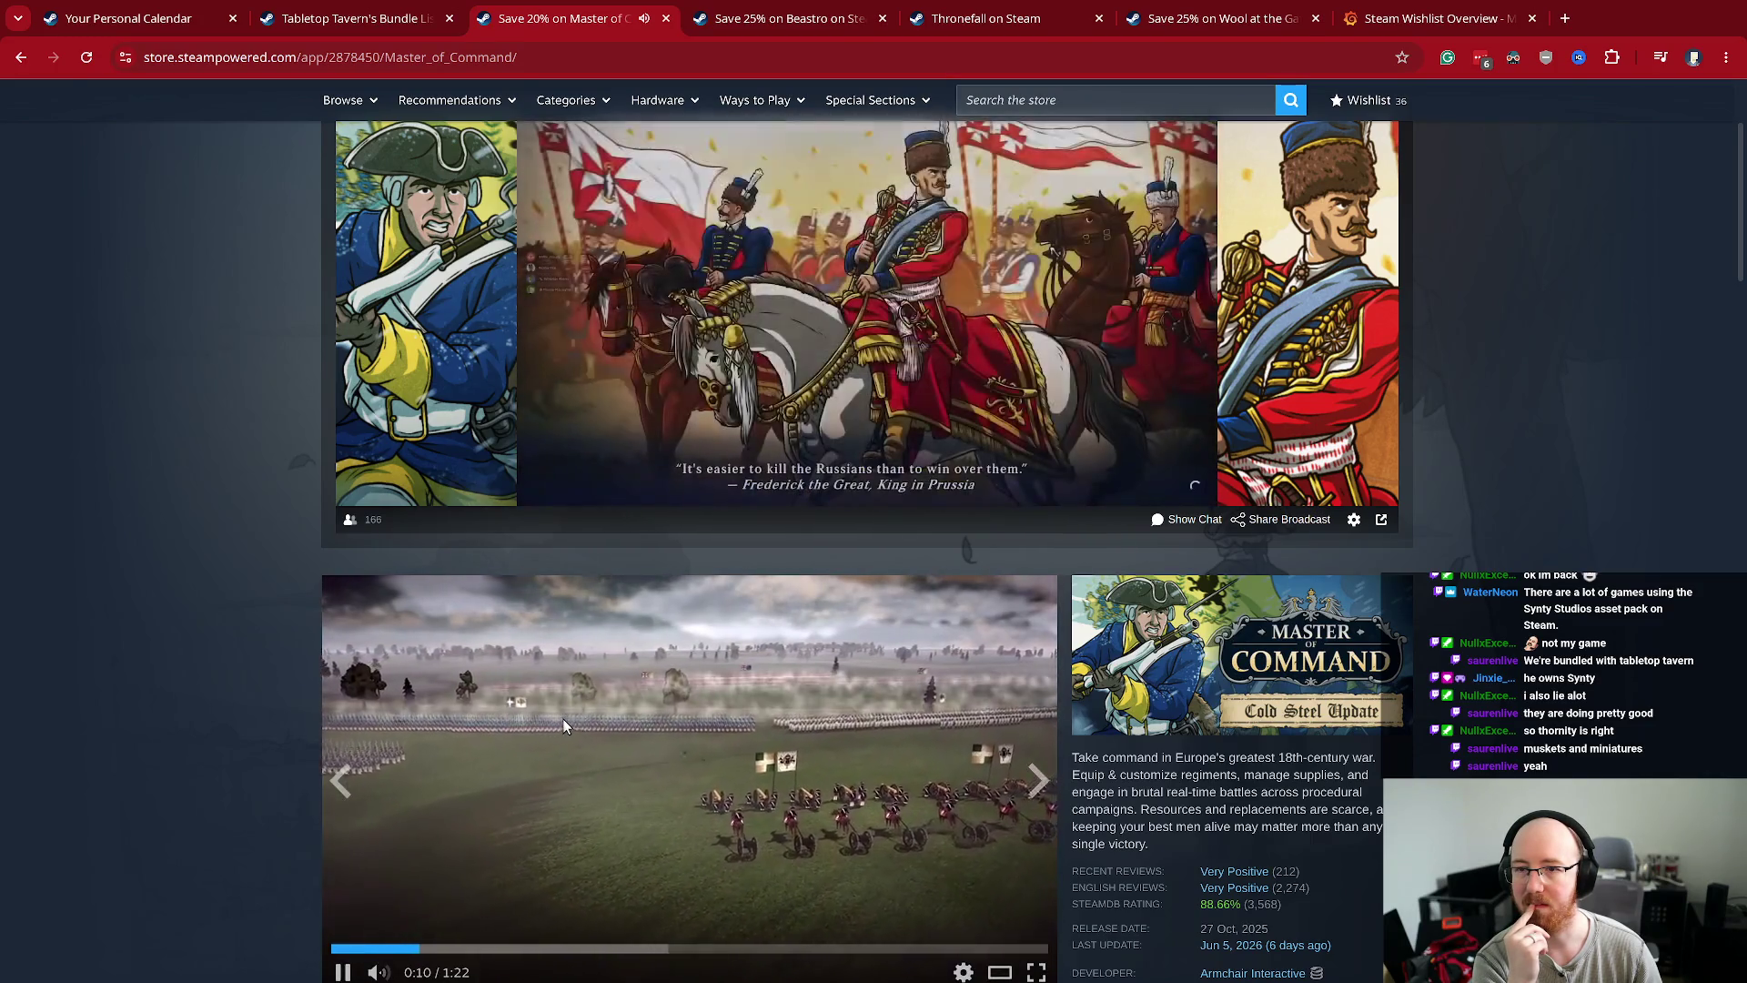
pyautogui.scroll(-1, 635, 751)
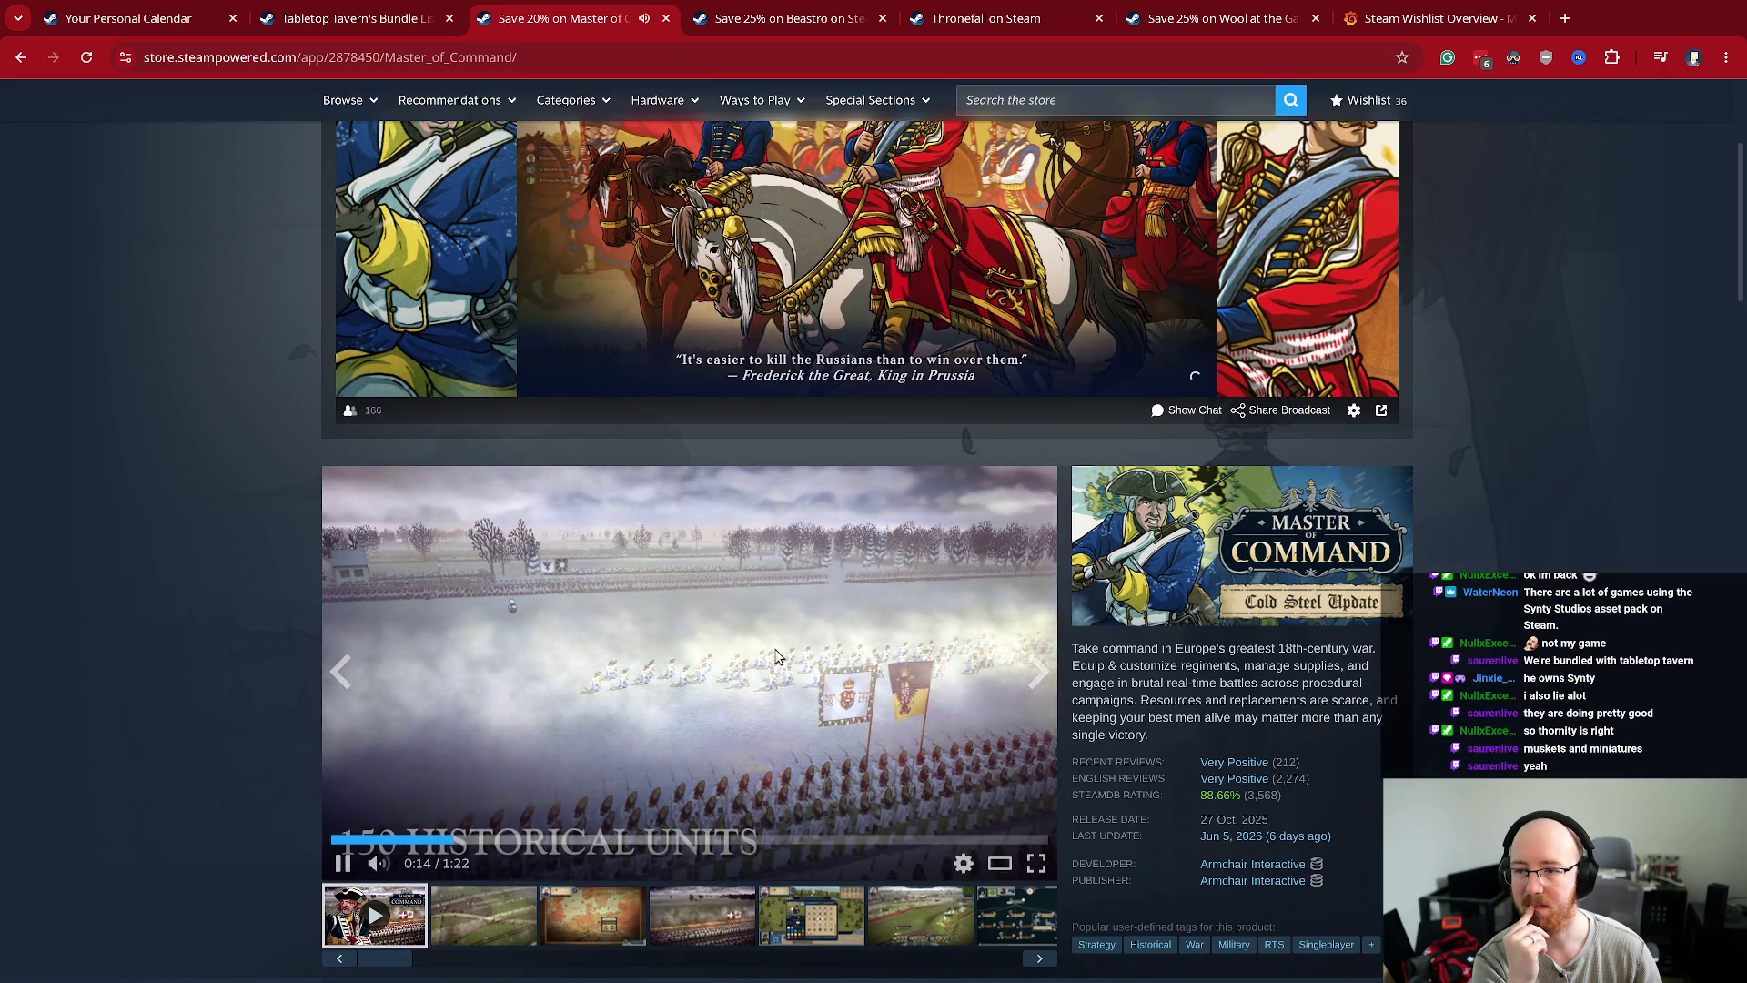
pyautogui.click(578, 838)
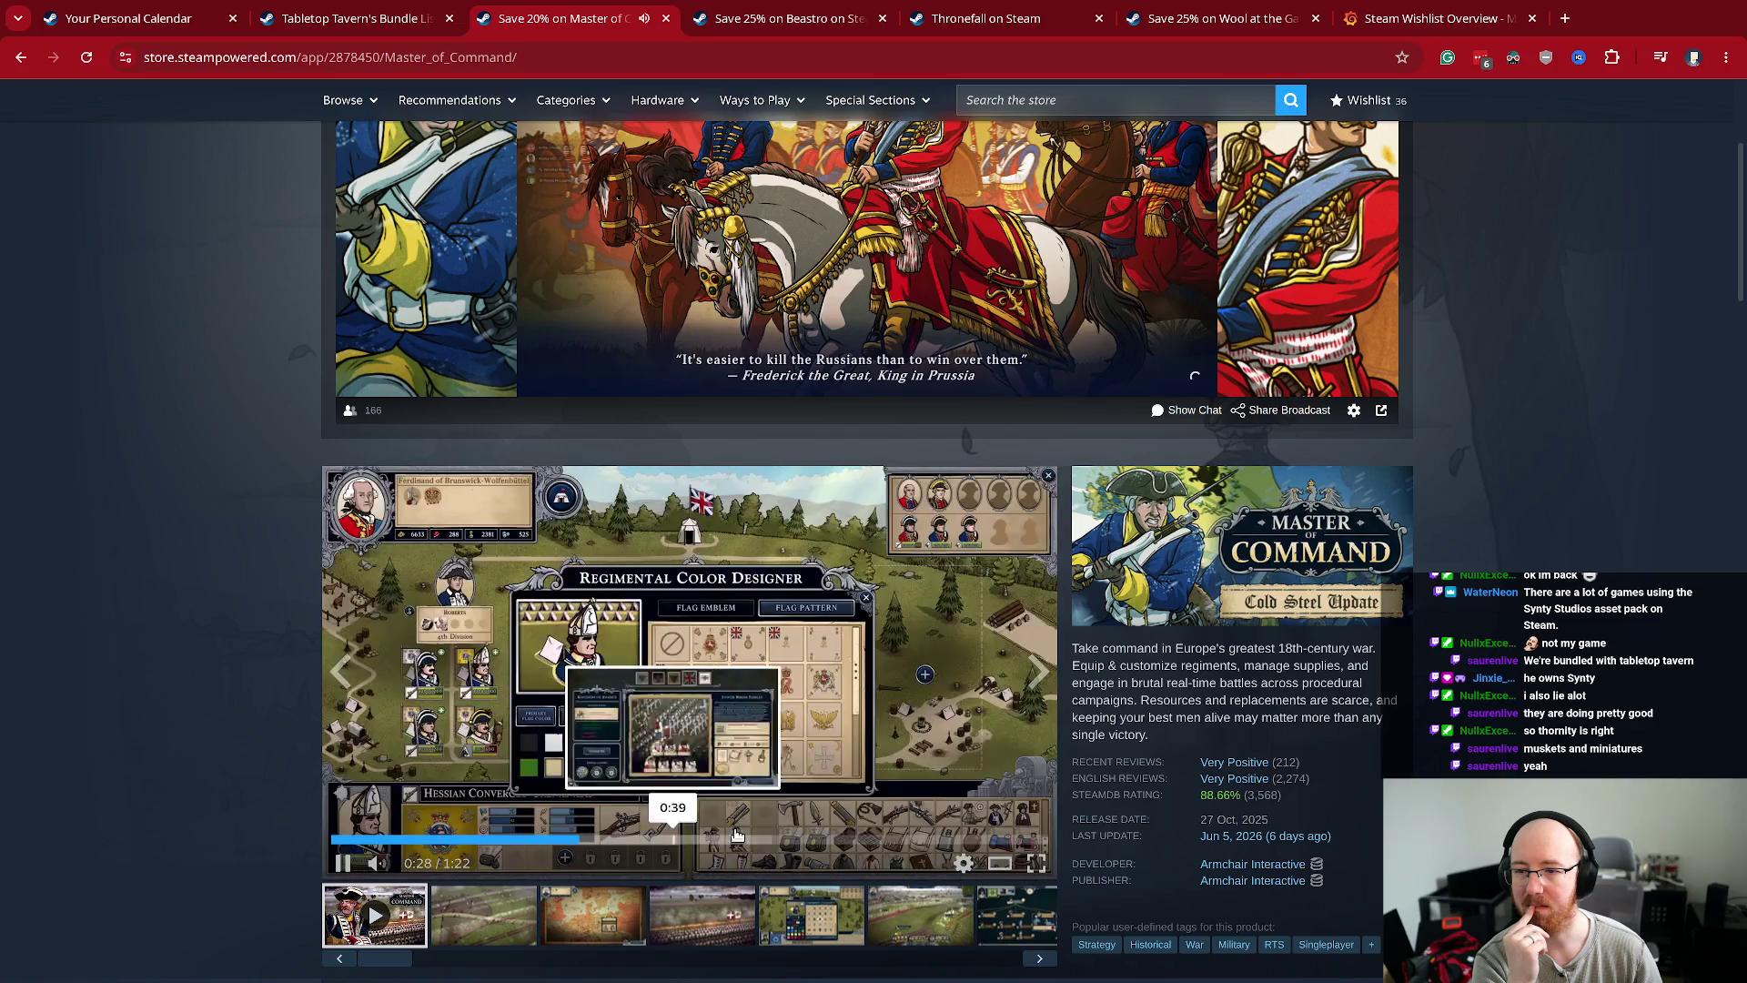
pyautogui.click(765, 835)
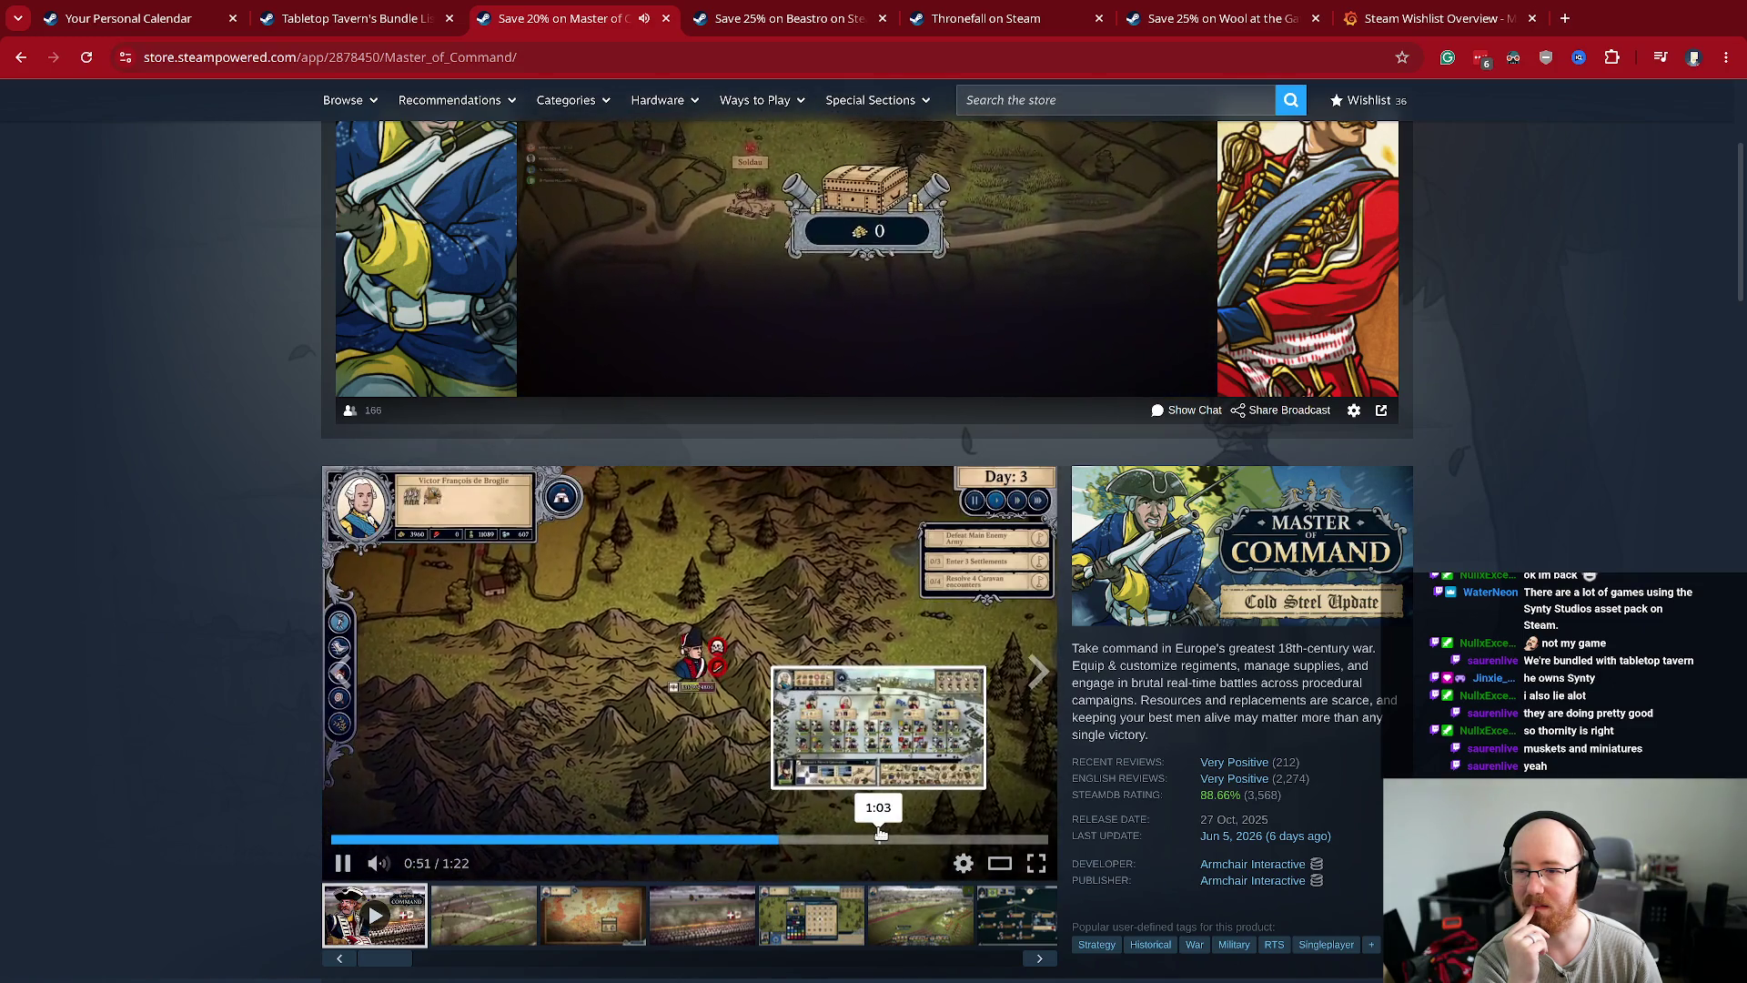
pyautogui.click(945, 835)
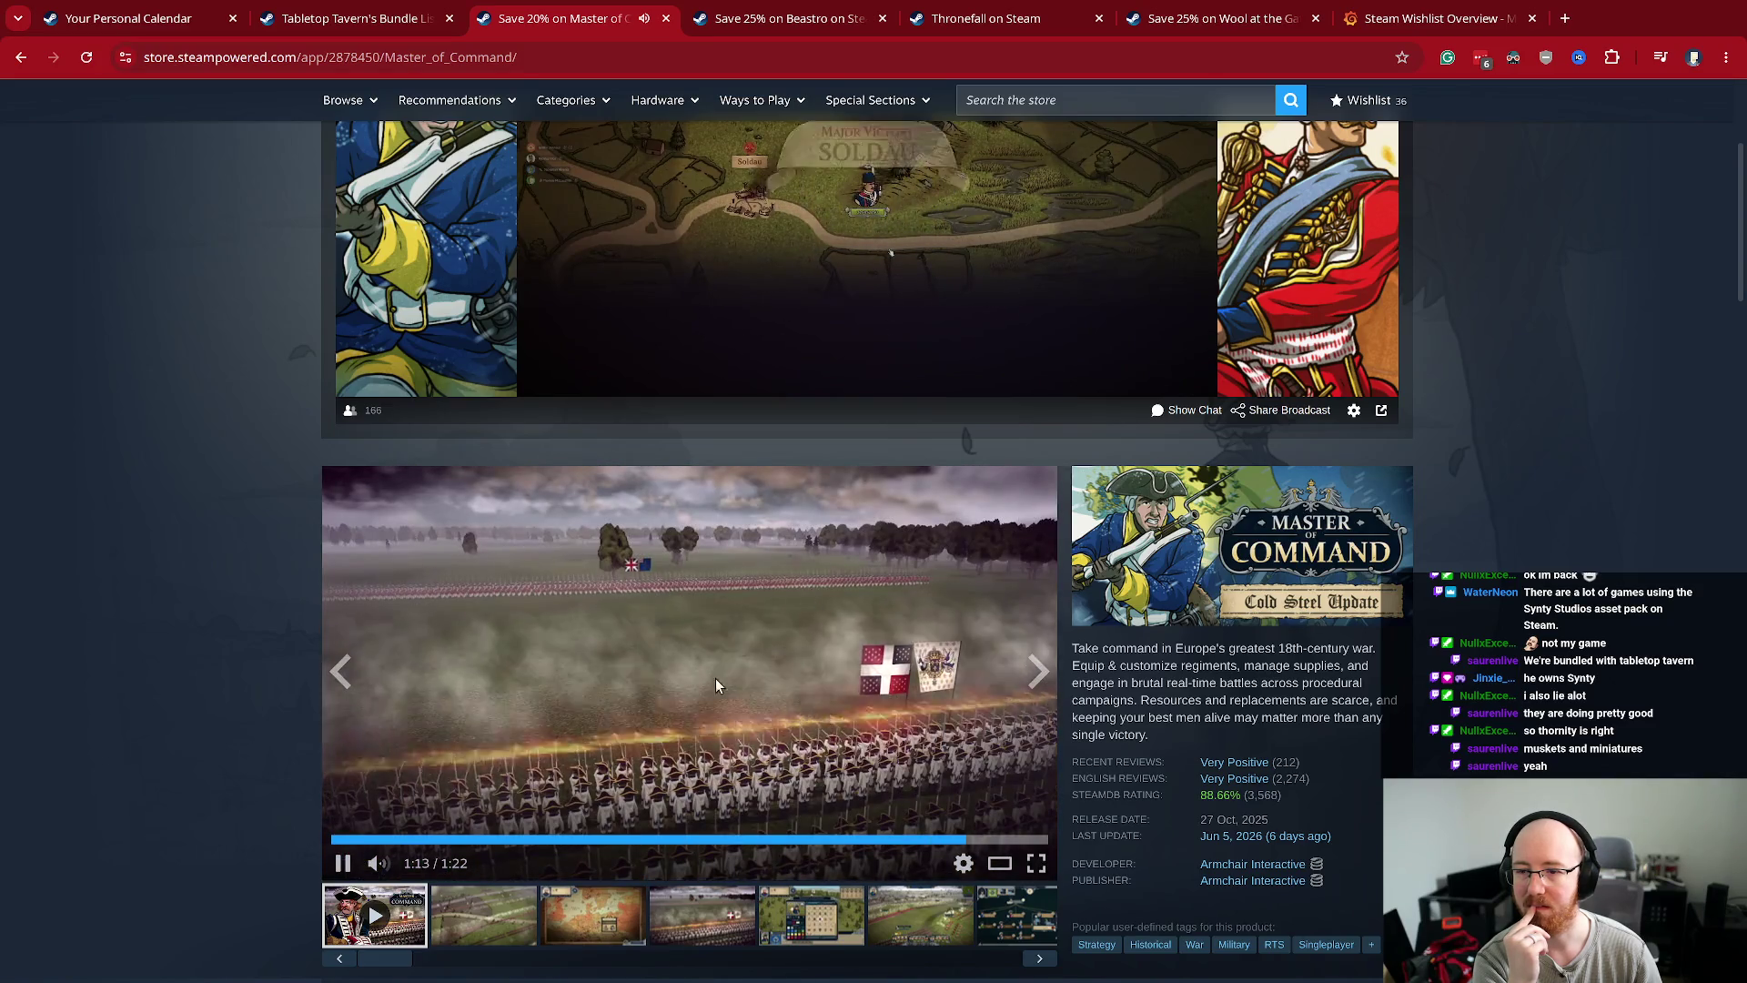
# - Step through the store screenshots, from the battle scene to the army roster
pyautogui.click(719, 901)
pyautogui.click(811, 915)
pyautogui.click(920, 915)
pyautogui.click(1017, 915)
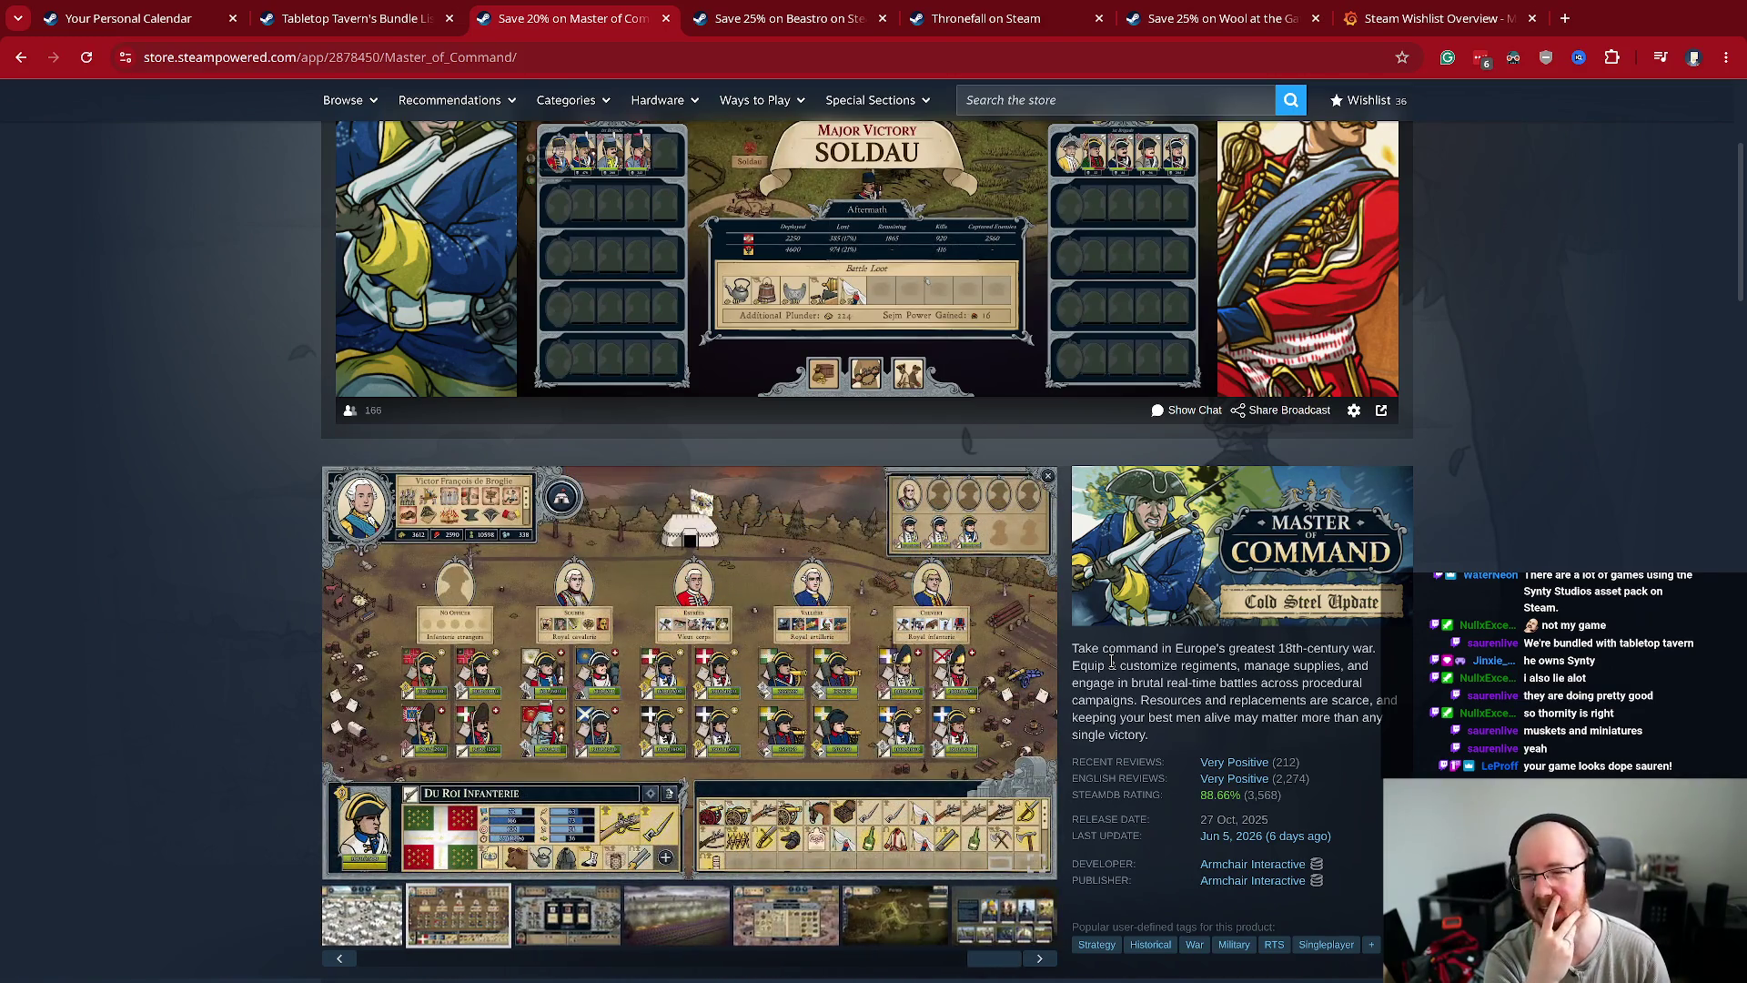
# - Scroll to the purchase box and highlight the CDN$ 27.99 sale price
pyautogui.scroll(-8, 1111, 662)
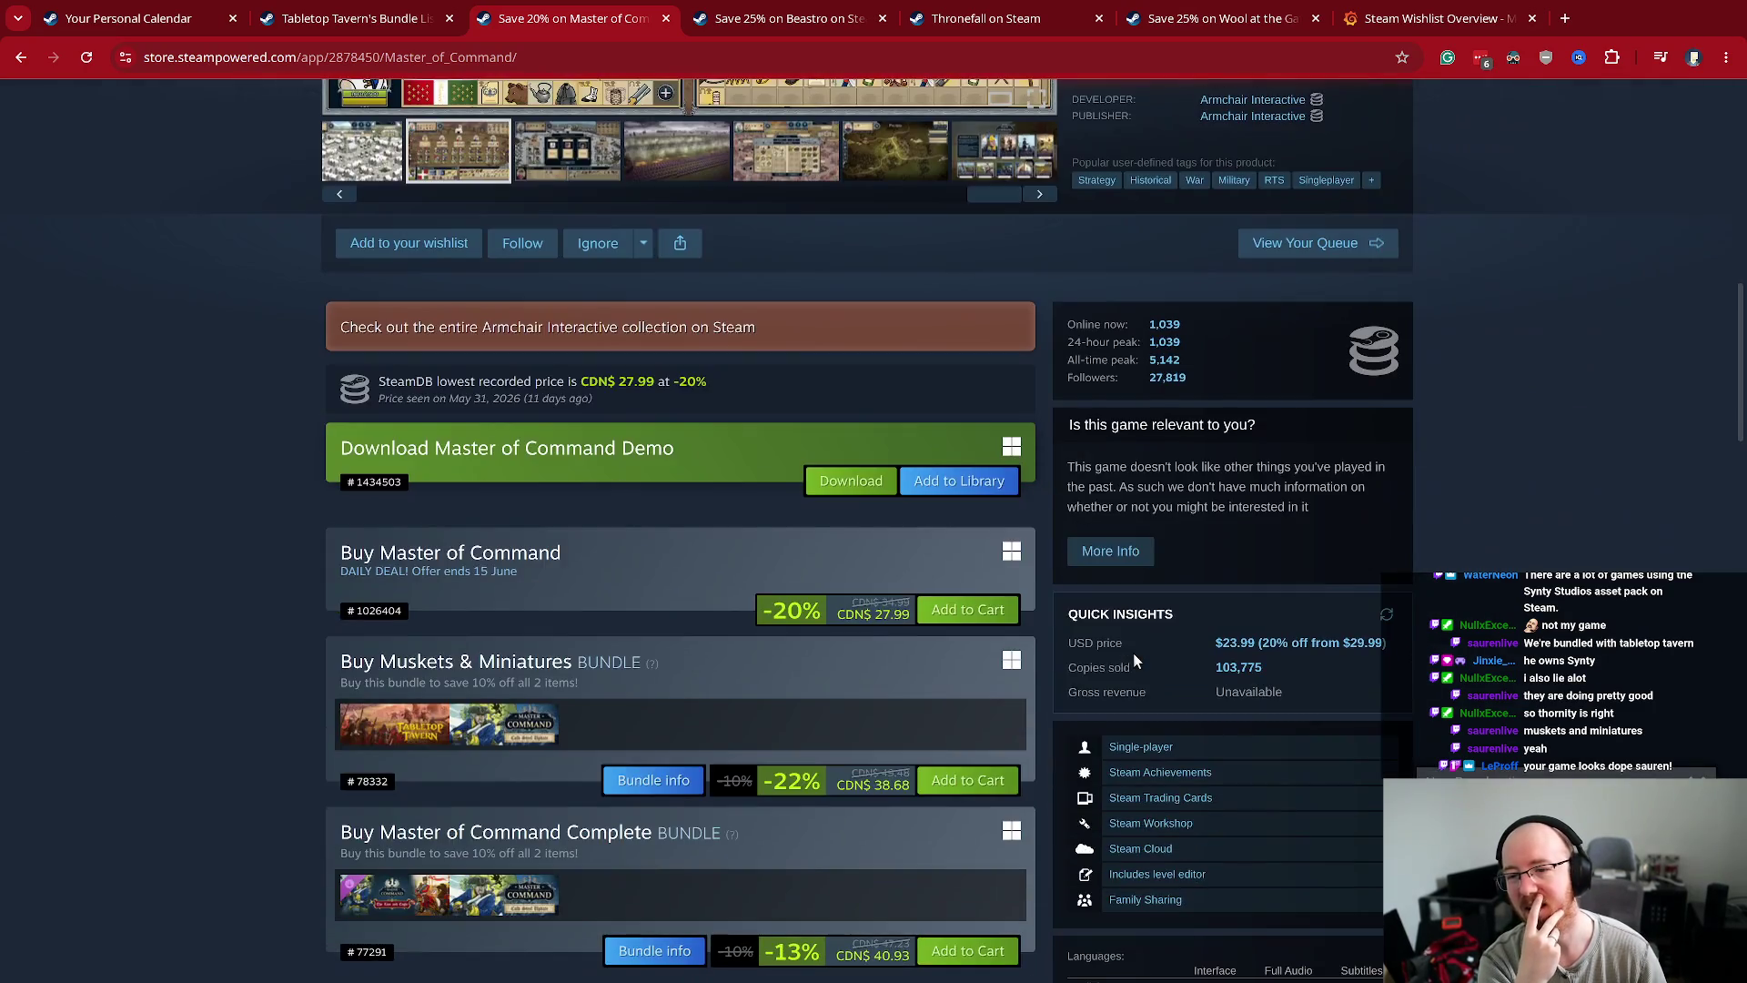
pyautogui.moveTo(852, 618); pyautogui.dragTo(898, 625)
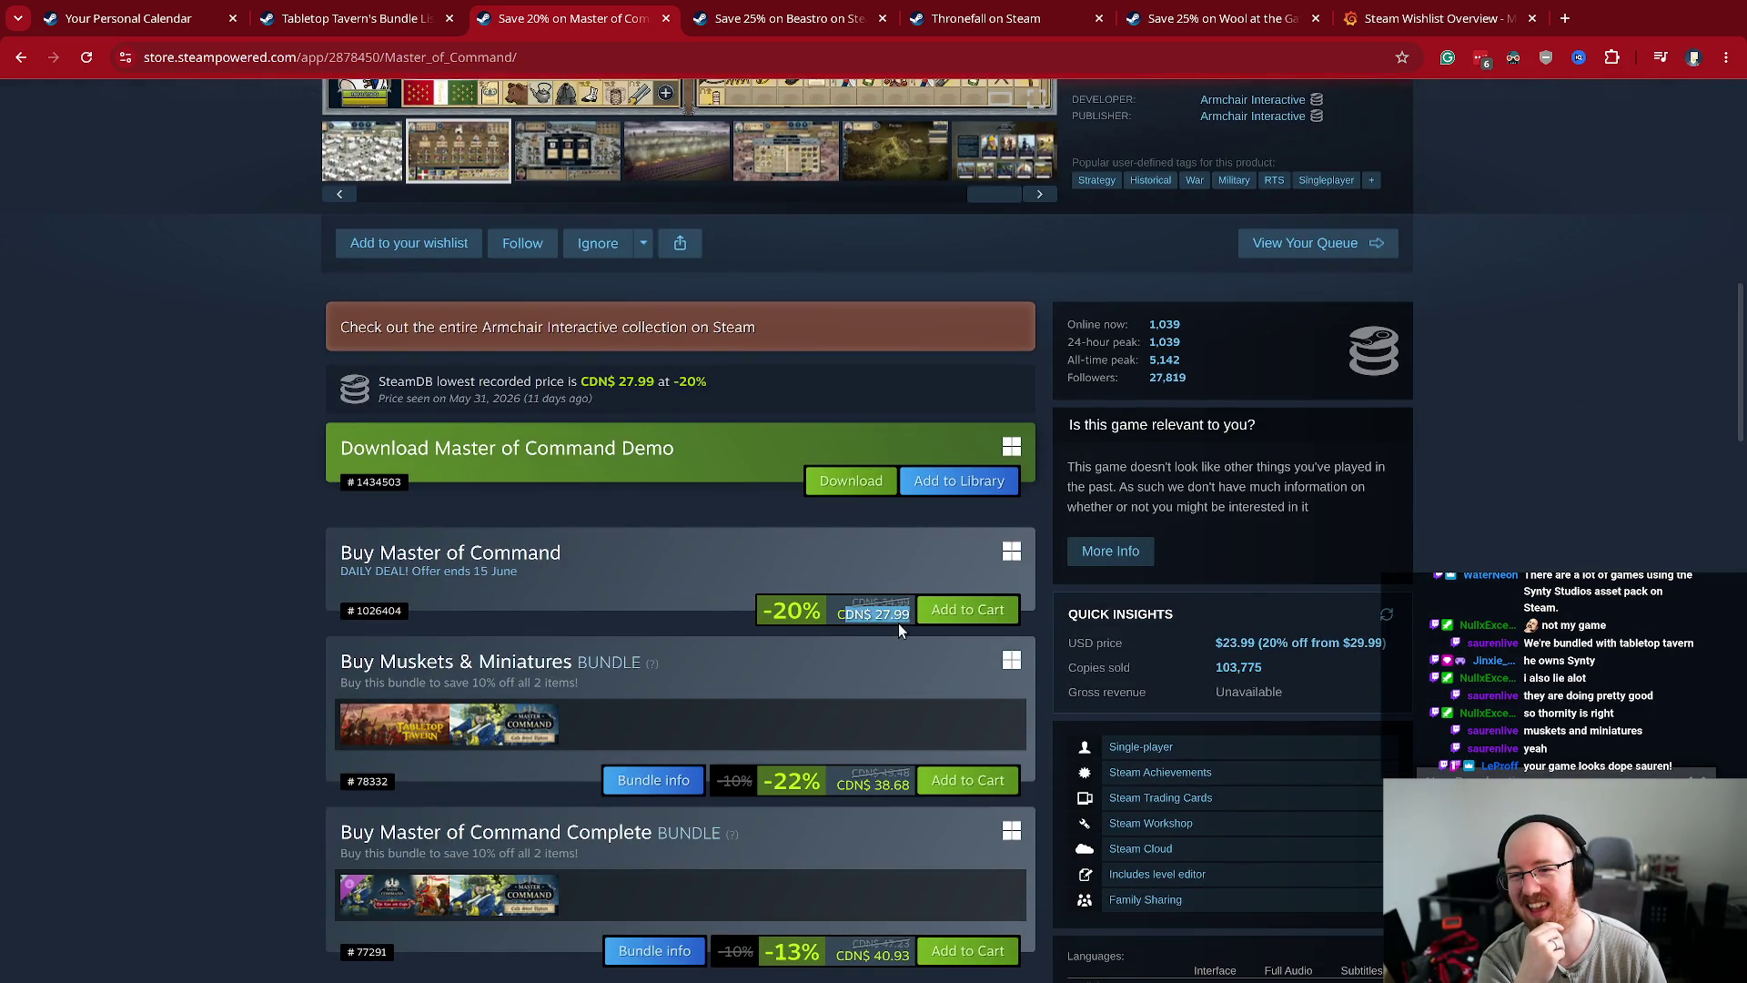
pyautogui.click(871, 598)
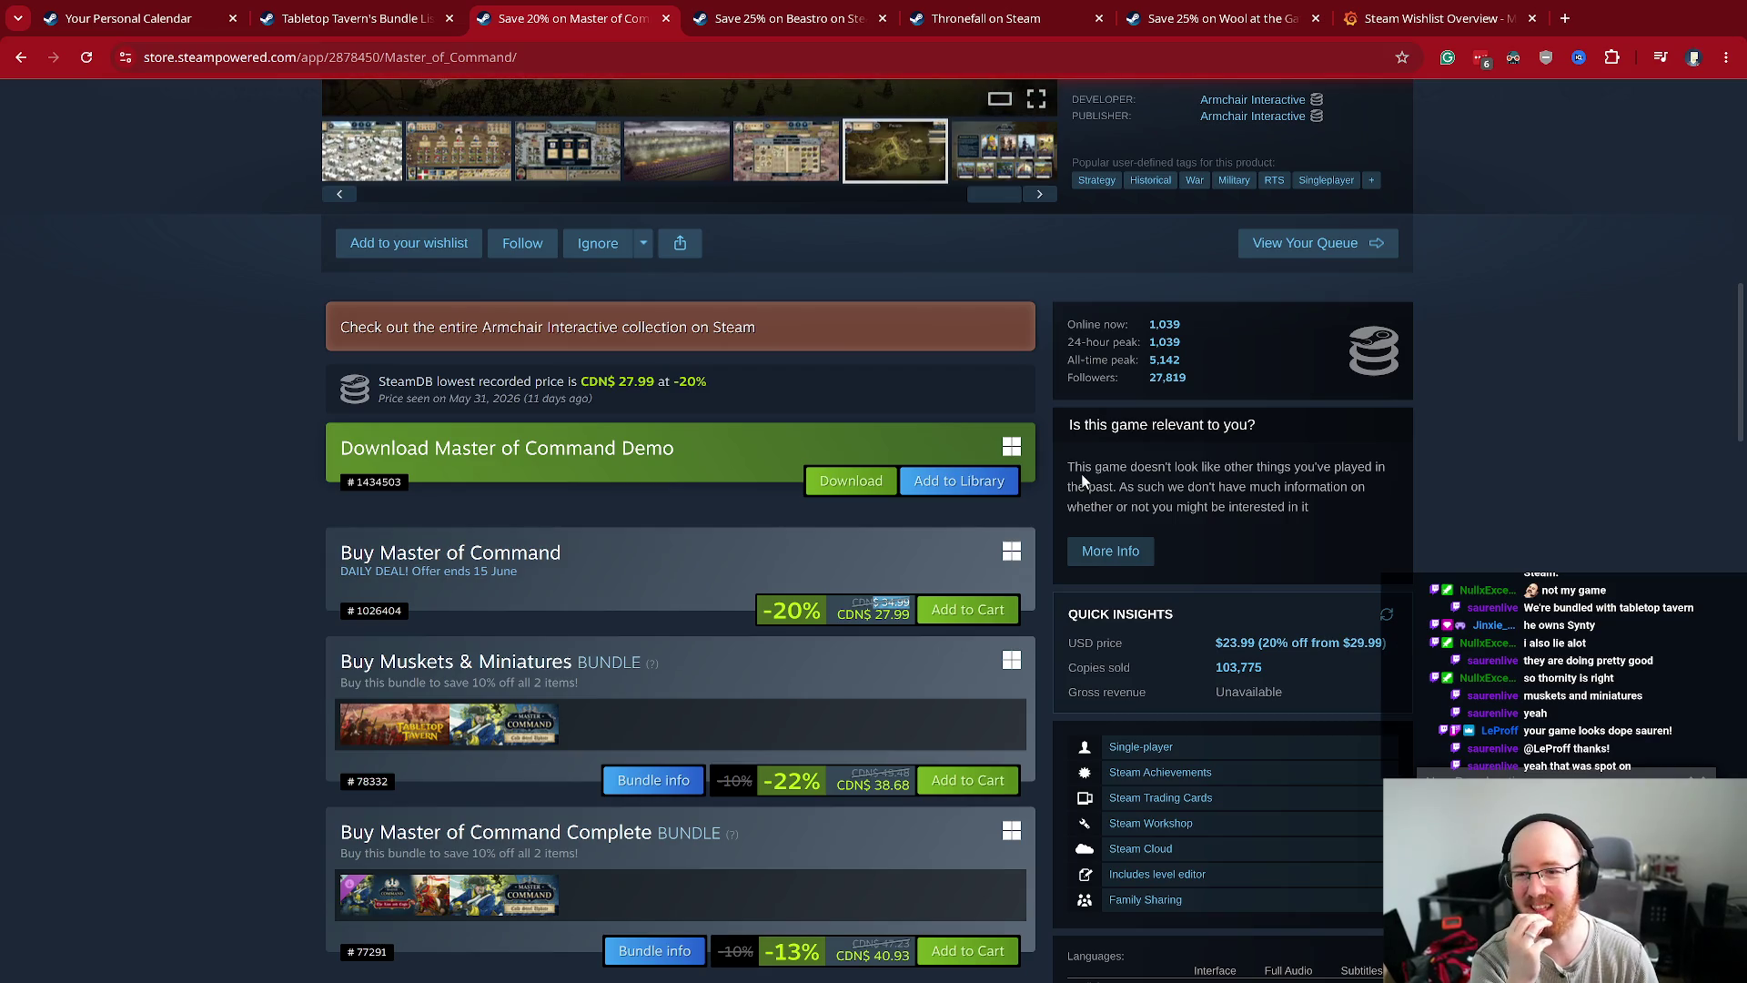
# - Browse back through the screenshots, including Choose a Trait and the army roster, then return to Quick Insights
pyautogui.scroll(5, 1081, 473)
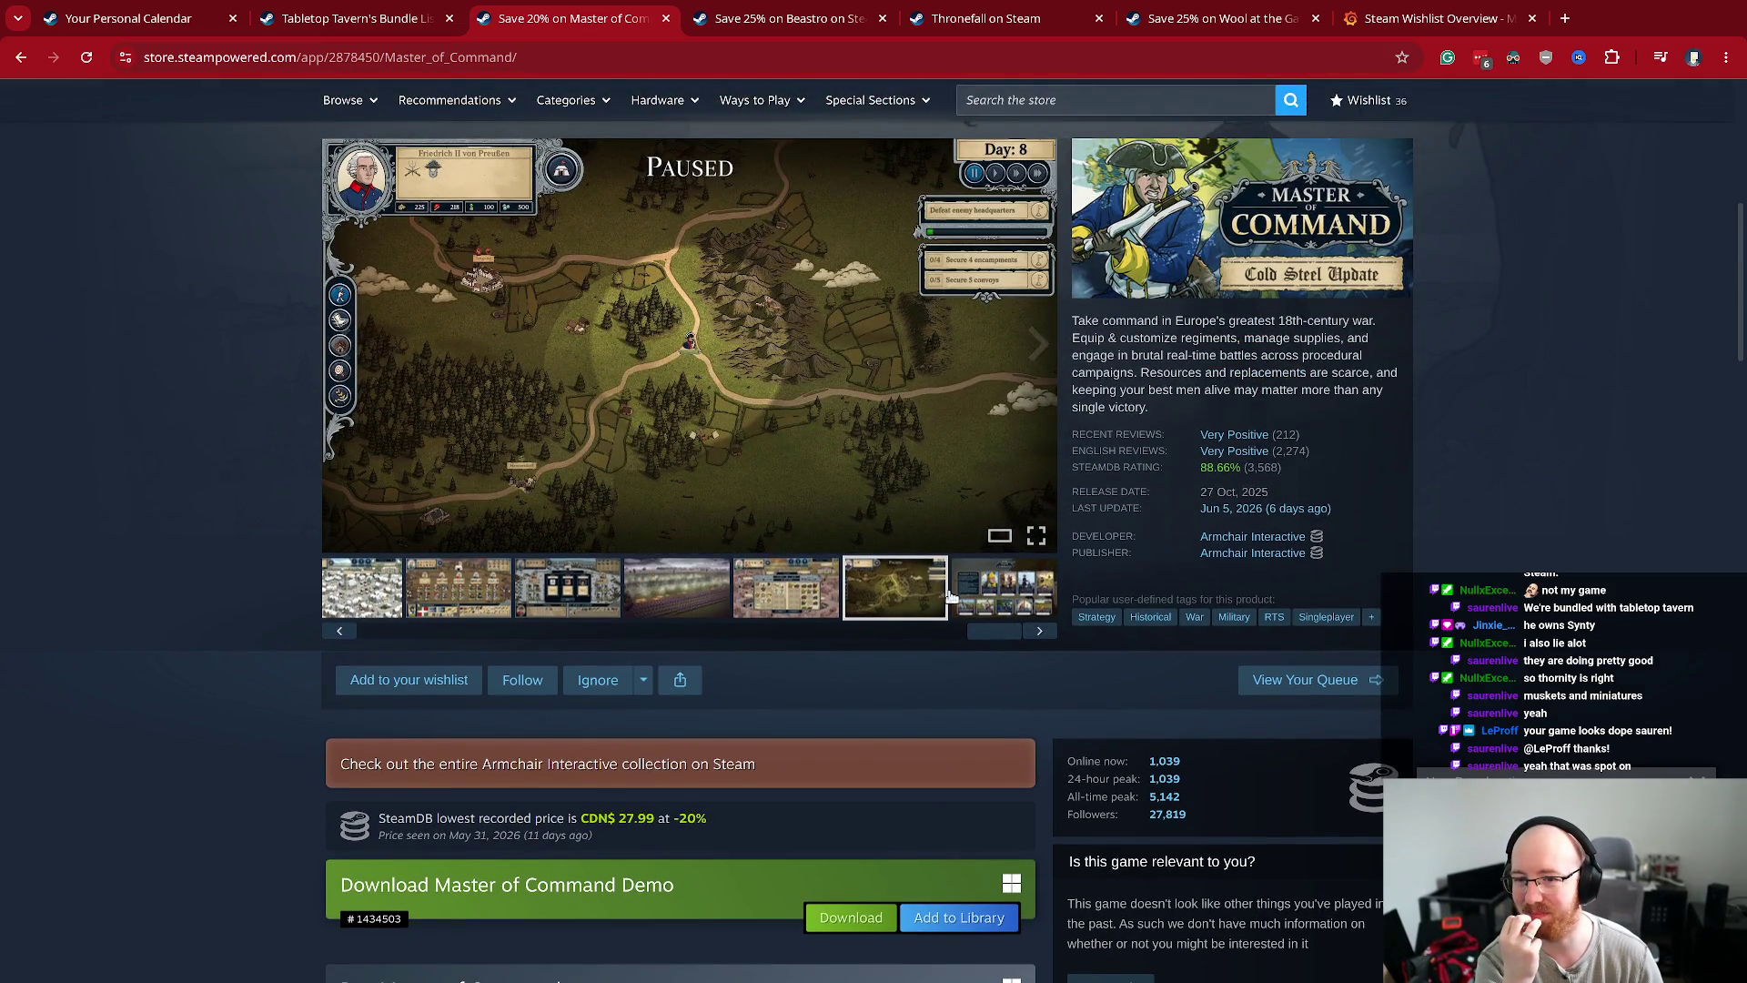
pyautogui.click(539, 606)
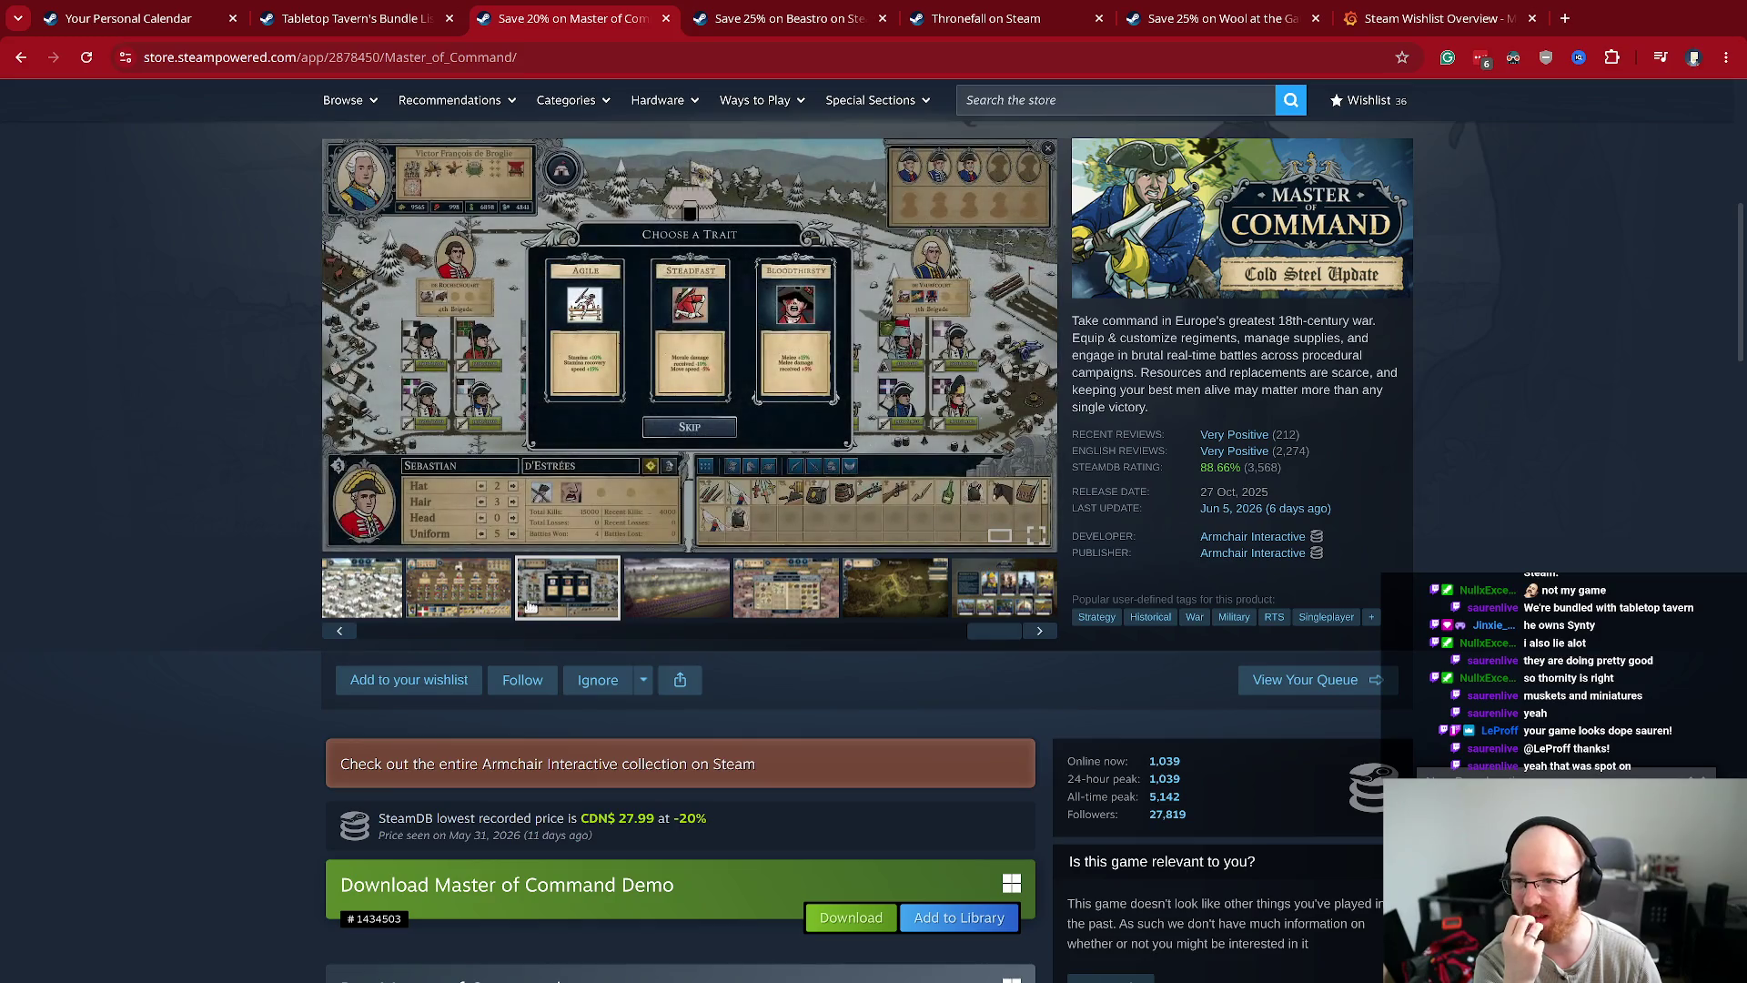
pyautogui.click(475, 608)
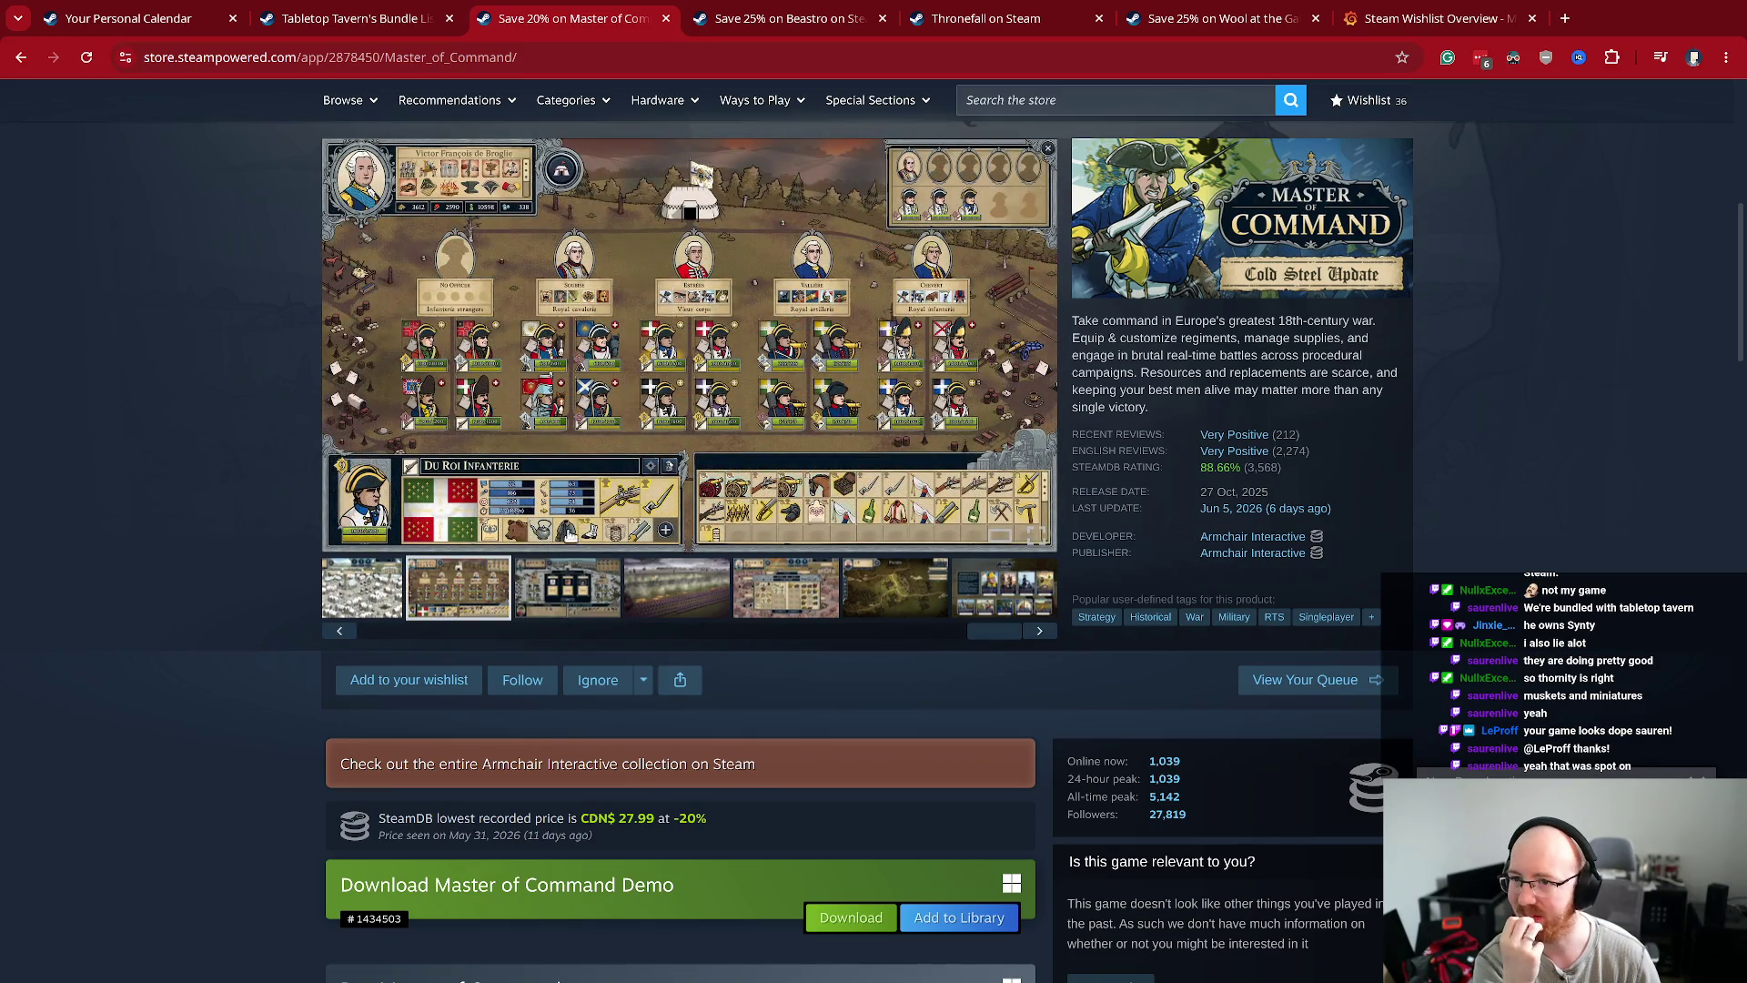
pyautogui.press('Left')
pyautogui.press('Left')
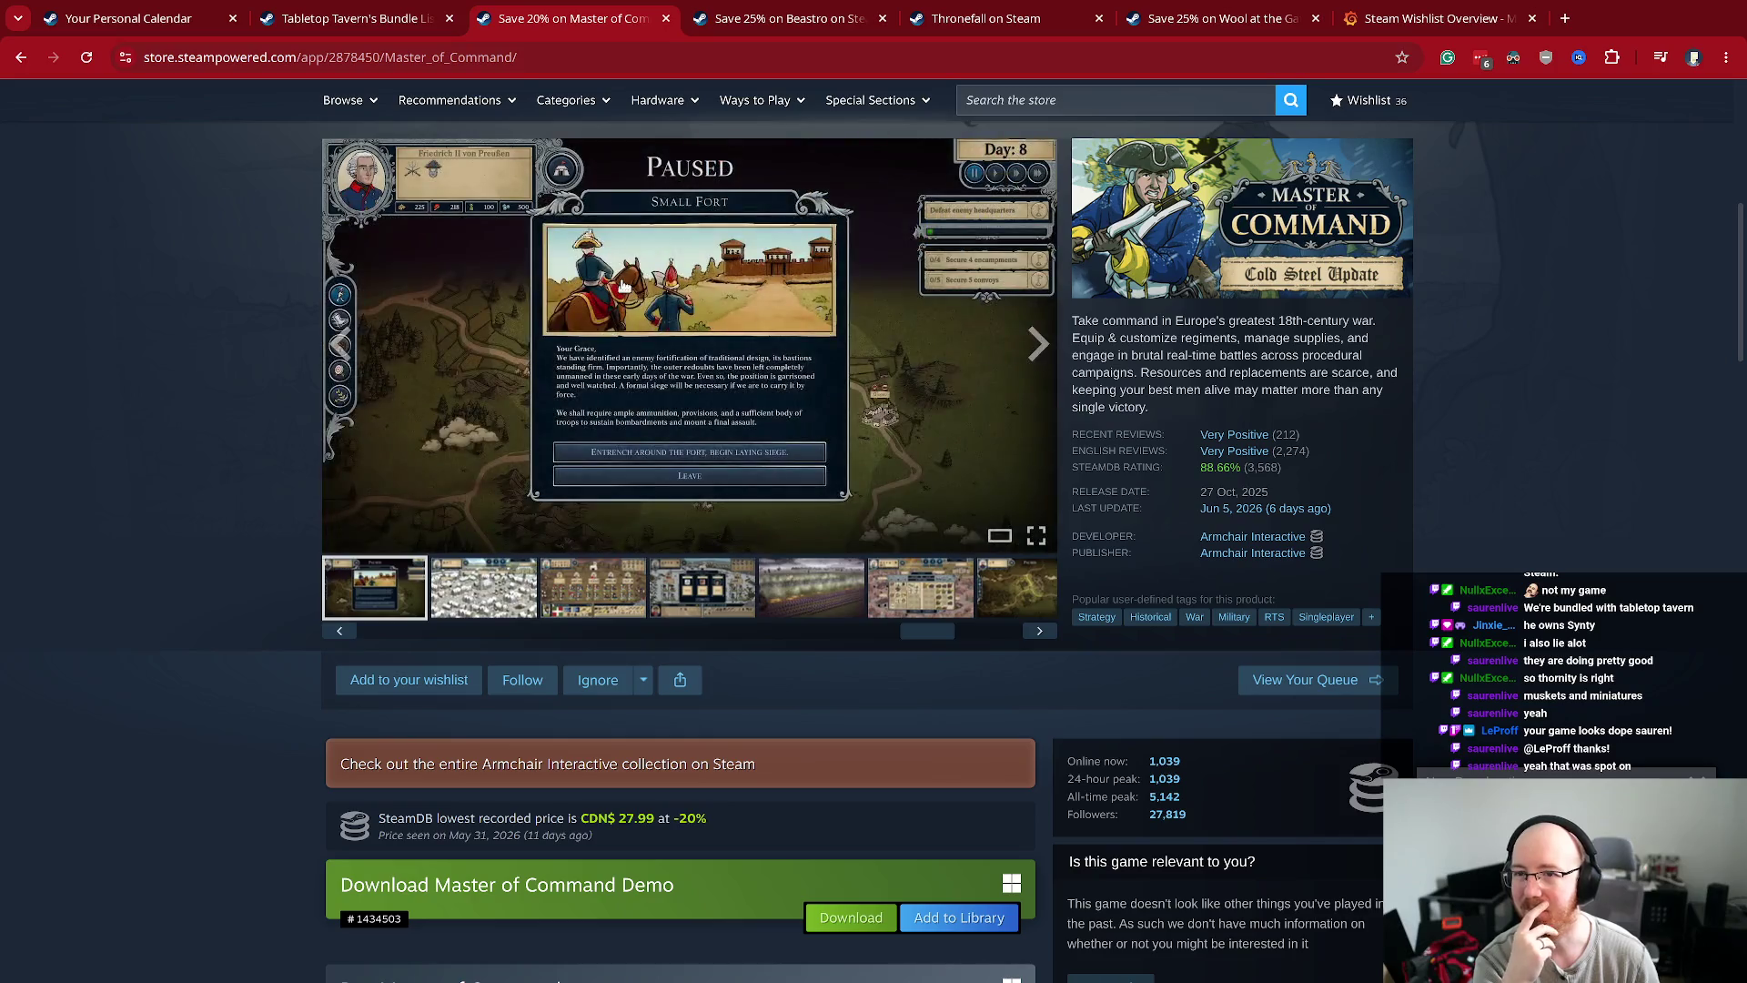
pyautogui.press('Left')
pyautogui.press('Left')
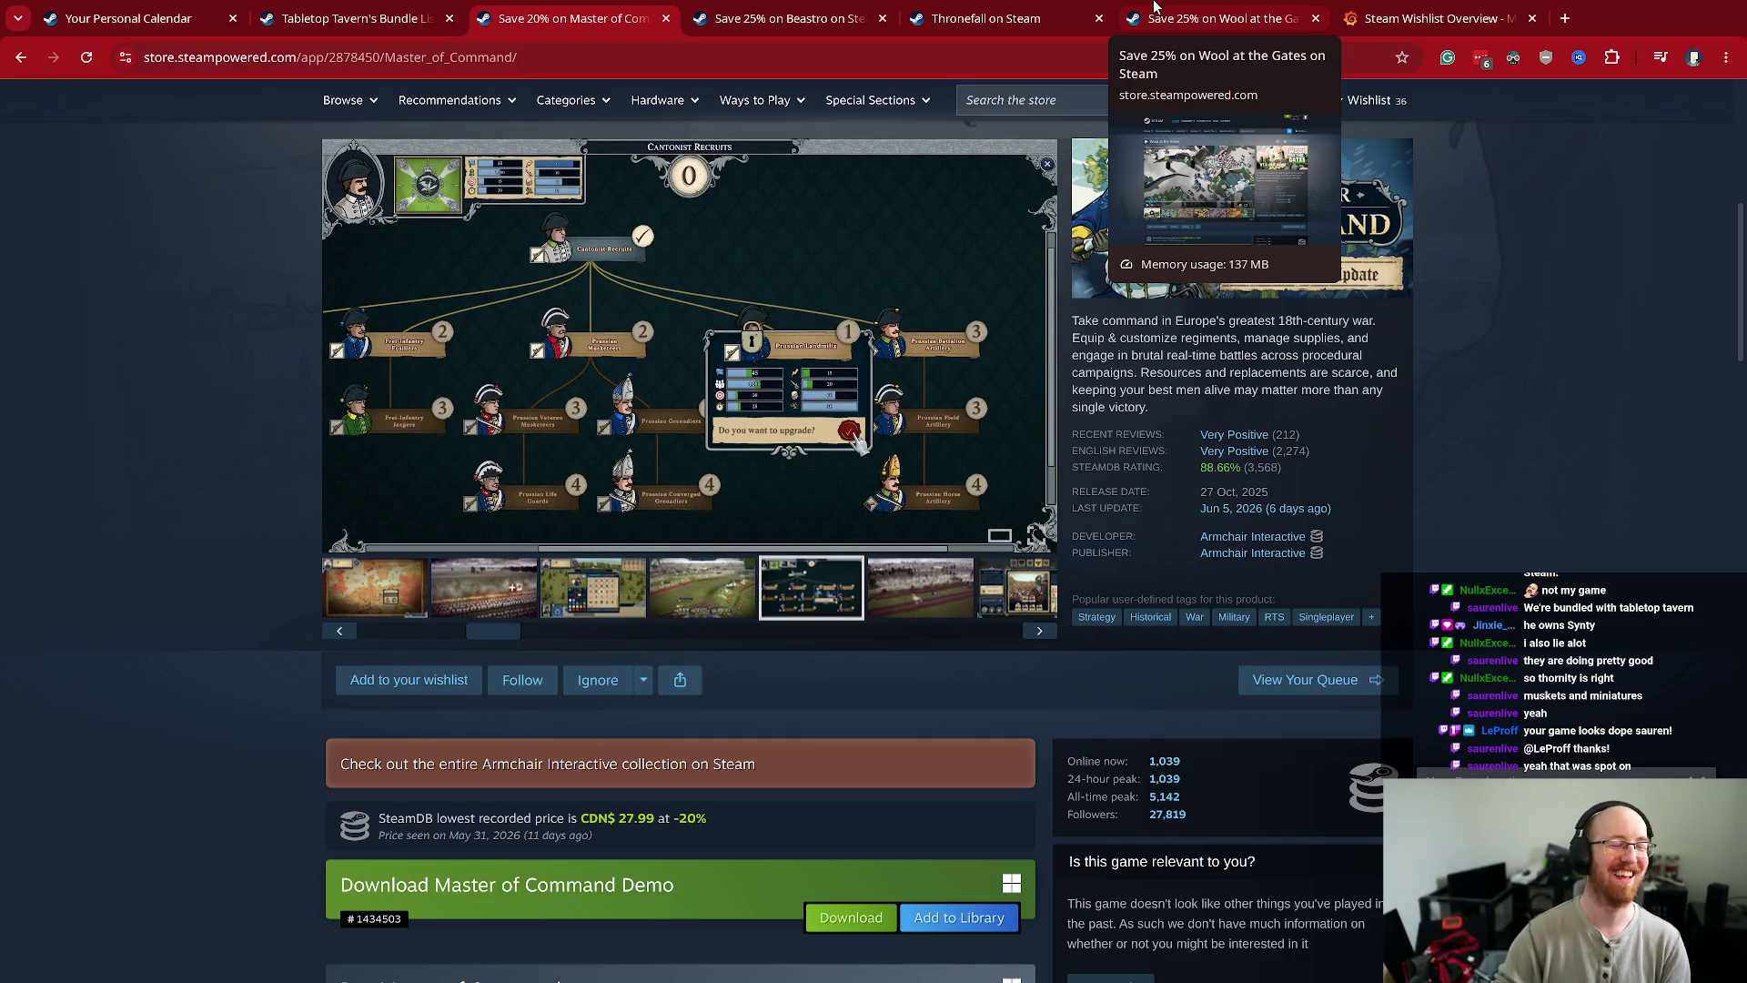
pyautogui.scroll(-6, 1569, 525)
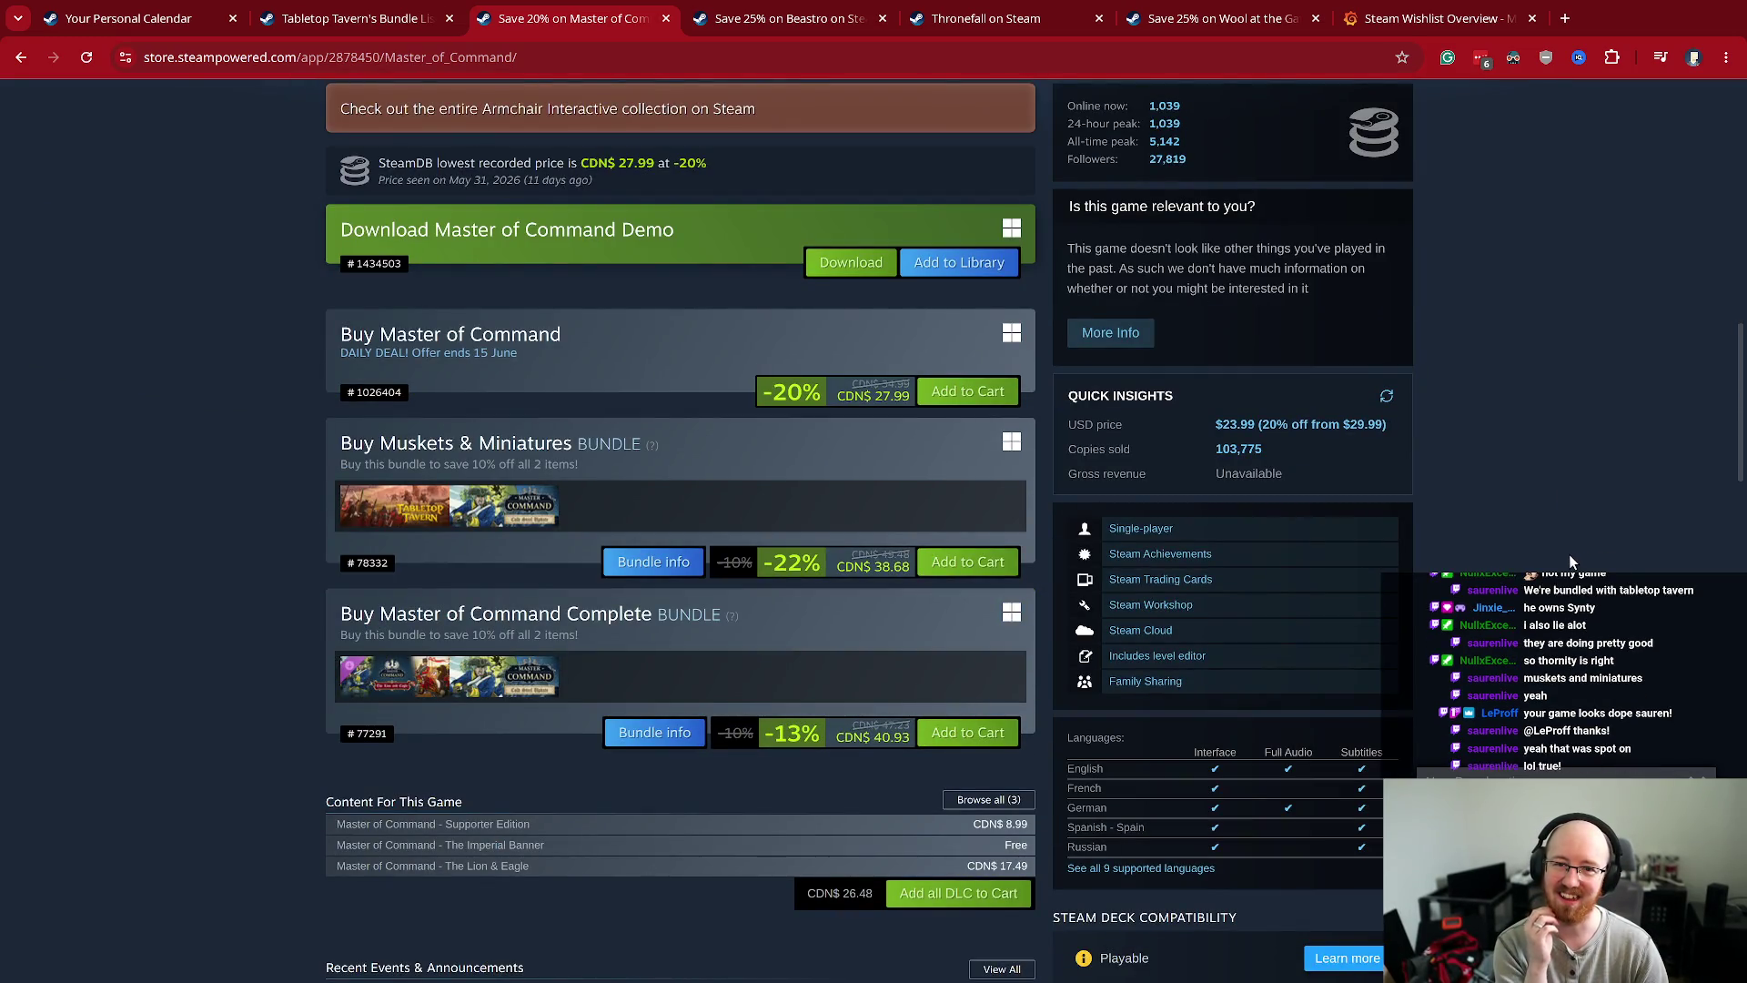
# - Check Master of Command's $2.6m gross revenue estimate on Gamalytic, then close that tab
pyautogui.click(1234, 450)
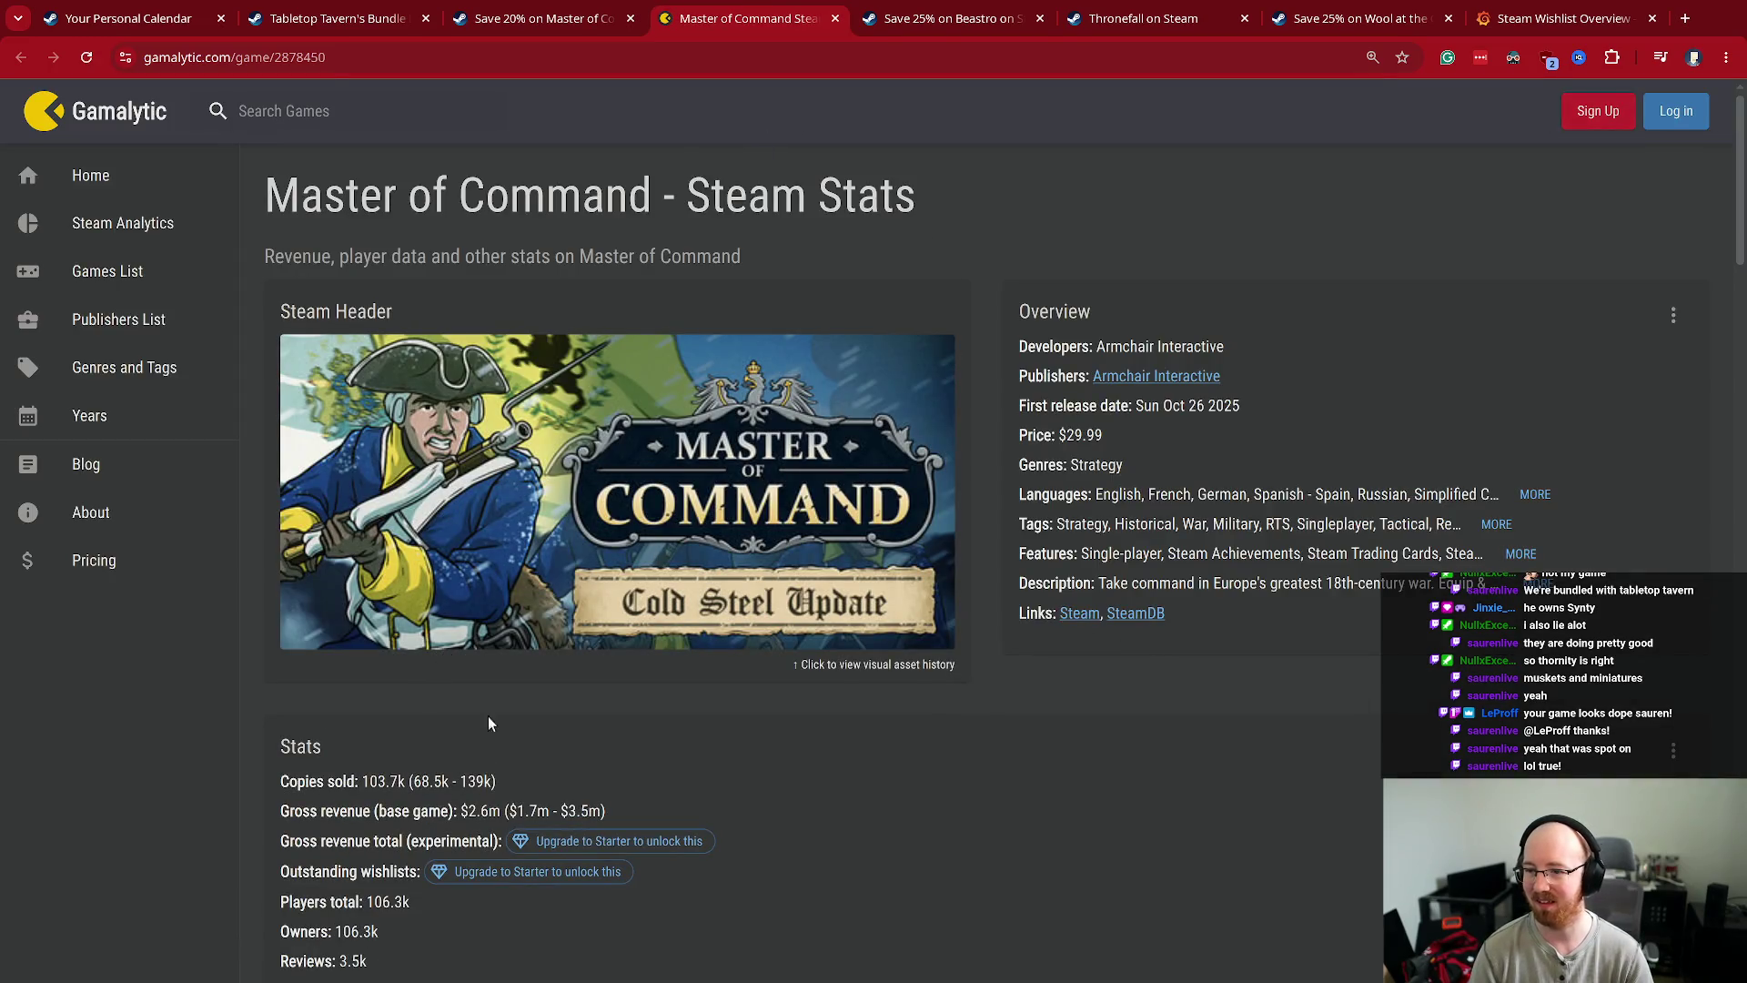
pyautogui.moveTo(606, 810); pyautogui.dragTo(483, 811)
pyautogui.click(557, 809)
pyautogui.click(483, 810)
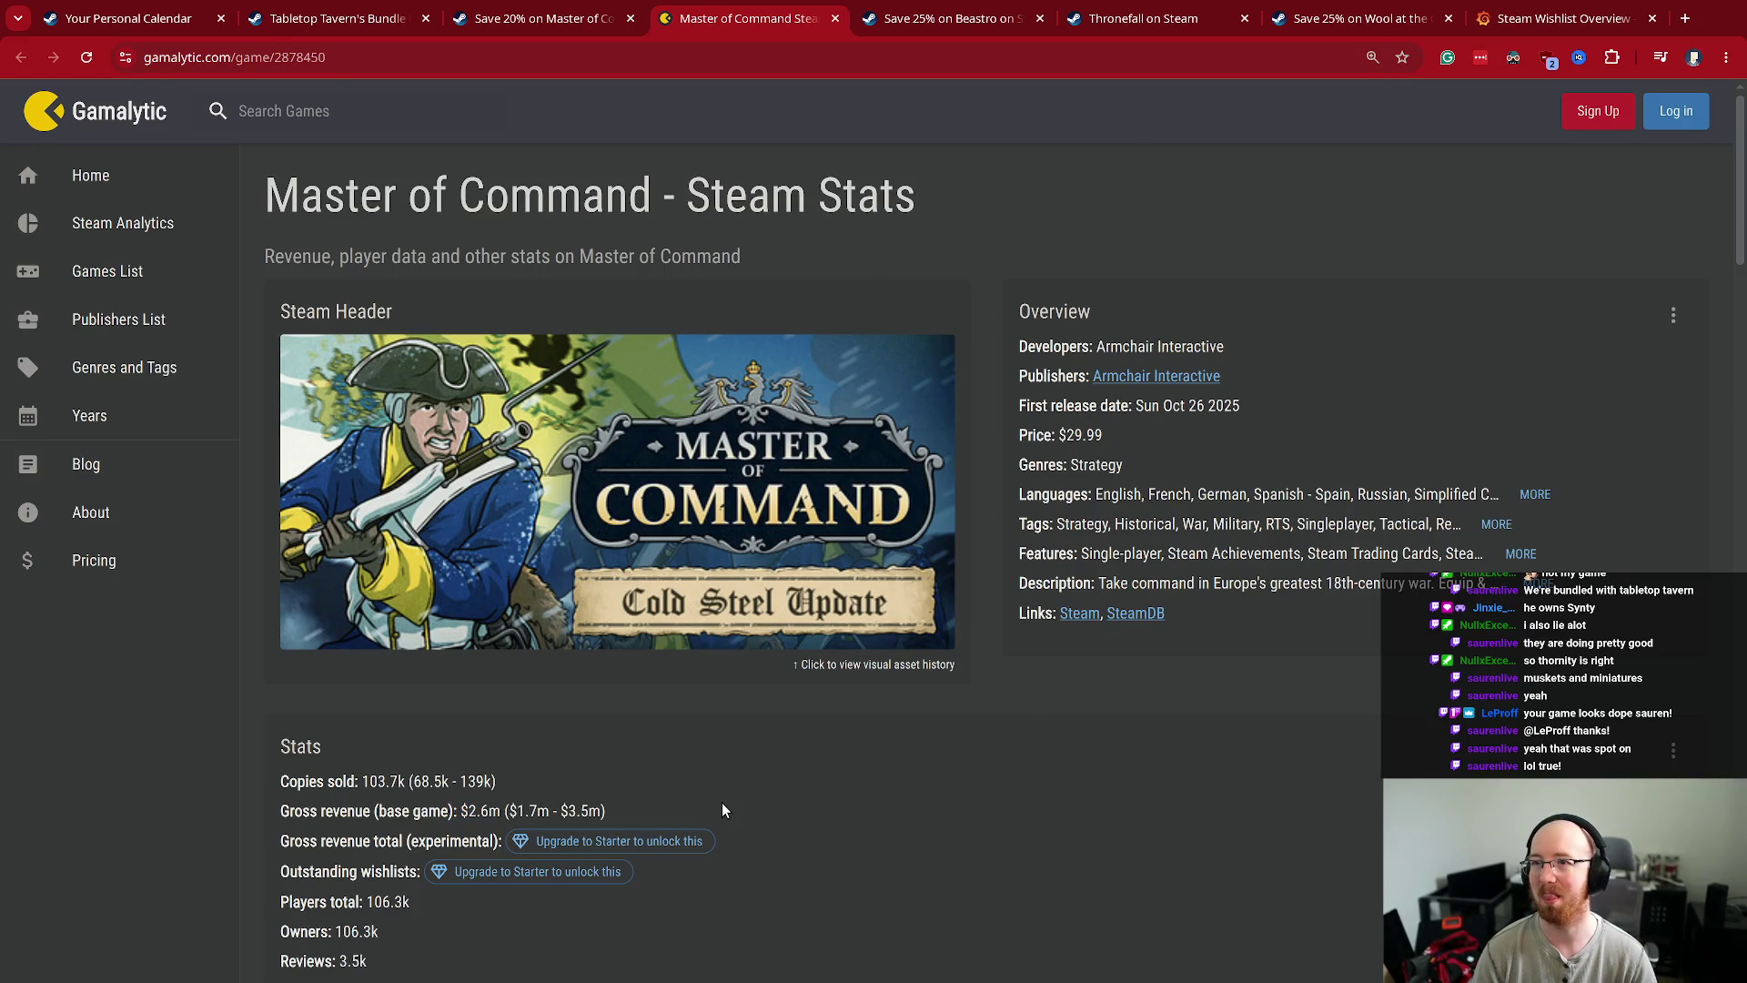
pyautogui.hotkey('ctrl', 'w')
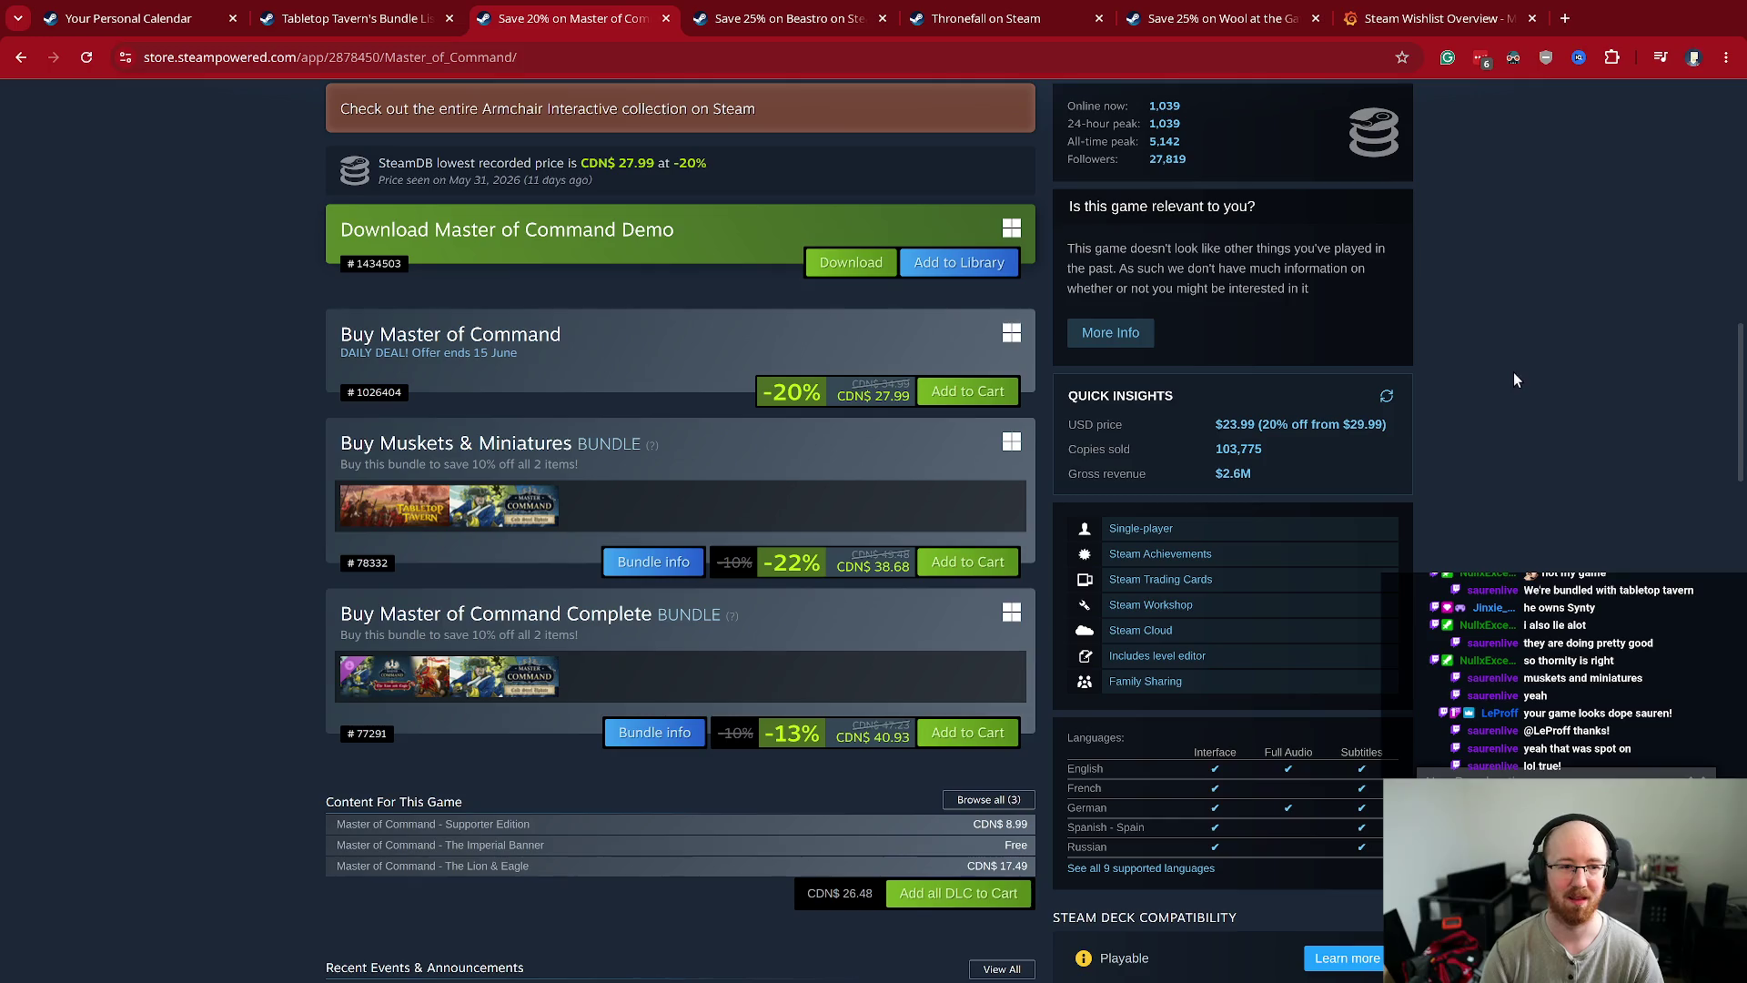
# - Copy the publisher name Armchair Interactive and open a new browser tab
pyautogui.scroll(8, 1534, 433)
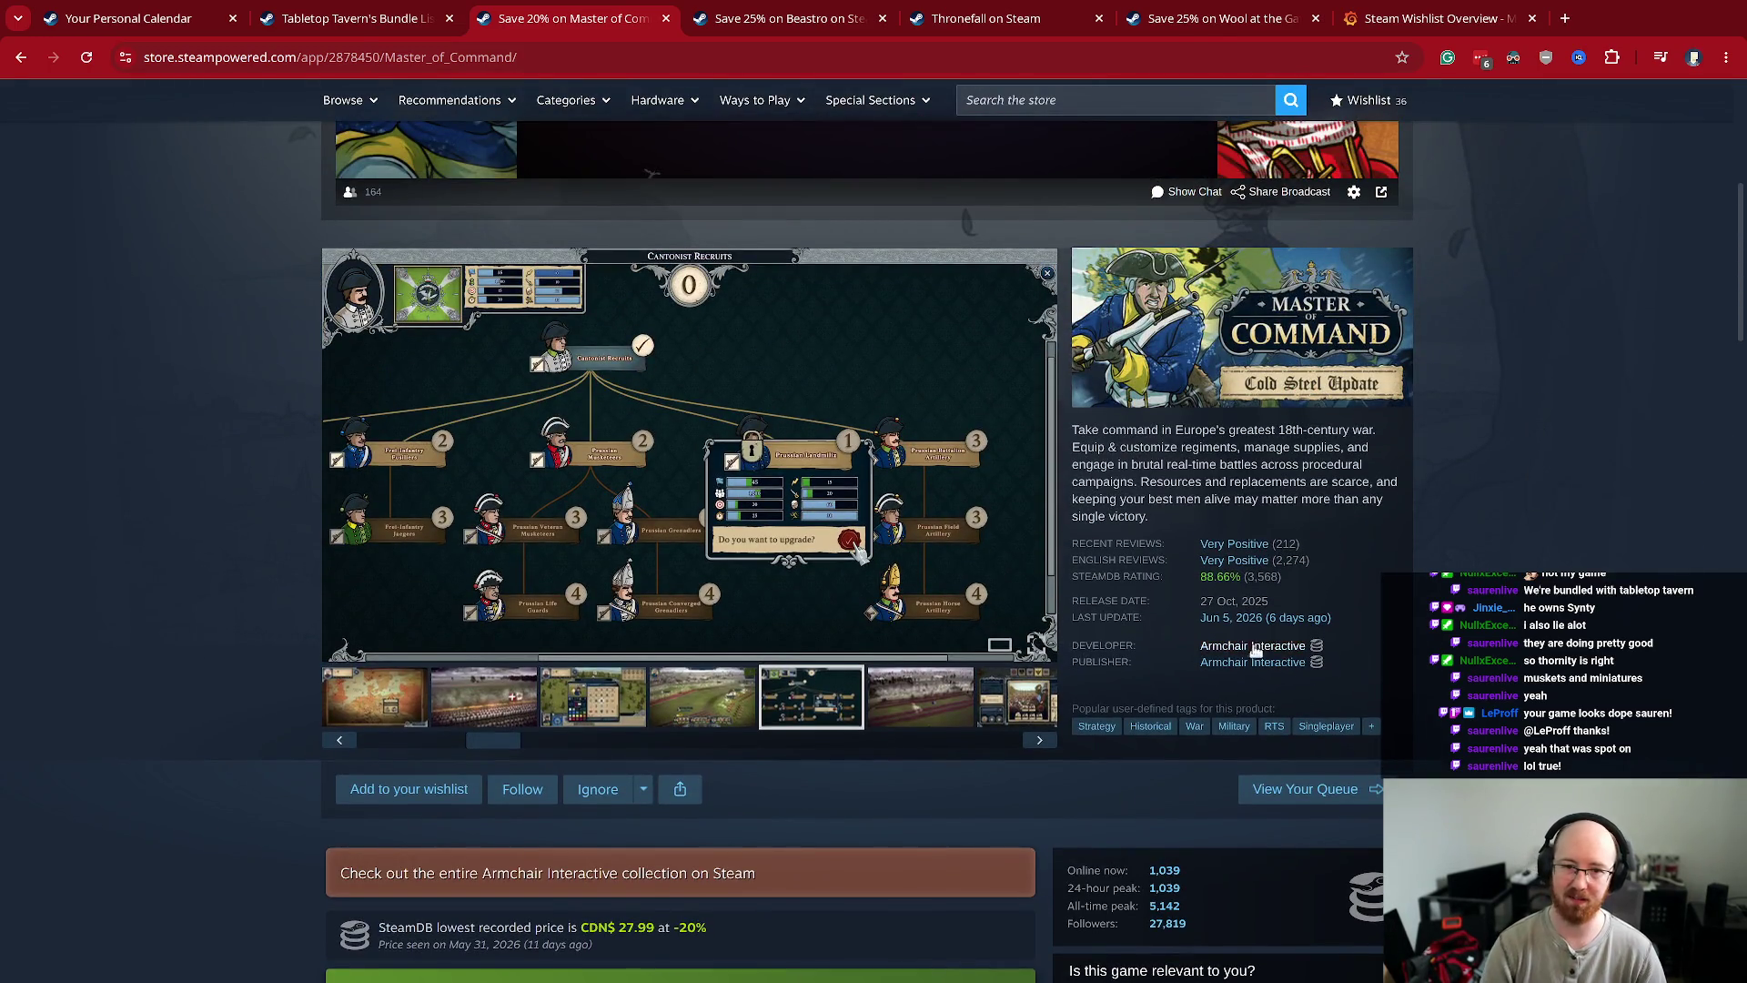
pyautogui.moveTo(1199, 664); pyautogui.dragTo(1311, 674)
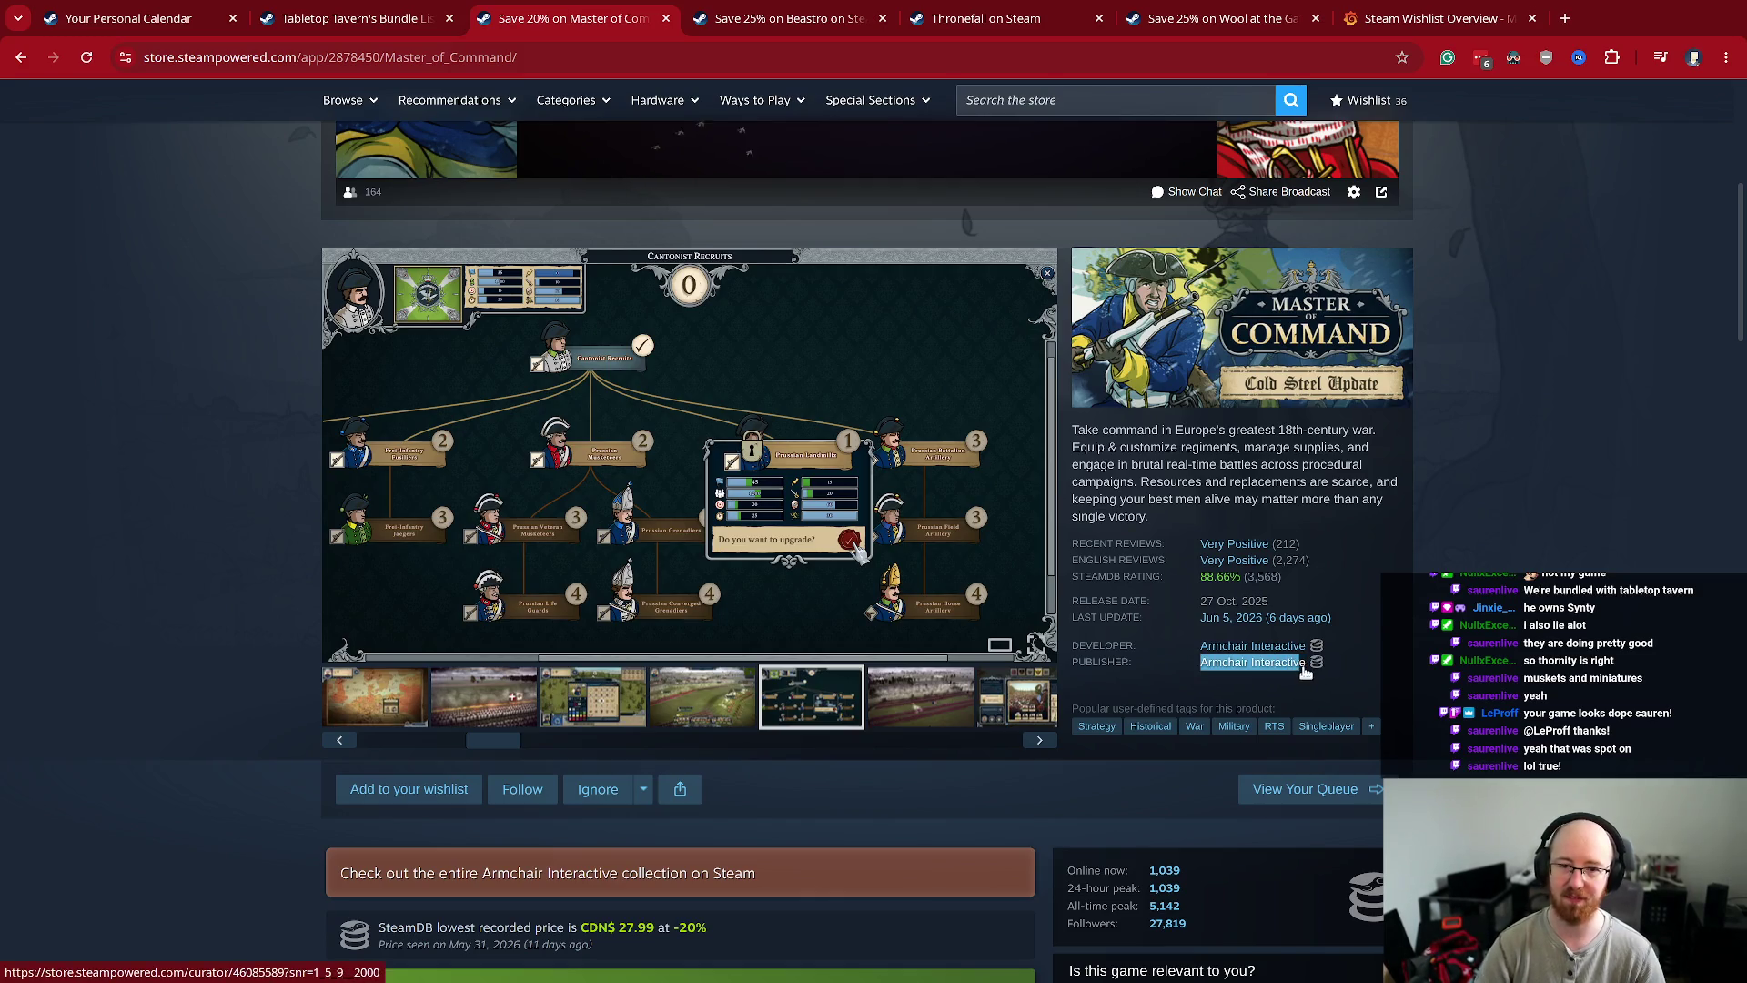
pyautogui.hotkey('ctrl', 'c')
pyautogui.hotkey('ctrl', 't')
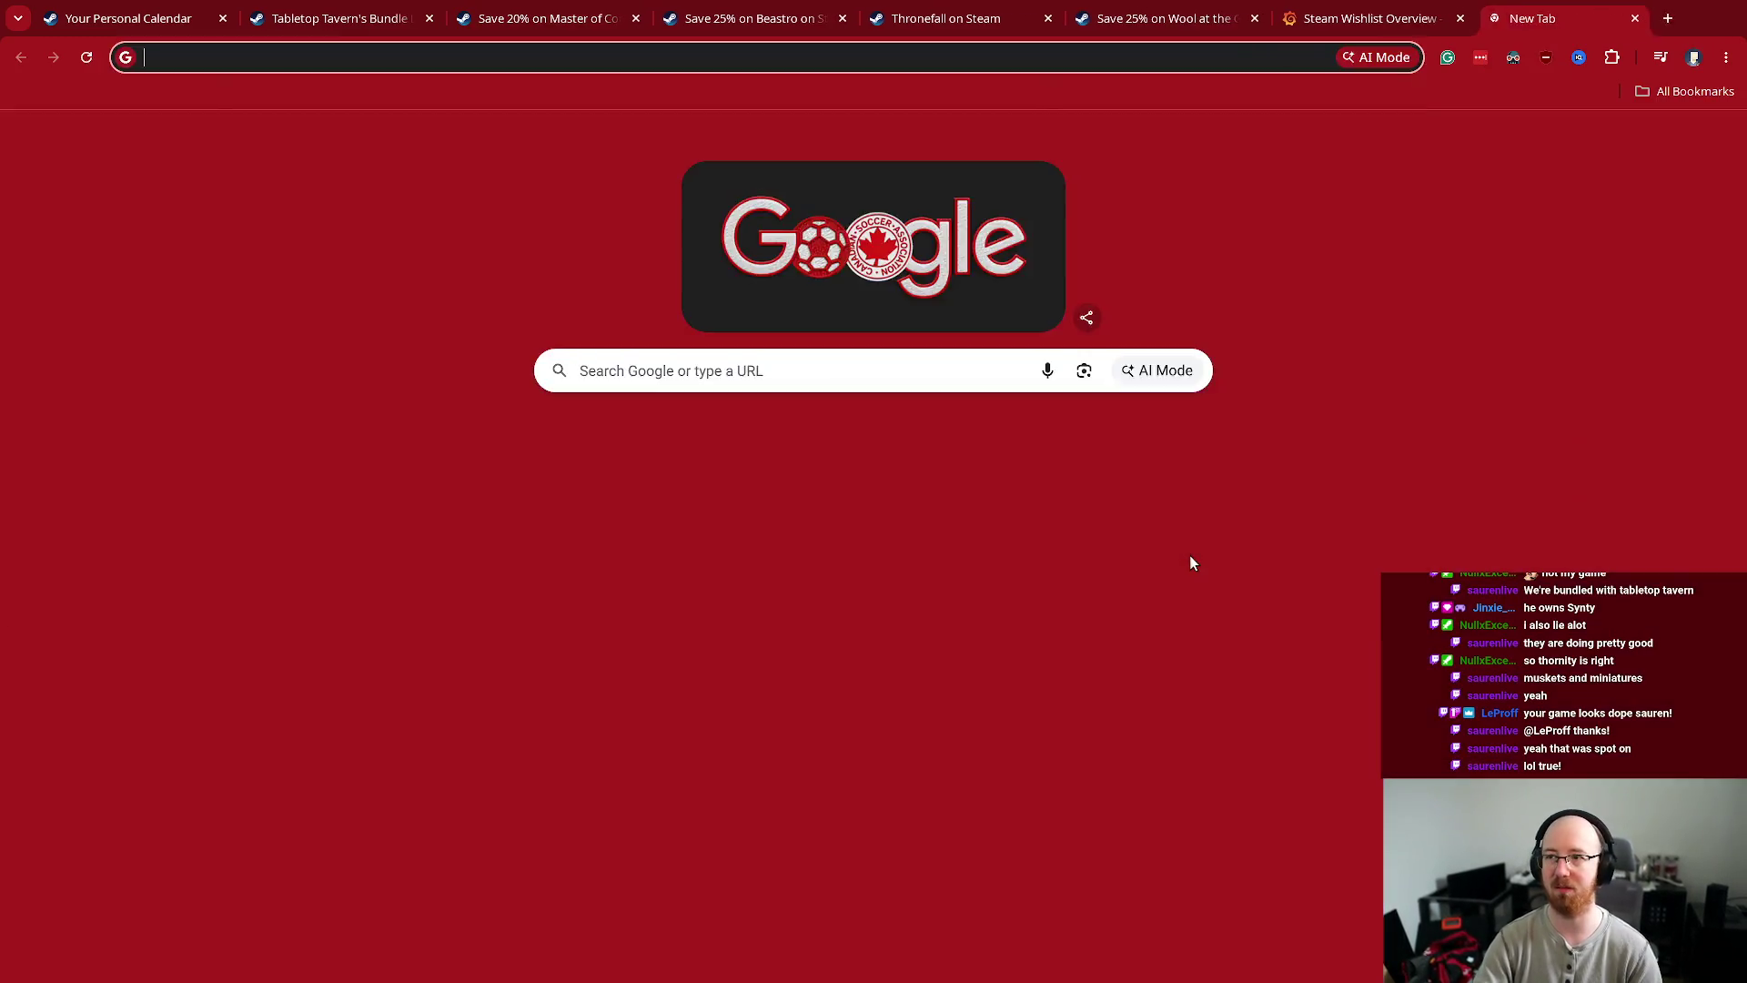
# - Google 'Armchair Interactive' and open its YouTube channel in a new tab
pyautogui.hotkey('ctrl', 'v')
pyautogui.press('Return')
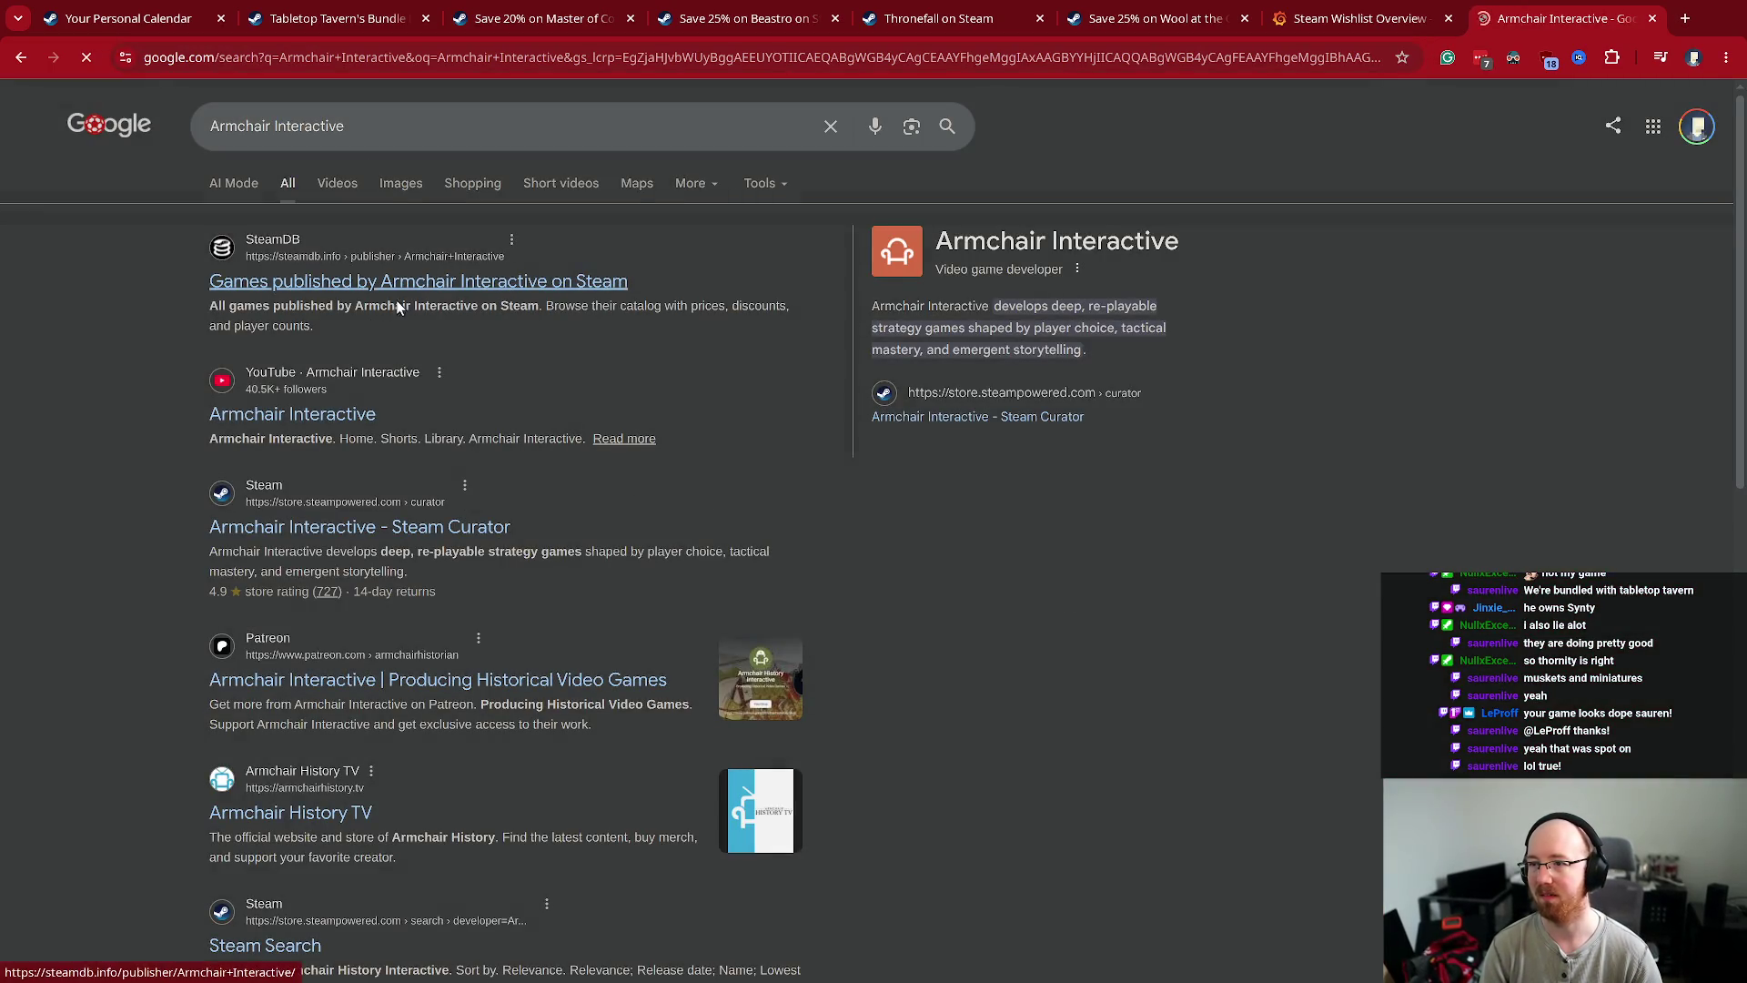
pyautogui.middleClick(309, 414)
pyautogui.click(1569, 11)
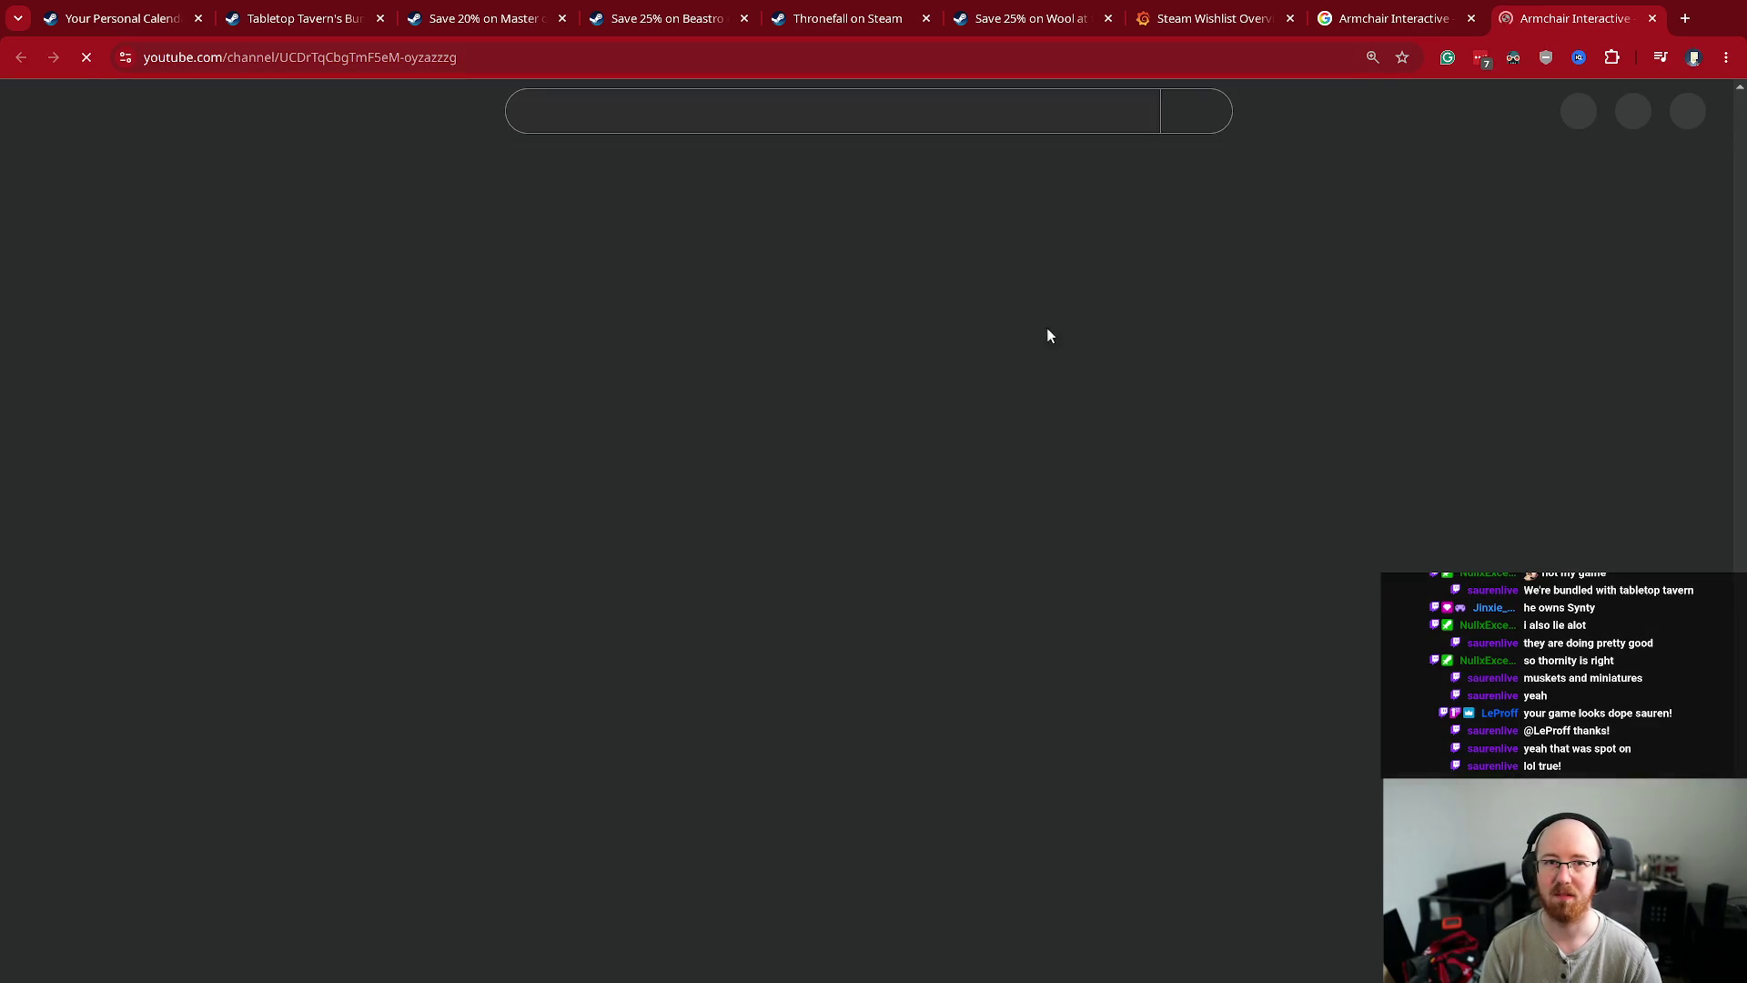
# - Scroll through the channel's full list of videos, then close the YouTube tab
pyautogui.scroll(-5, 1066, 368)
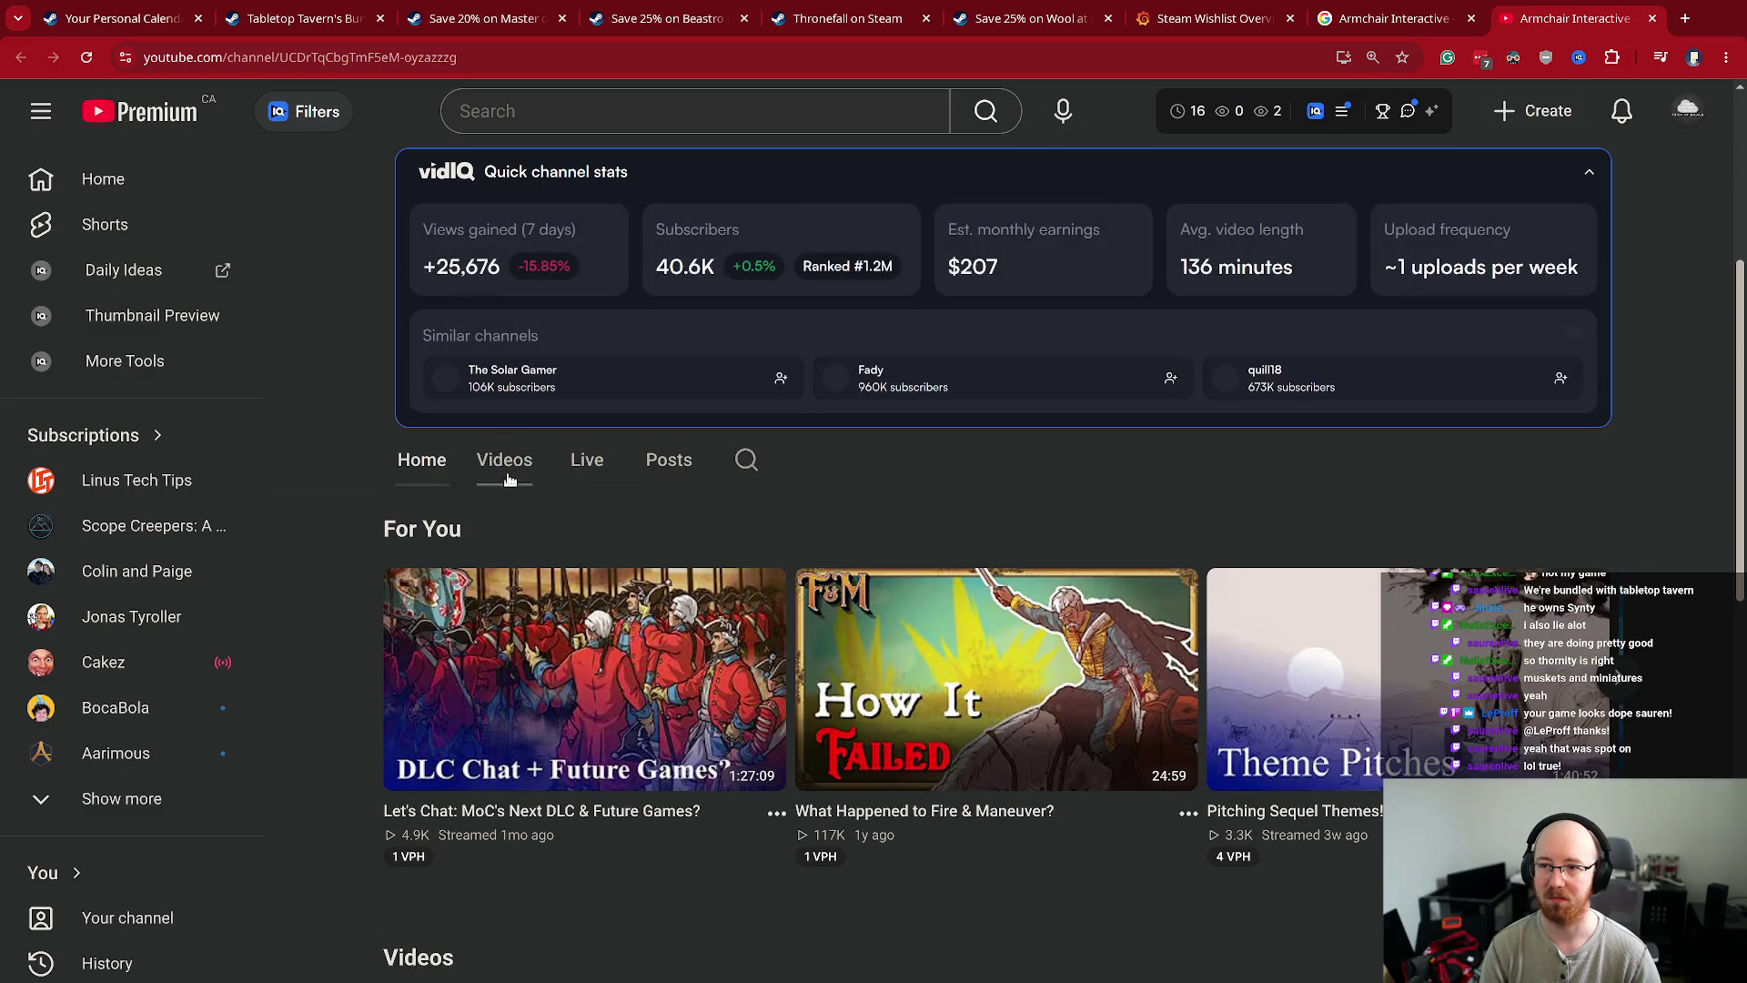
pyautogui.click(505, 466)
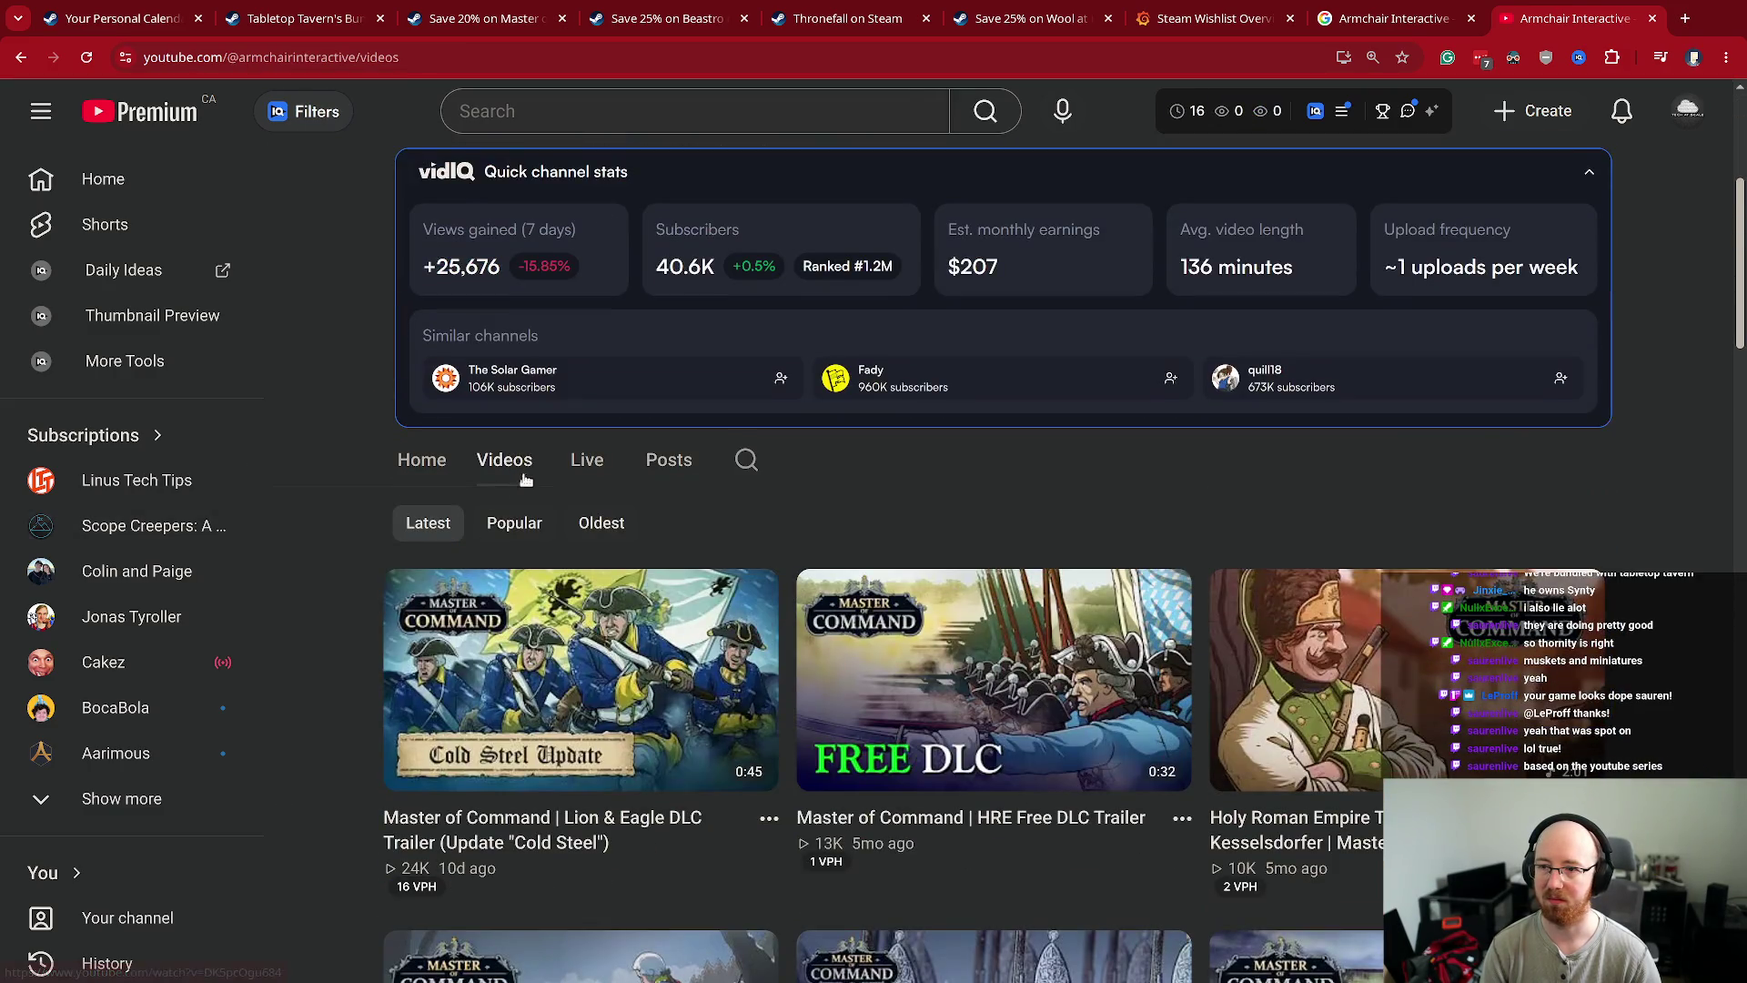
pyautogui.scroll(-6, 928, 613)
pyautogui.scroll(-11, 928, 612)
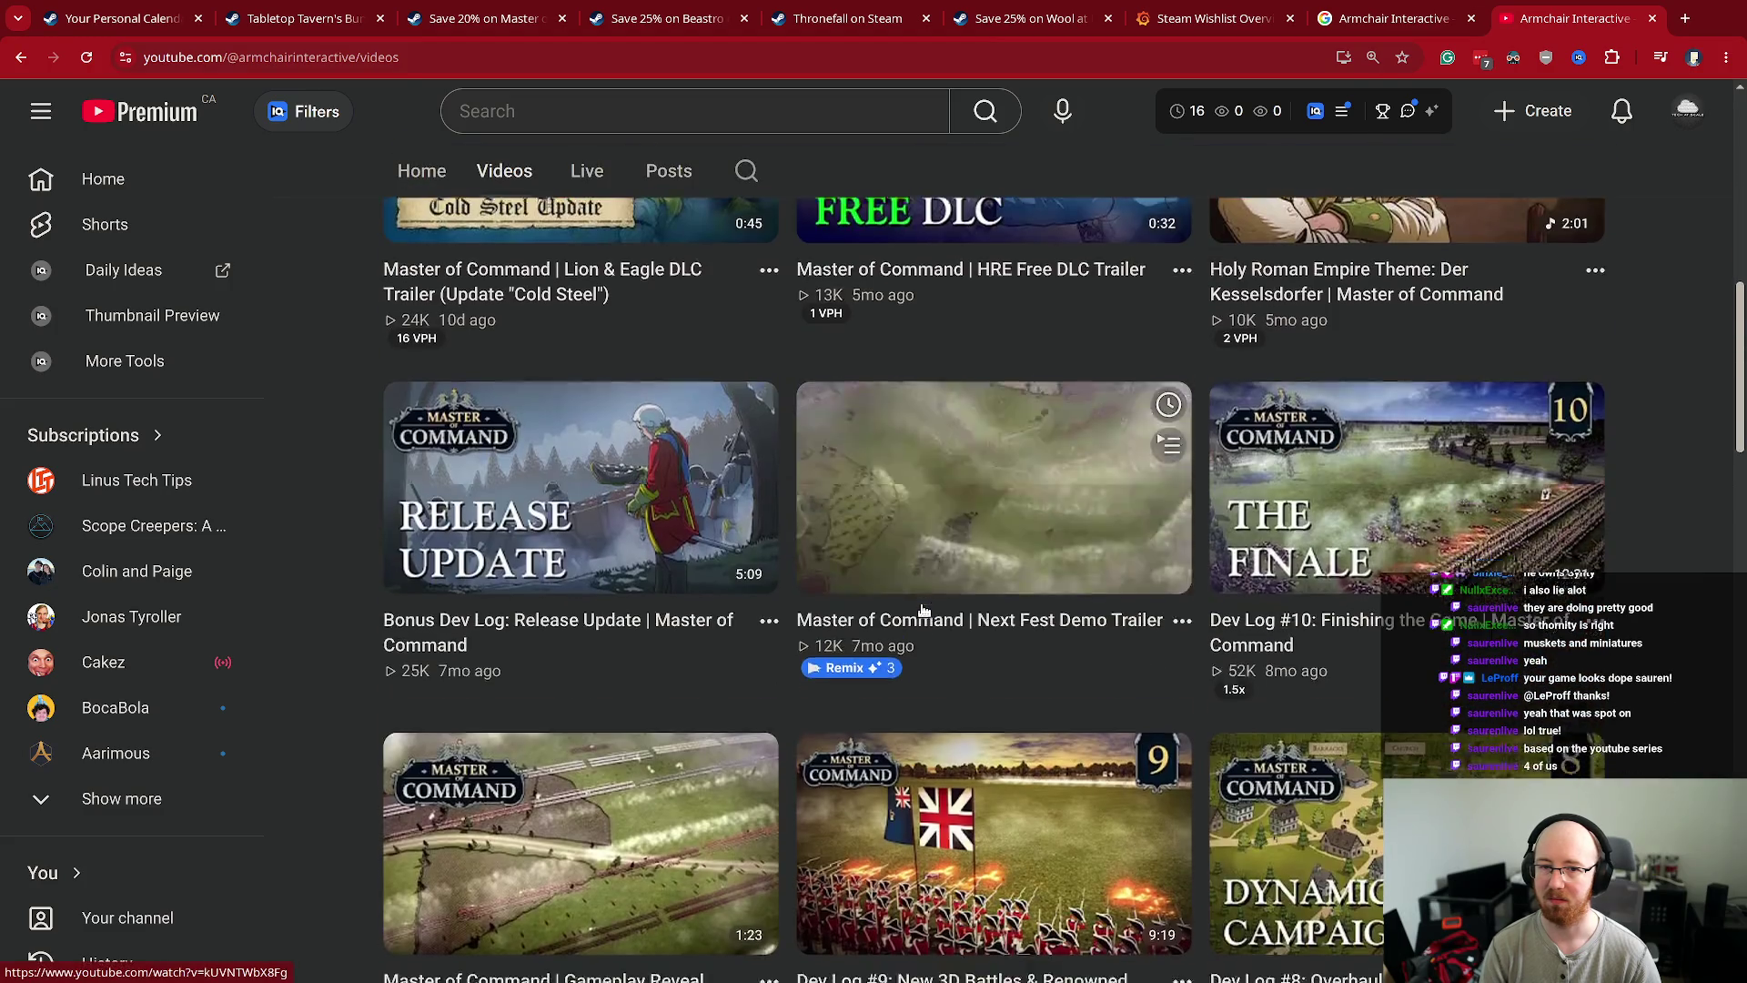
pyautogui.scroll(-12, 919, 608)
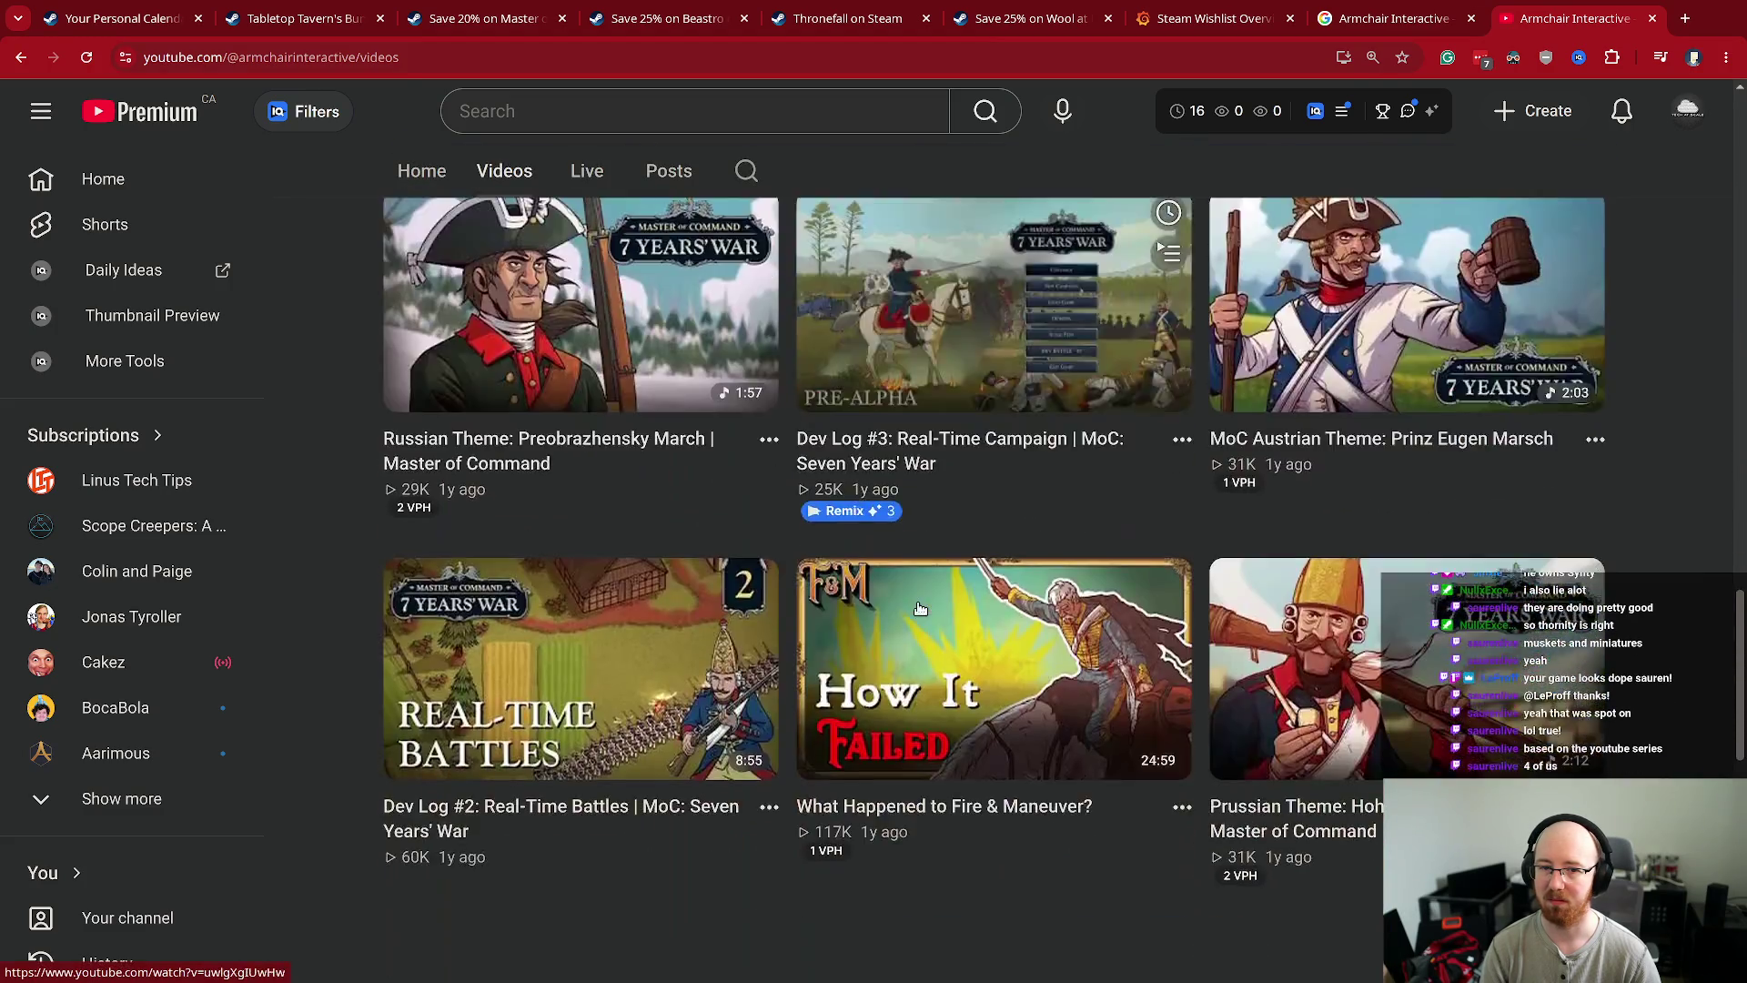
pyautogui.scroll(-15, 988, 582)
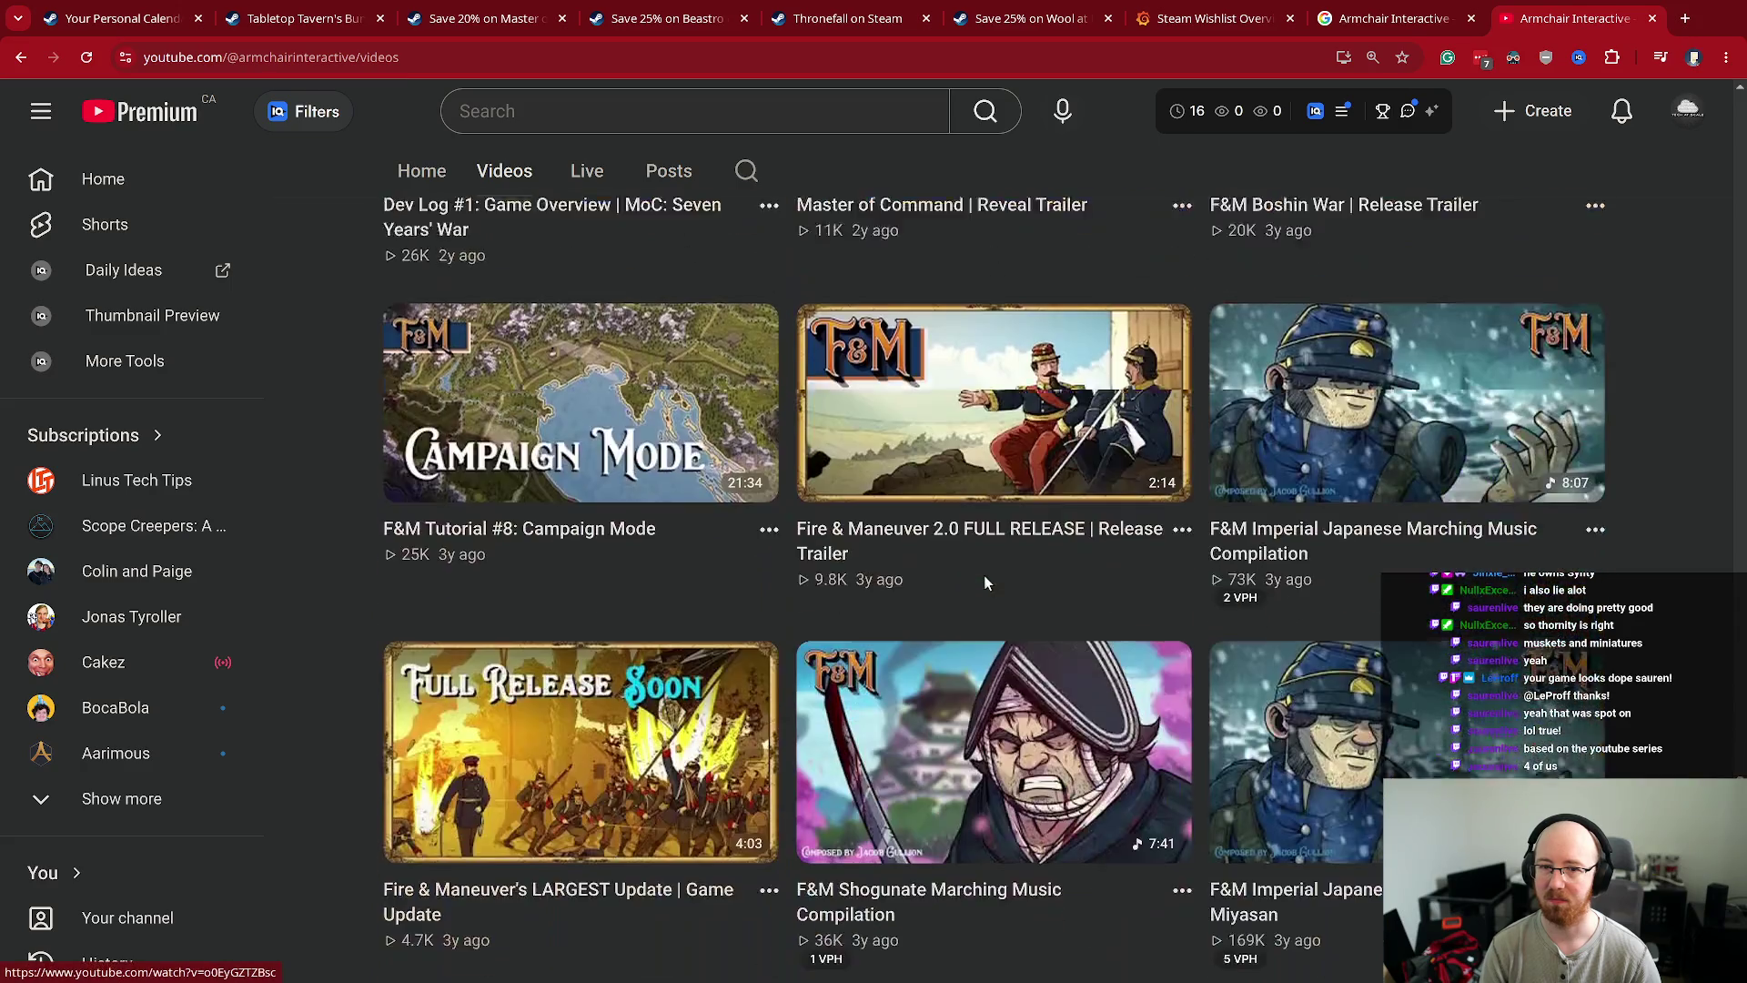
pyautogui.scroll(-4, 999, 602)
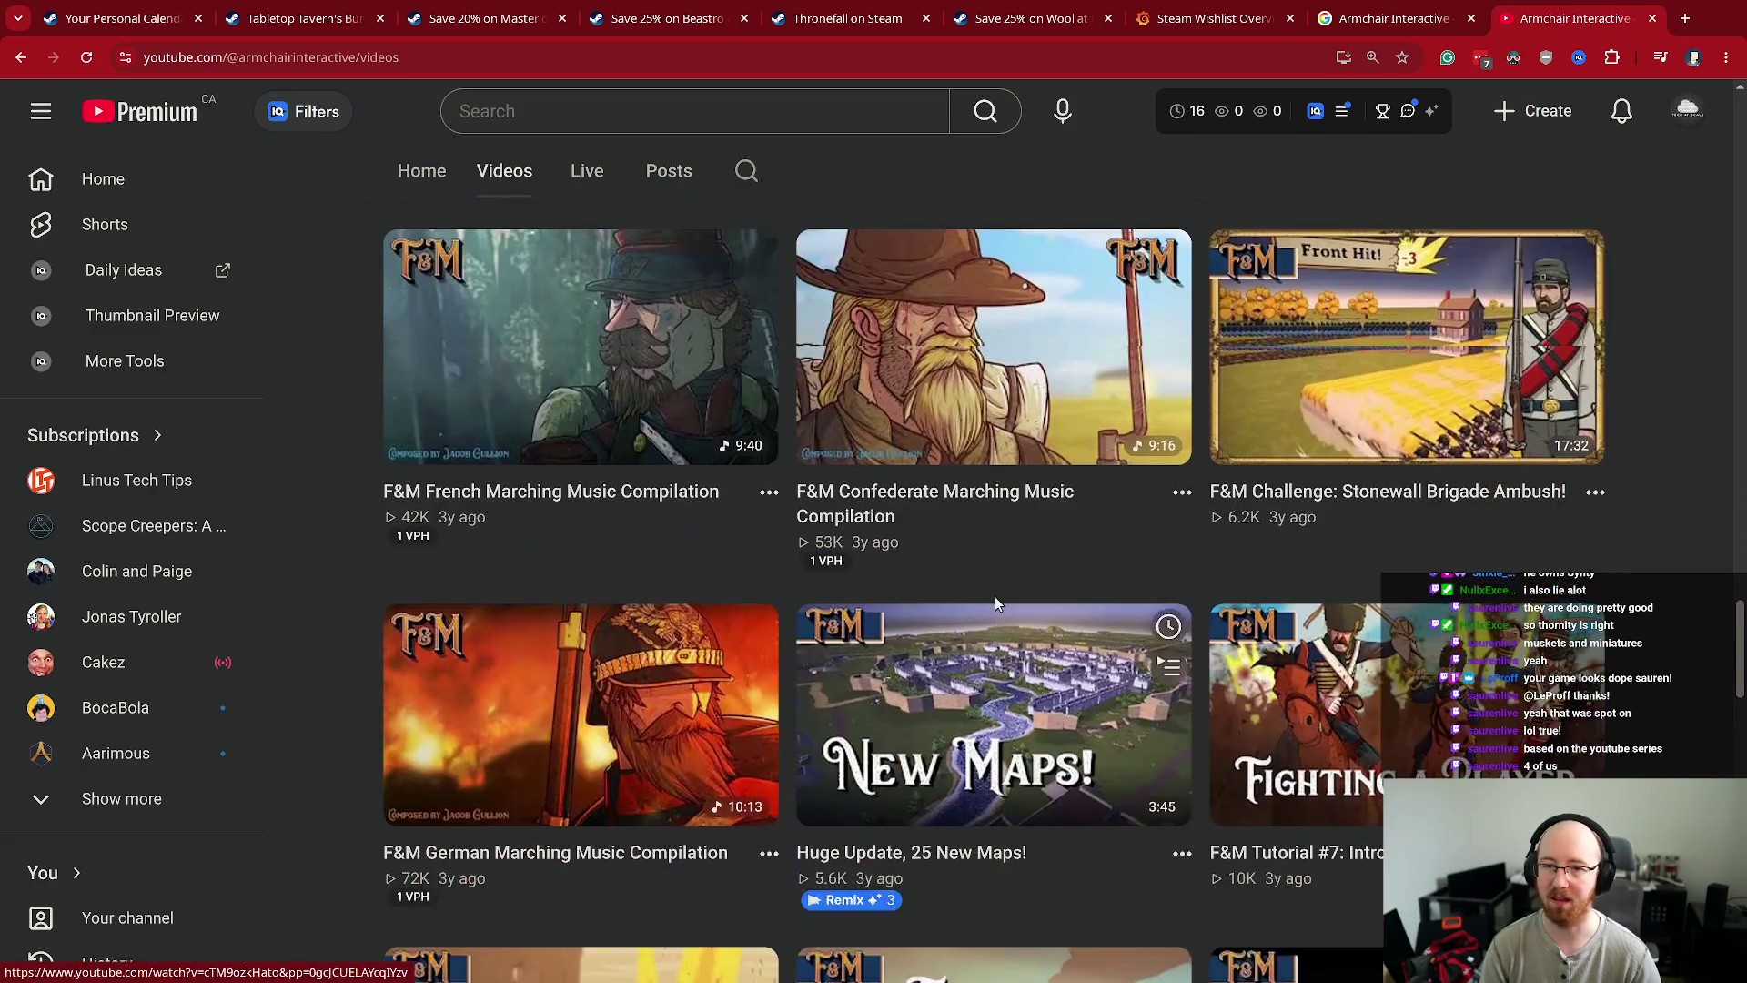
pyautogui.scroll(-1, 991, 601)
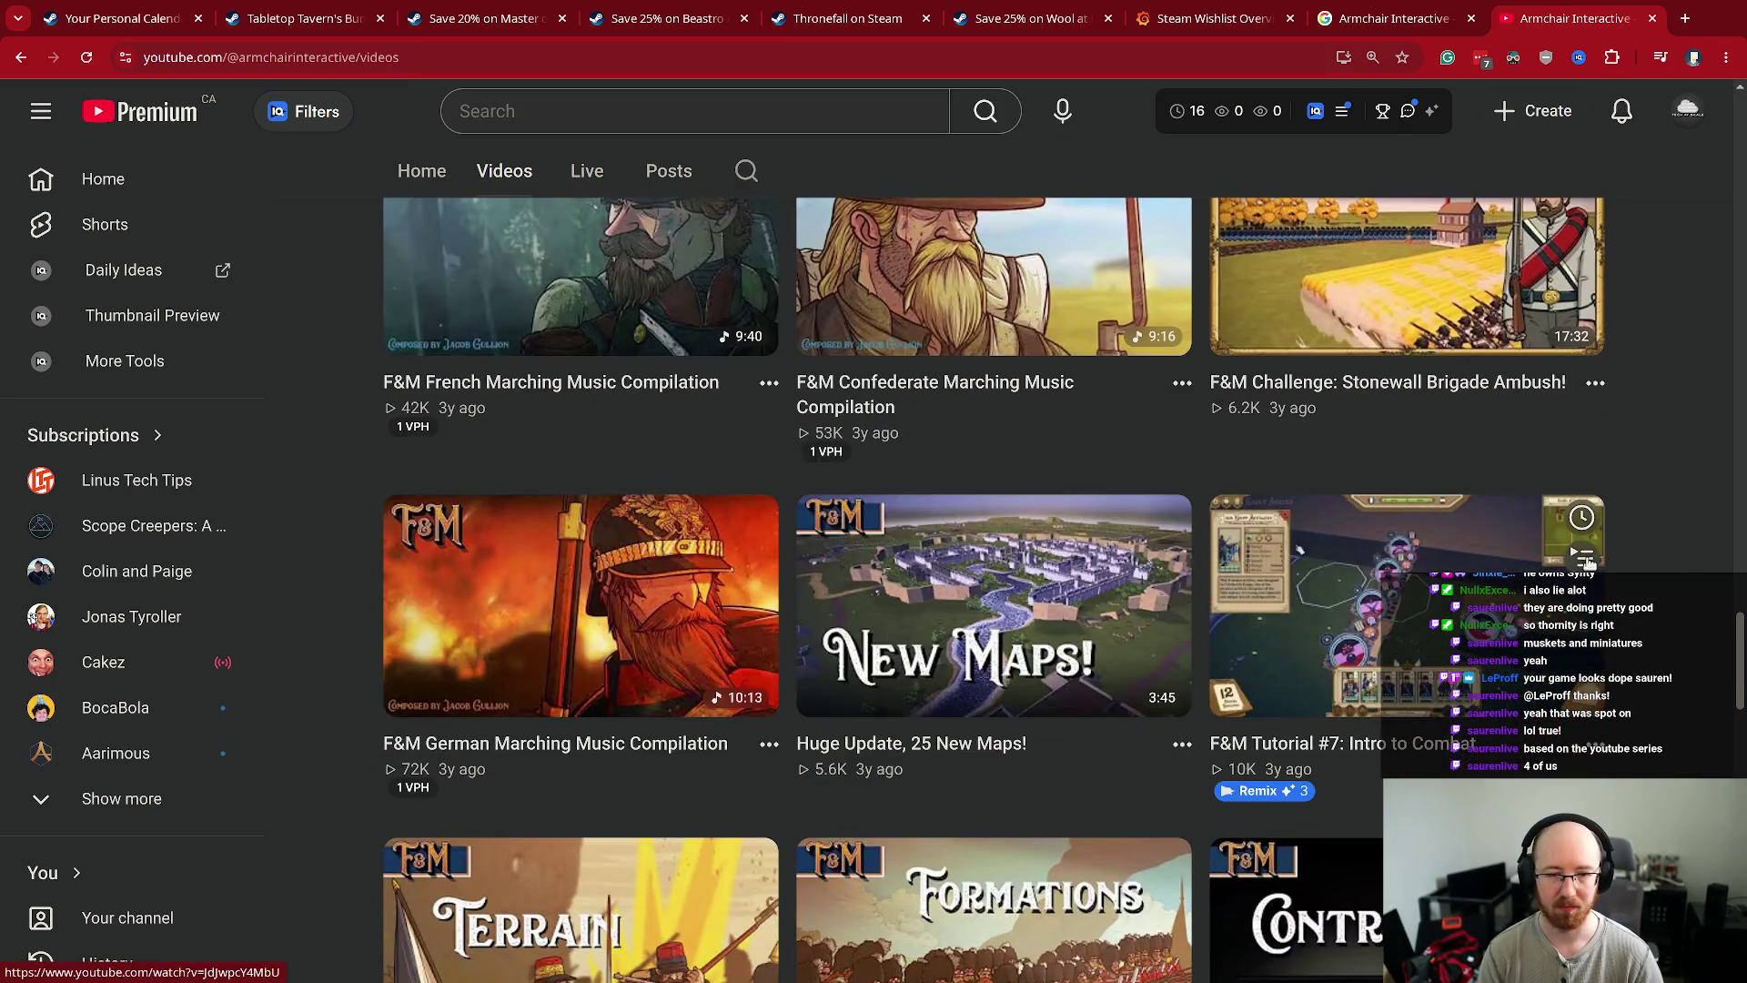
pyautogui.hotkey('ctrl', 'w')
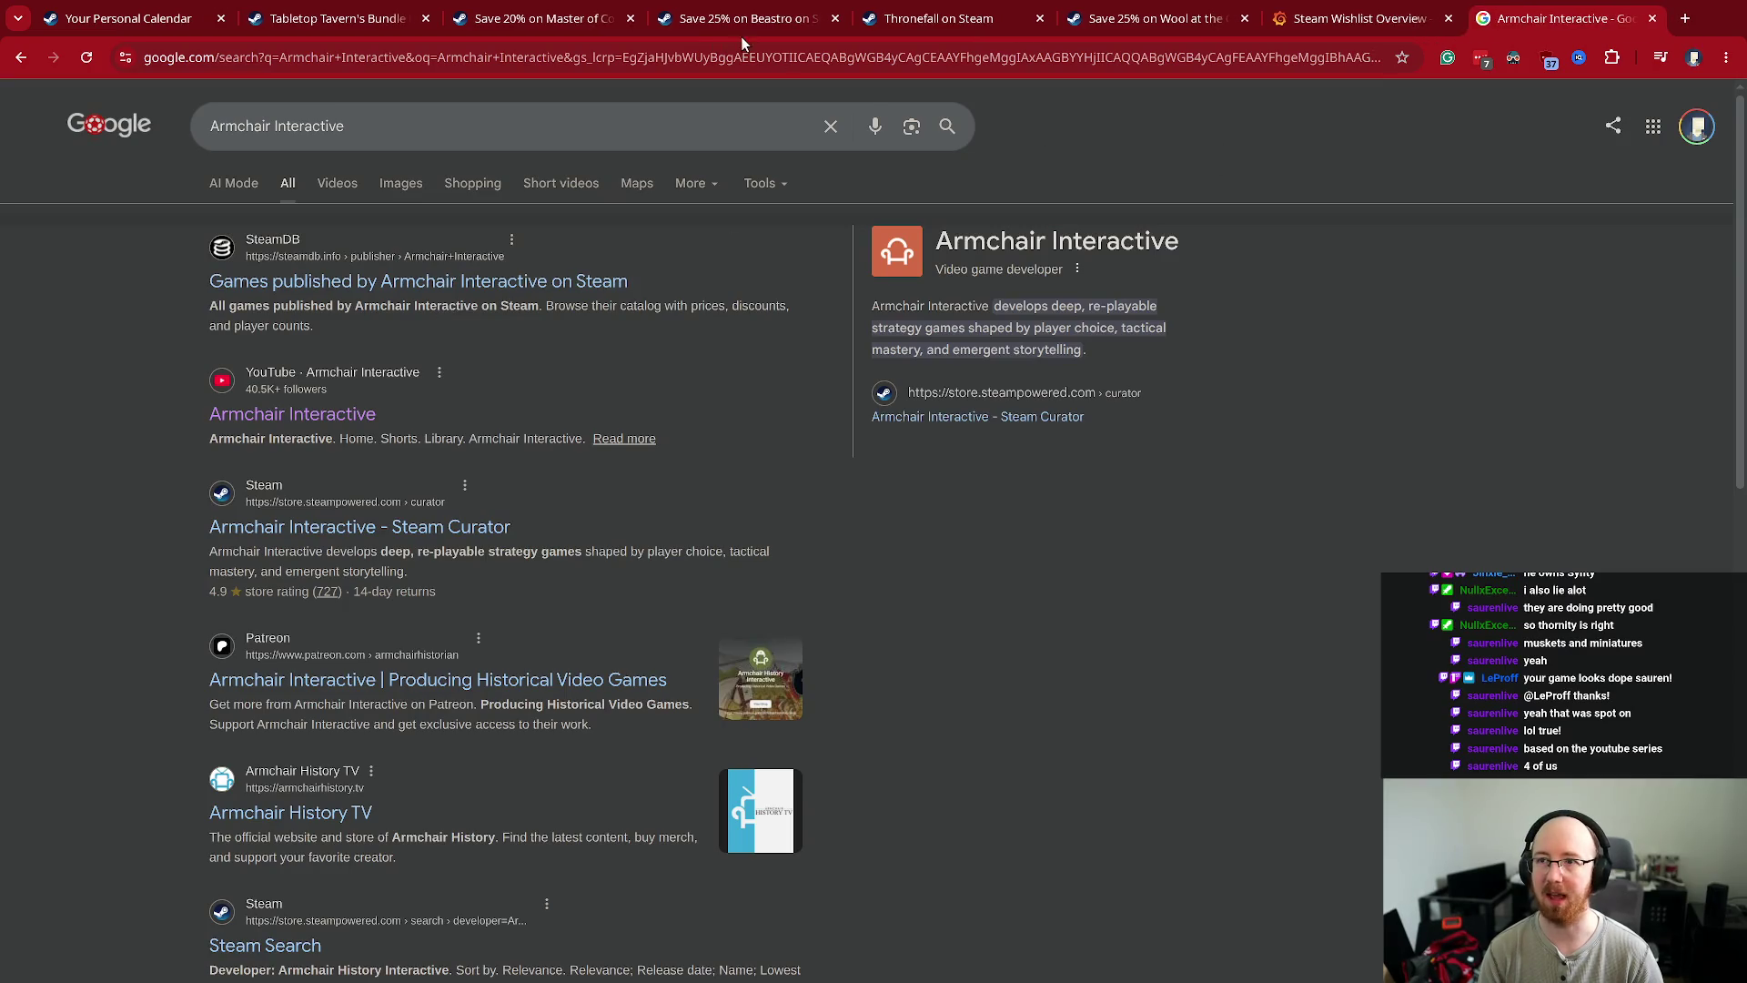
# - Return to the Master of Command store page and select its 2025 release year
pyautogui.click(748, 24)
pyautogui.hotkey('ctrl', 'pageup')
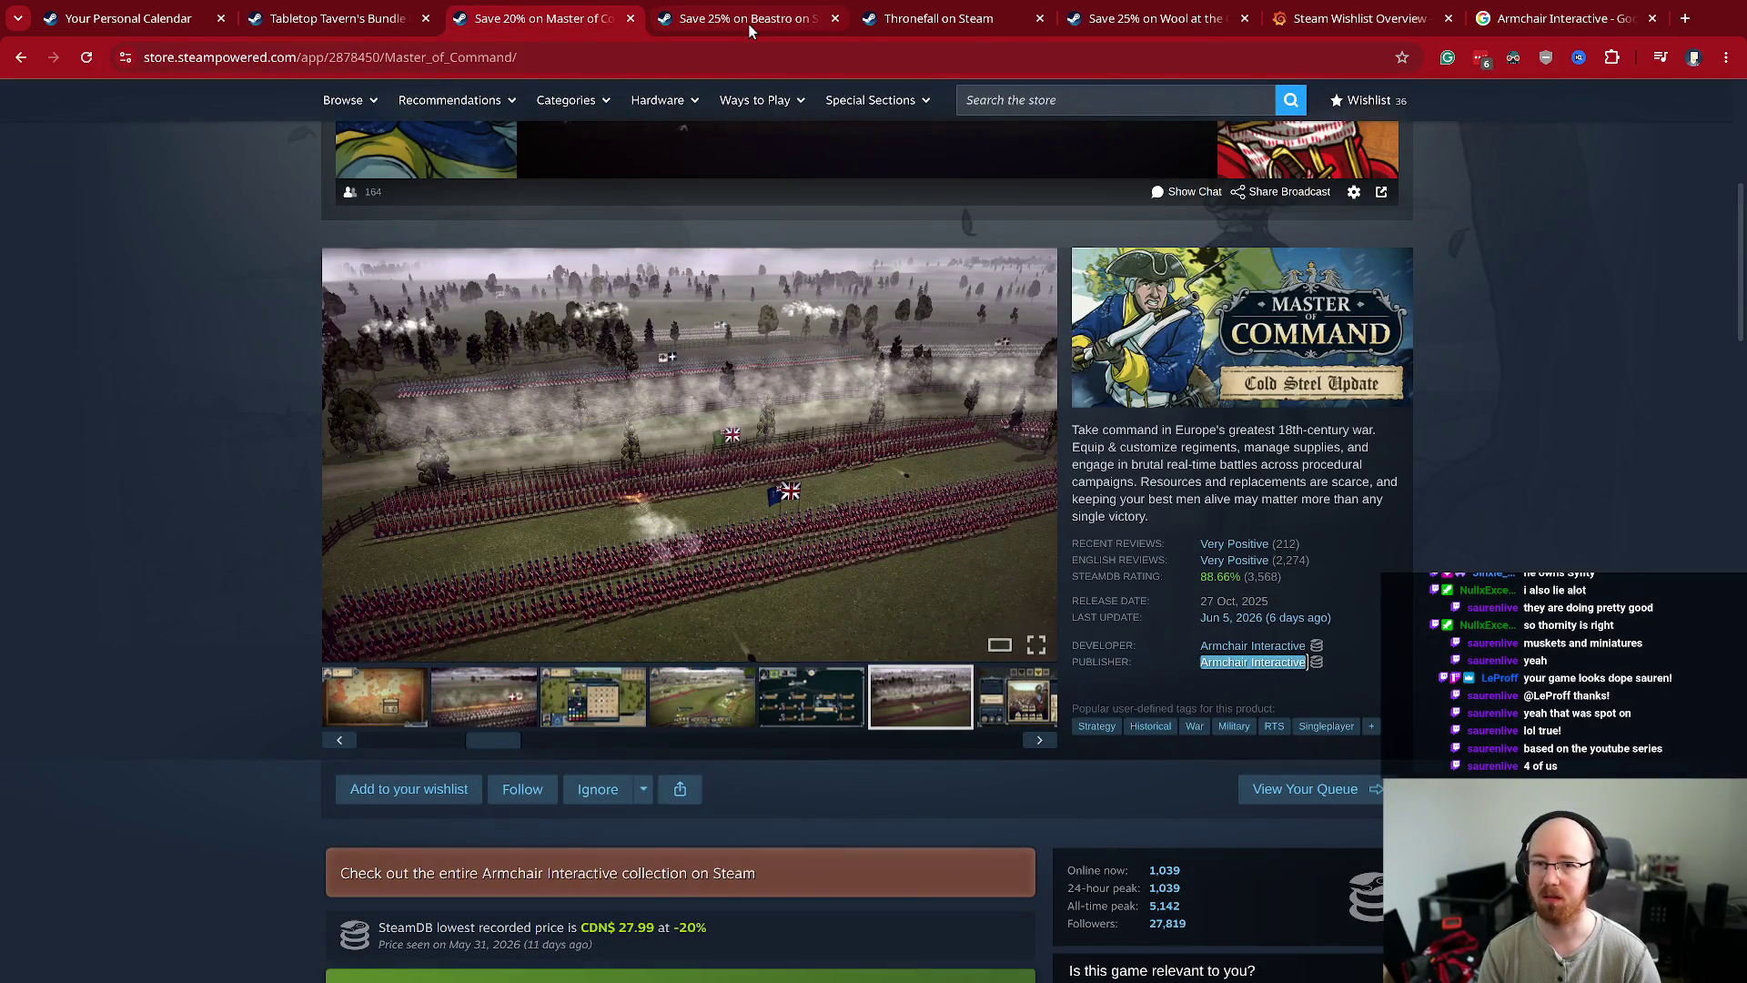
pyautogui.click(1460, 515)
pyautogui.doubleClick(1255, 602)
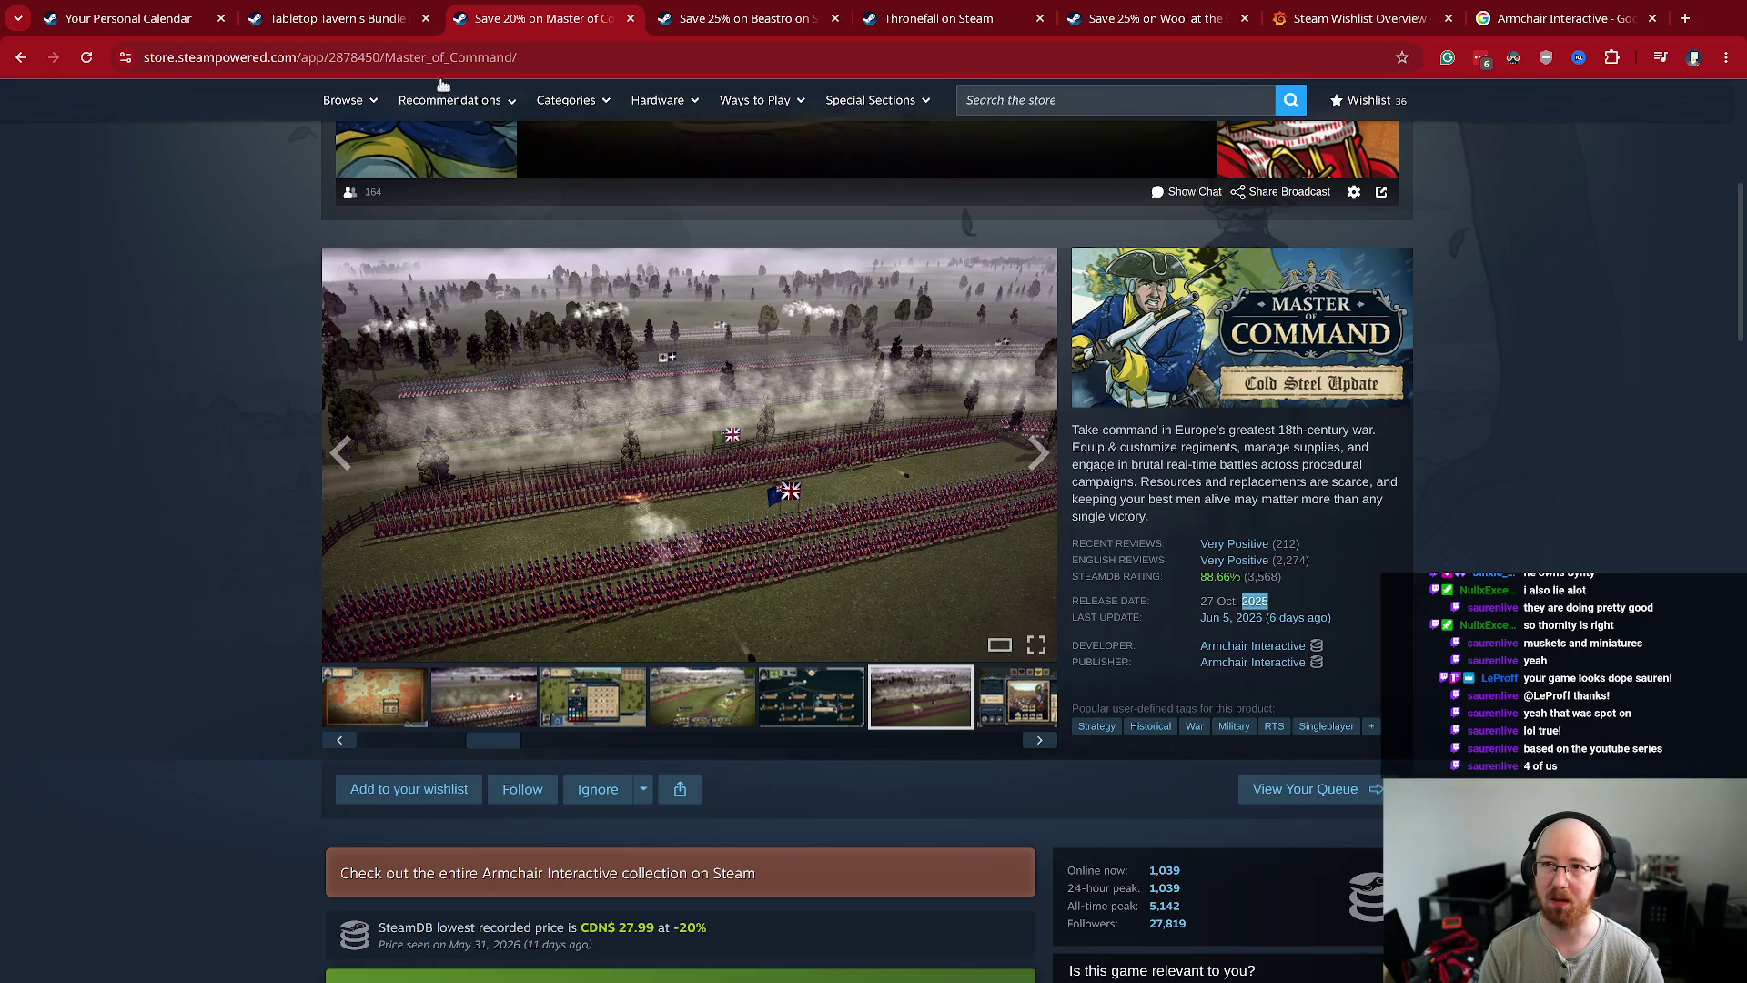
# - Search SteamDB for 'Master_of_Command' and open the game's app page
pyautogui.click(519, 55)
pyautogui.hotkey('ctrl', 't')
pyautogui.write('steamdb.info')
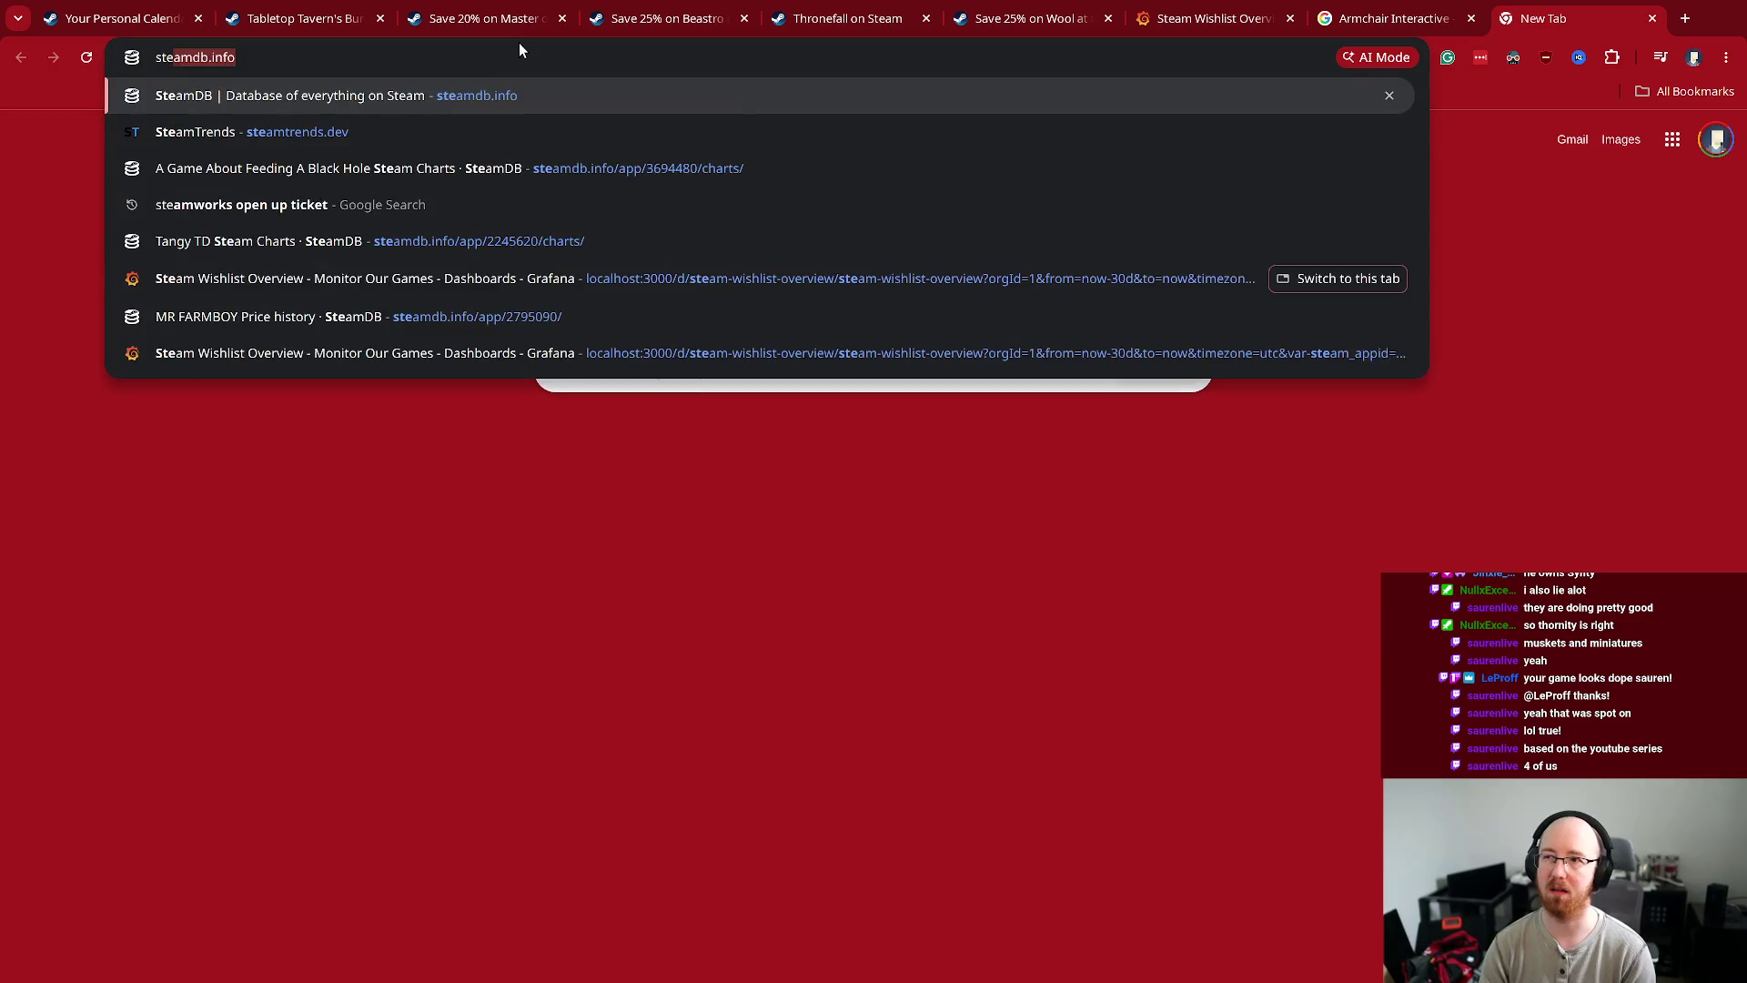
pyautogui.press('Return')
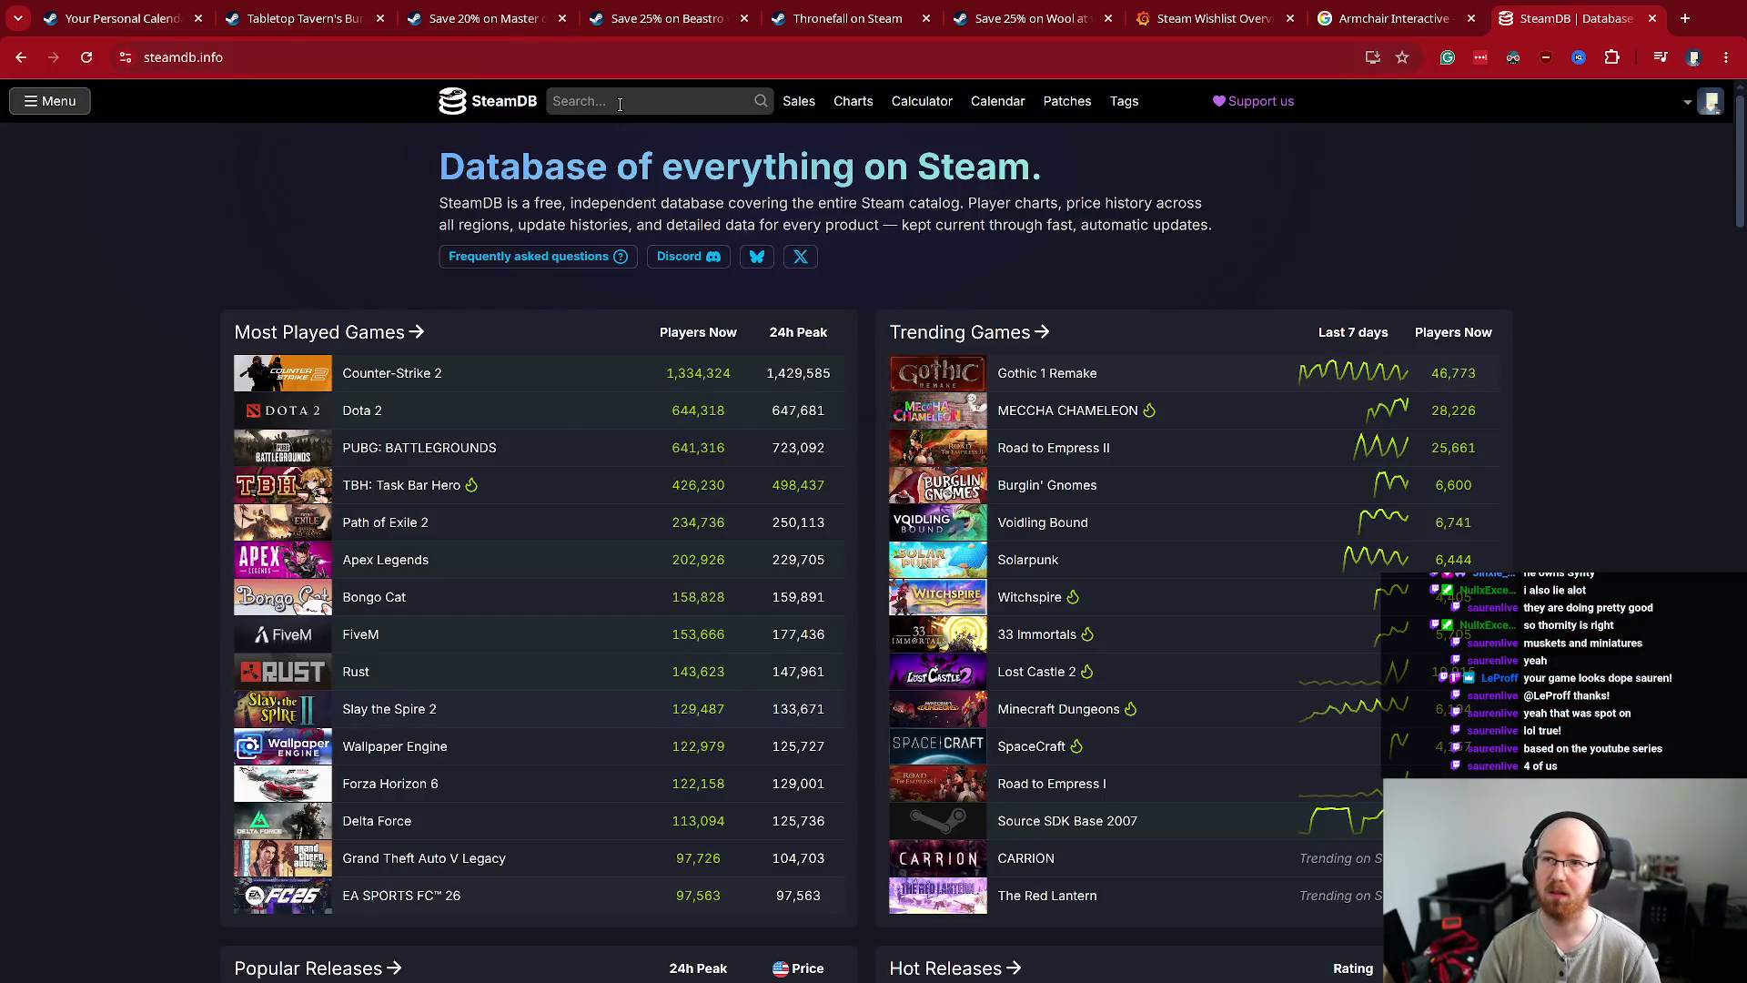
pyautogui.click(619, 101)
pyautogui.write('Master_of_Command')
pyautogui.click(637, 162)
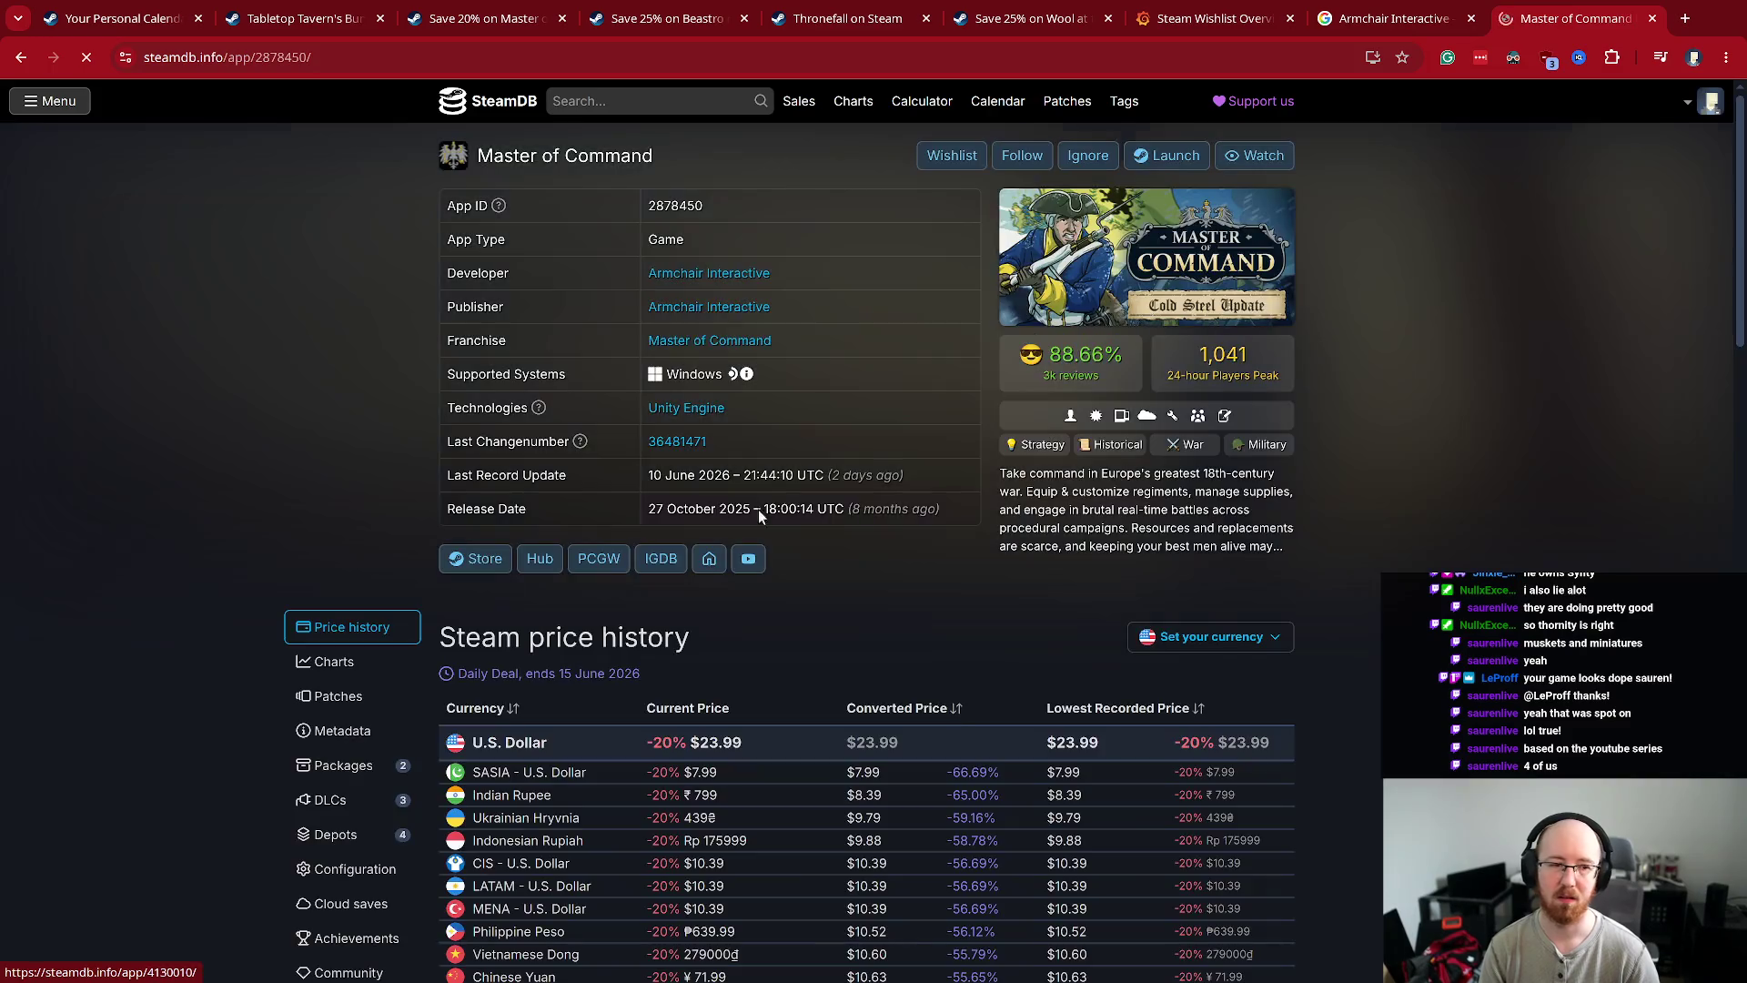
# - Show the game's SteamDB metadata, with Strategy as primary genre, and bring up a calculator
pyautogui.click(343, 731)
pyautogui.scroll(-4, 949, 723)
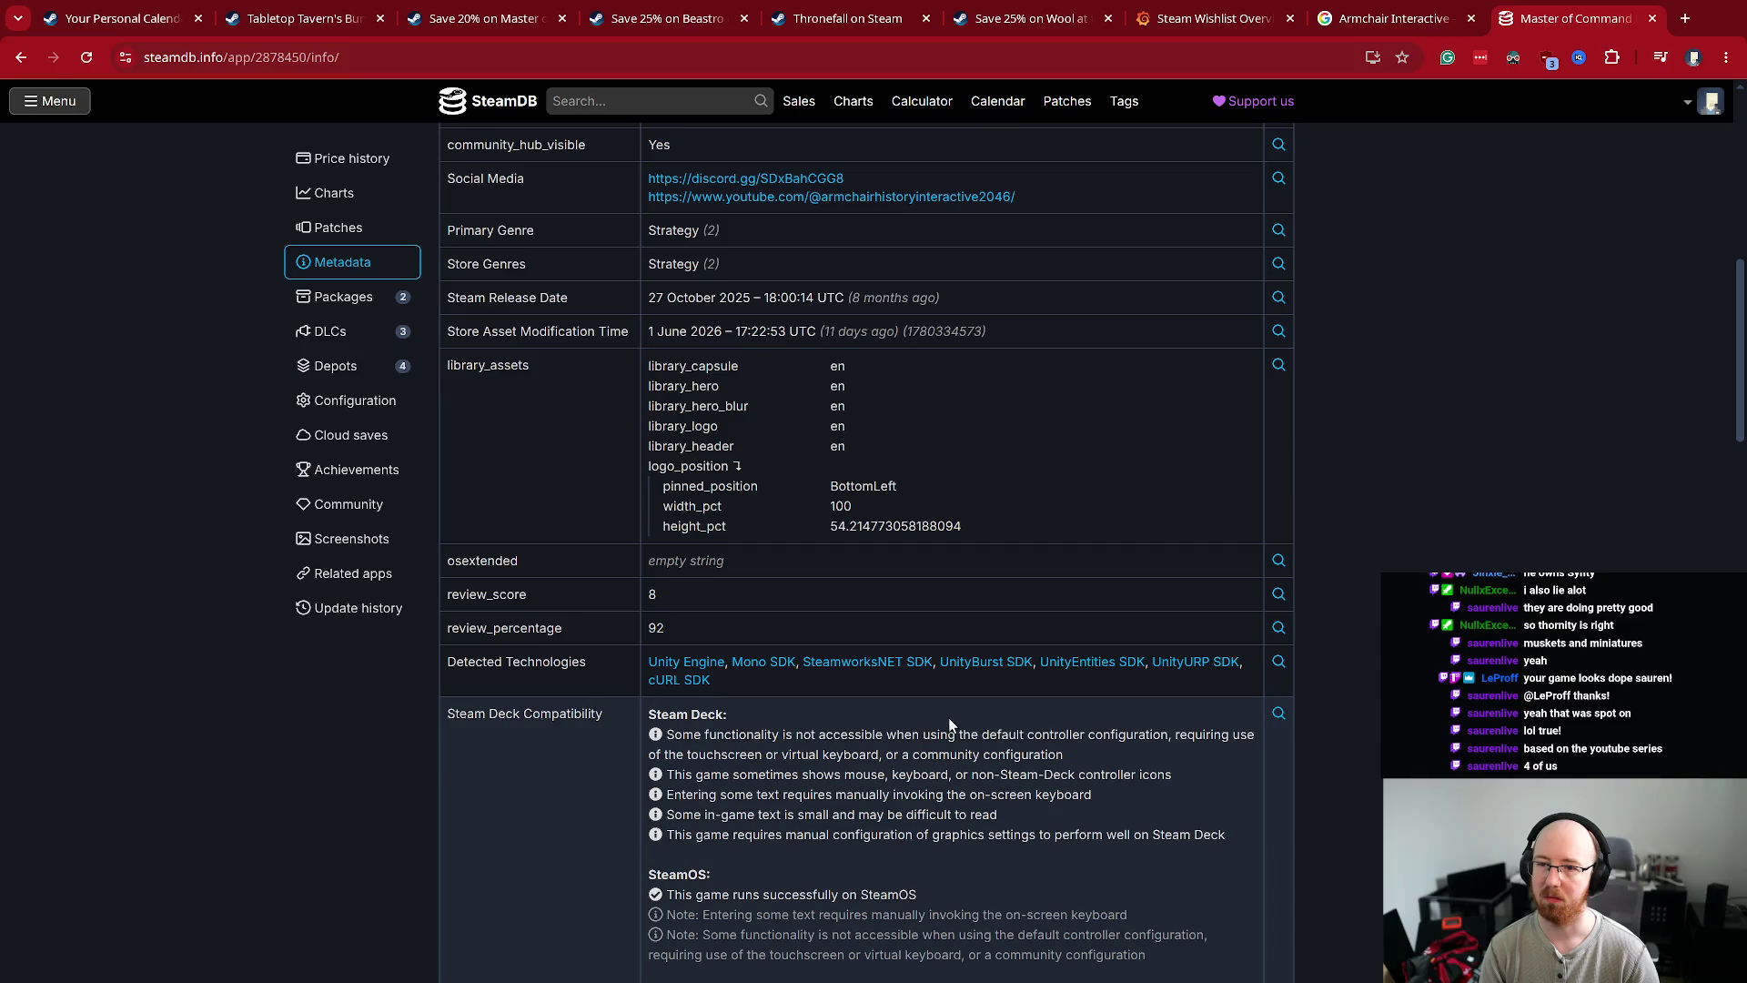
pyautogui.scroll(-10, 812, 575)
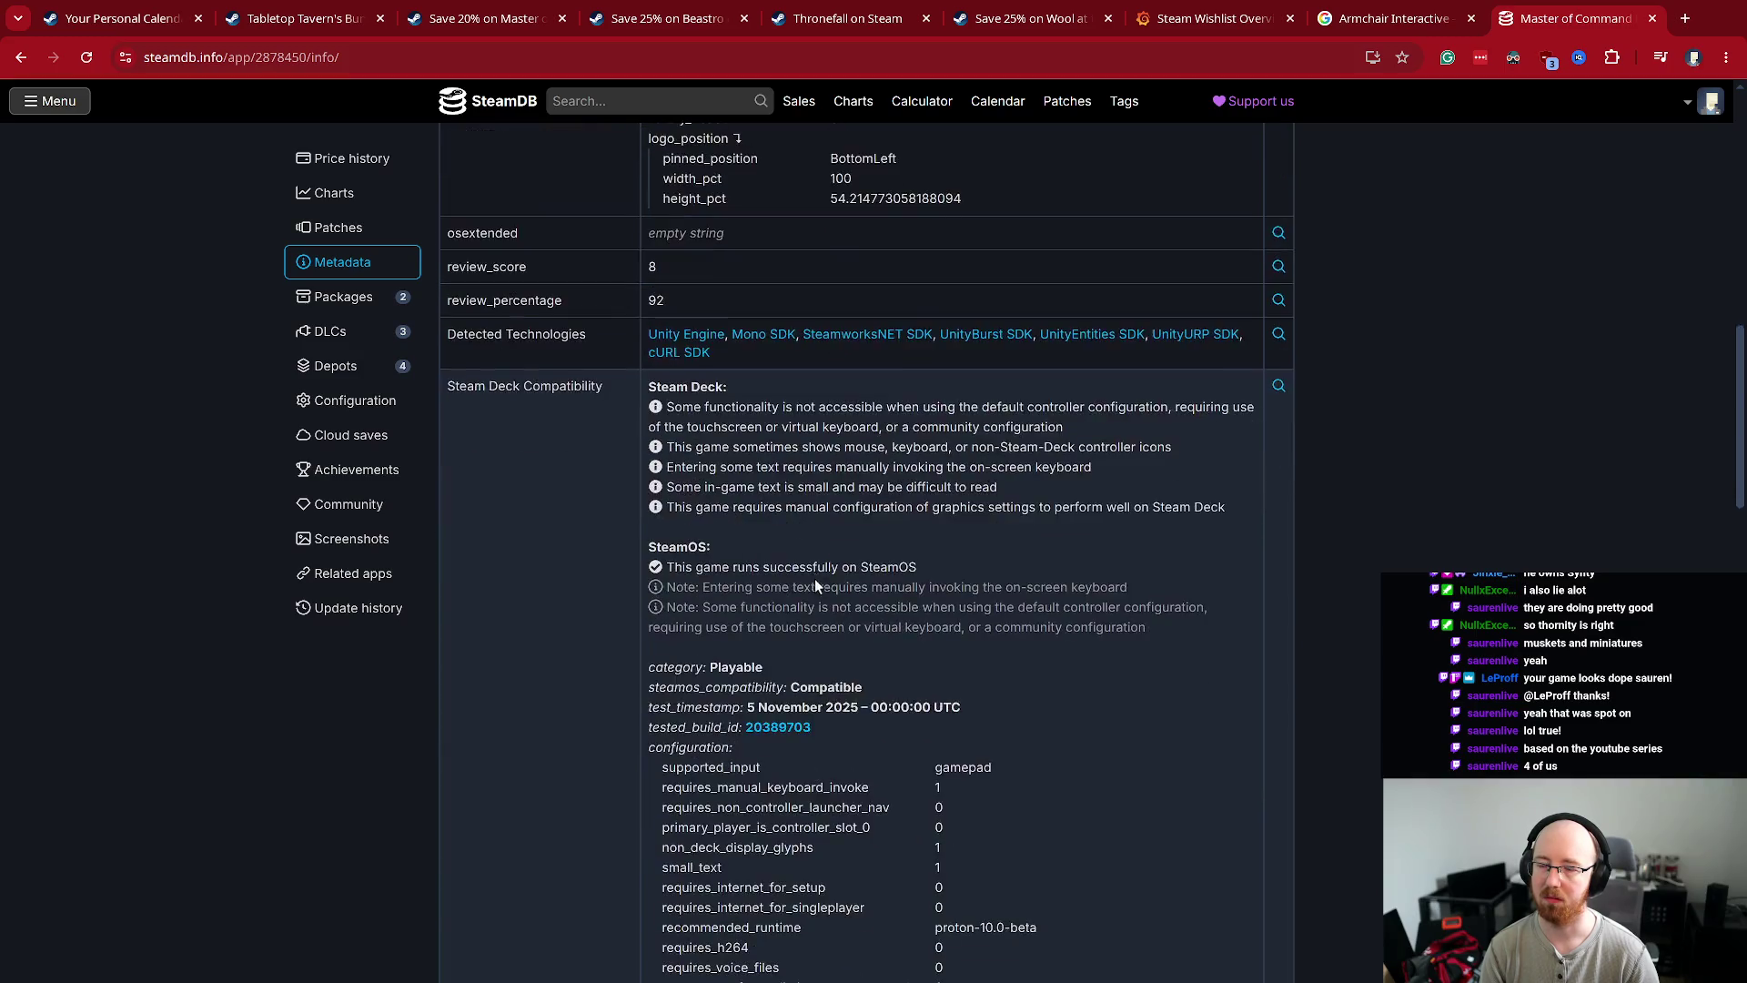
pyautogui.moveTo(701, 420); pyautogui.dragTo(735, 422)
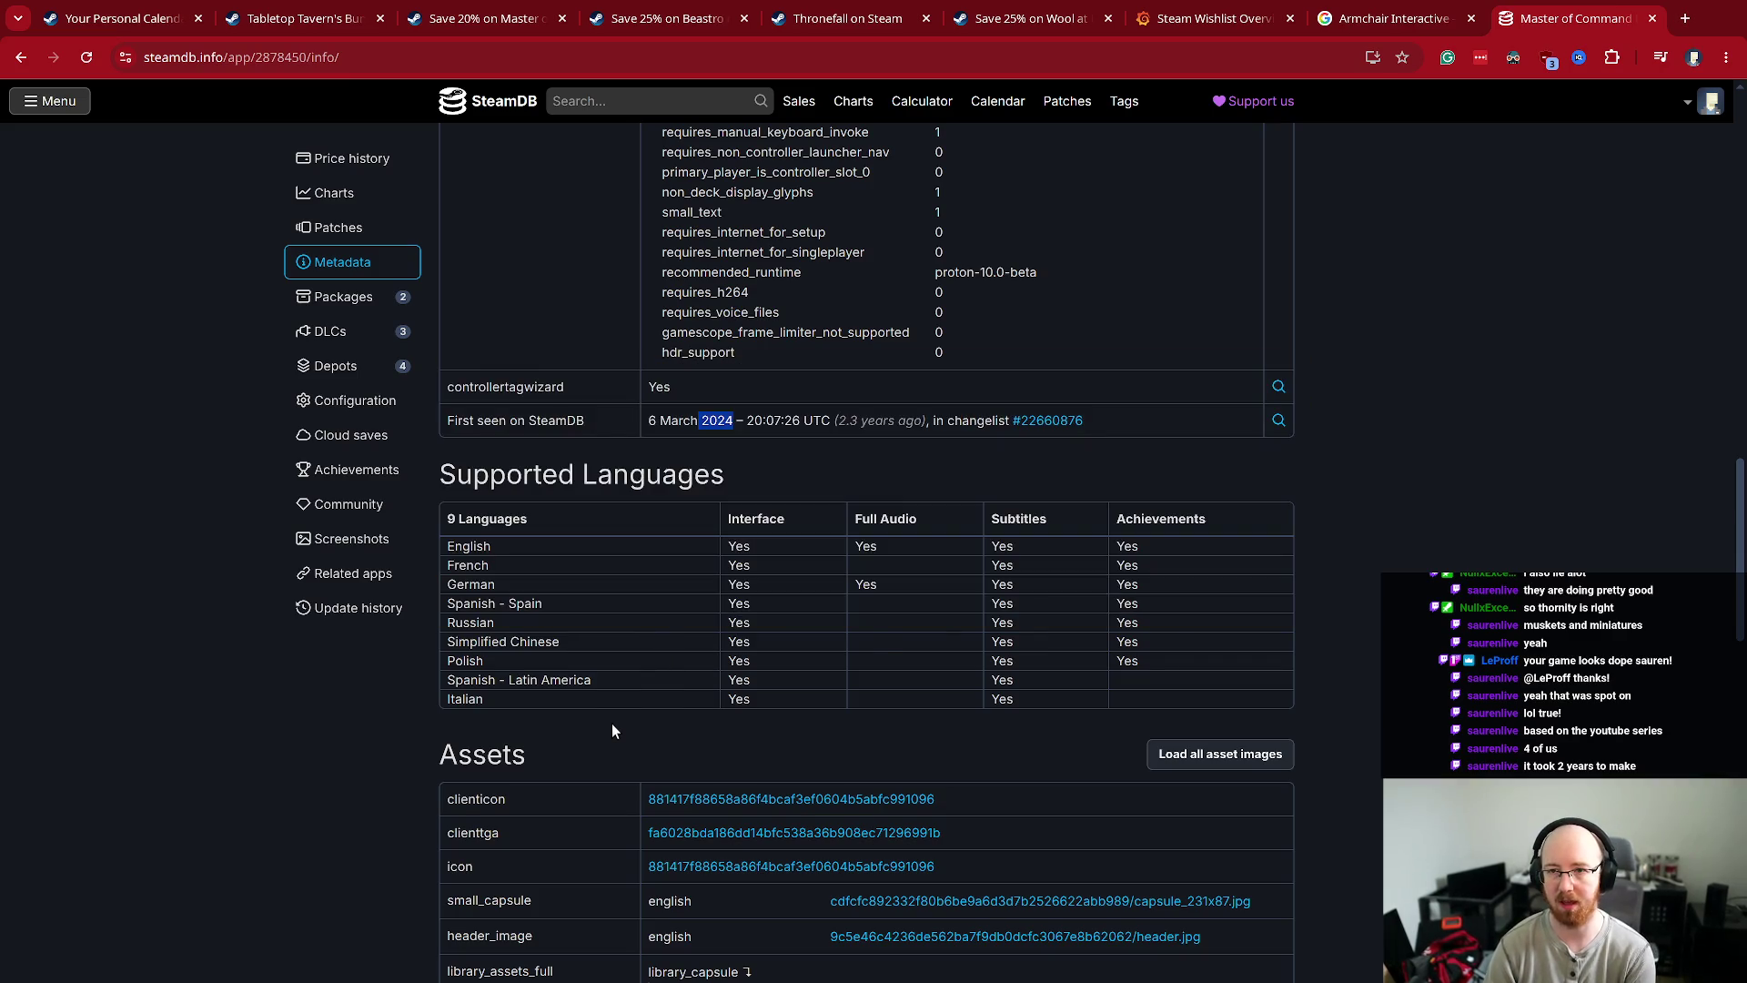
pyautogui.press('XF86Calculator')
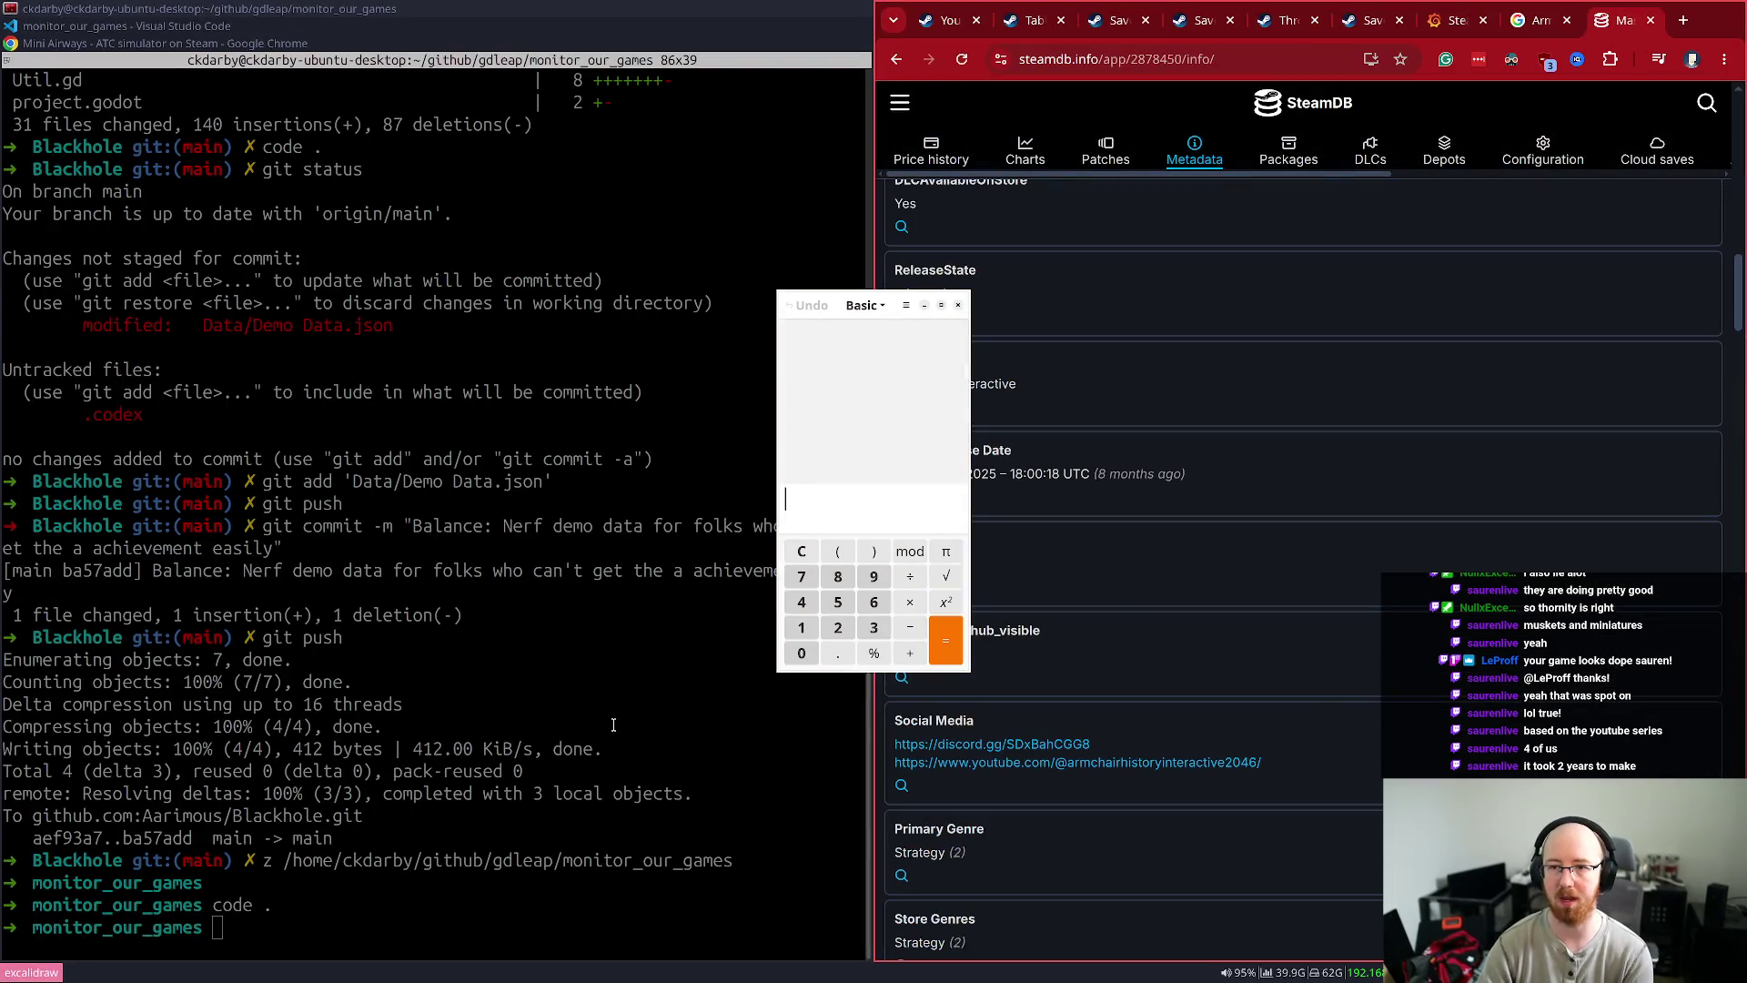
# - Take 2,600,000 gross sales through ×0.85, ×0.7 and ÷2 to reach 773,500
pyautogui.write('2600000')
pyautogui.press('Left')
pyautogui.press('Left')
pyautogui.press('Left')
pyautogui.hotkey('shift', 'Left')
pyautogui.hotkey('shift', 'Left')
pyautogui.hotkey('shift', 'Left')
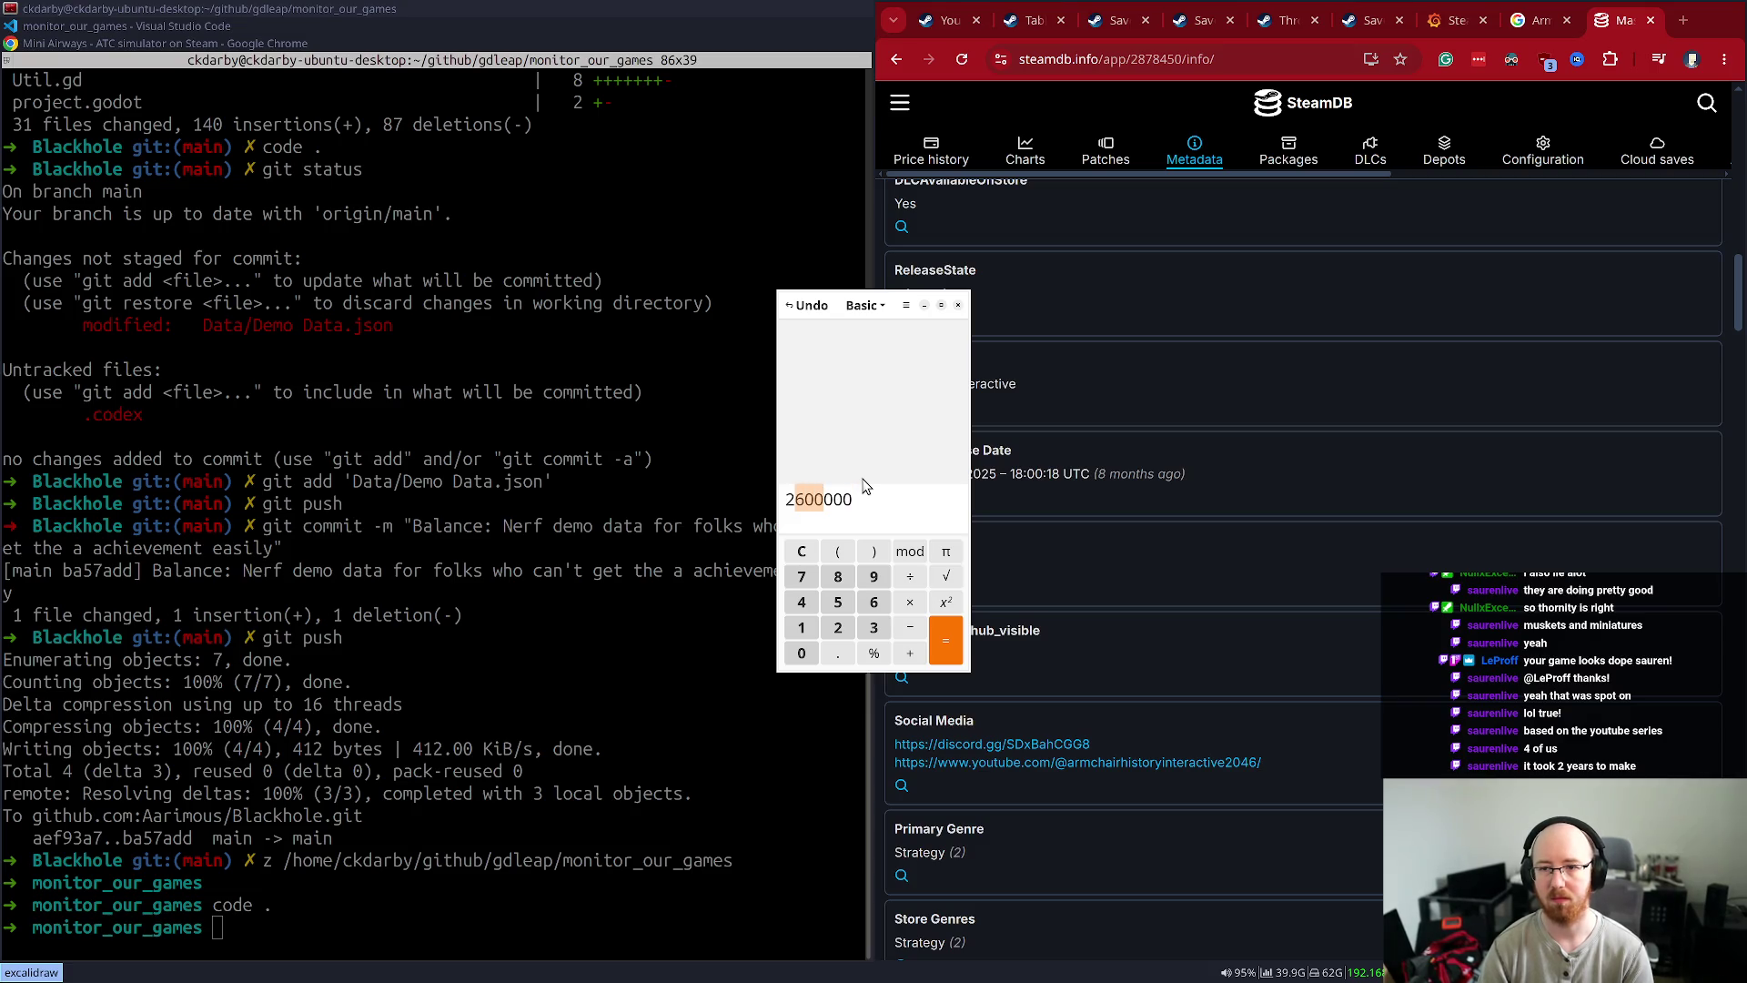
pyautogui.write('*.85')
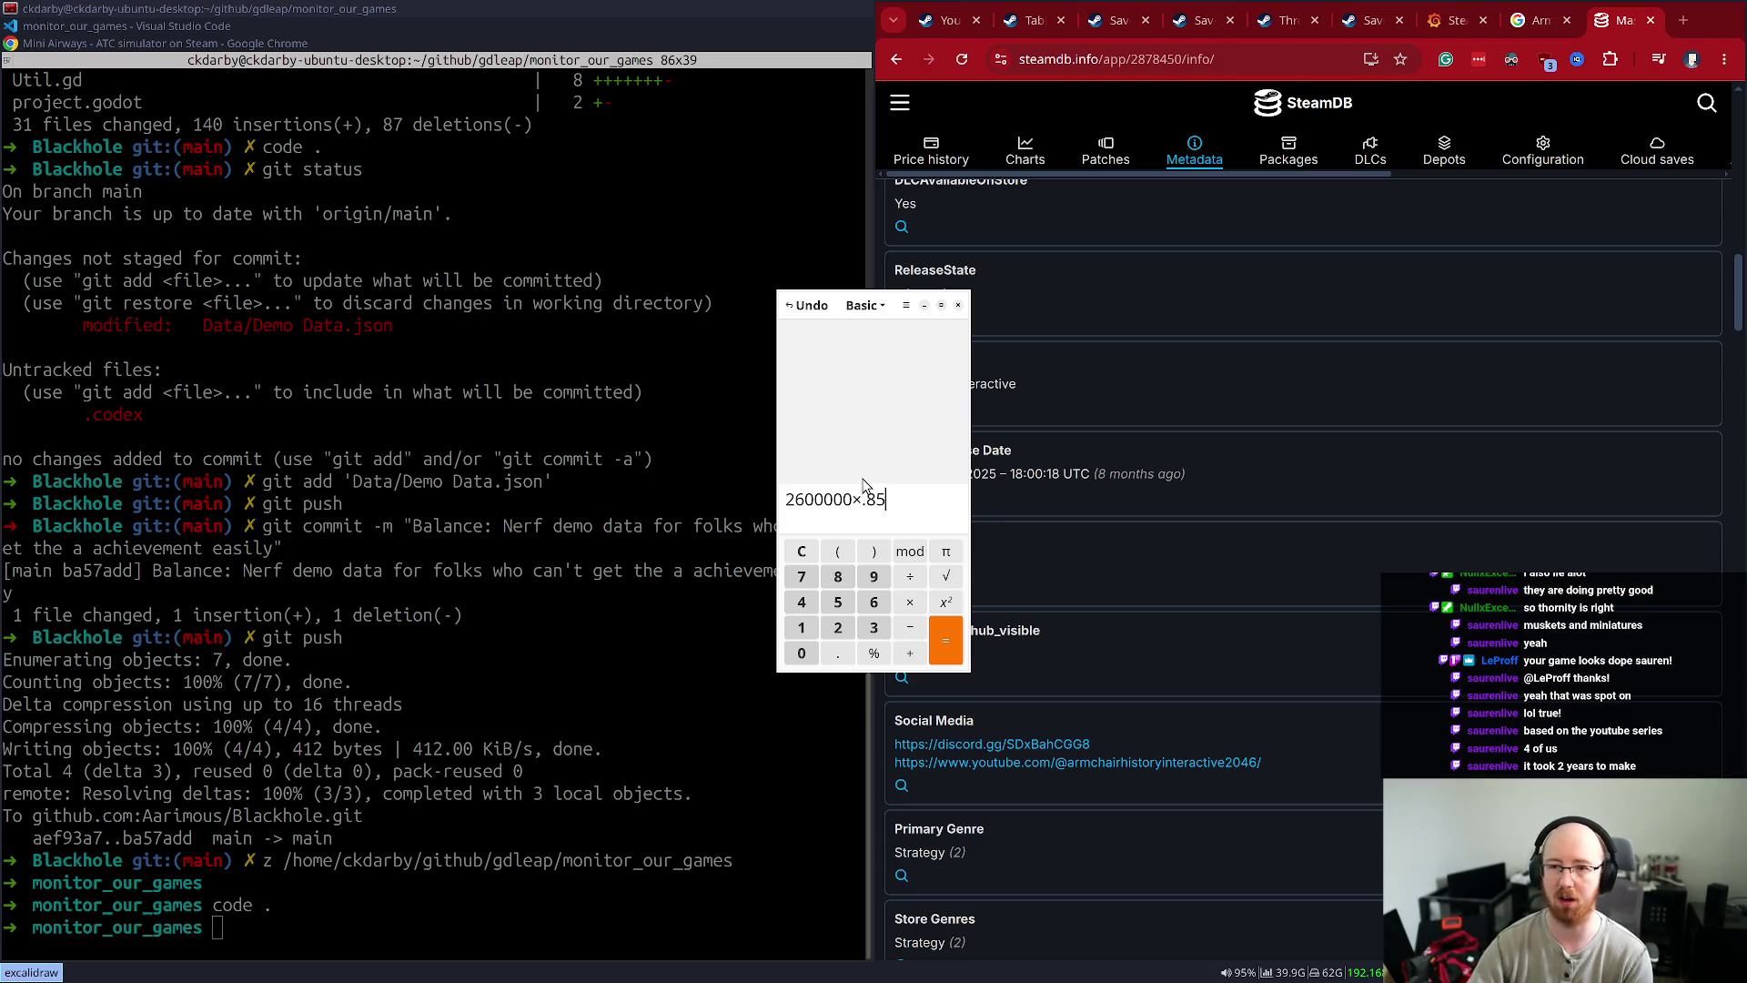
pyautogui.press('Return')
pyautogui.write('*.7')
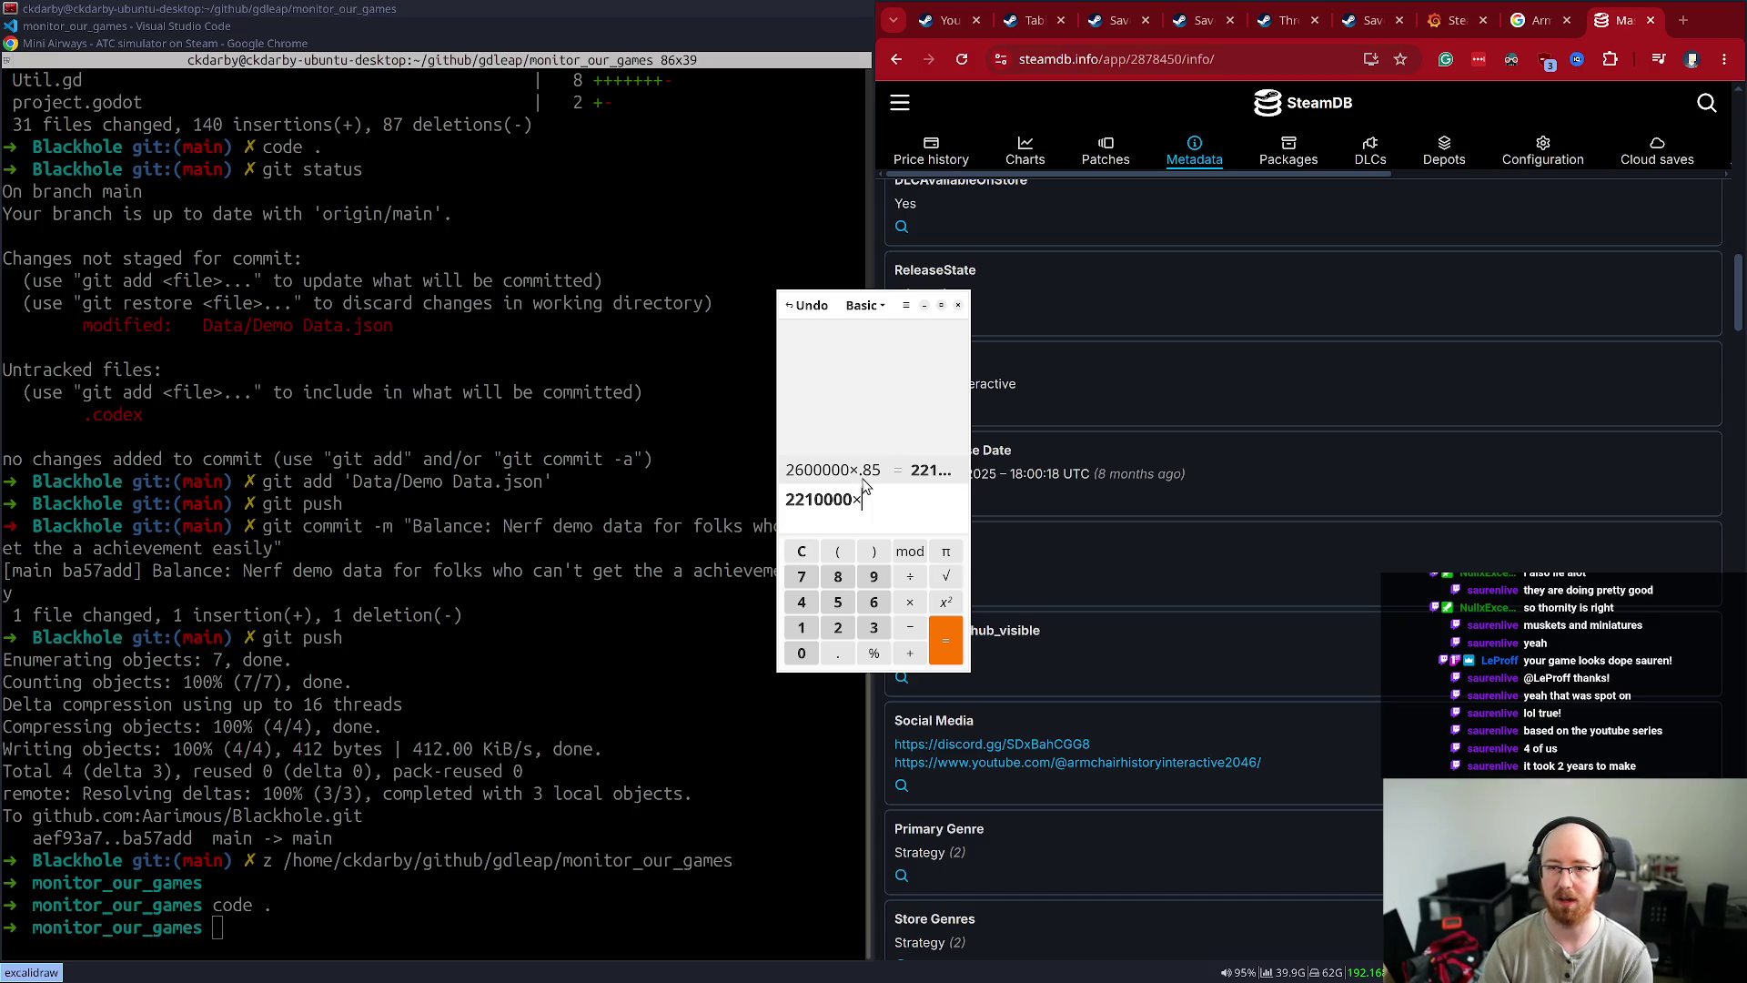
pyautogui.press('Return')
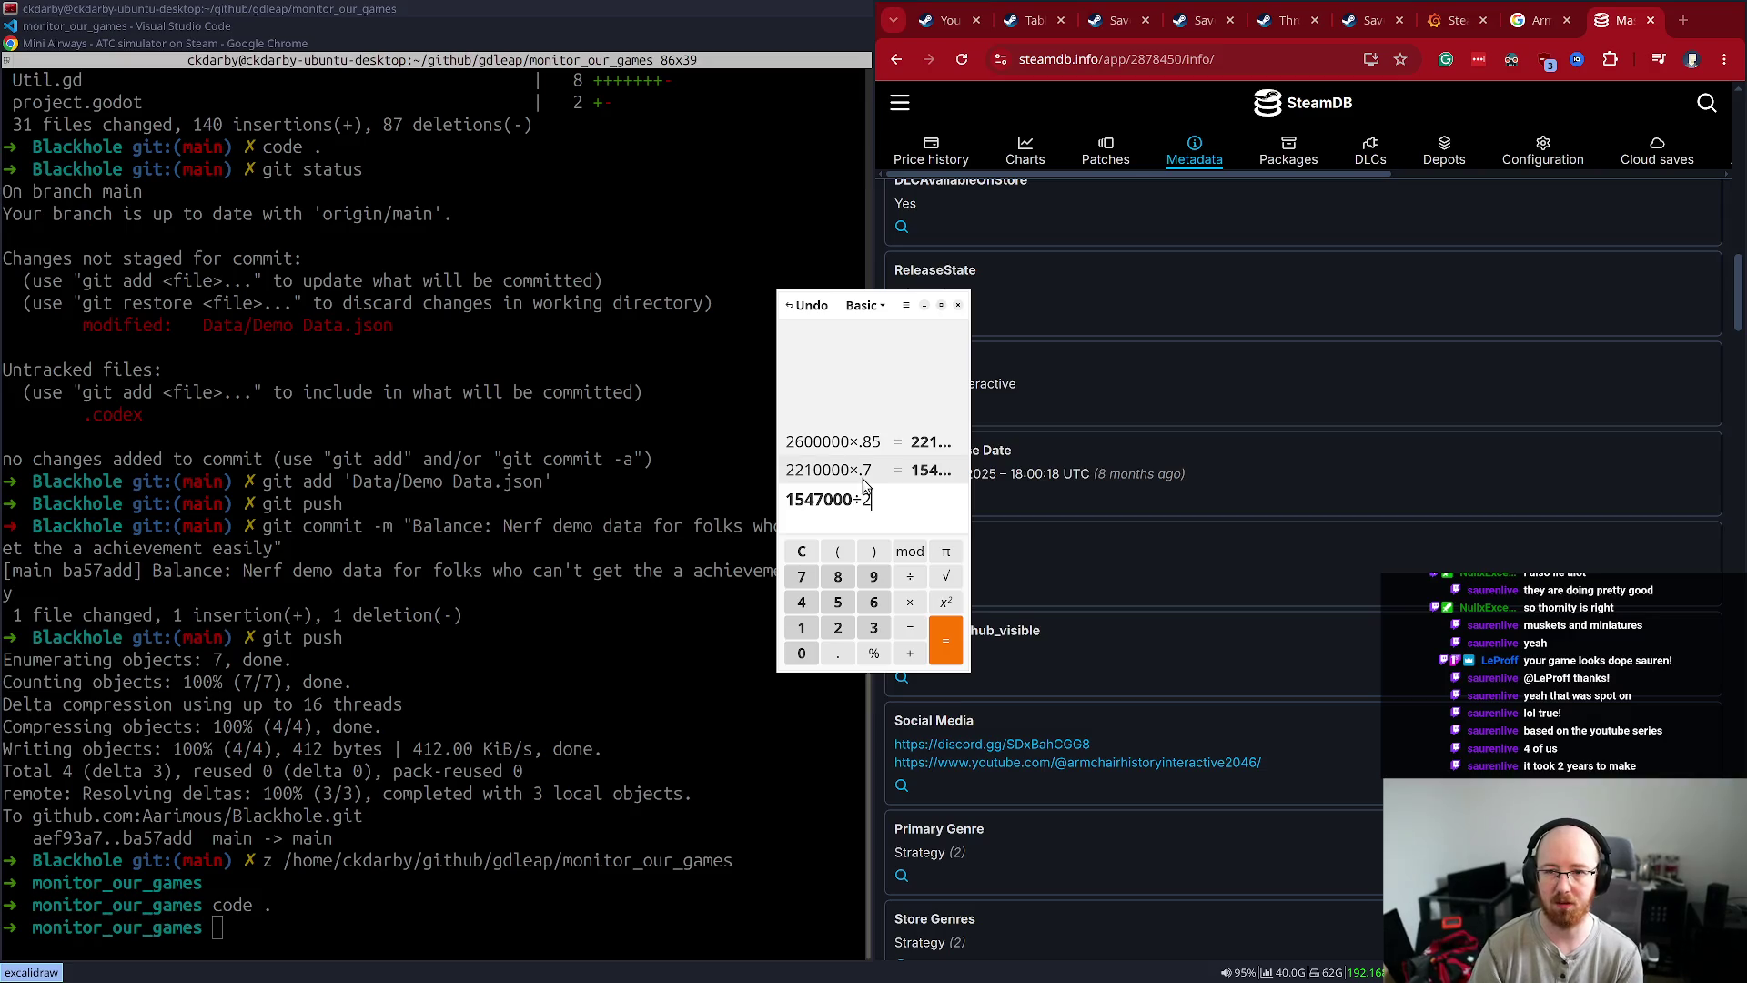
pyautogui.press('Return')
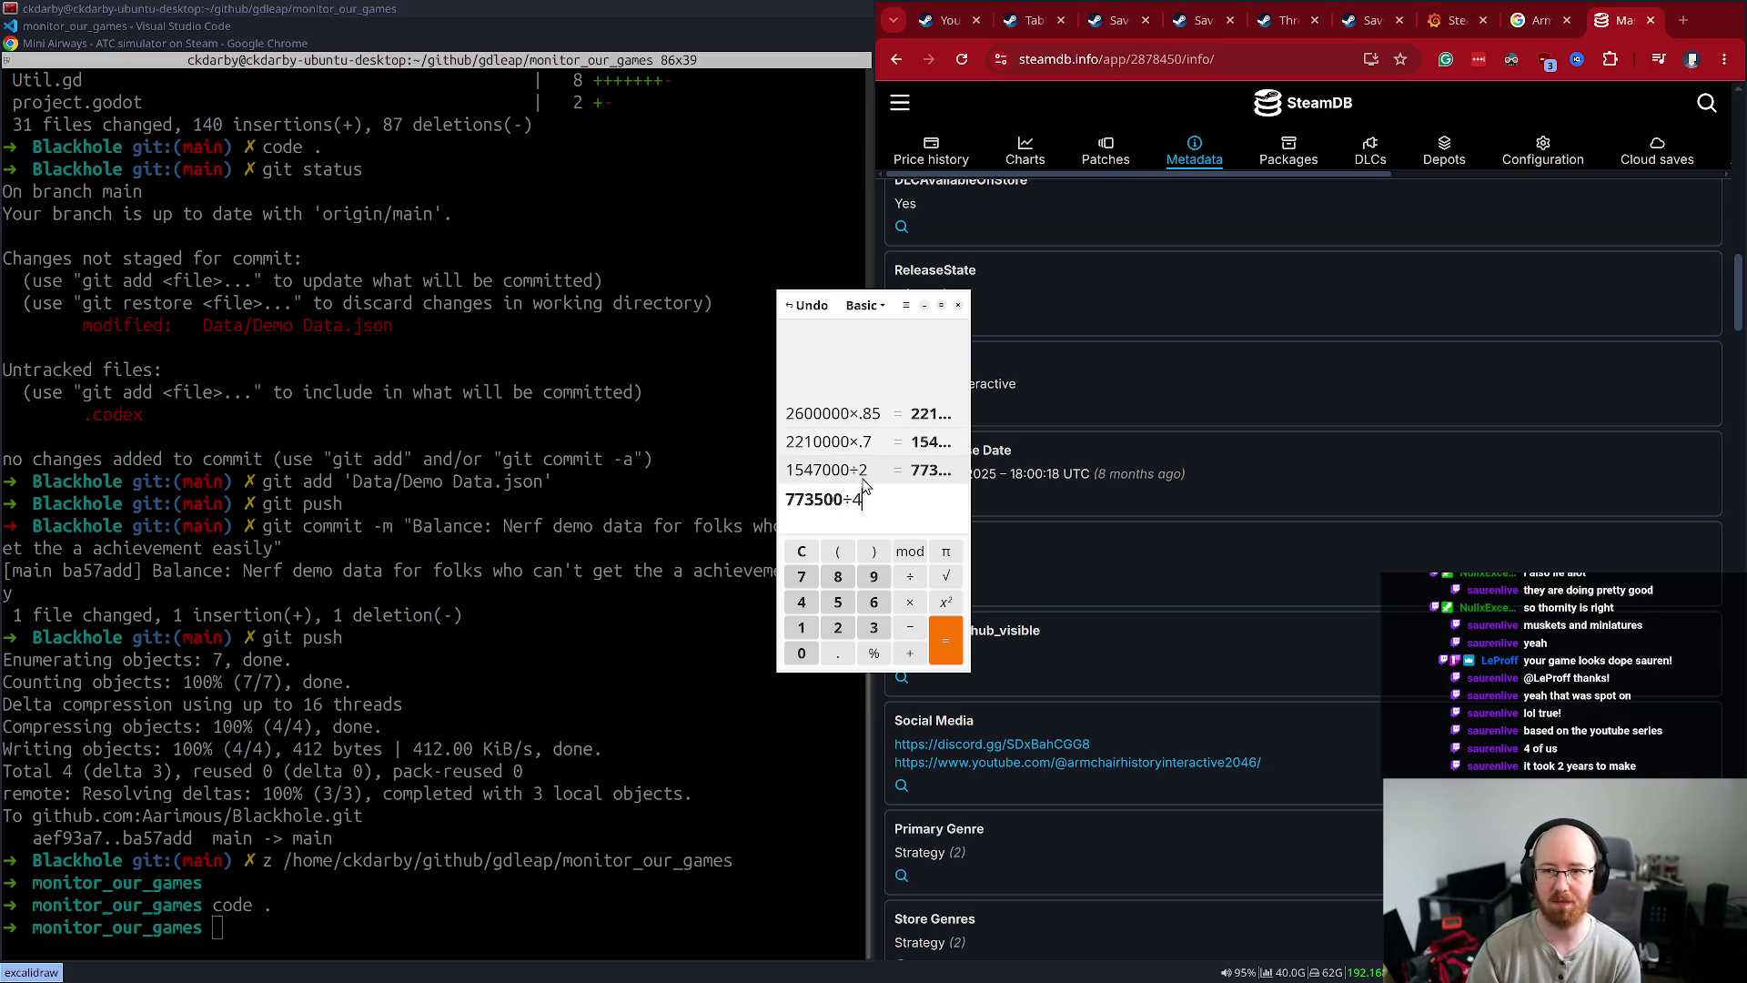
# - Divide 773,500 by 4 for 193,375, then take it ×0.9 to 696,150 and ÷4 for 174,037.5
pyautogui.write('5')
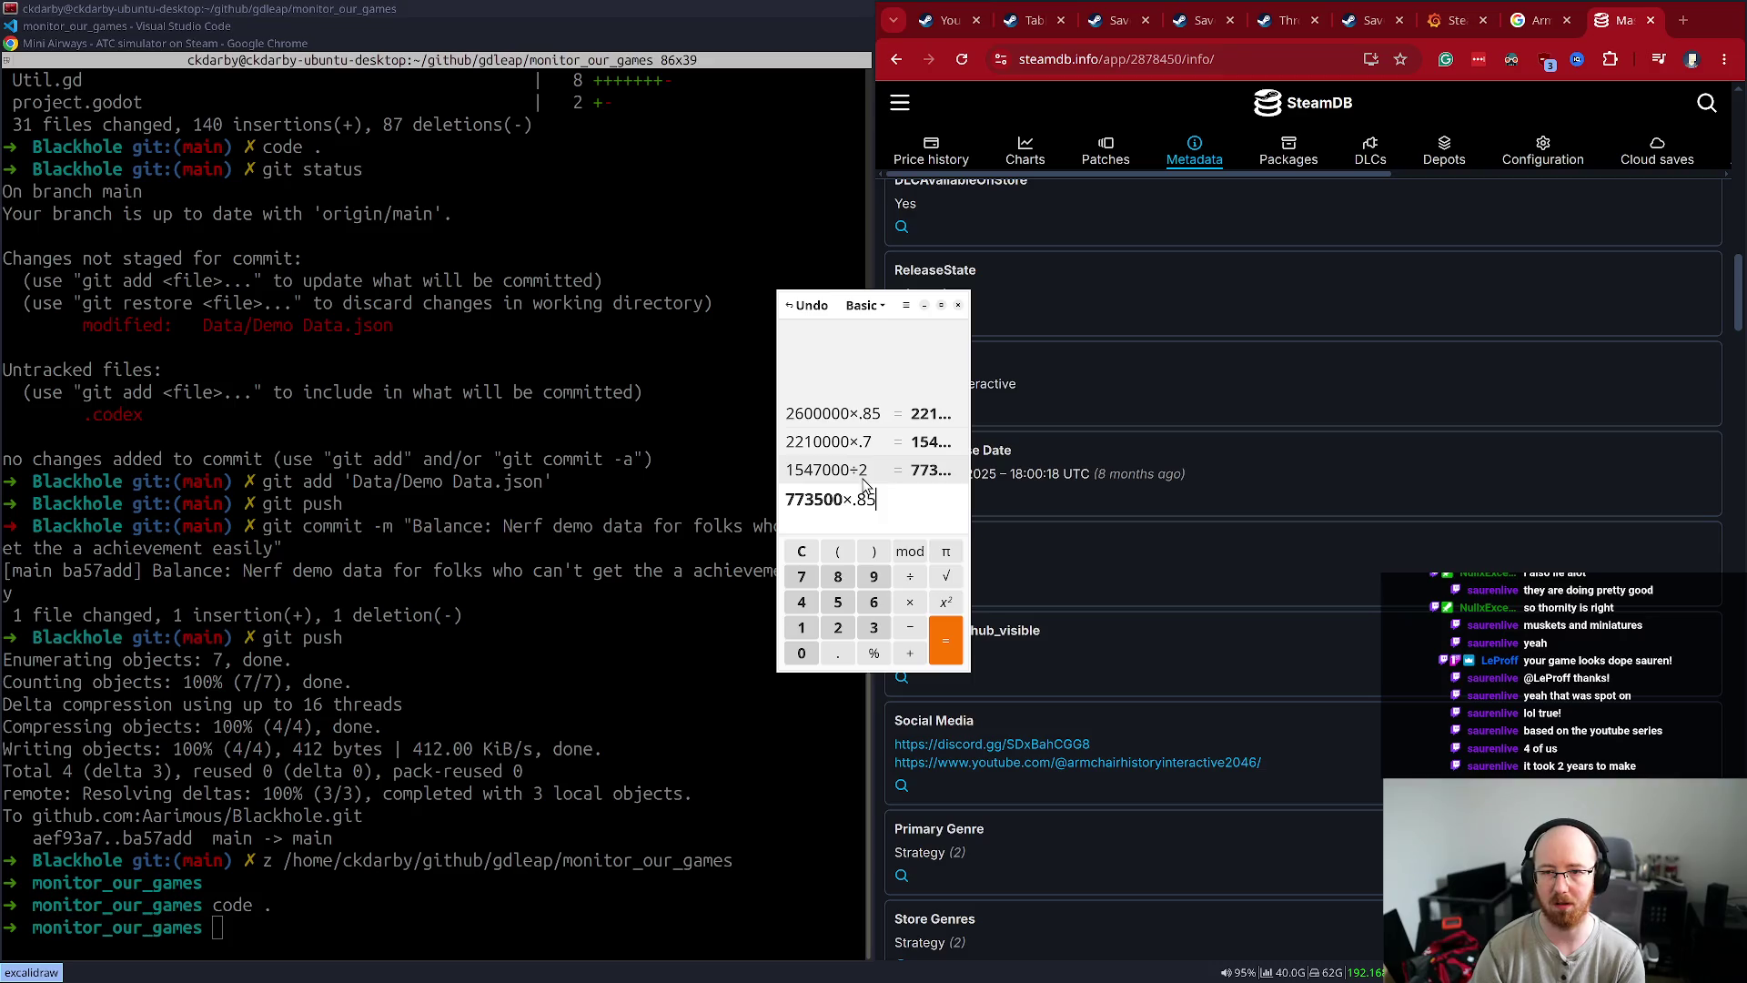
pyautogui.press('BackSpace')
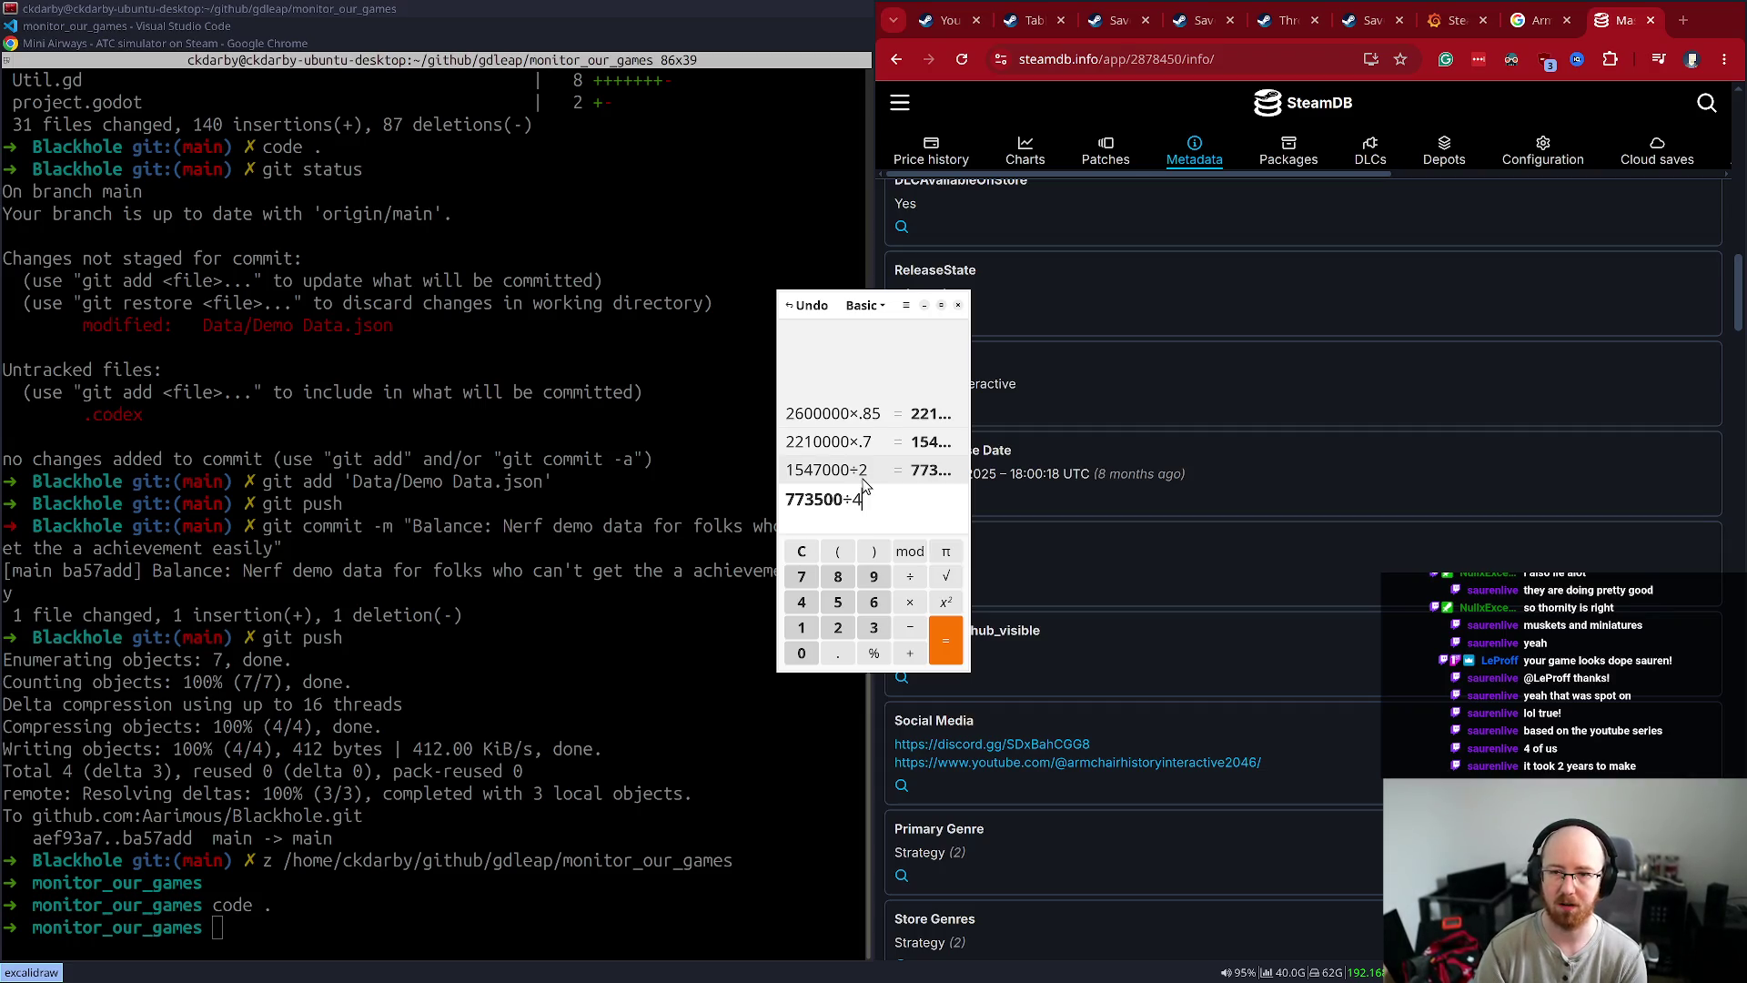
pyautogui.press('Return')
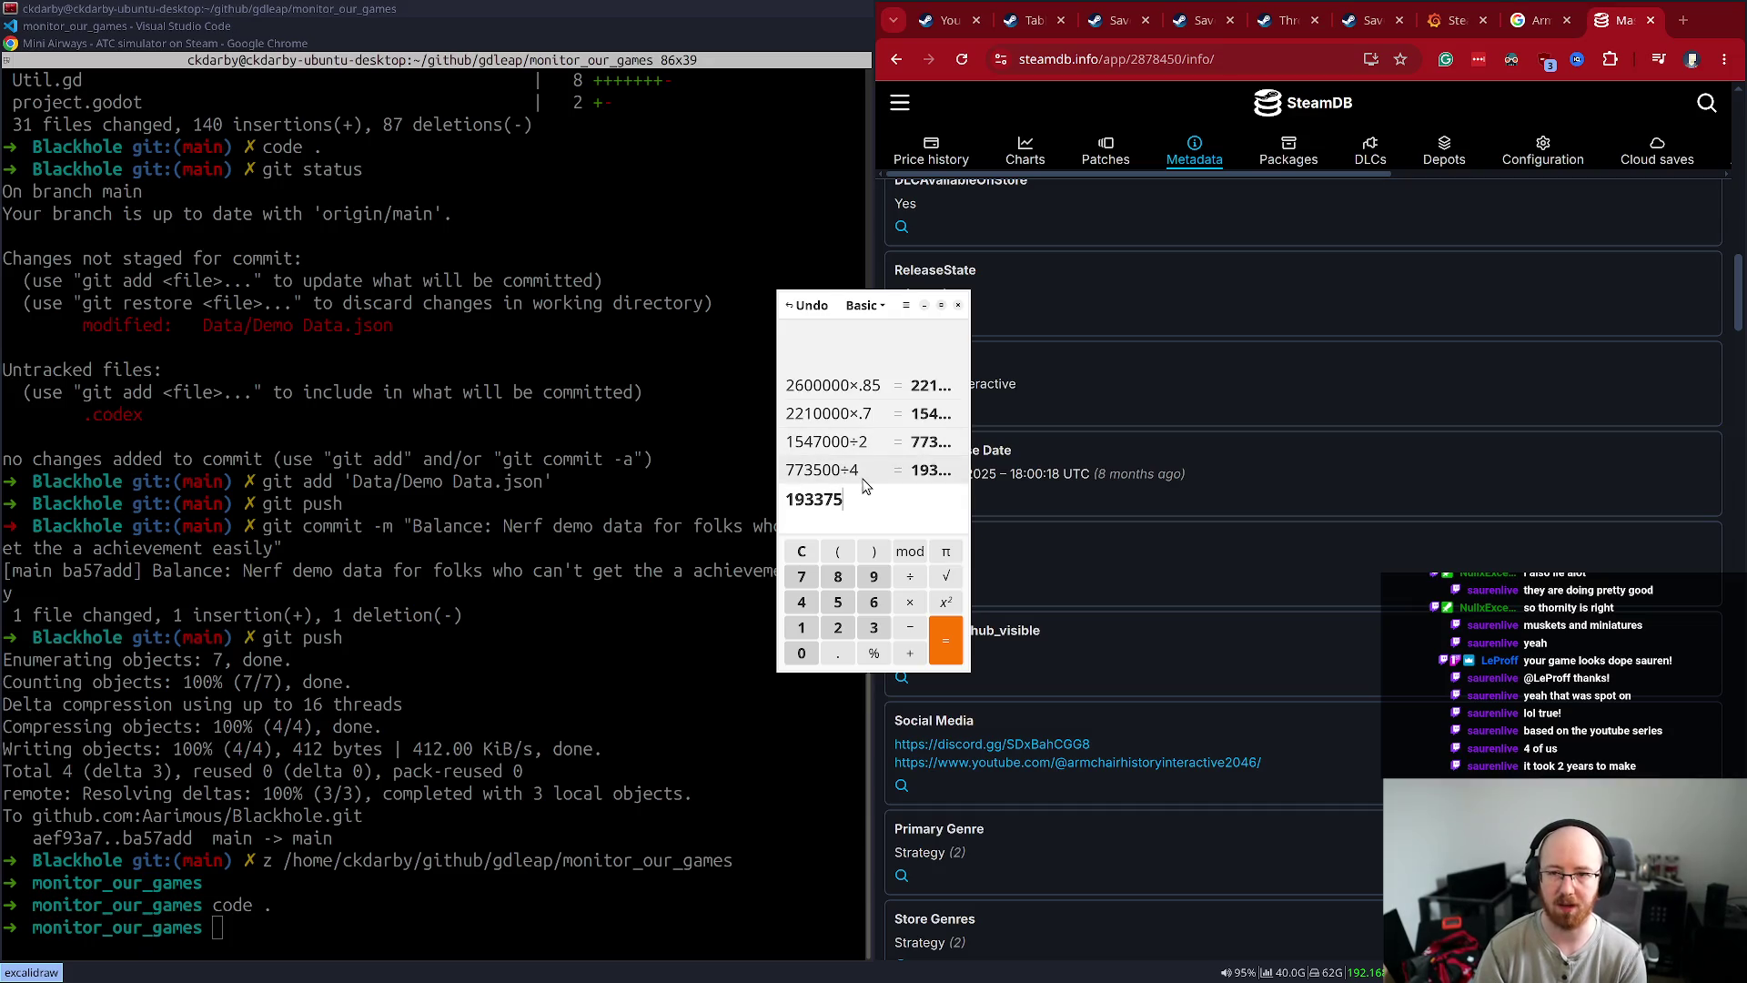
pyautogui.click(864, 482)
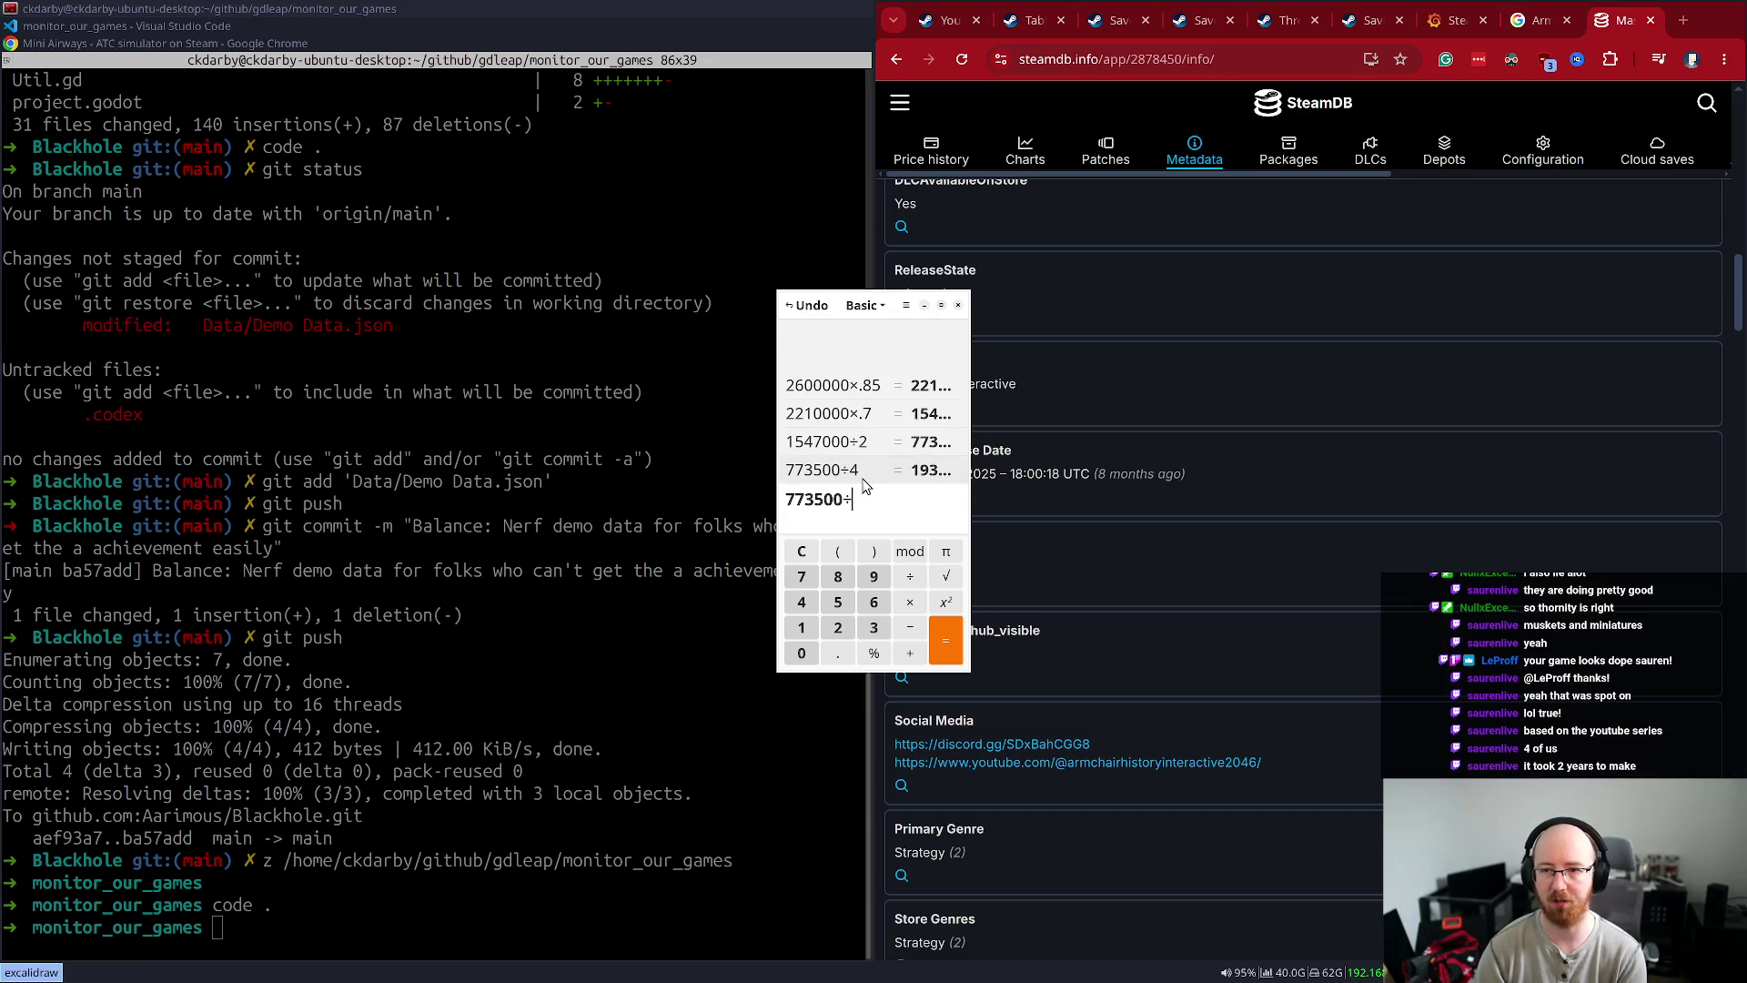
pyautogui.press('Return')
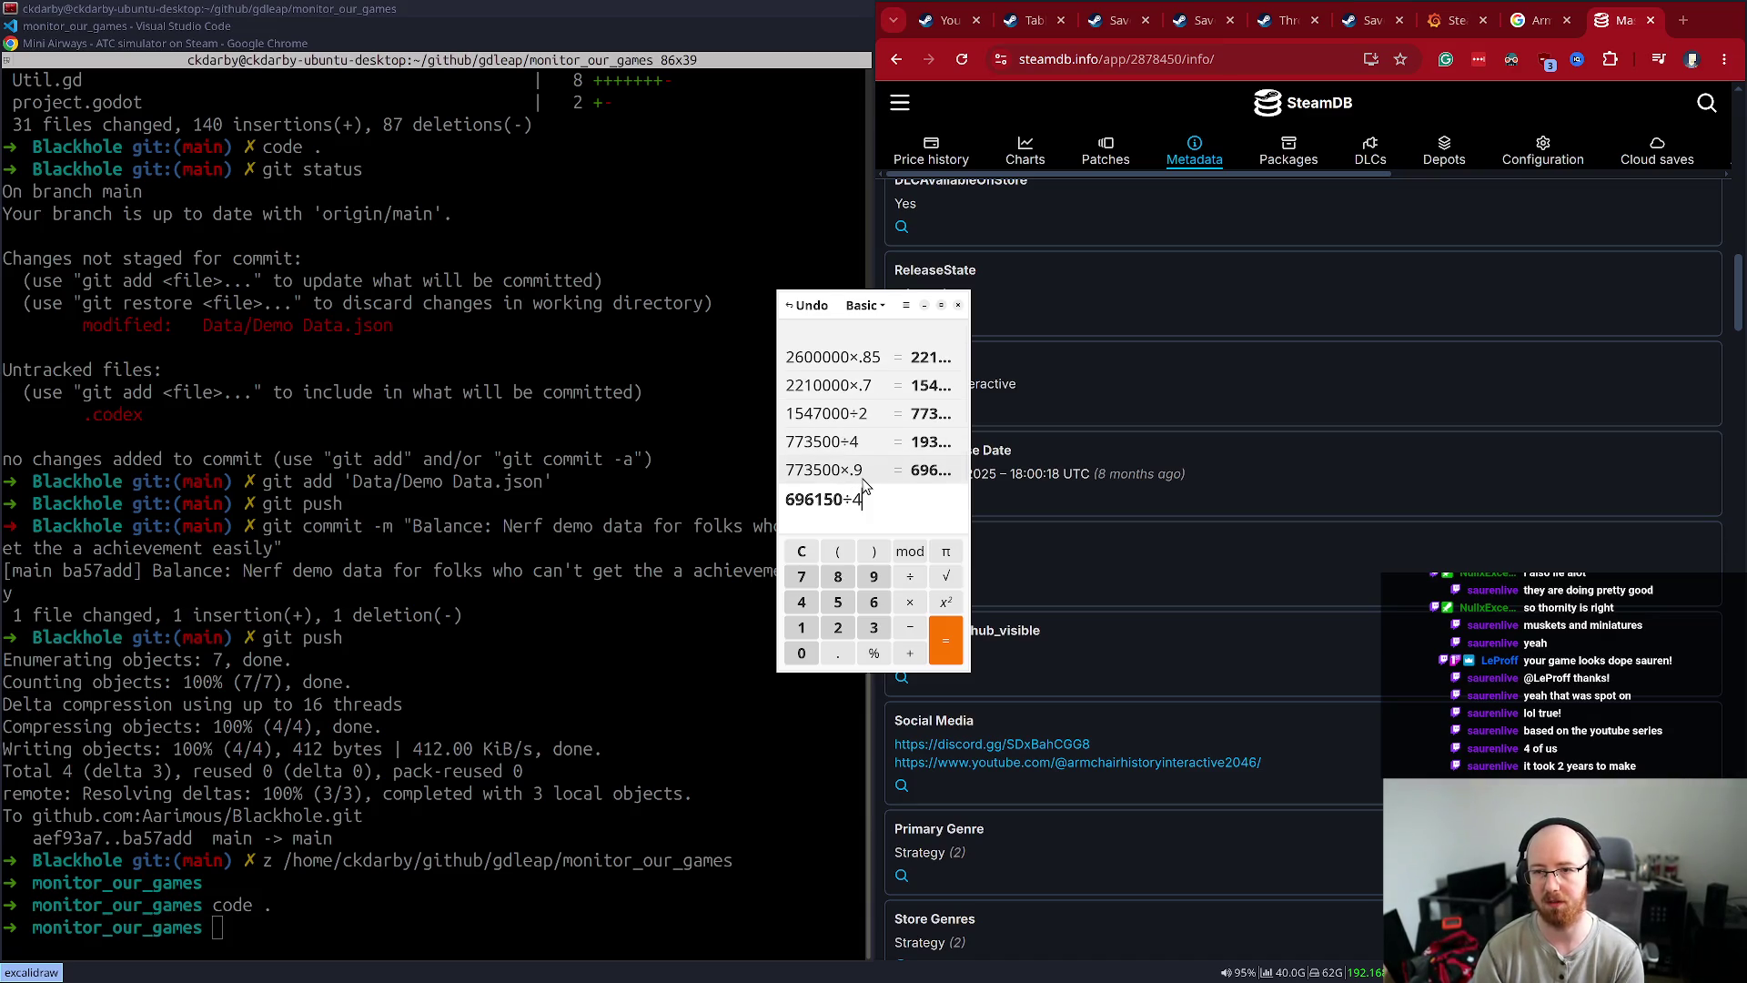
pyautogui.press('Return')
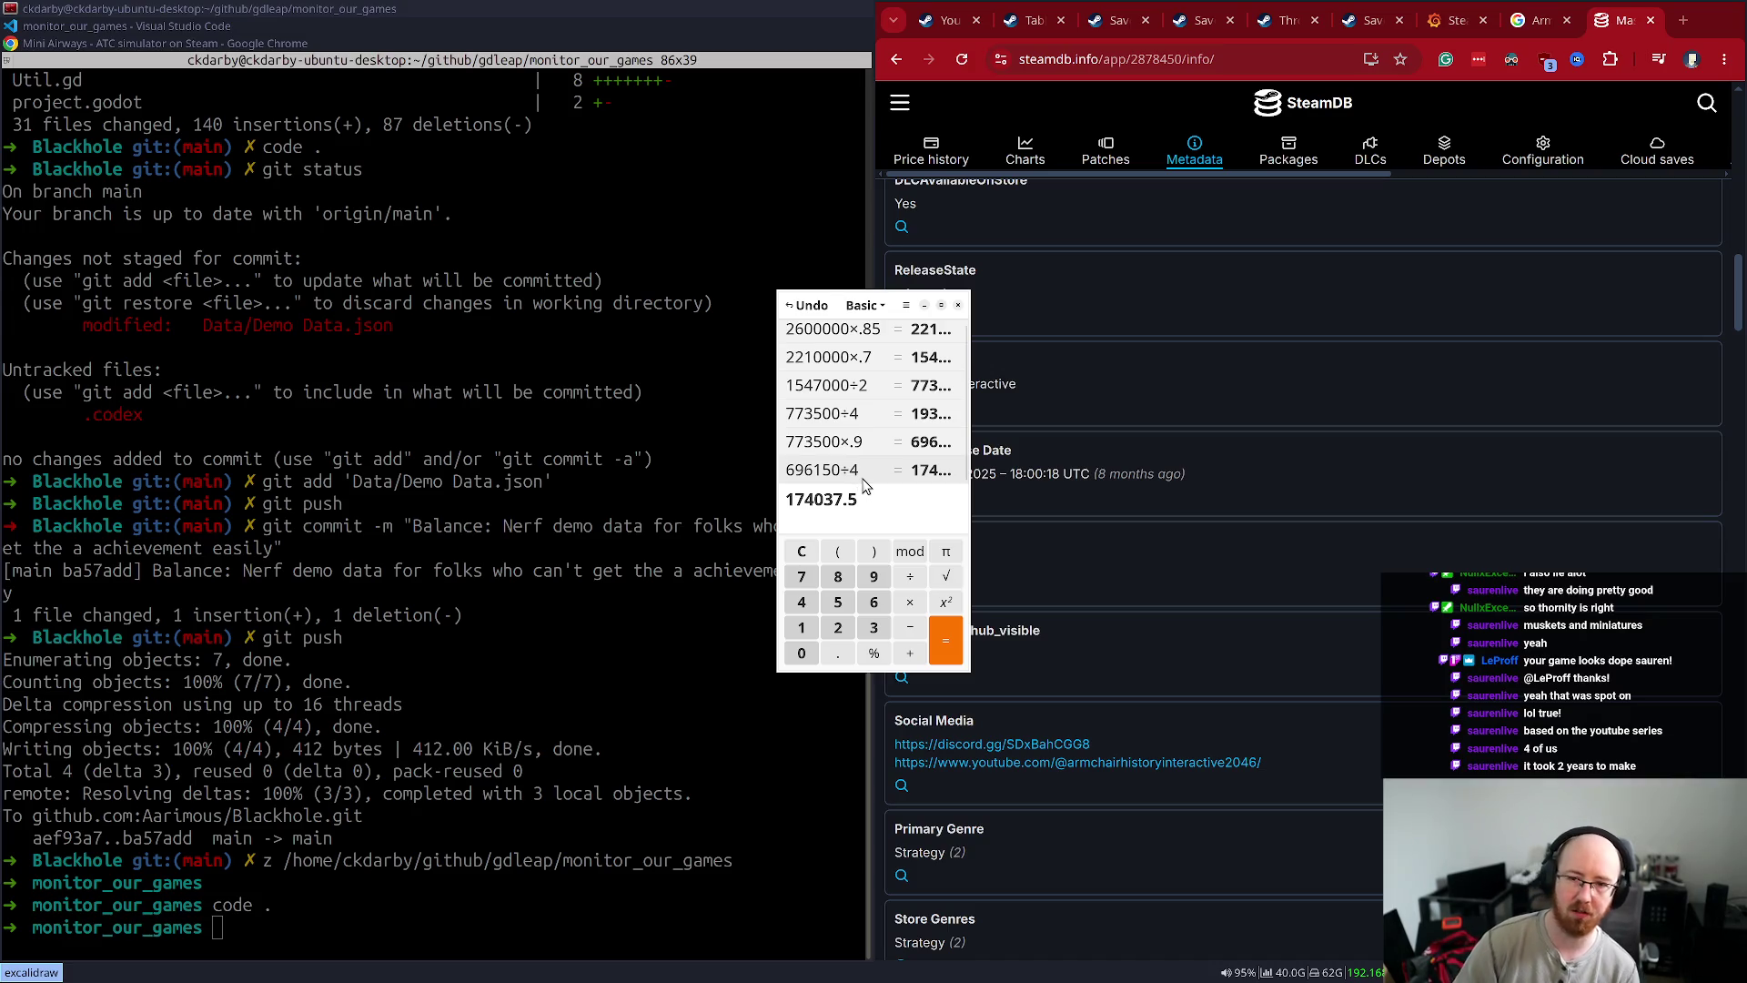
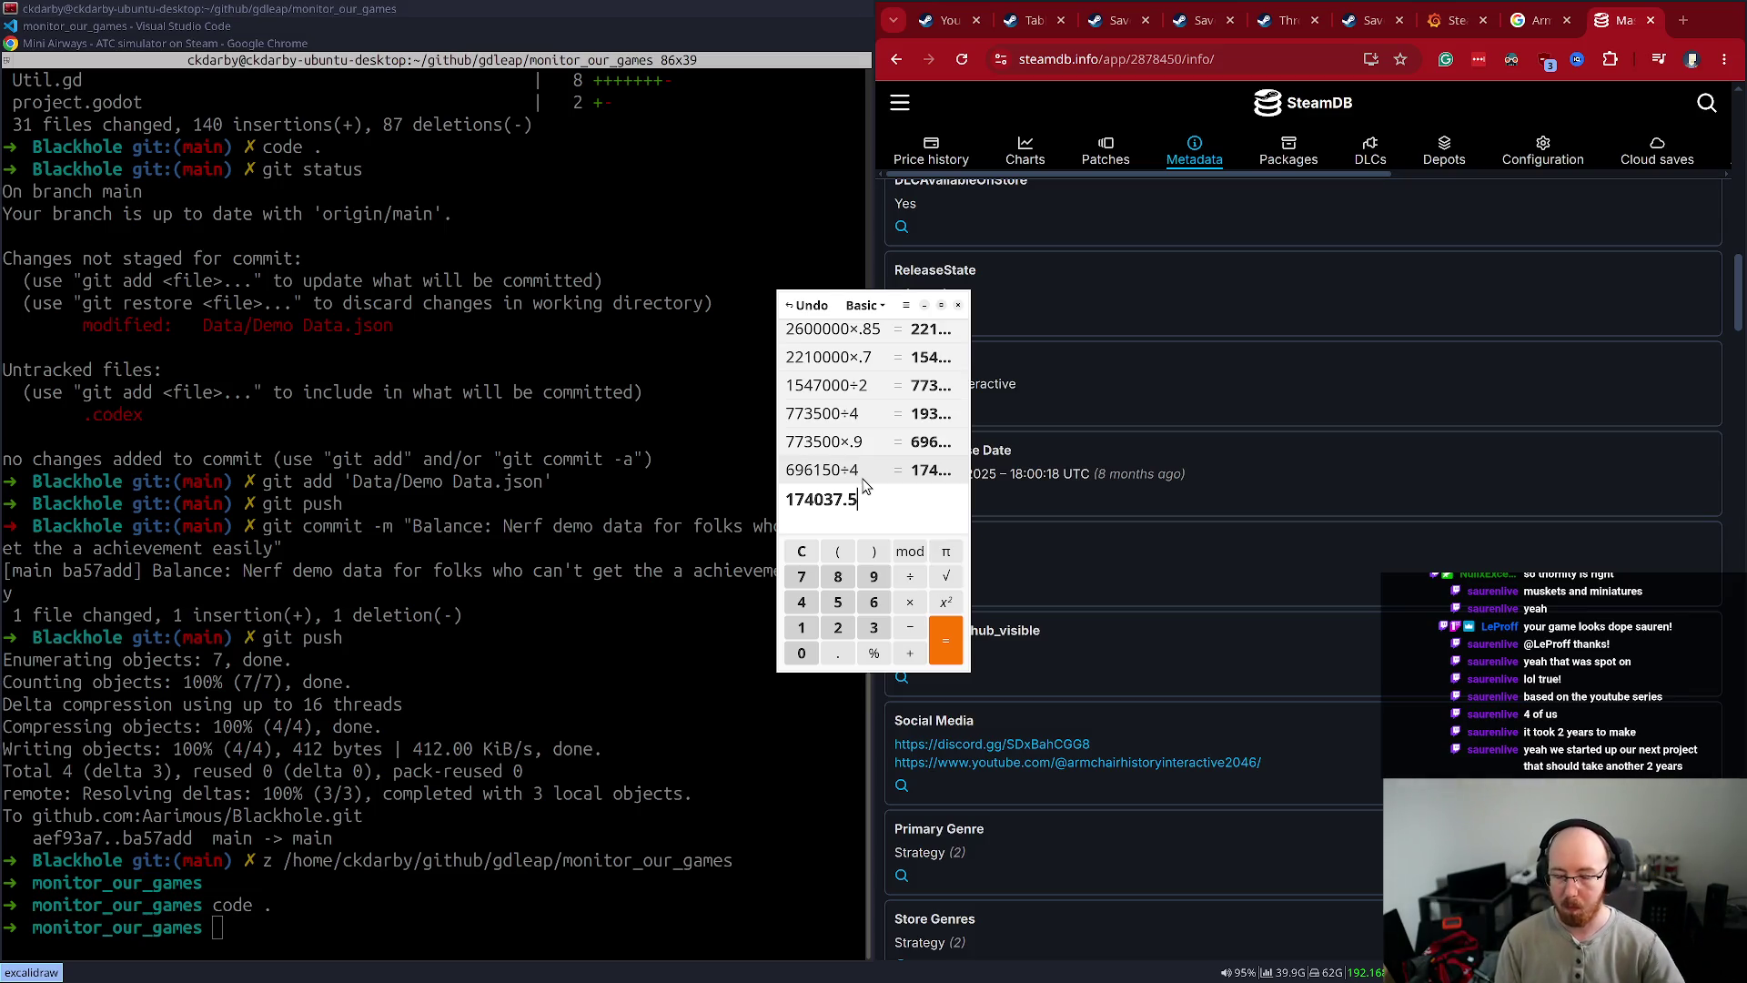
# - Close the calculator, the Armchair Interactive search results and the SteamDB metadata tab
pyautogui.hotkey('alt', 'F4')
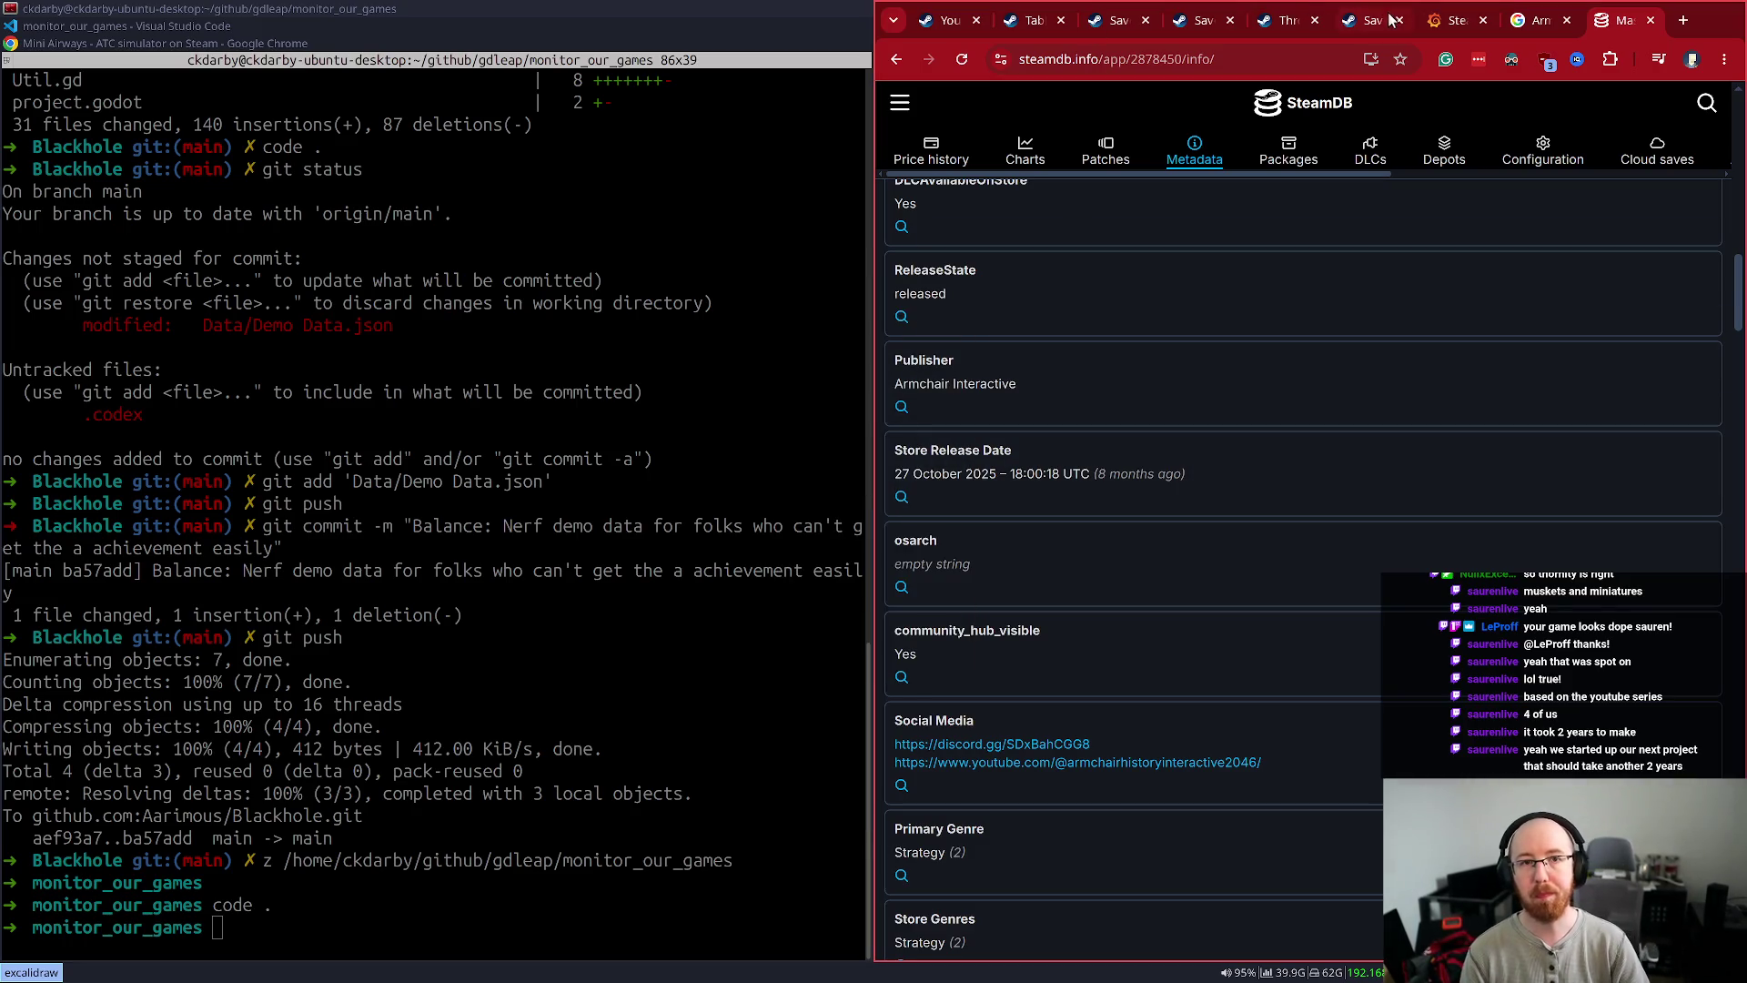
pyautogui.click(1547, 21)
pyautogui.click(1567, 20)
pyautogui.click(1566, 20)
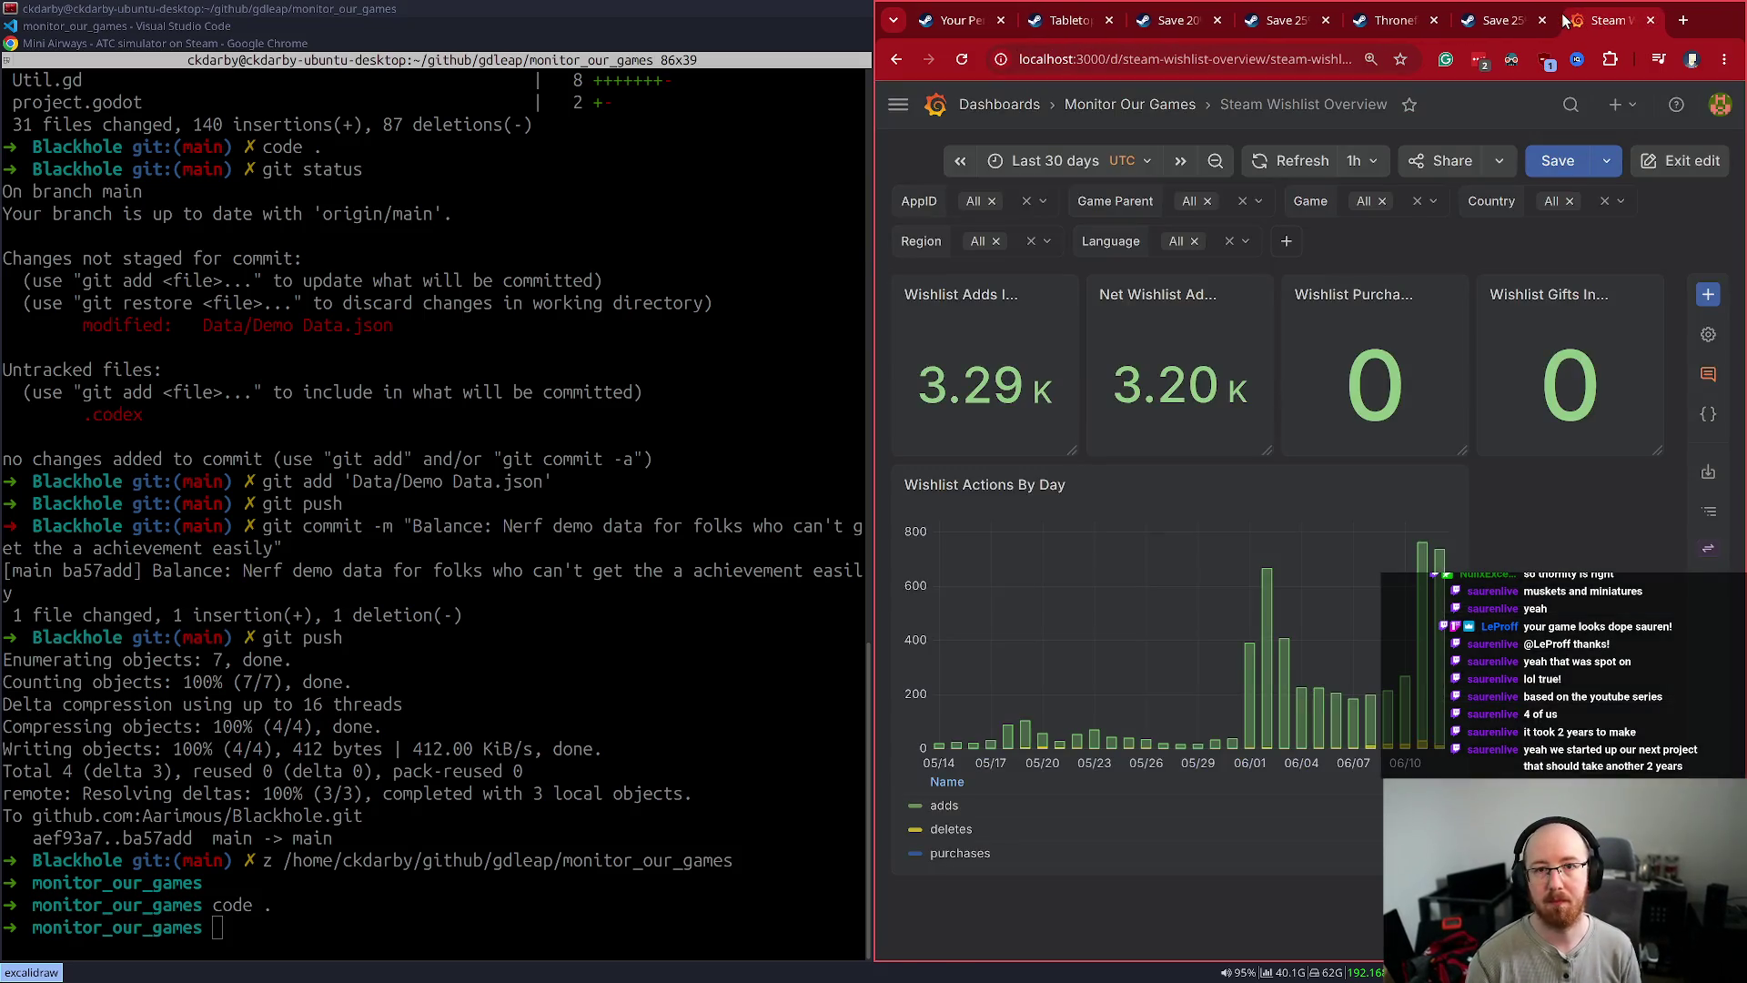
# - Close the wishlist dashboard tab, leaving without saving changes
pyautogui.hotkey('ctrl', 'w')
pyautogui.press('Escape')
pyautogui.hotkey('ctrl', 'w')
pyautogui.press('Return')
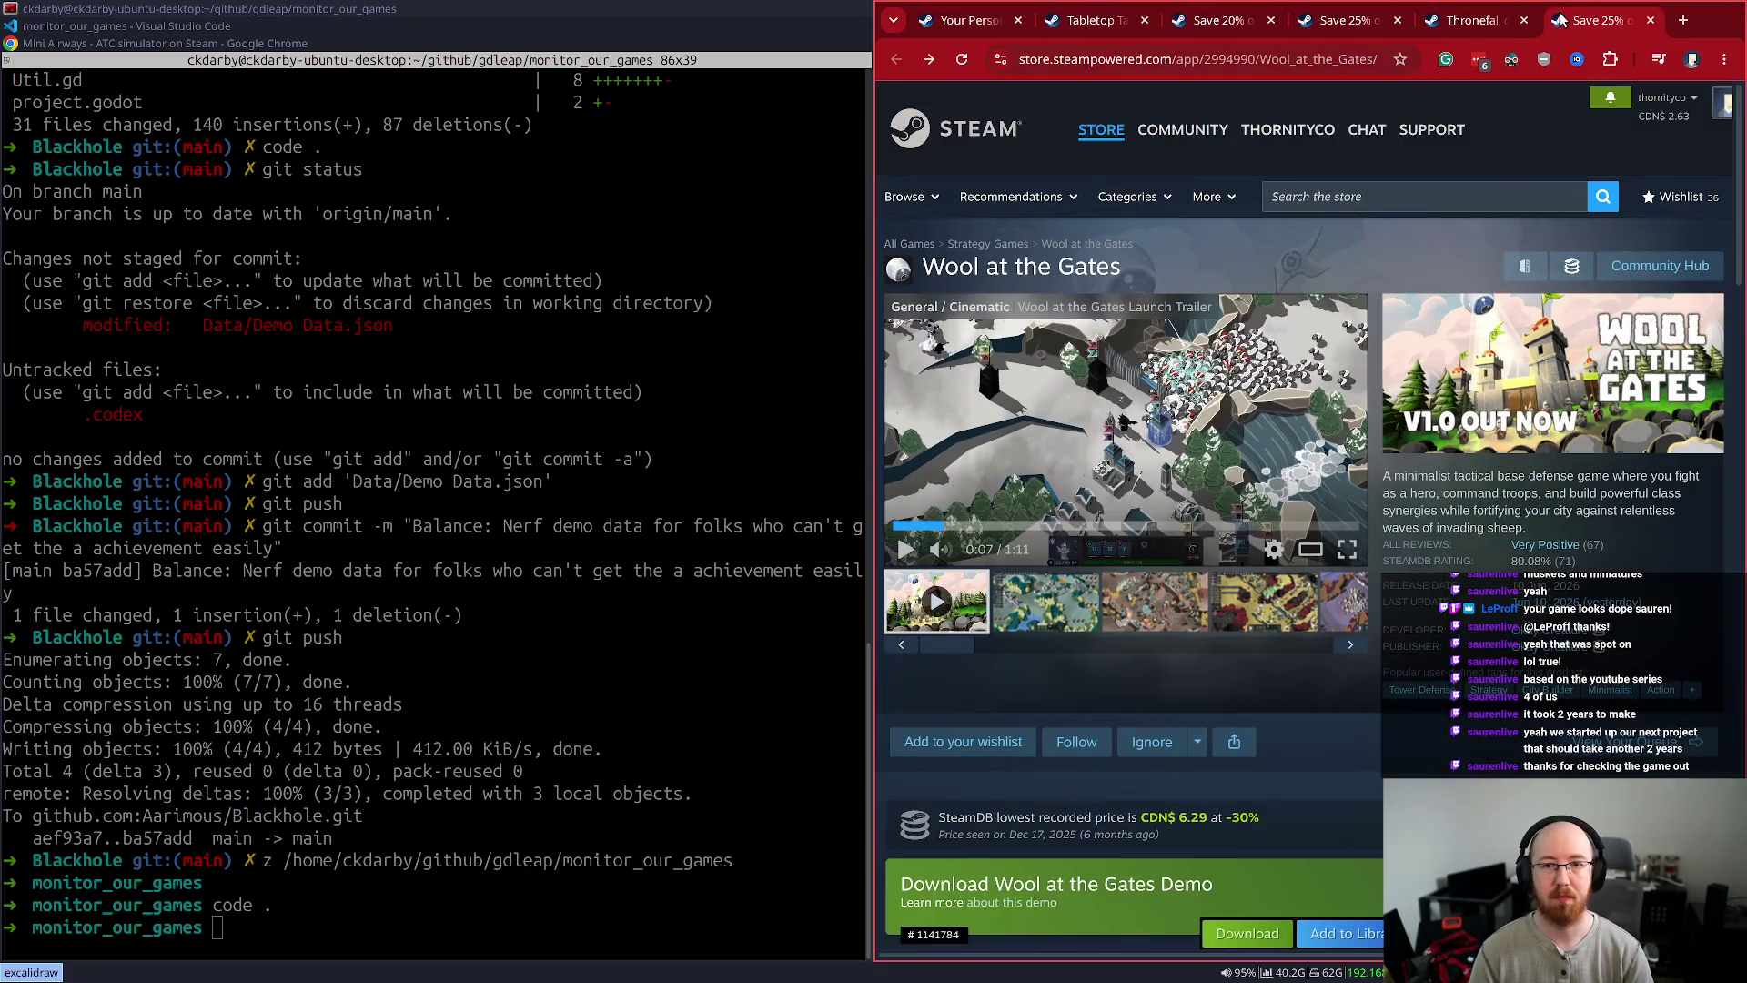
# - Make Chrome fill the screen and show the Beastro store page
pyautogui.click(1487, 20)
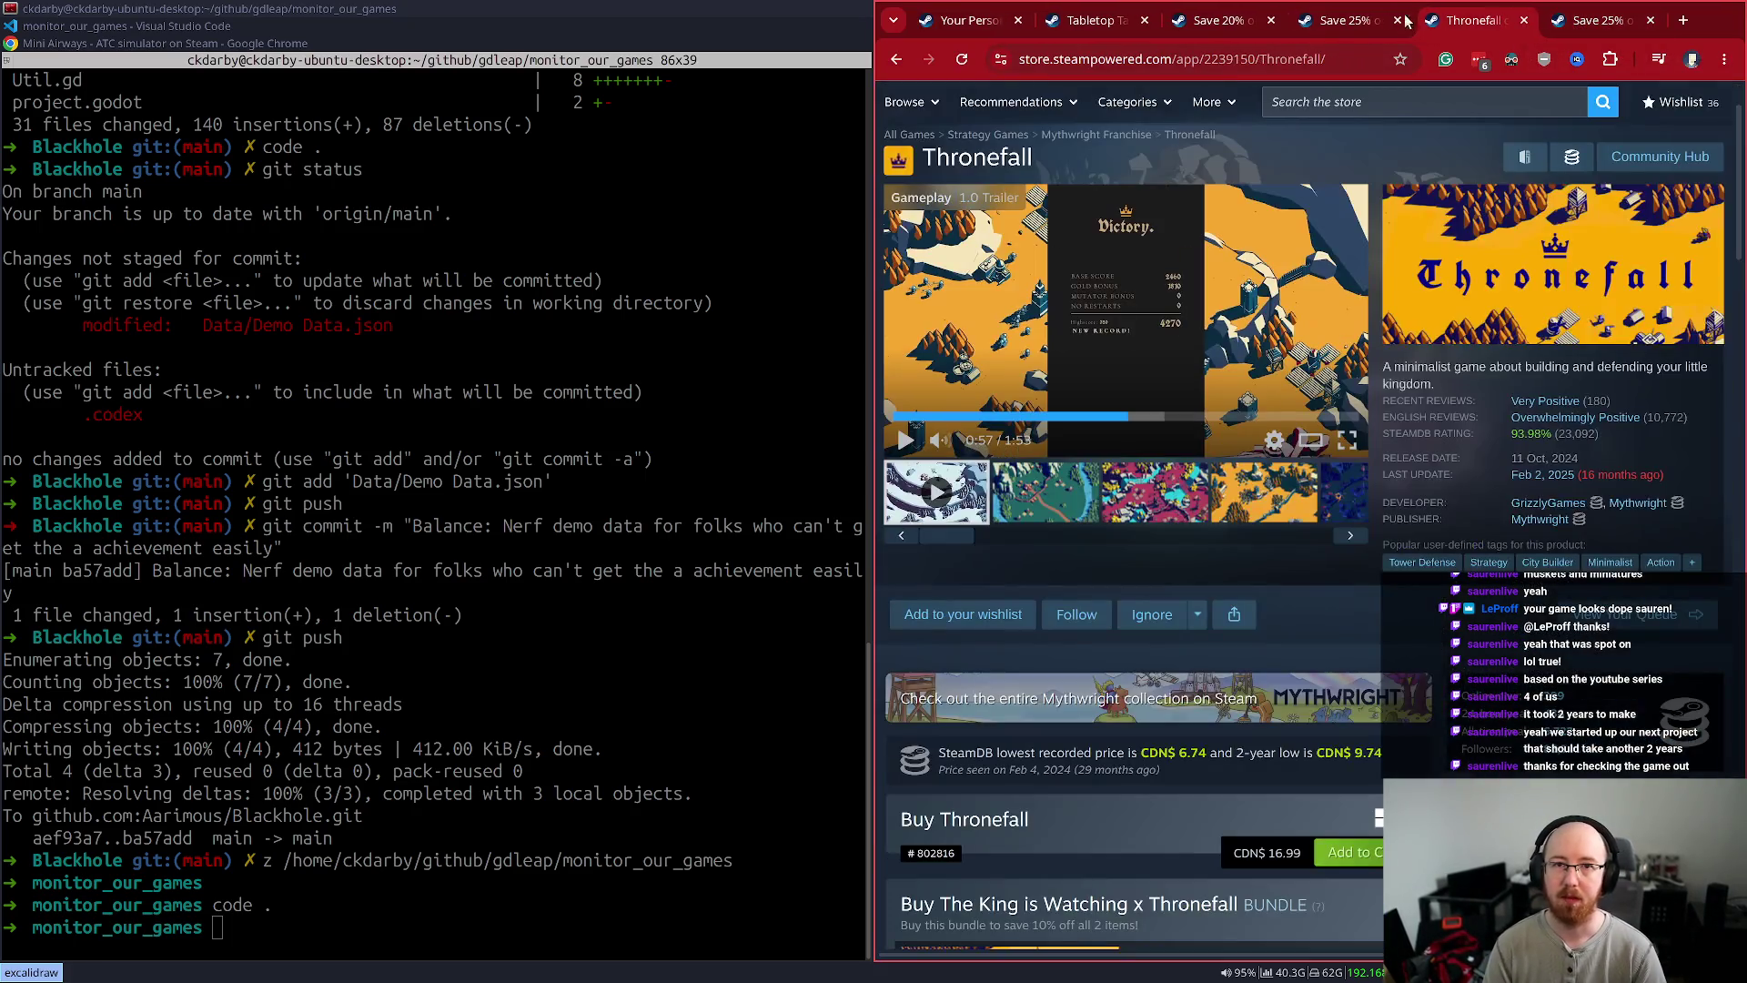
pyautogui.press('super+f')
pyautogui.click(735, 29)
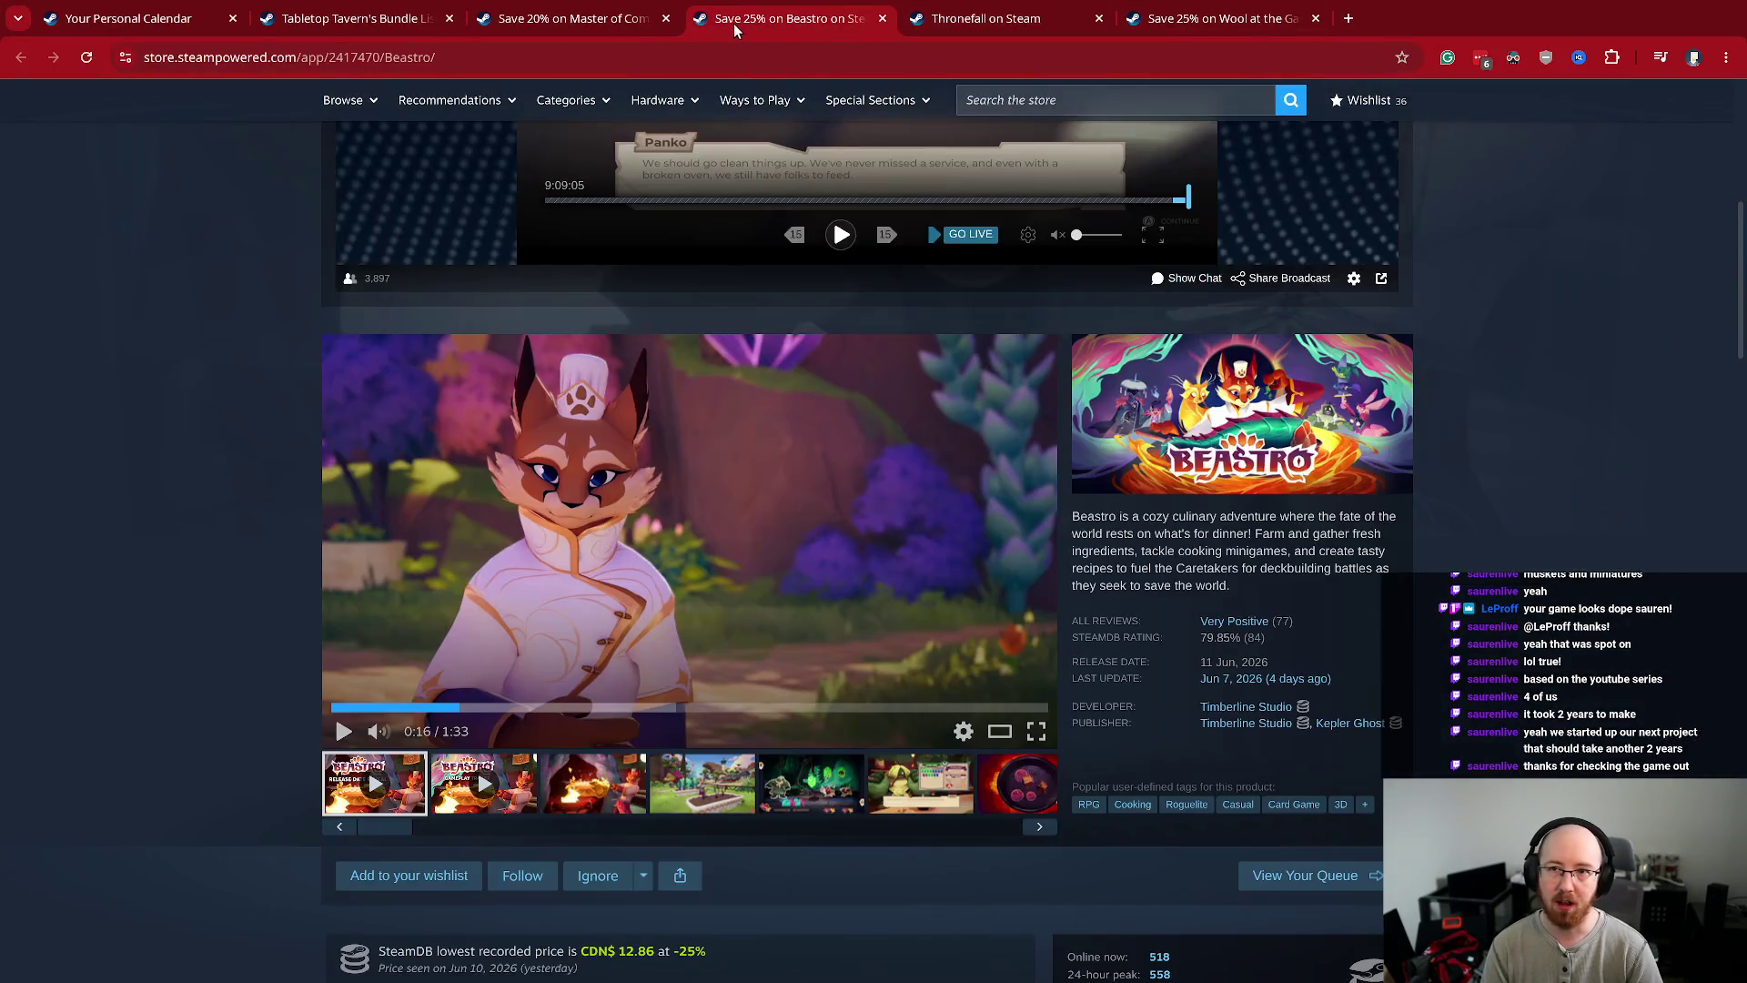
# - Scroll the Master of Command store page down to its demo and Buy offers
pyautogui.click(535, 20)
pyautogui.scroll(-2, 327, 415)
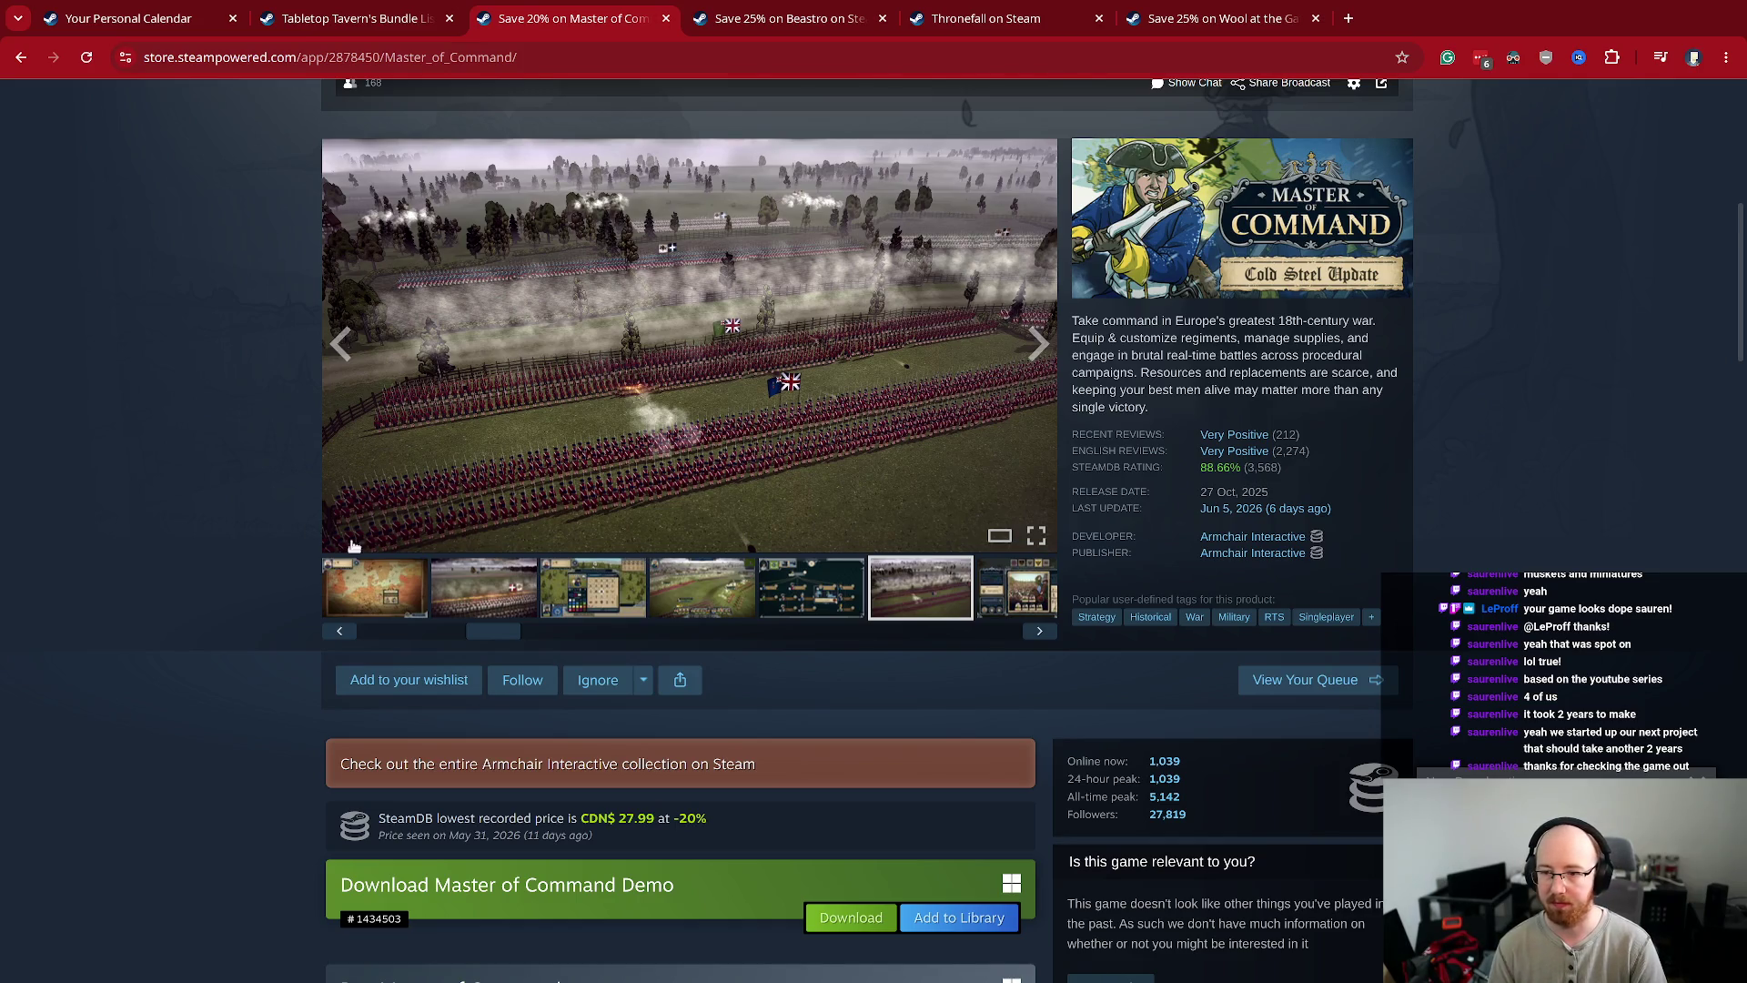
pyautogui.scroll(-3, 341, 506)
pyautogui.scroll(-1, 340, 500)
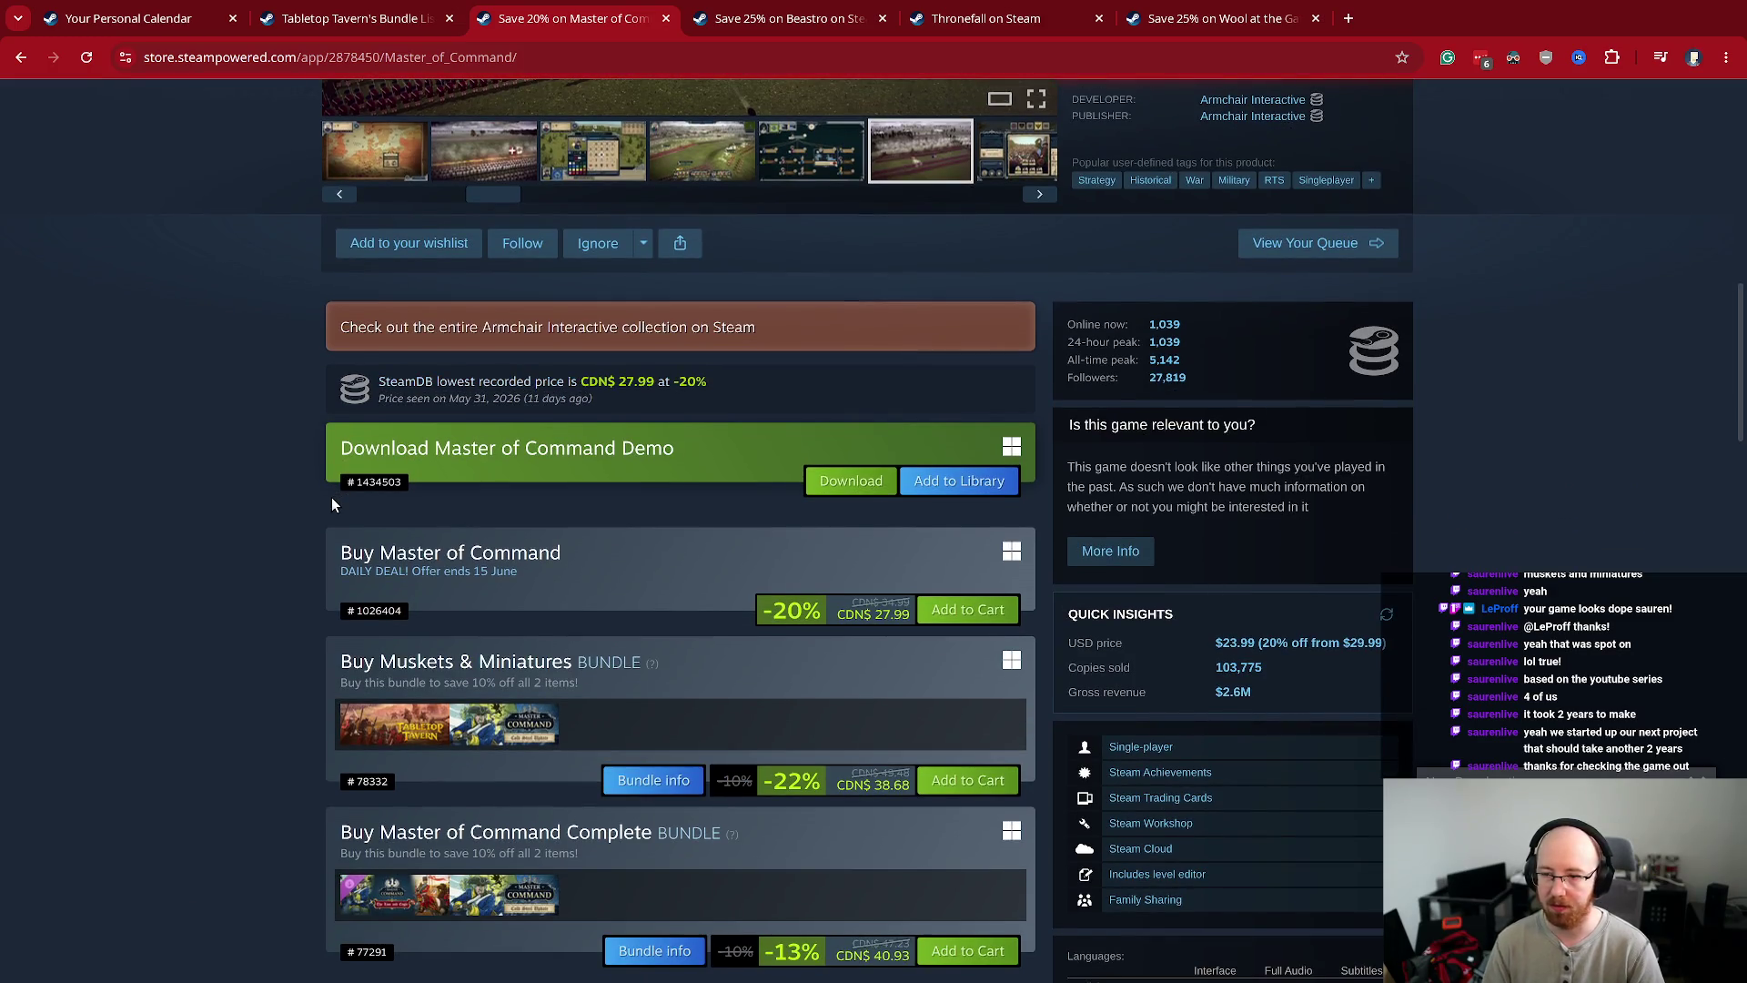
pyautogui.scroll(-2, 332, 503)
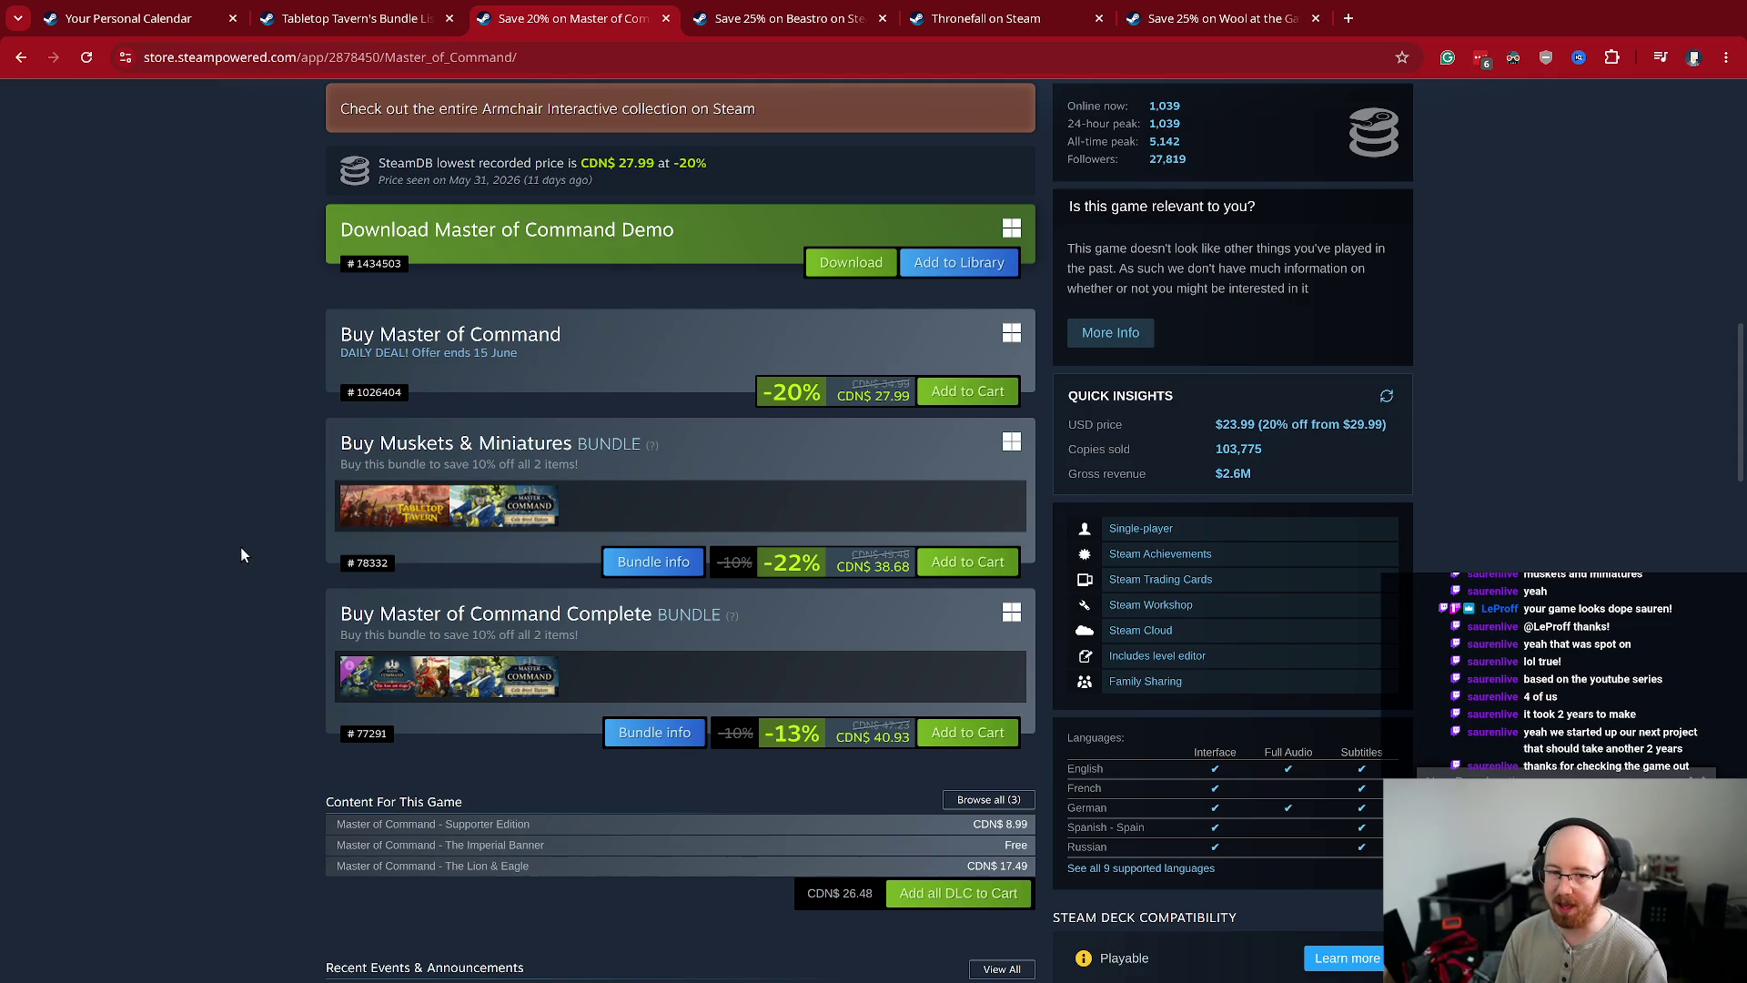
pyautogui.scroll(2, 248, 529)
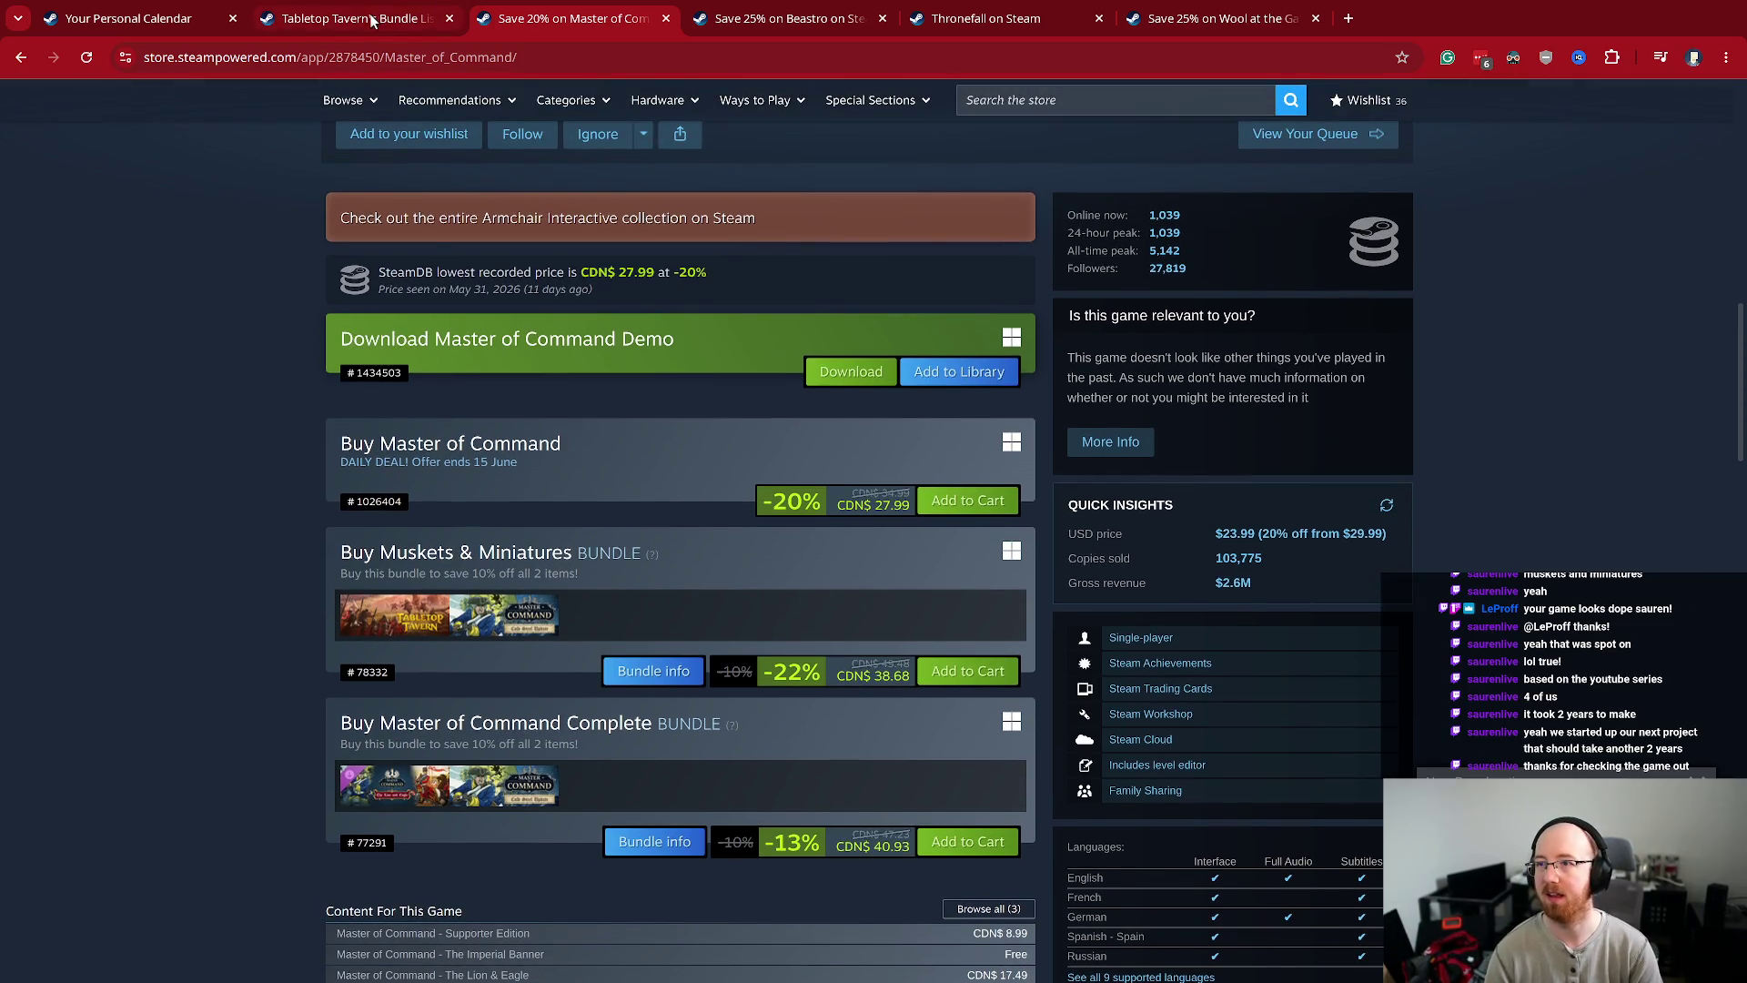
# - Glance at the Tabletop Tavern bundle list, then return to Master of Command's Muskets & Miniatures bundle
pyautogui.hotkey('ctrl', 'shift', 'Tab')
pyautogui.scroll(-3, 473, 462)
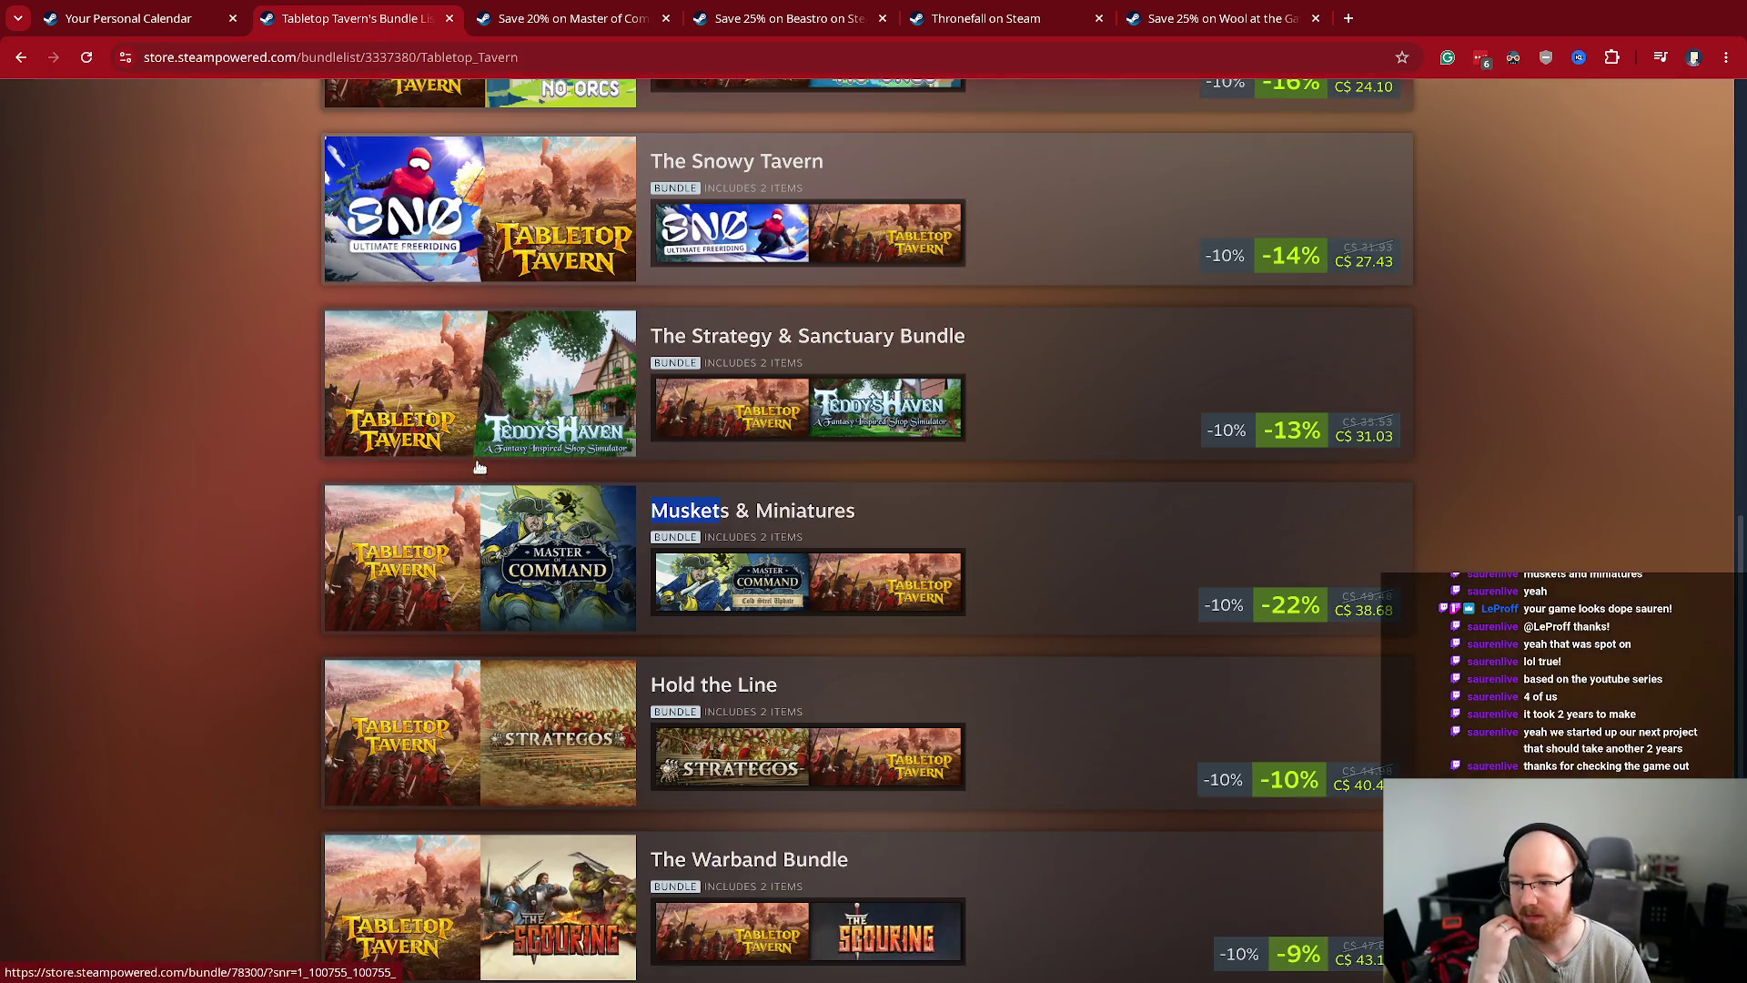
pyautogui.scroll(-1, 193, 479)
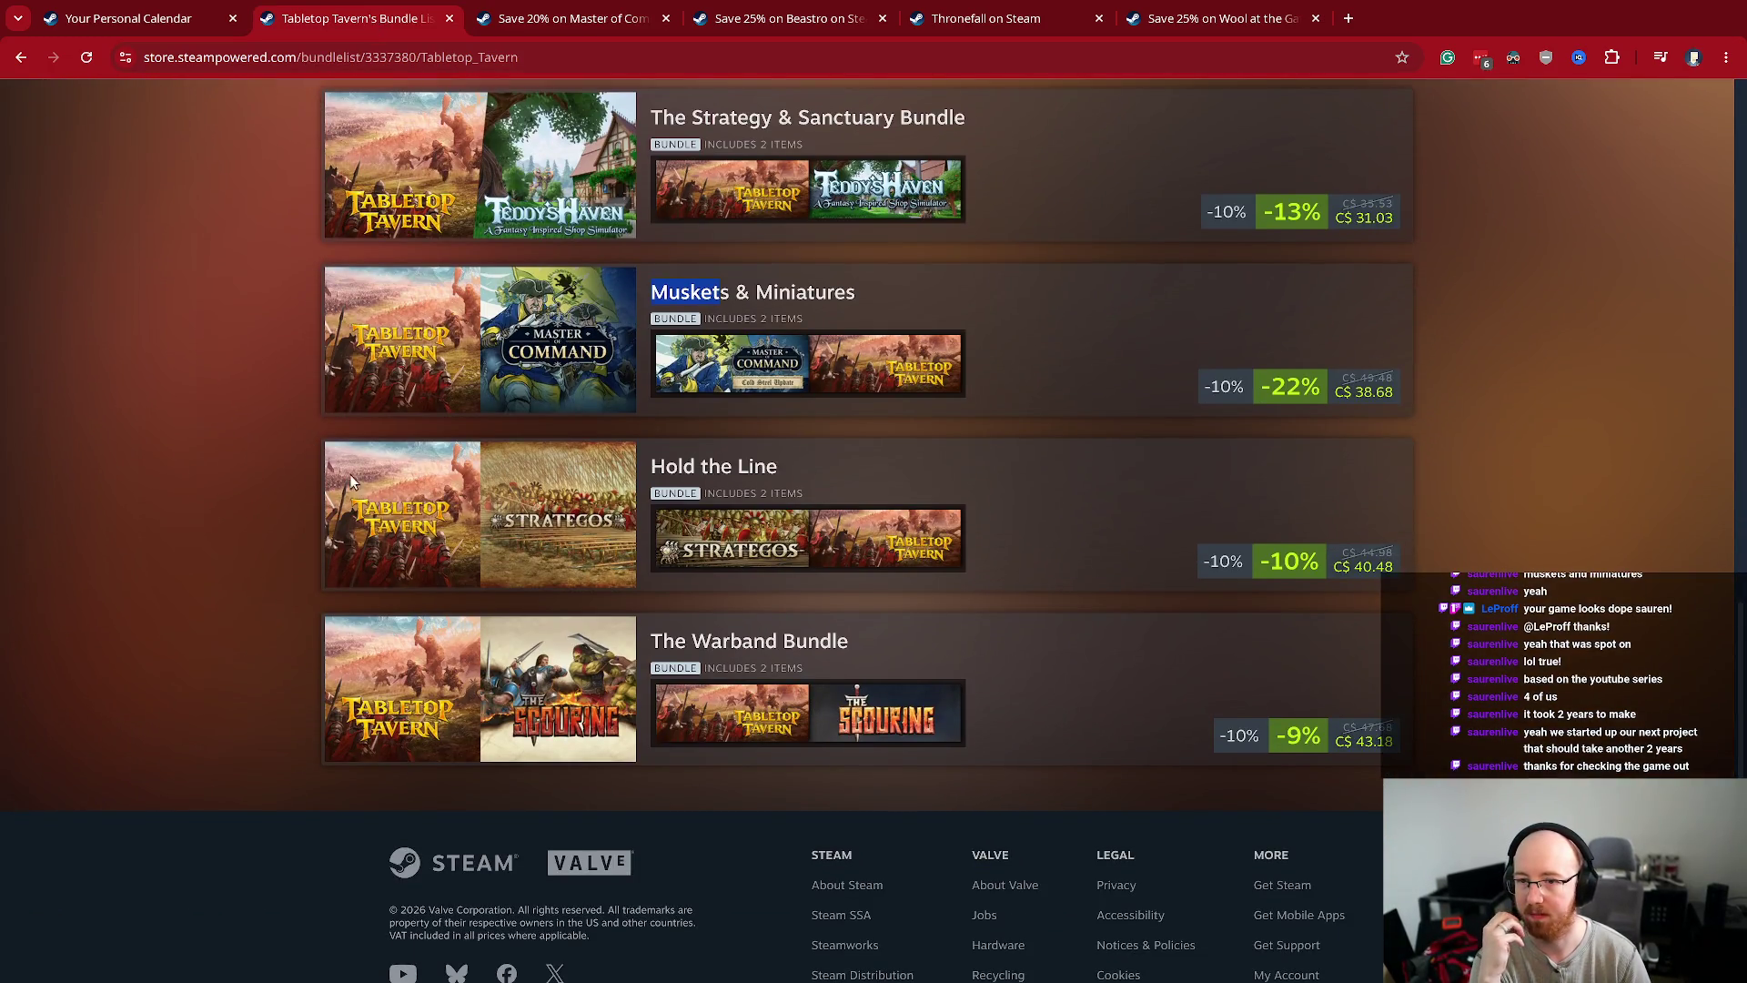
pyautogui.scroll(2, 611, 479)
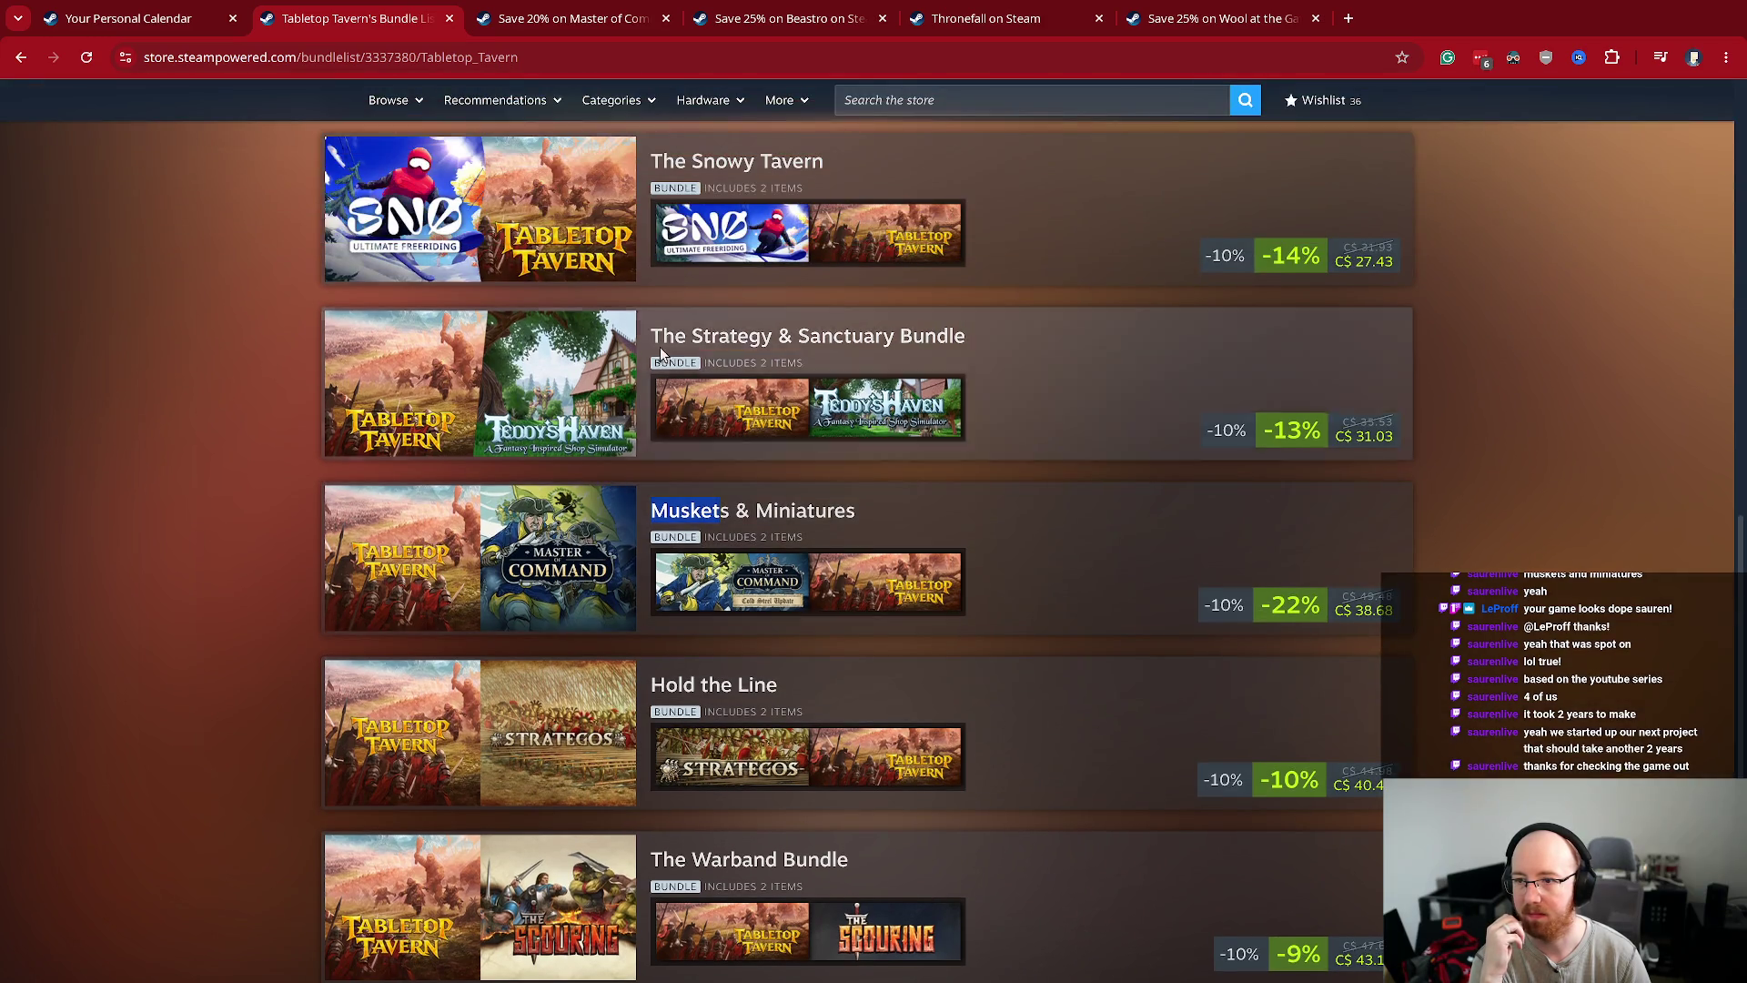
pyautogui.click(586, 18)
pyautogui.scroll(-1, 435, 613)
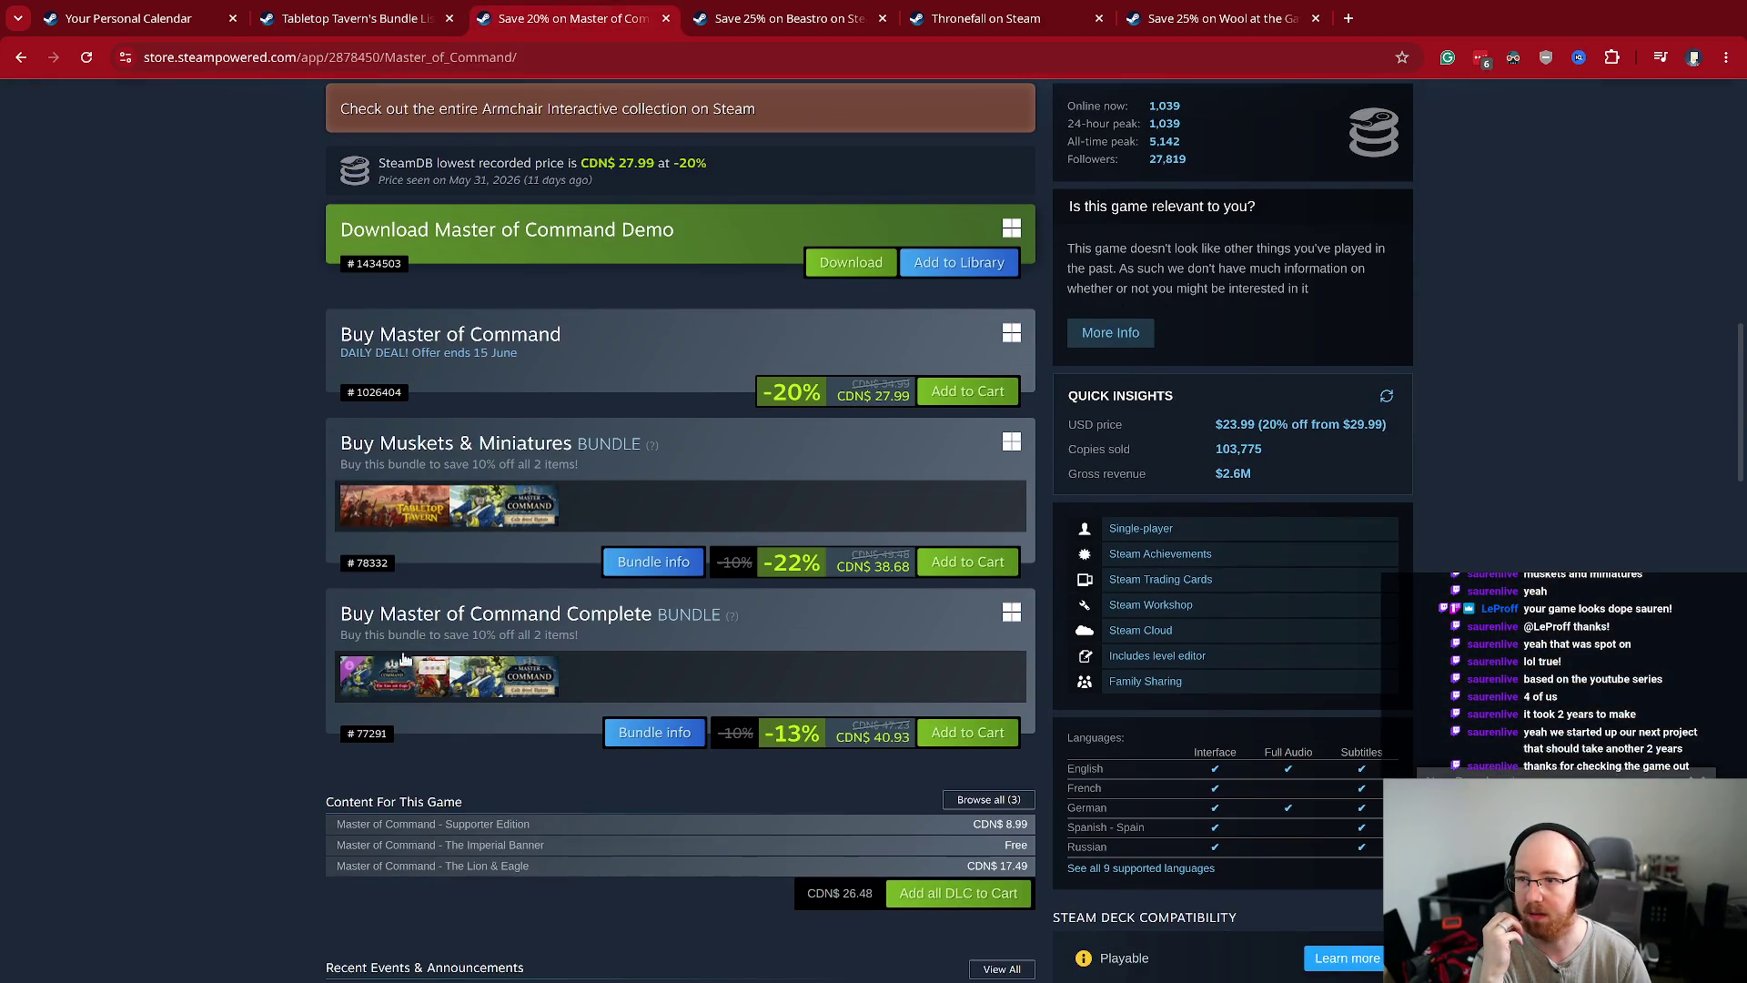
pyautogui.scroll(5, 286, 537)
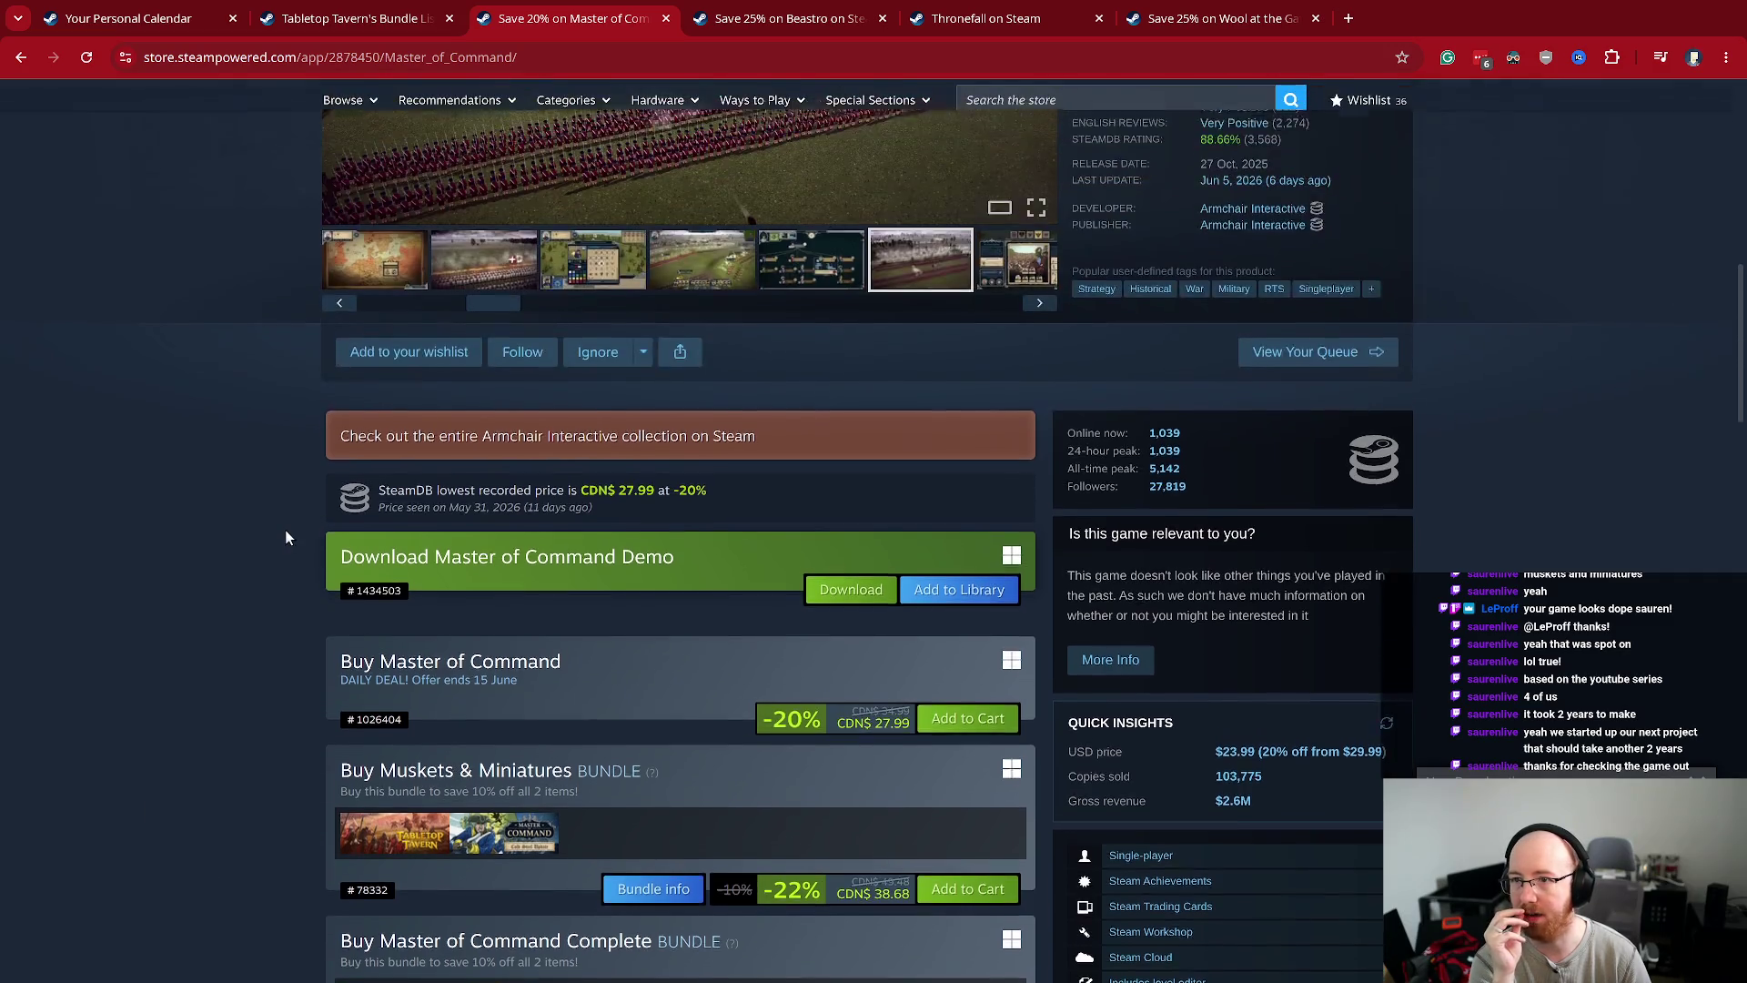
pyautogui.scroll(-3, 285, 537)
pyautogui.scroll(-2, 286, 531)
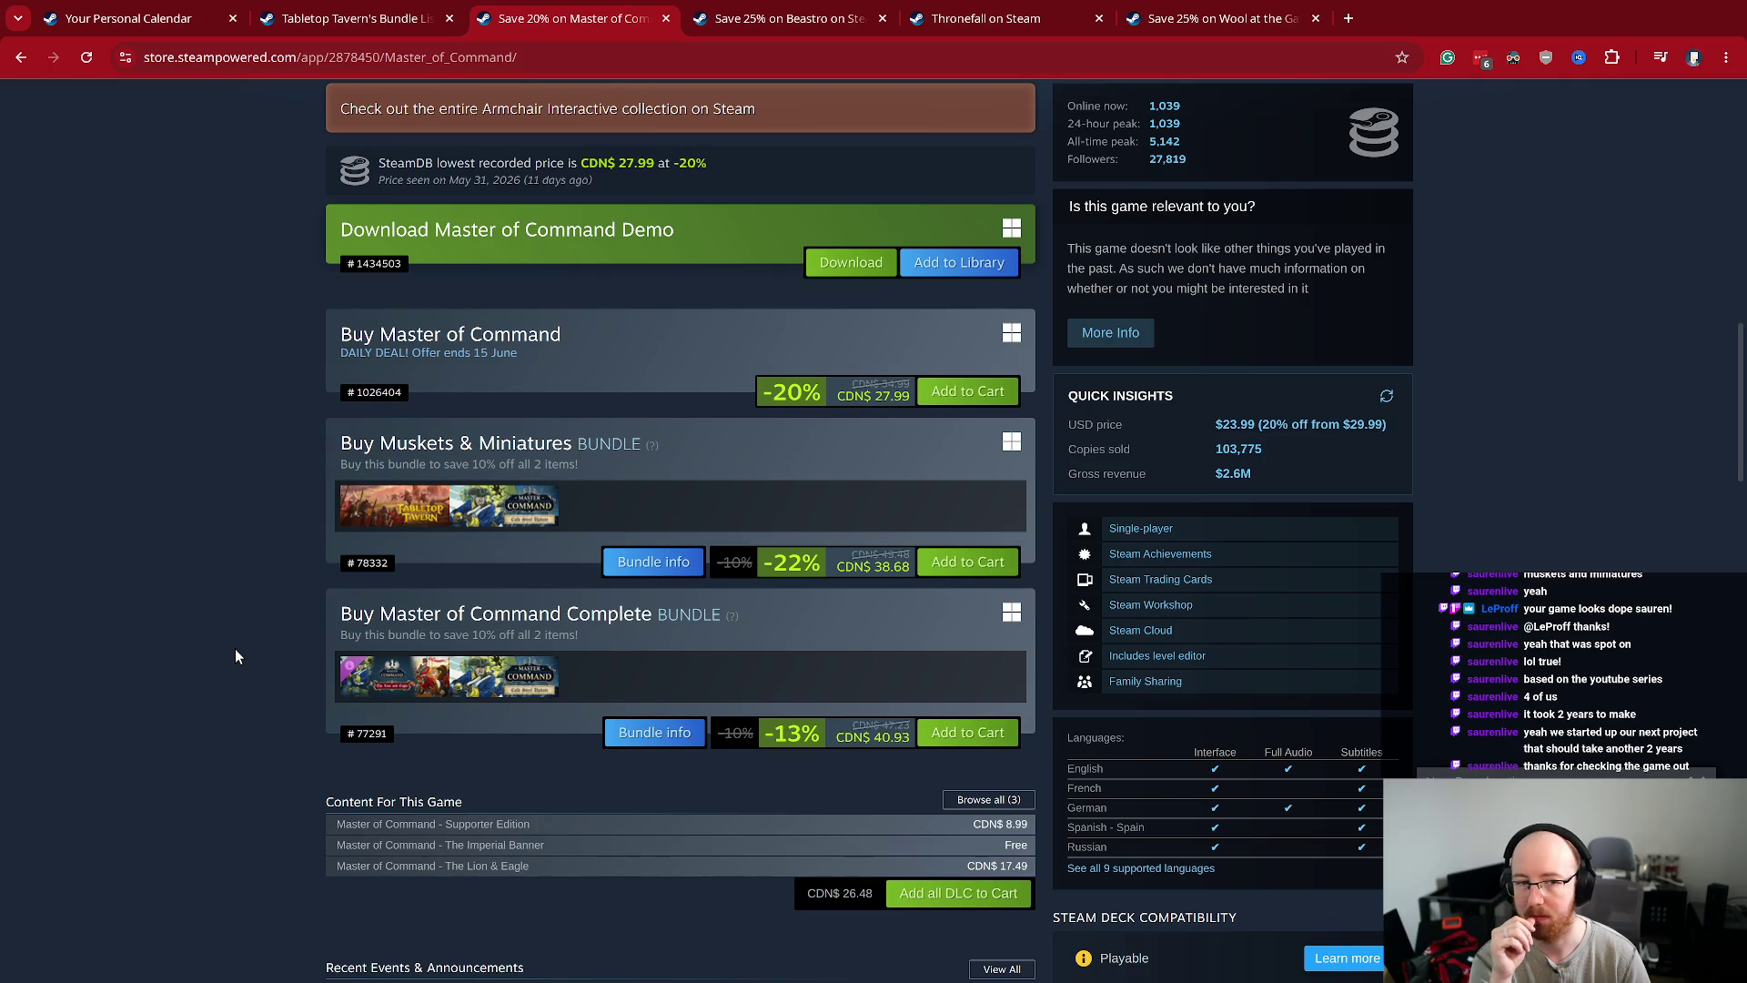
pyautogui.moveTo(372, 671)
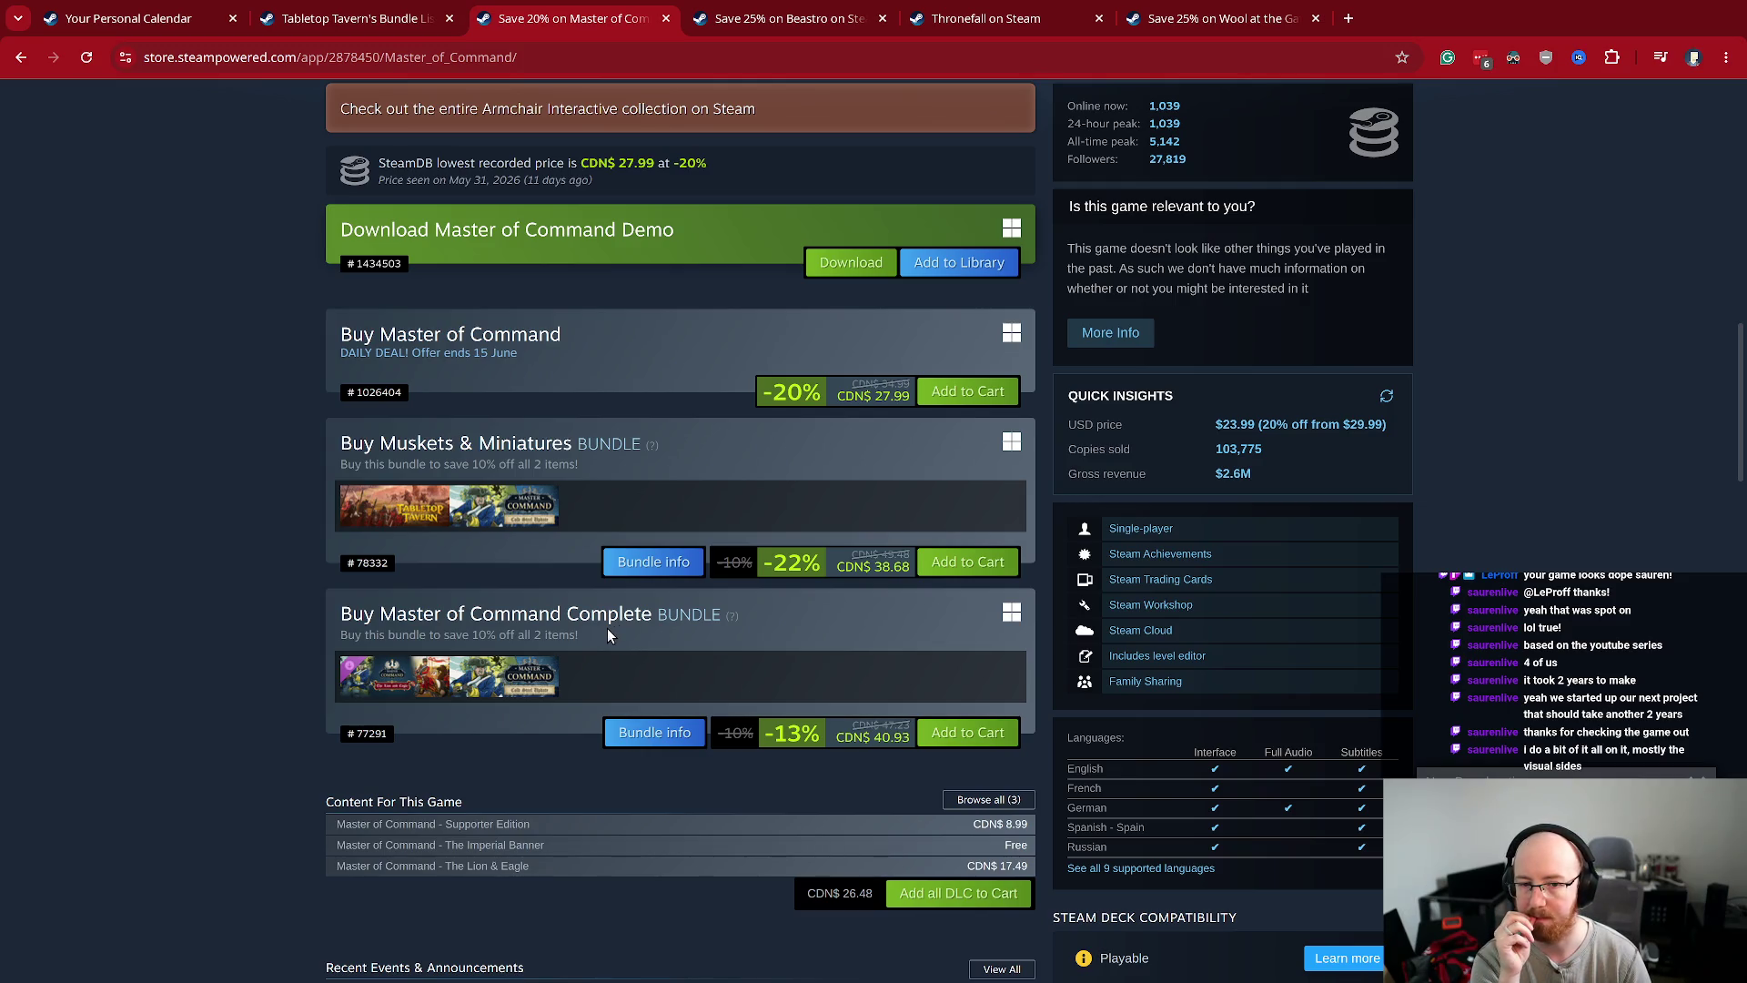
pyautogui.scroll(-1, 607, 632)
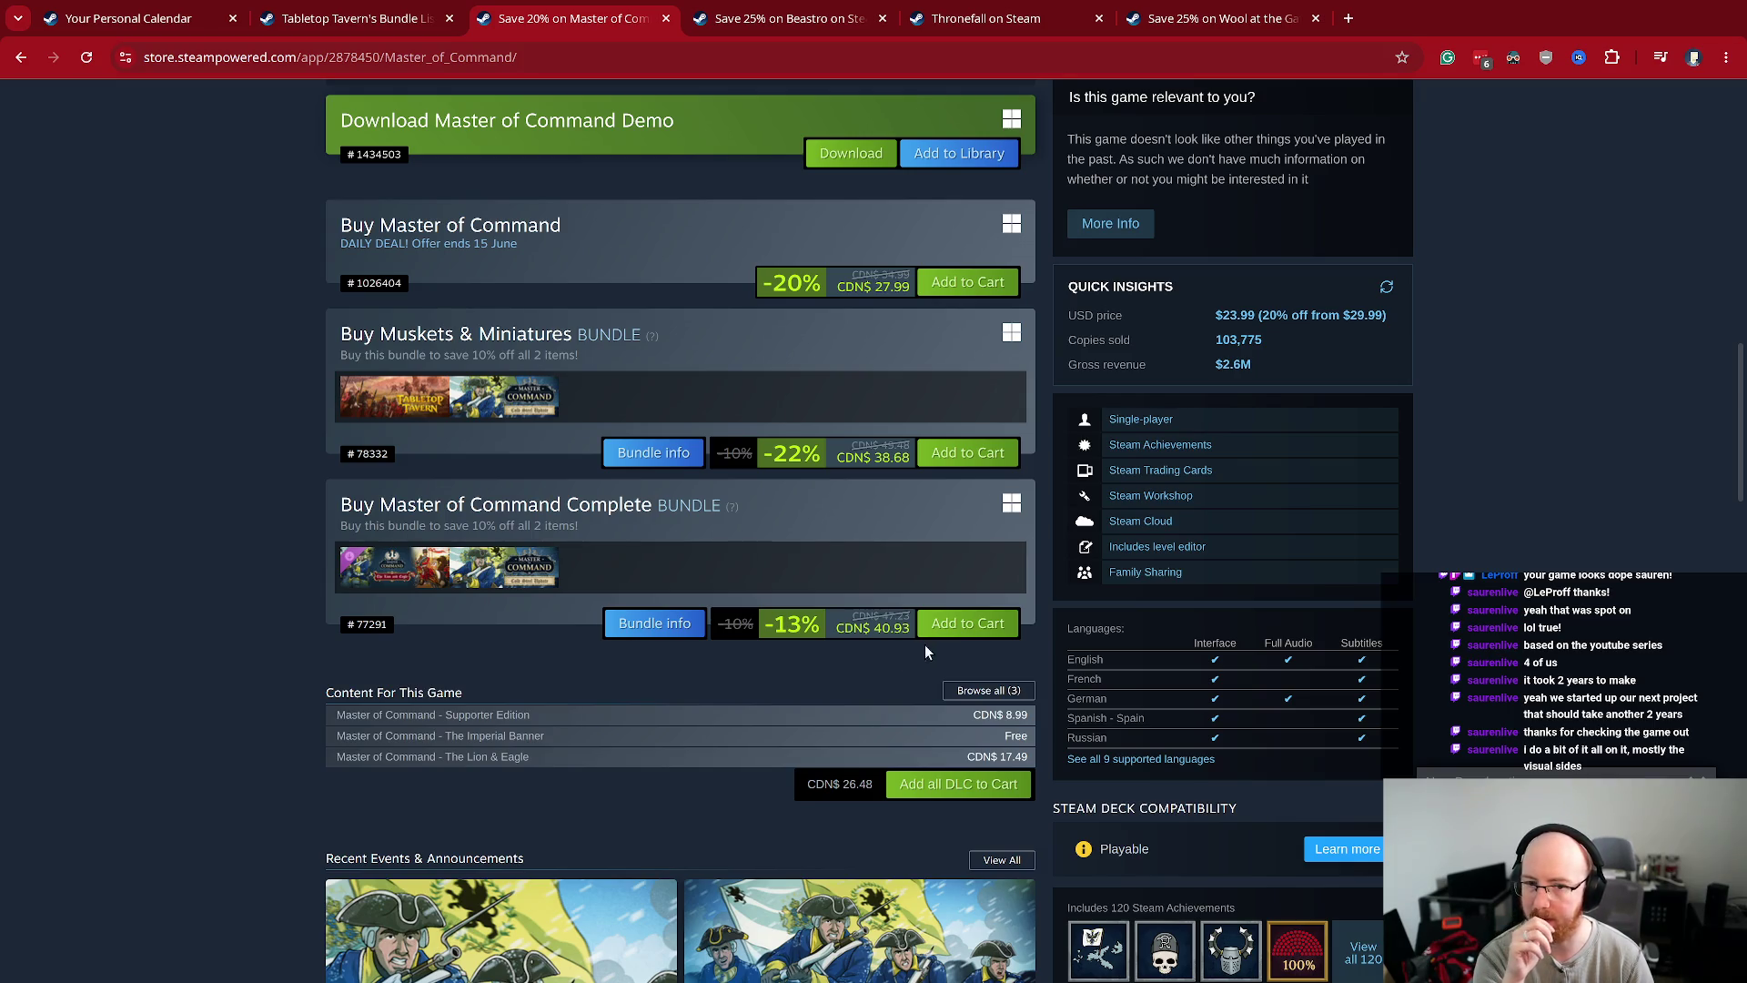
pyautogui.scroll(-1, 1087, 632)
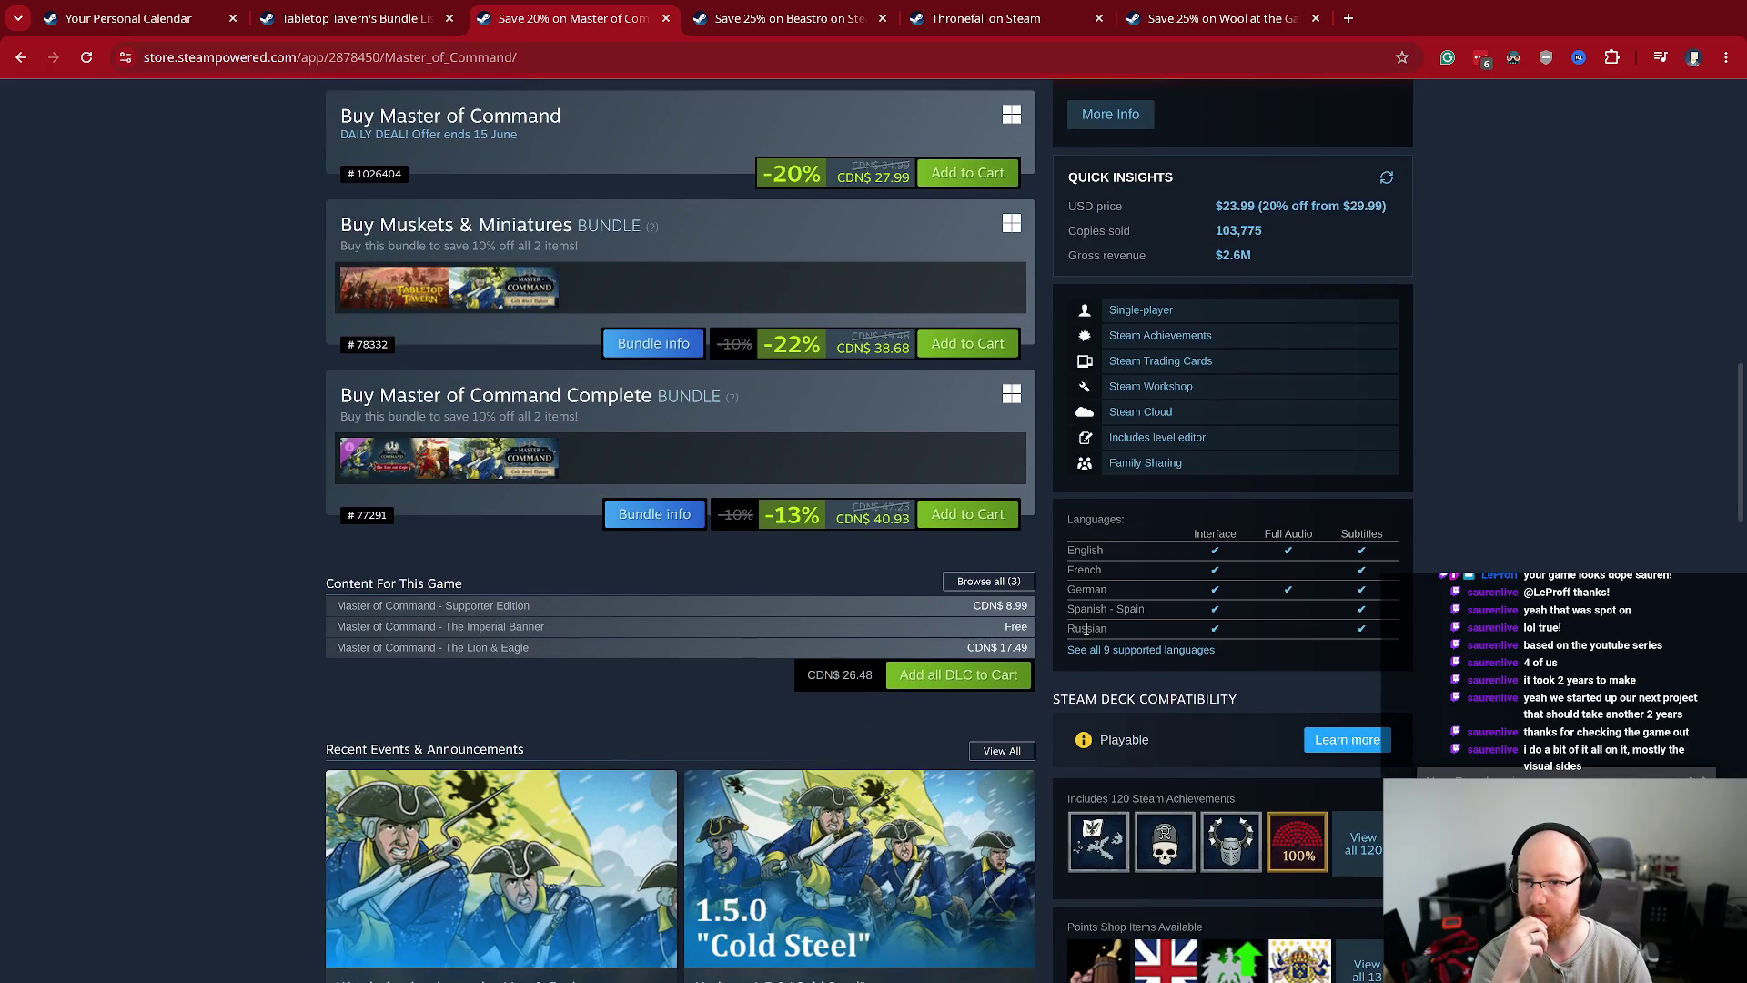
pyautogui.scroll(10, 1086, 630)
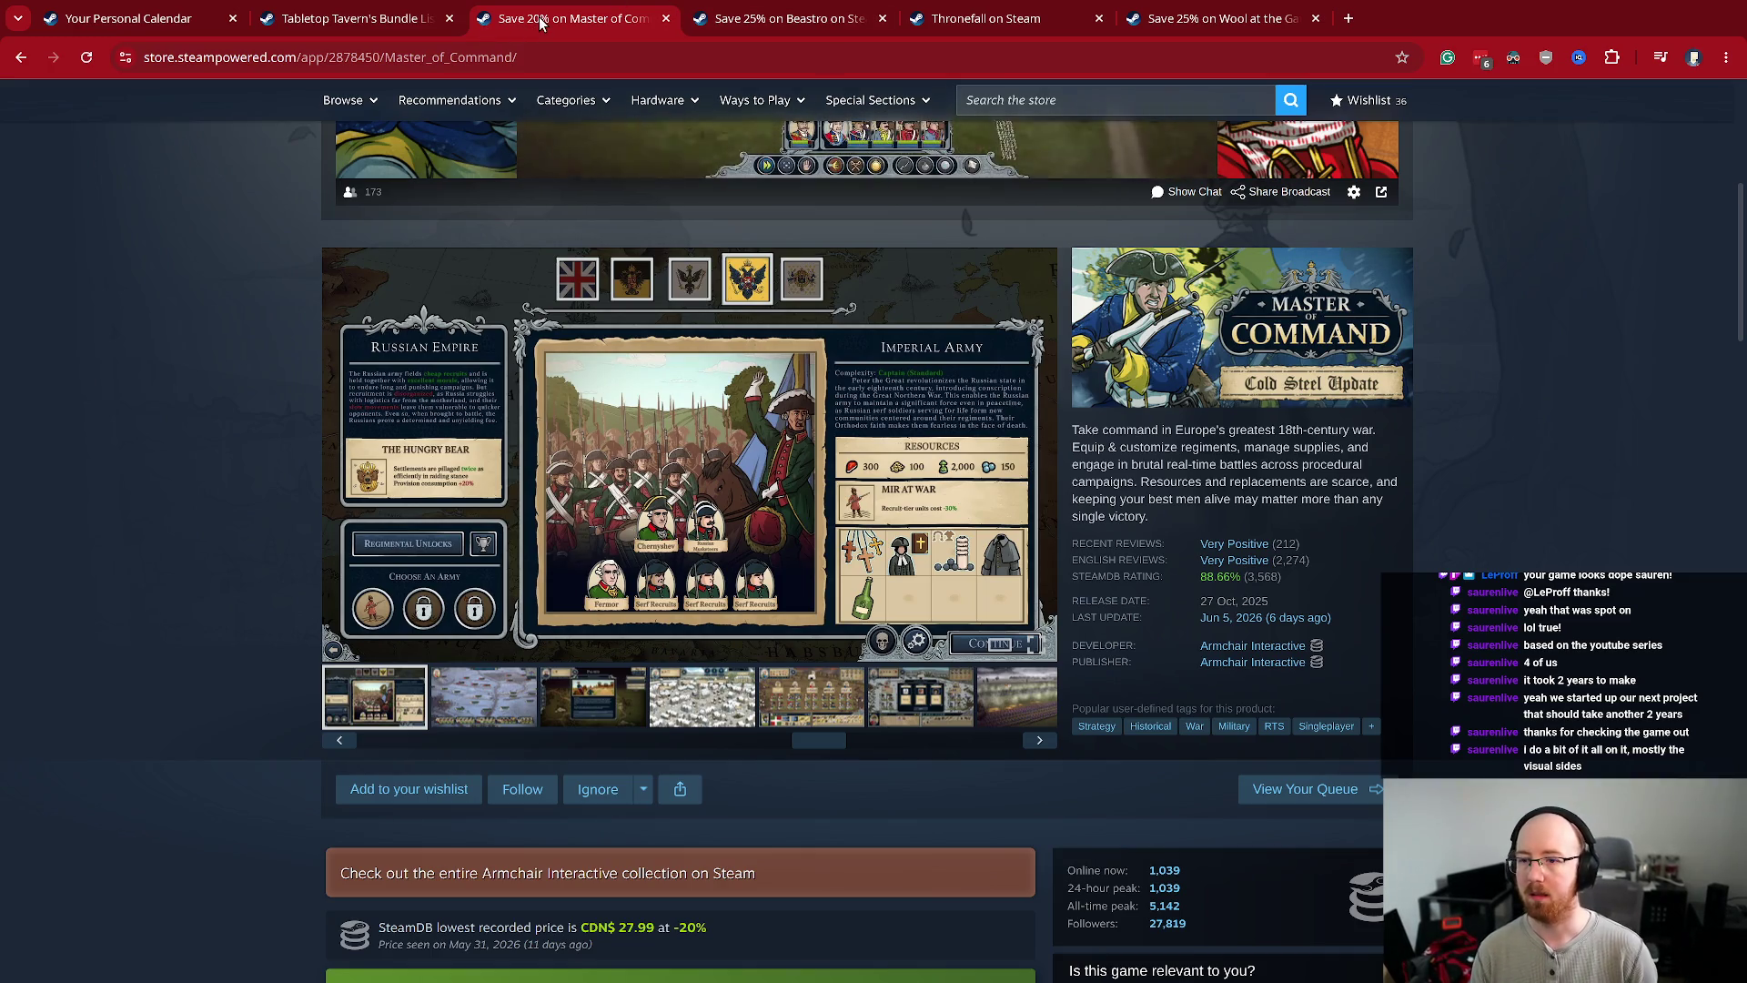
# - Close the Master of Command, Beastro, Thronefall and Tabletop Tavern tabs, landing on the personal calendar
pyautogui.click(666, 18)
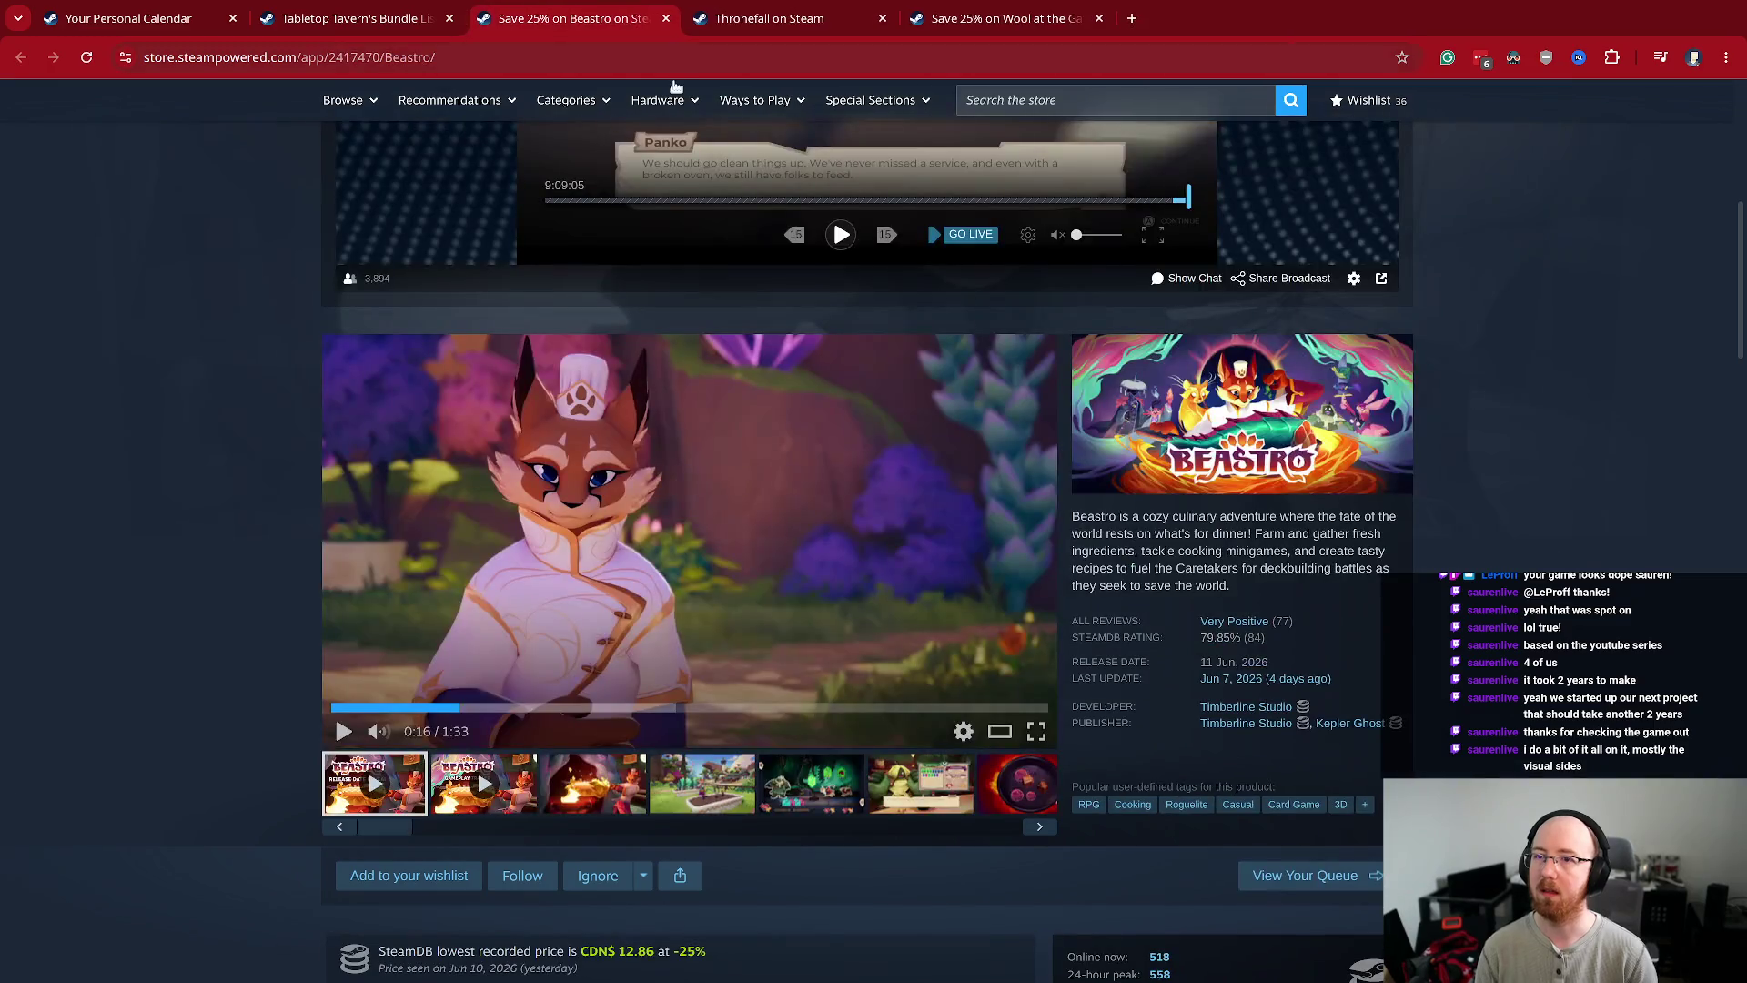
pyautogui.hotkey('ctrl', 'w')
pyautogui.hotkey('ctrl', 'w')
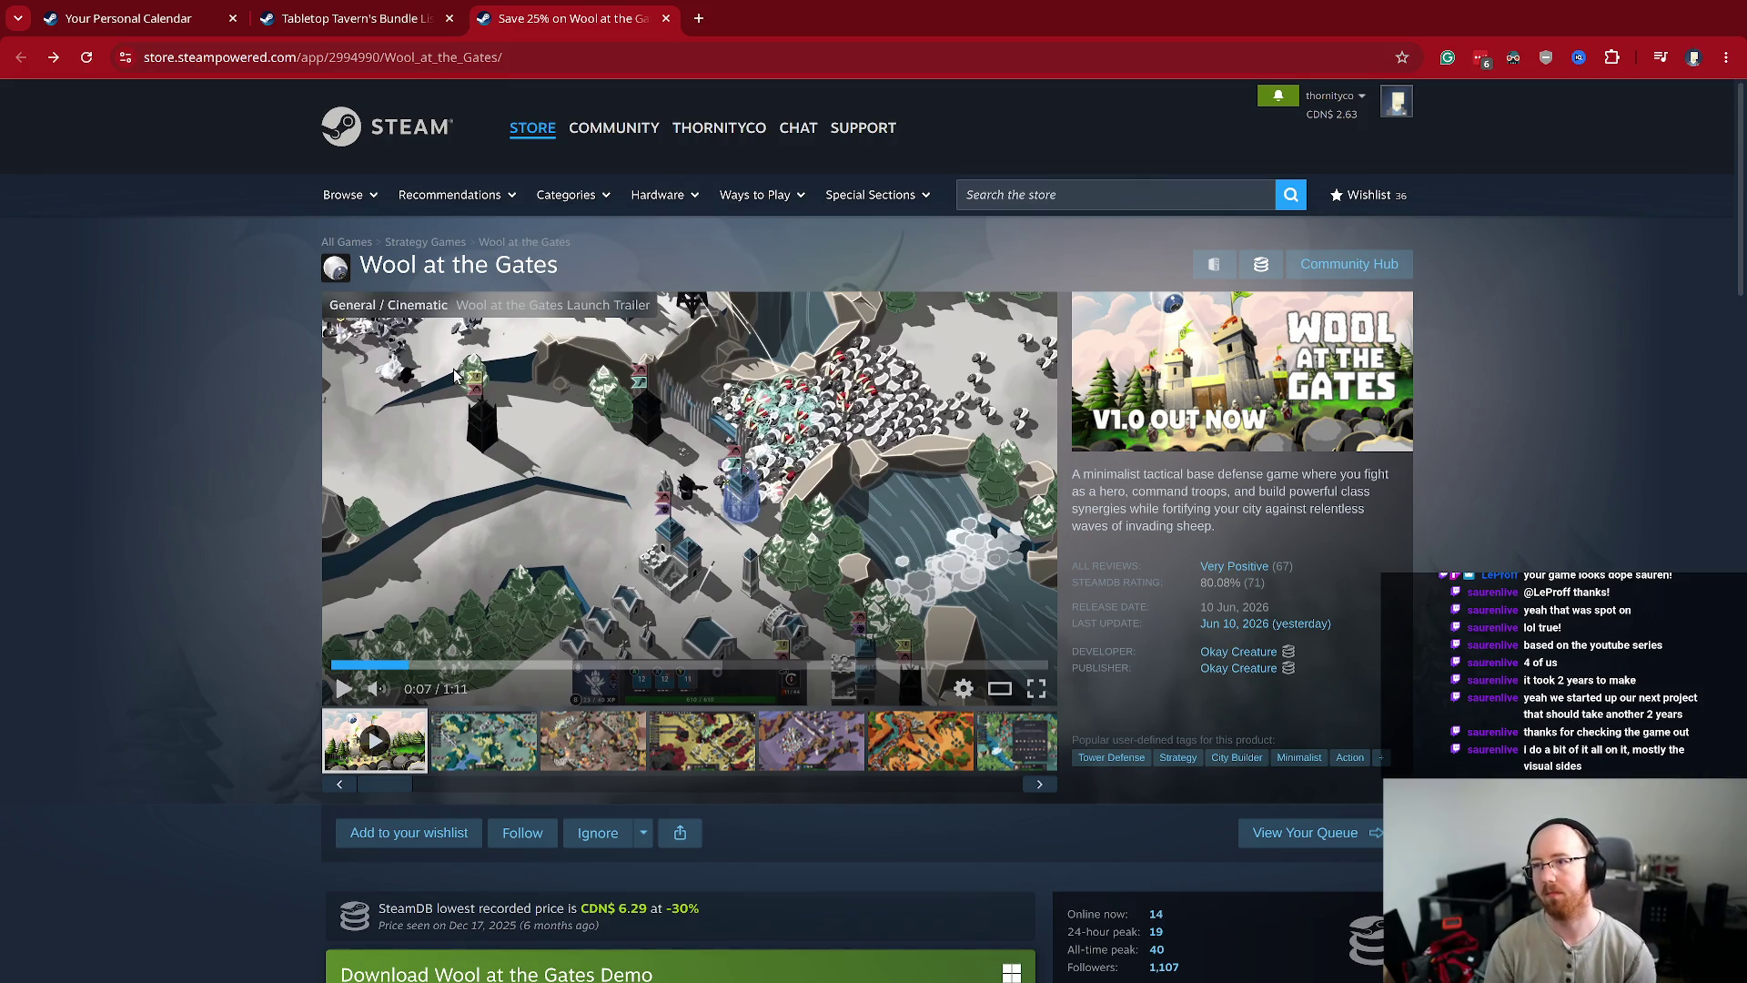
pyautogui.hotkey('ctrl', 'shift', 'Tab')
pyautogui.hotkey('ctrl', 'w')
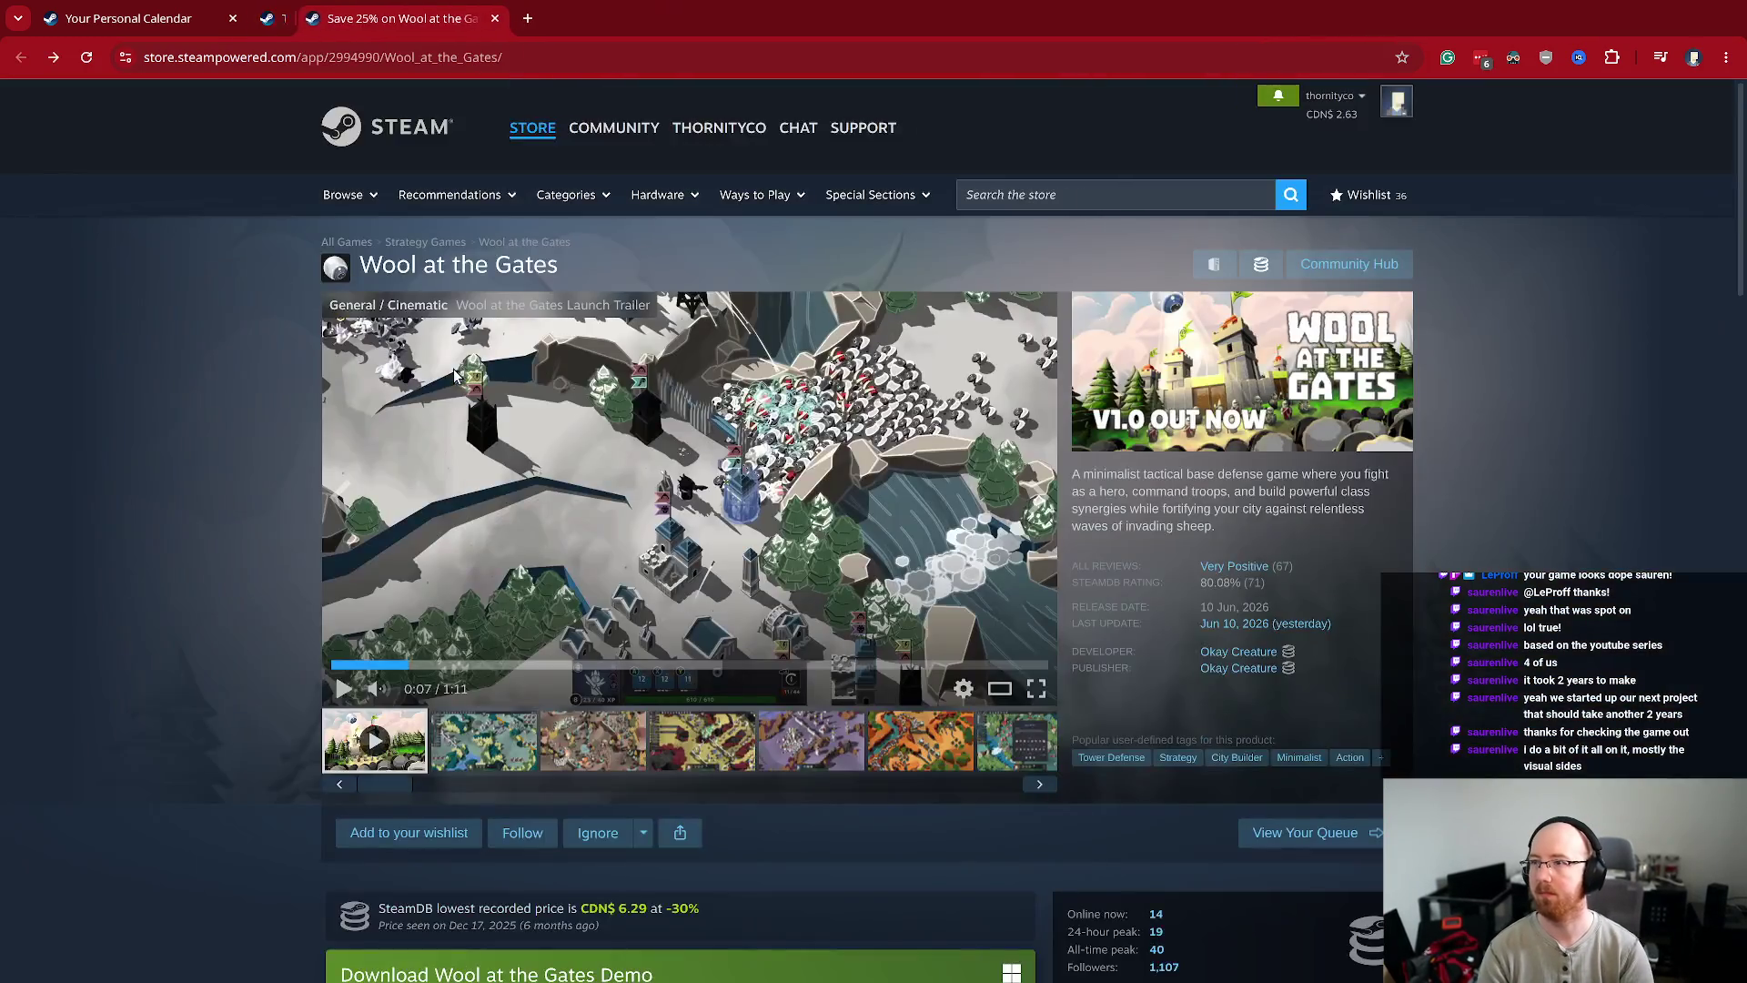
pyautogui.hotkey('ctrl', 'shift', 'Tab')
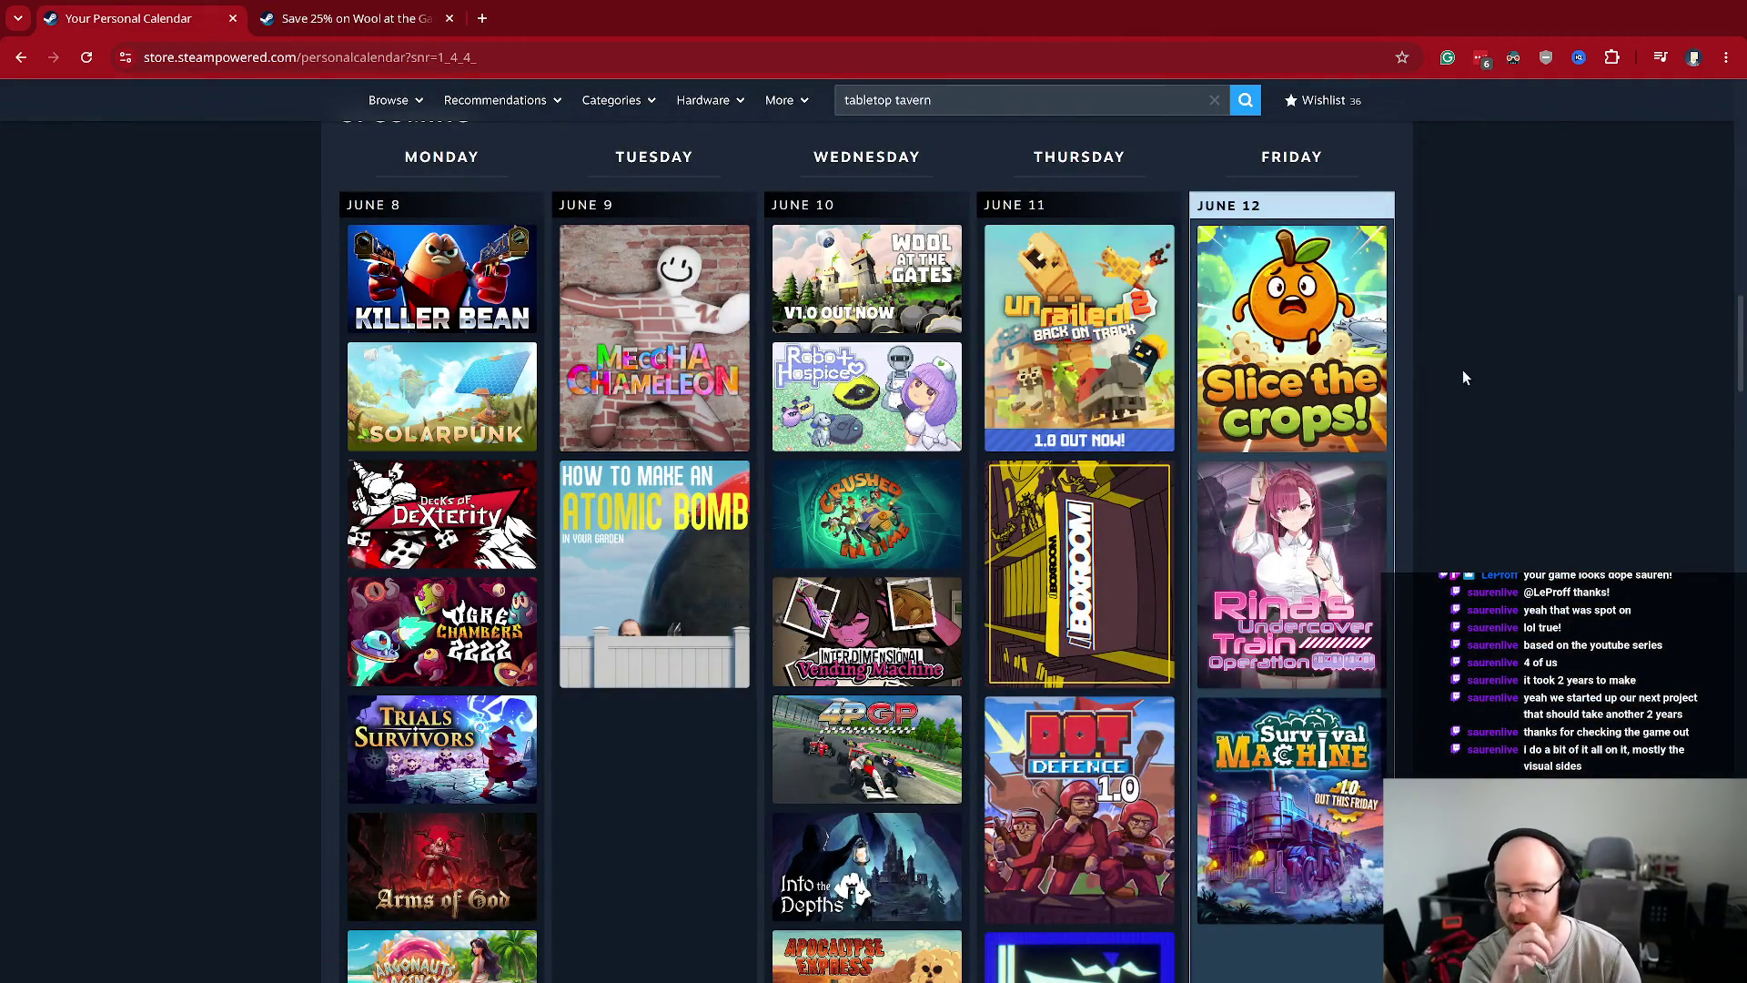
# - Browse the upcoming games on the personal release calendar
pyautogui.scroll(-1, 1487, 484)
pyautogui.scroll(1, 1487, 483)
pyautogui.scroll(-1, 1530, 527)
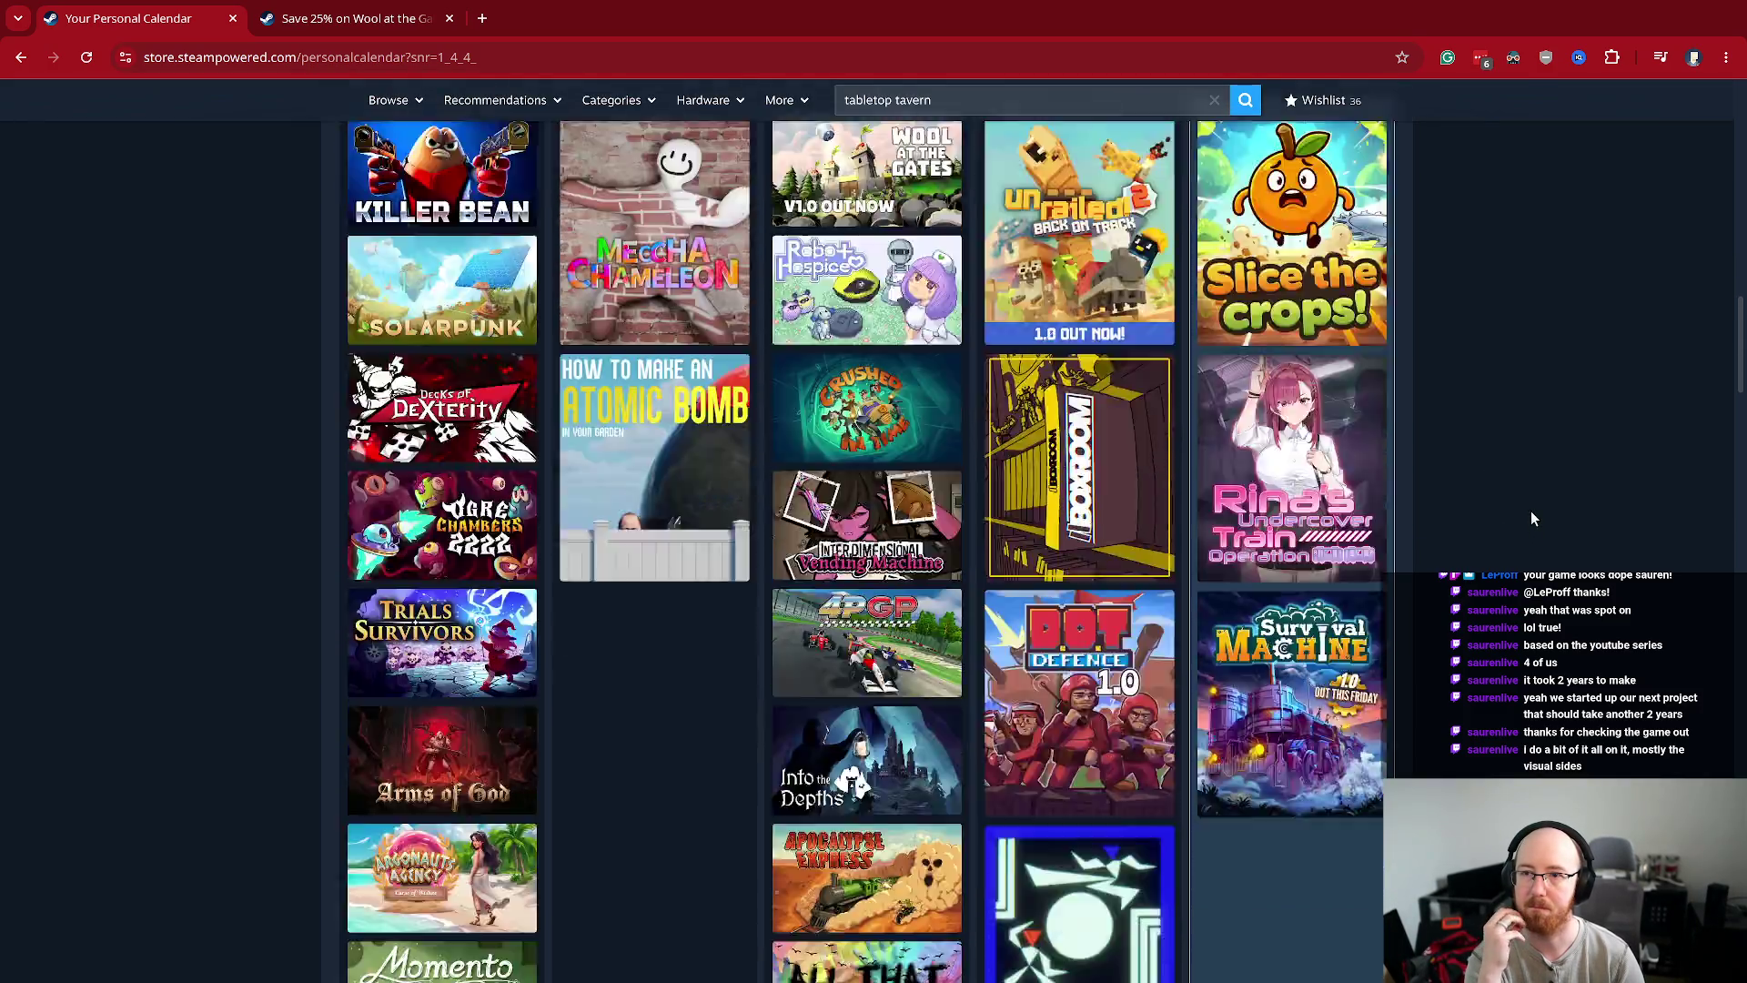
pyautogui.scroll(-8, 1531, 518)
pyautogui.scroll(3, 1106, 431)
pyautogui.moveTo(1103, 435)
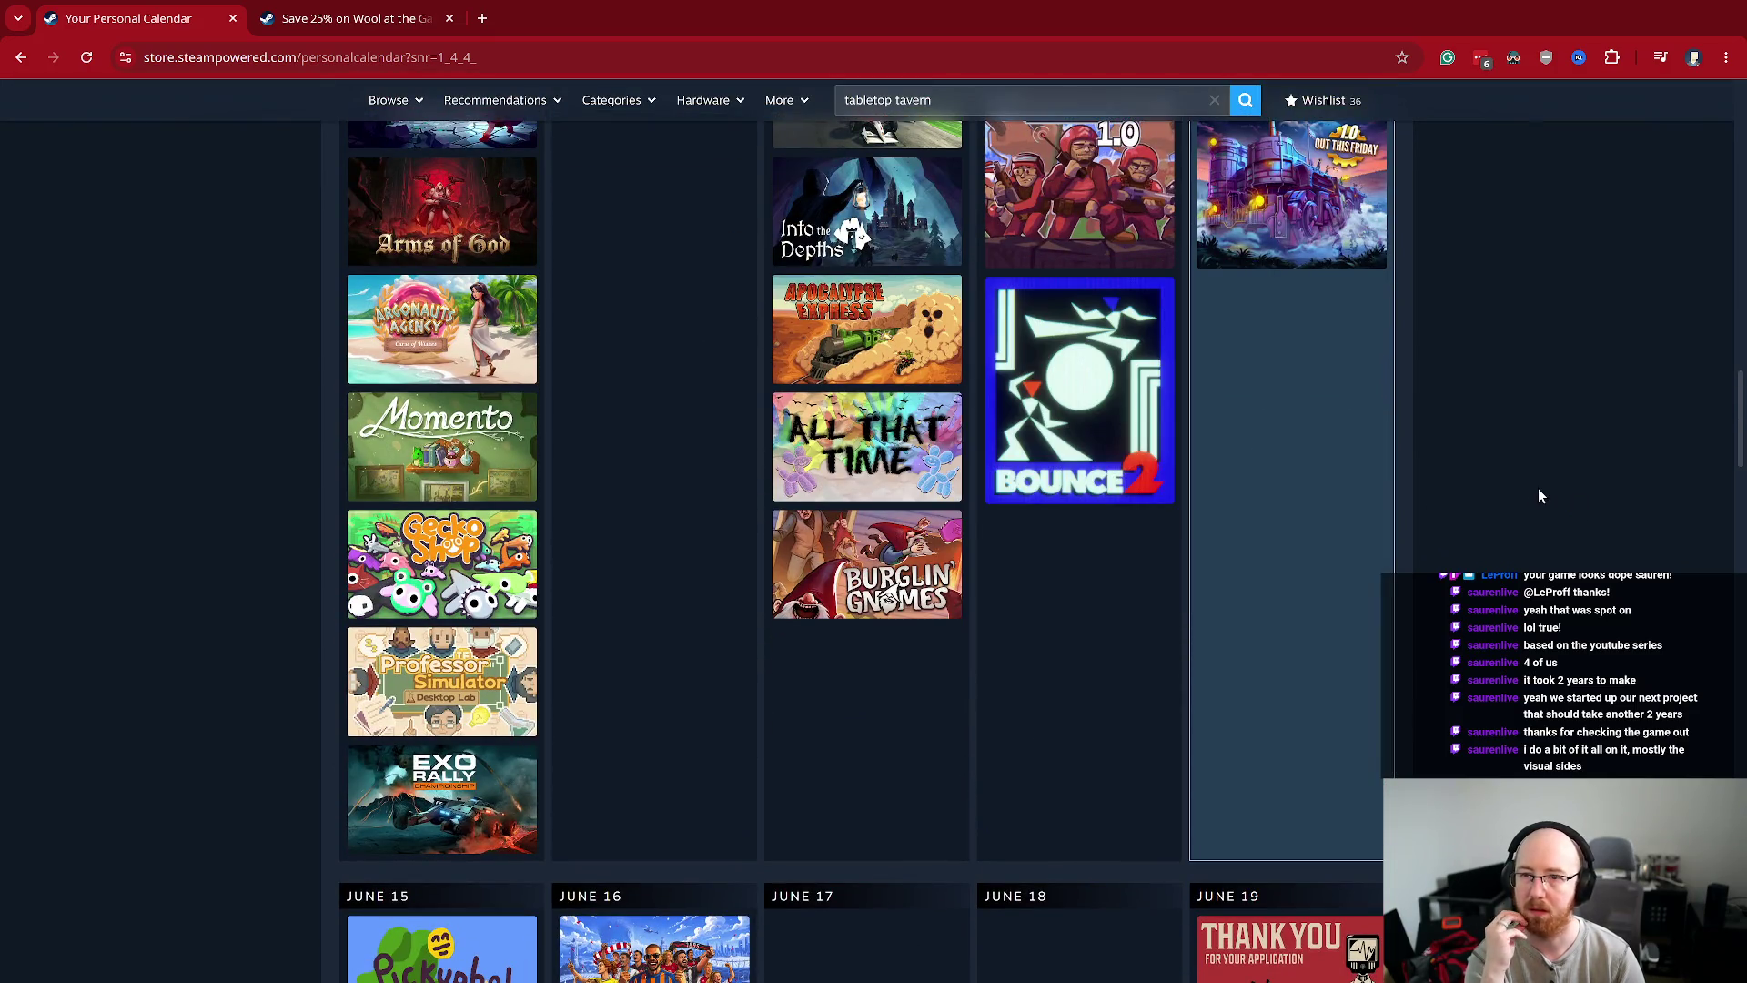
pyautogui.scroll(-15, 1538, 492)
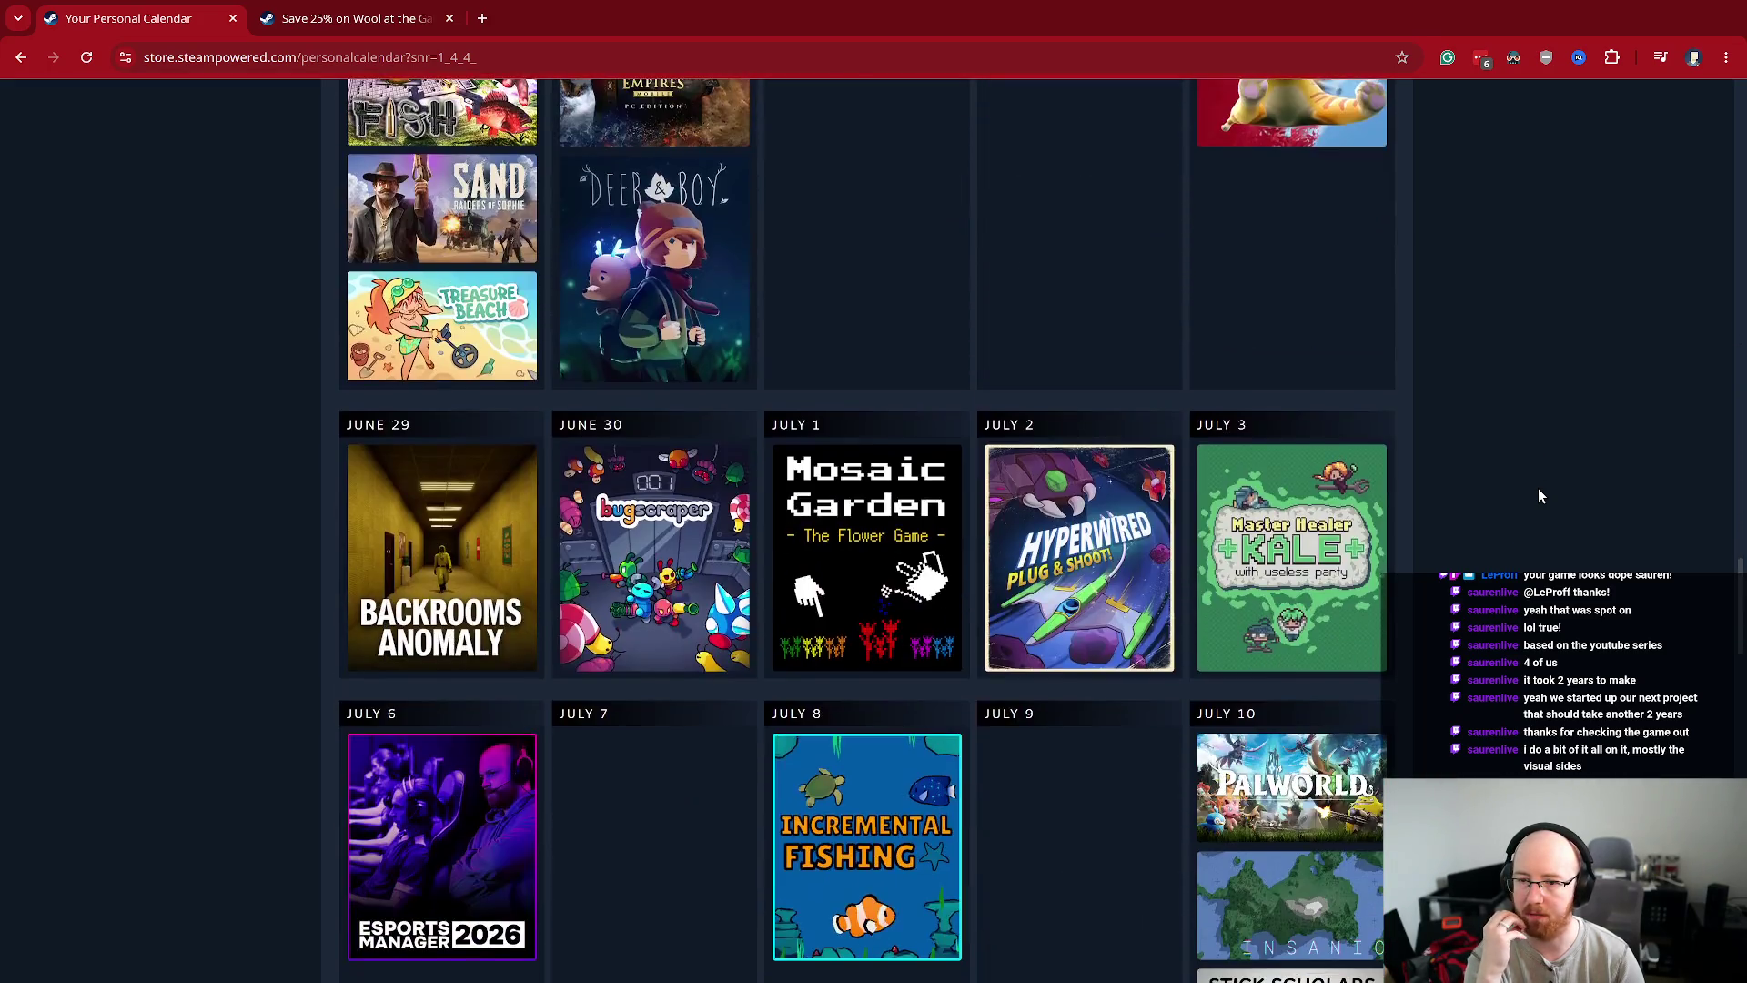
pyautogui.scroll(-15, 1540, 495)
pyautogui.scroll(-15, 1538, 495)
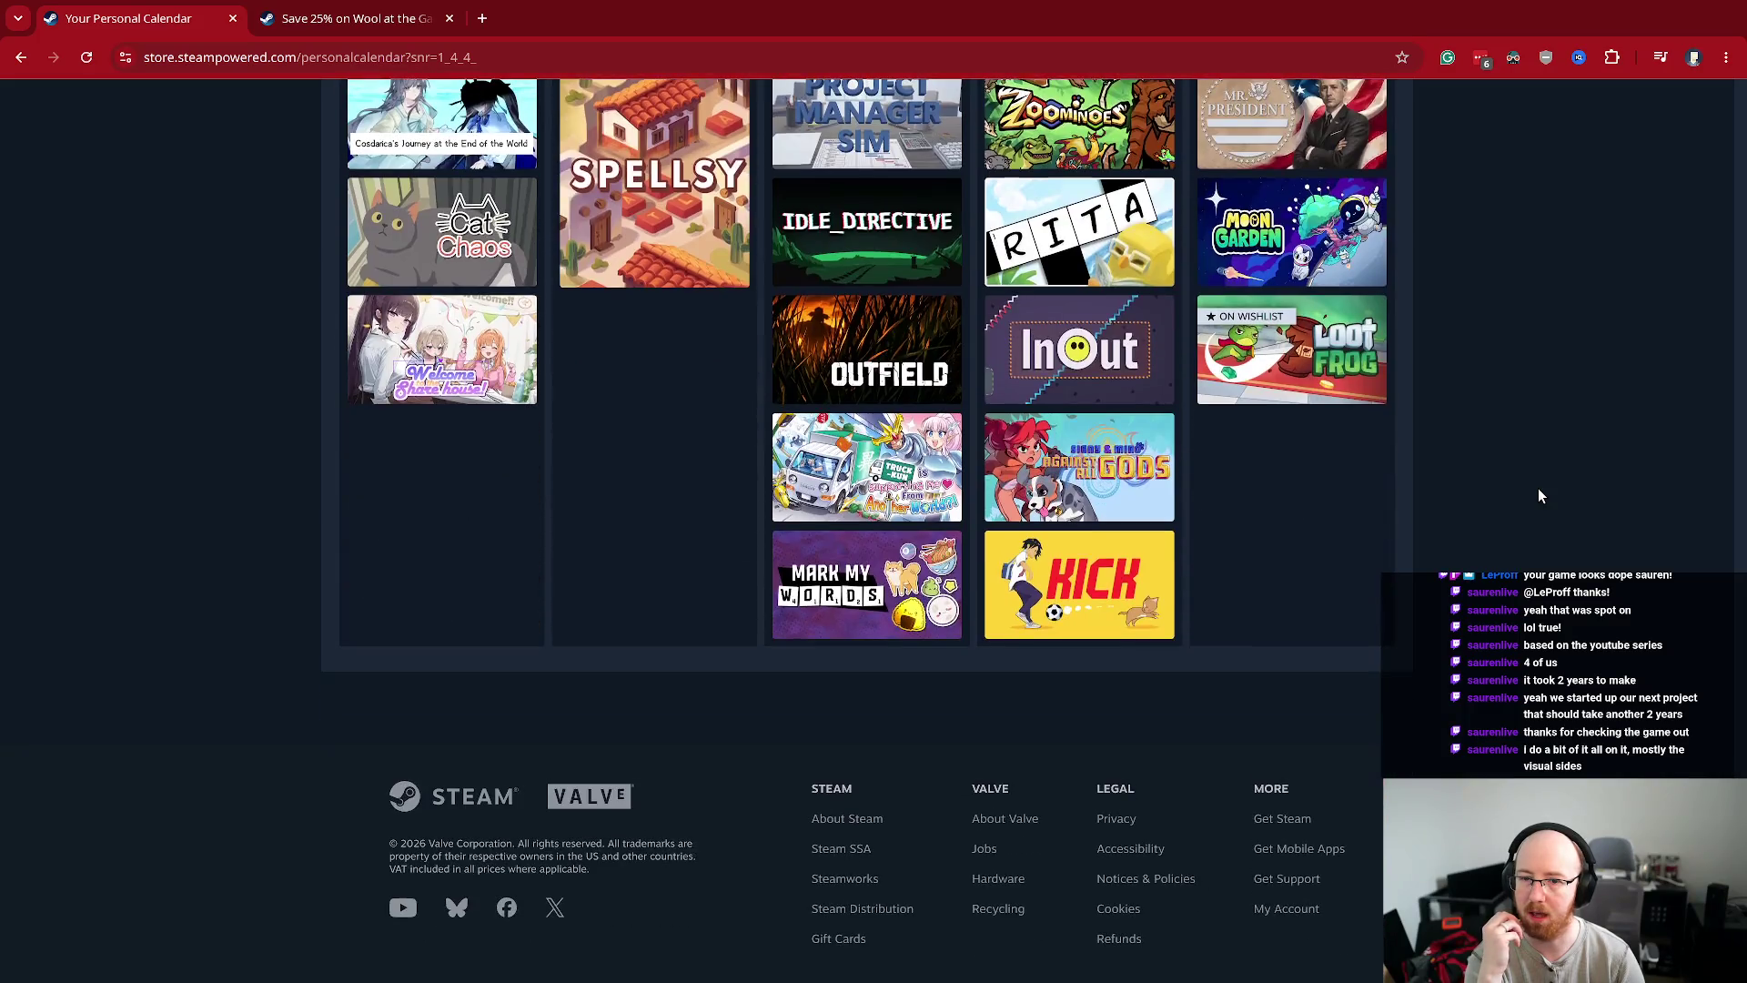
pyautogui.scroll(2, 1536, 492)
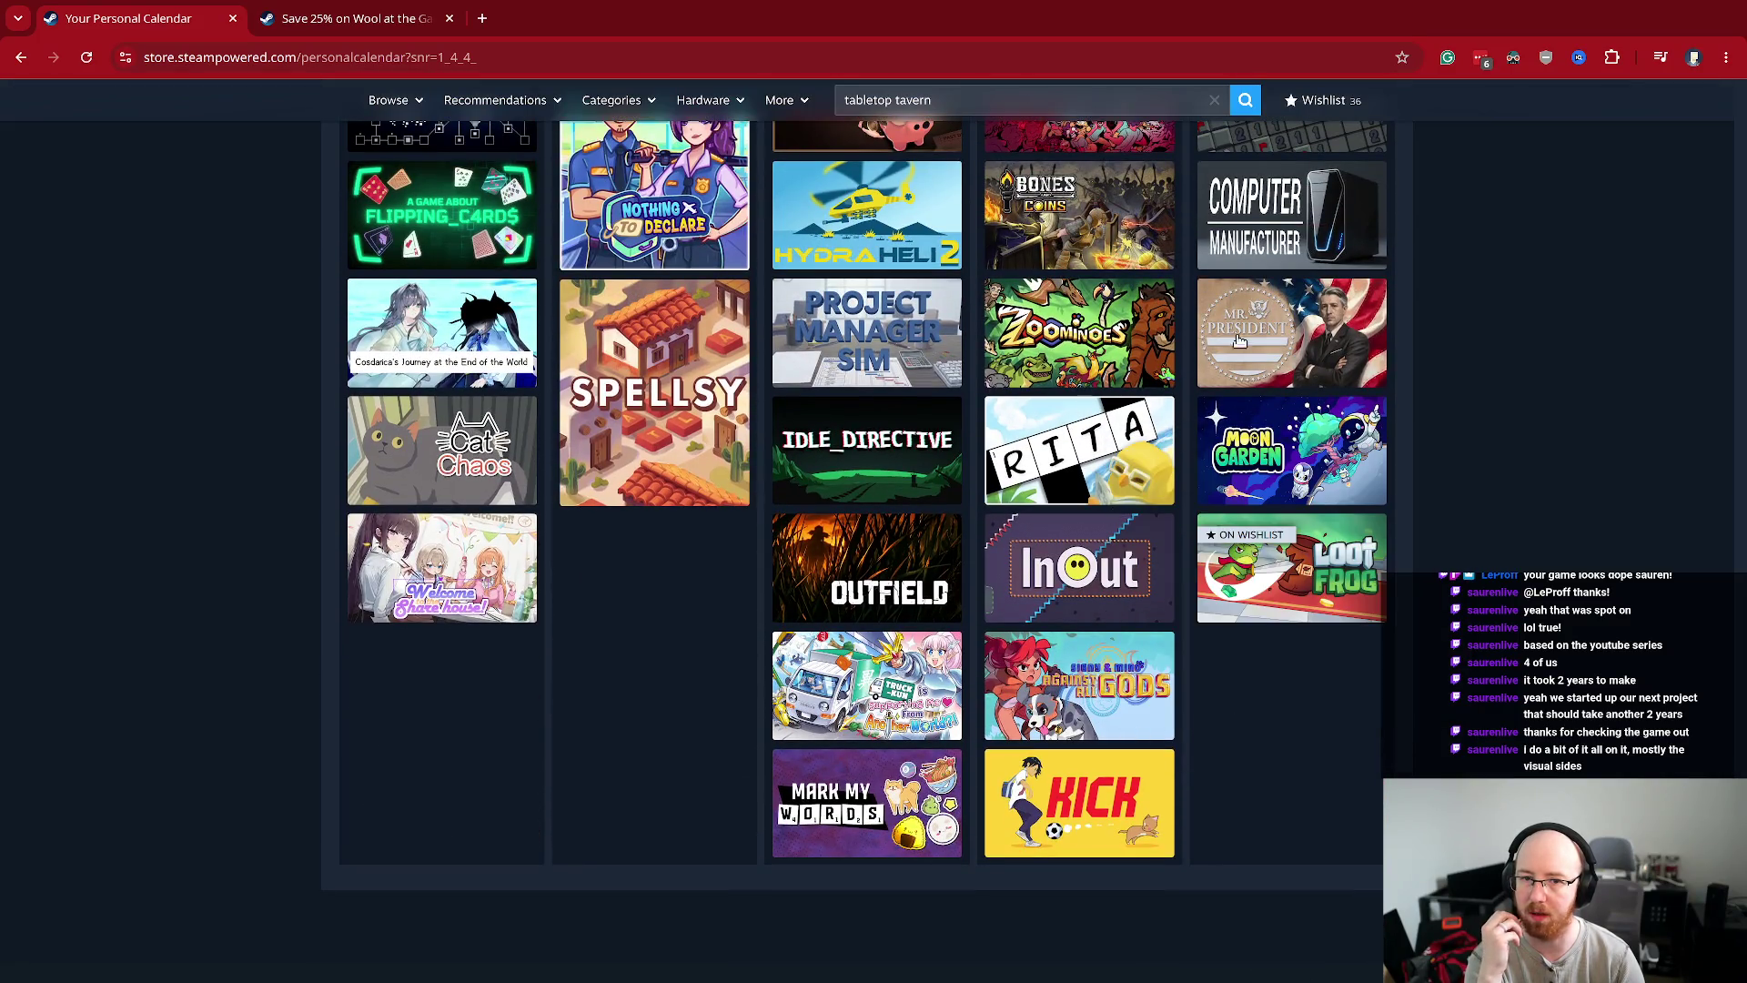
pyautogui.scroll(2, 1411, 550)
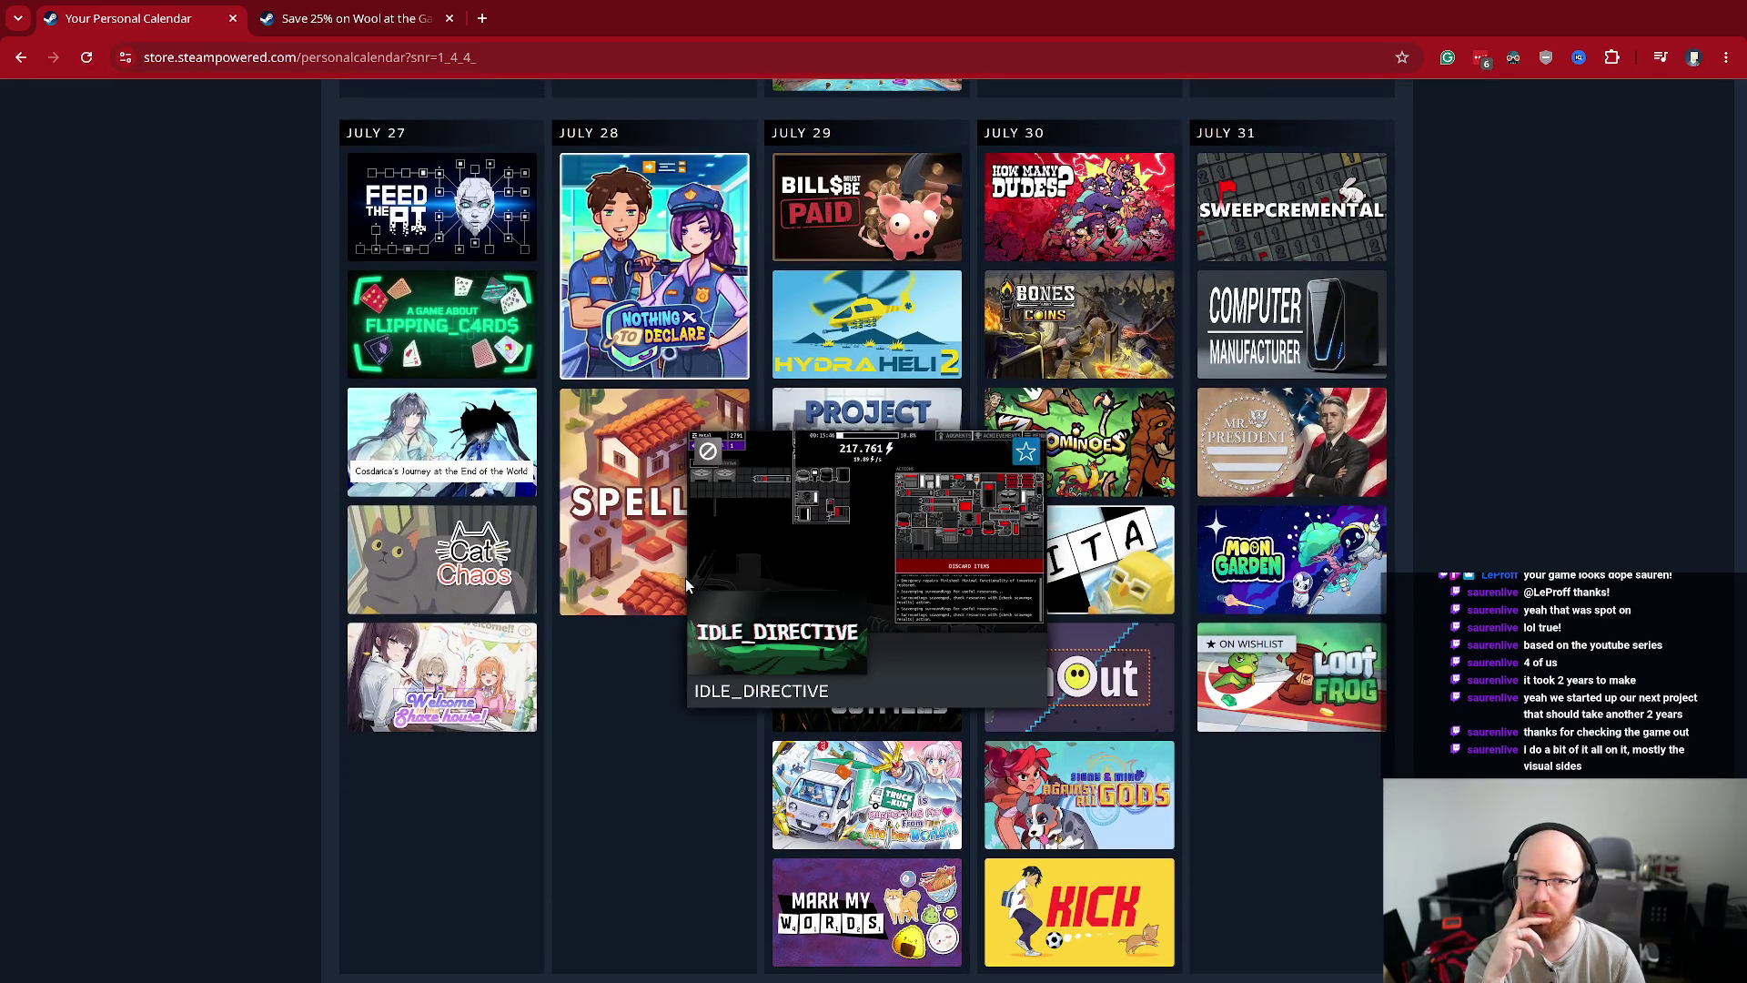
pyautogui.moveTo(467, 593)
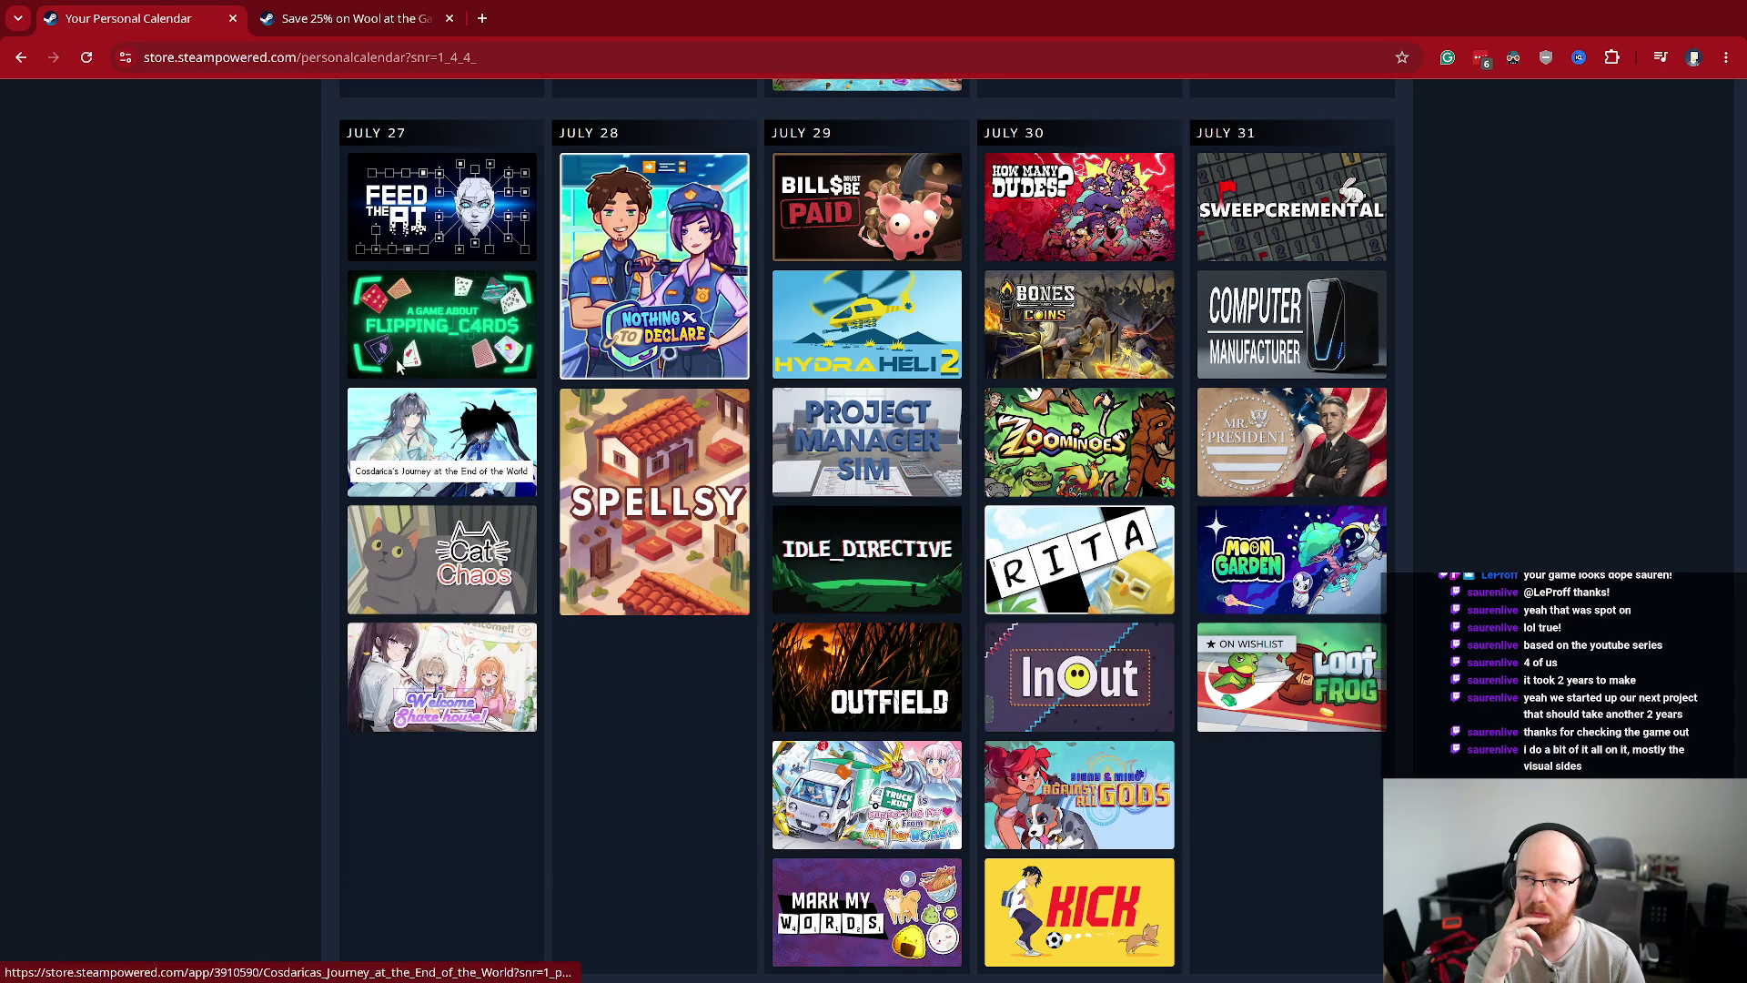
pyautogui.moveTo(442, 177)
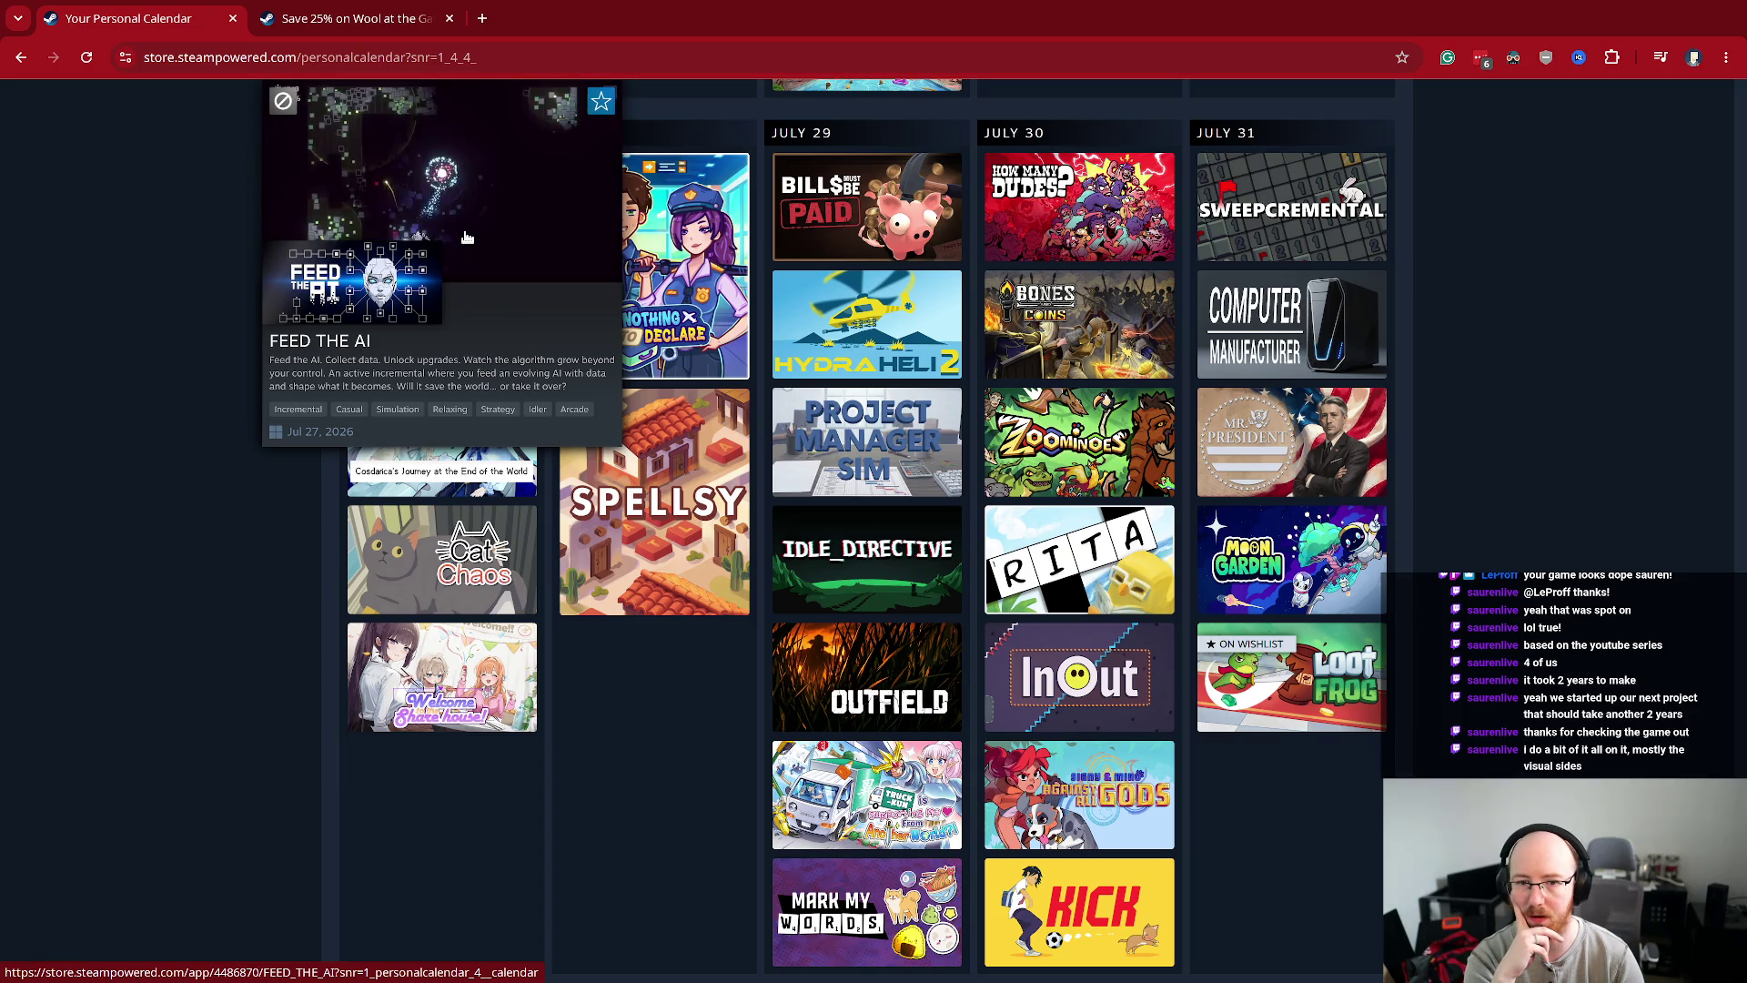
pyautogui.scroll(1, 467, 236)
pyautogui.moveTo(1275, 800)
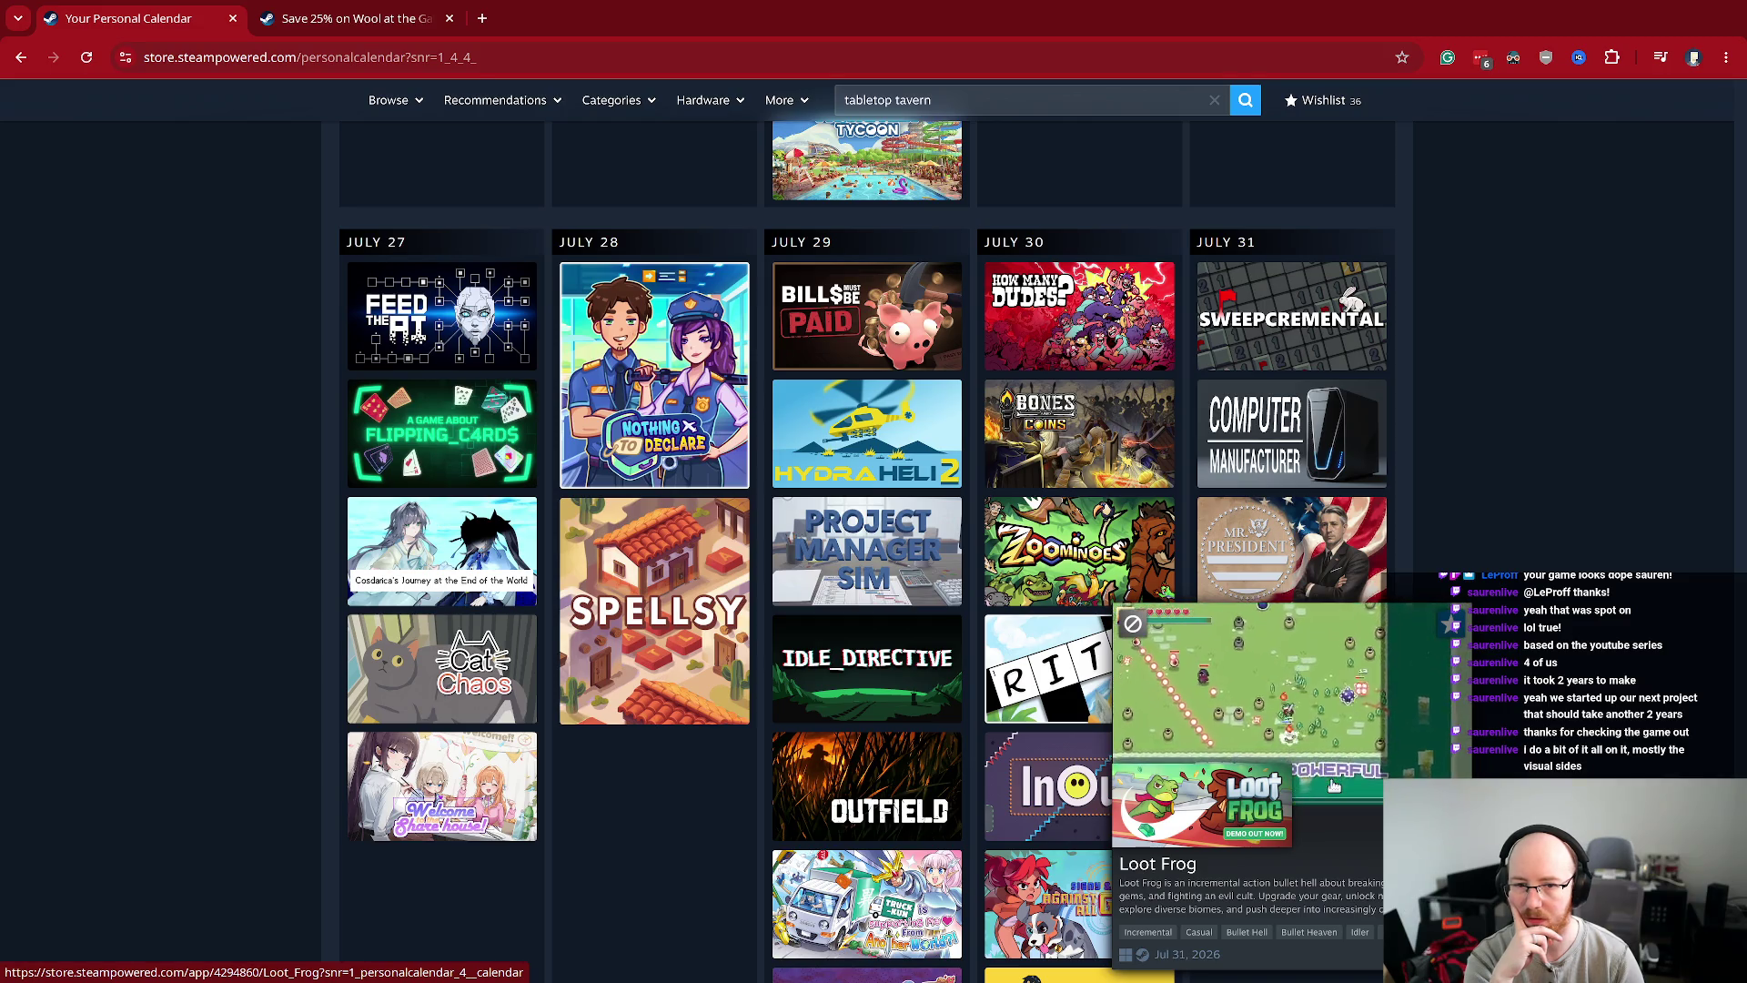
pyautogui.scroll(2, 1521, 473)
pyautogui.scroll(2, 1514, 479)
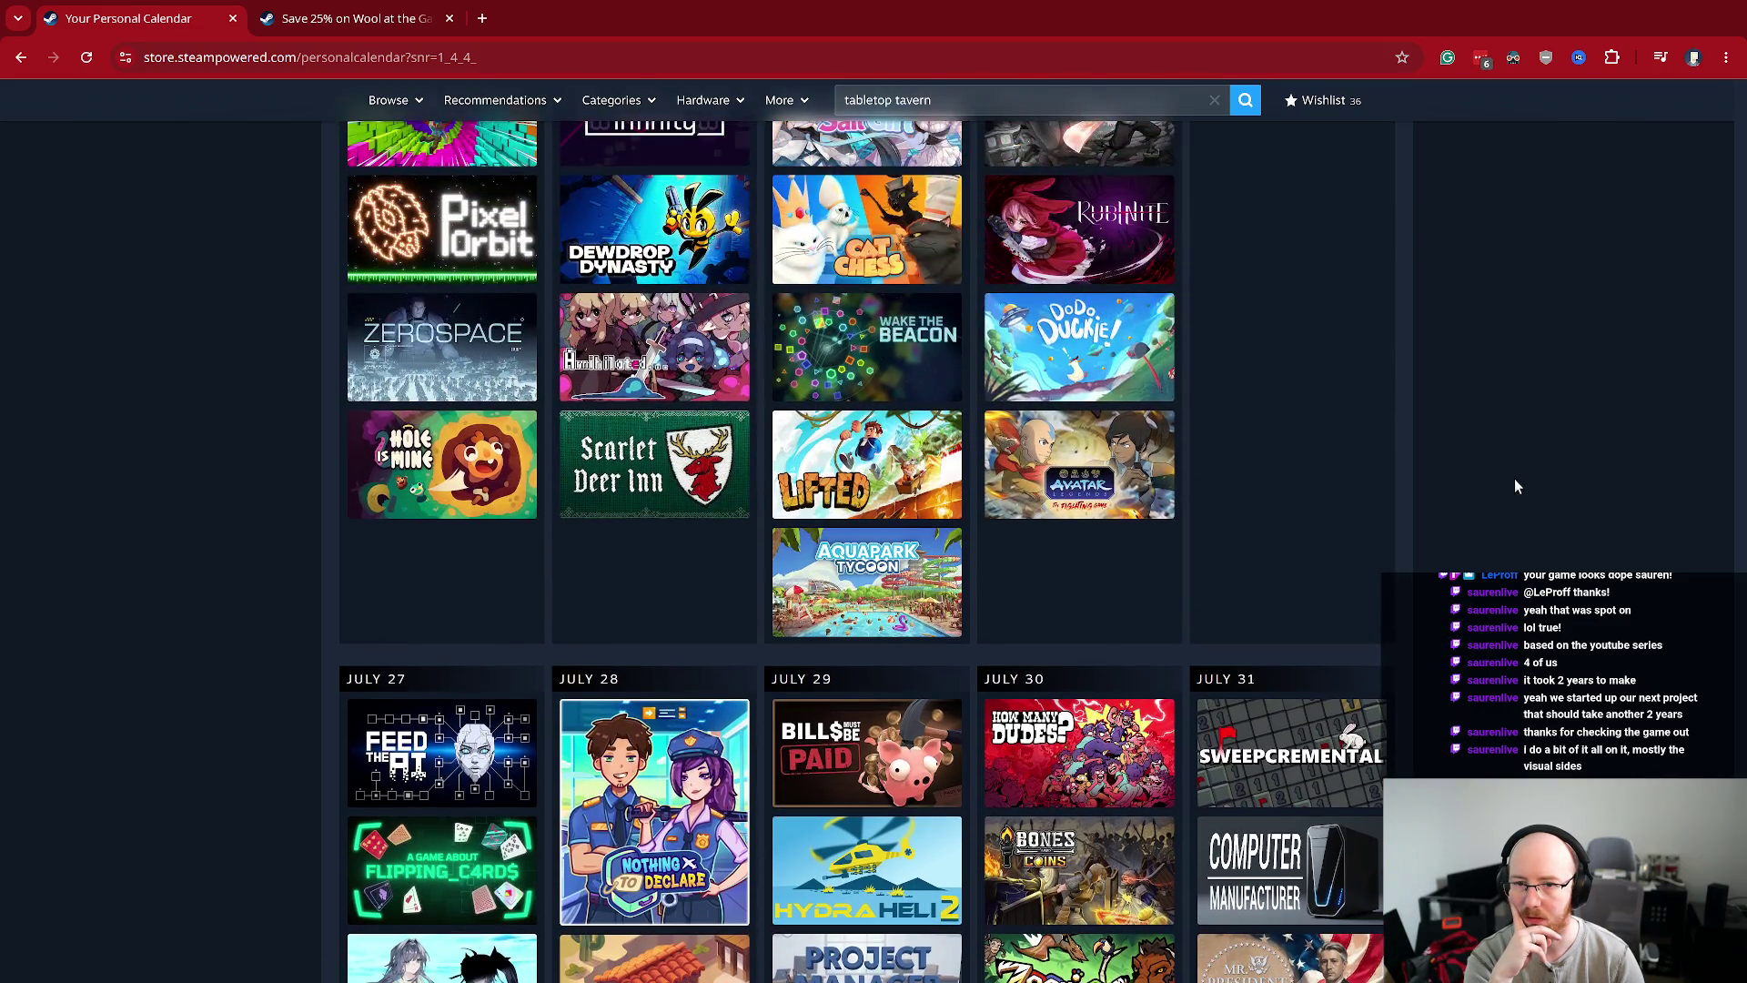
pyautogui.scroll(1, 1514, 479)
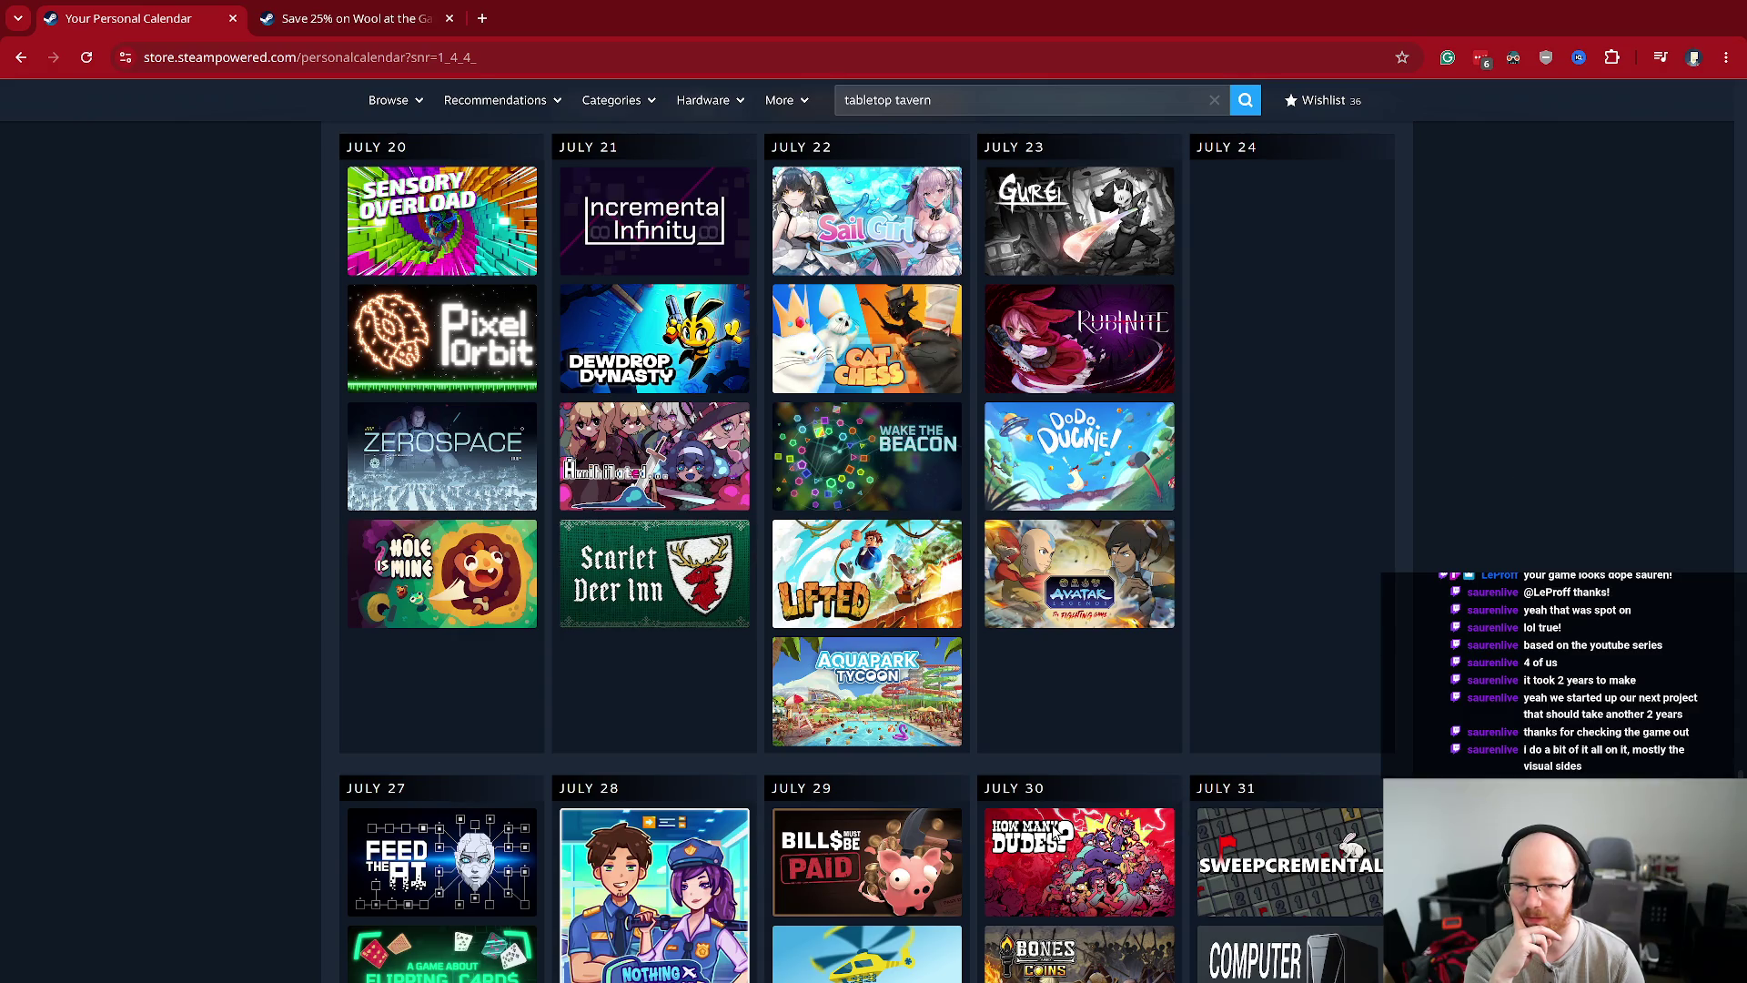
# - Add How Many Dudes? to the wishlist from its own tab, then close that tab
pyautogui.middleClick(1055, 835)
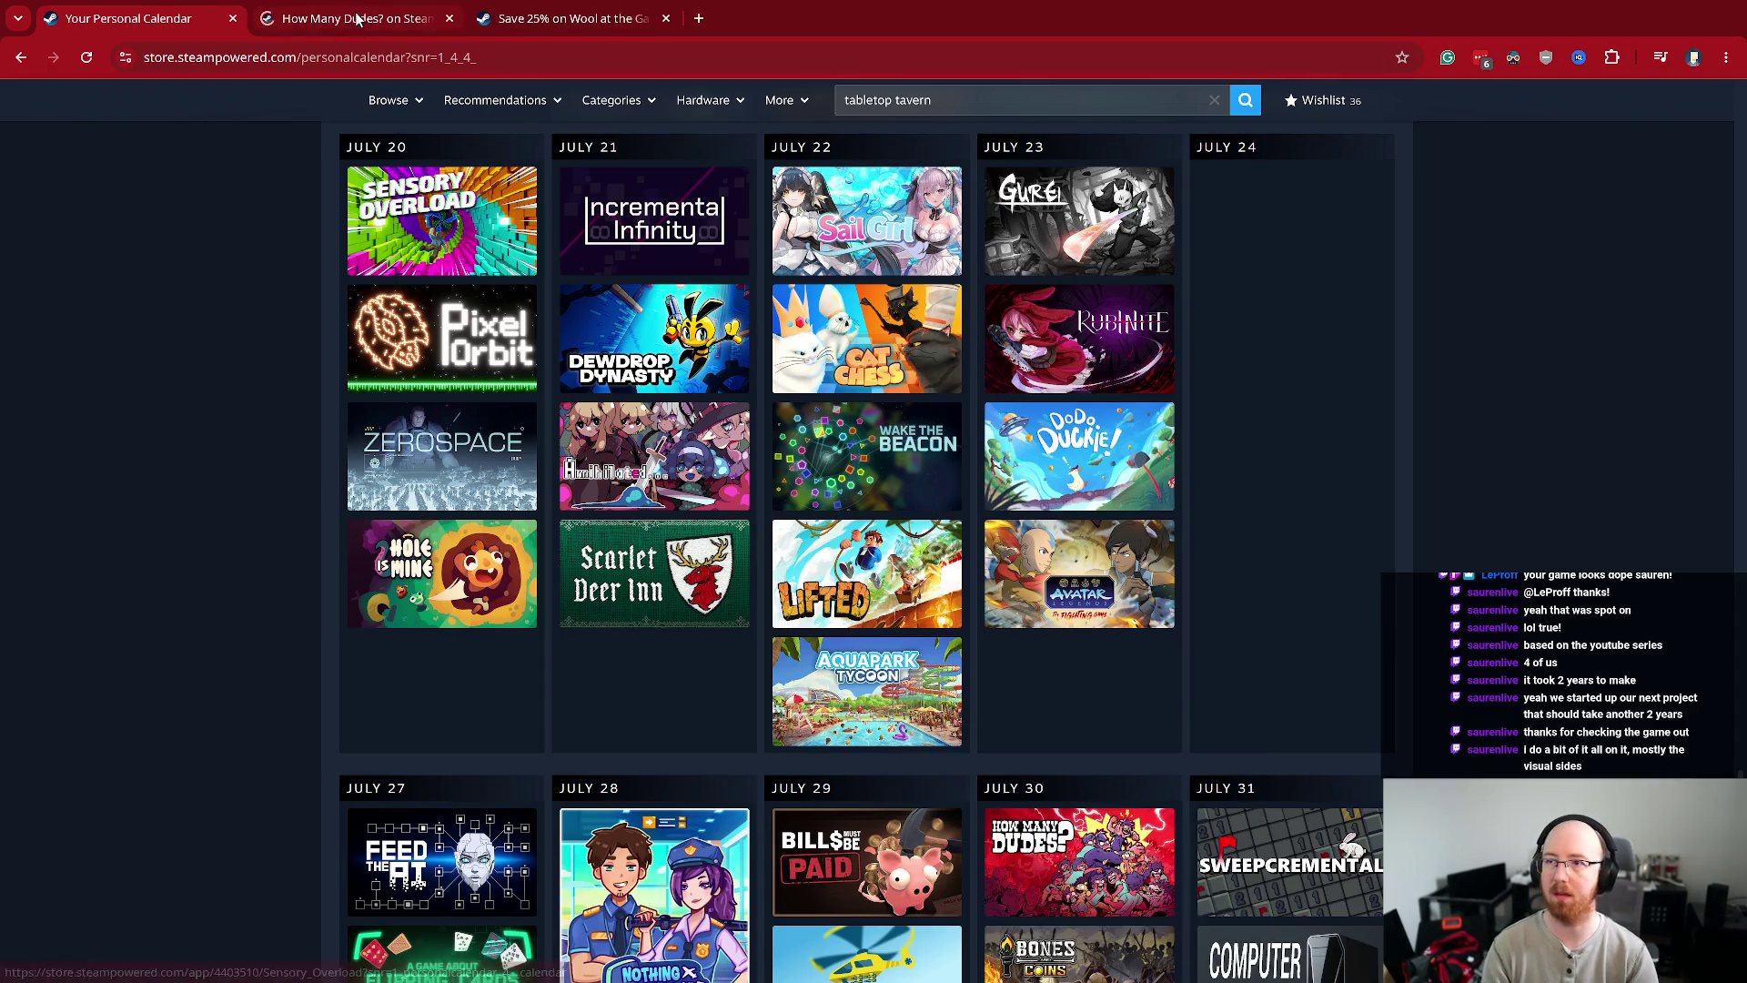
pyautogui.click(358, 20)
pyautogui.click(397, 835)
pyautogui.hotkey('ctrl', 'w')
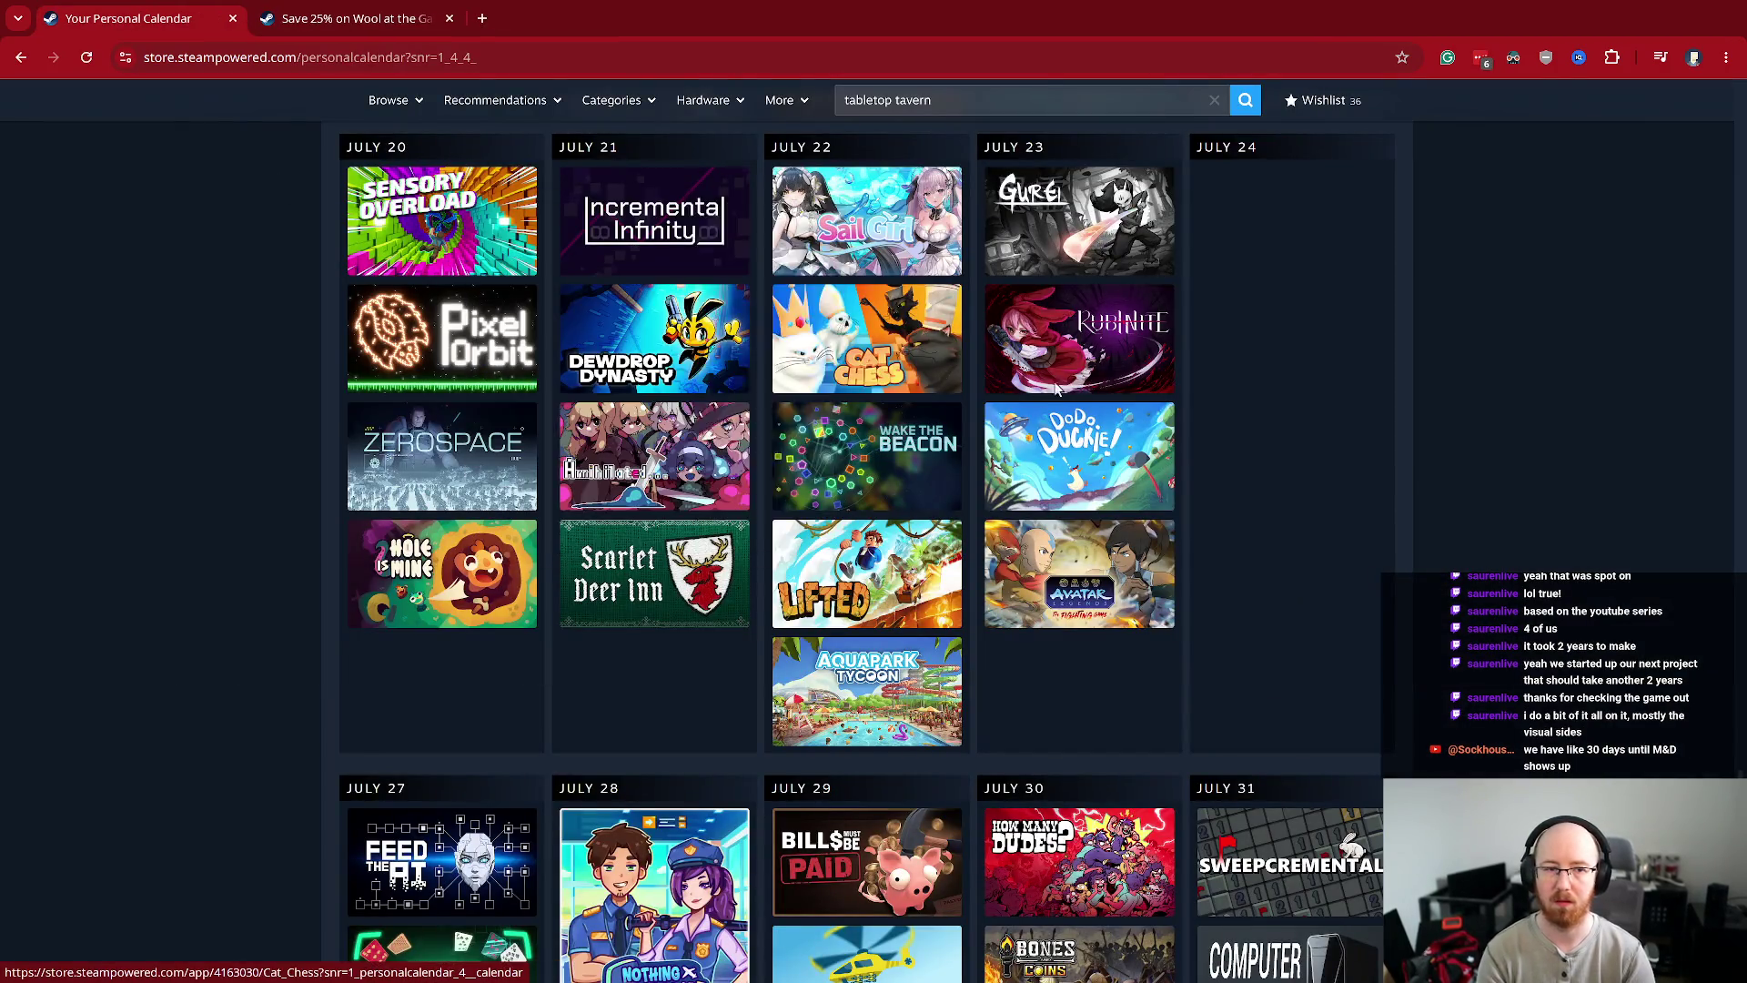
# - Look over the calendar's July releases like Esports Manager 2026, Incremental Fishing and Palworld
pyautogui.moveTo(1140, 372)
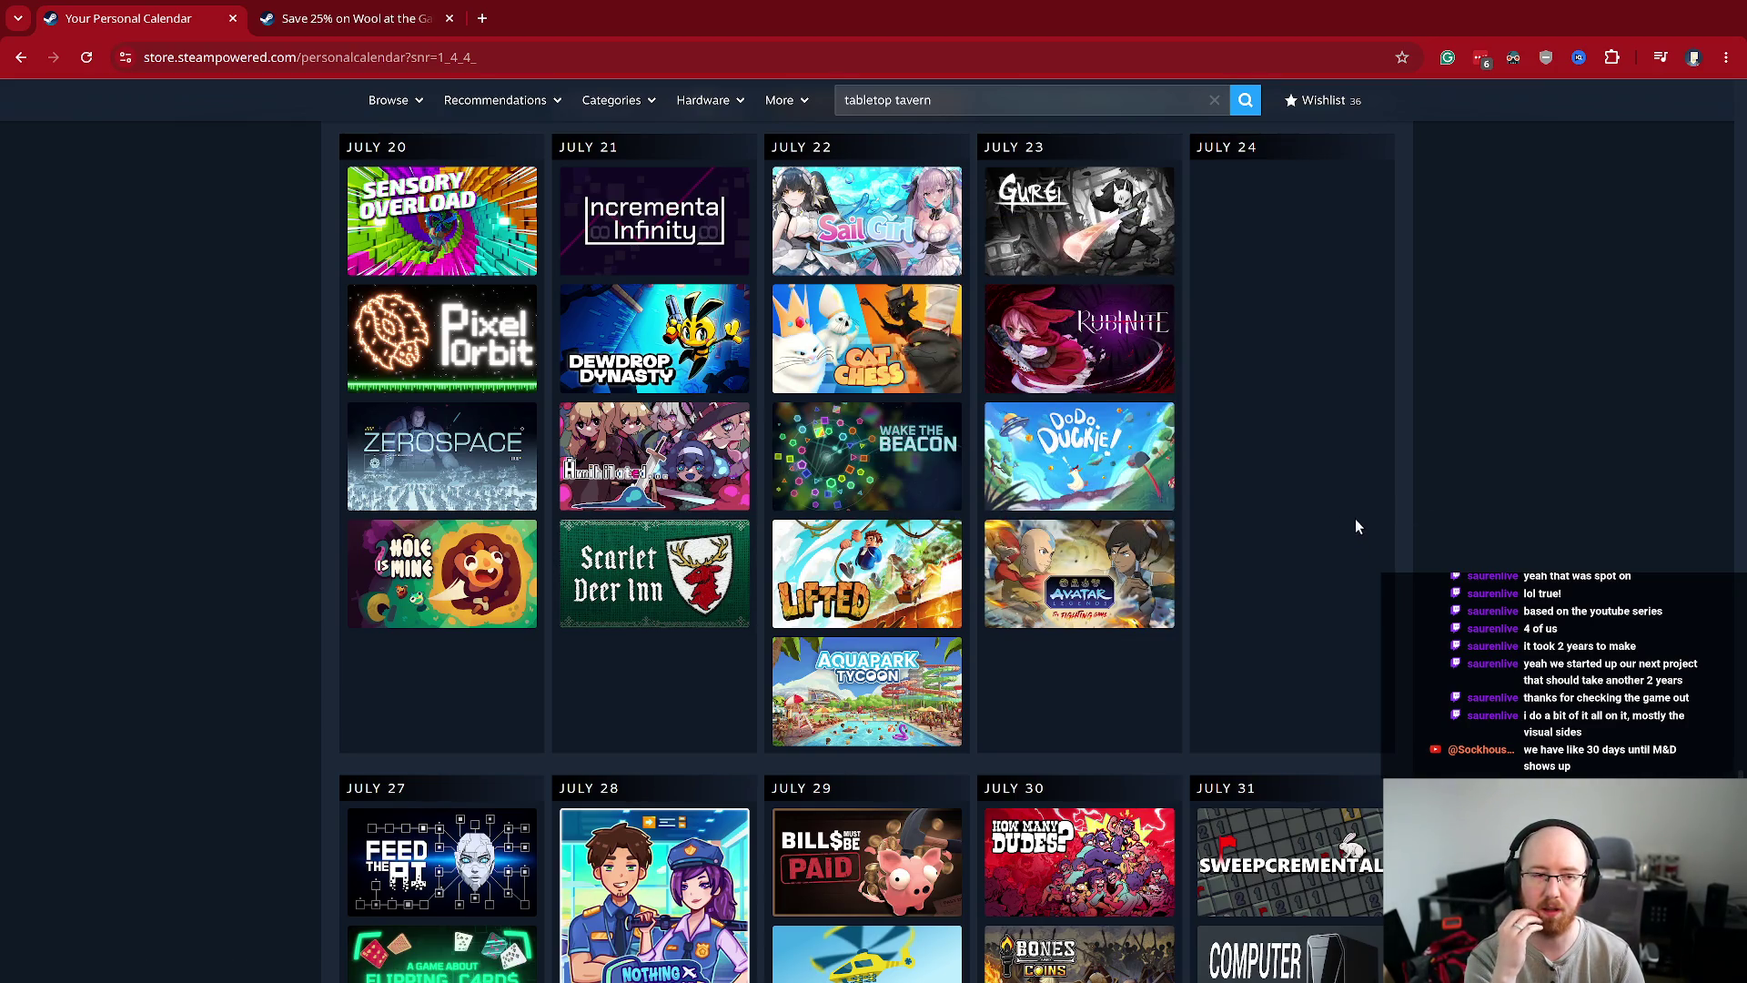
pyautogui.scroll(-5, 1356, 519)
pyautogui.moveTo(1357, 524)
pyautogui.scroll(-1, 1358, 524)
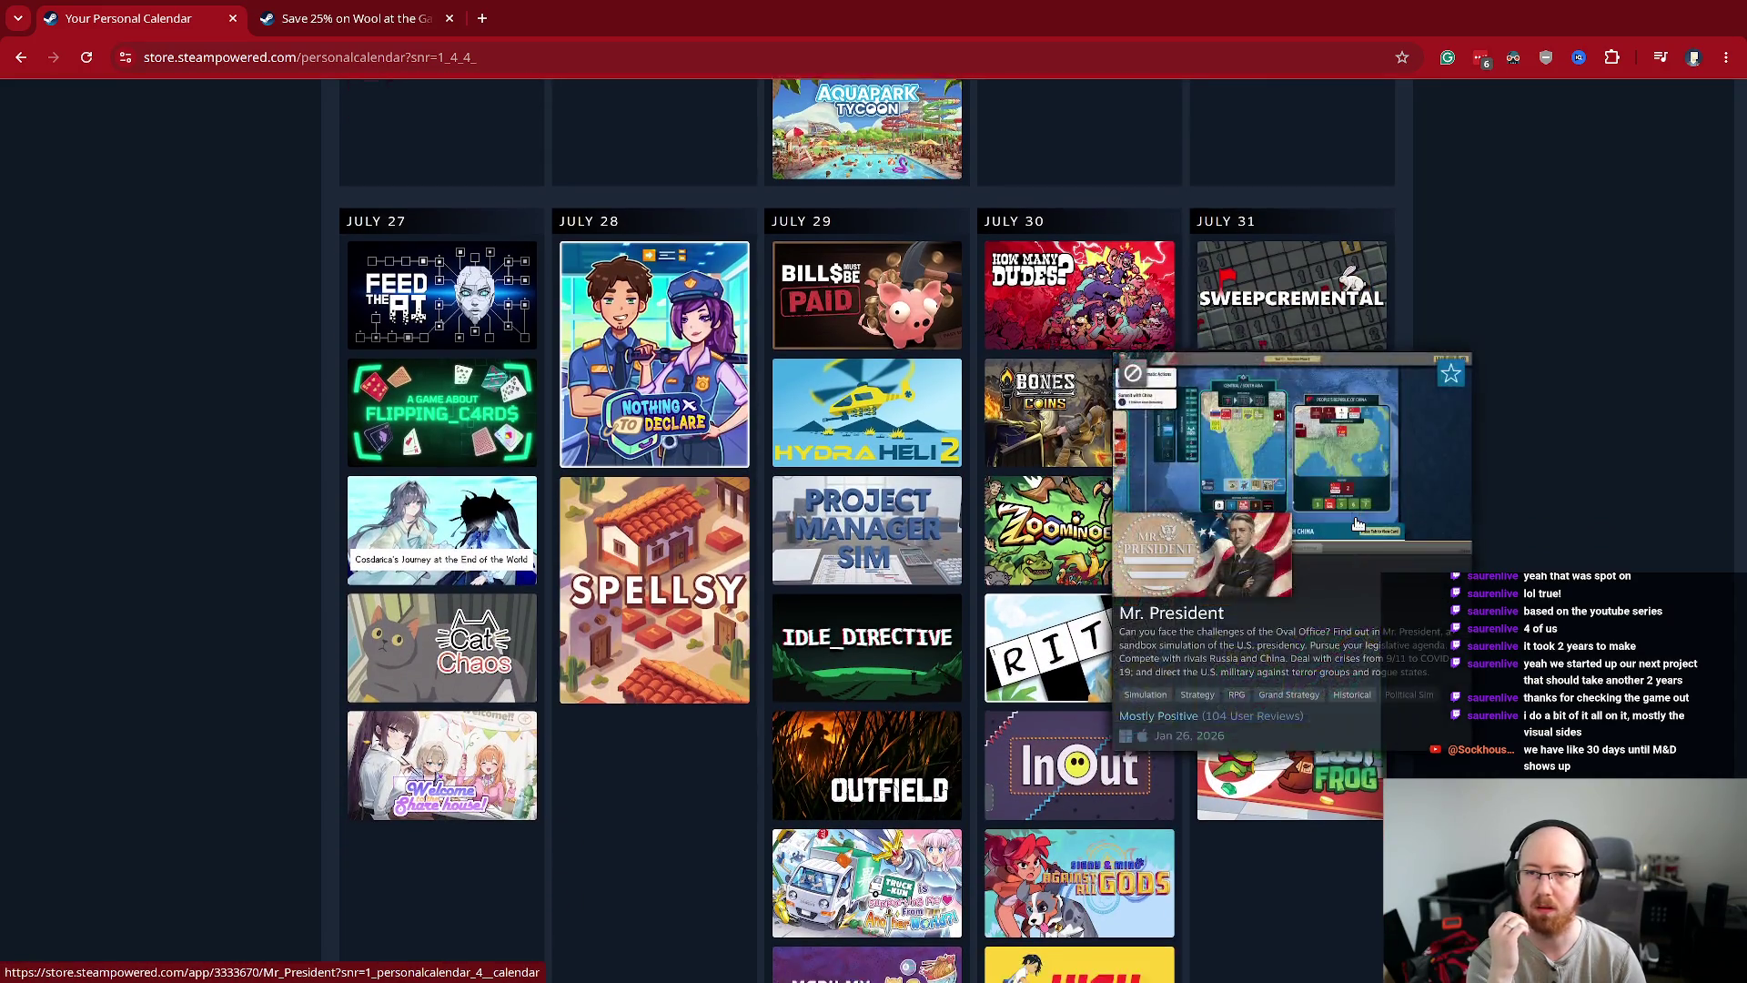
pyautogui.scroll(-2, 1357, 524)
pyautogui.scroll(10, 1358, 524)
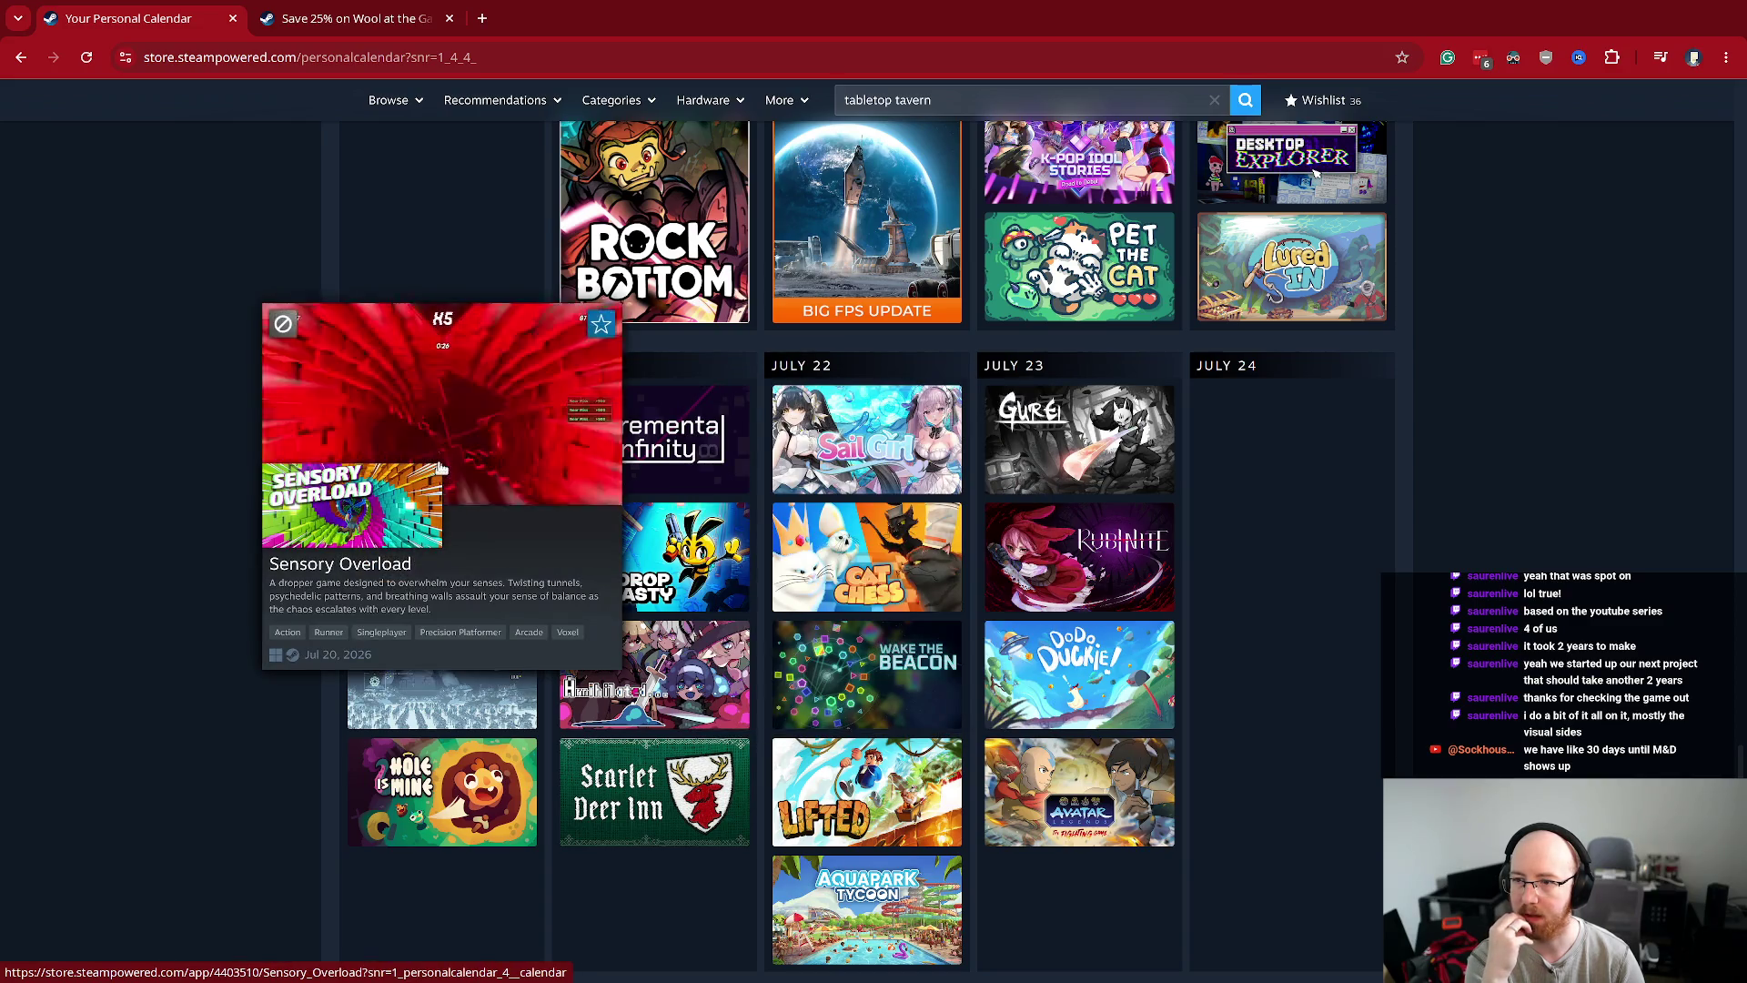
pyautogui.moveTo(418, 428)
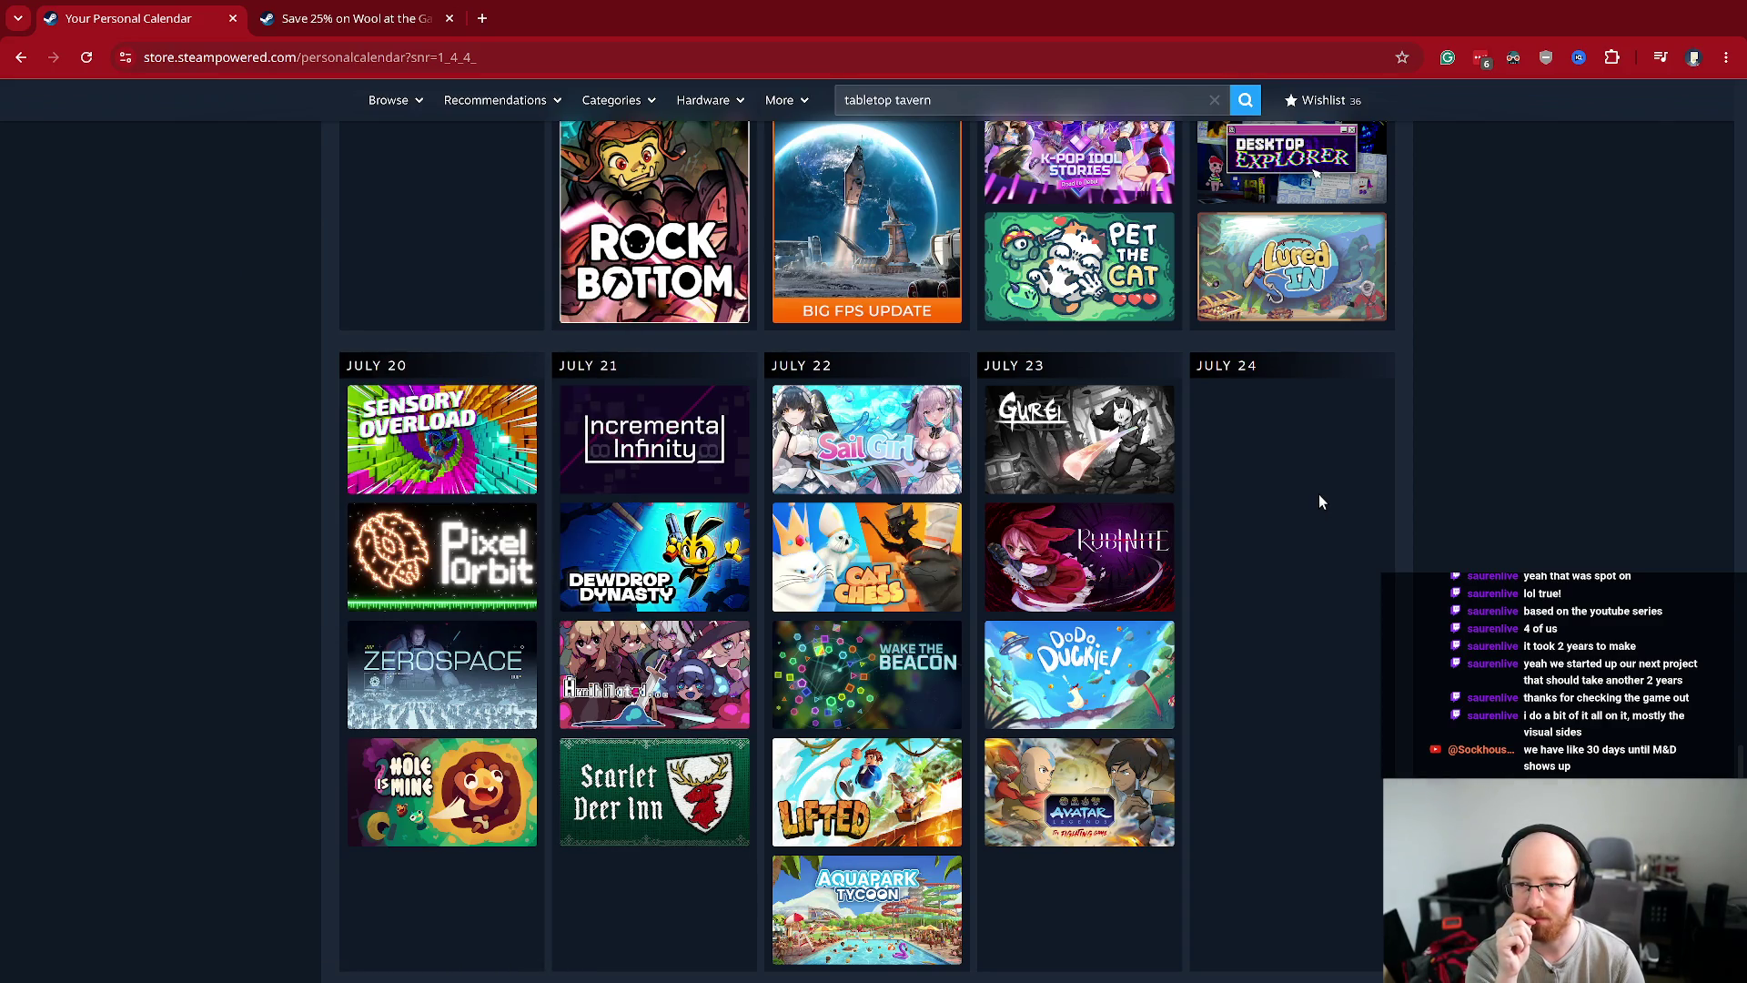
pyautogui.scroll(-2, 1322, 501)
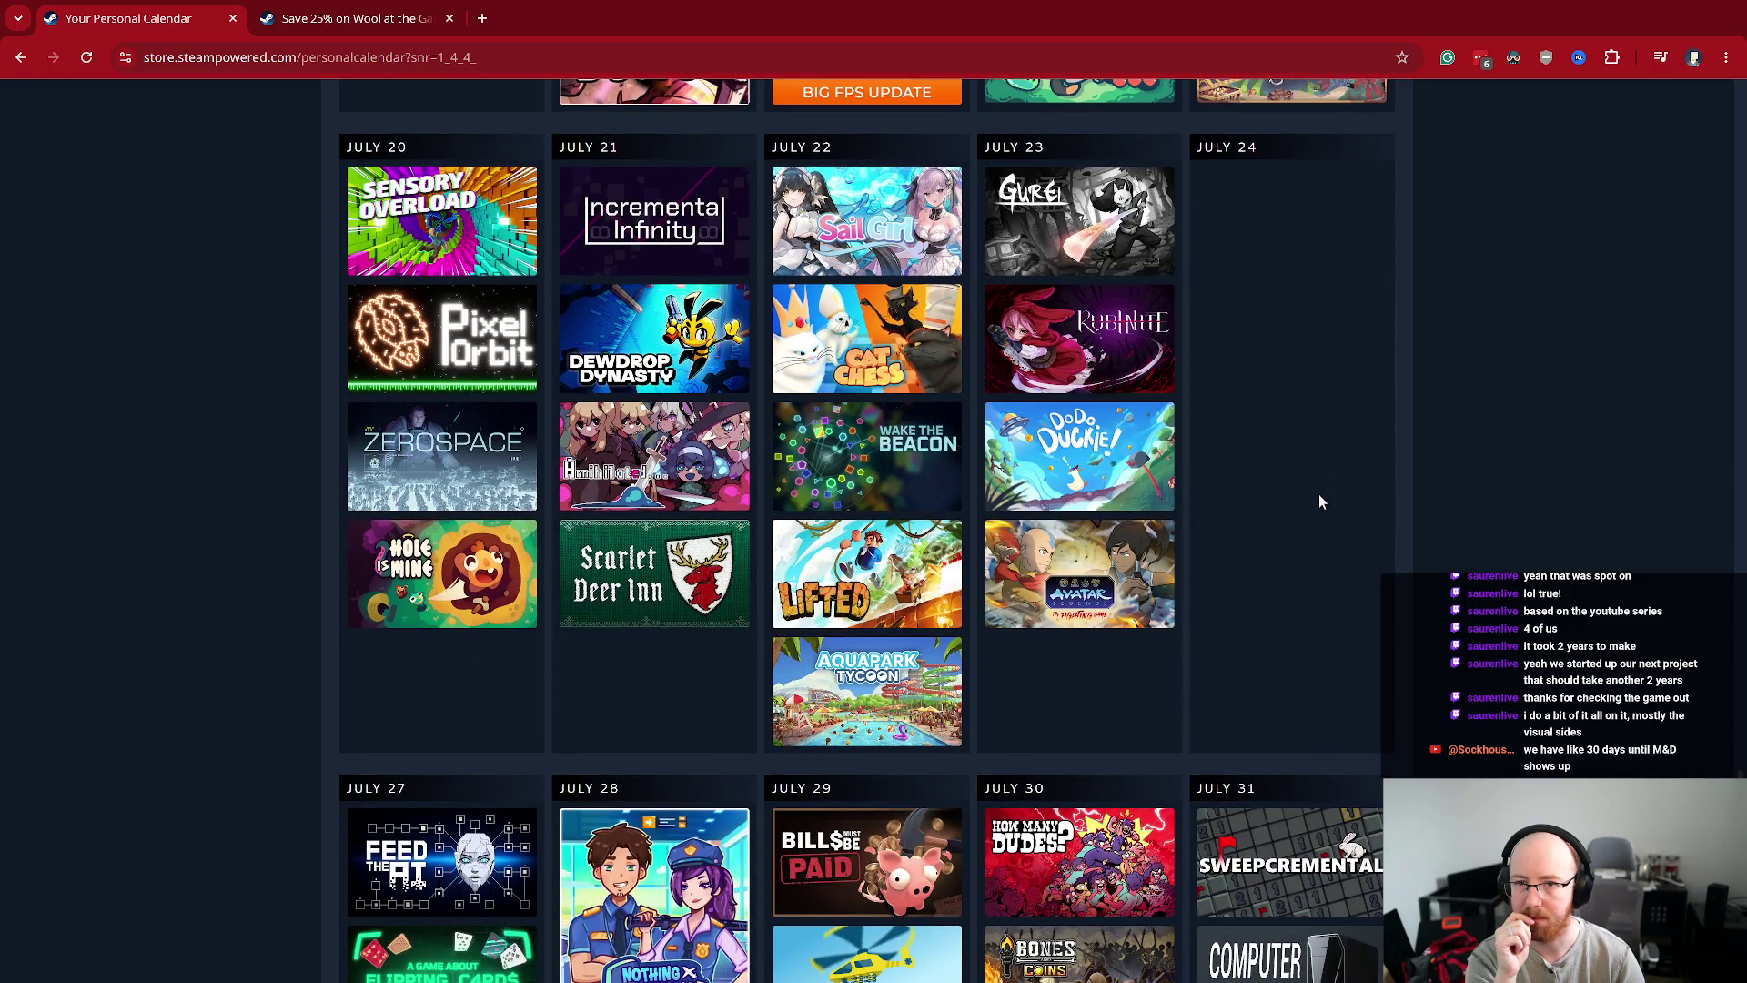
pyautogui.moveTo(849, 479)
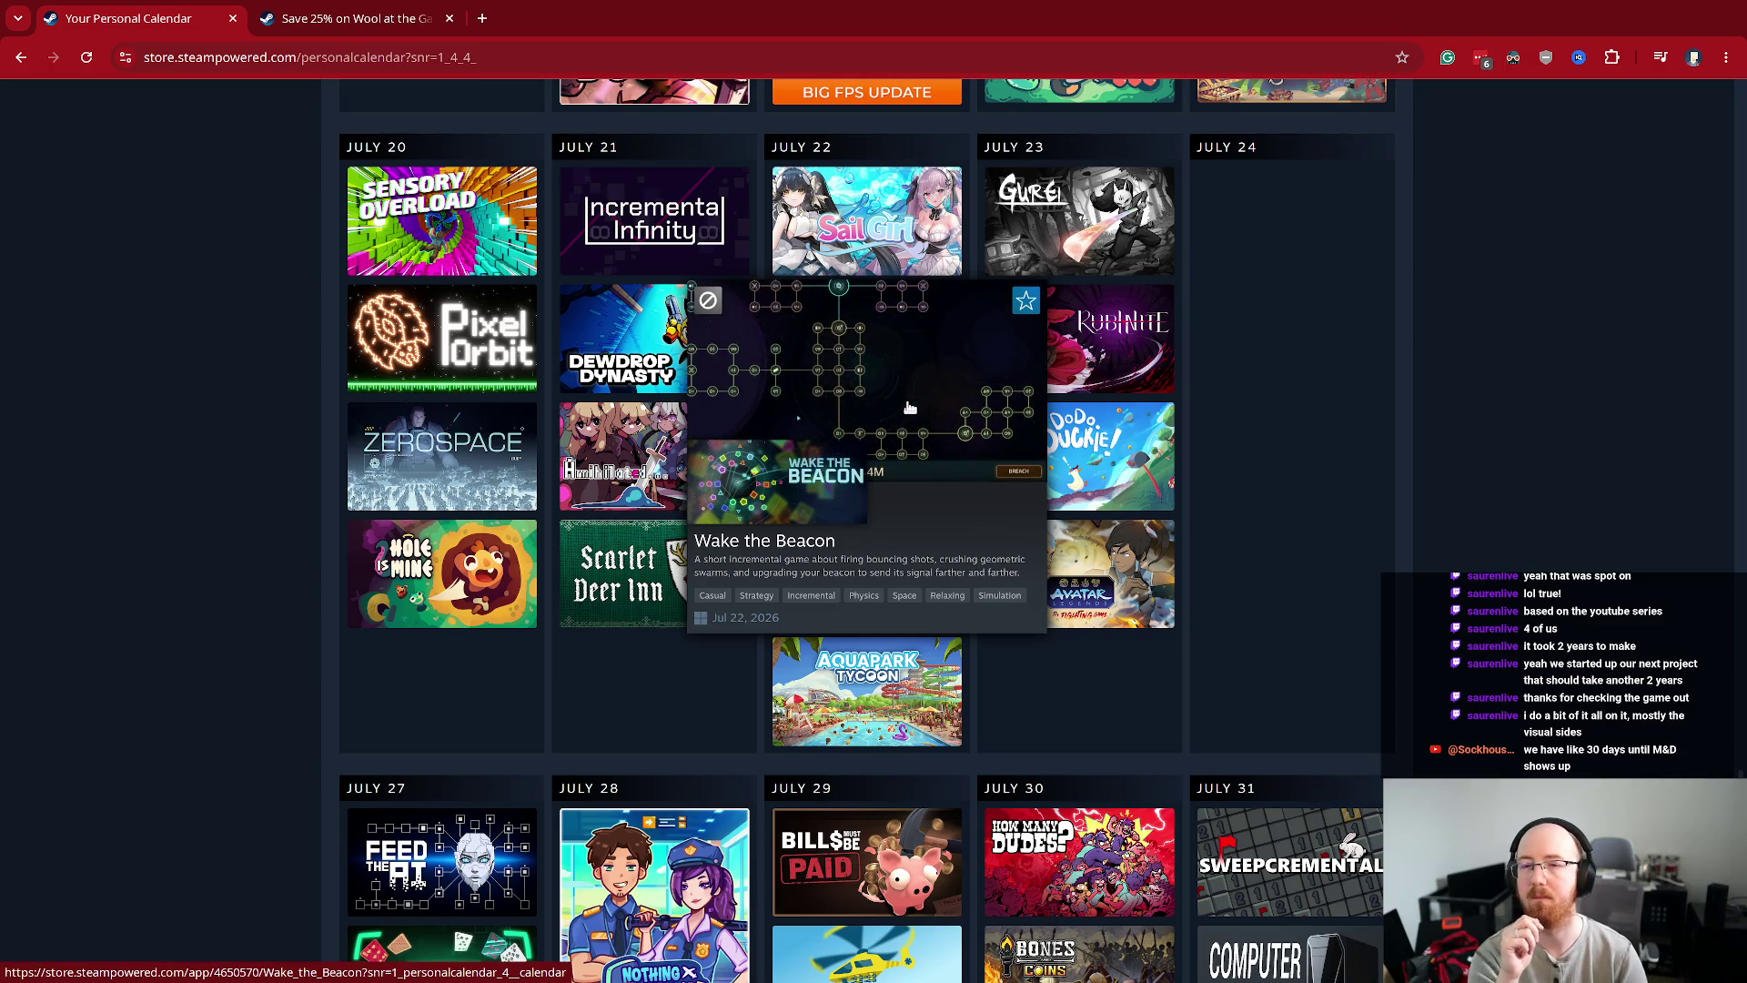
pyautogui.scroll(3, 1465, 420)
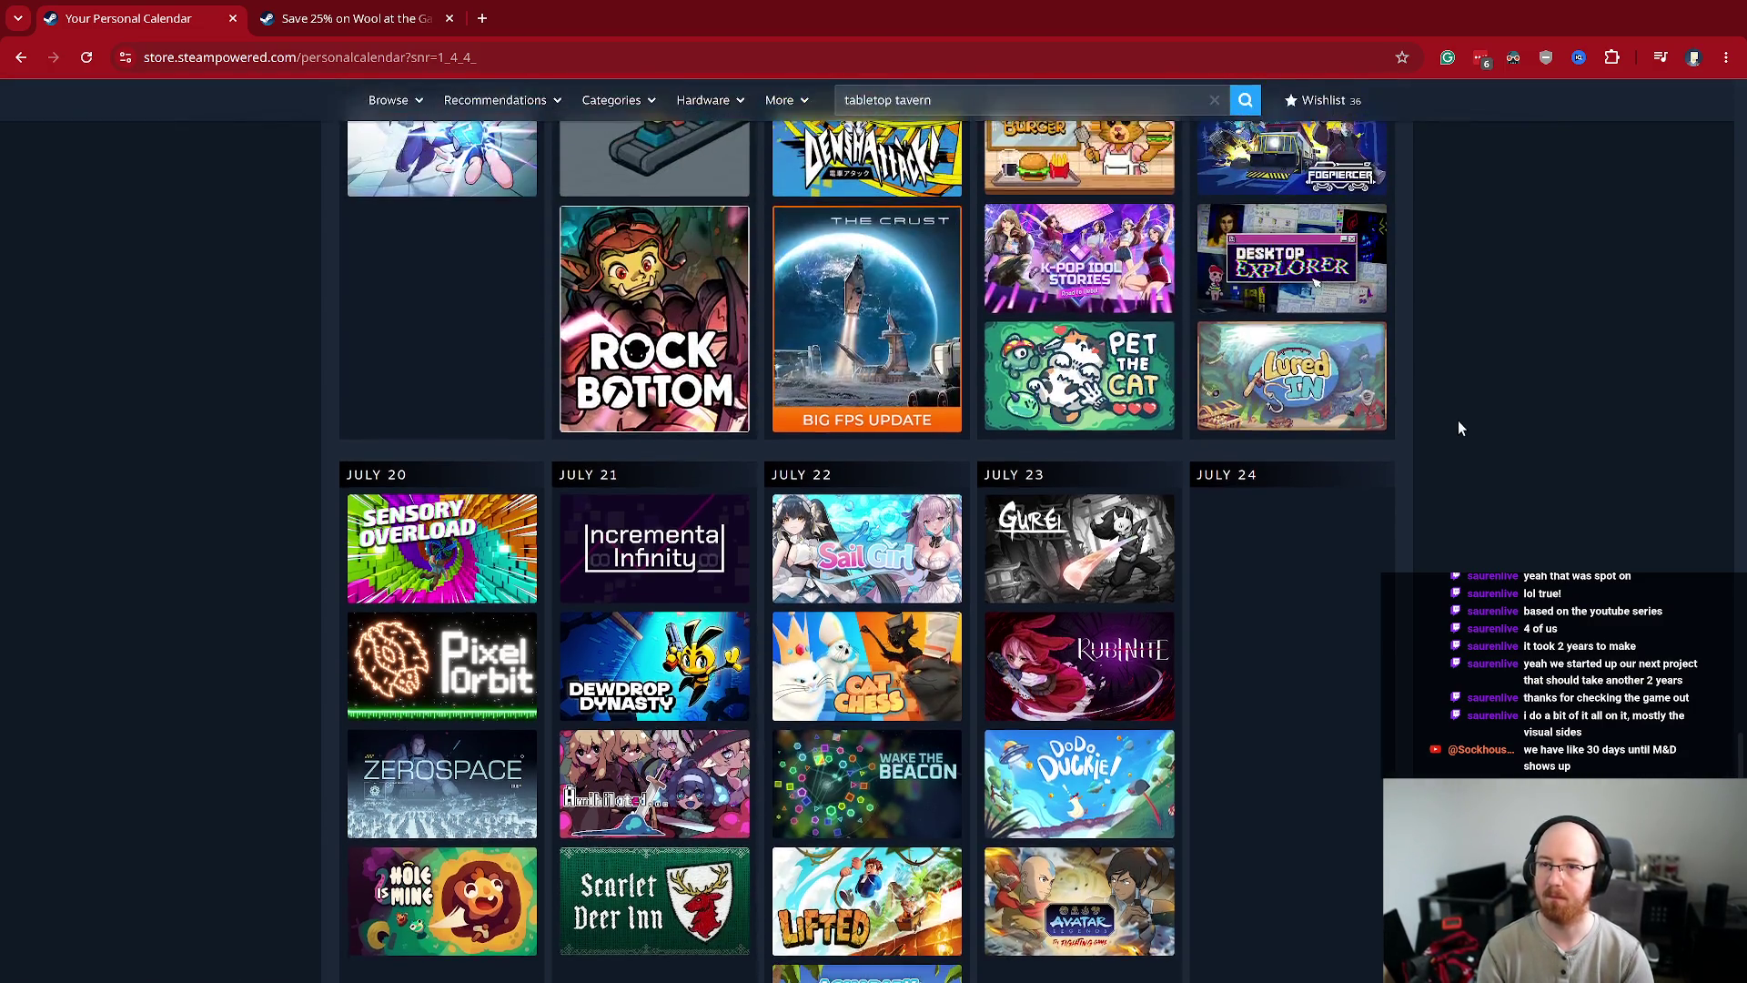
pyautogui.scroll(1, 1457, 428)
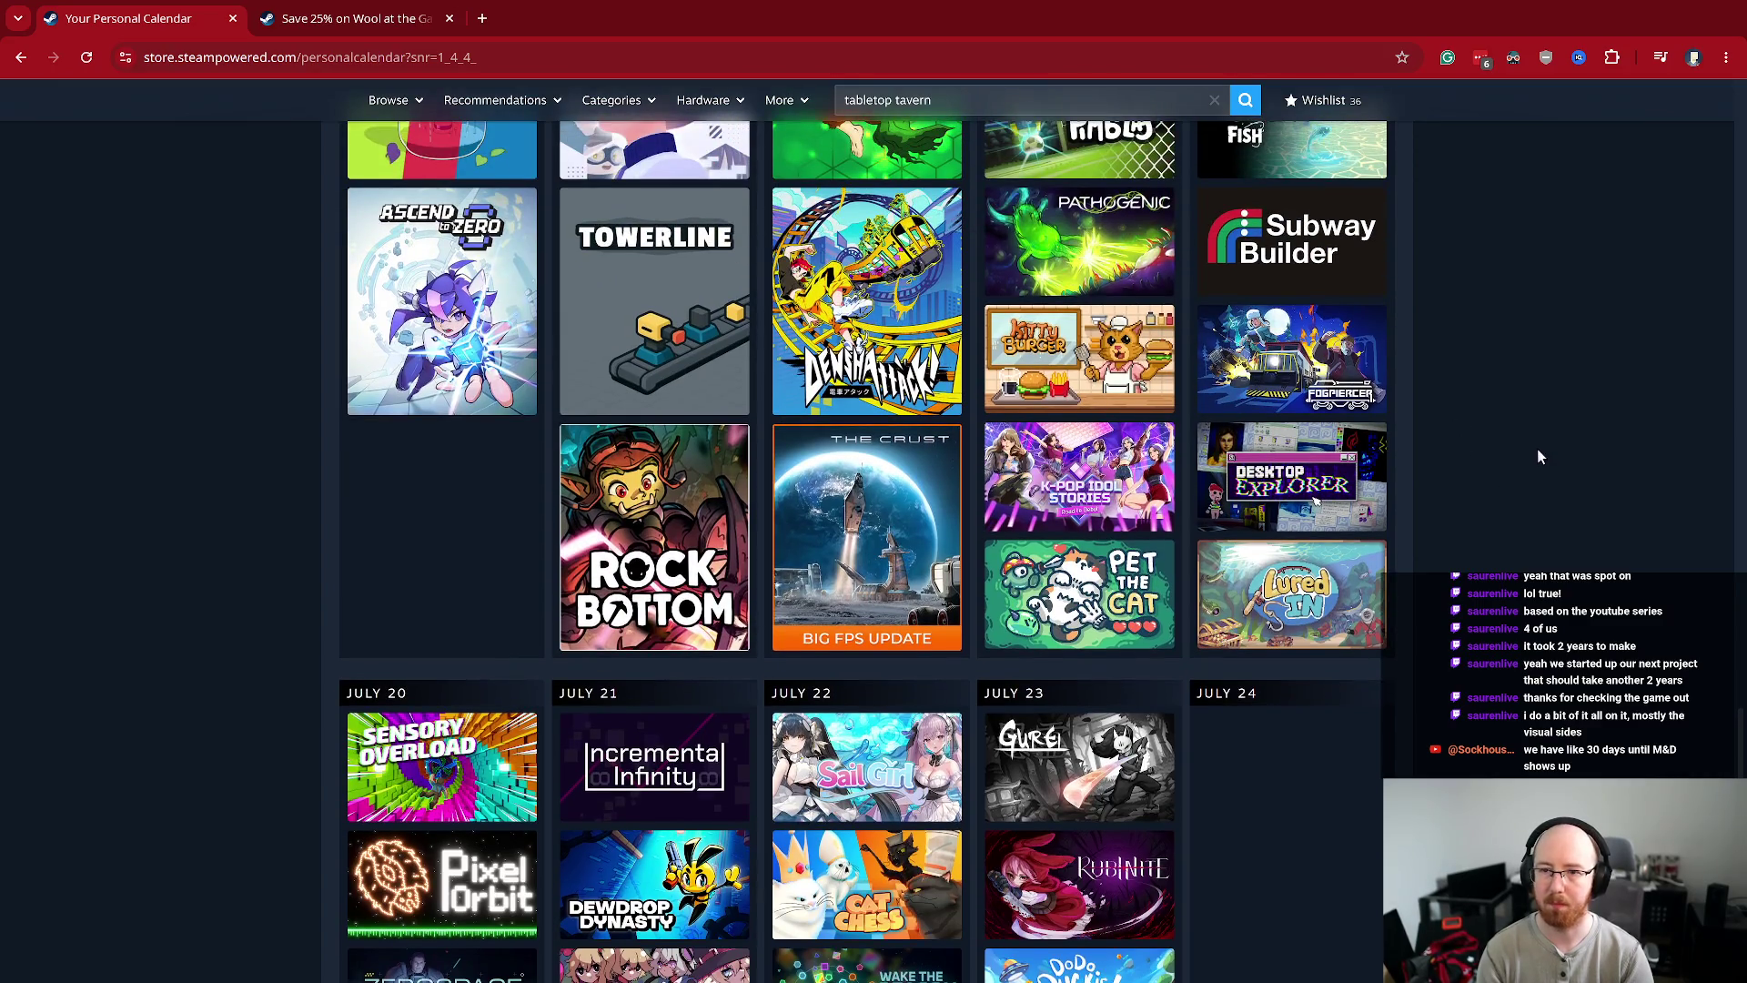
pyautogui.scroll(2, 1536, 455)
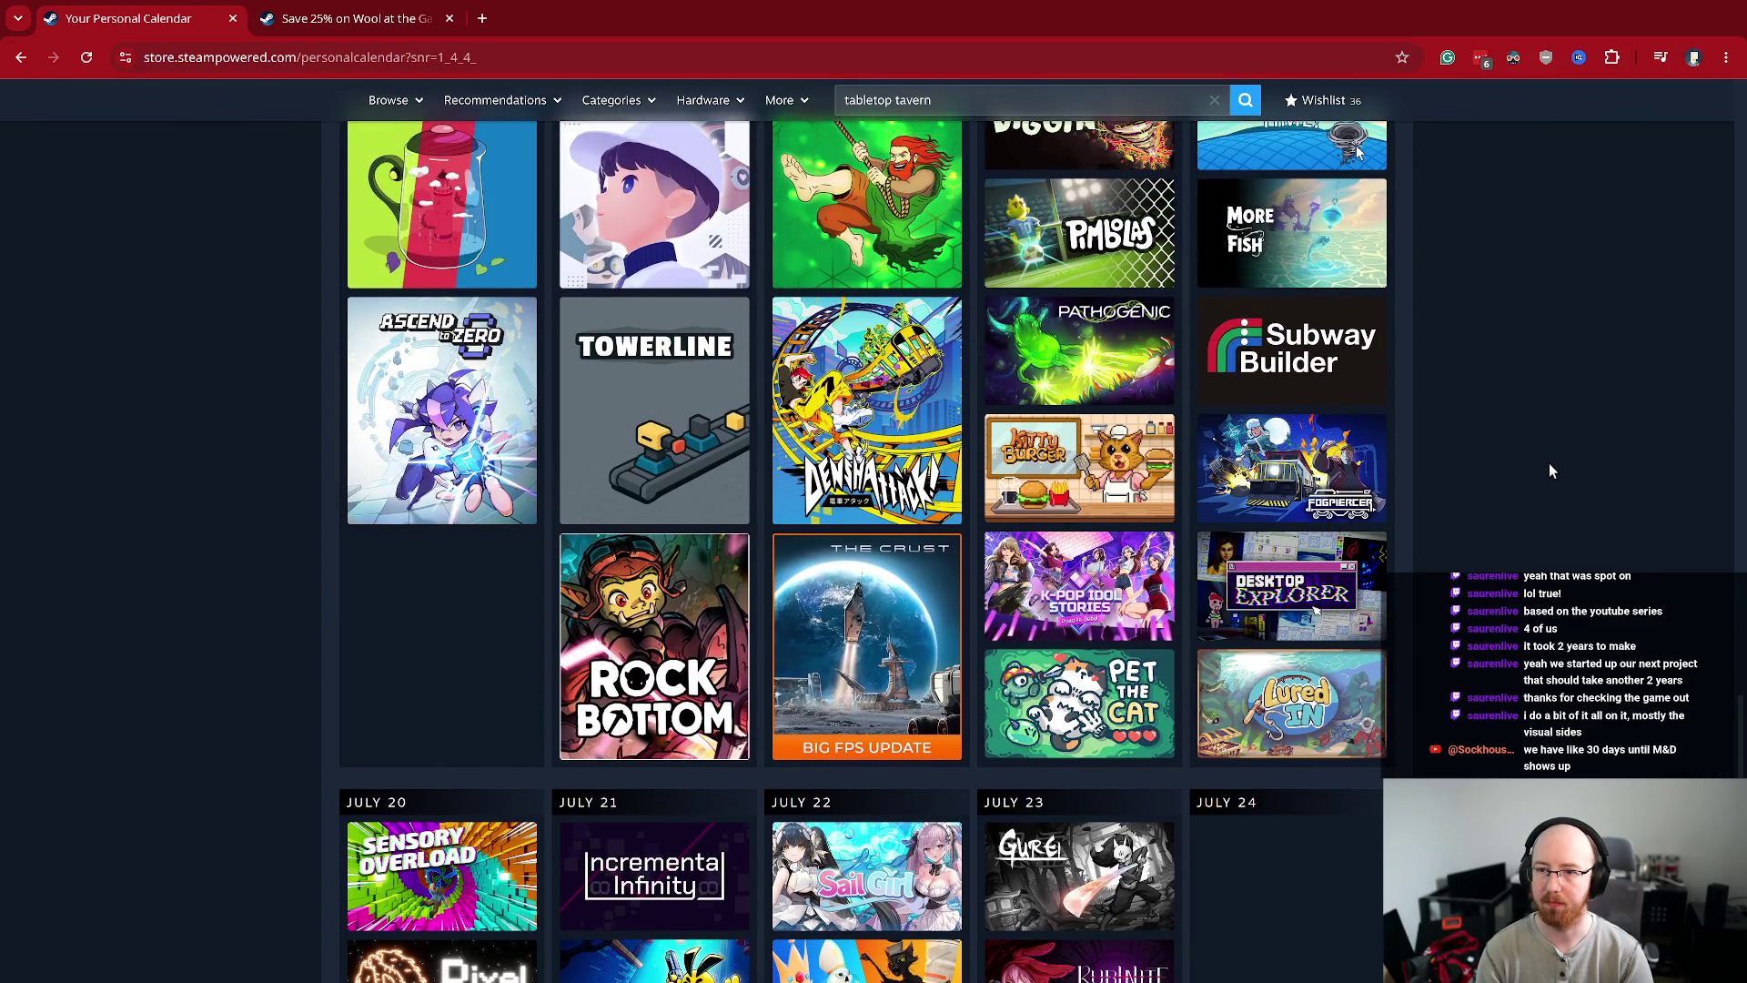
pyautogui.scroll(1, 1549, 462)
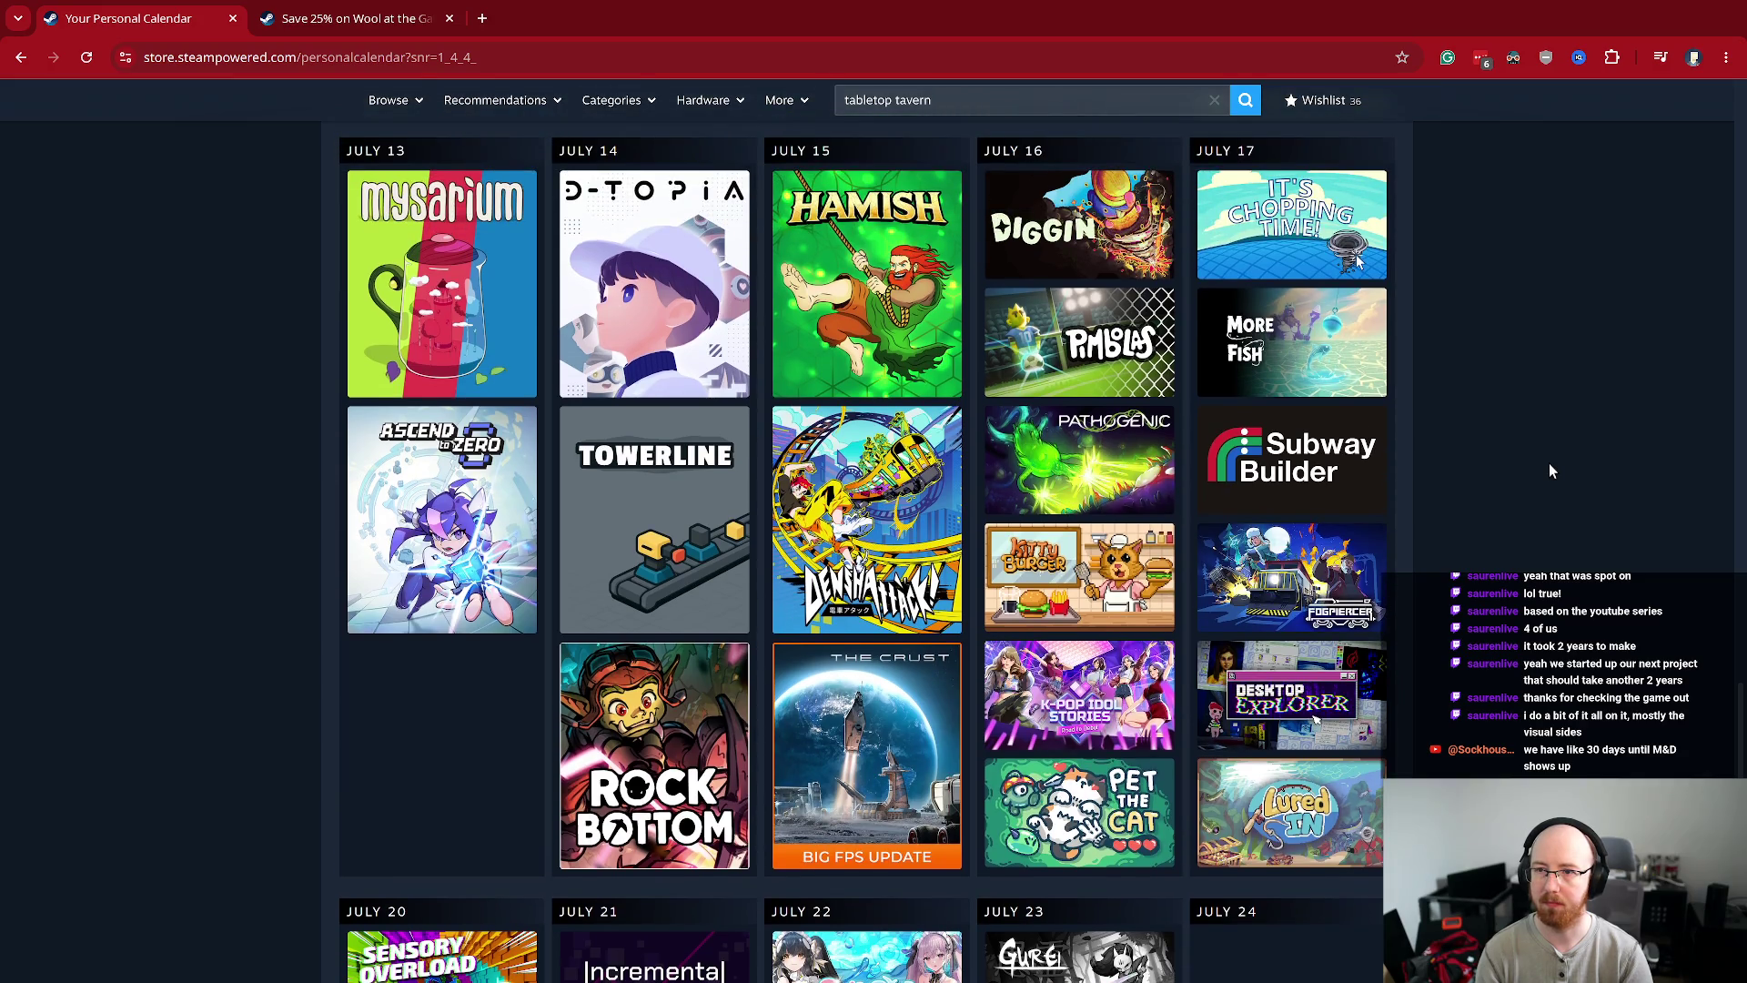
pyautogui.scroll(7, 1549, 462)
pyautogui.scroll(1, 1549, 462)
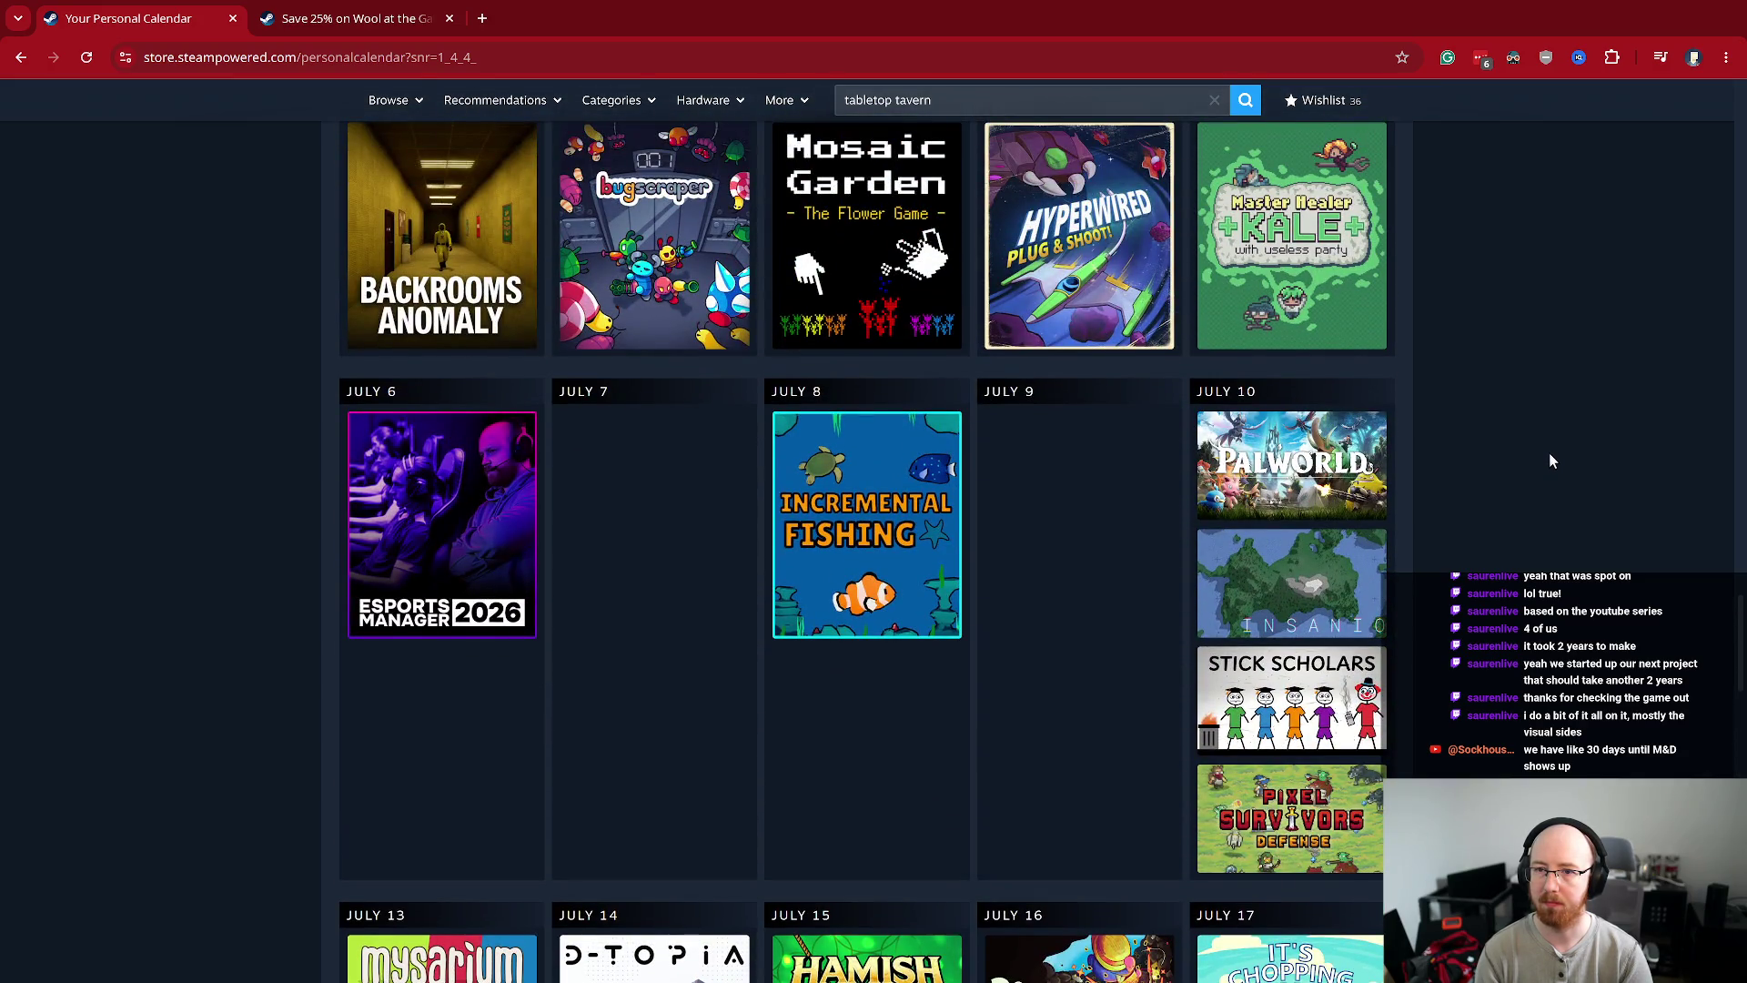
# - Scroll through the calendar's later July release rows
pyautogui.scroll(-2, 1549, 461)
pyautogui.moveTo(946, 424)
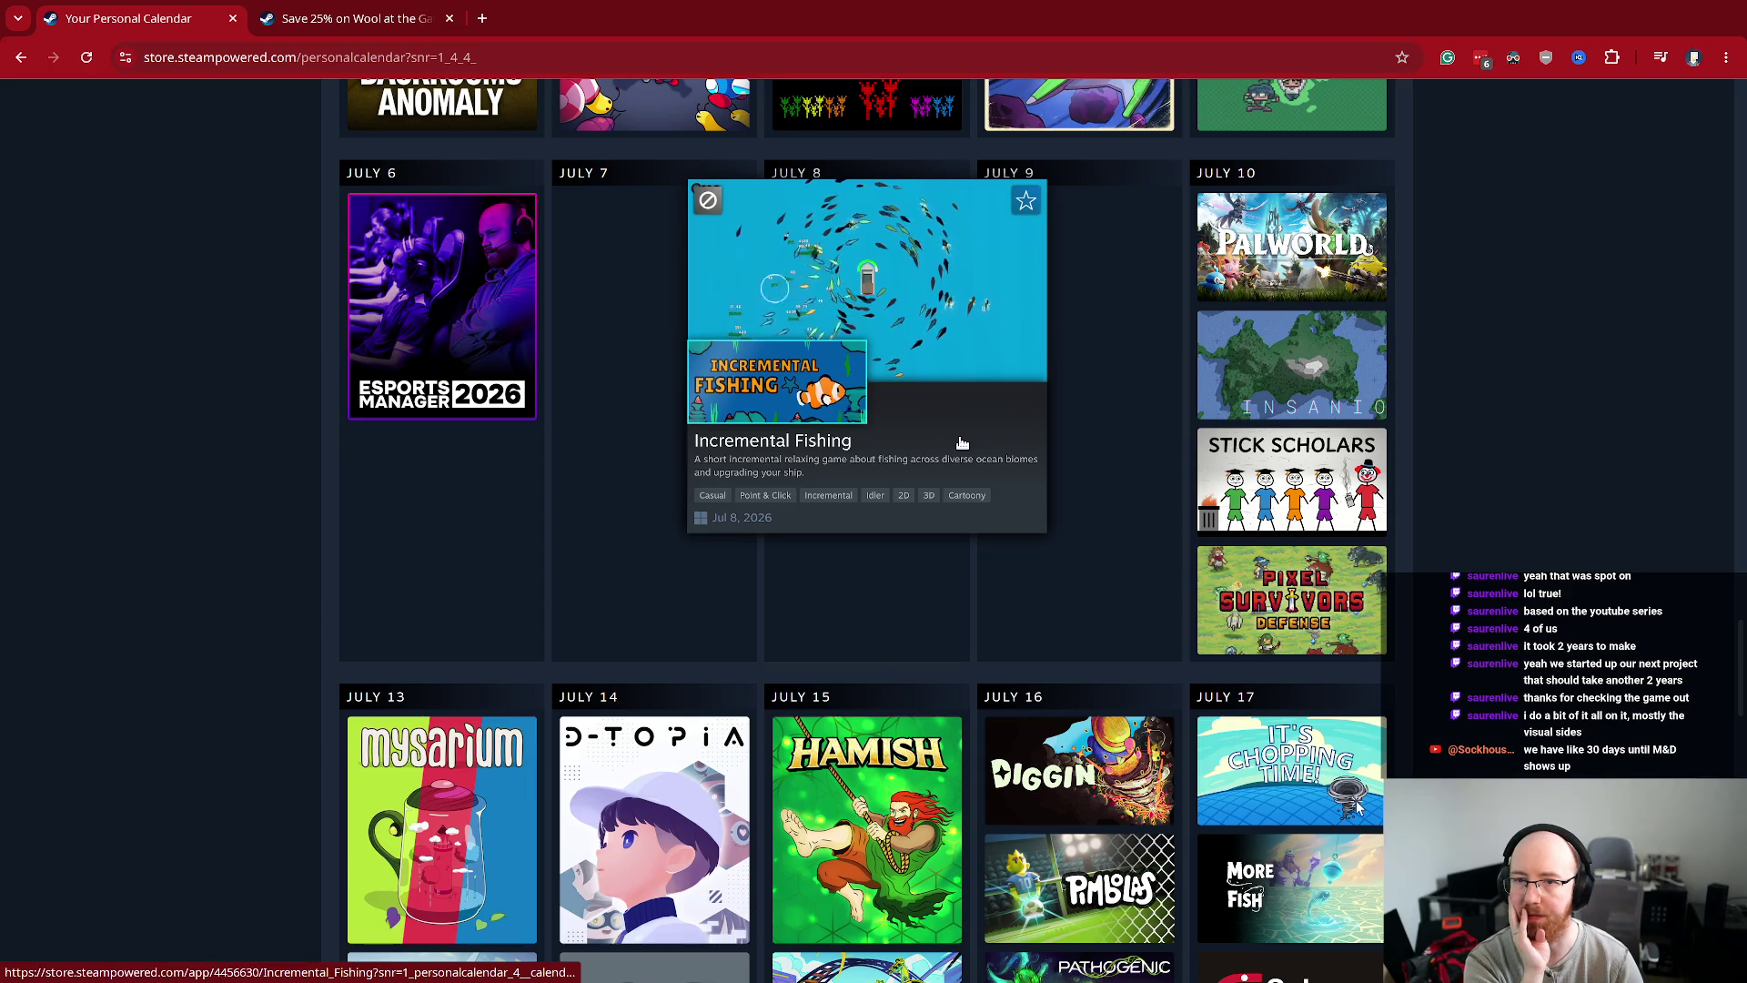
pyautogui.moveTo(1273, 372)
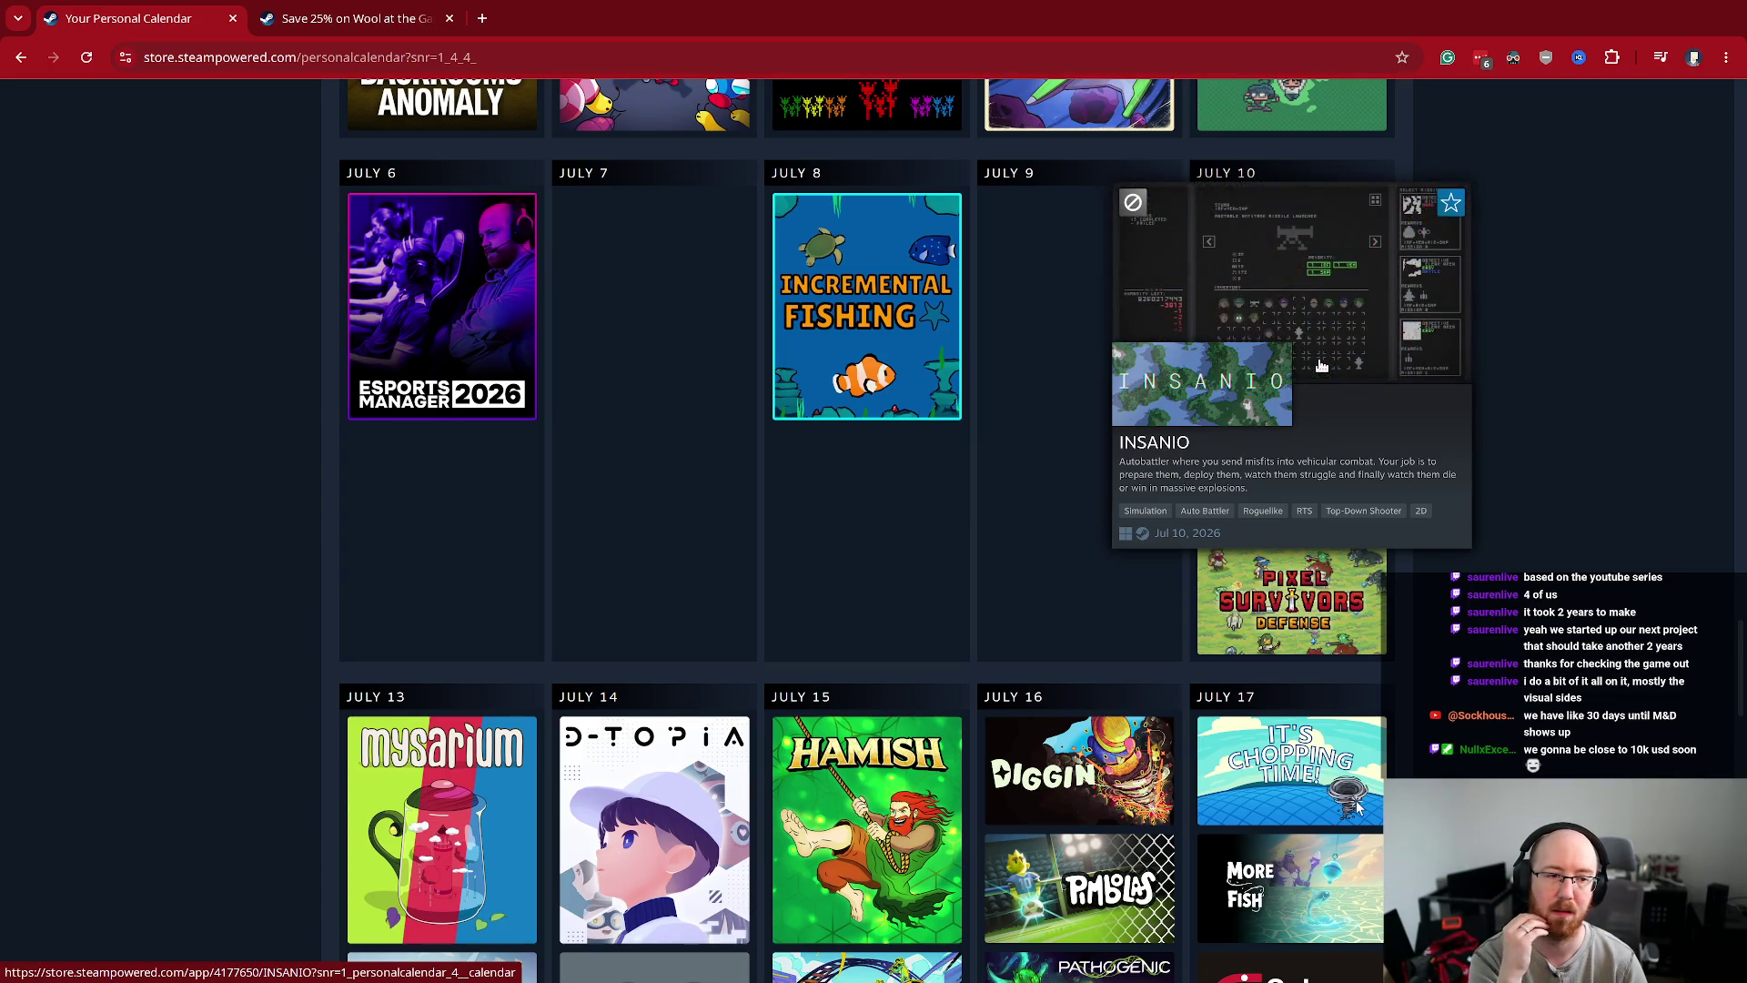
pyautogui.scroll(3, 1547, 390)
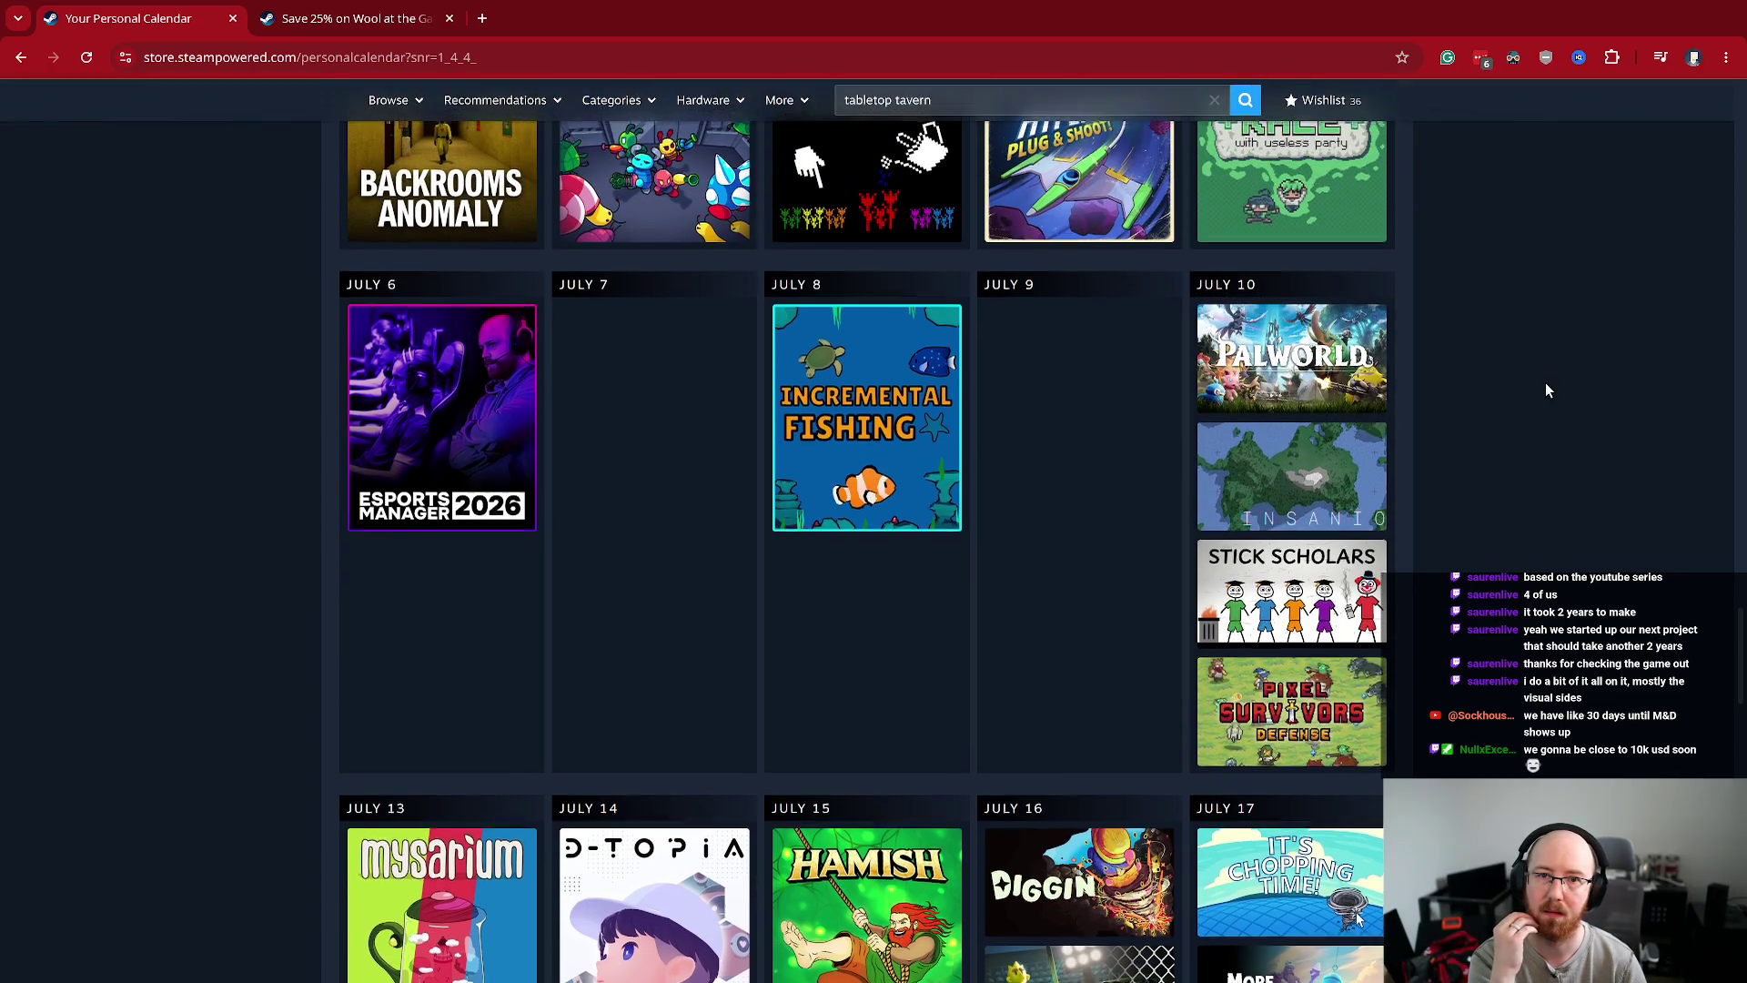
pyautogui.scroll(-8, 1546, 383)
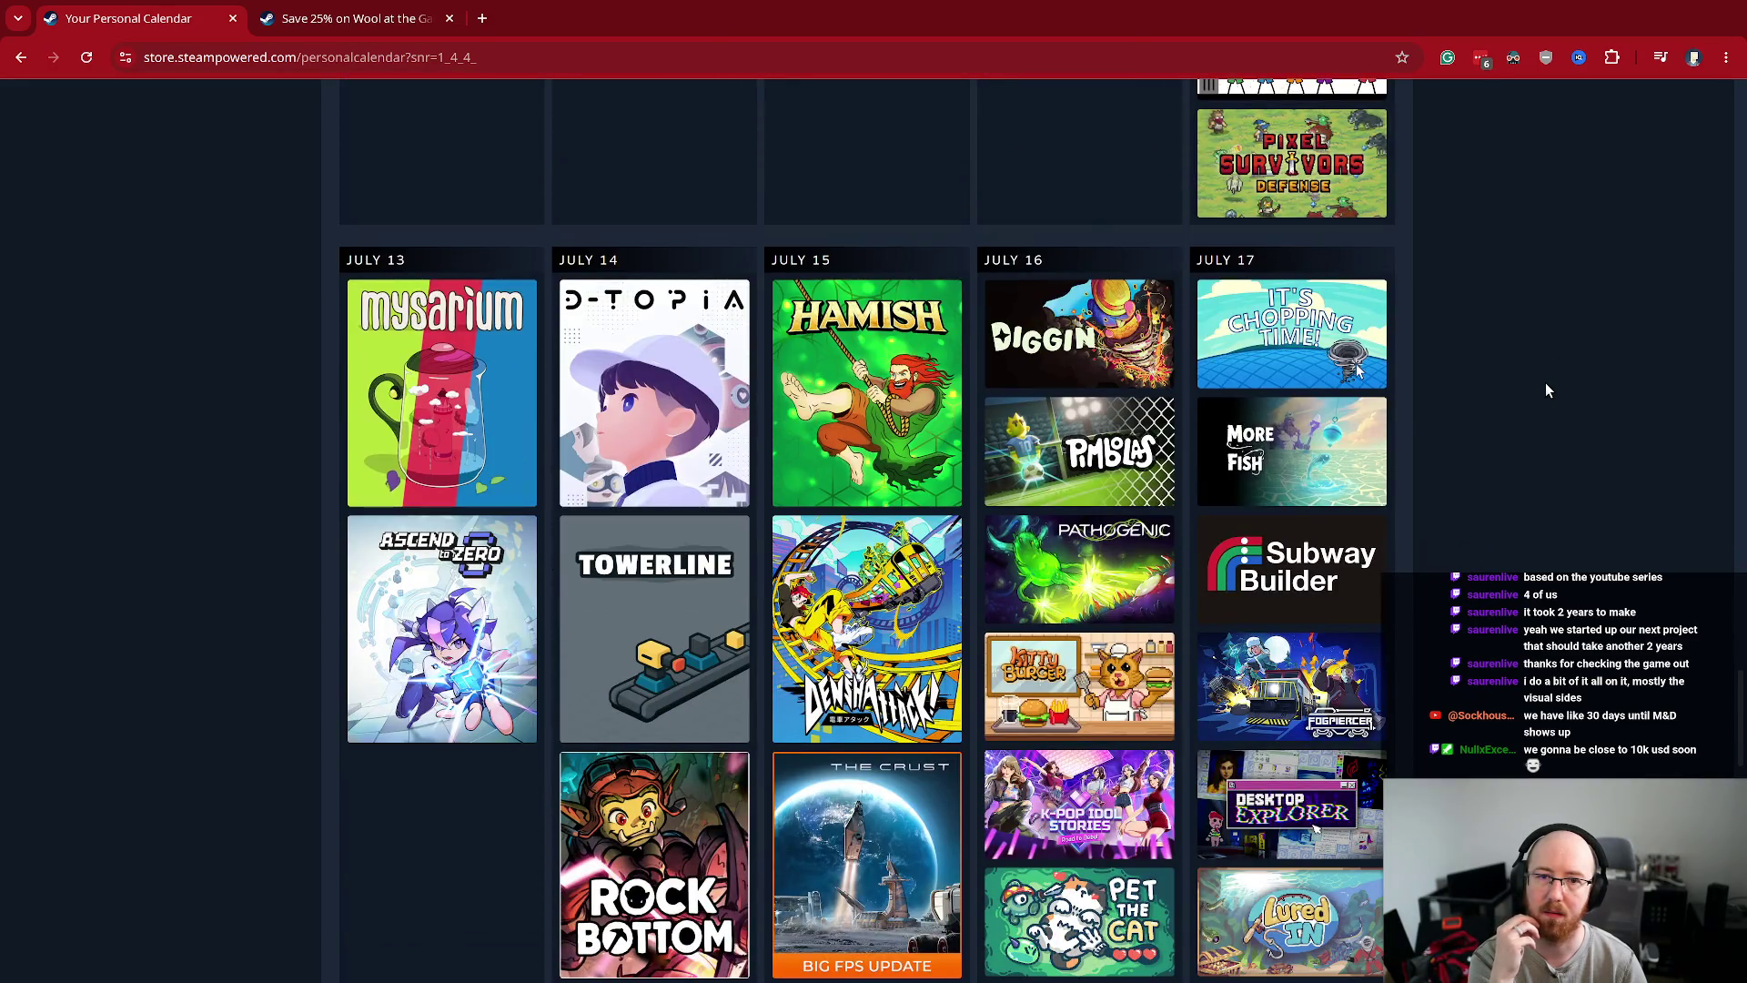
pyautogui.moveTo(1299, 329)
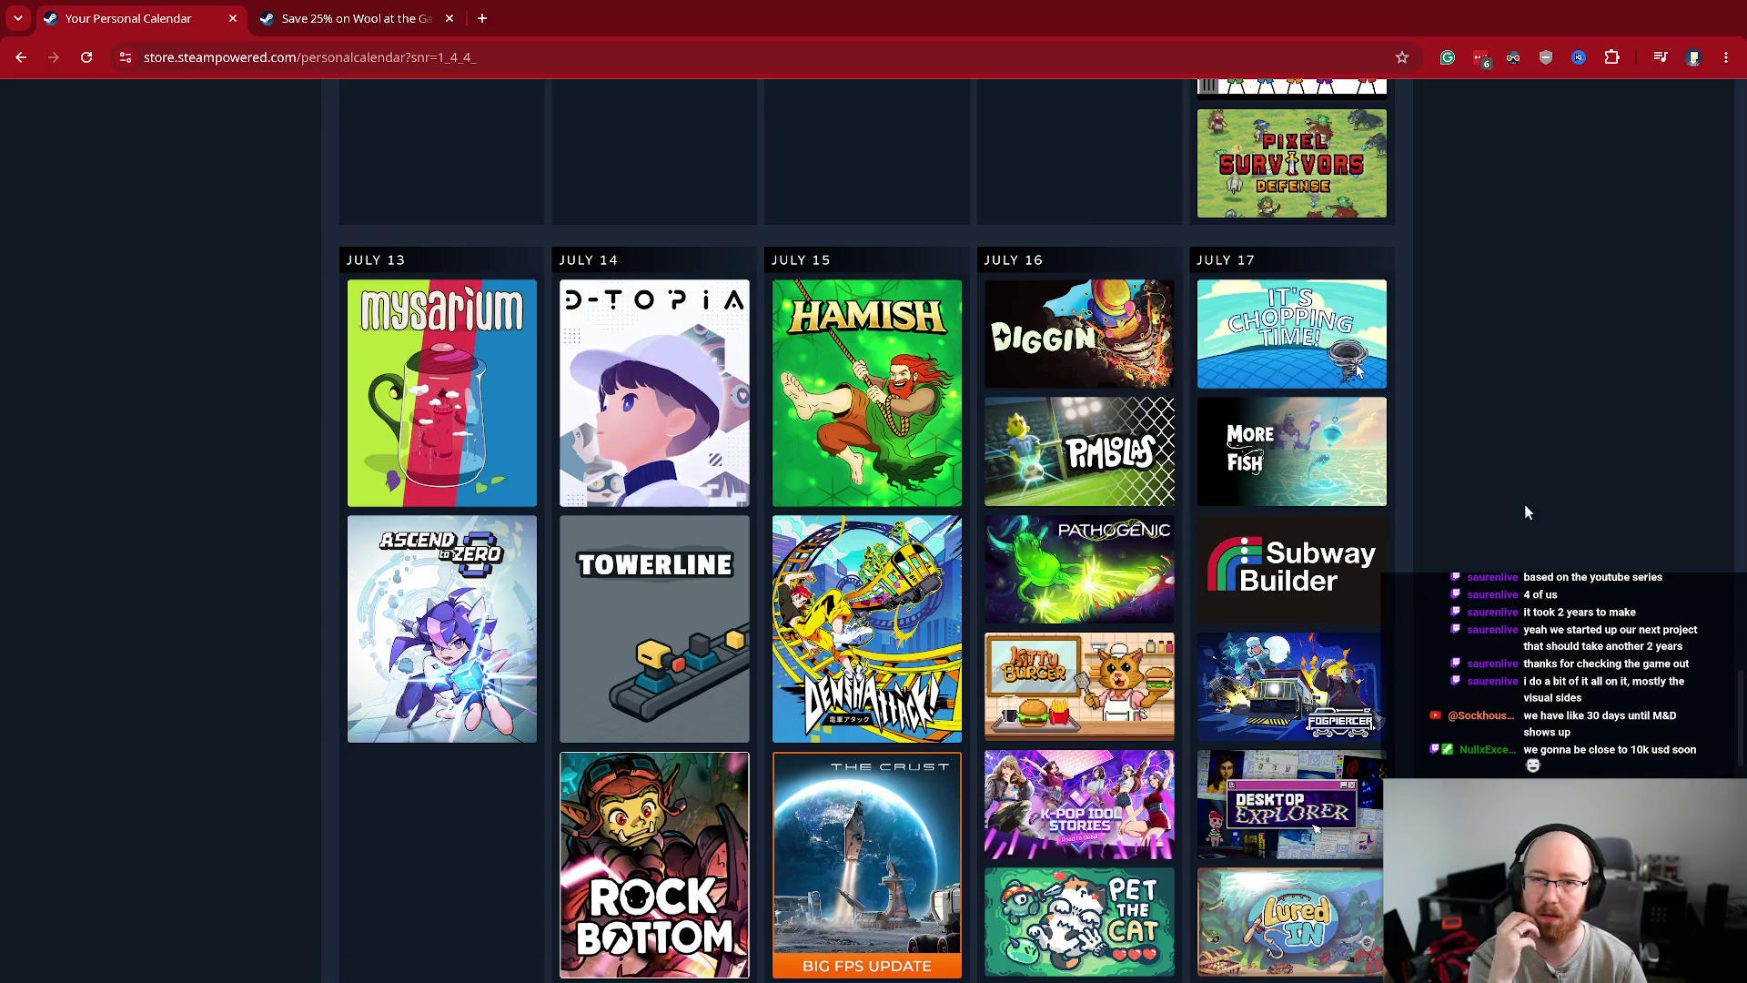
pyautogui.scroll(-1, 1525, 504)
pyautogui.moveTo(1331, 372)
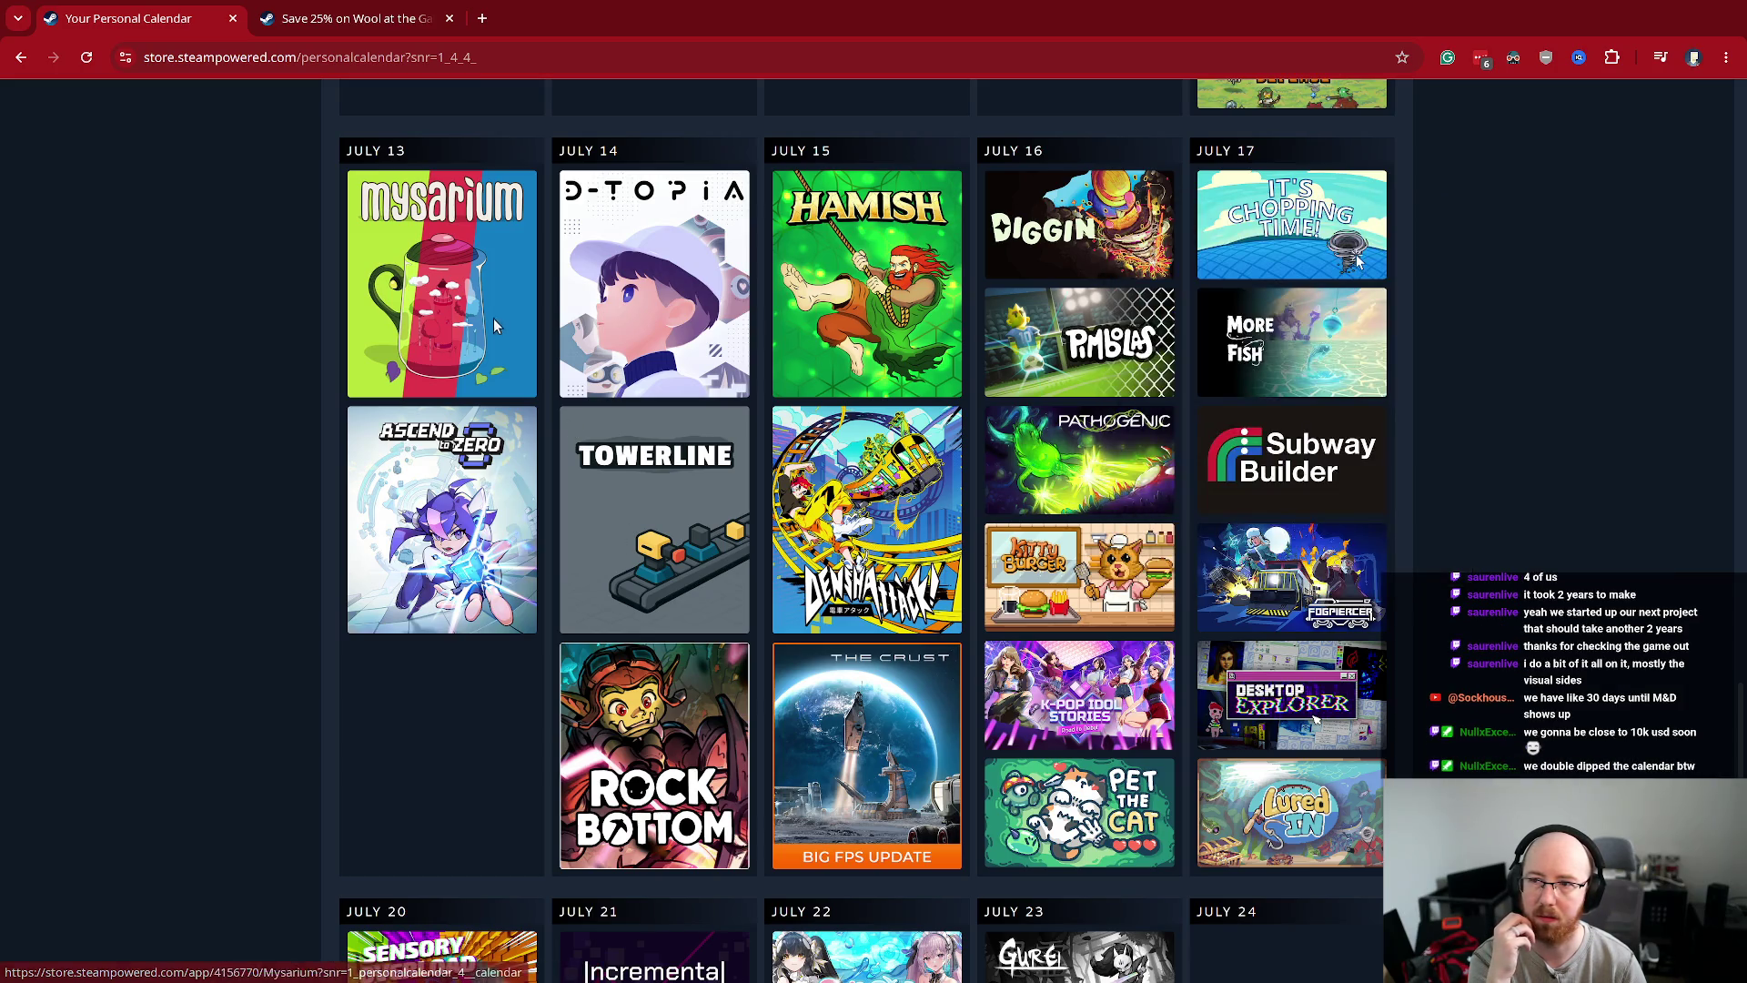
pyautogui.moveTo(478, 316)
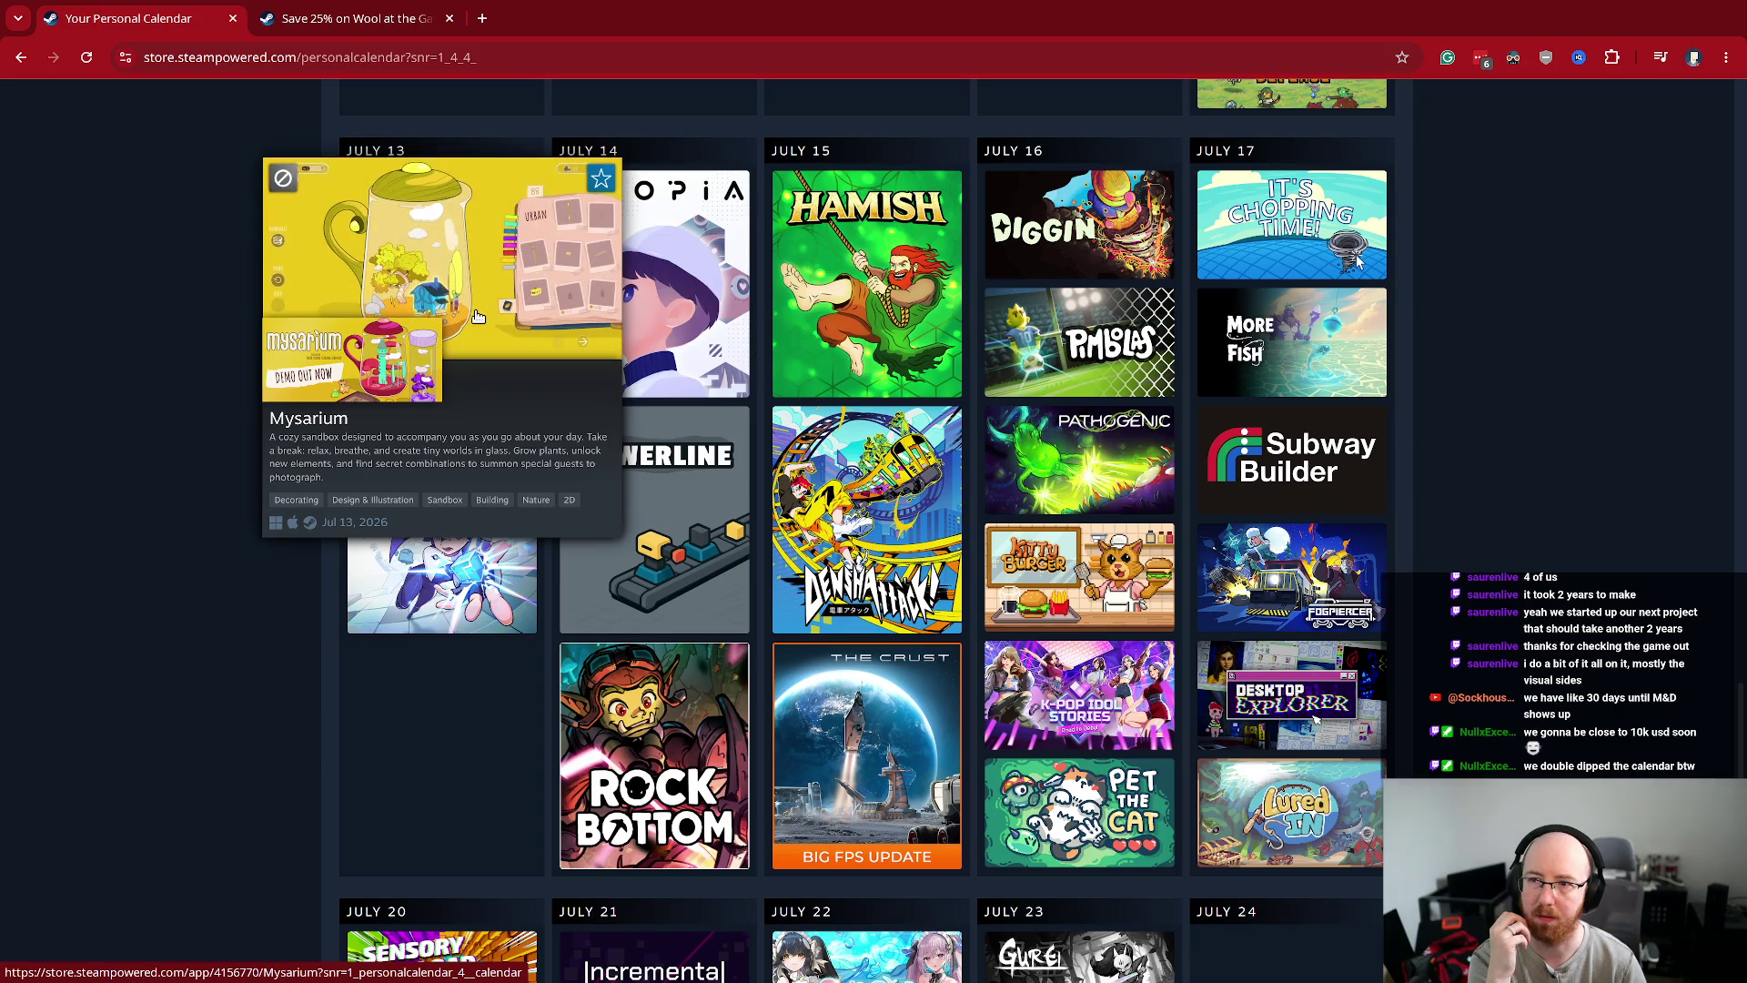
pyautogui.moveTo(662, 537)
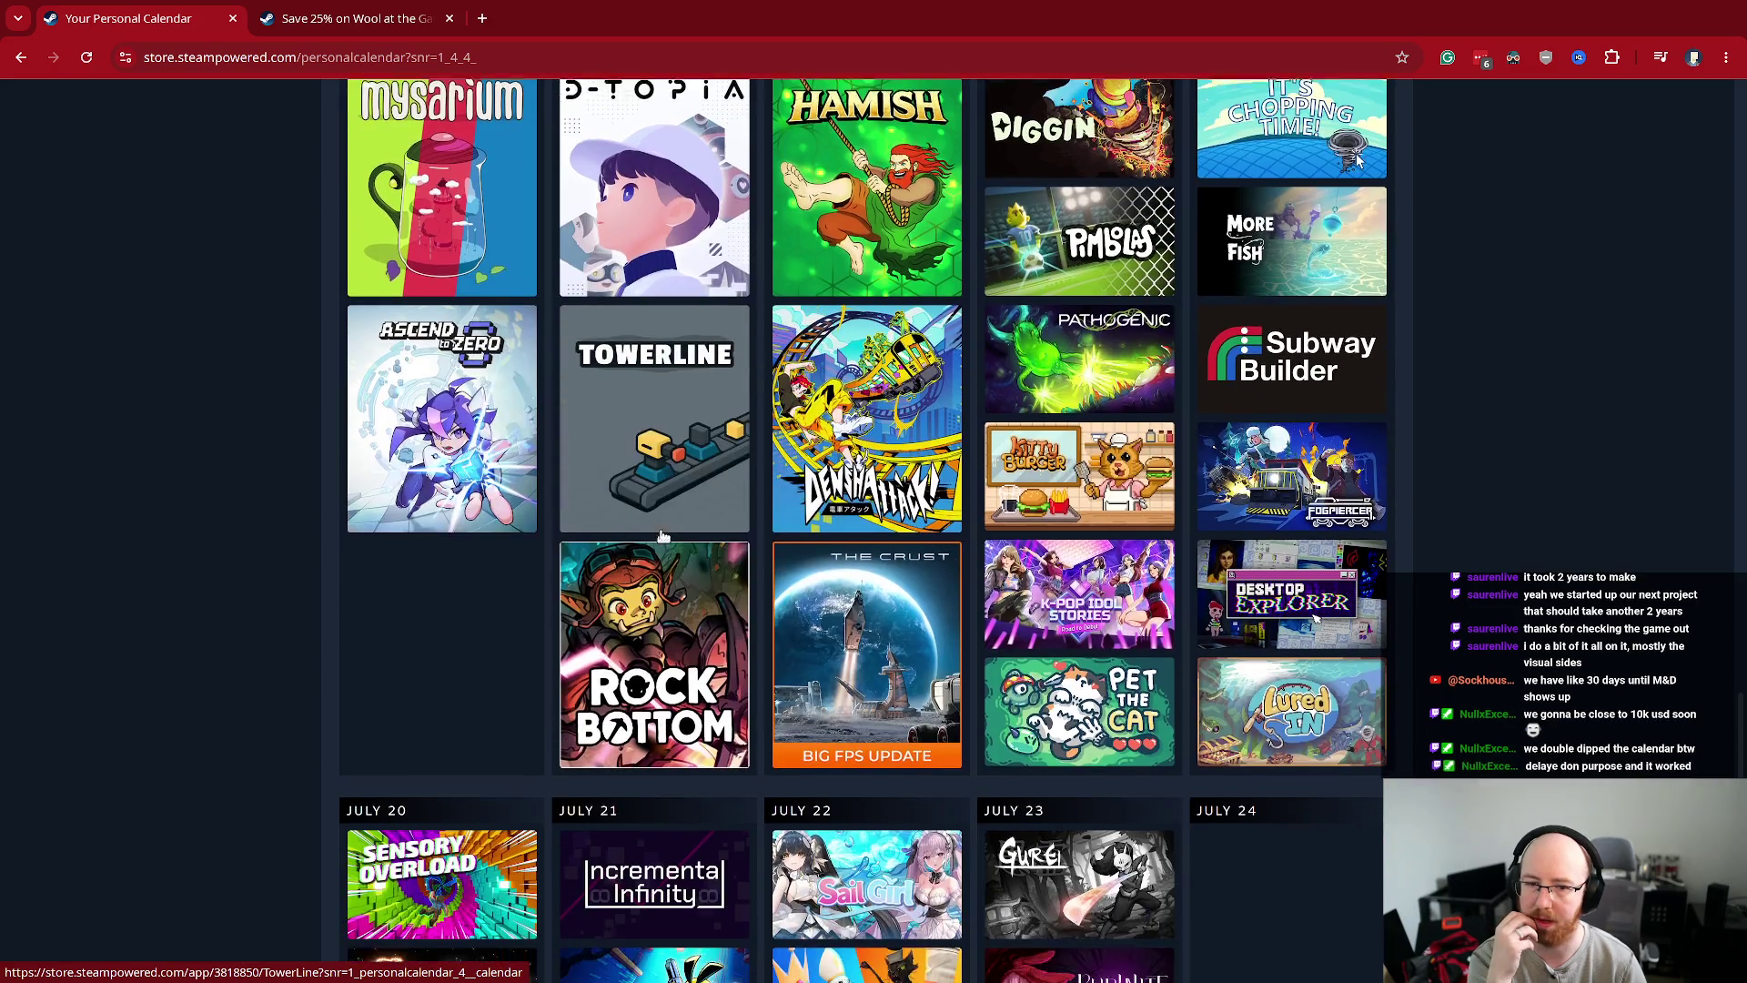
pyautogui.scroll(-1, 661, 537)
pyautogui.moveTo(1226, 685)
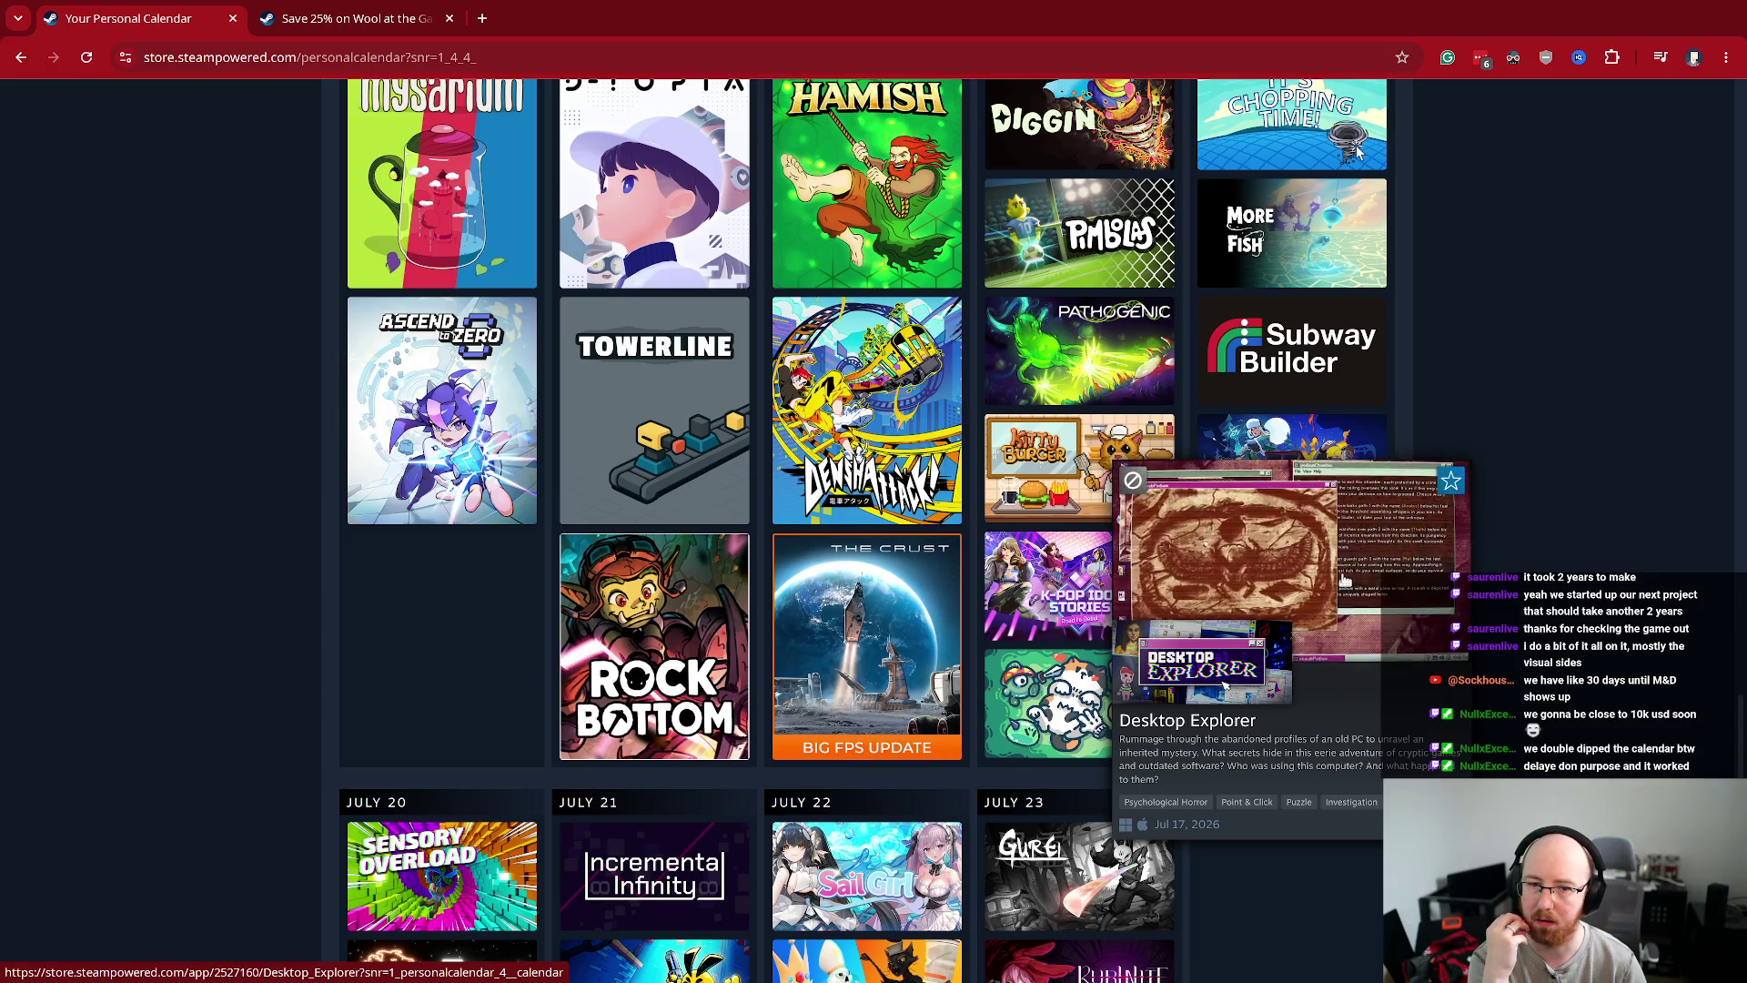
# - Open the Kitty Burger and Cat Chess store pages in background tabs
pyautogui.moveTo(1043, 435)
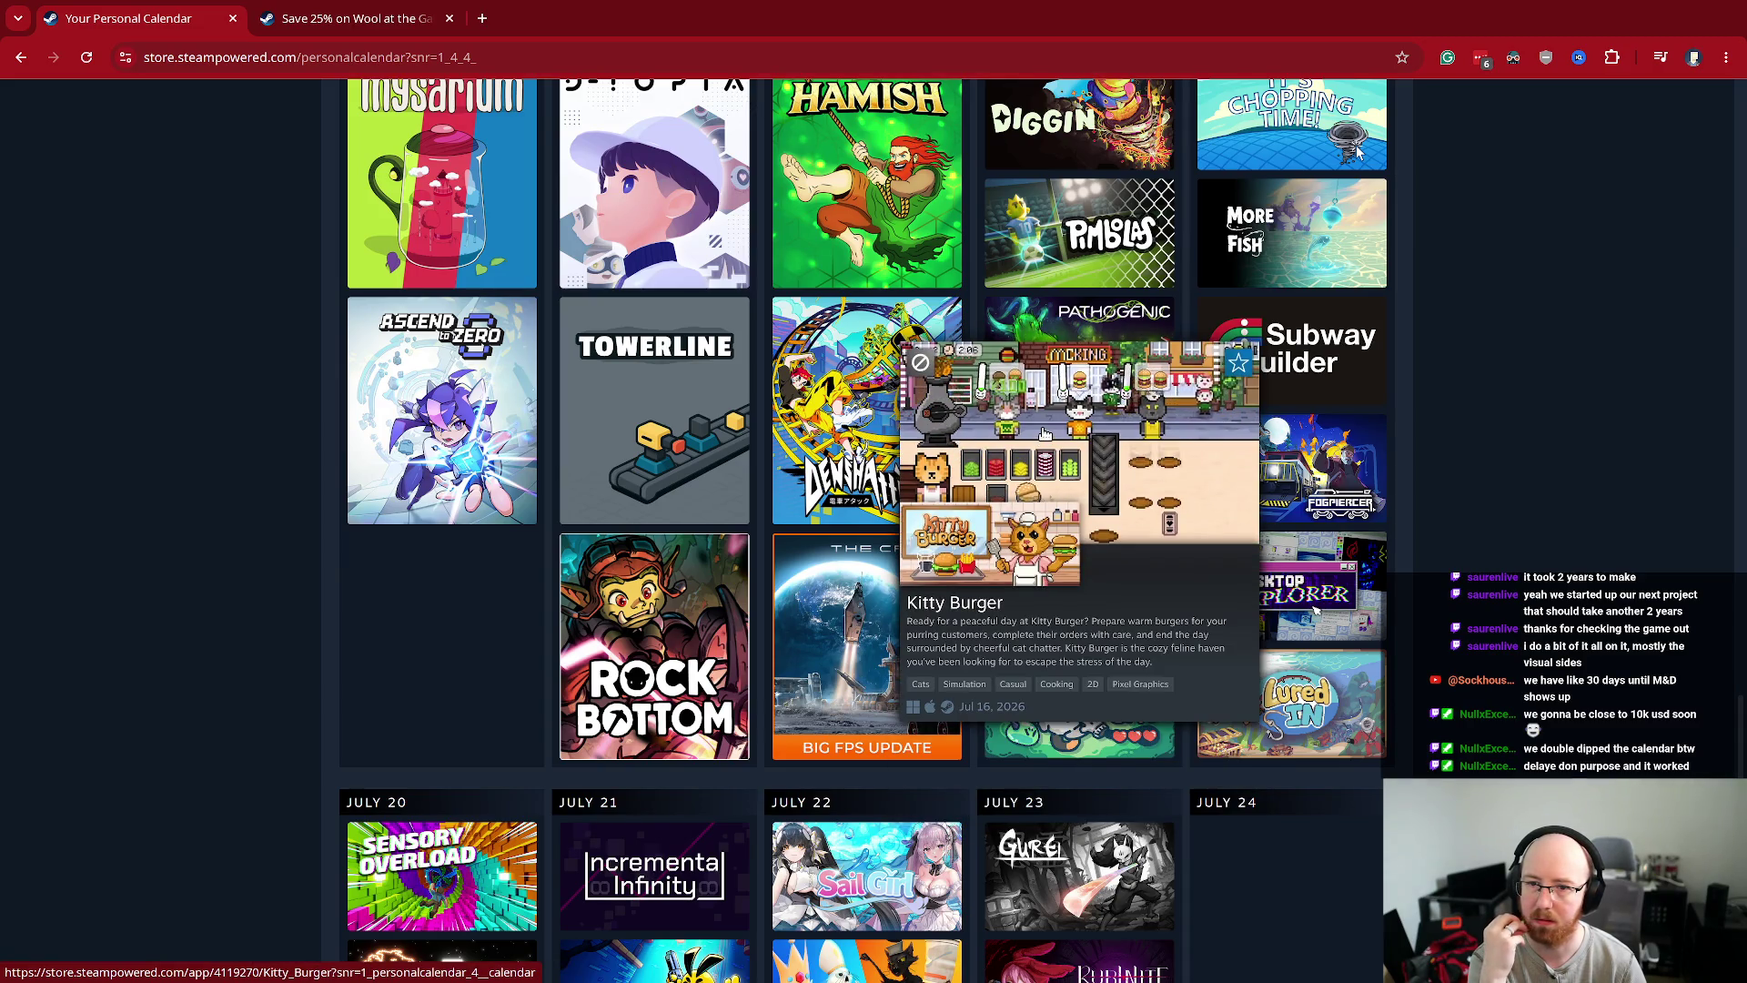
pyautogui.middleClick(1038, 449)
pyautogui.scroll(-5, 1602, 423)
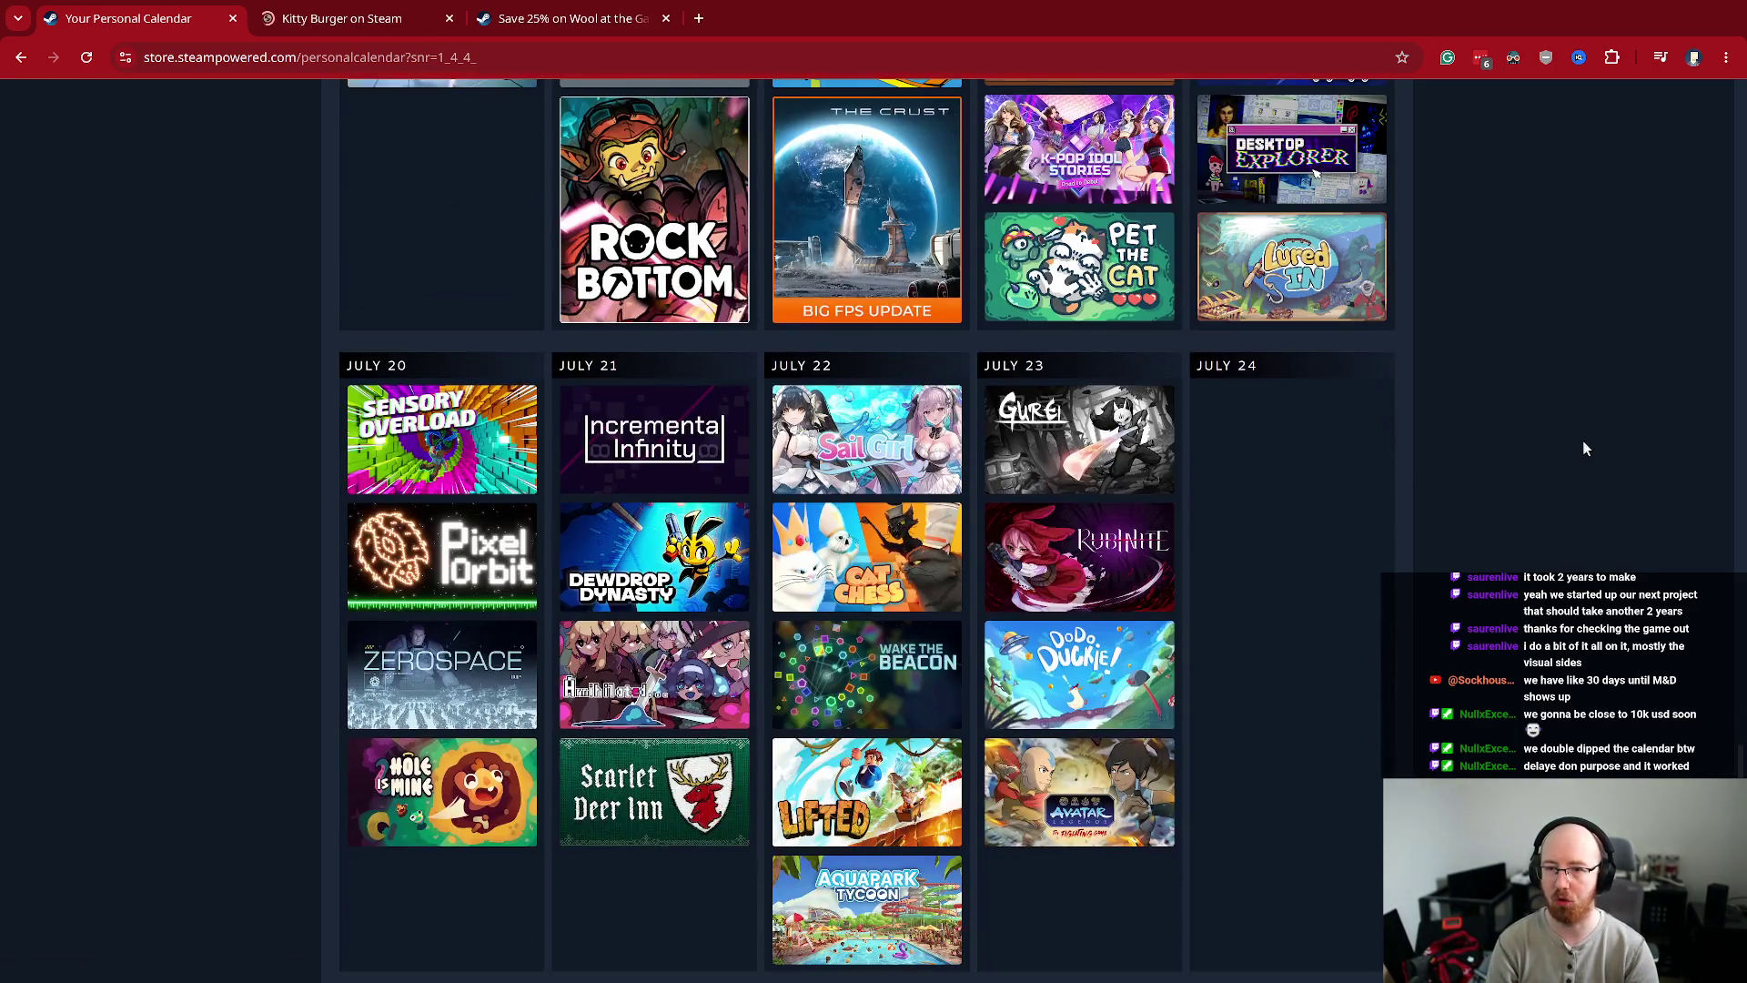
pyautogui.moveTo(835, 566)
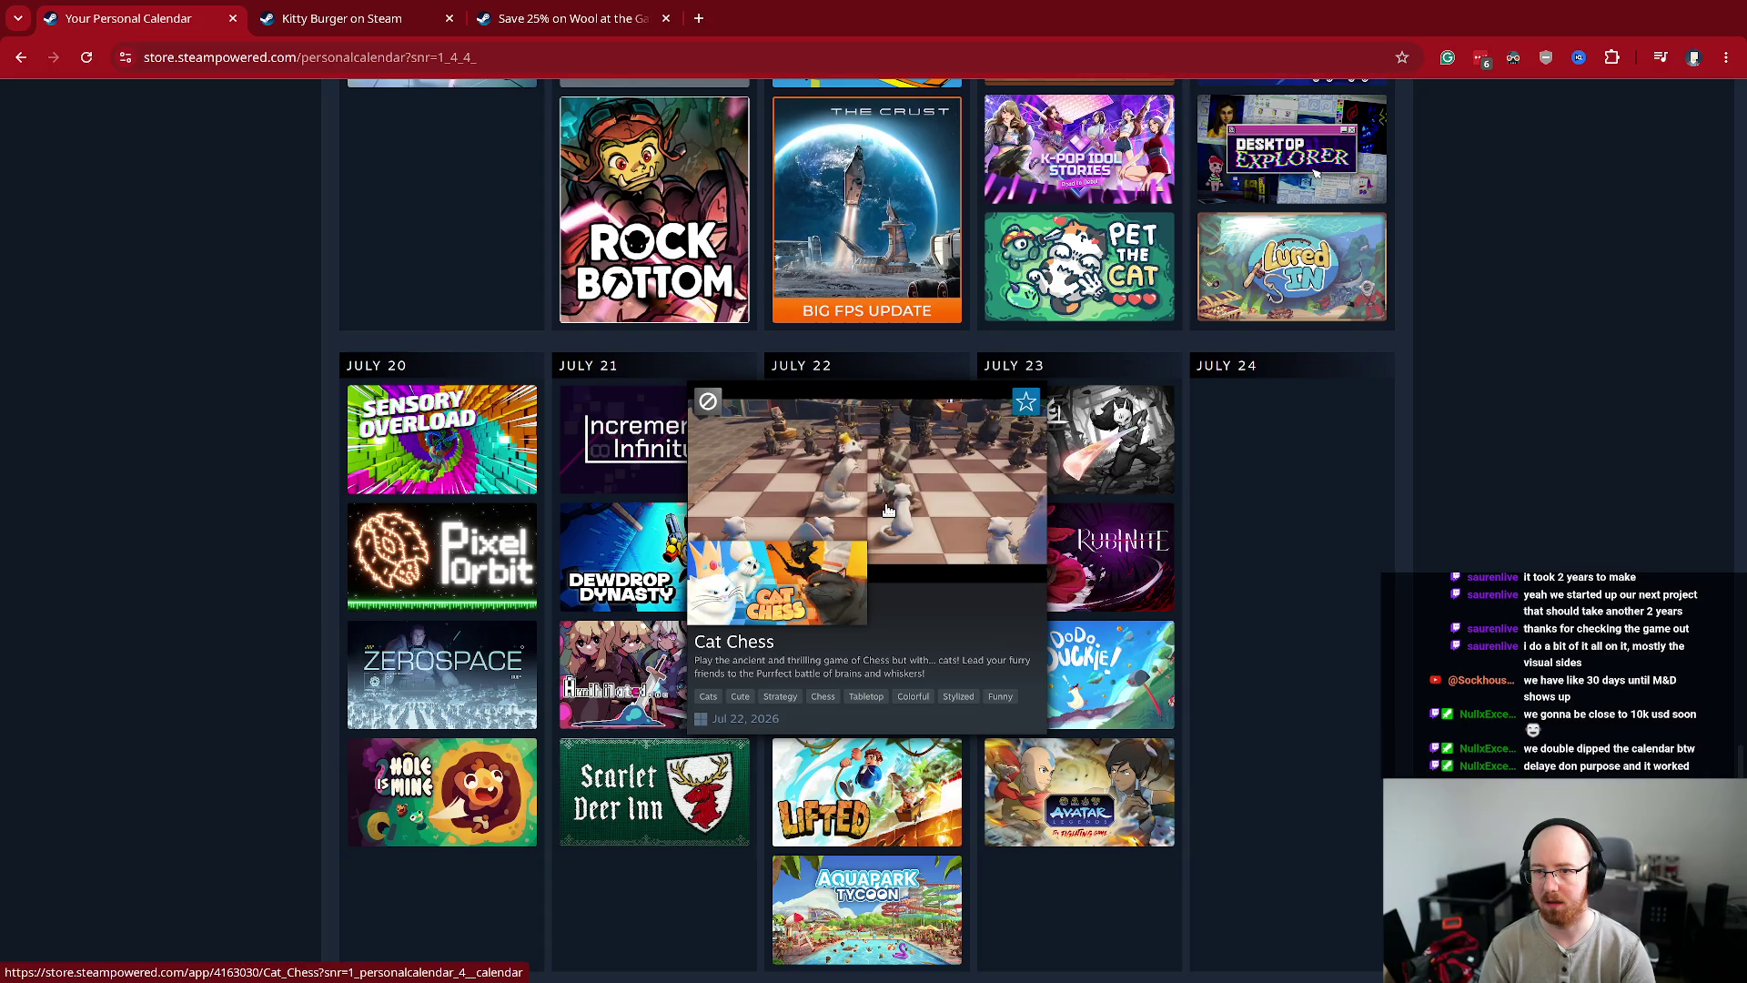
pyautogui.middleClick(888, 510)
# - View the Cat Chess page, pause its trailer at 0:16, read About This Game, then close it
pyautogui.click(610, 22)
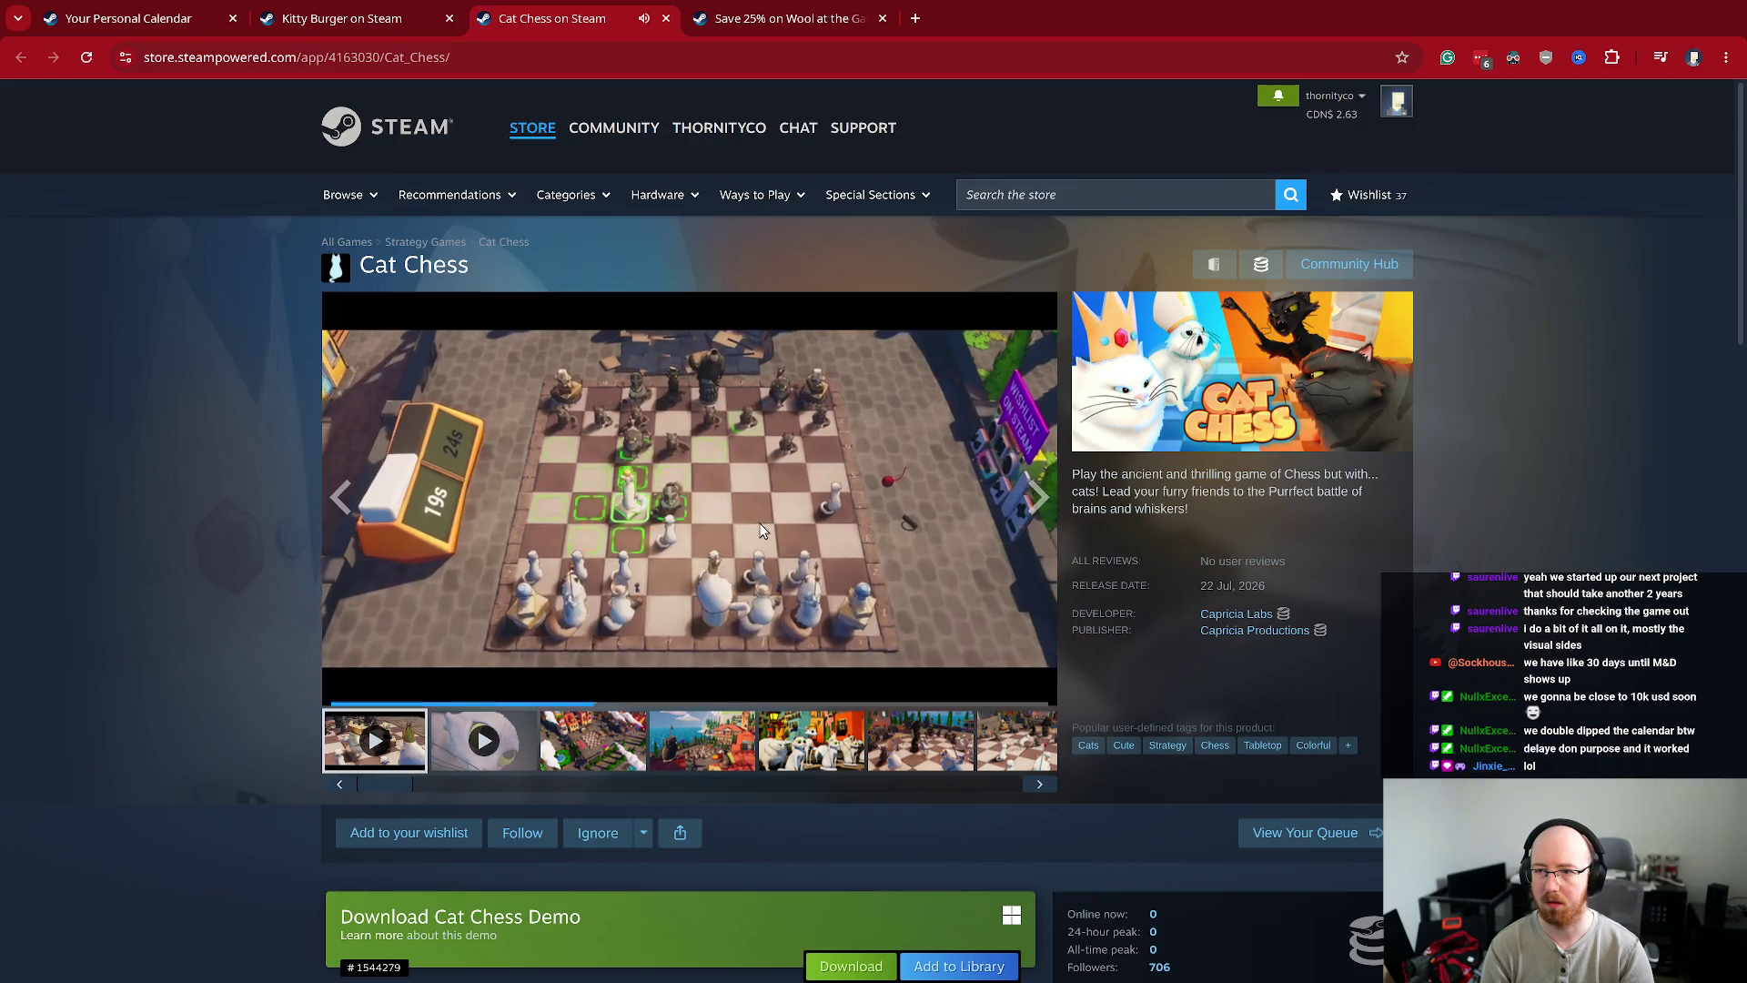
pyautogui.click(675, 516)
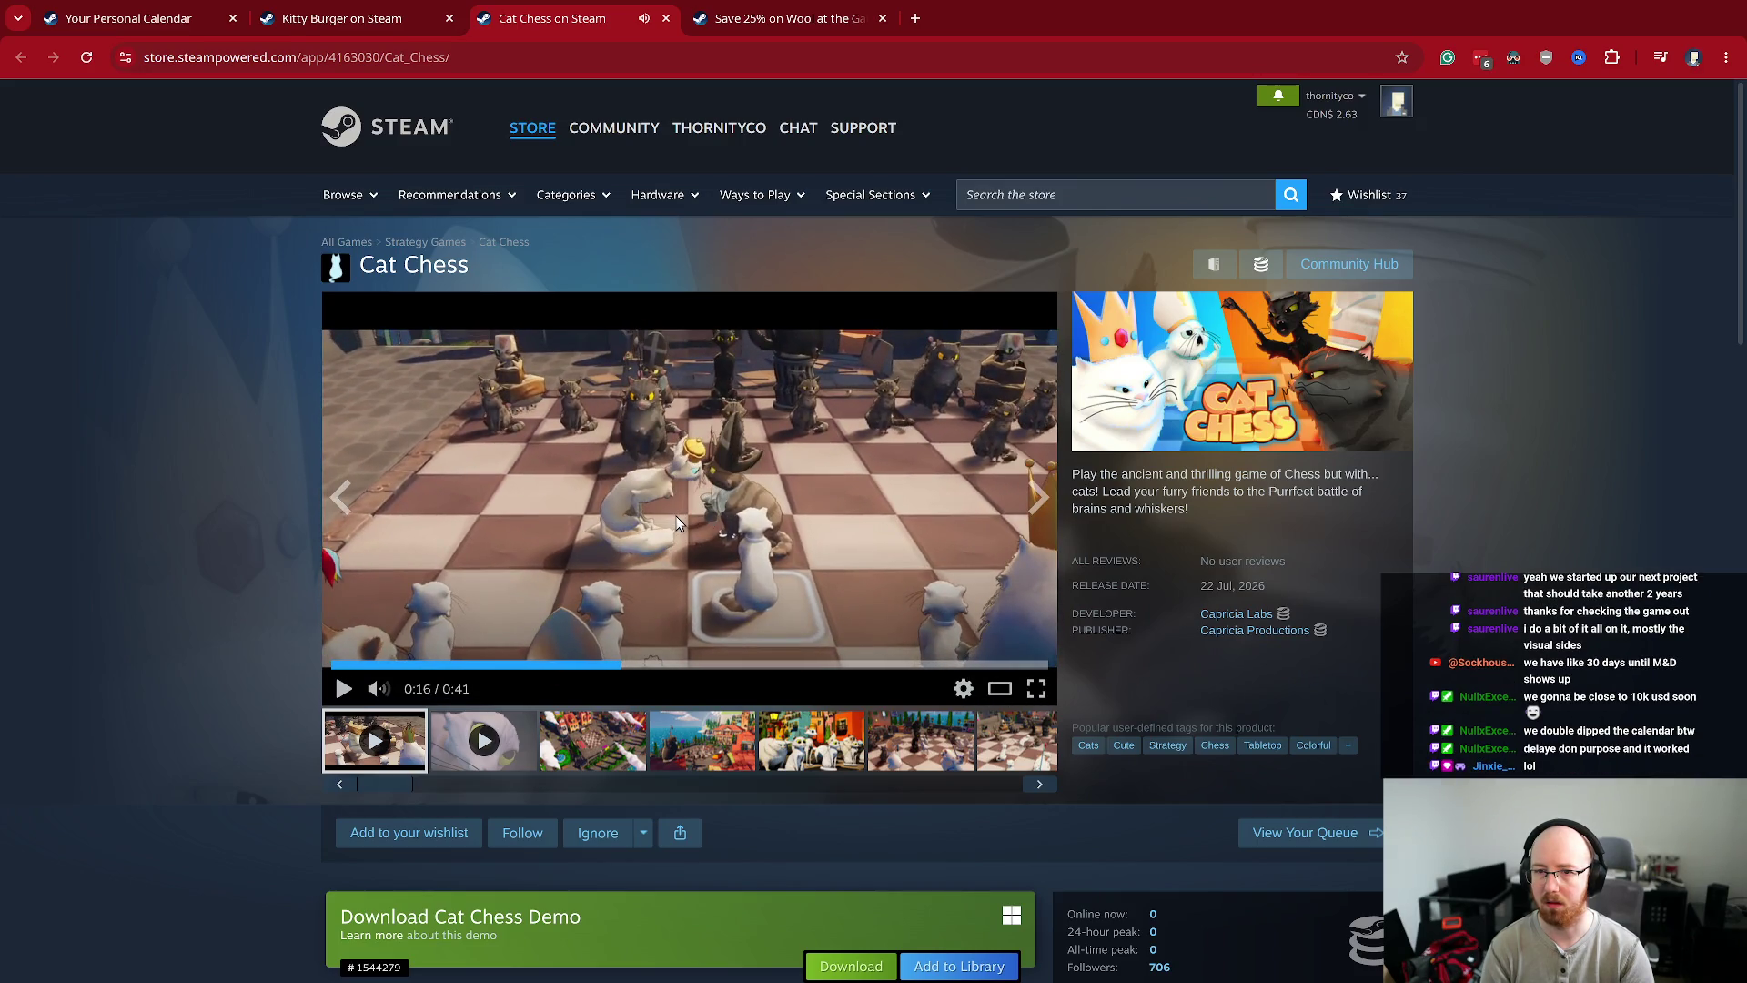
pyautogui.scroll(-5, 692, 480)
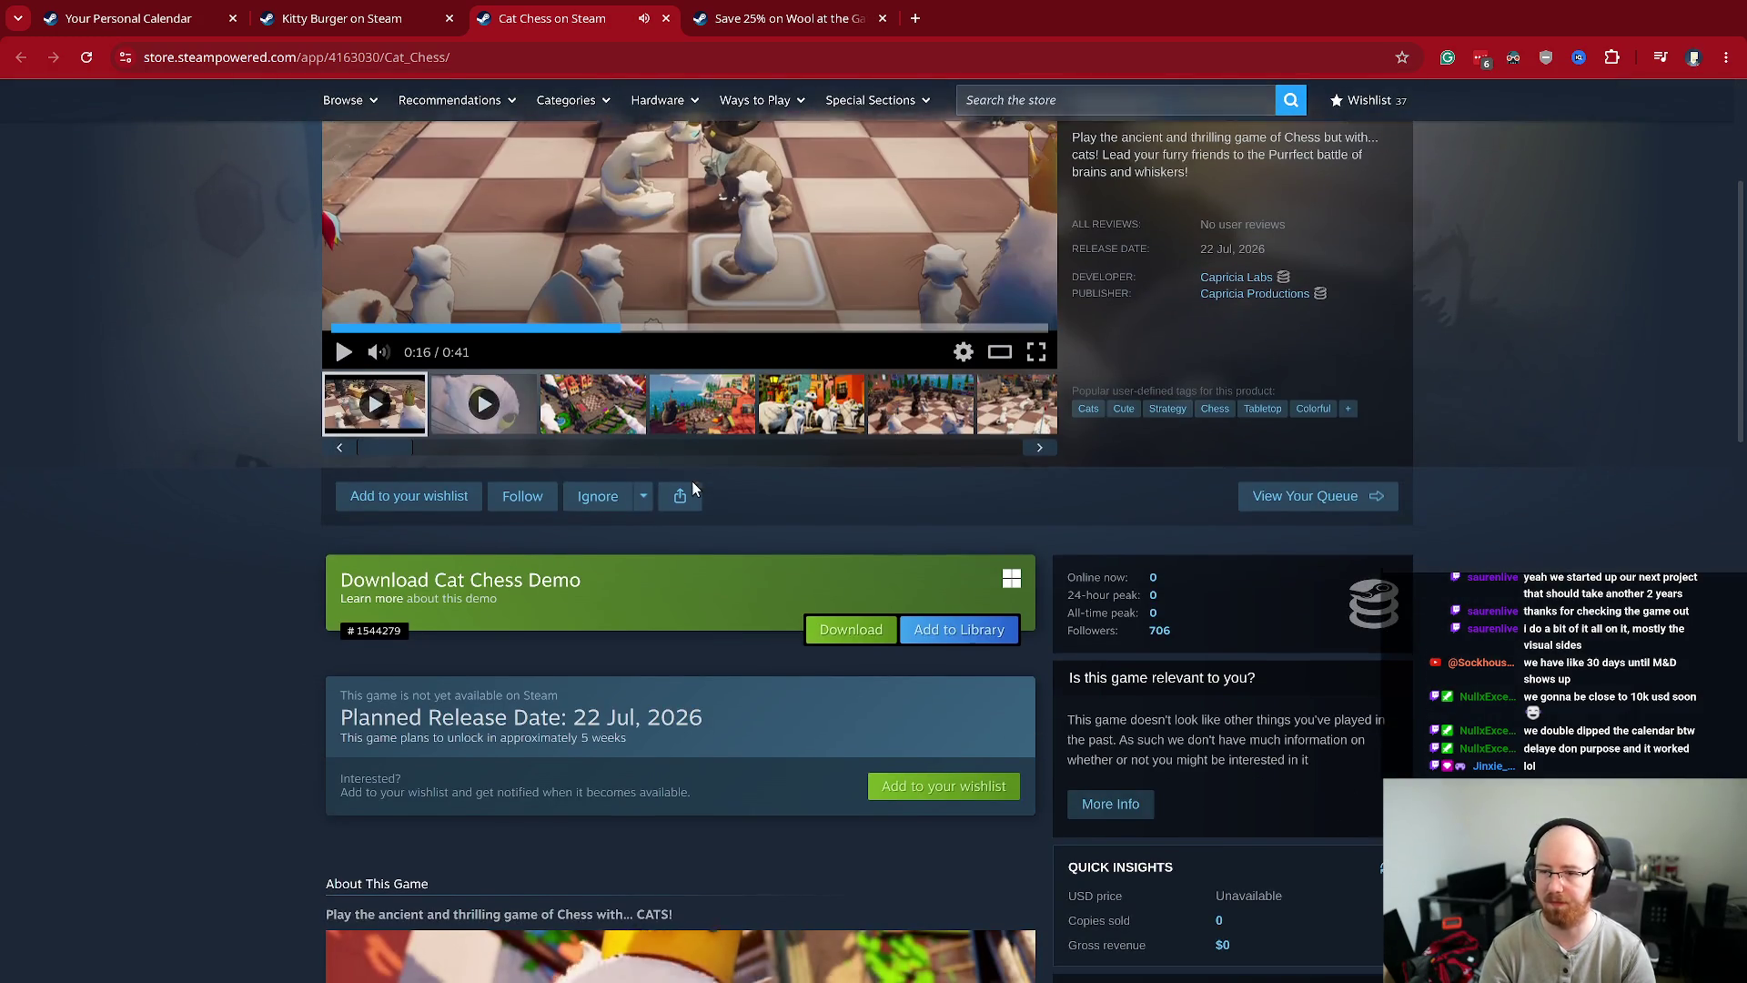
pyautogui.scroll(-4, 692, 490)
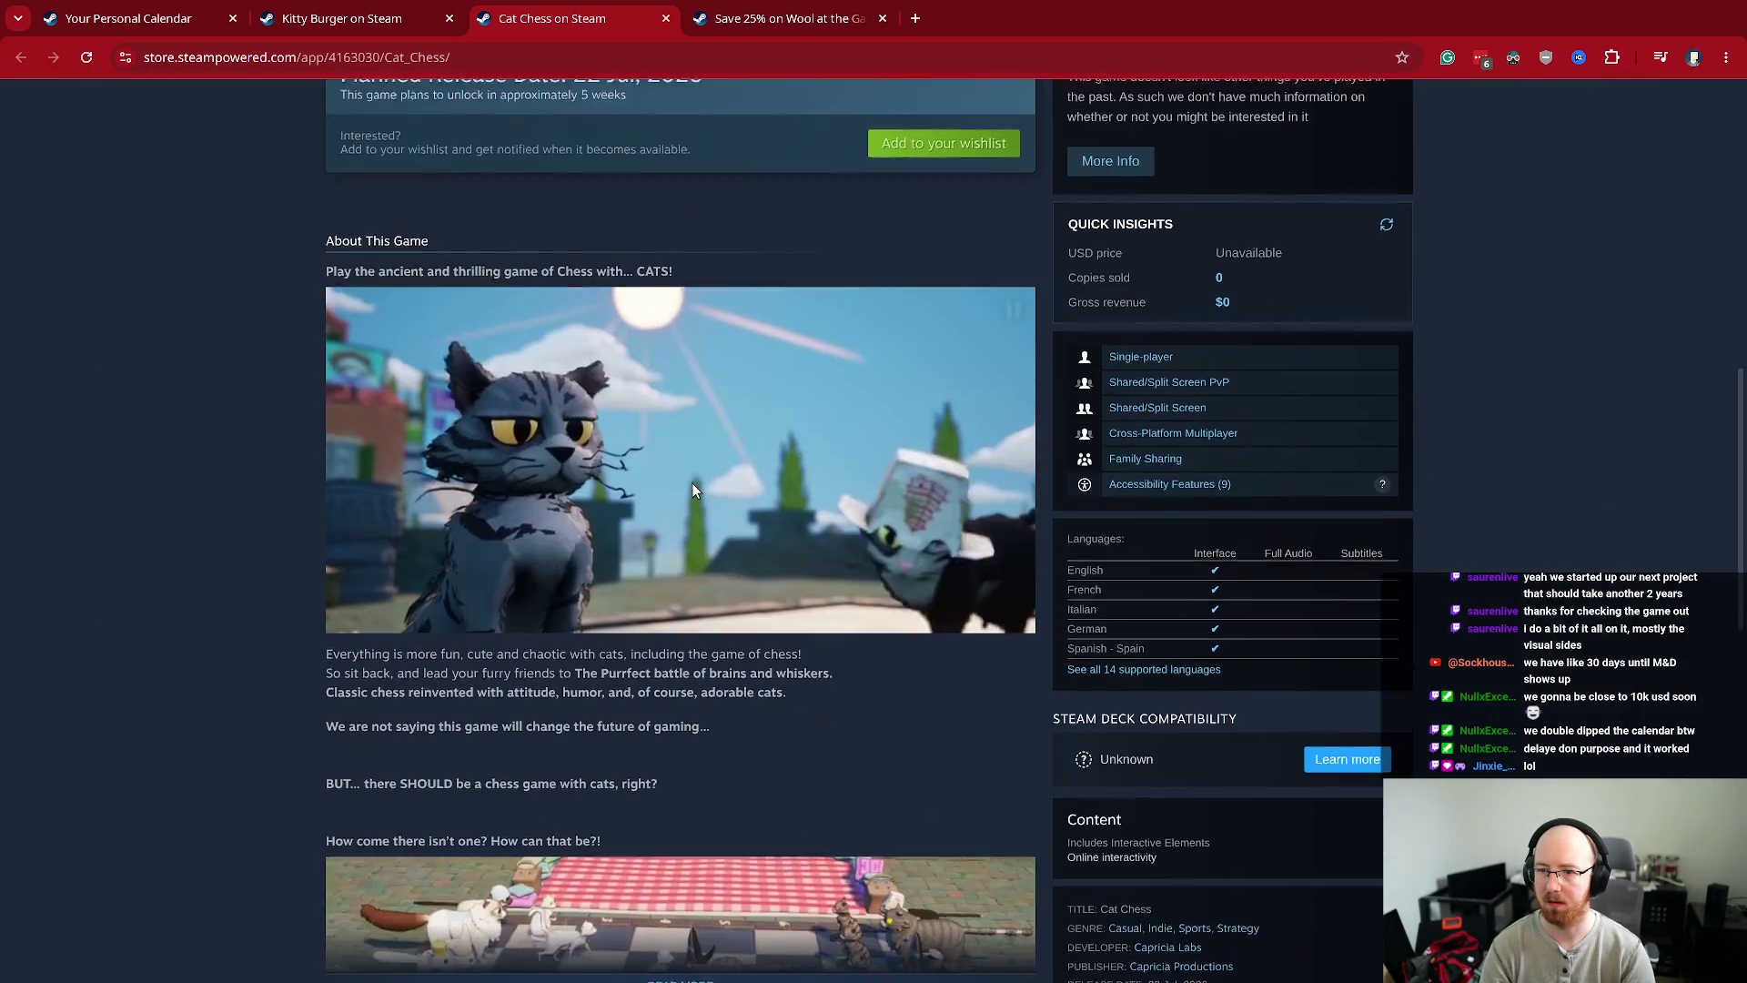
pyautogui.hotkey('ctrl', 'w')
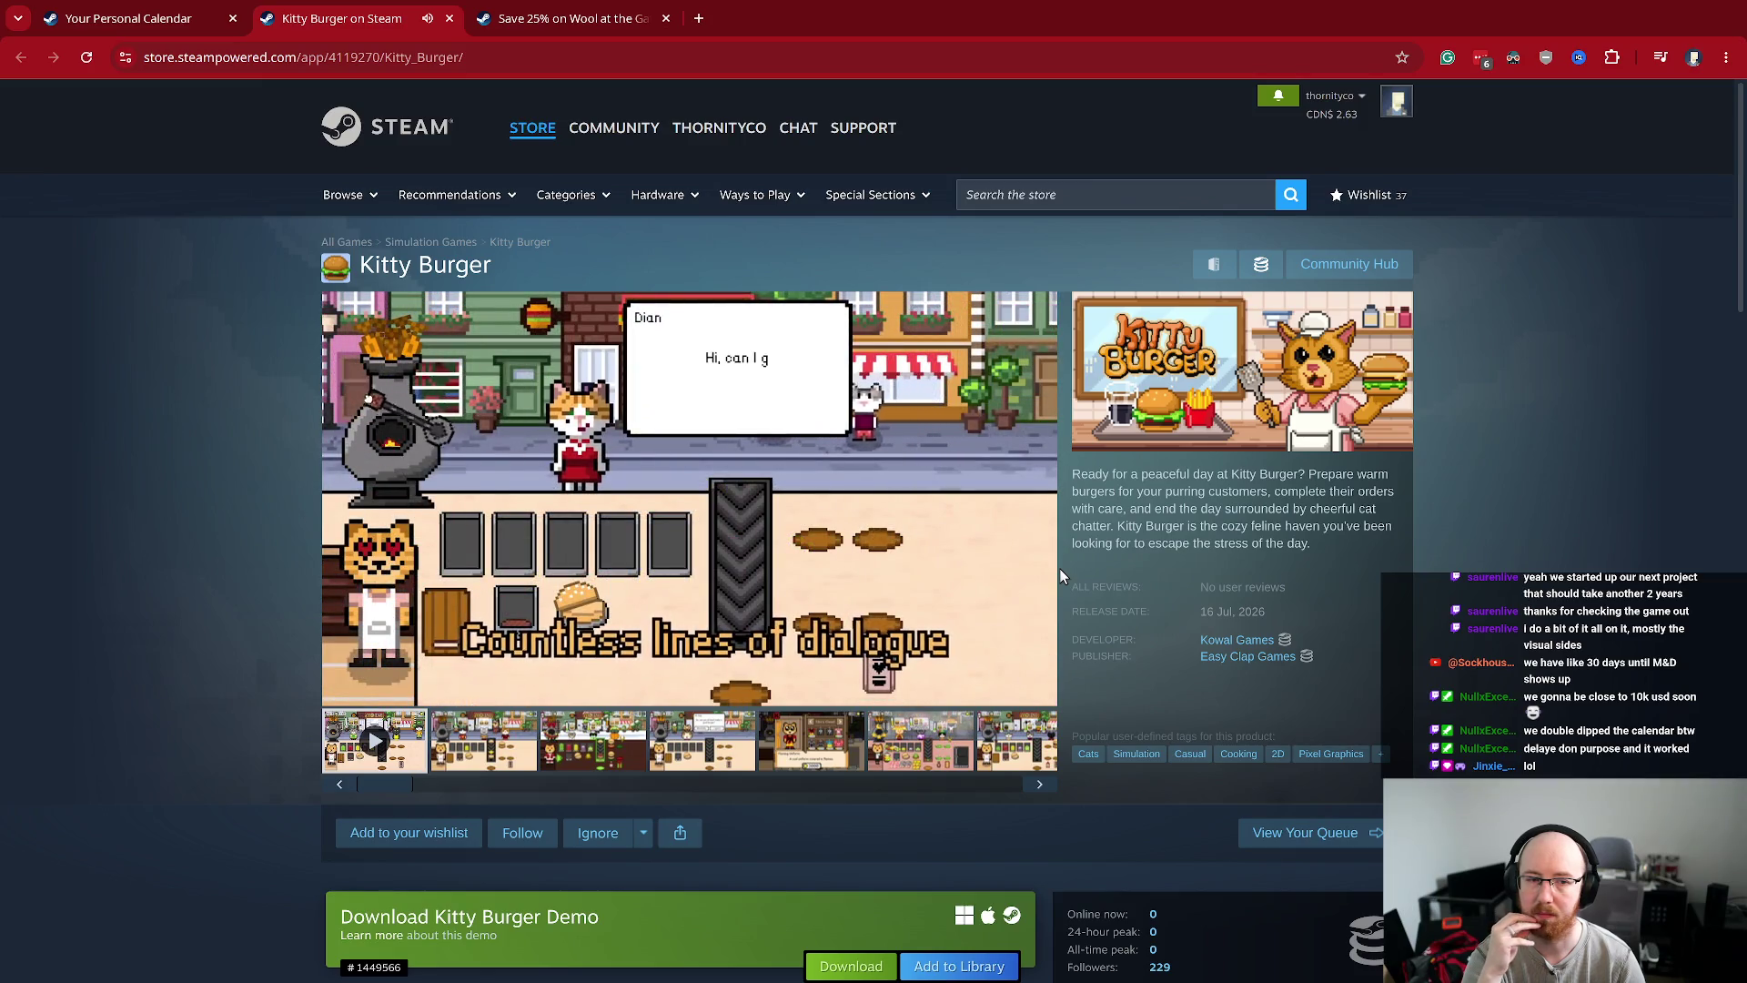
# - Scroll through the Kitty Burger store page down to its More Like This section
pyautogui.moveTo(852, 583)
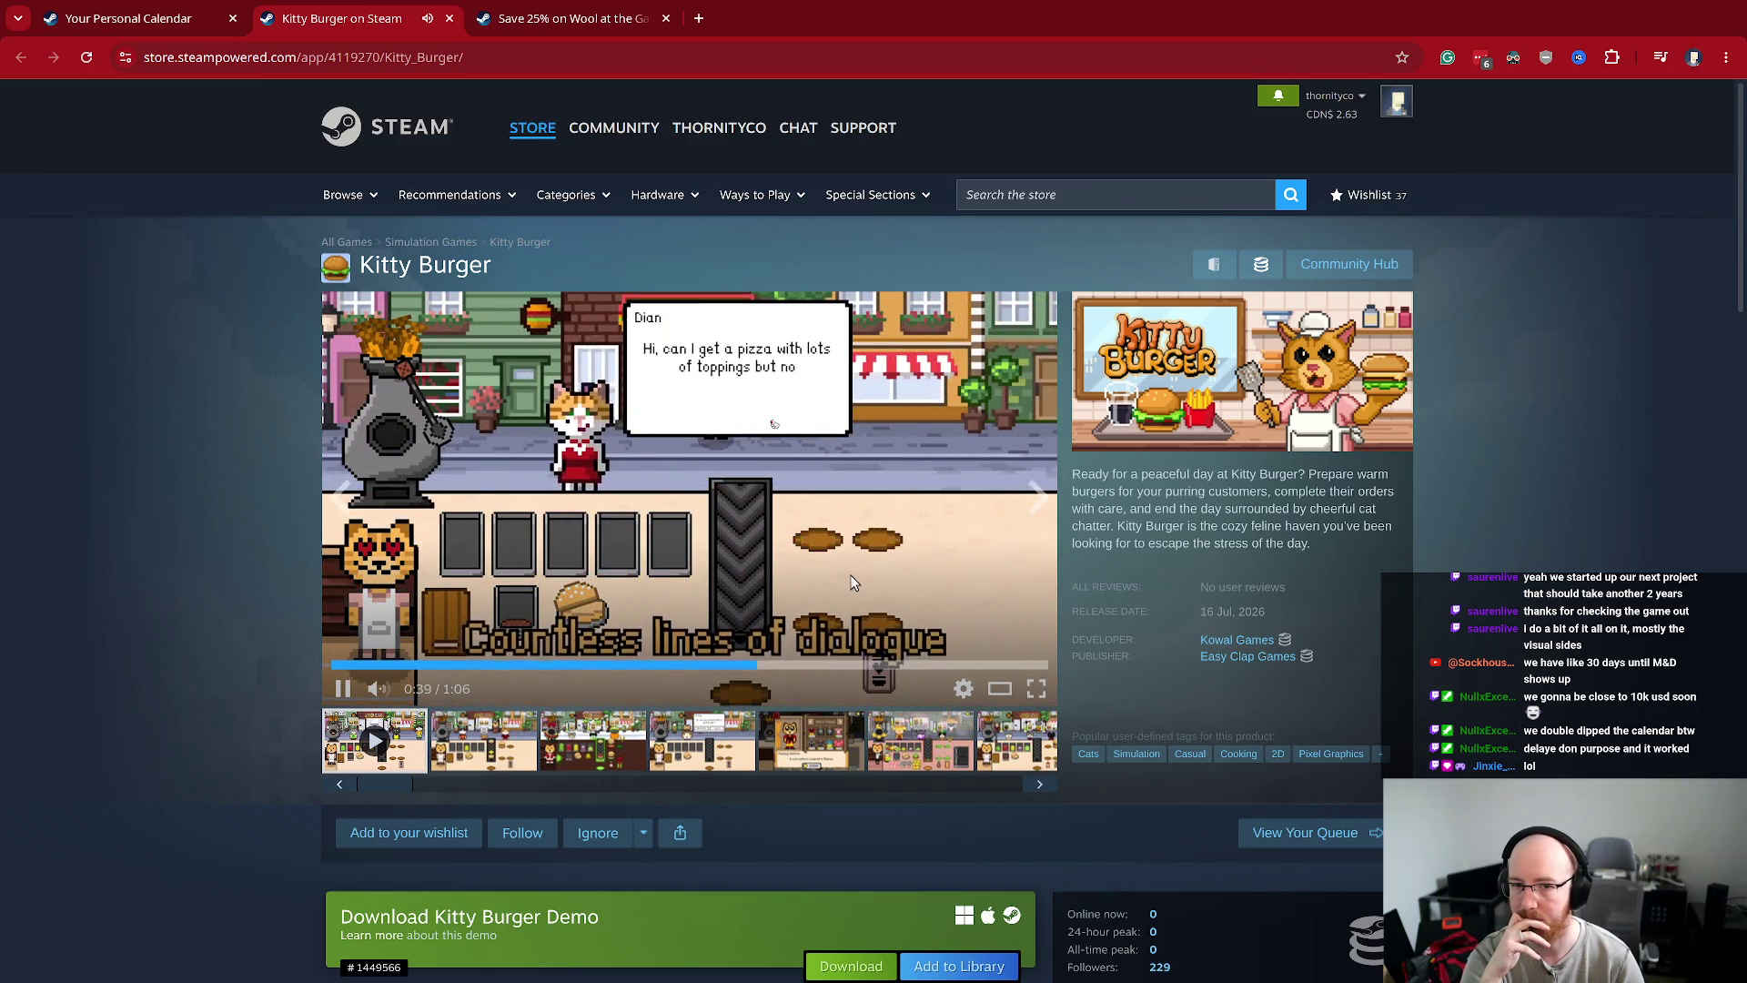
pyautogui.scroll(-10, 850, 559)
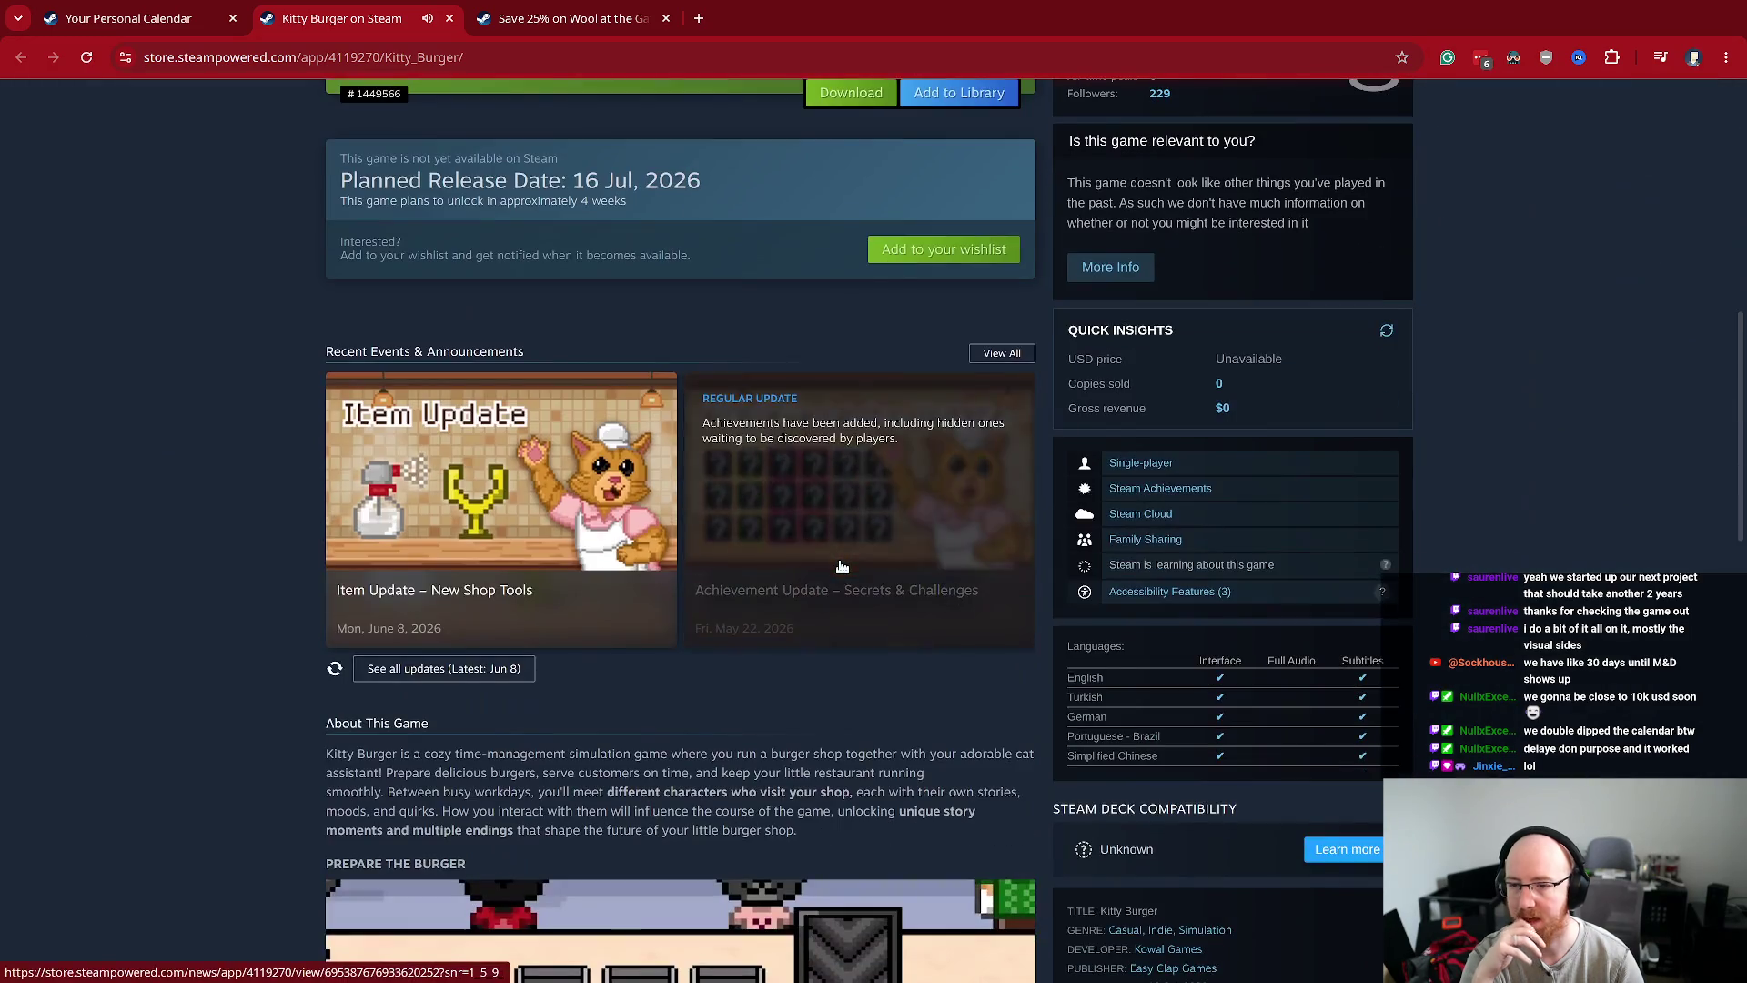
pyautogui.scroll(3, 452, 547)
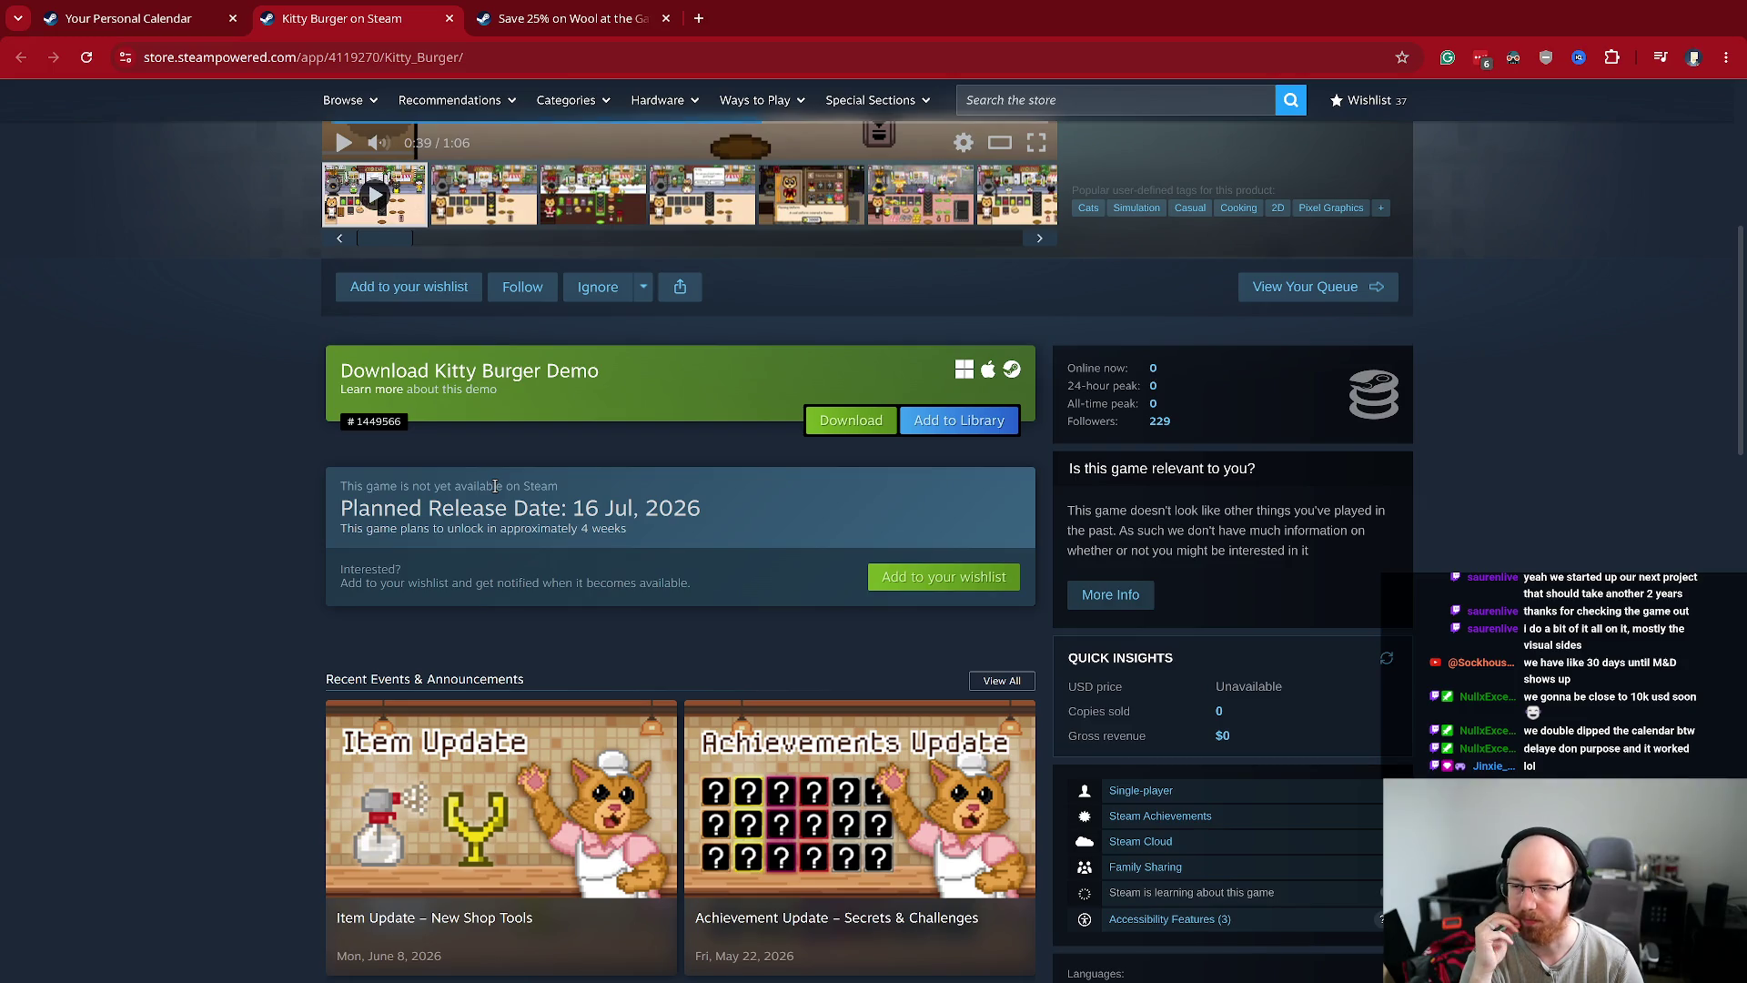
pyautogui.scroll(-13, 495, 486)
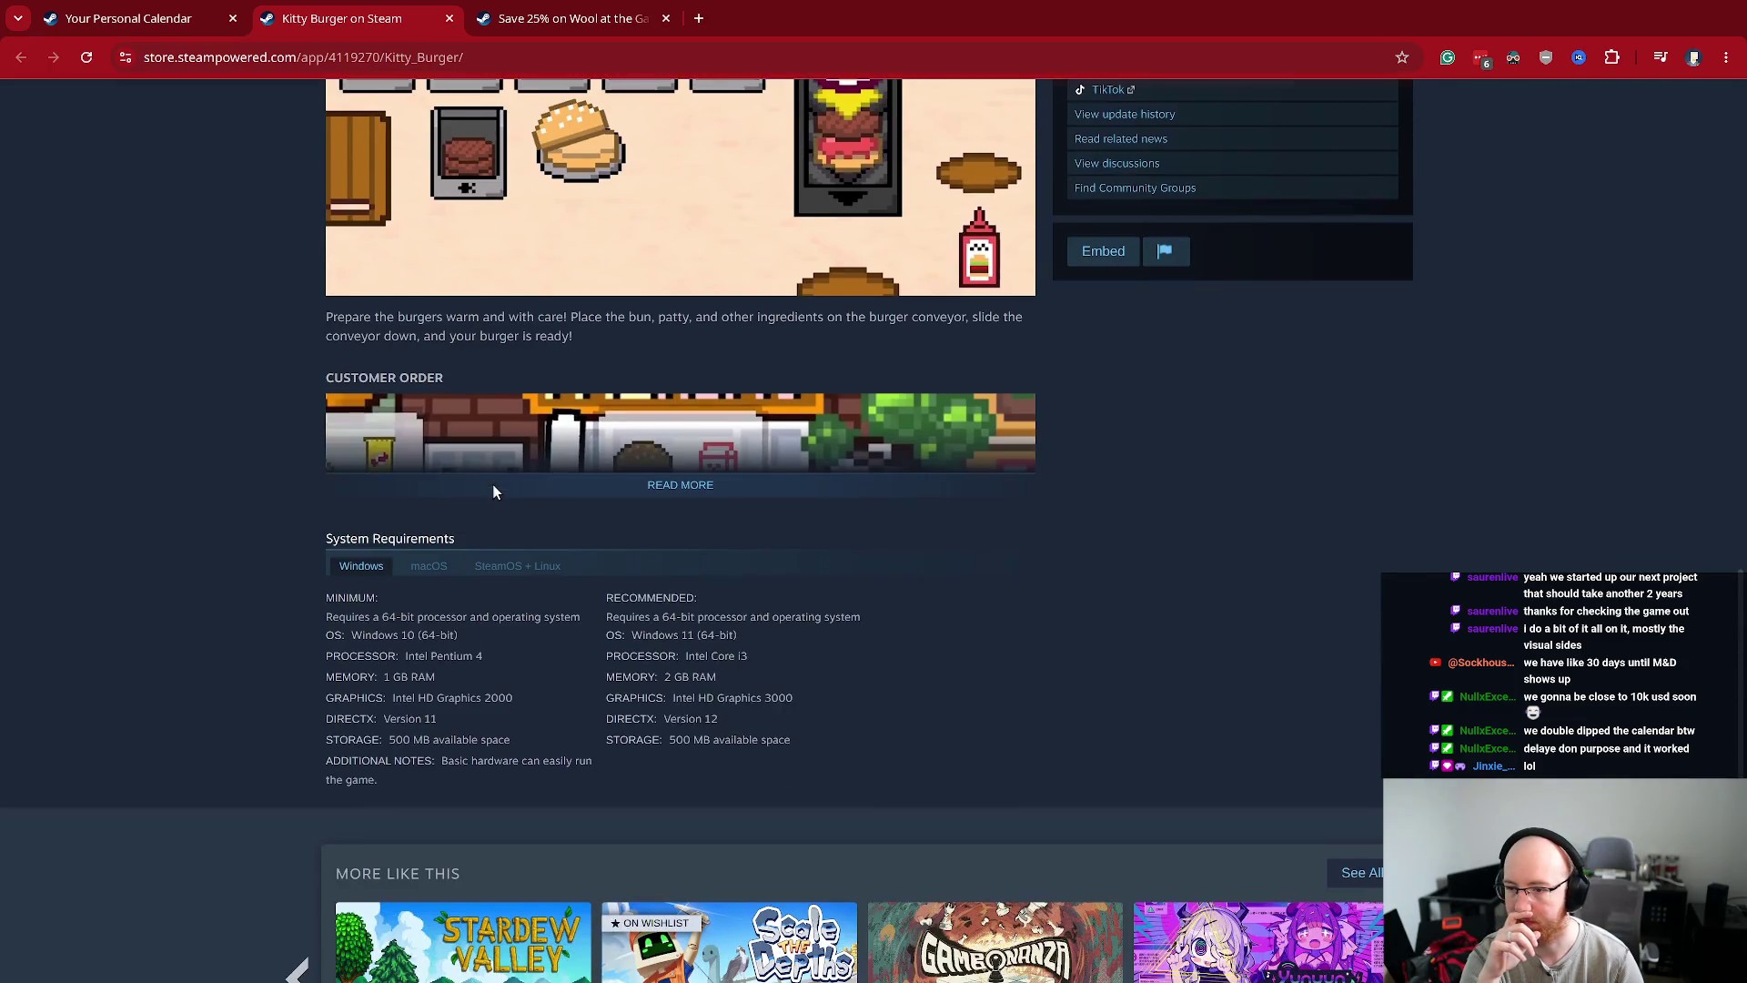
pyautogui.scroll(-5, 493, 485)
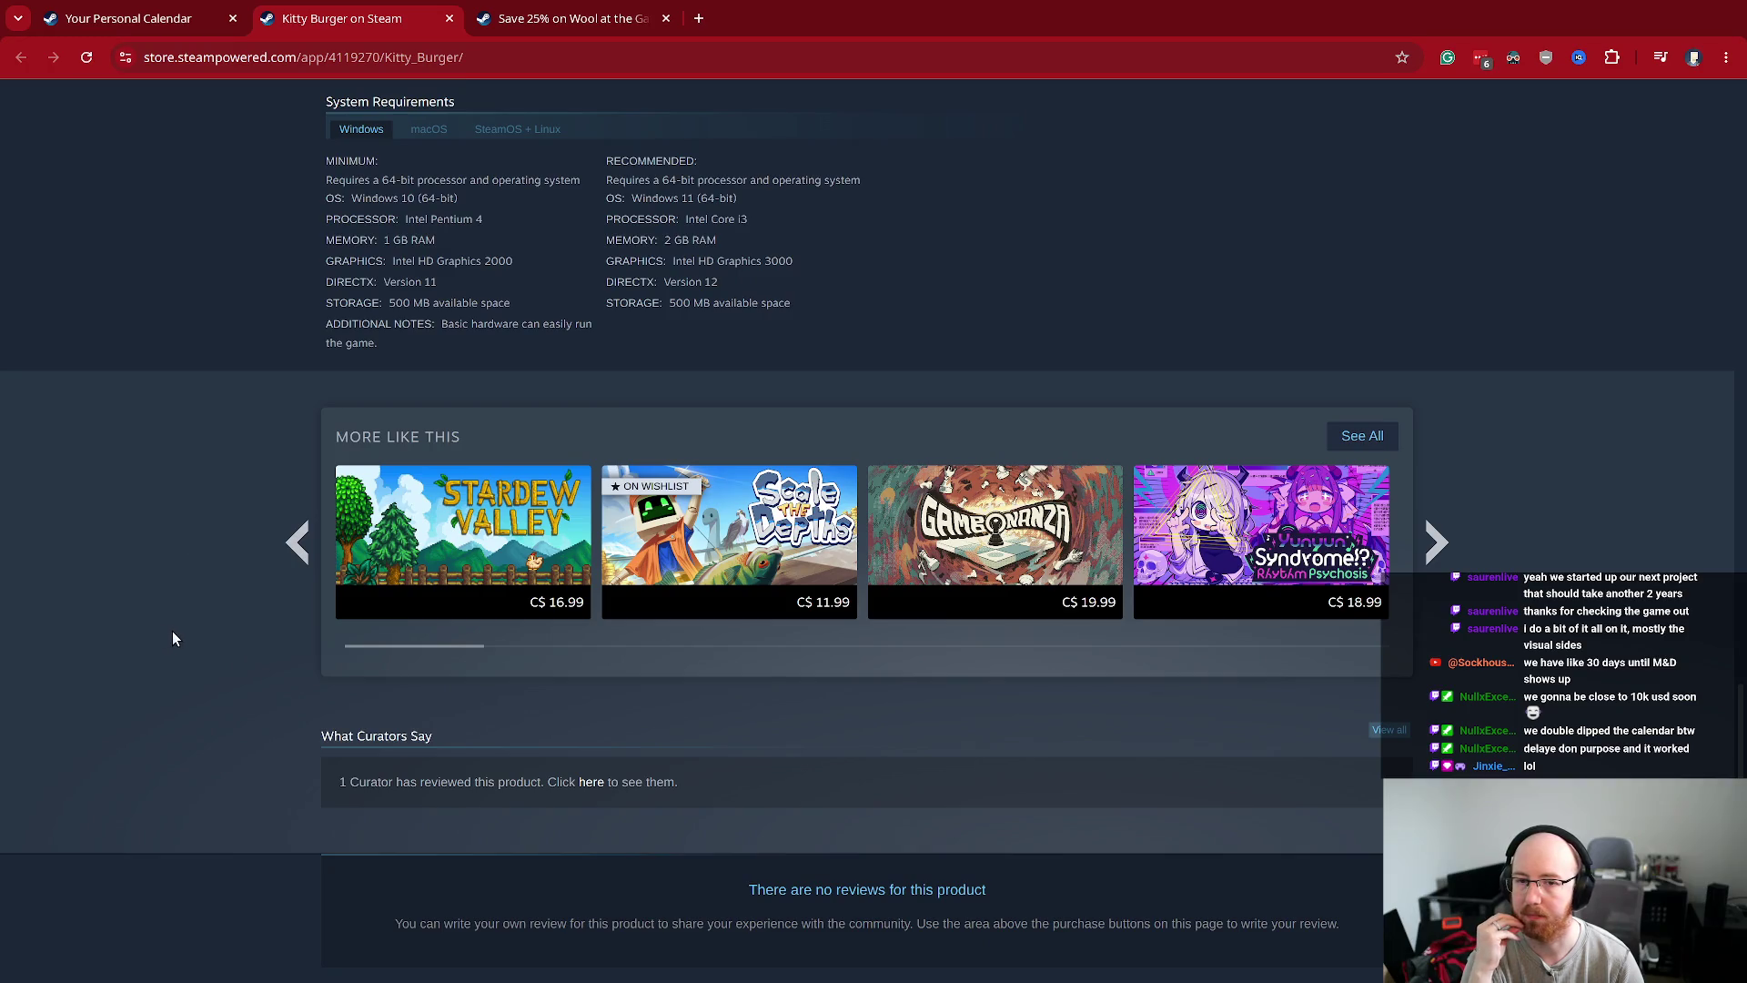
pyautogui.moveTo(1000, 582)
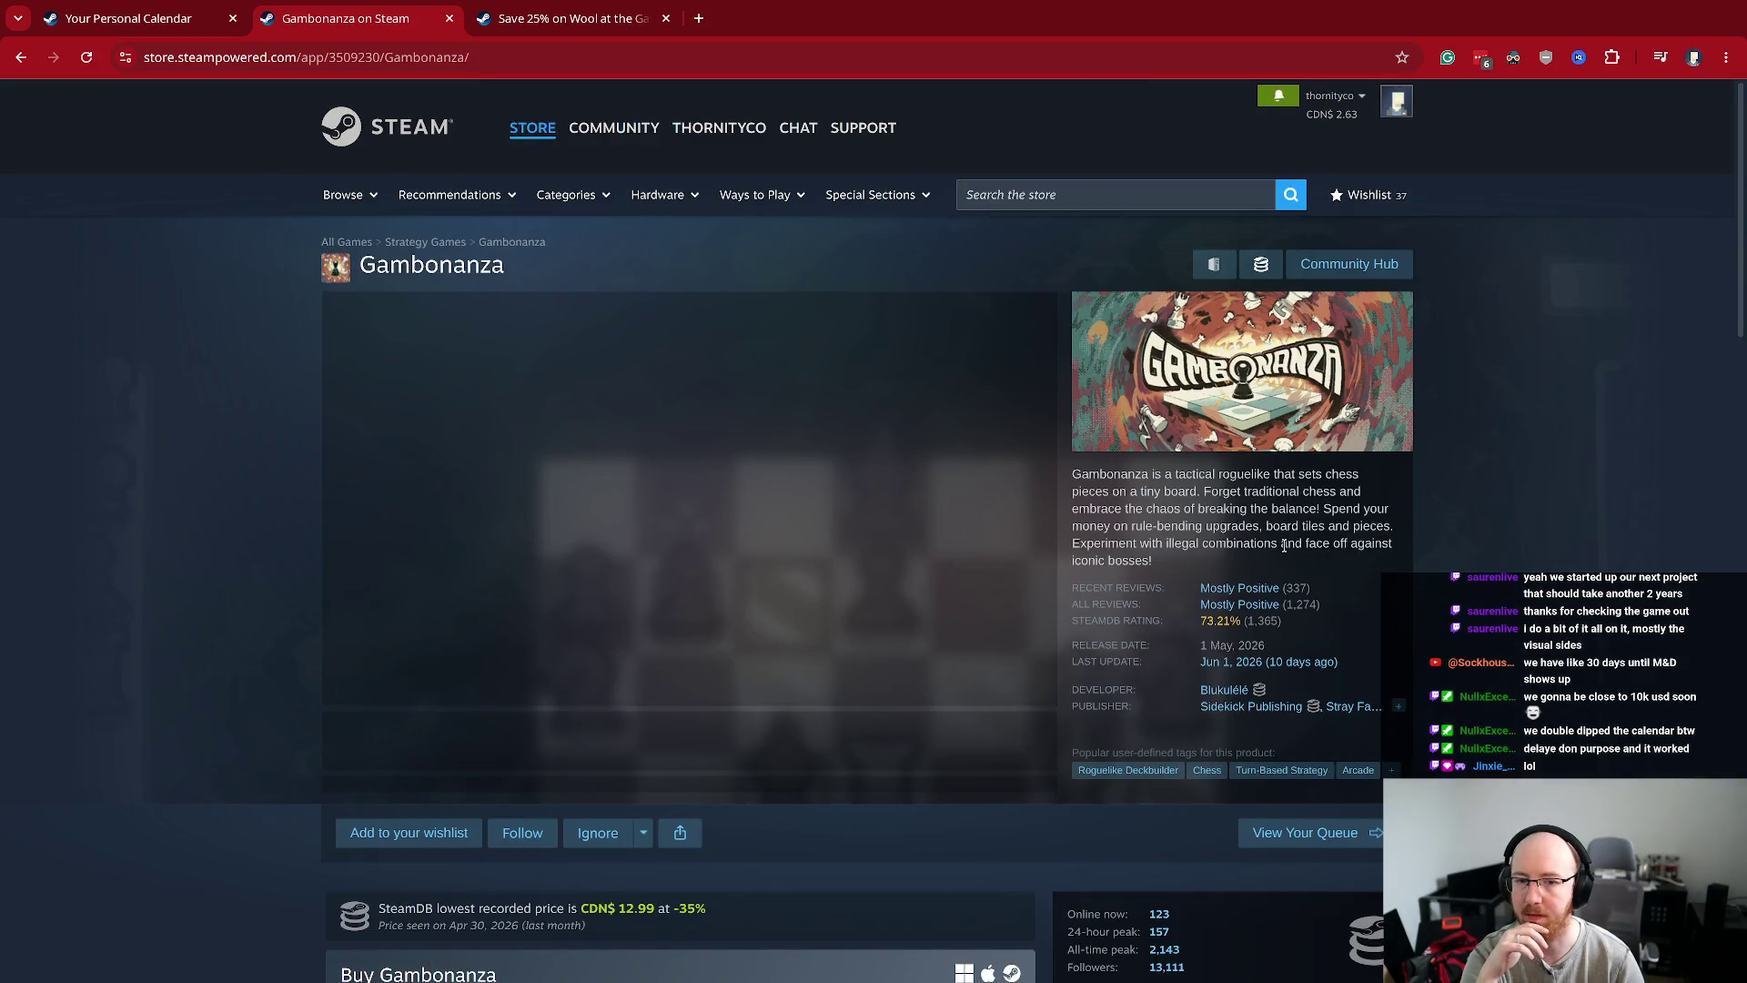
# - Pause the Gambonanza trailer at 0:11 and select the page's web address
pyautogui.moveTo(1236, 615)
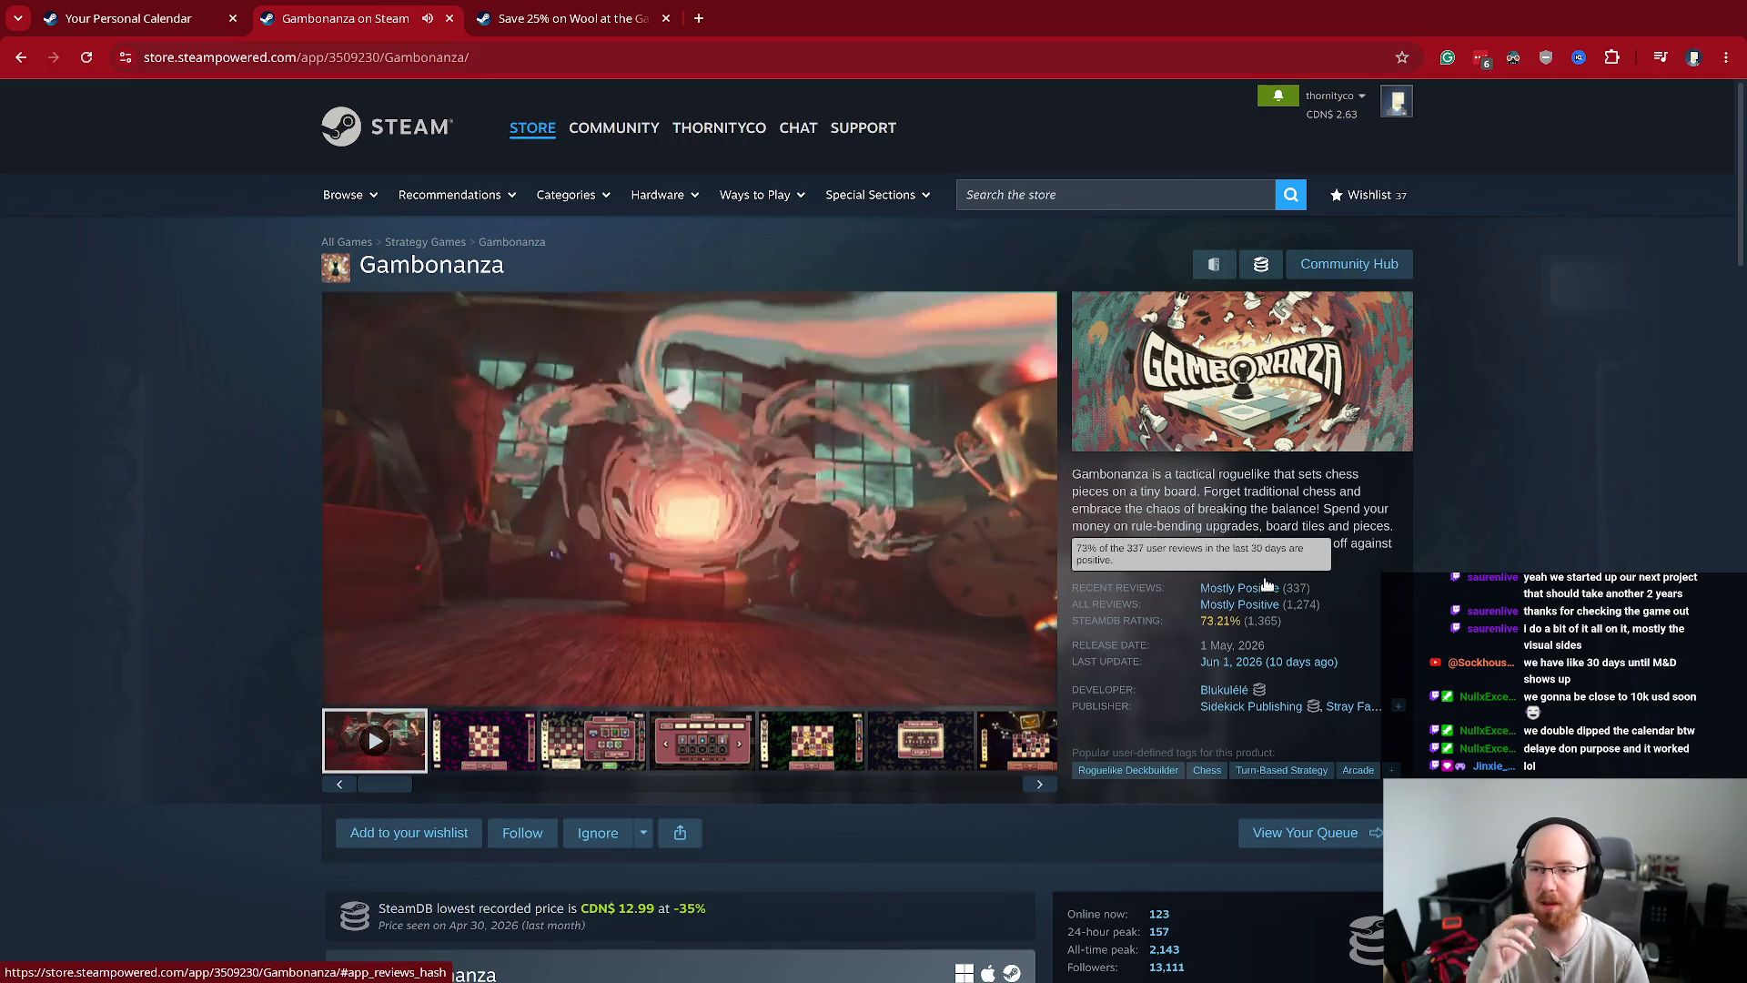
pyautogui.click(473, 491)
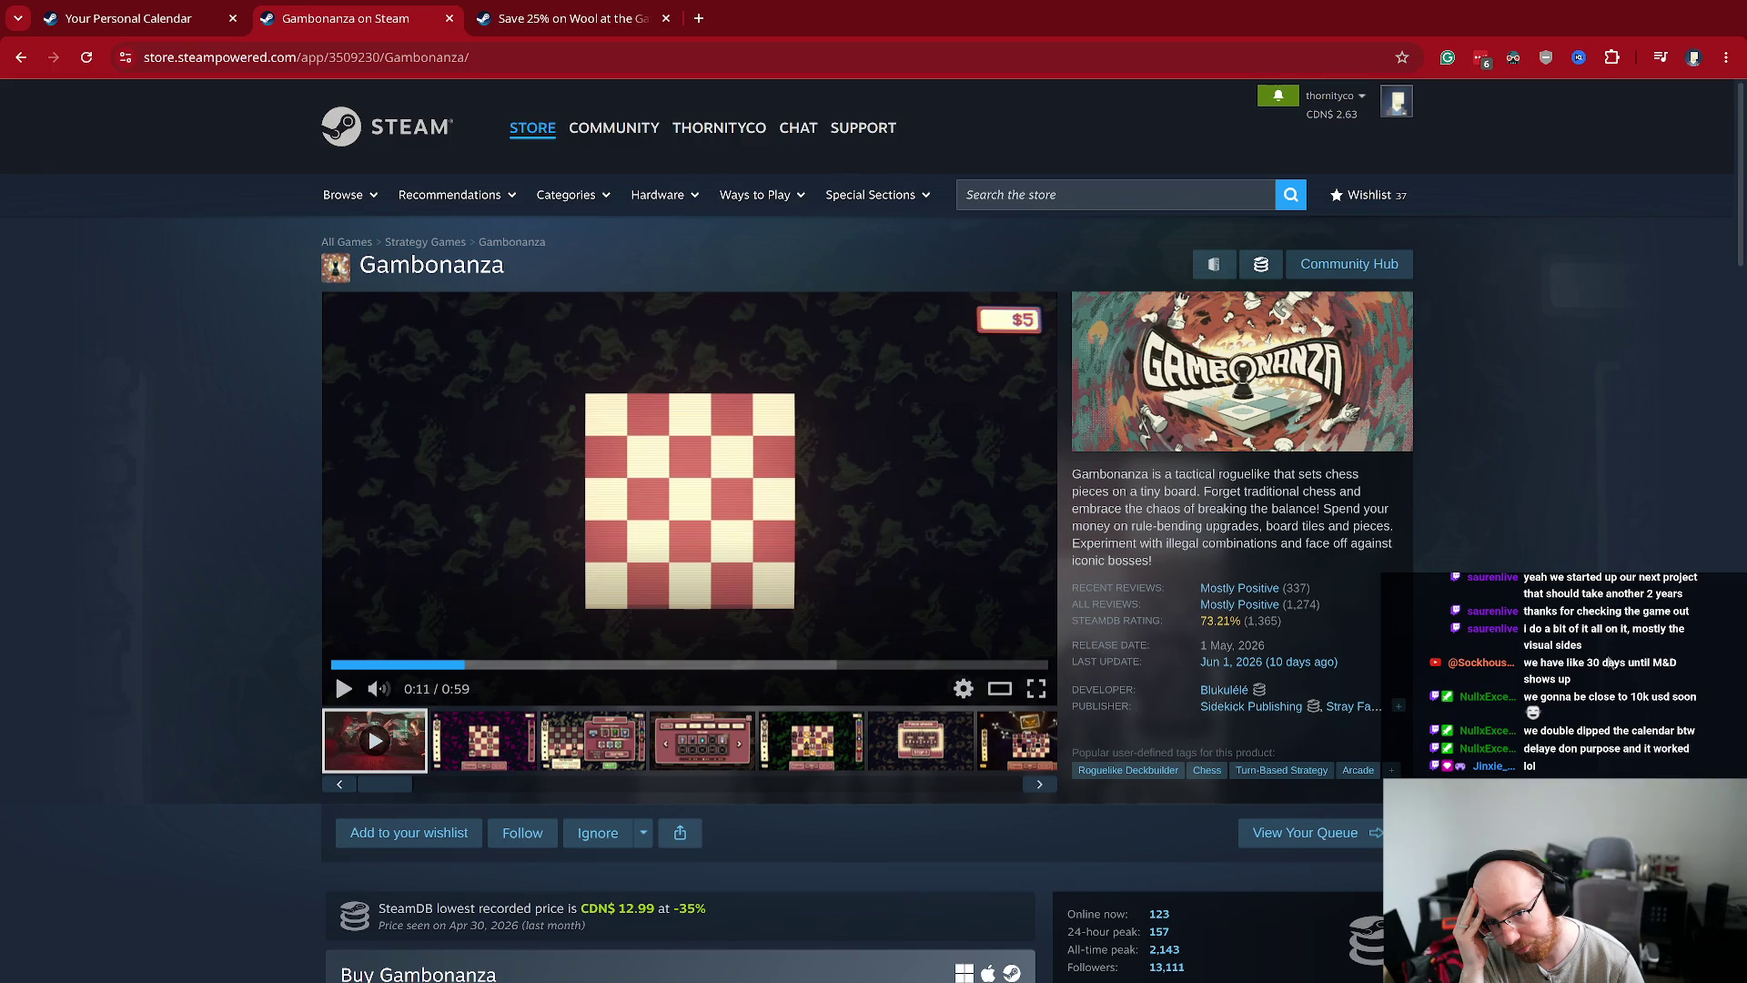
pyautogui.click(417, 56)
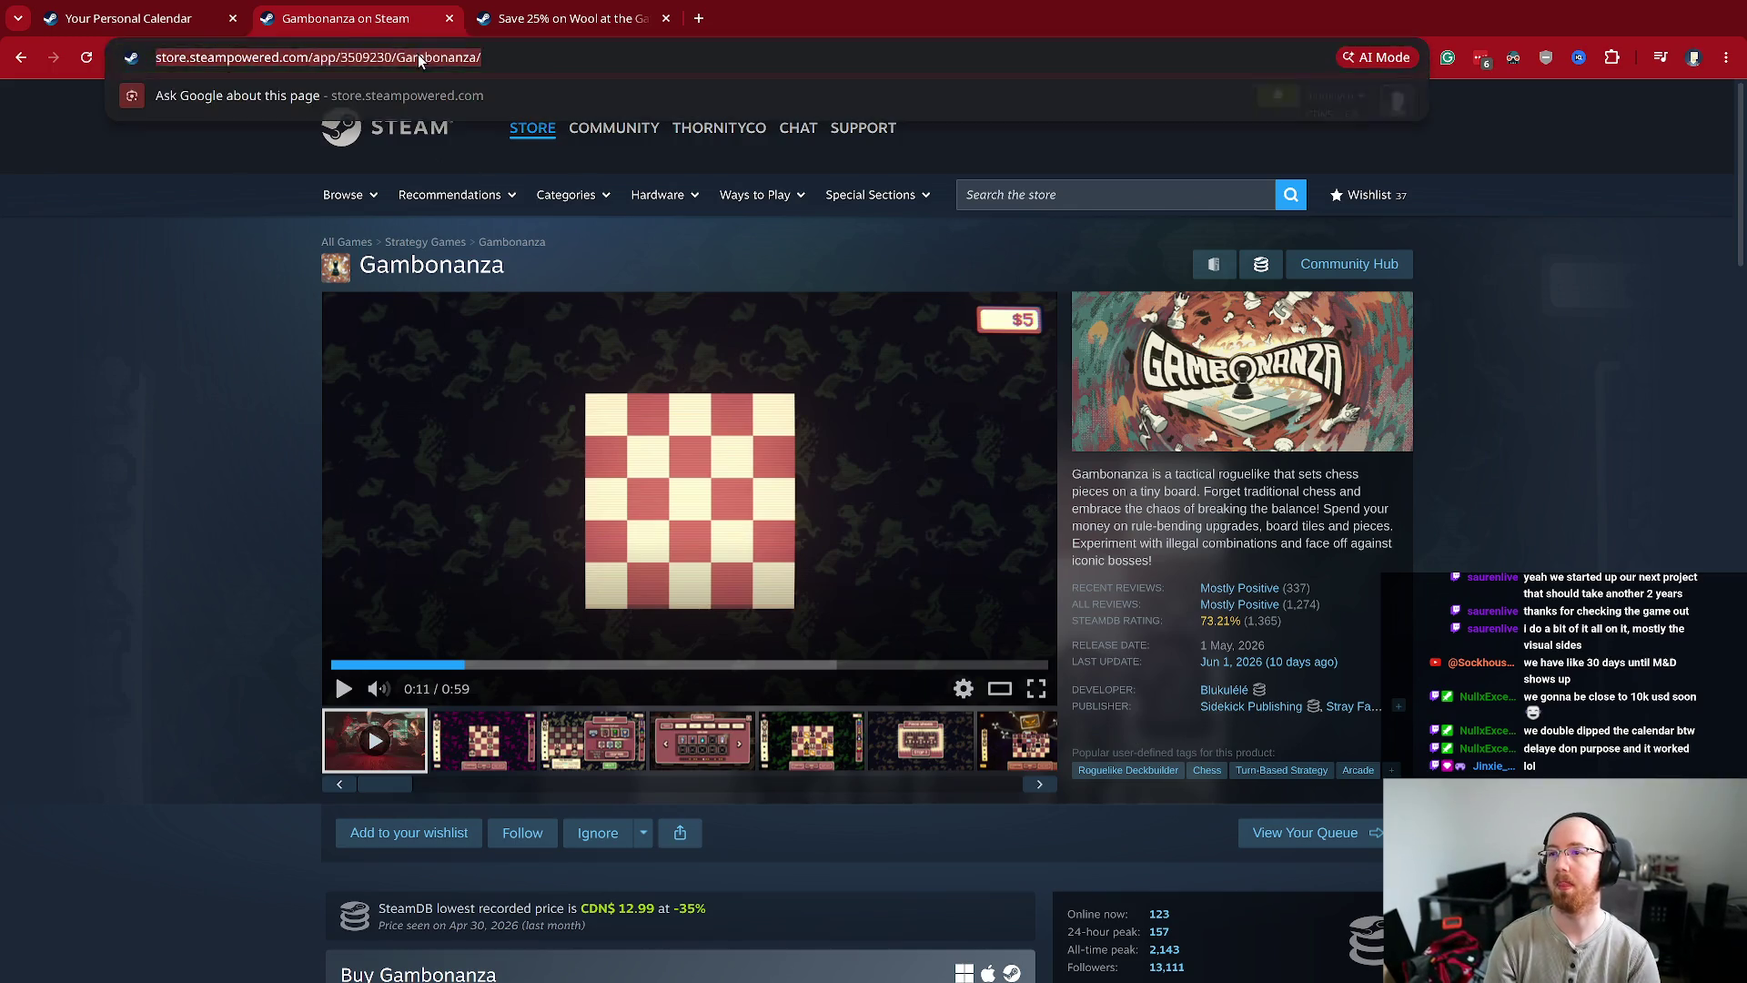
pyautogui.hotkey('ctrl', 't')
pyautogui.hotkey('ctrl', 'w')
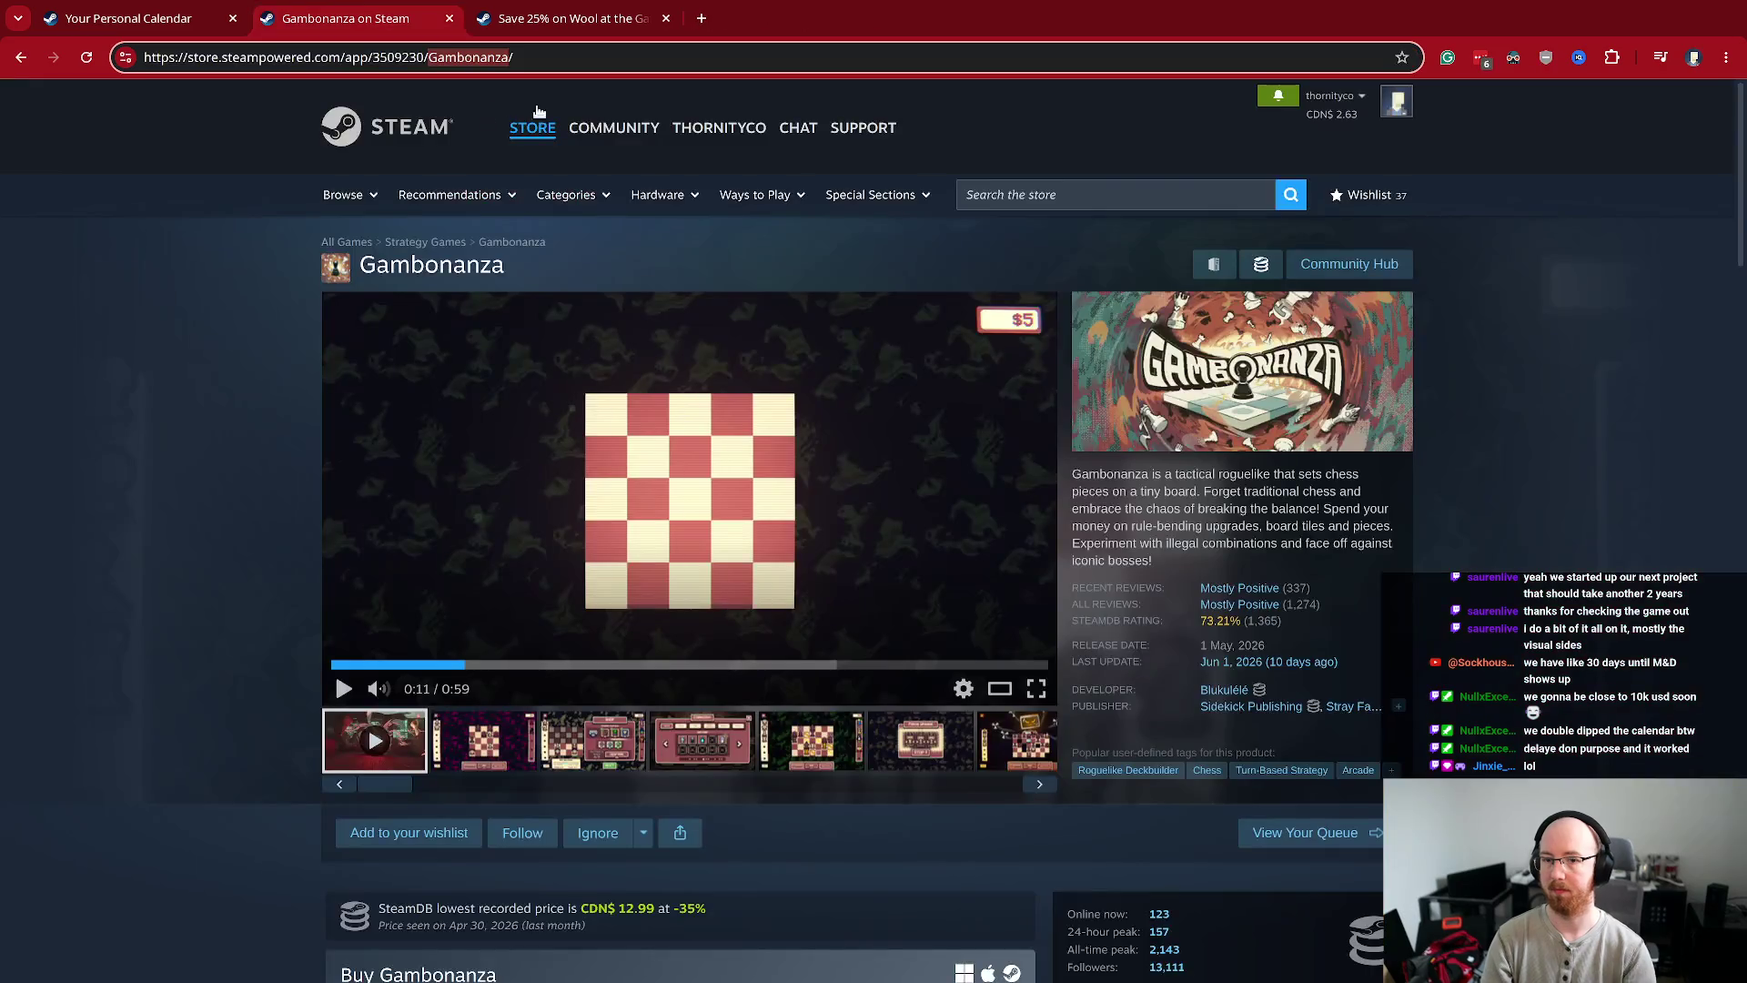
# - Review Gambonanza's $1.5M revenue stats on Gamalytic, then close that tab
pyautogui.scroll(-10, 1311, 393)
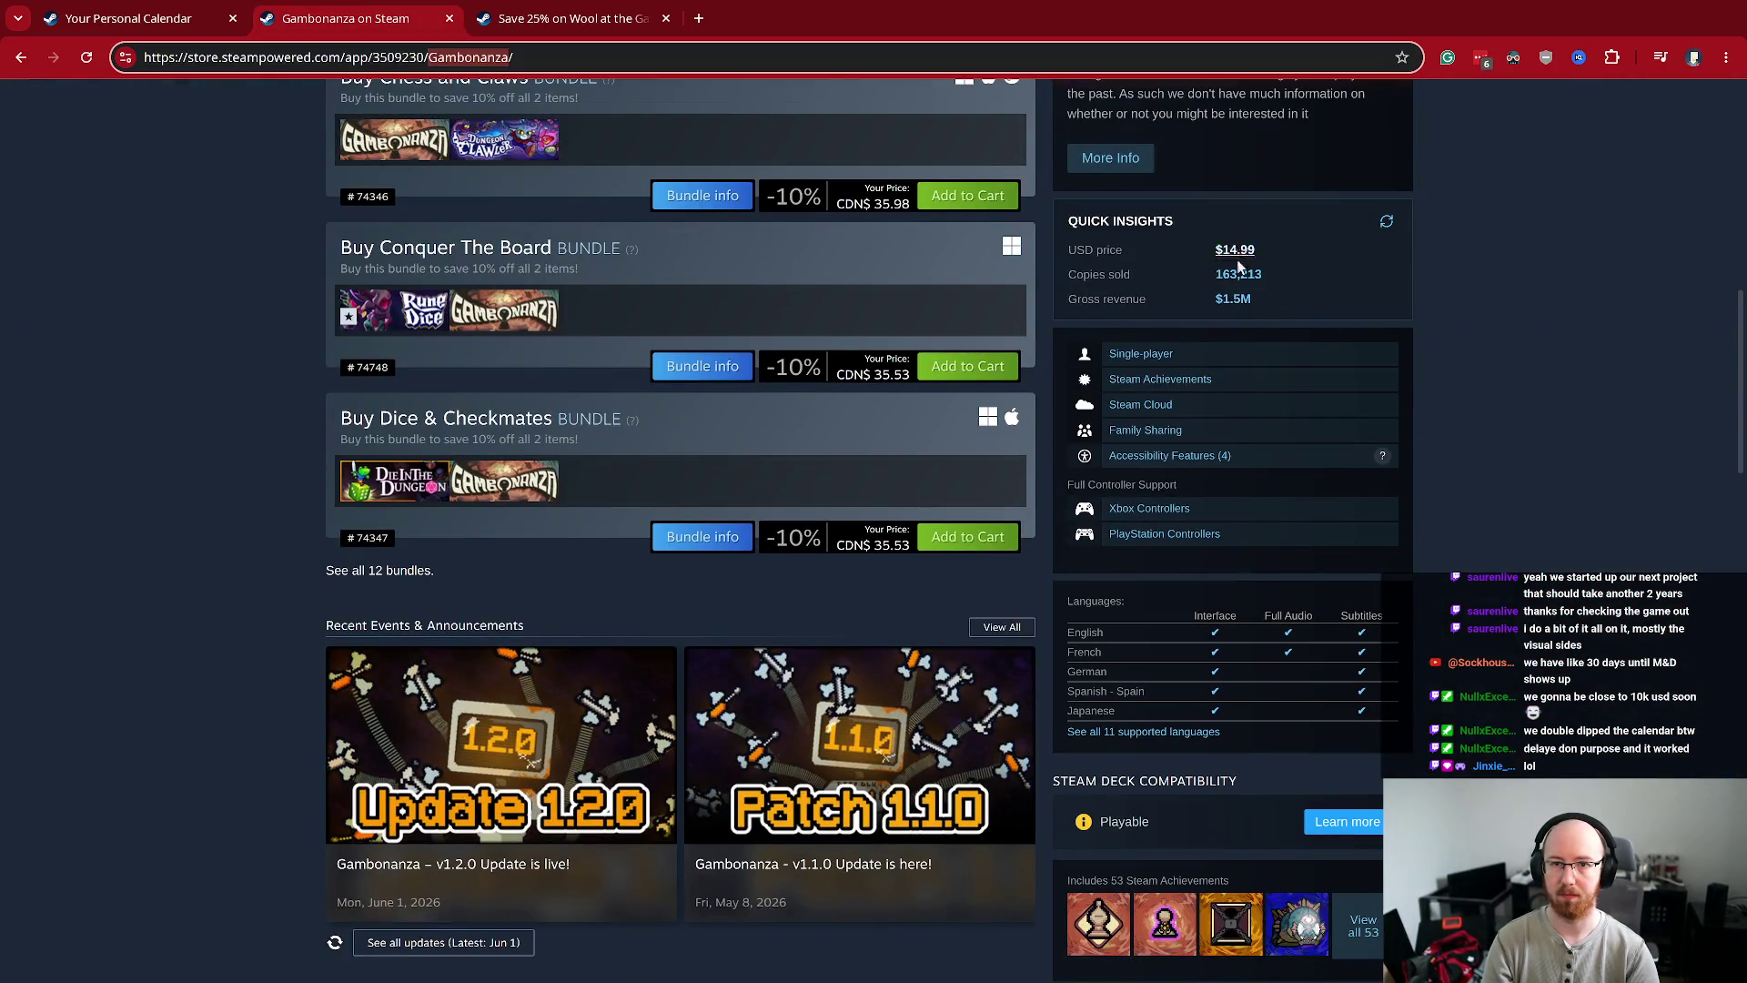
pyautogui.click(1234, 301)
pyautogui.click(511, 14)
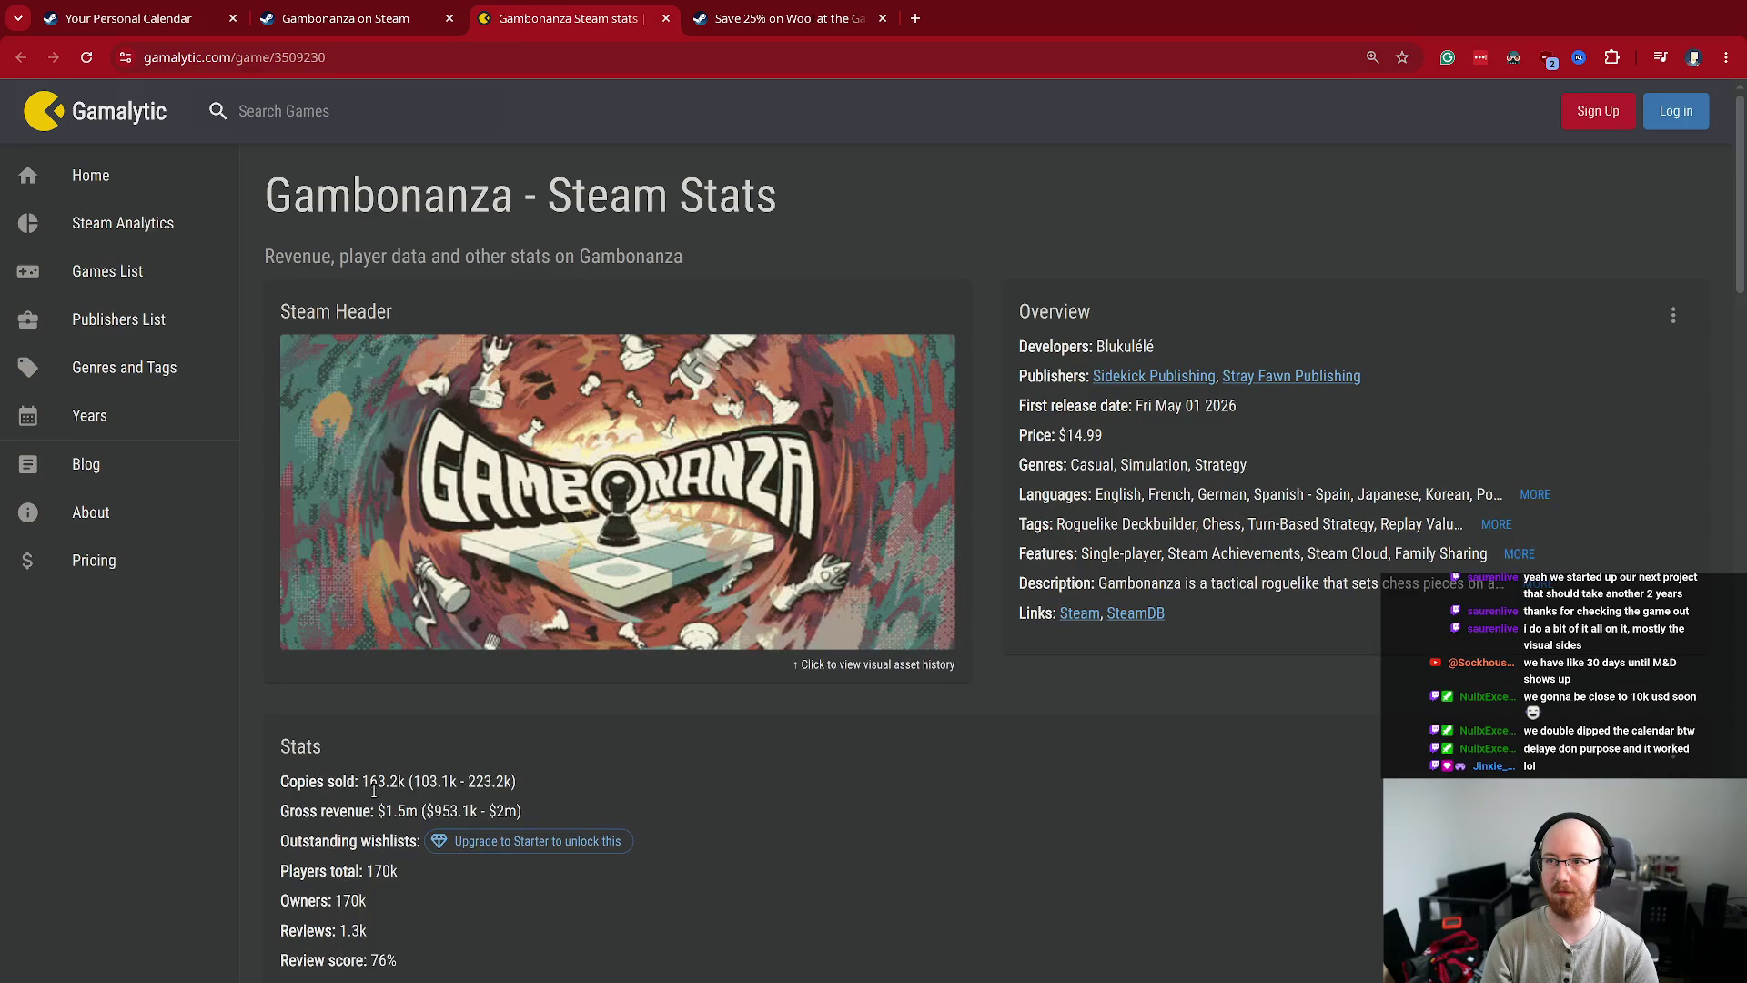
pyautogui.scroll(-3, 642, 669)
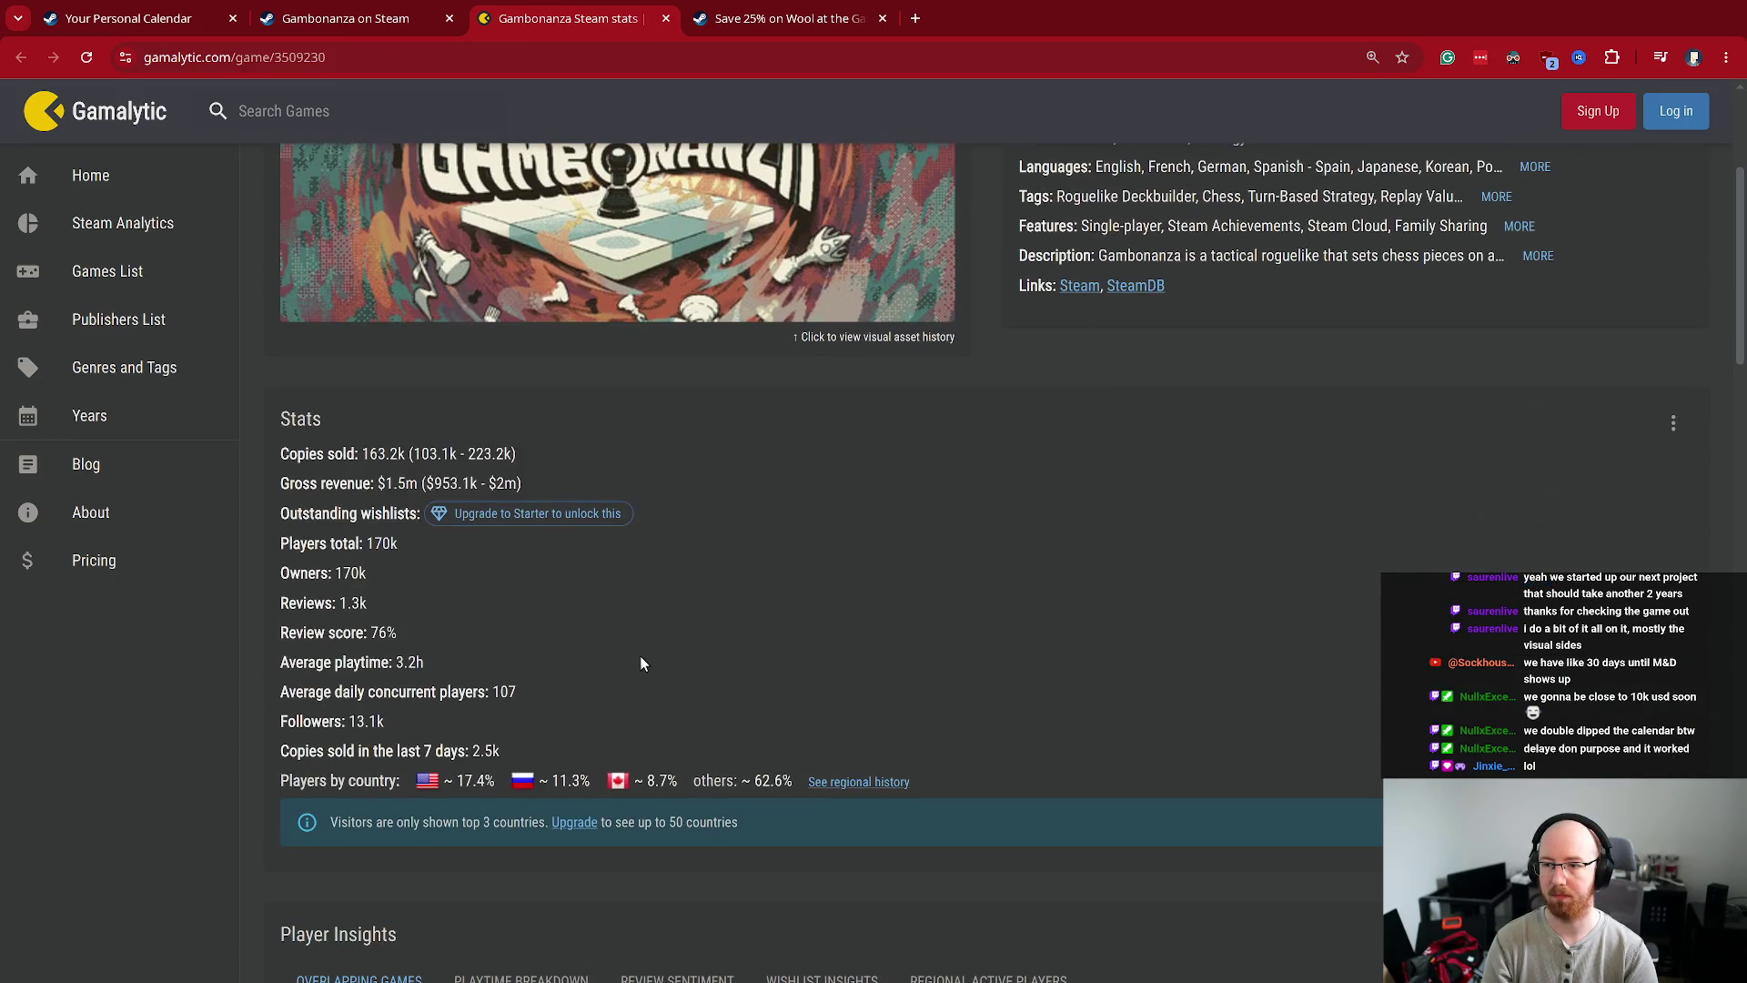
pyautogui.scroll(-4, 640, 662)
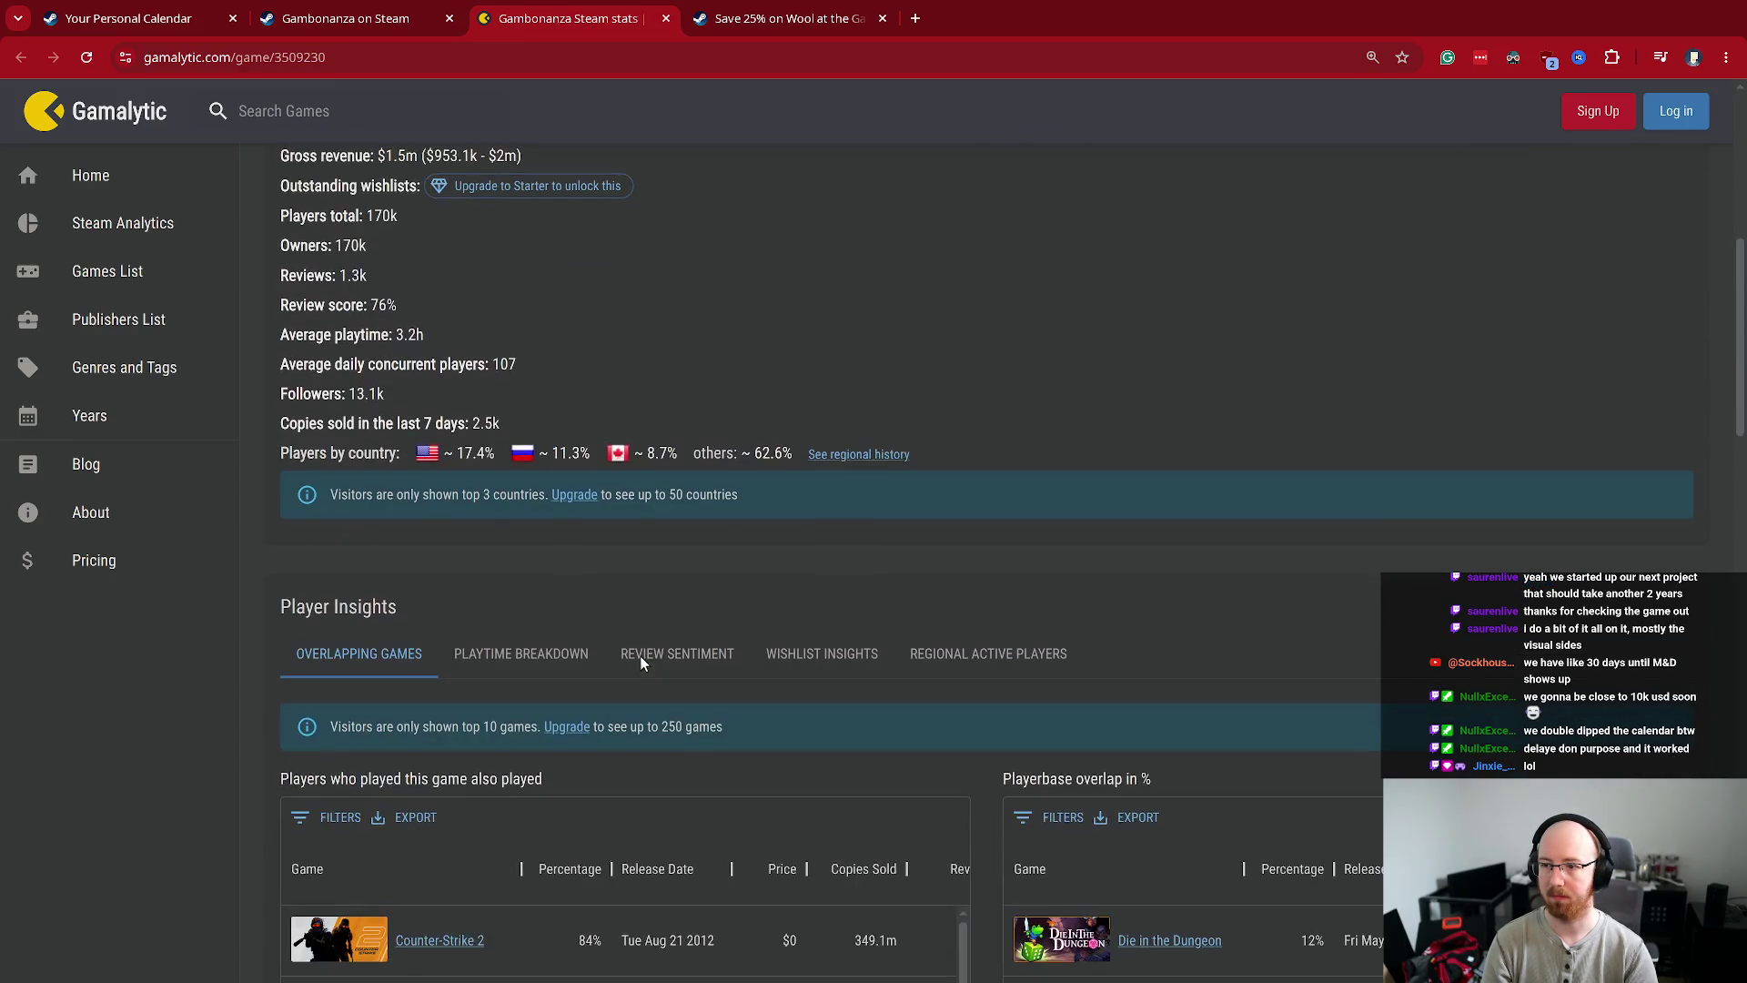
pyautogui.scroll(-2, 640, 662)
pyautogui.hotkey('ctrl', 'w')
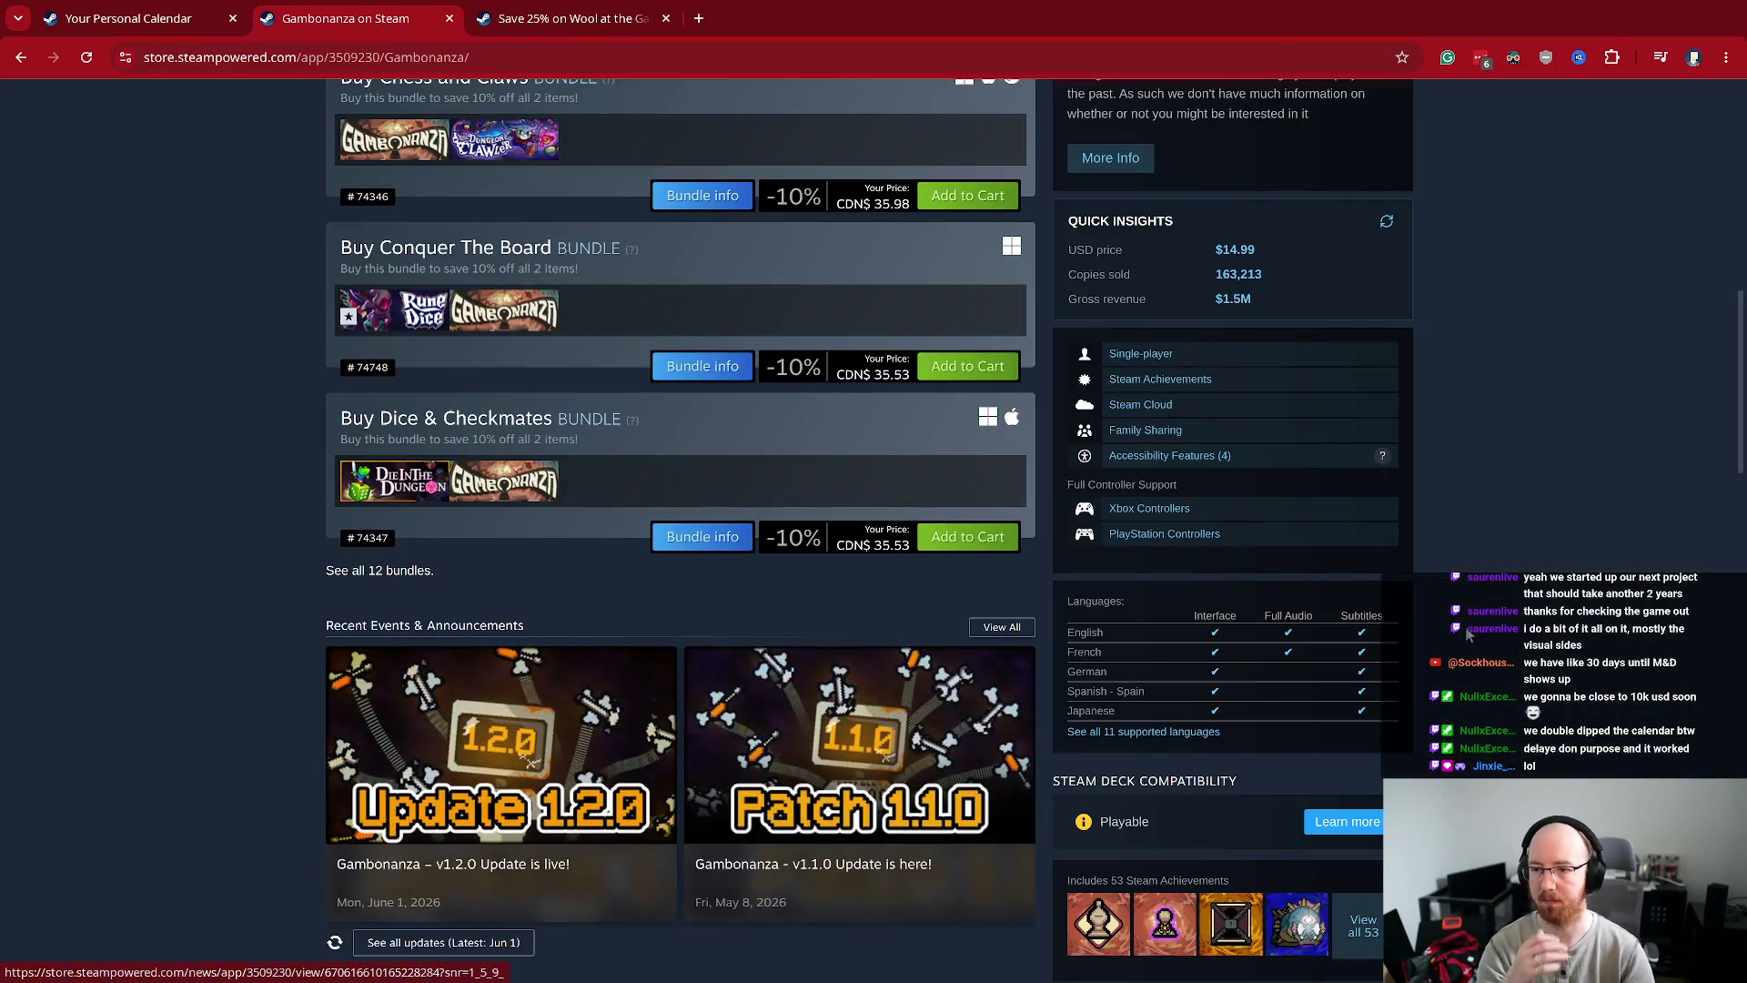
# - Scroll Gambonanza's page down to More From the Creators and the Megaloot tile
pyautogui.scroll(-8, 1510, 549)
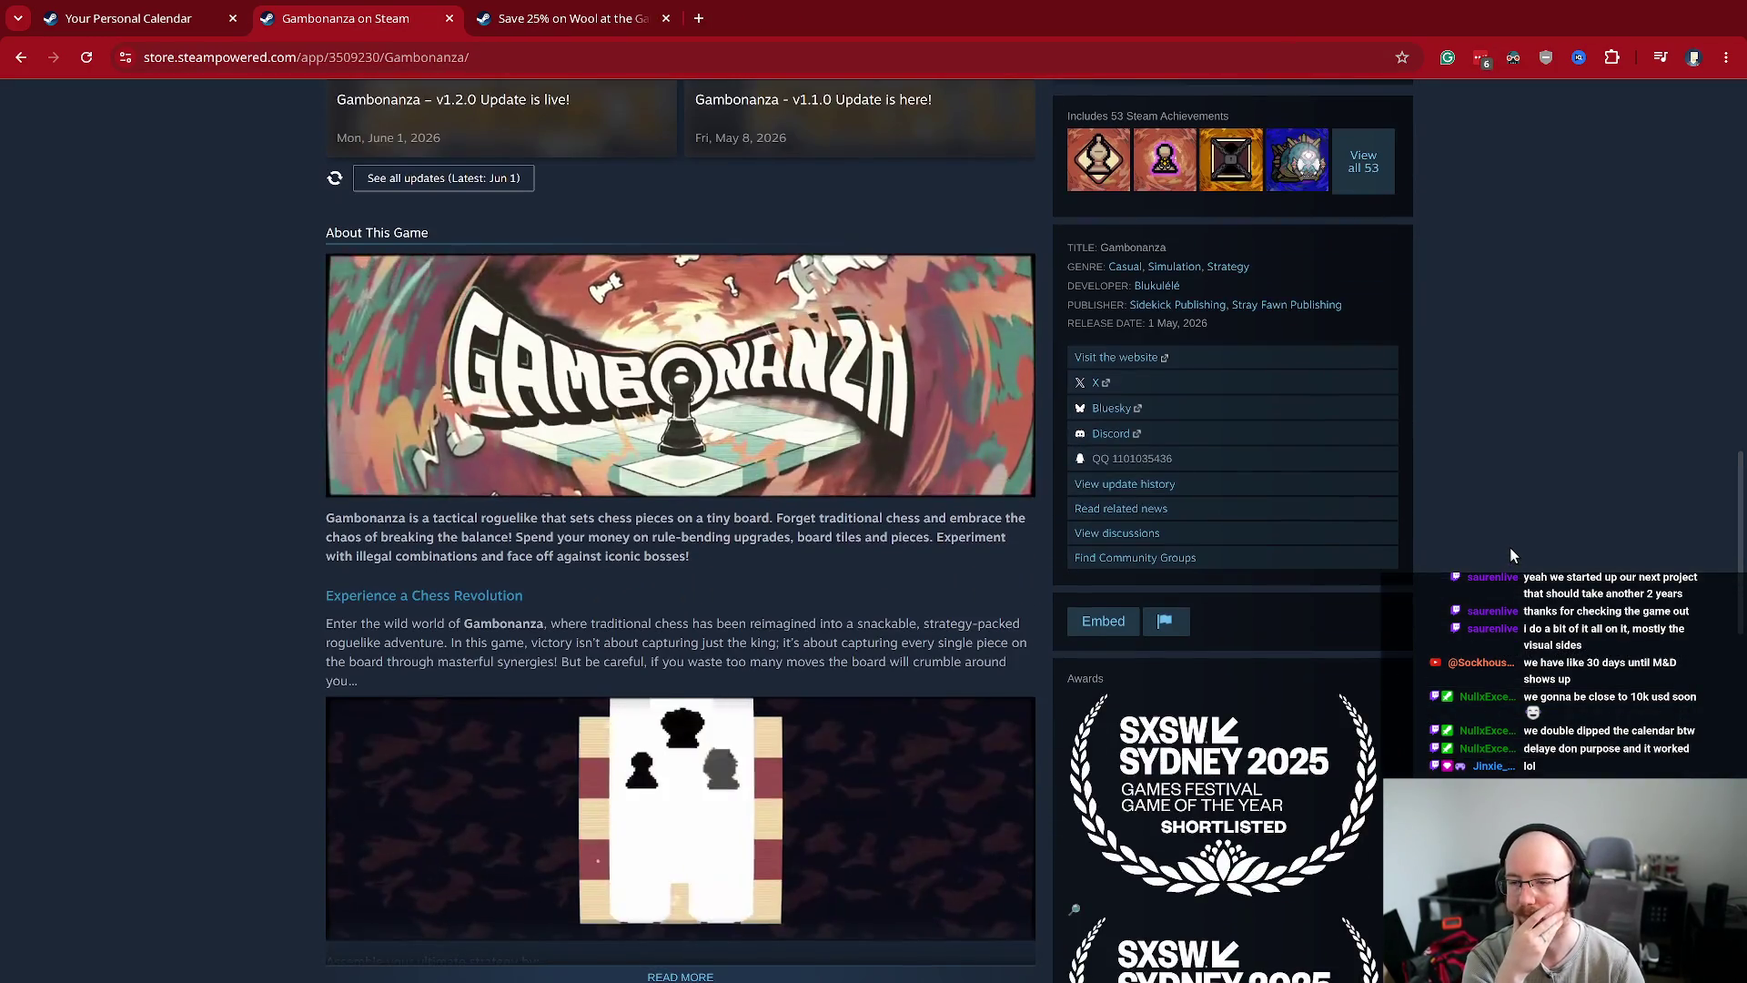
pyautogui.scroll(-8, 1510, 548)
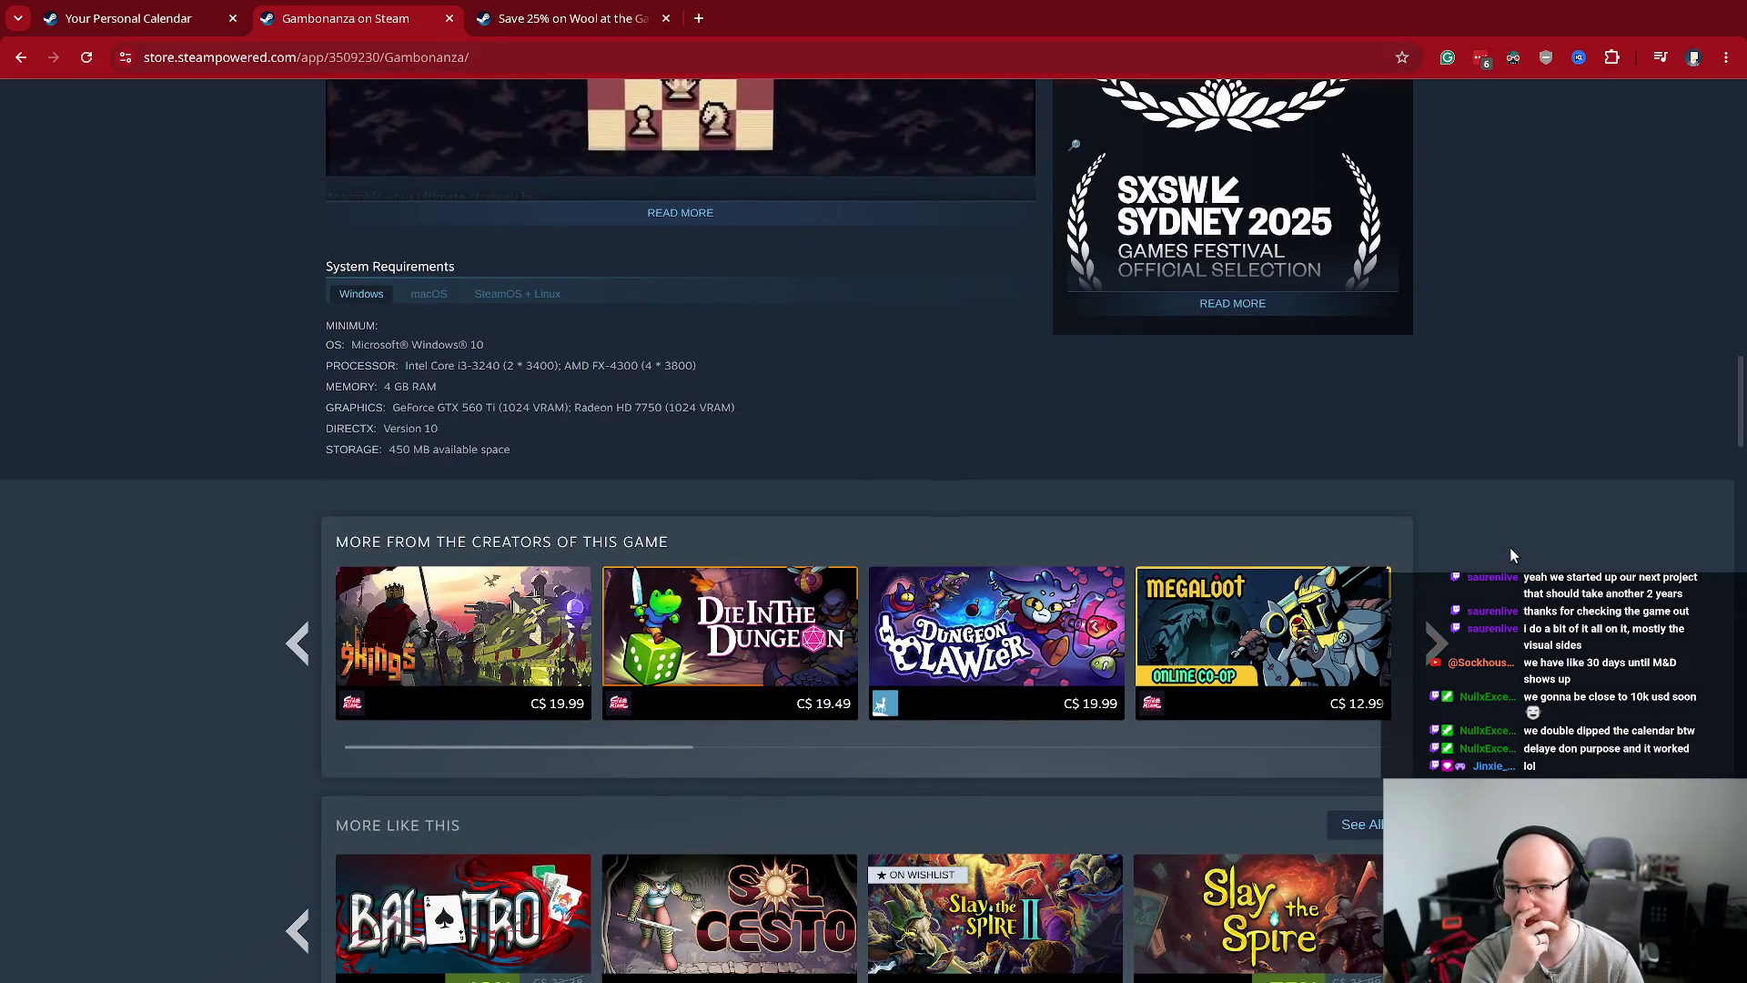
pyautogui.scroll(-2, 1510, 547)
pyautogui.moveTo(1181, 409)
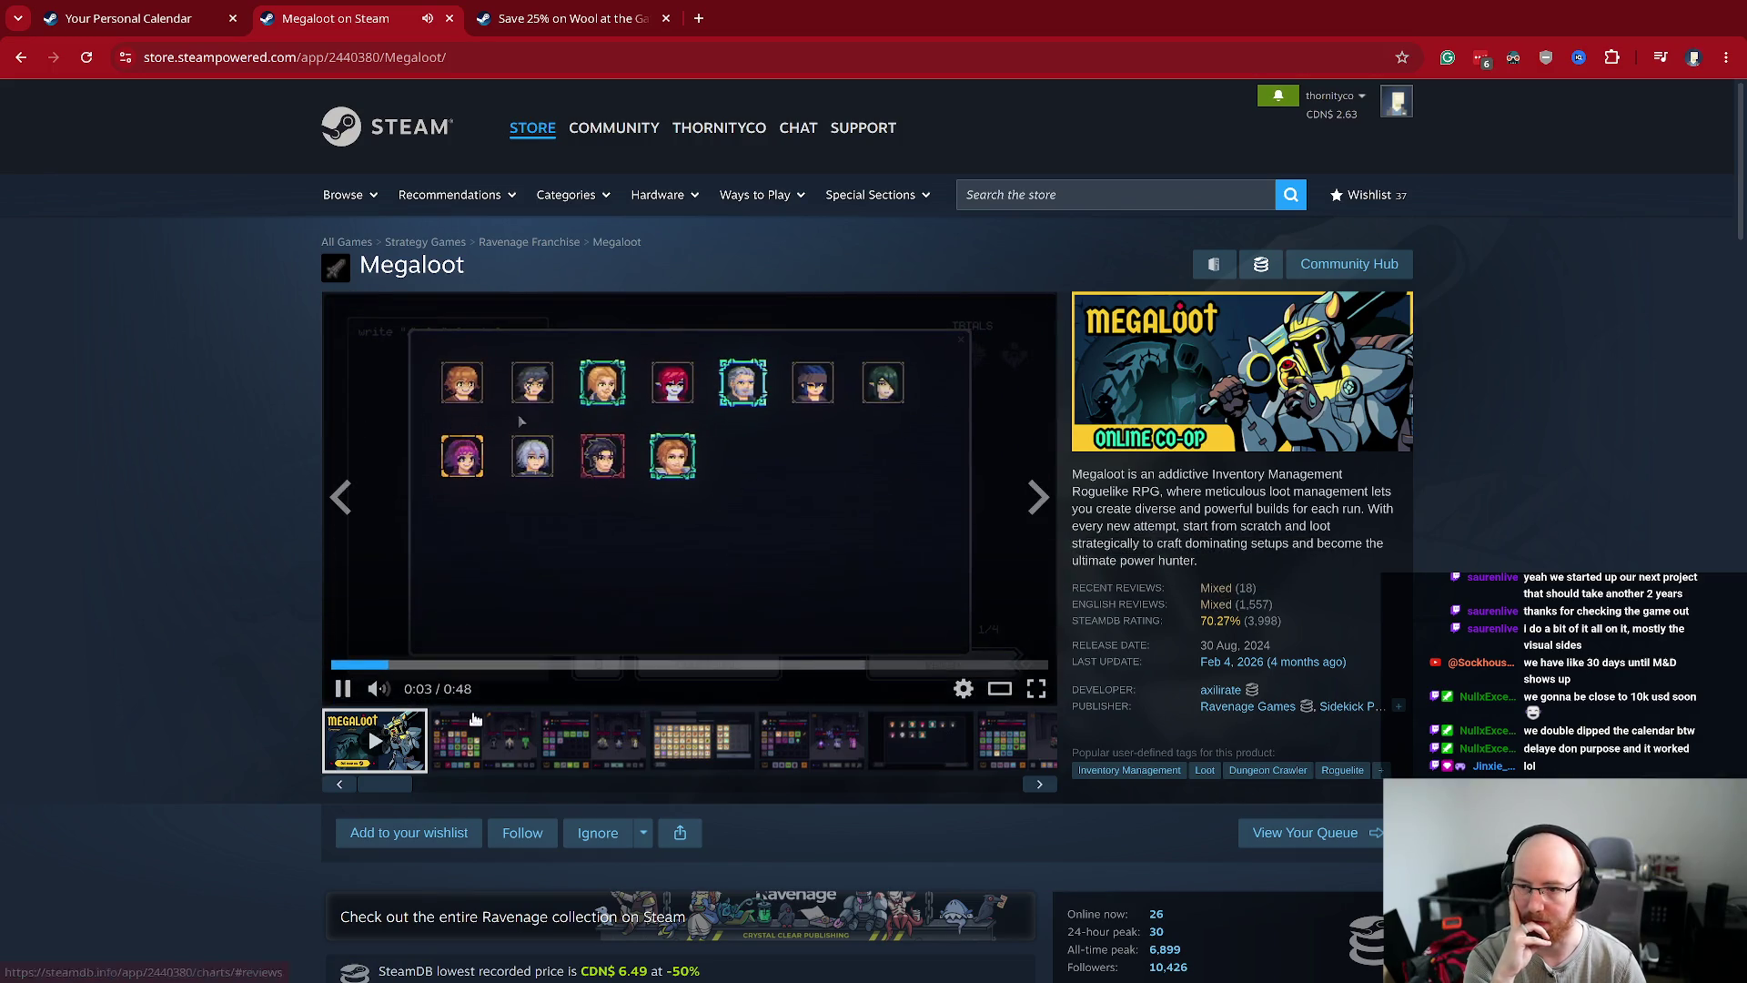
# - Flip through Megaloot's screenshots, ending on the inventory screenshot
pyautogui.click(500, 735)
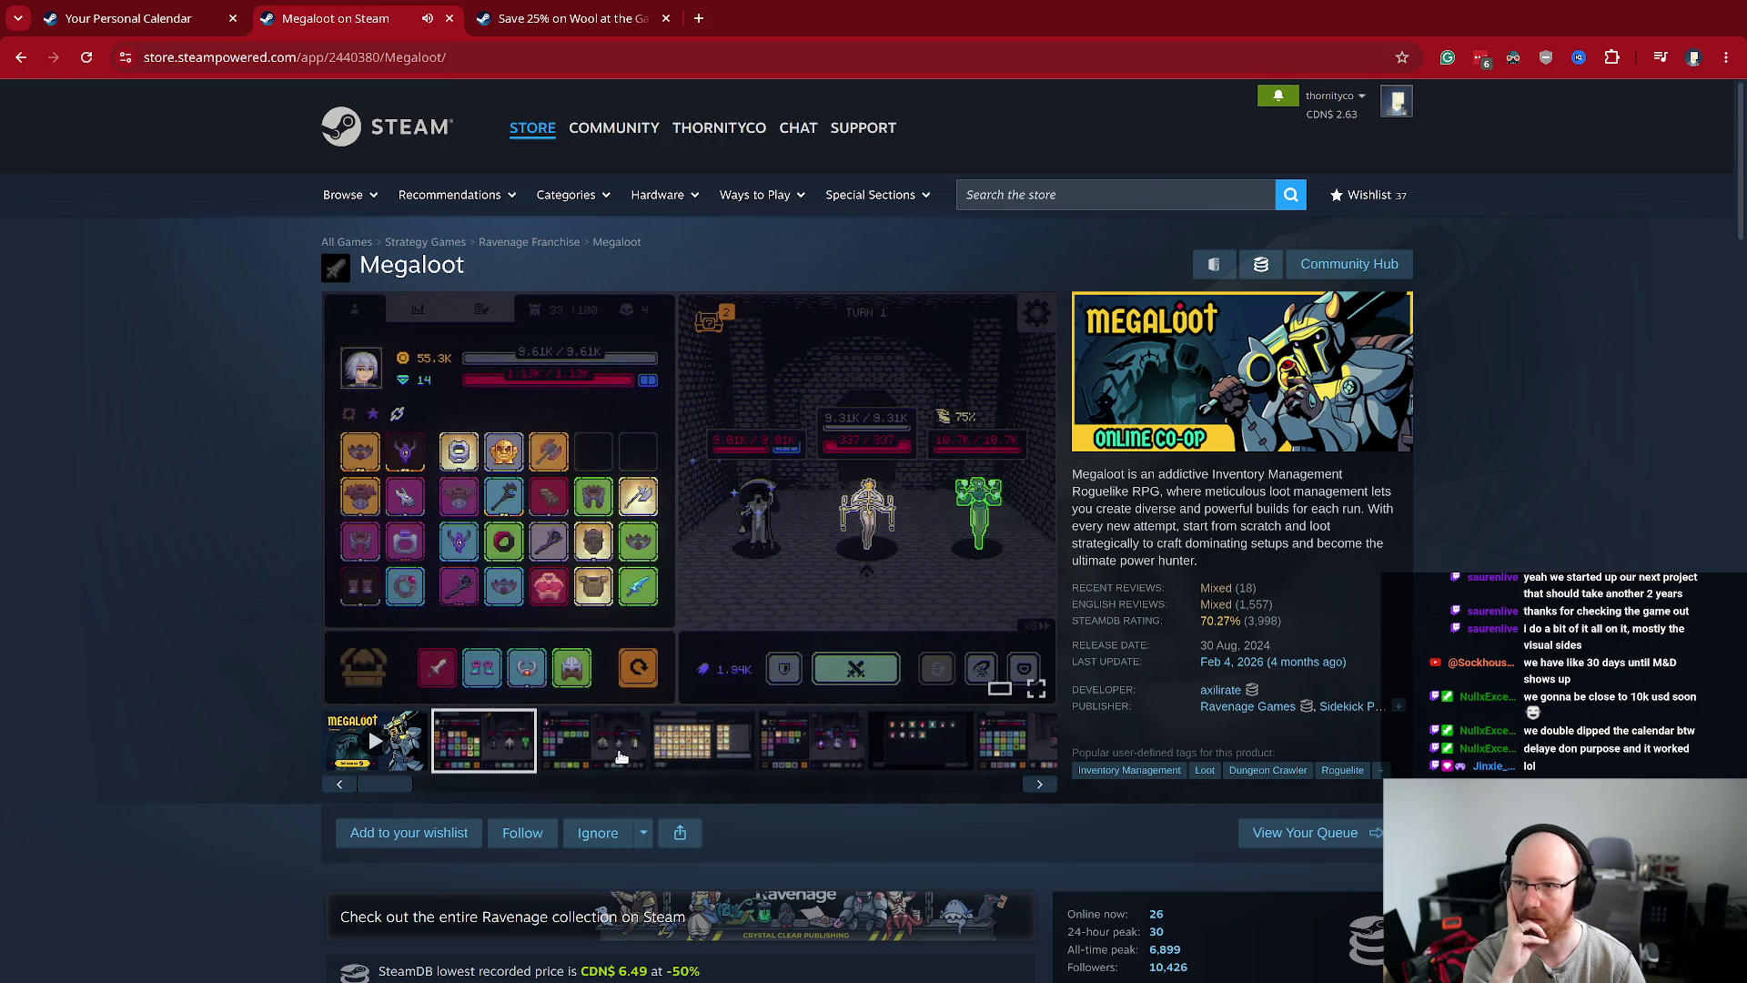
pyautogui.click(793, 735)
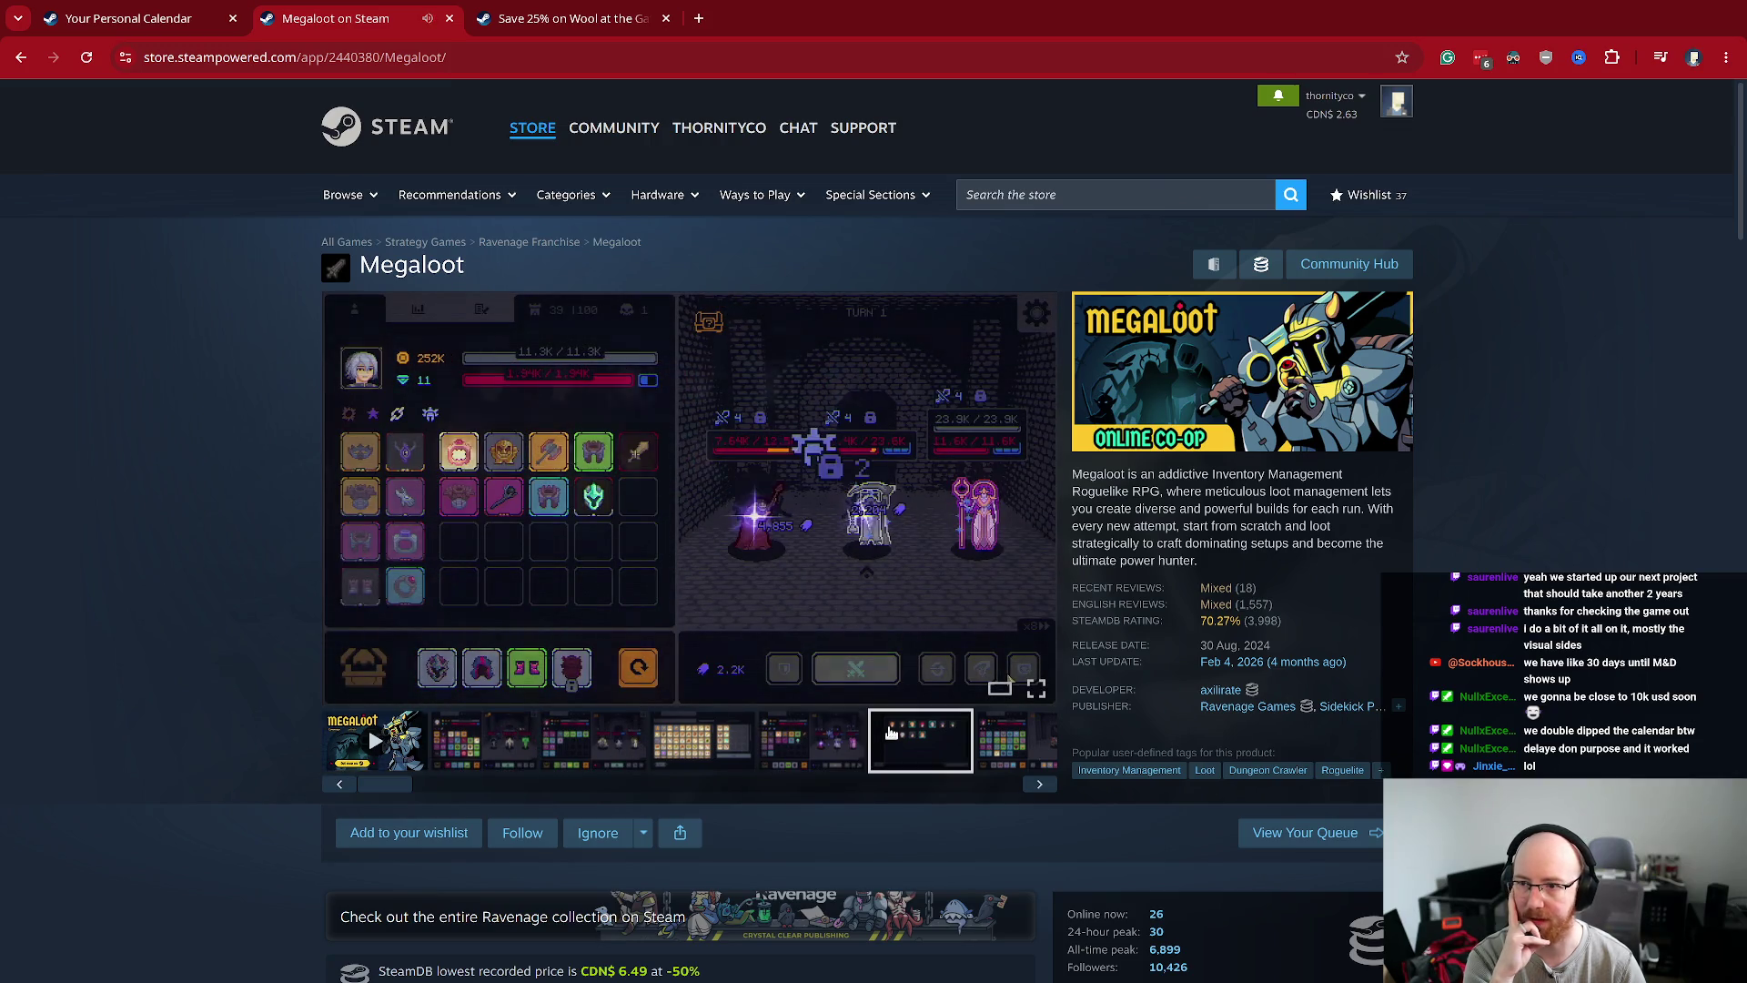
pyautogui.click(1021, 748)
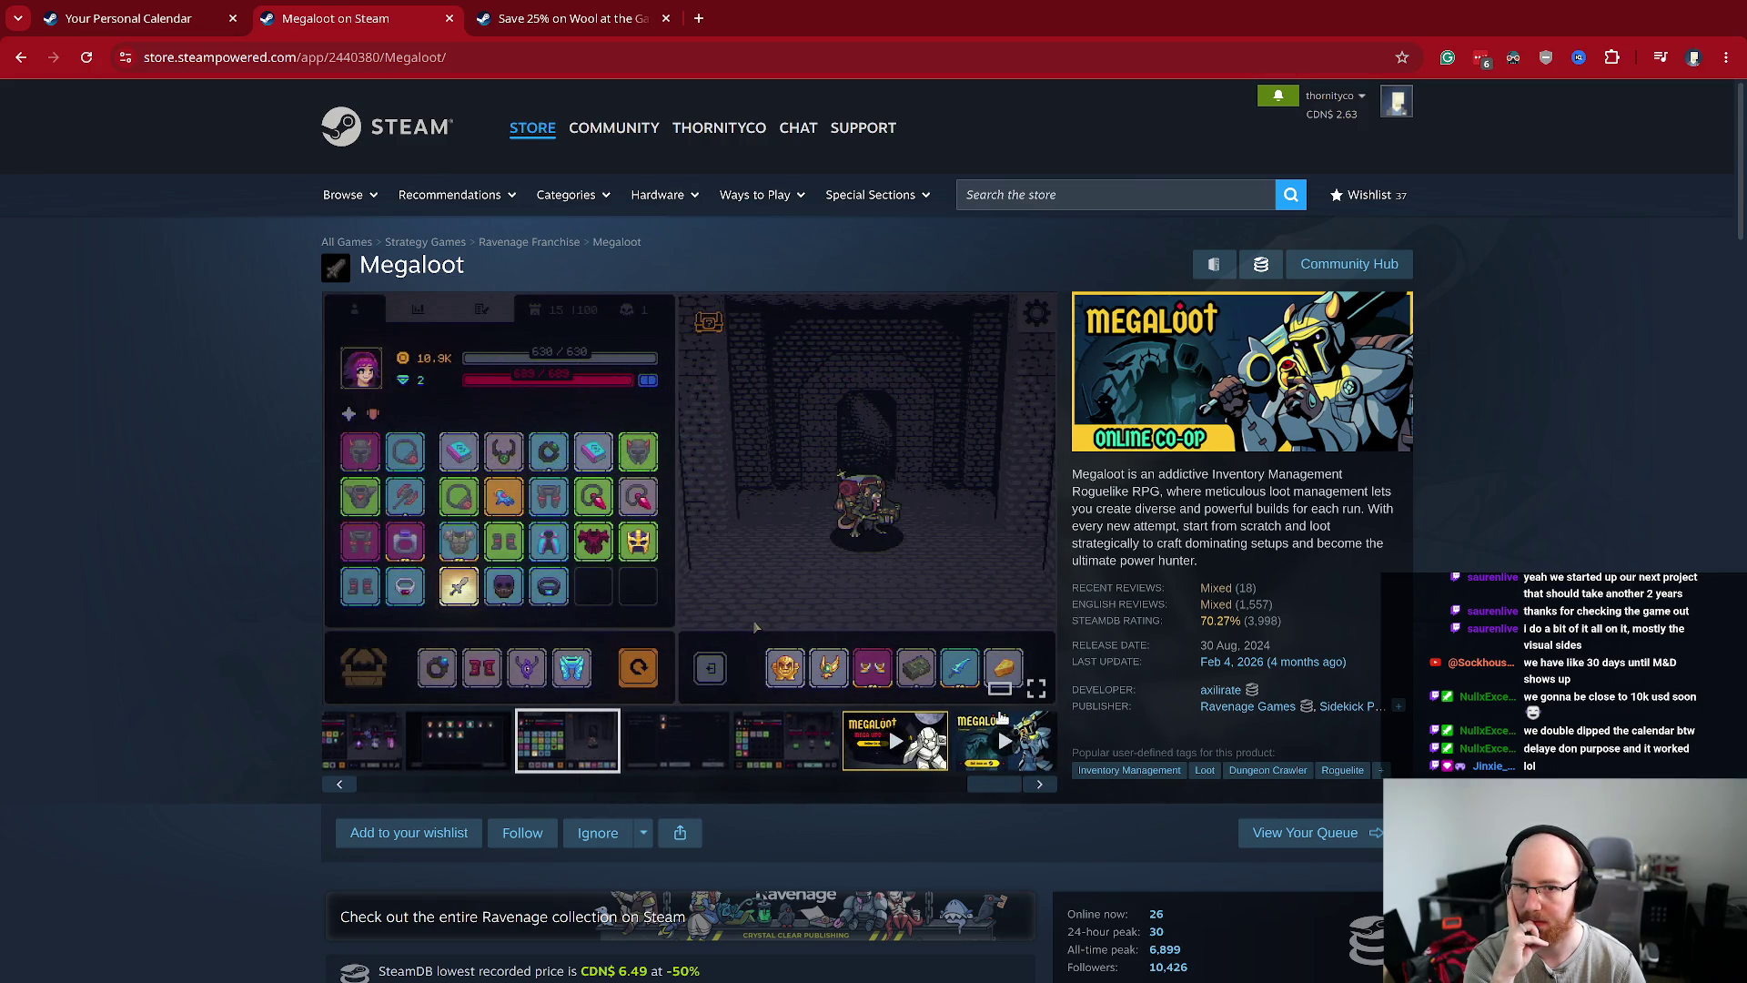
pyautogui.scroll(-1, 1001, 719)
pyautogui.scroll(-6, 1001, 719)
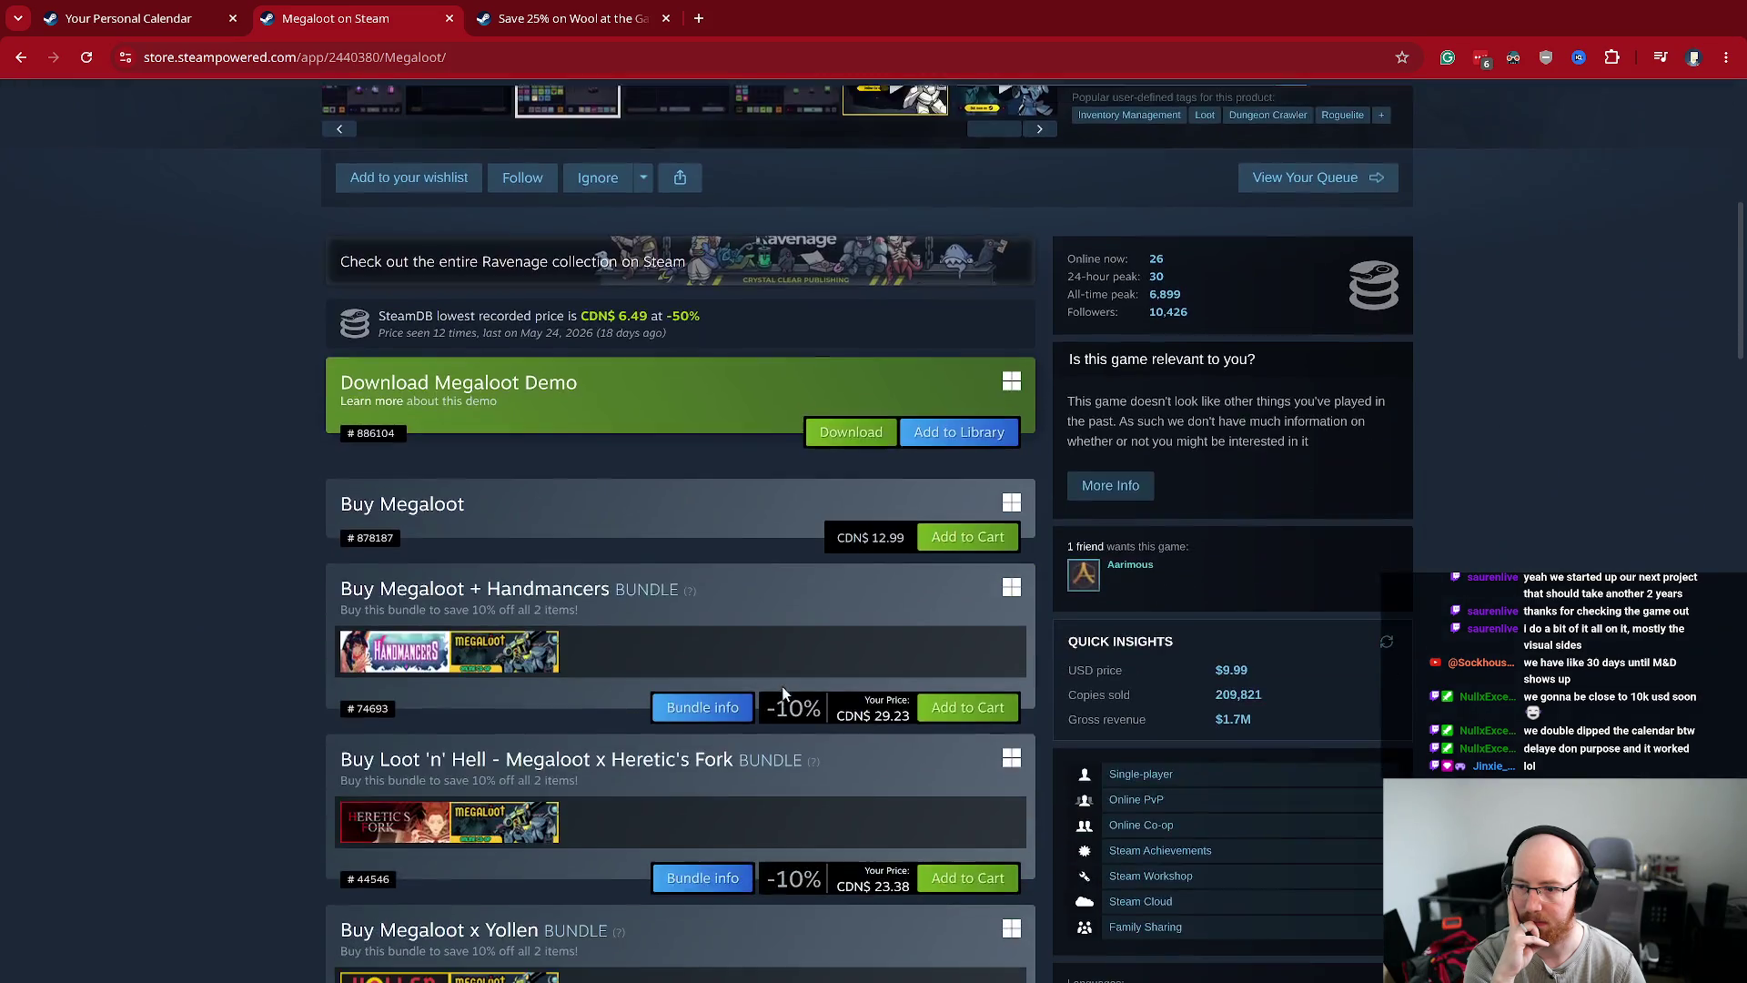
pyautogui.scroll(5, 1230, 394)
# - Filter Megaloot's reviews to Negative and select the top Not Recommended review's text
pyautogui.click(1230, 393)
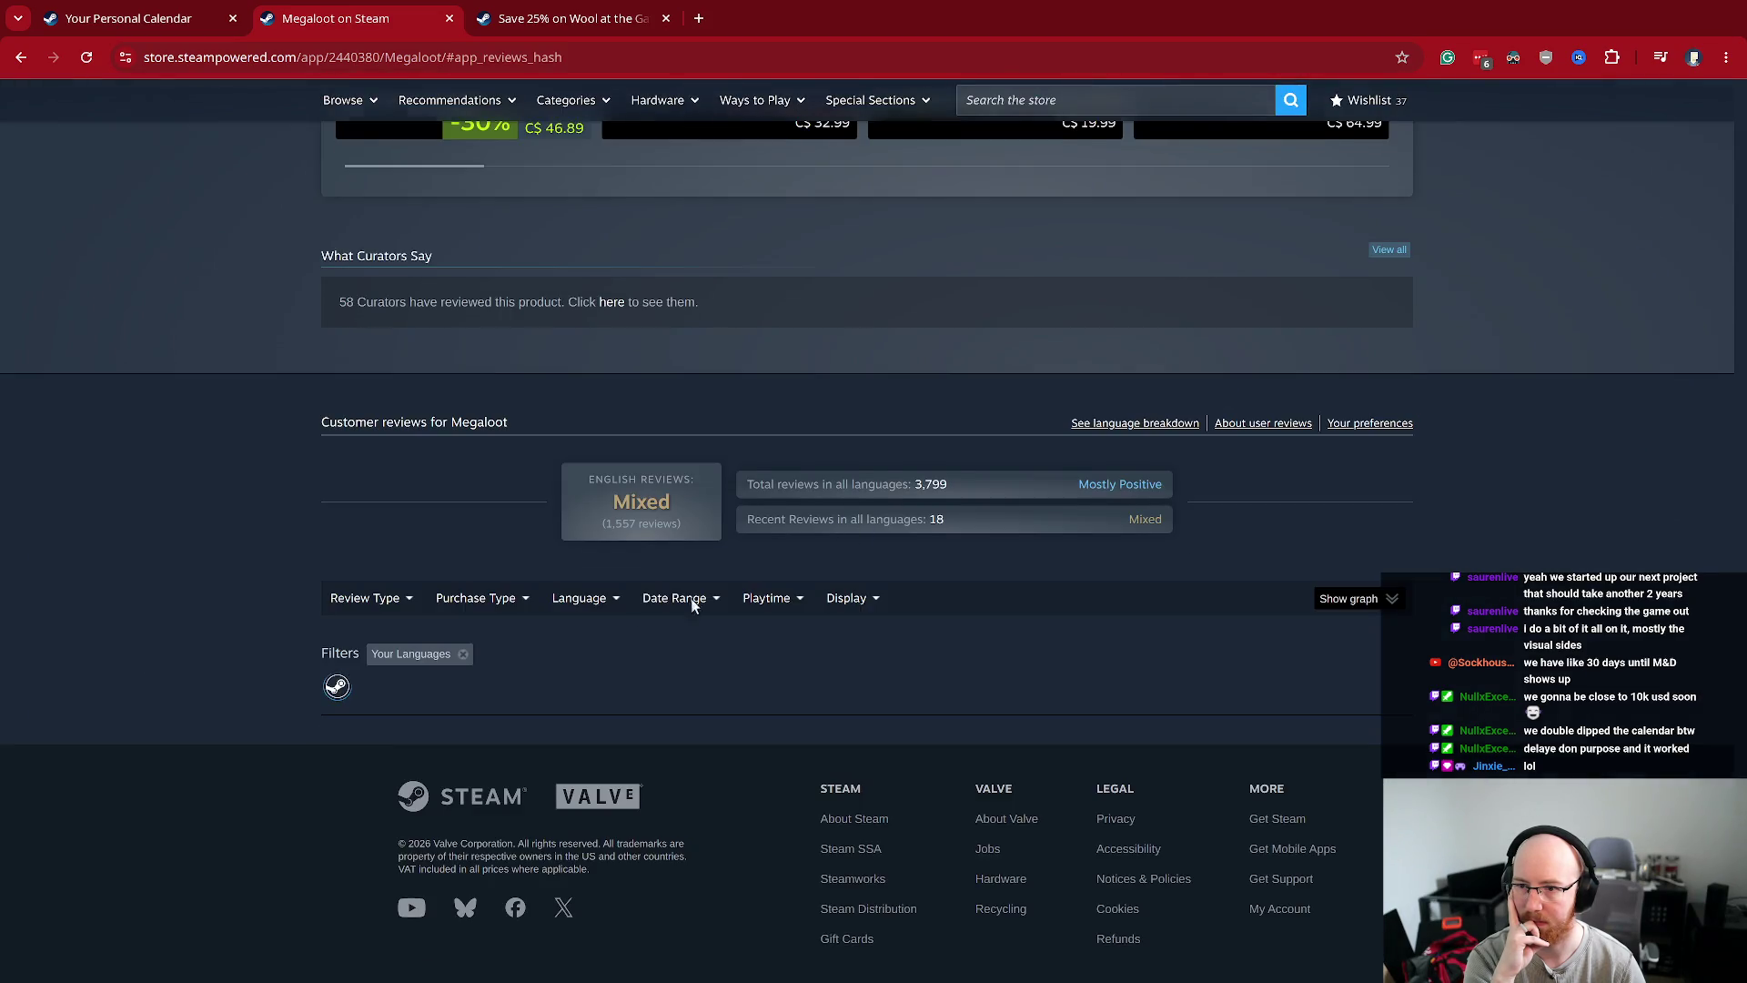
pyautogui.moveTo(339, 604)
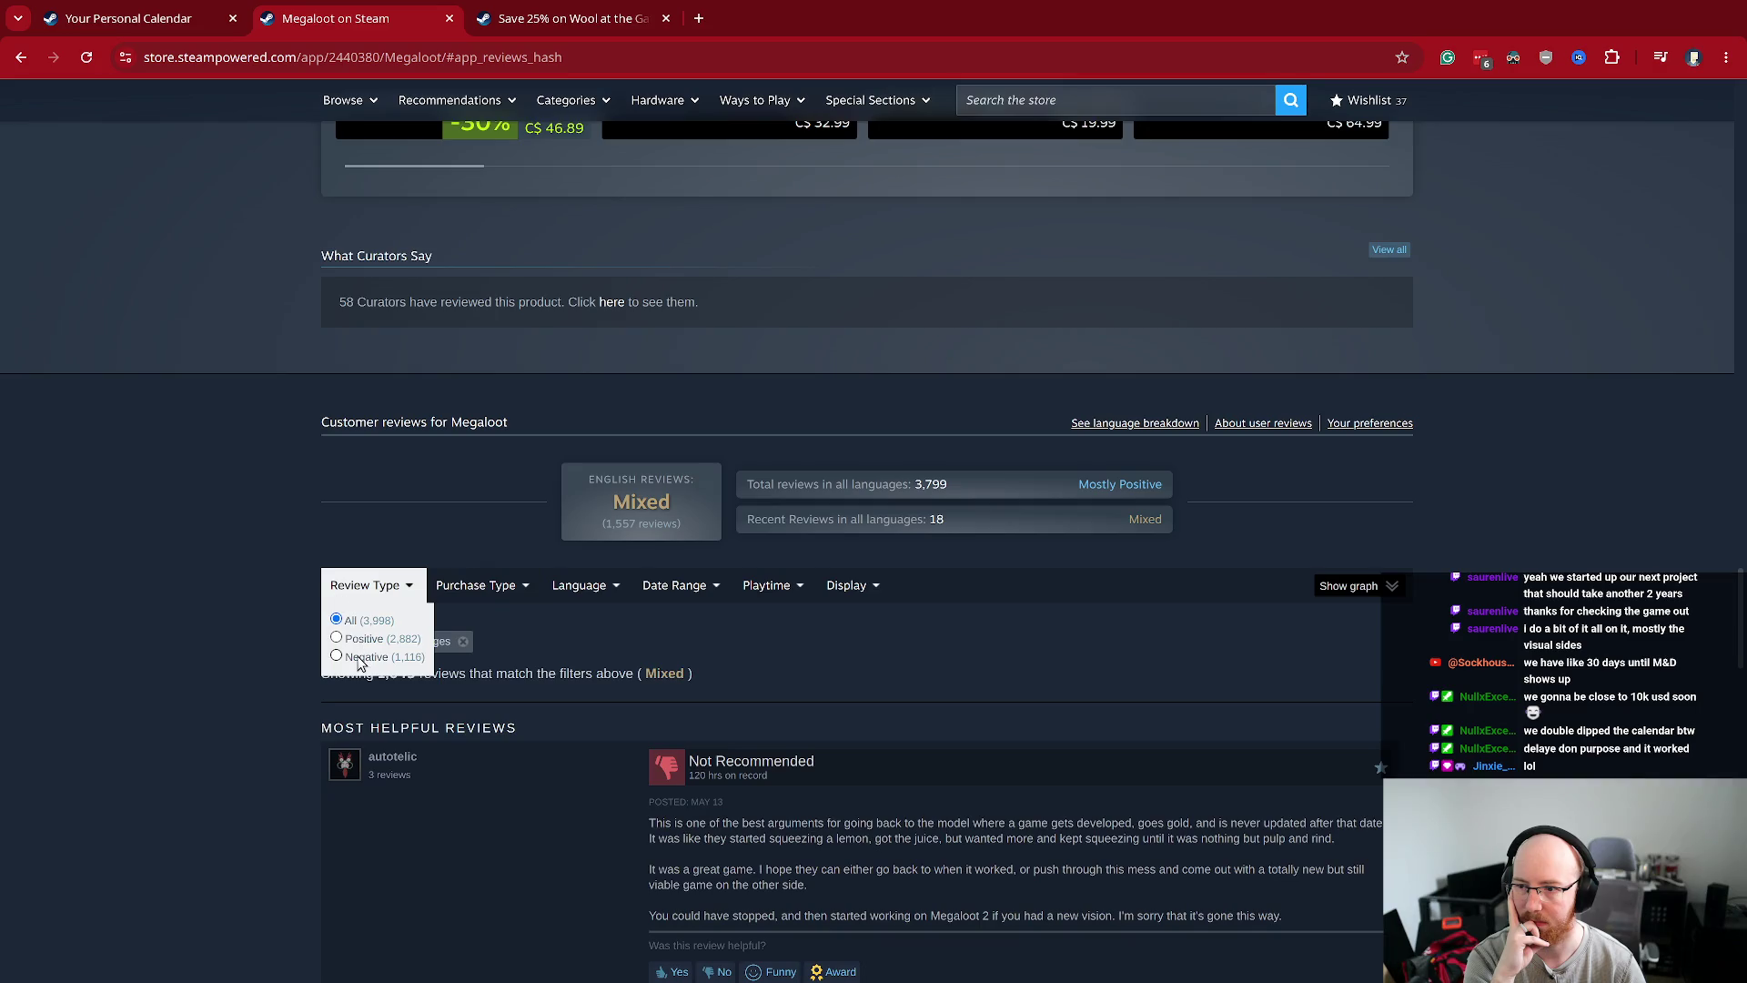
pyautogui.click(337, 656)
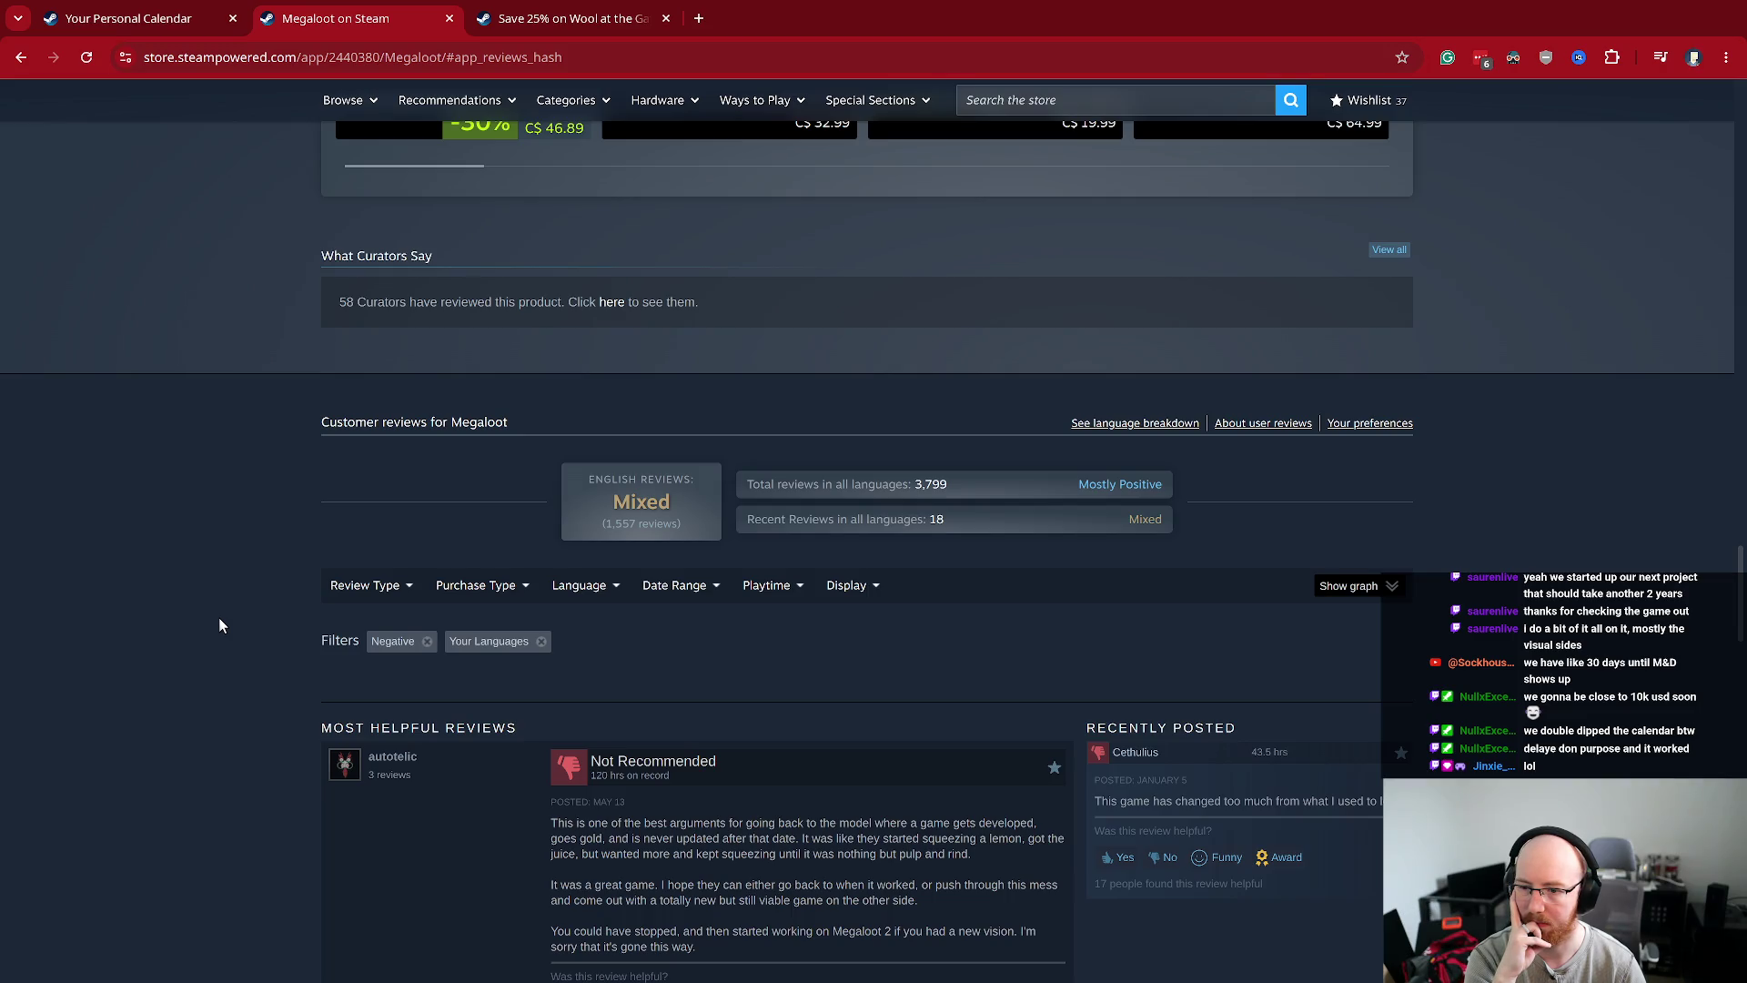
pyautogui.scroll(-1, 218, 625)
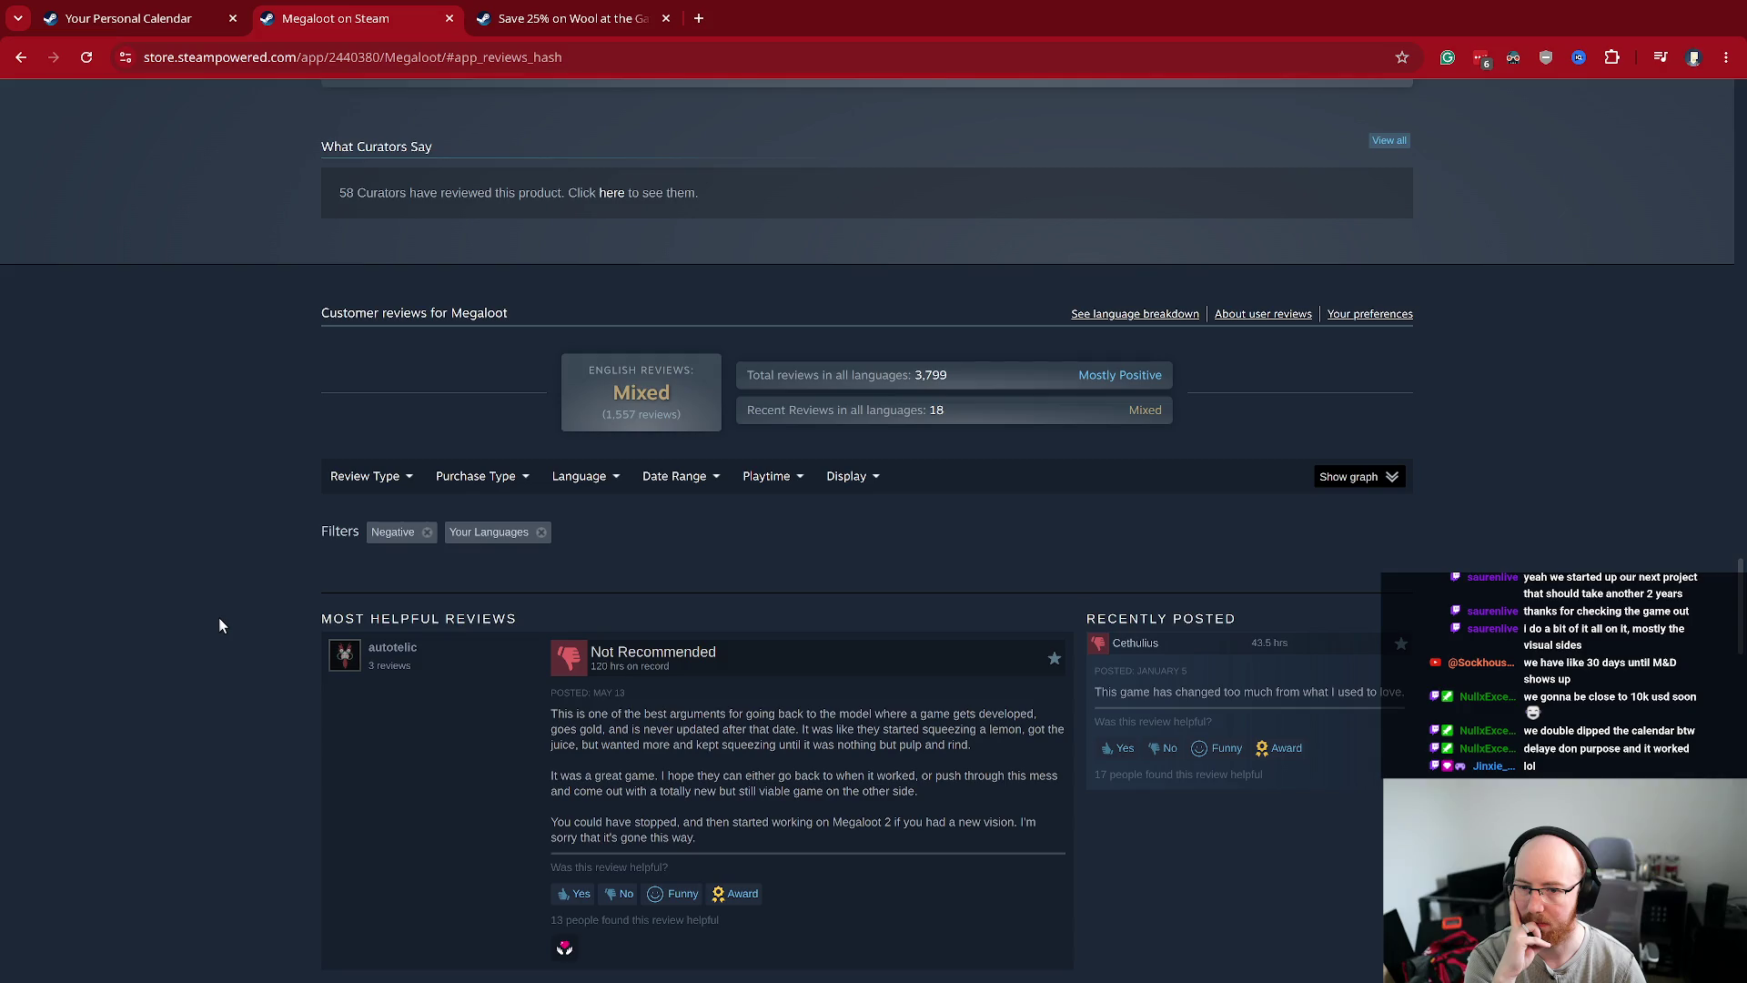
pyautogui.moveTo(970, 744); pyautogui.dragTo(553, 716)
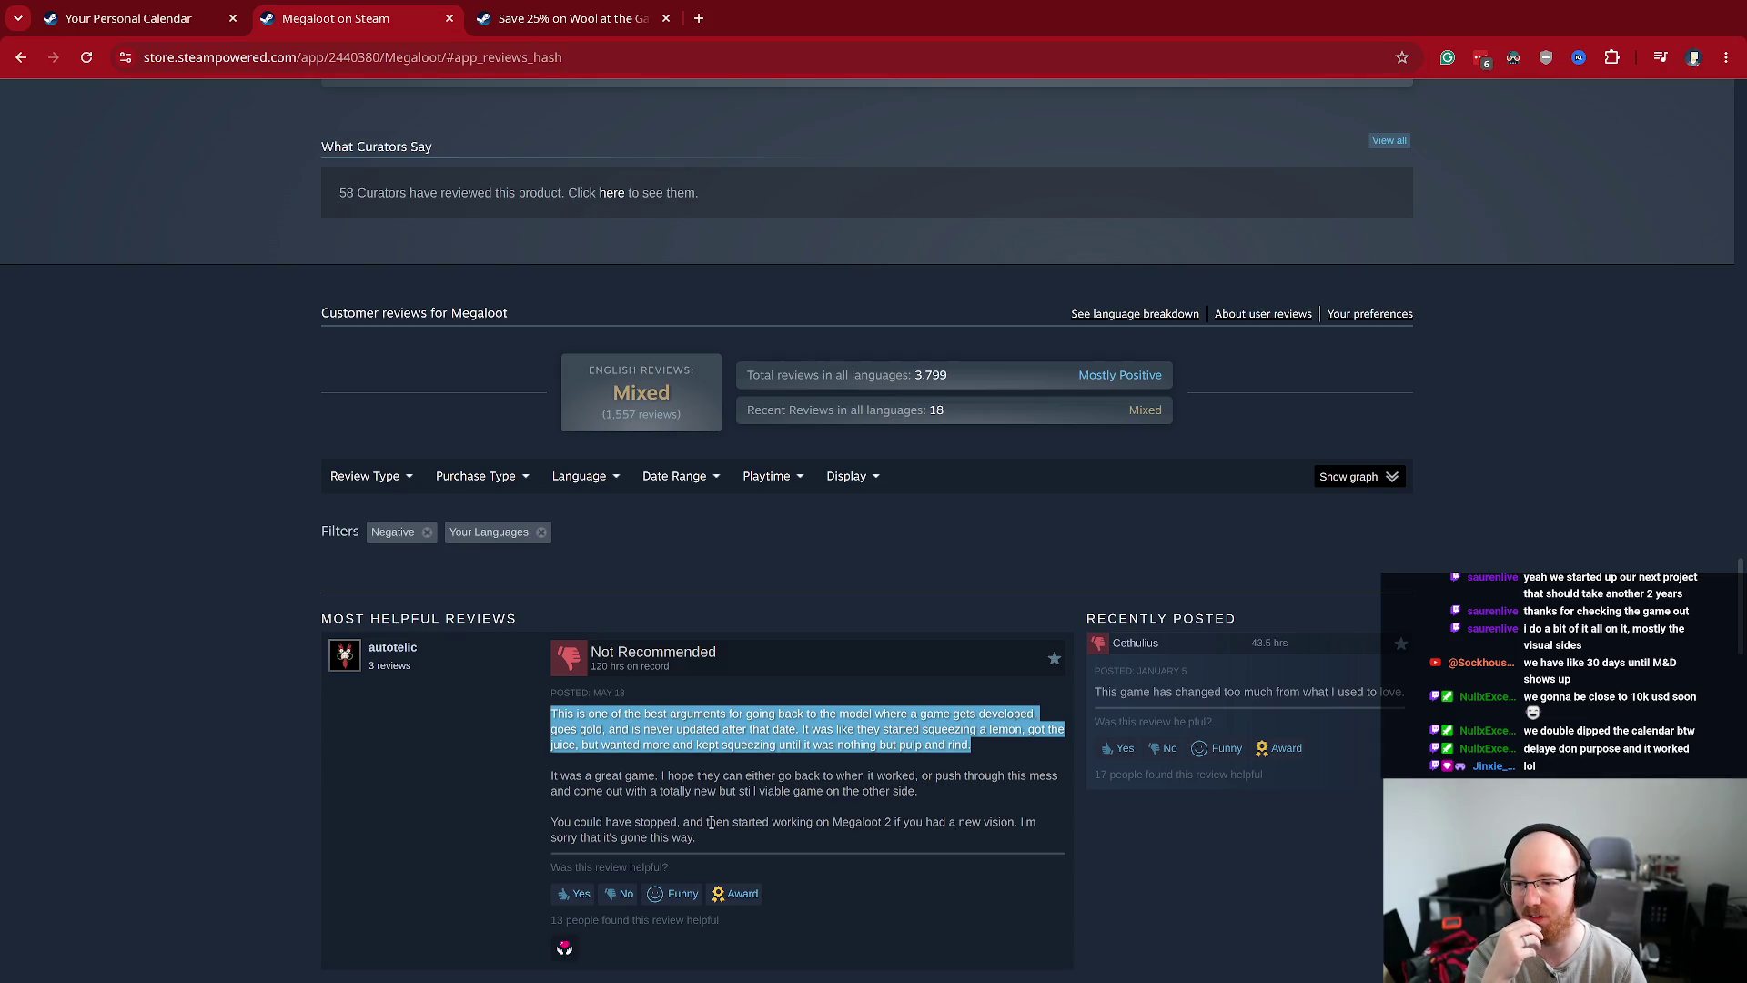
pyautogui.moveTo(697, 839)
pyautogui.mouseDown()
pyautogui.moveTo(520, 785)
pyautogui.moveTo(548, 724)
pyautogui.mouseUp()
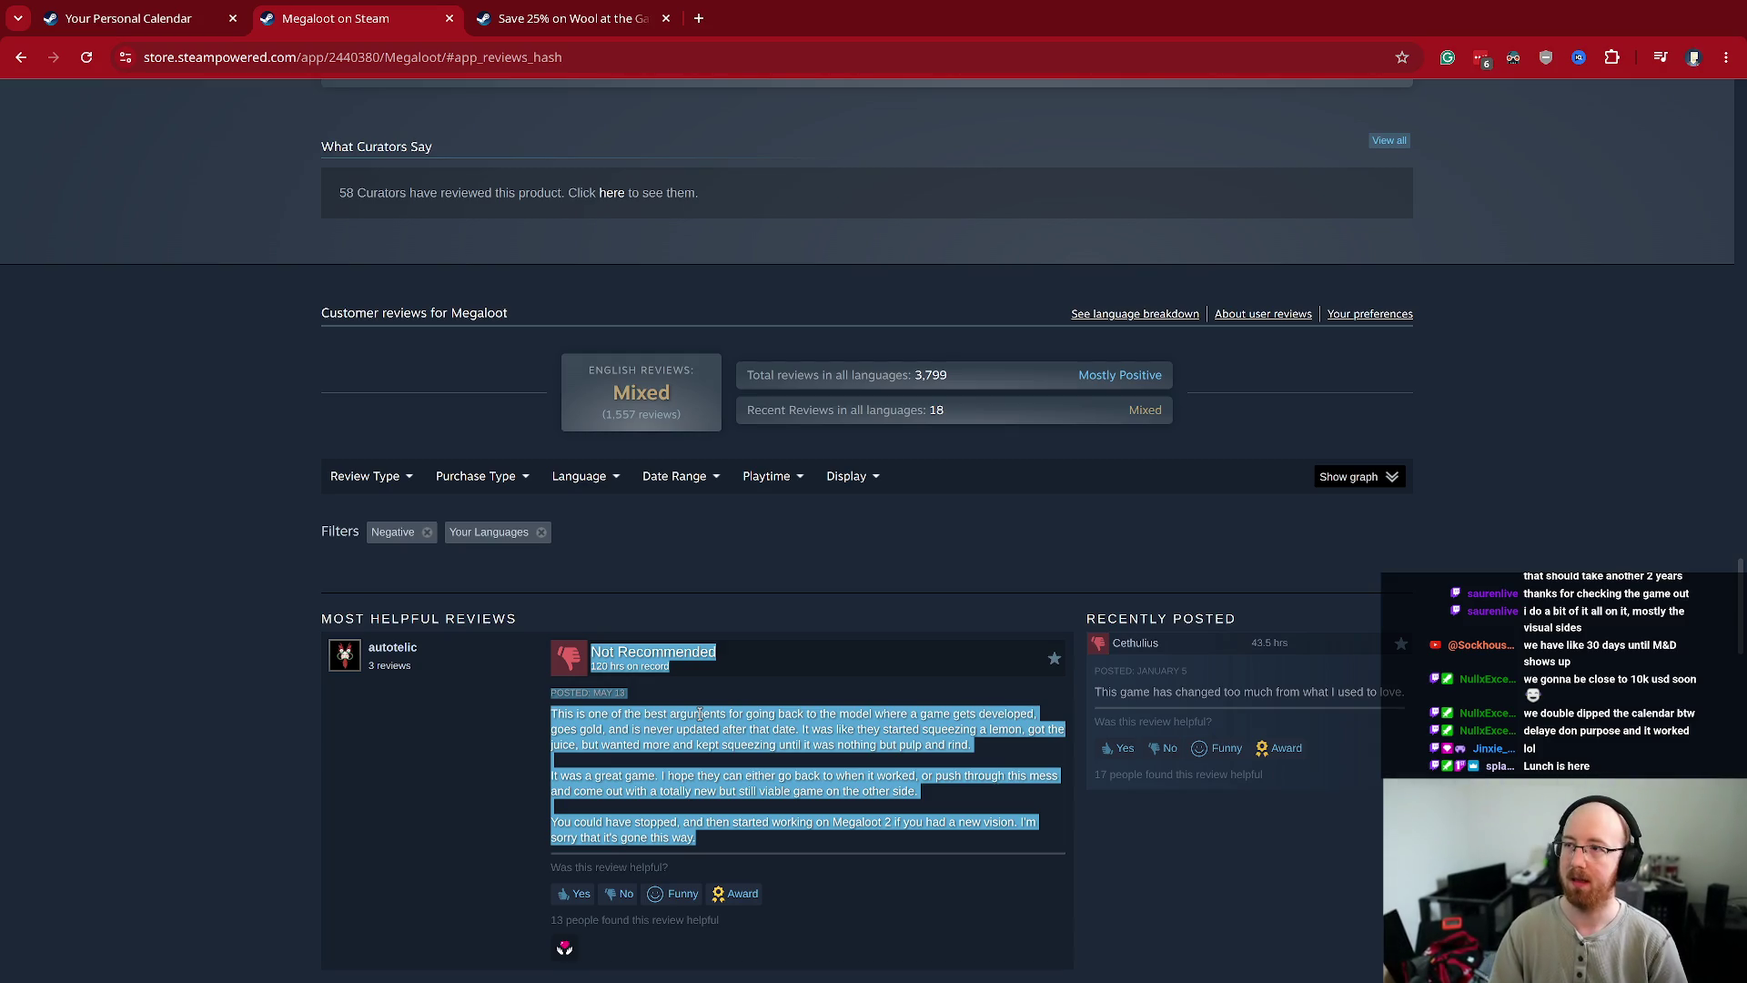
# - Focus Chrome's address bar to enter a new web address
pyautogui.click(198, 57)
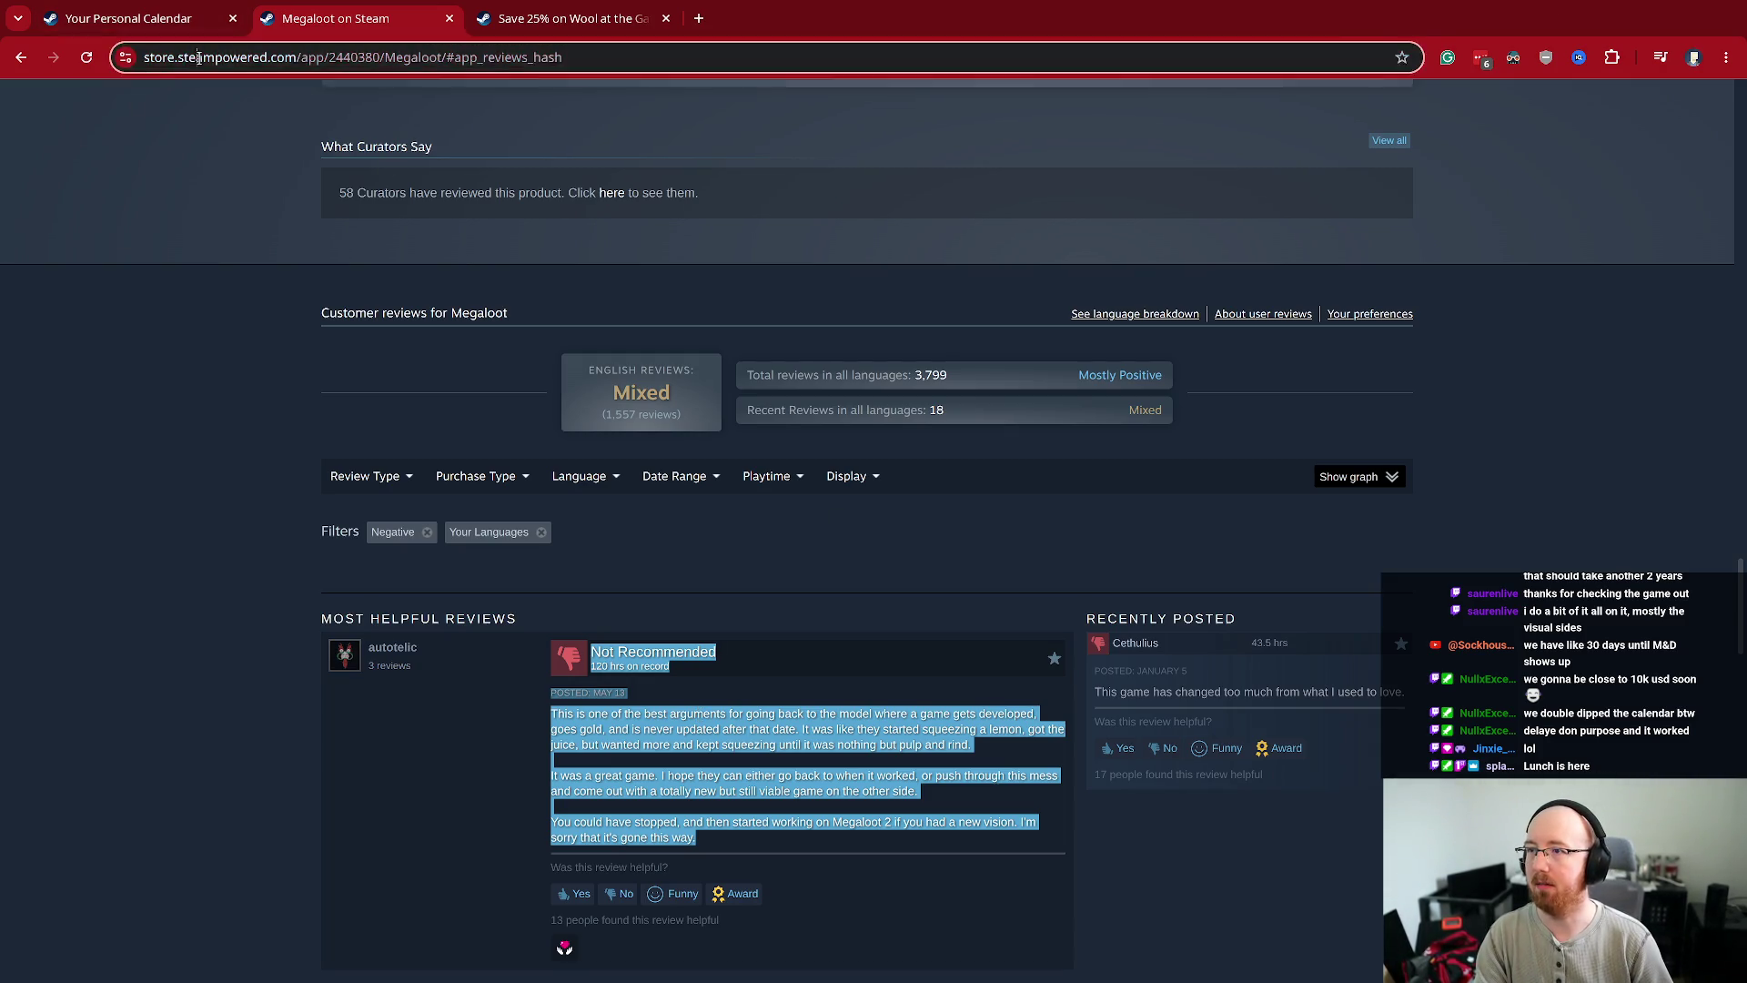
pyautogui.write('youtube')
pyautogui.press('Return')
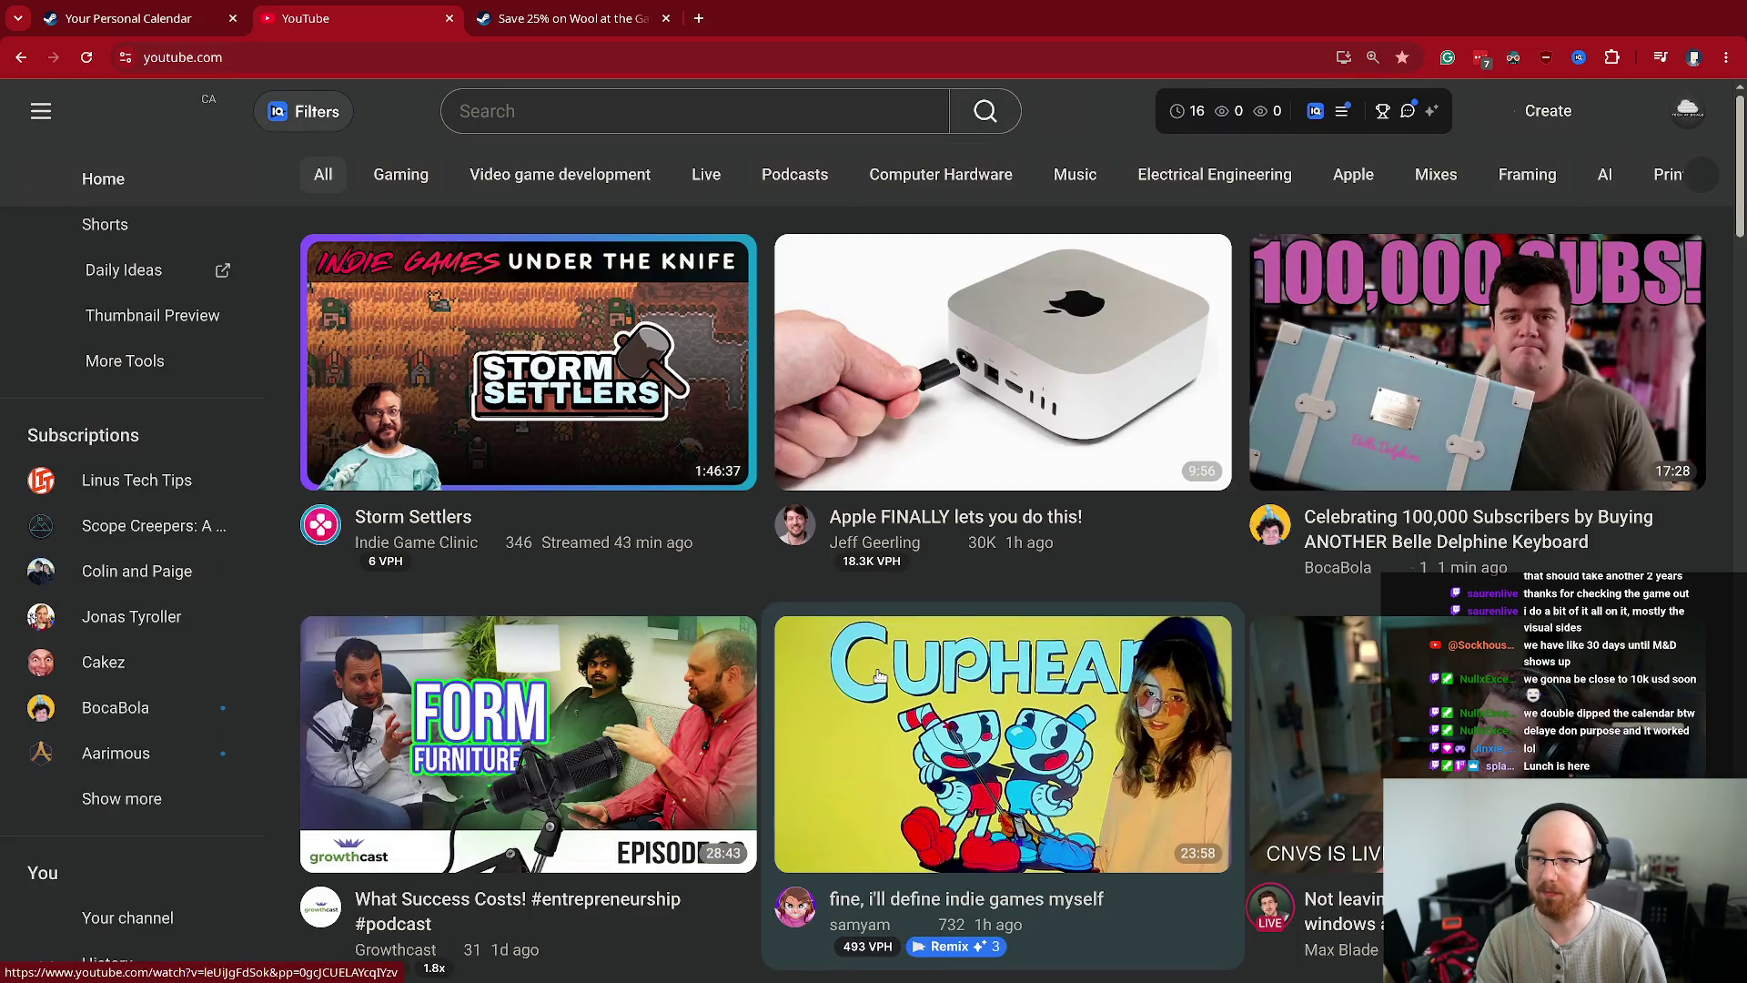
pyautogui.moveTo(429, 372)
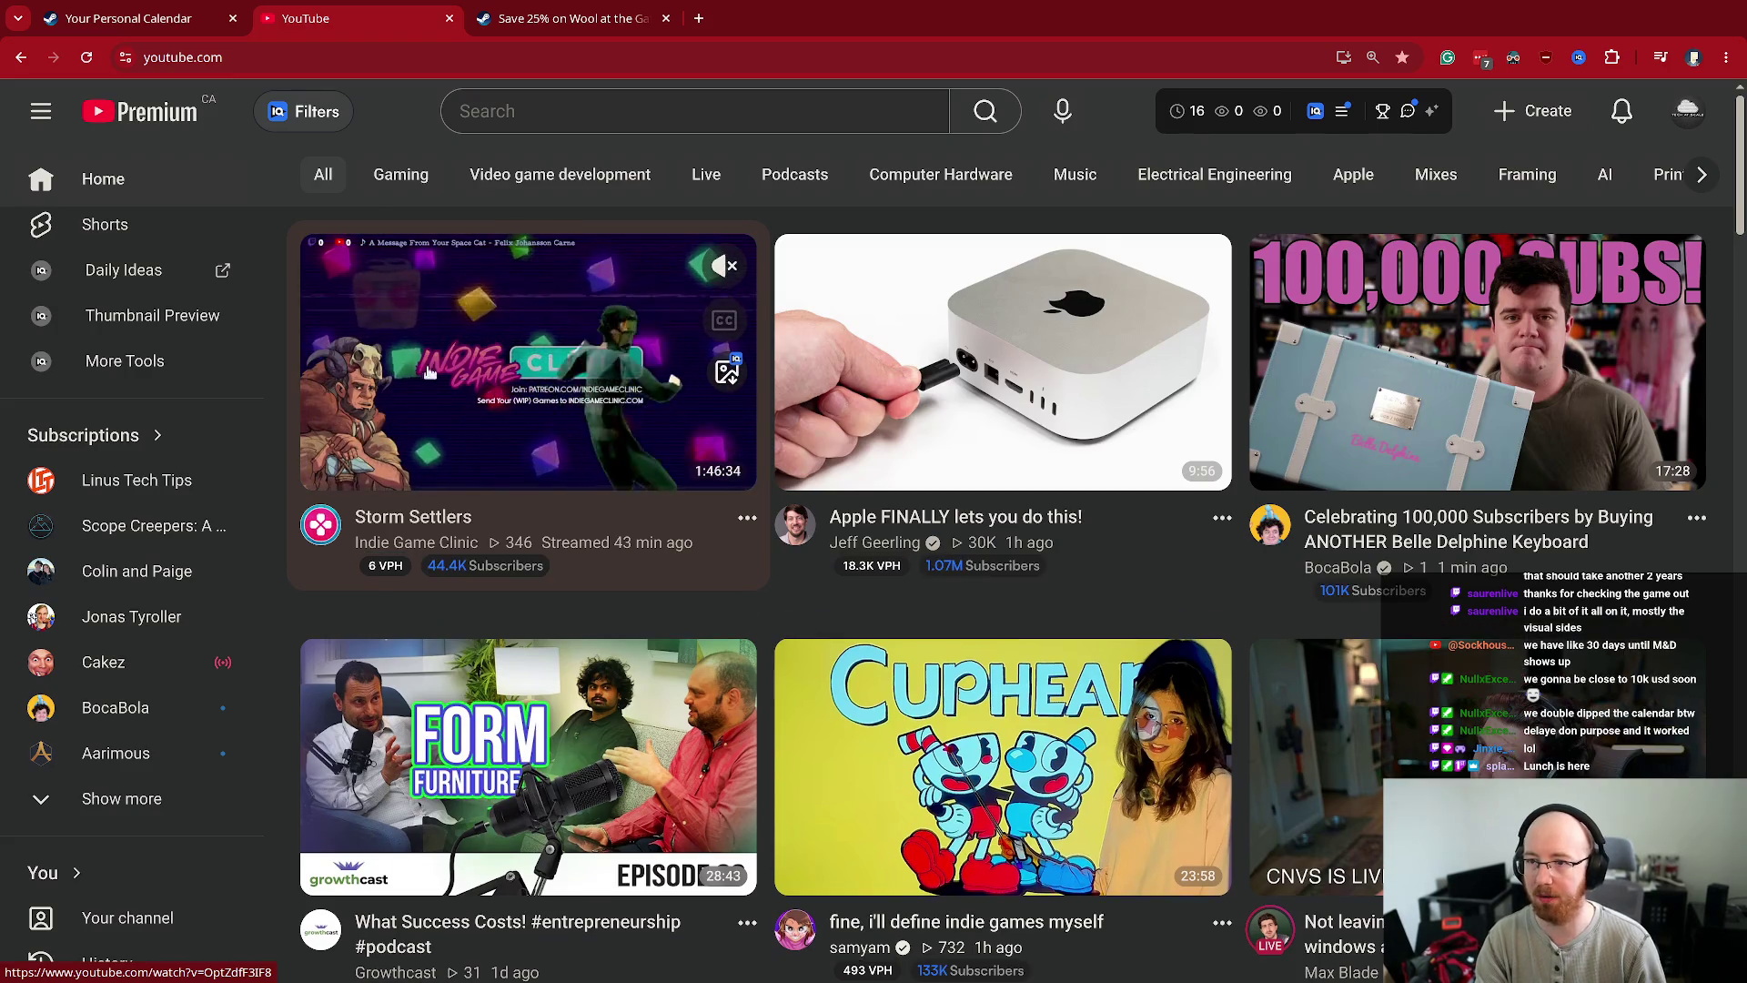
pyautogui.click(549, 458)
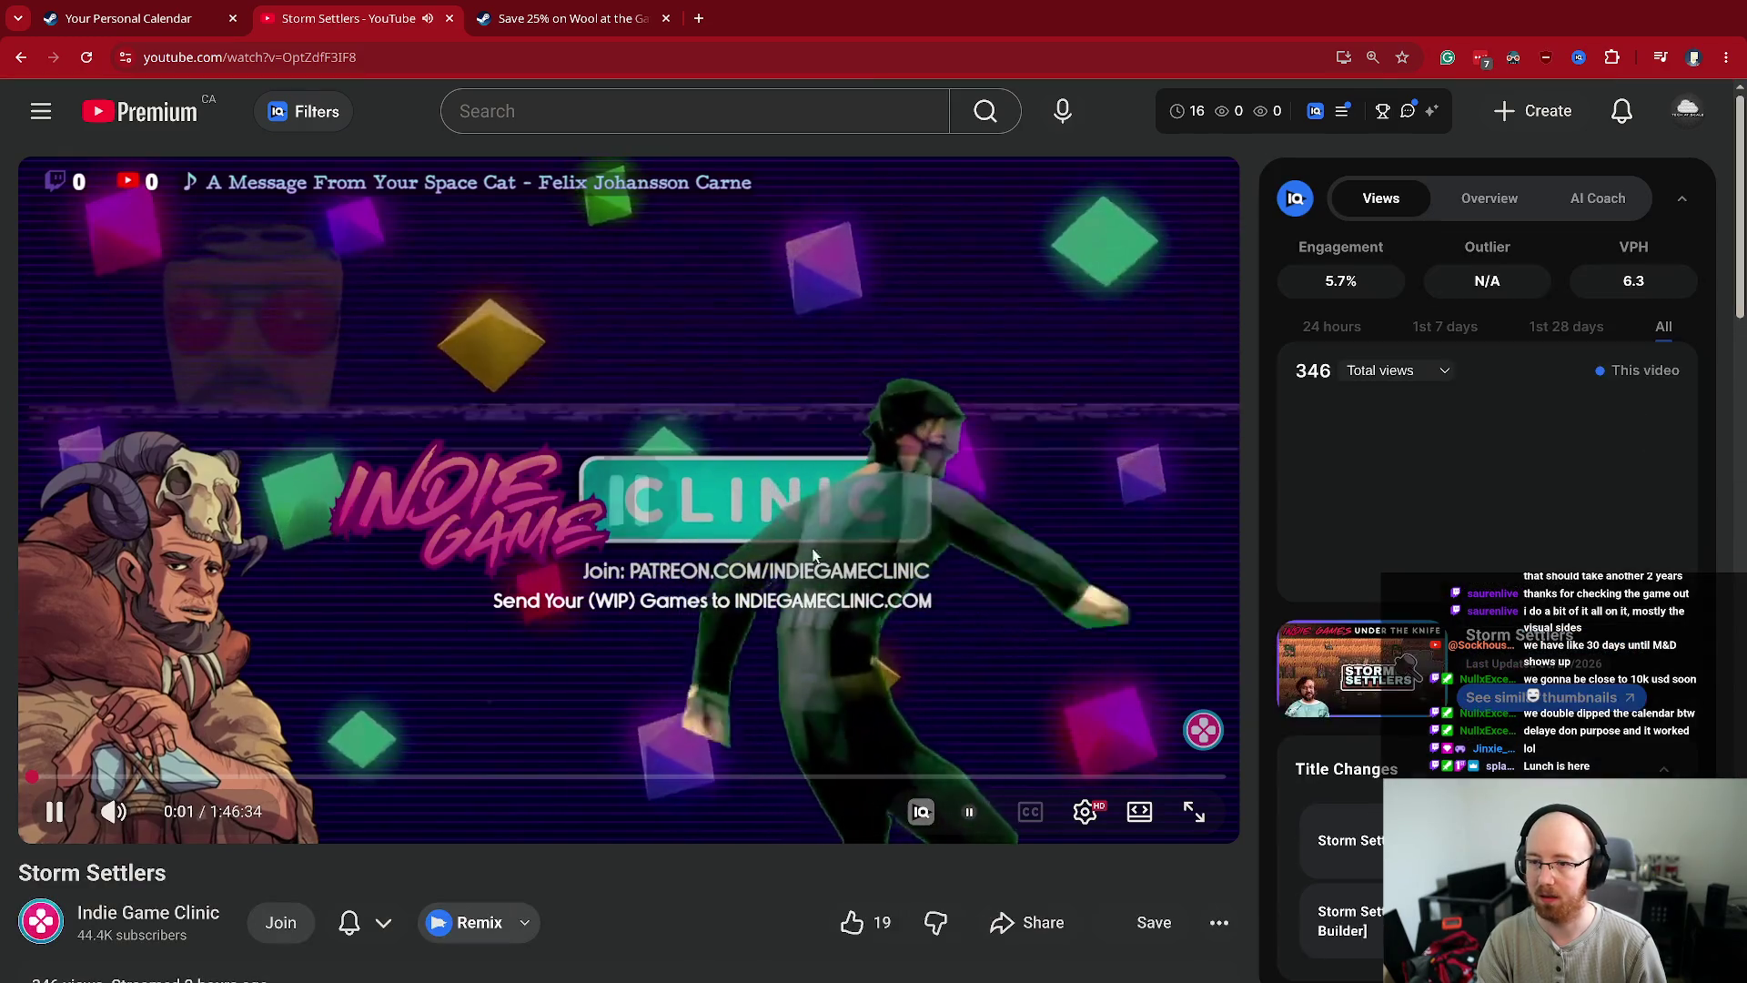
pyautogui.click(814, 554)
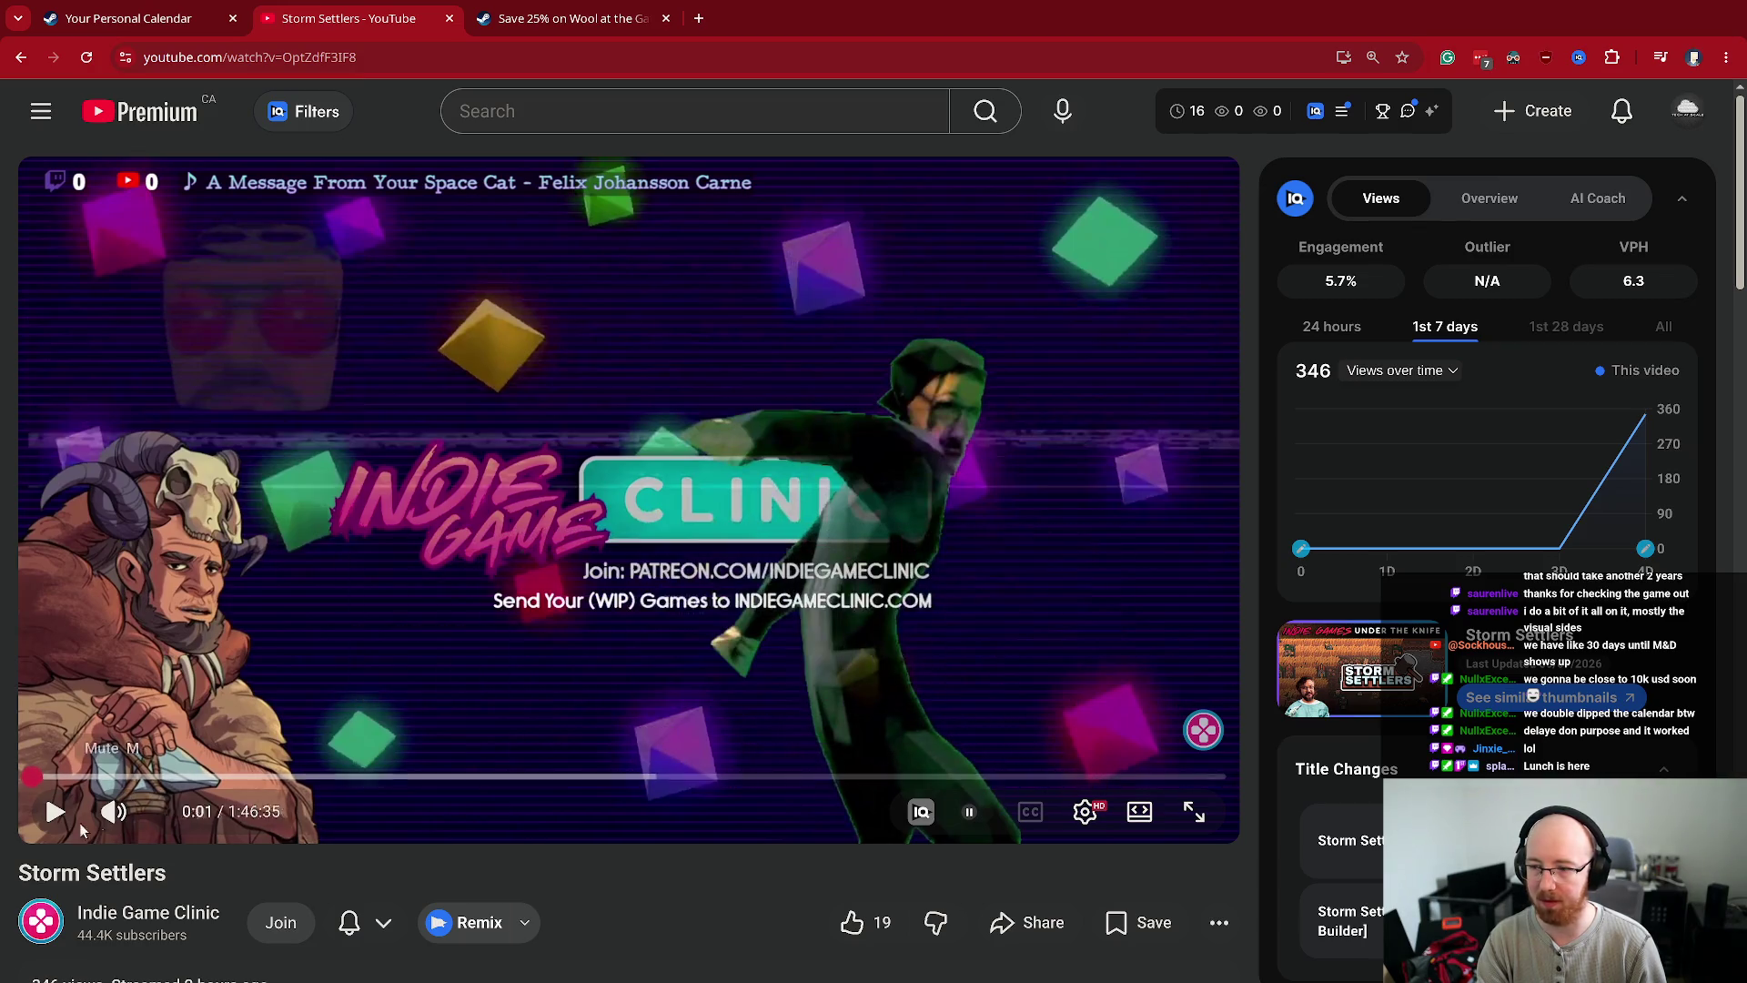
pyautogui.middleClick(142, 910)
pyautogui.hotkey('ctrl', 'Tab')
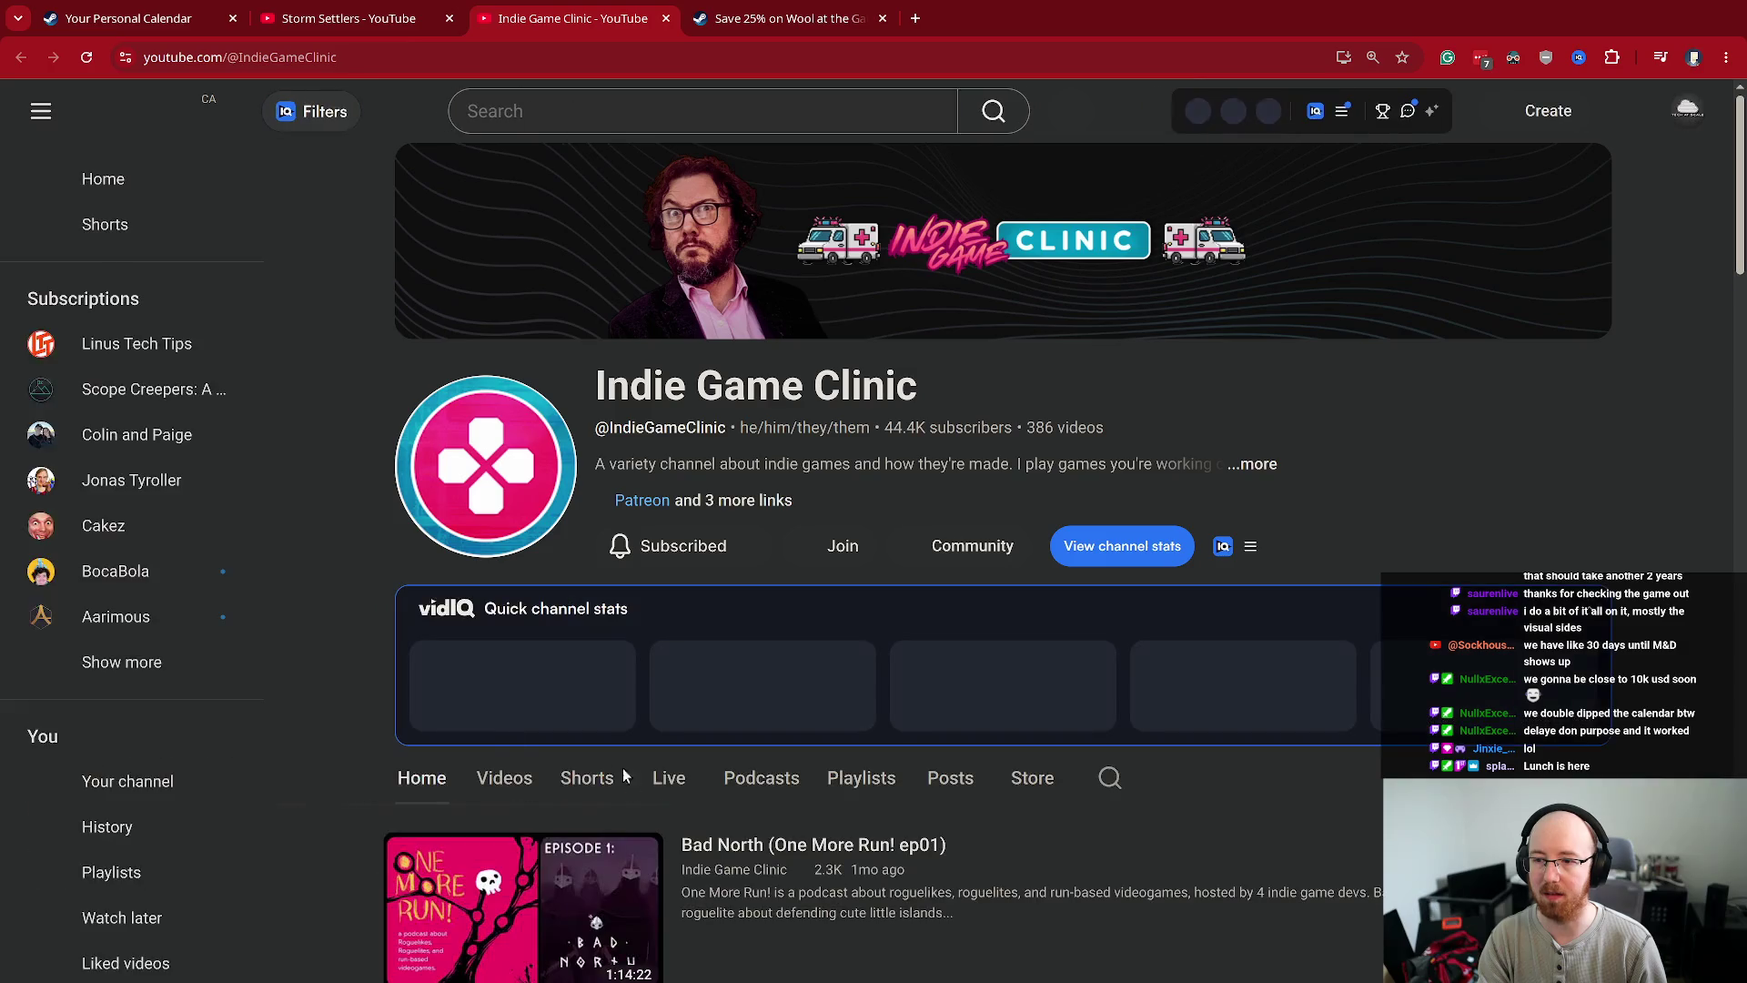
# - Browse the Indie Game Clinic channel's Videos list
pyautogui.click(506, 780)
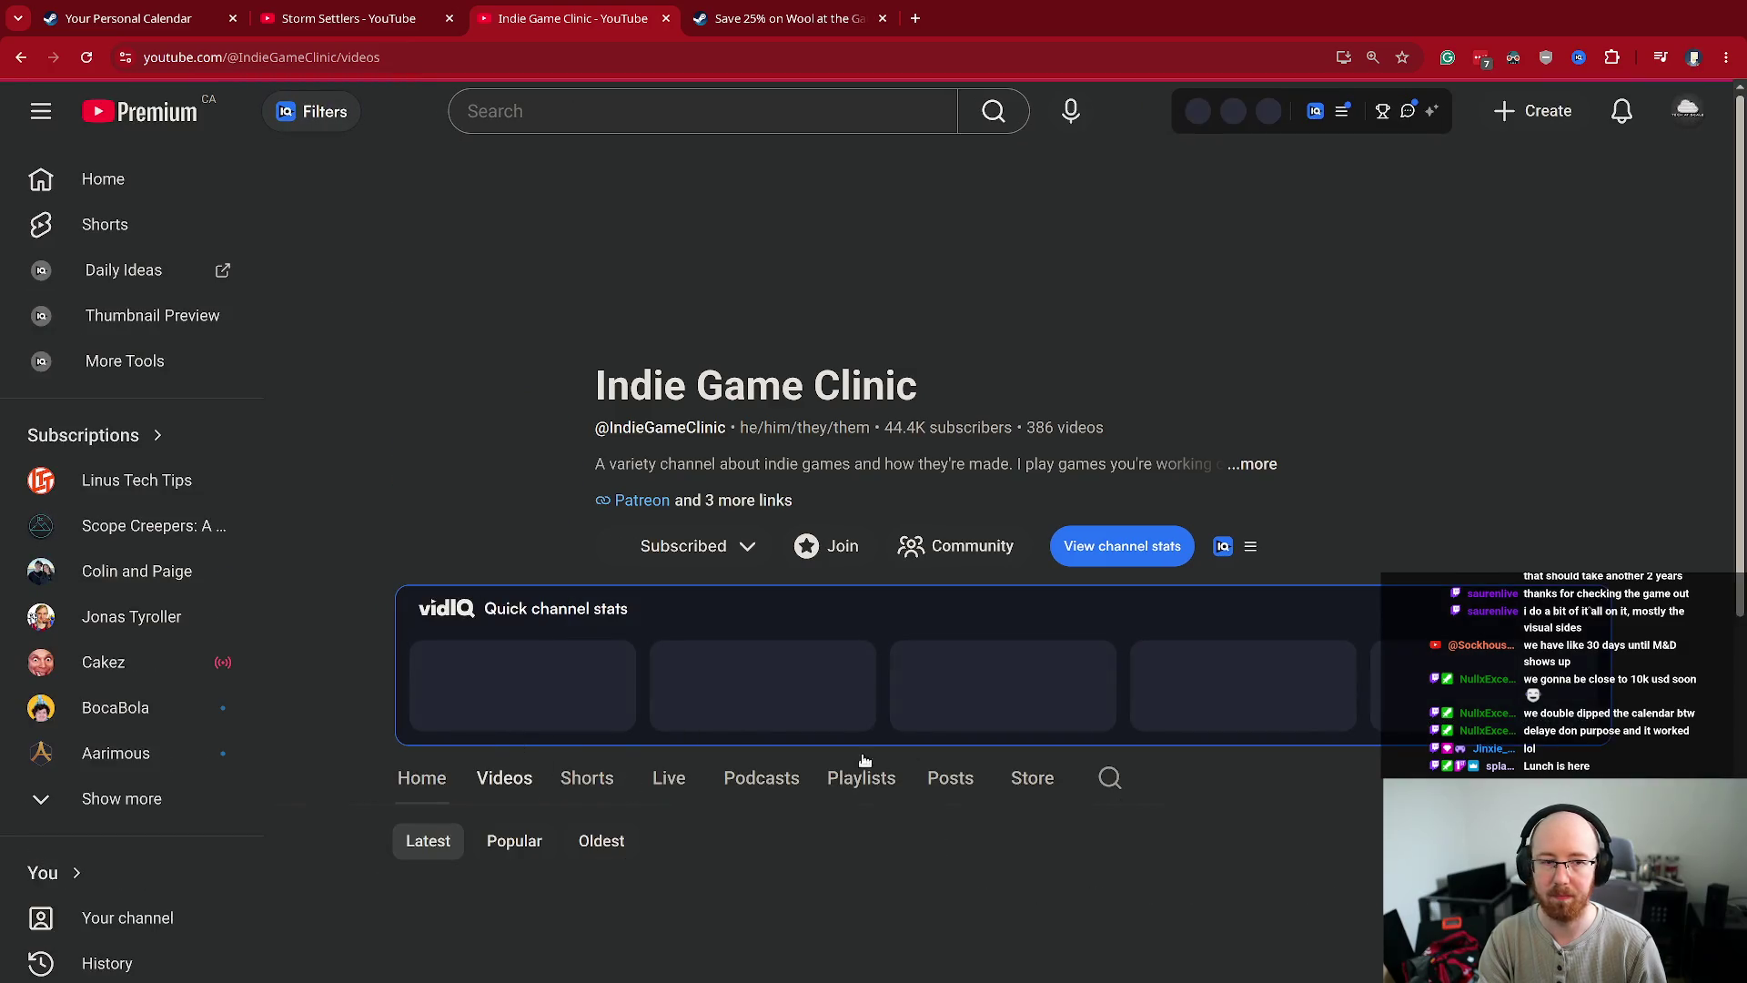
pyautogui.scroll(-4, 907, 658)
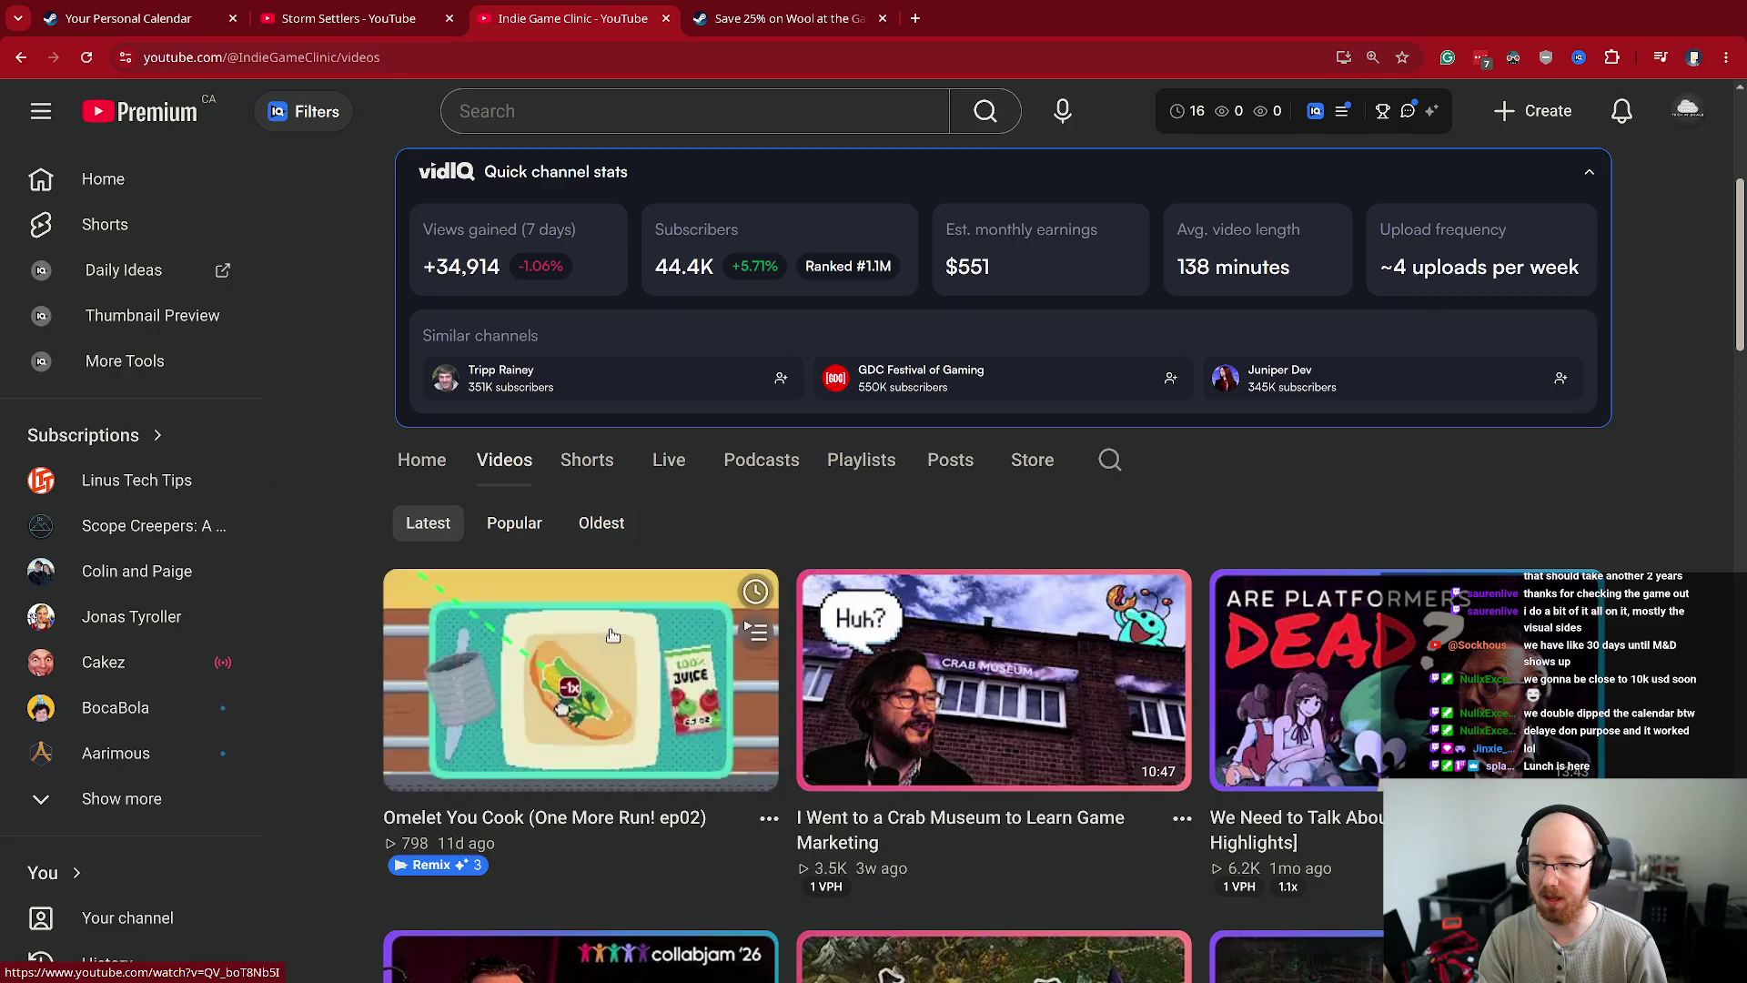
pyautogui.scroll(-2, 382, 550)
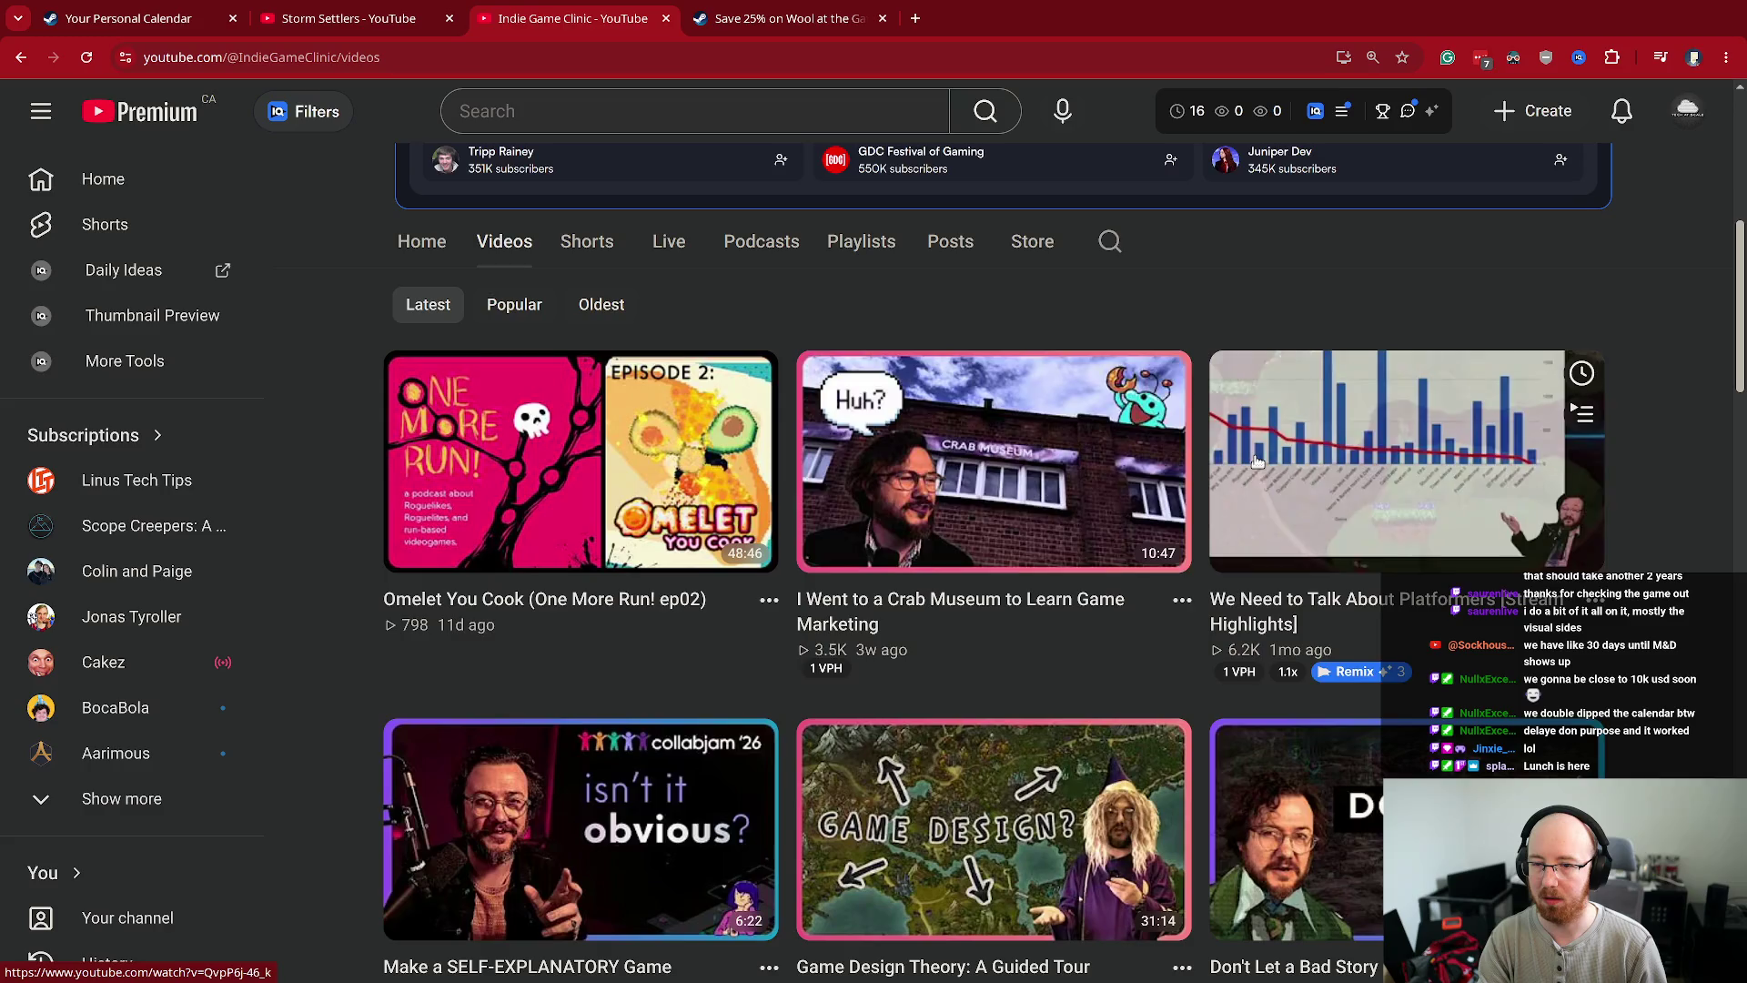
pyautogui.scroll(-8, 1029, 635)
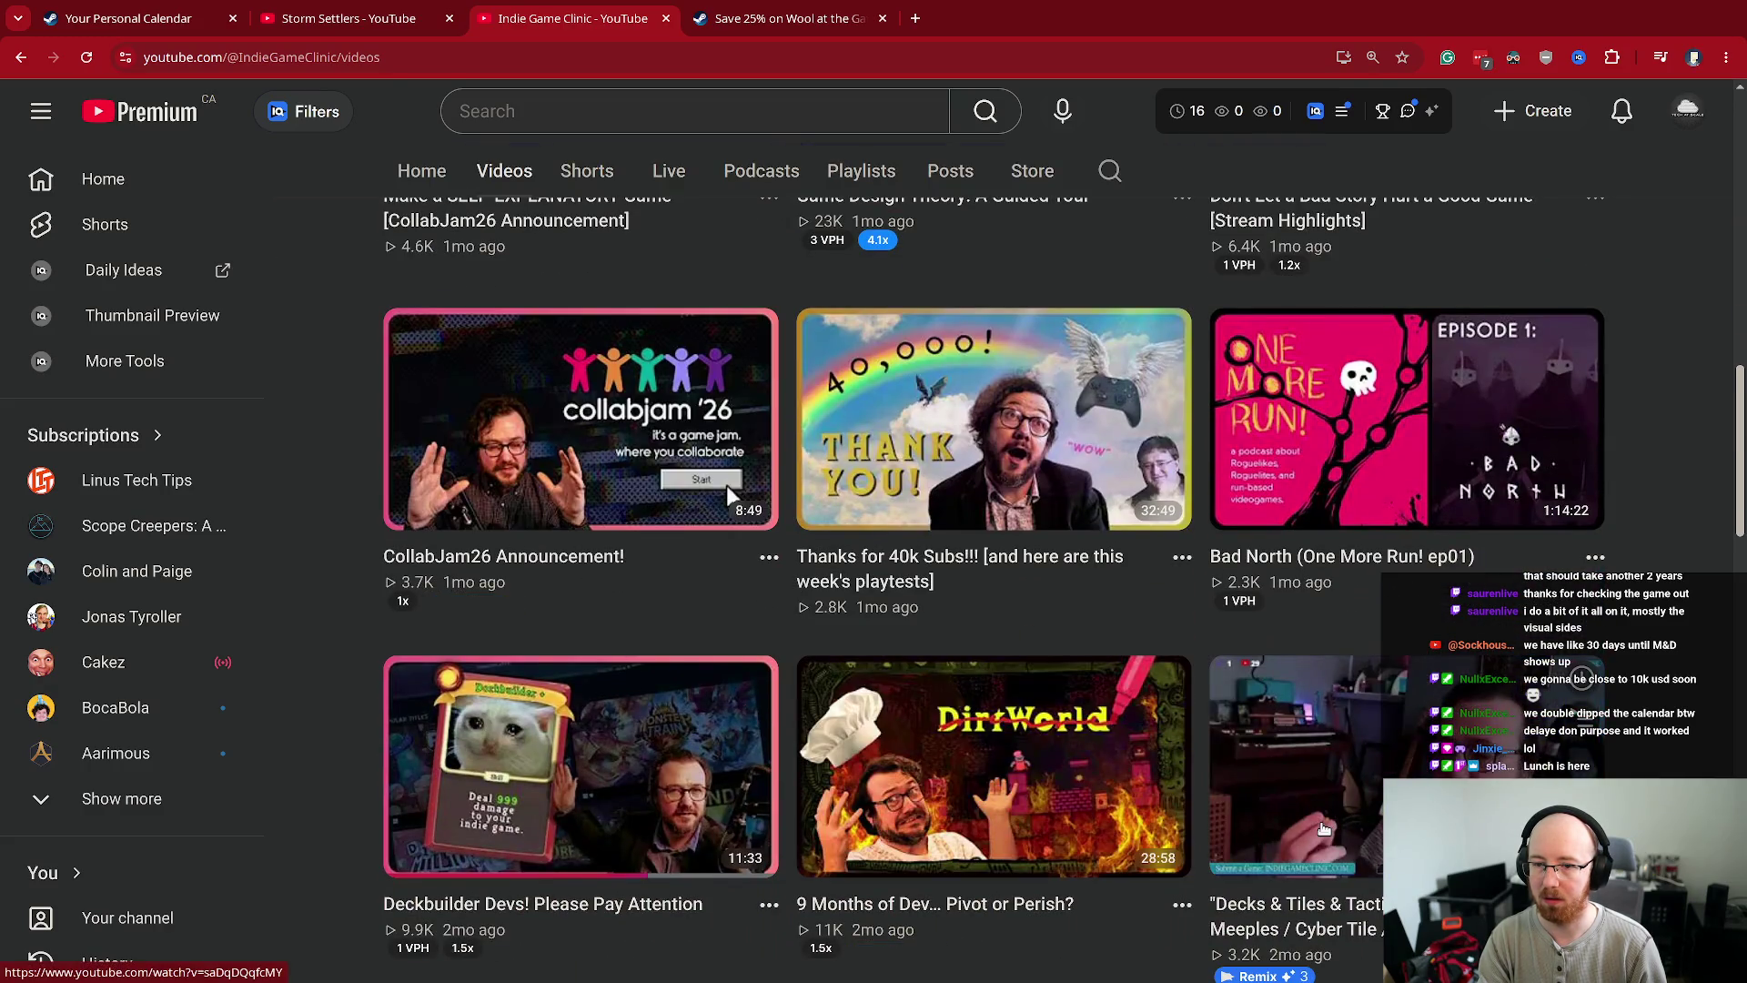
pyautogui.scroll(8, 726, 484)
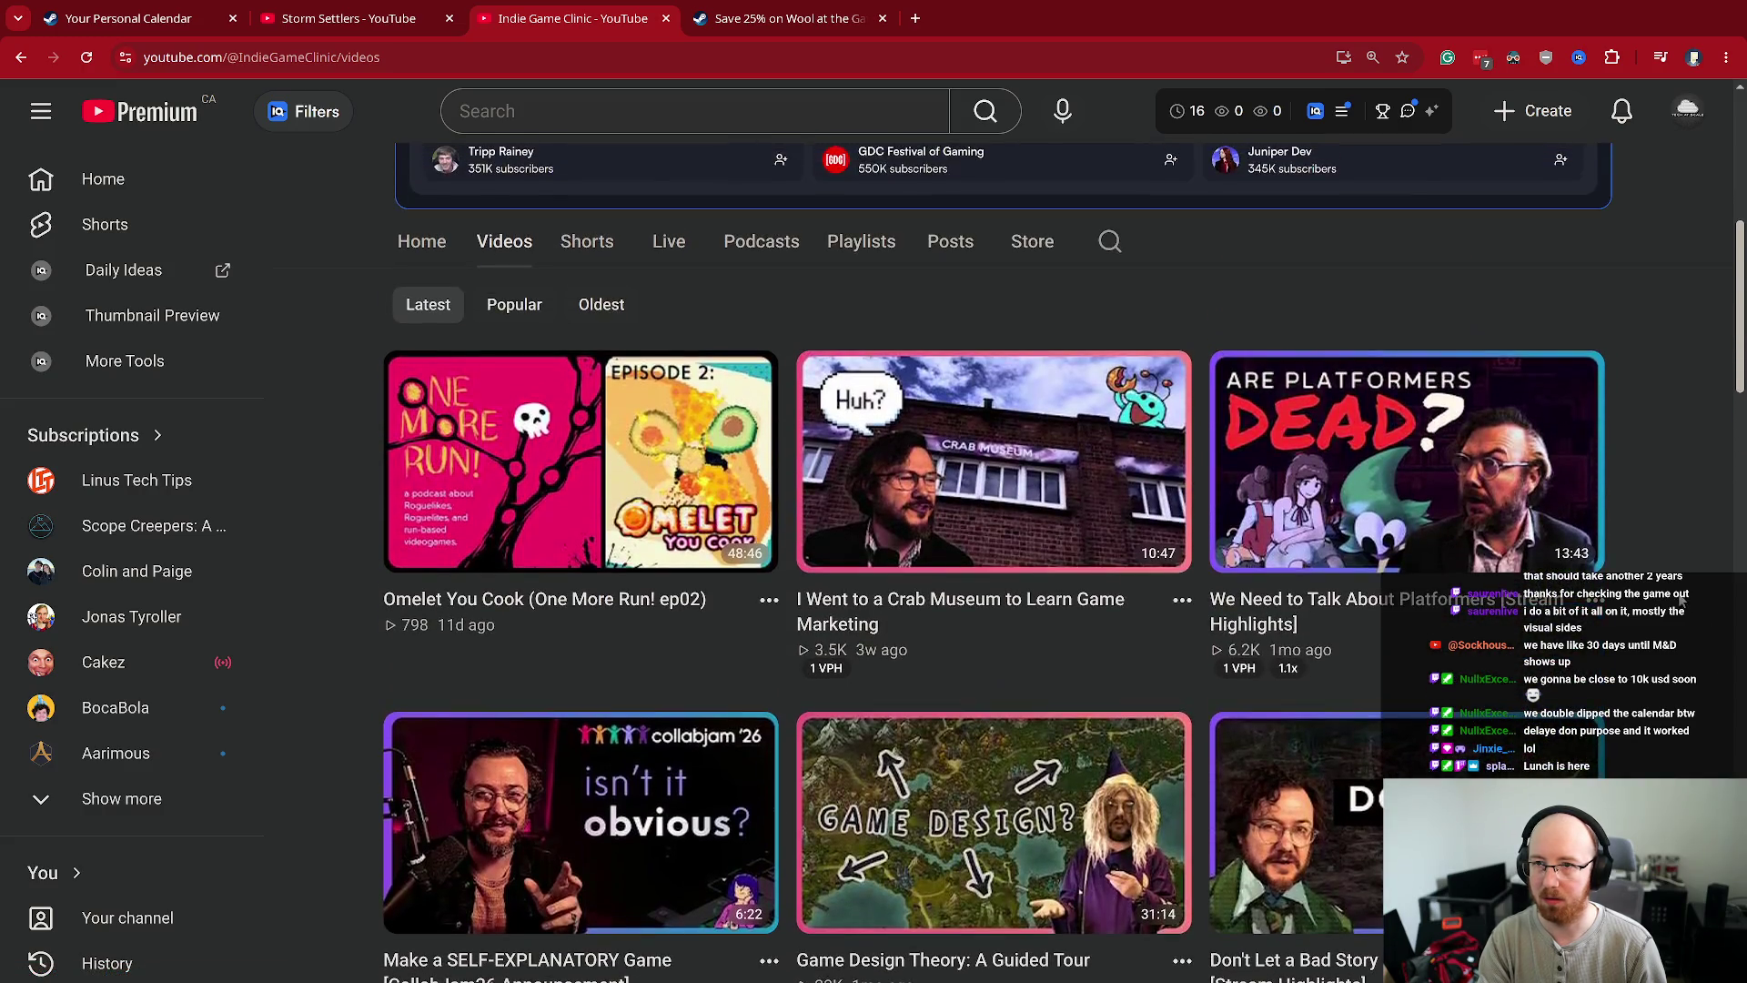
# - Close the channel tab and resume the stream, skipping ahead to 2:11
pyautogui.hotkey('ctrl', 'w')
pyautogui.click(405, 572)
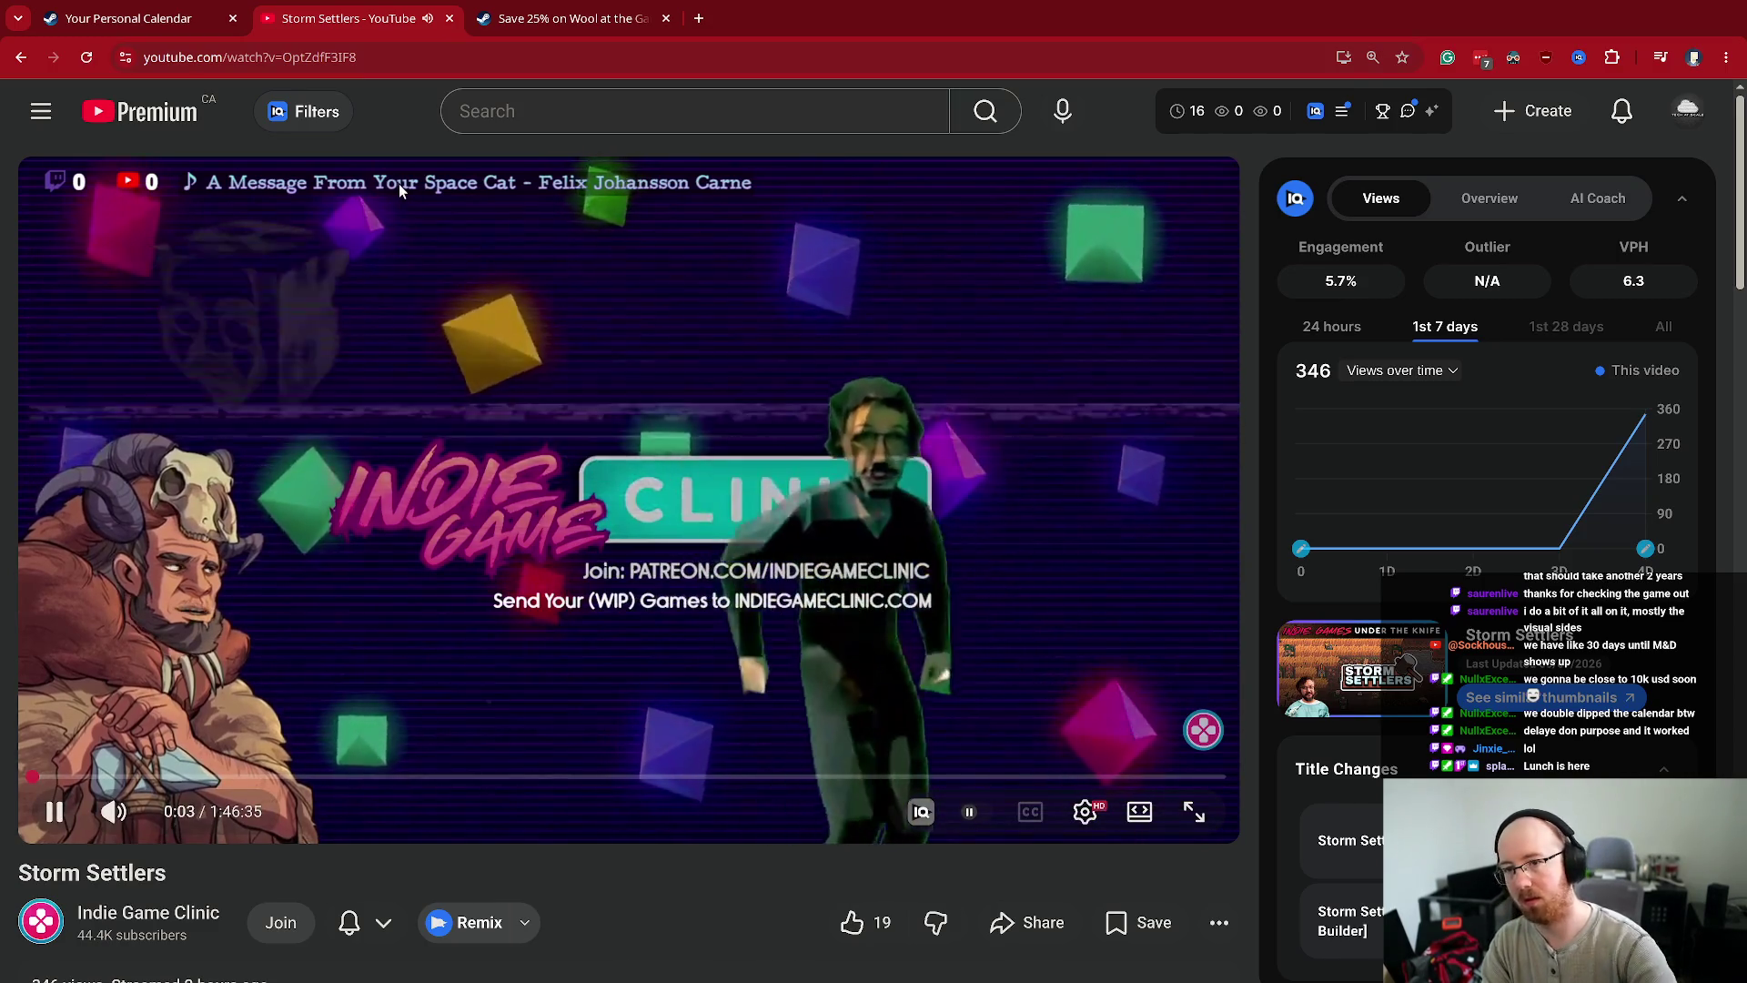
pyautogui.moveTo(461, 778); pyautogui.dragTo(58, 780)
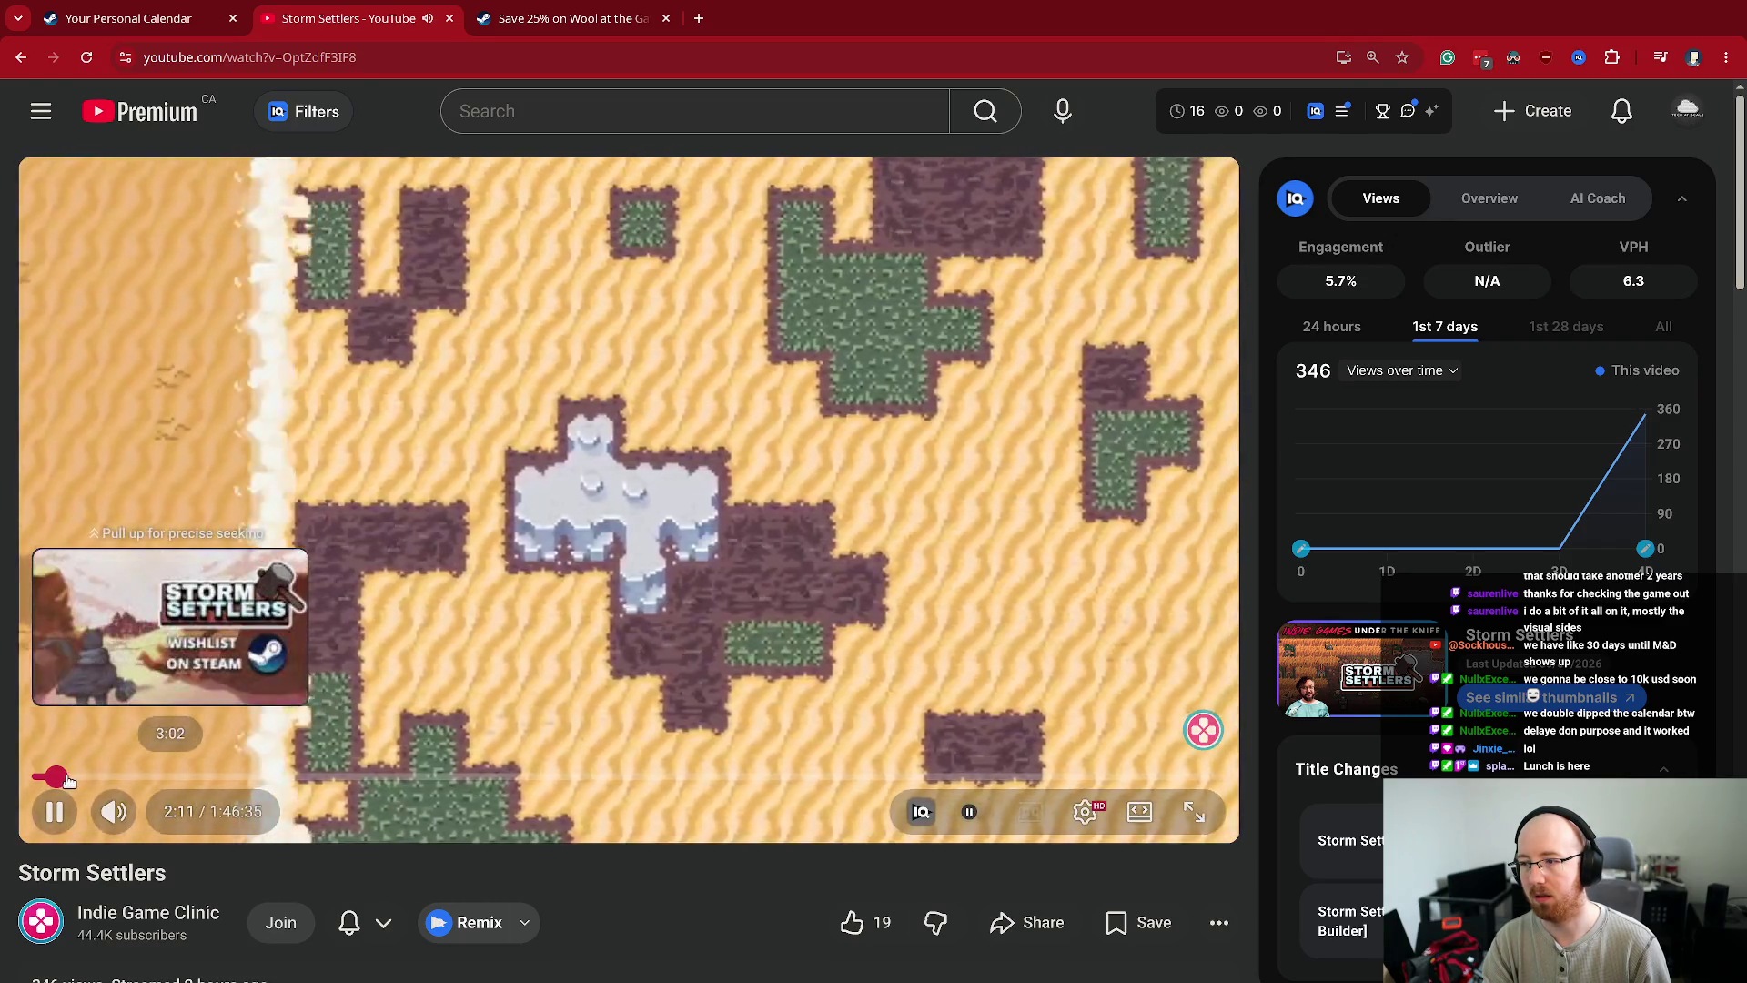
# - Jump to the Storm Settlers title card near 3:02 and set playback speed to 1.25x
pyautogui.click(68, 780)
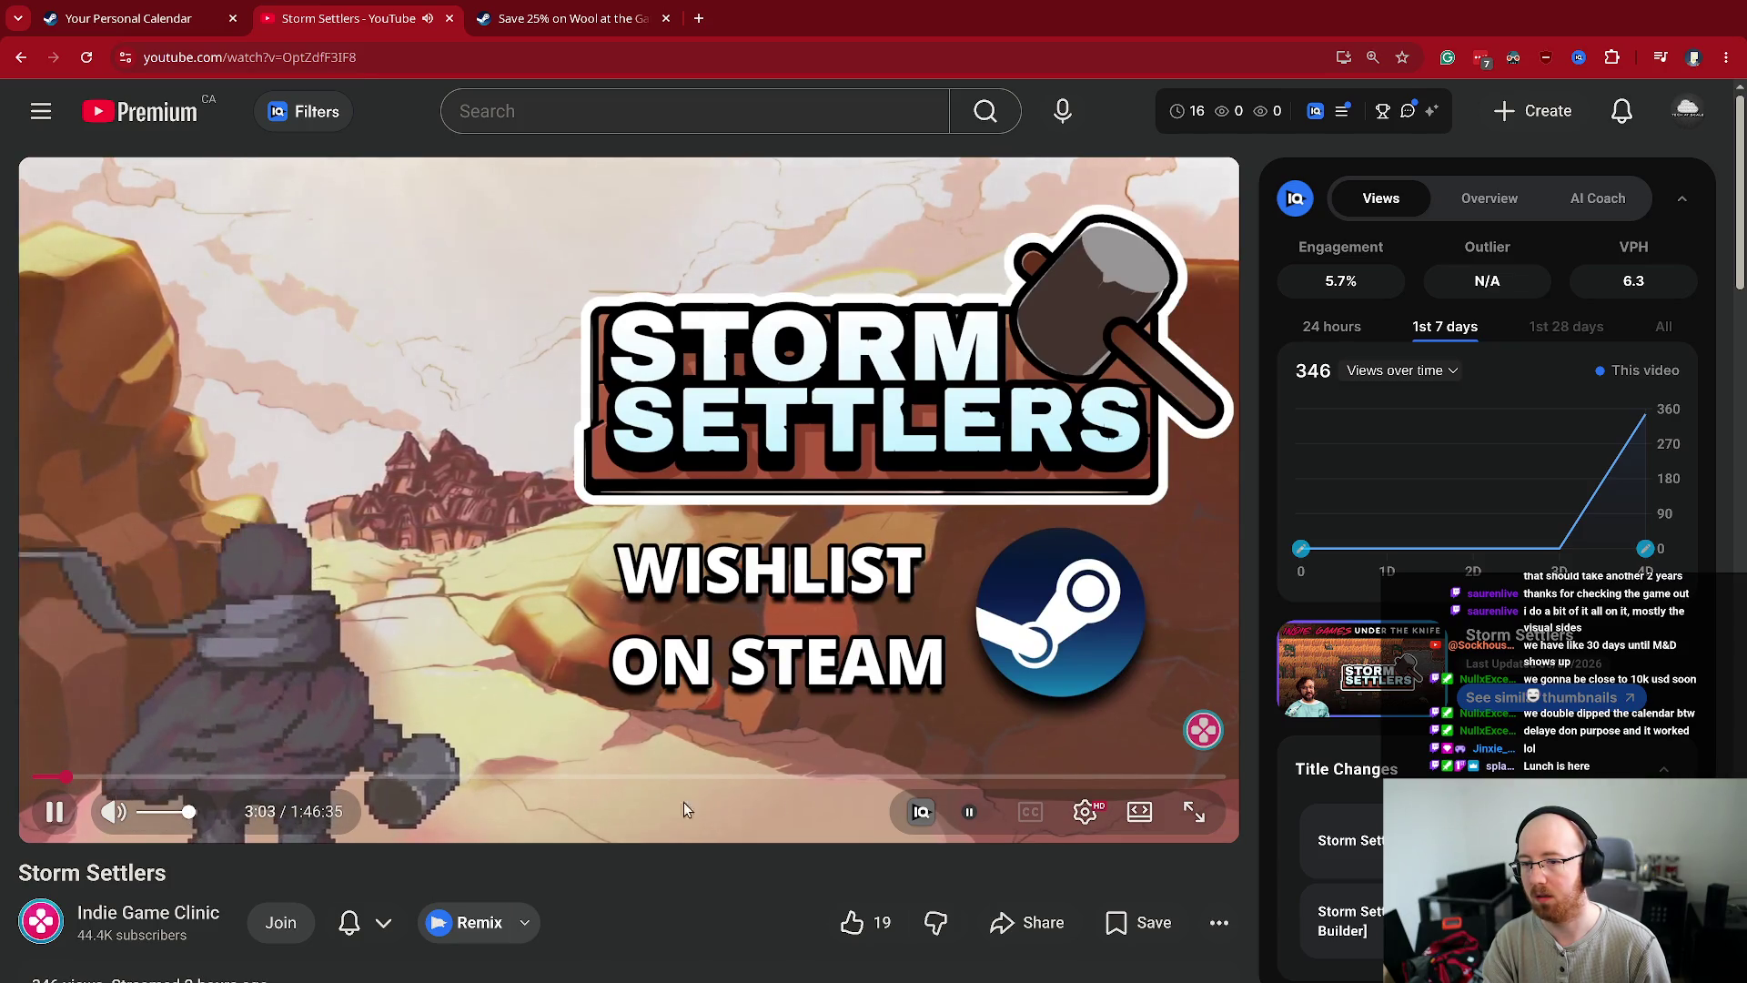
pyautogui.click(1088, 816)
pyautogui.click(1013, 682)
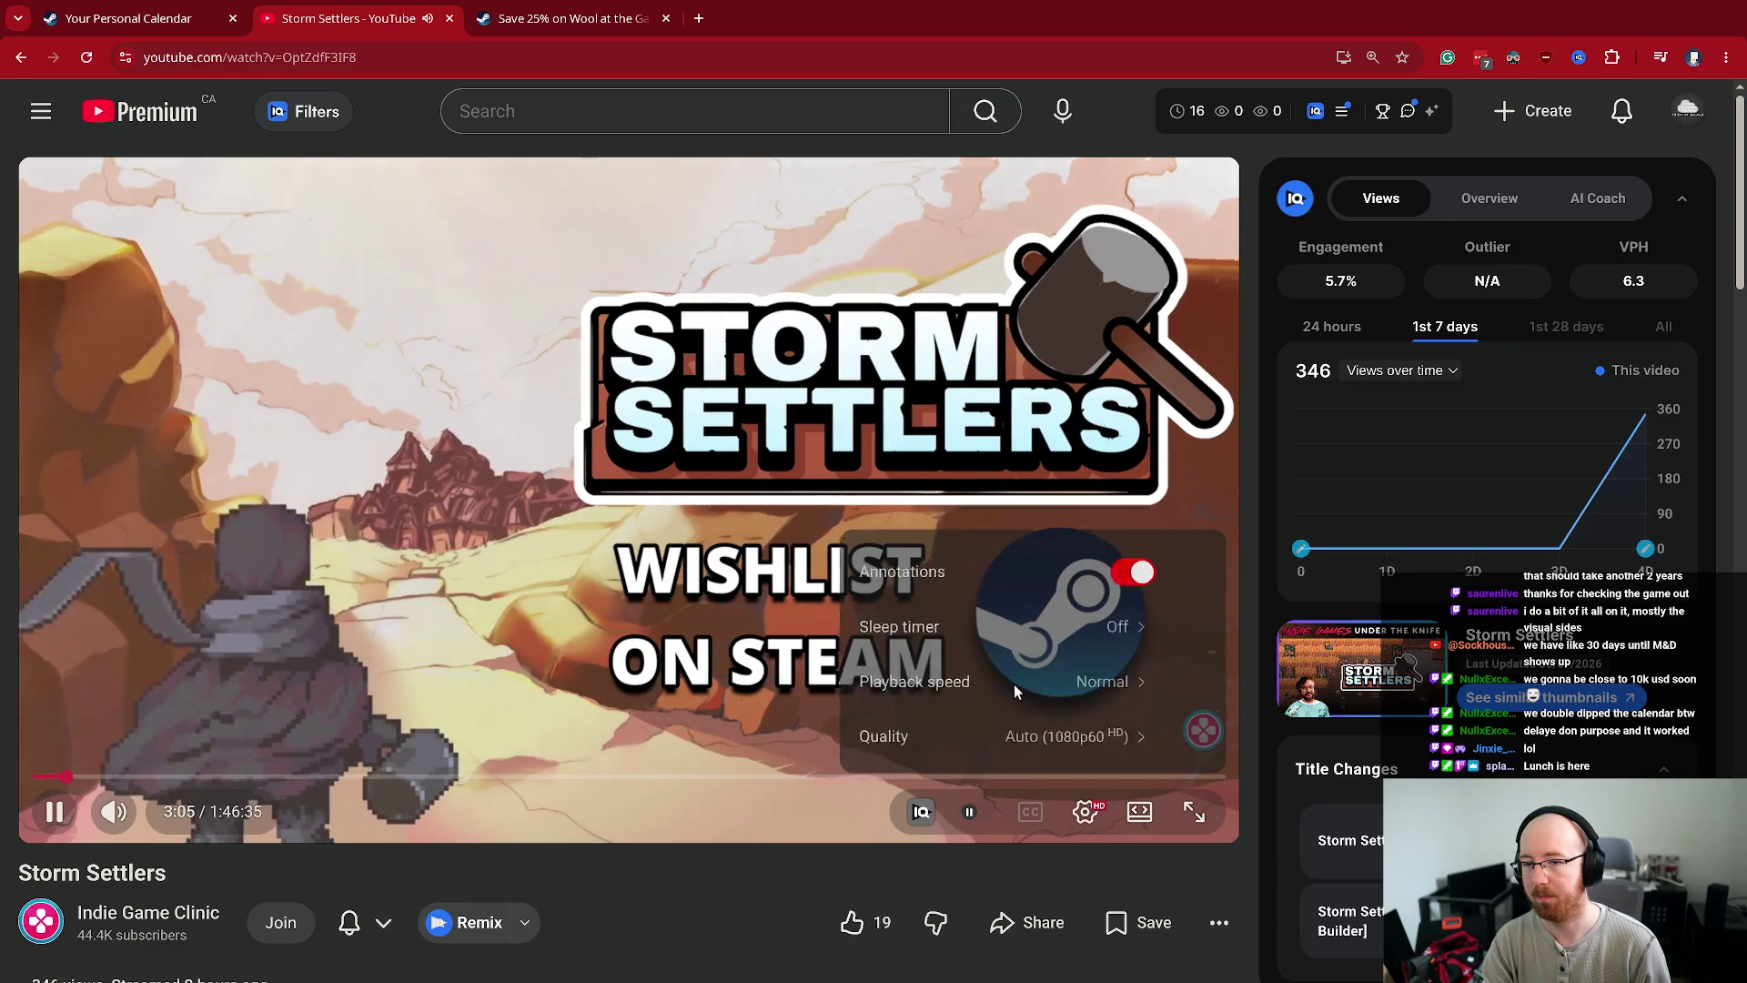
pyautogui.click(982, 651)
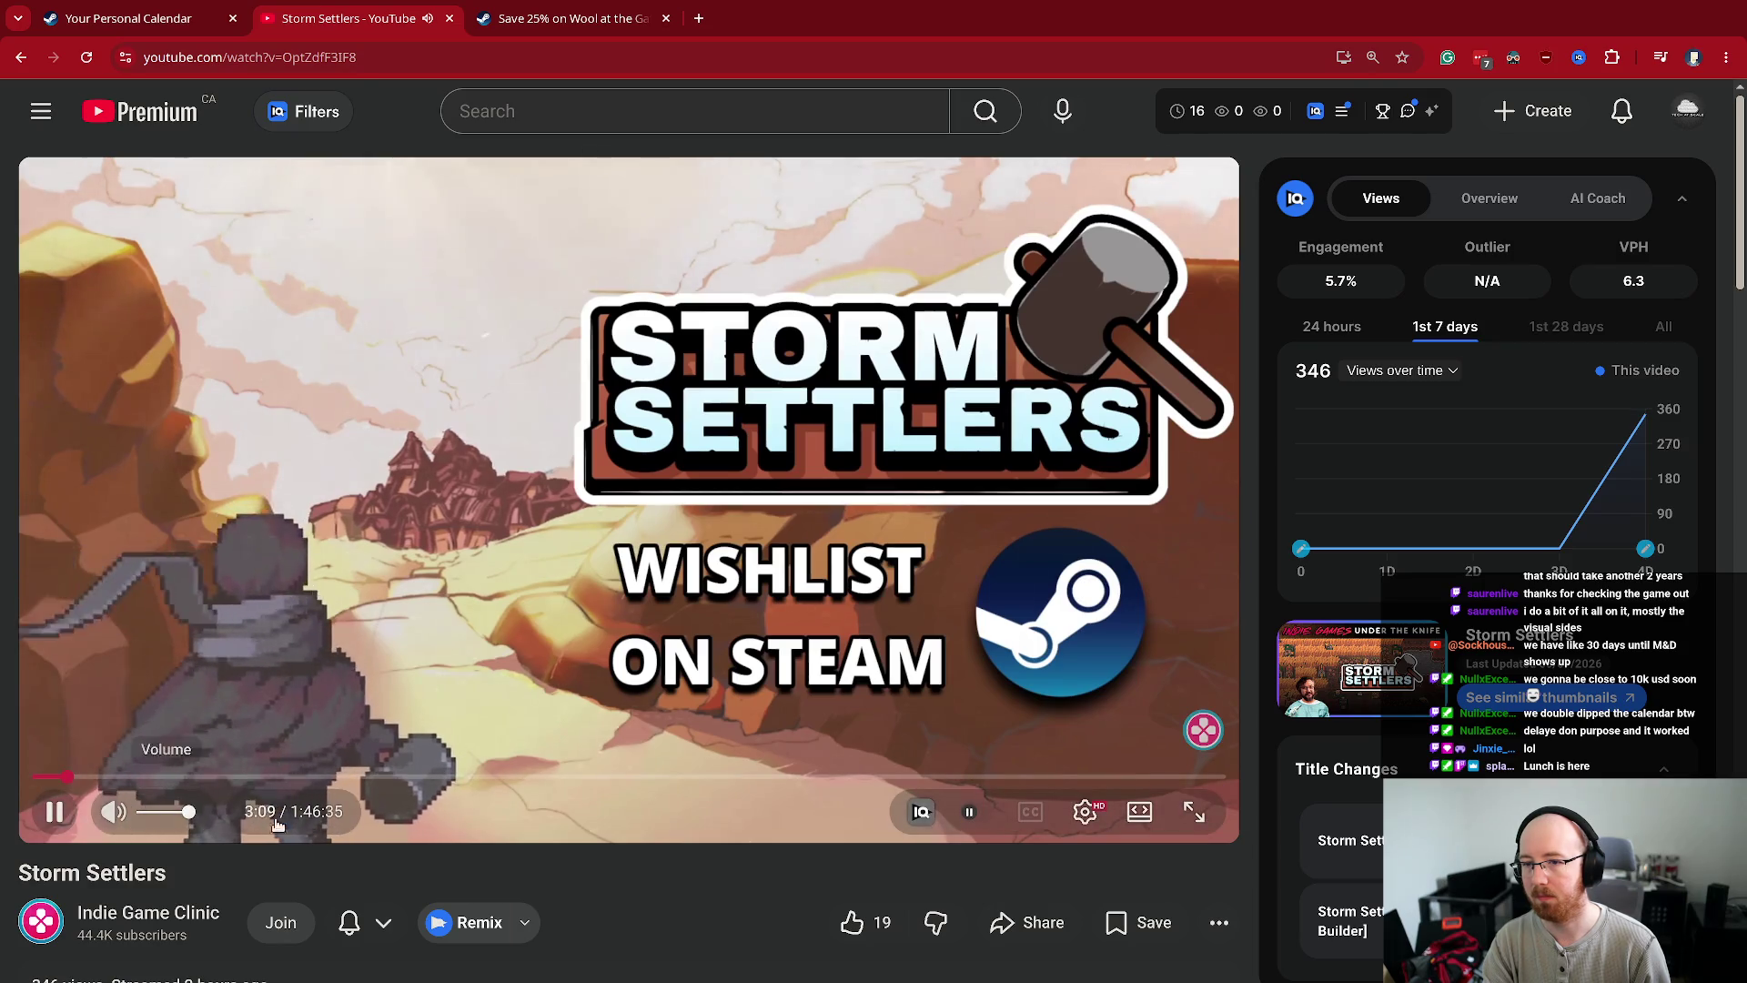
pyautogui.hotkey('alt', 'space')
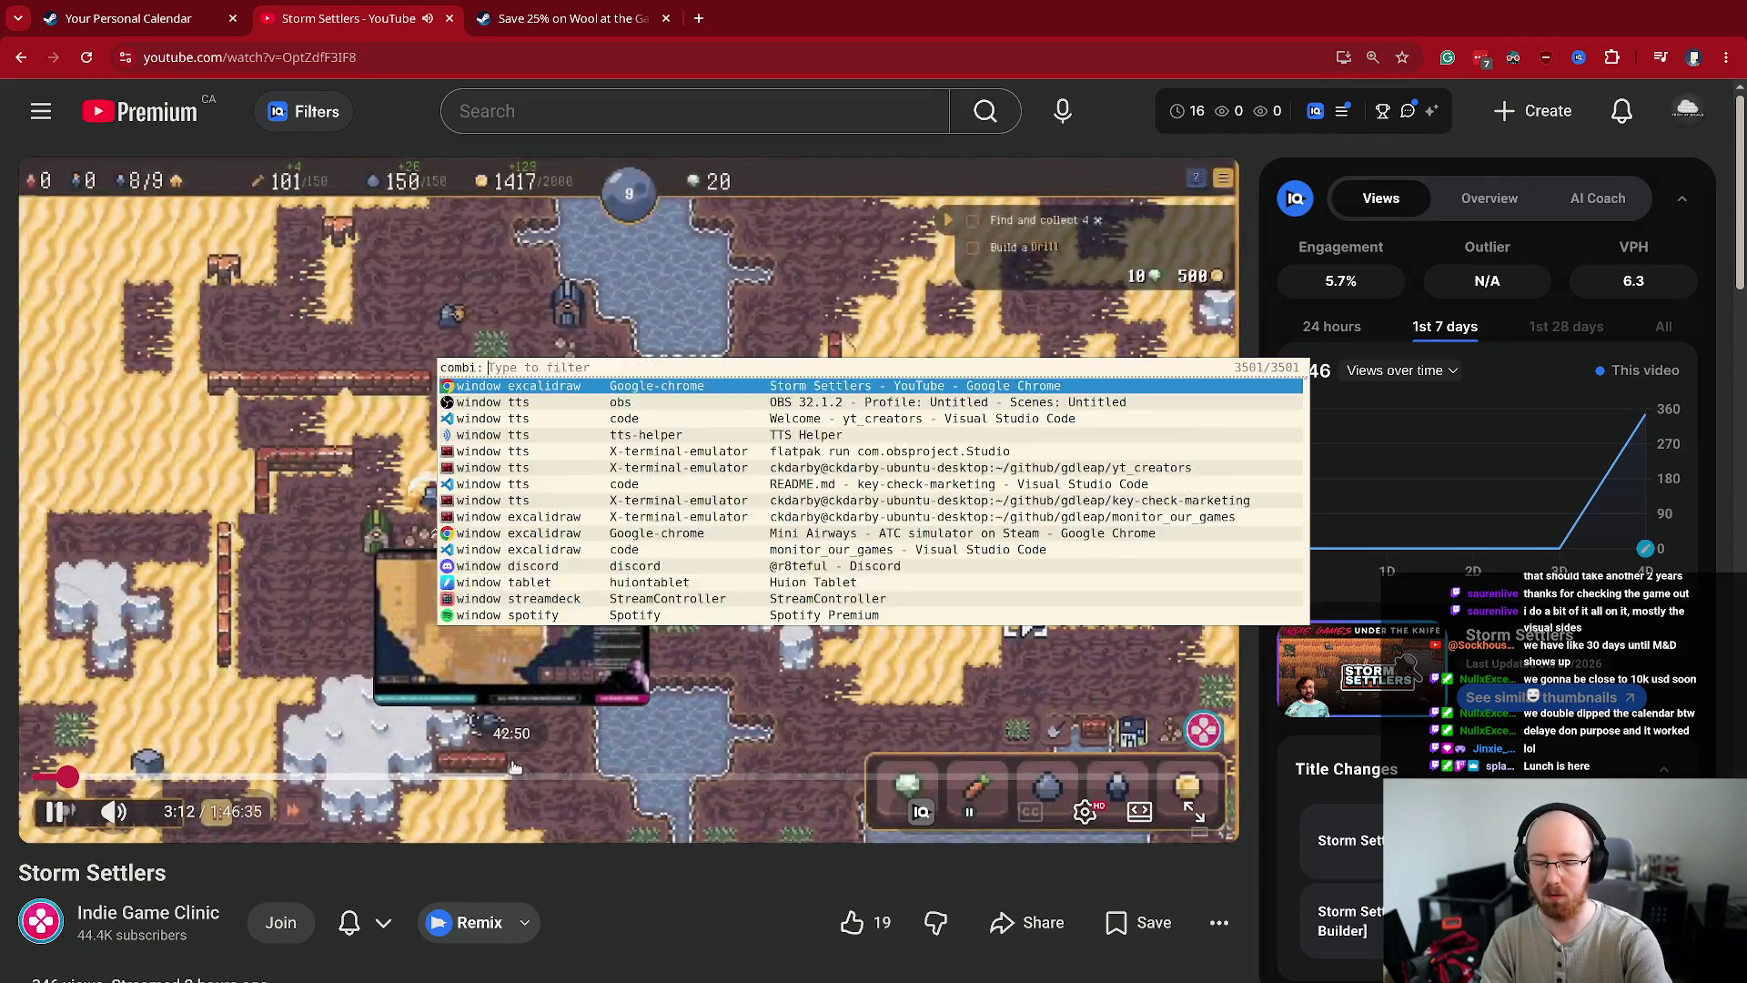
# - Raise Chrome's playback volume to about 79%, close the mixer, and make the browser fill the screen
pyautogui.press('Escape')
pyautogui.press('super+f')
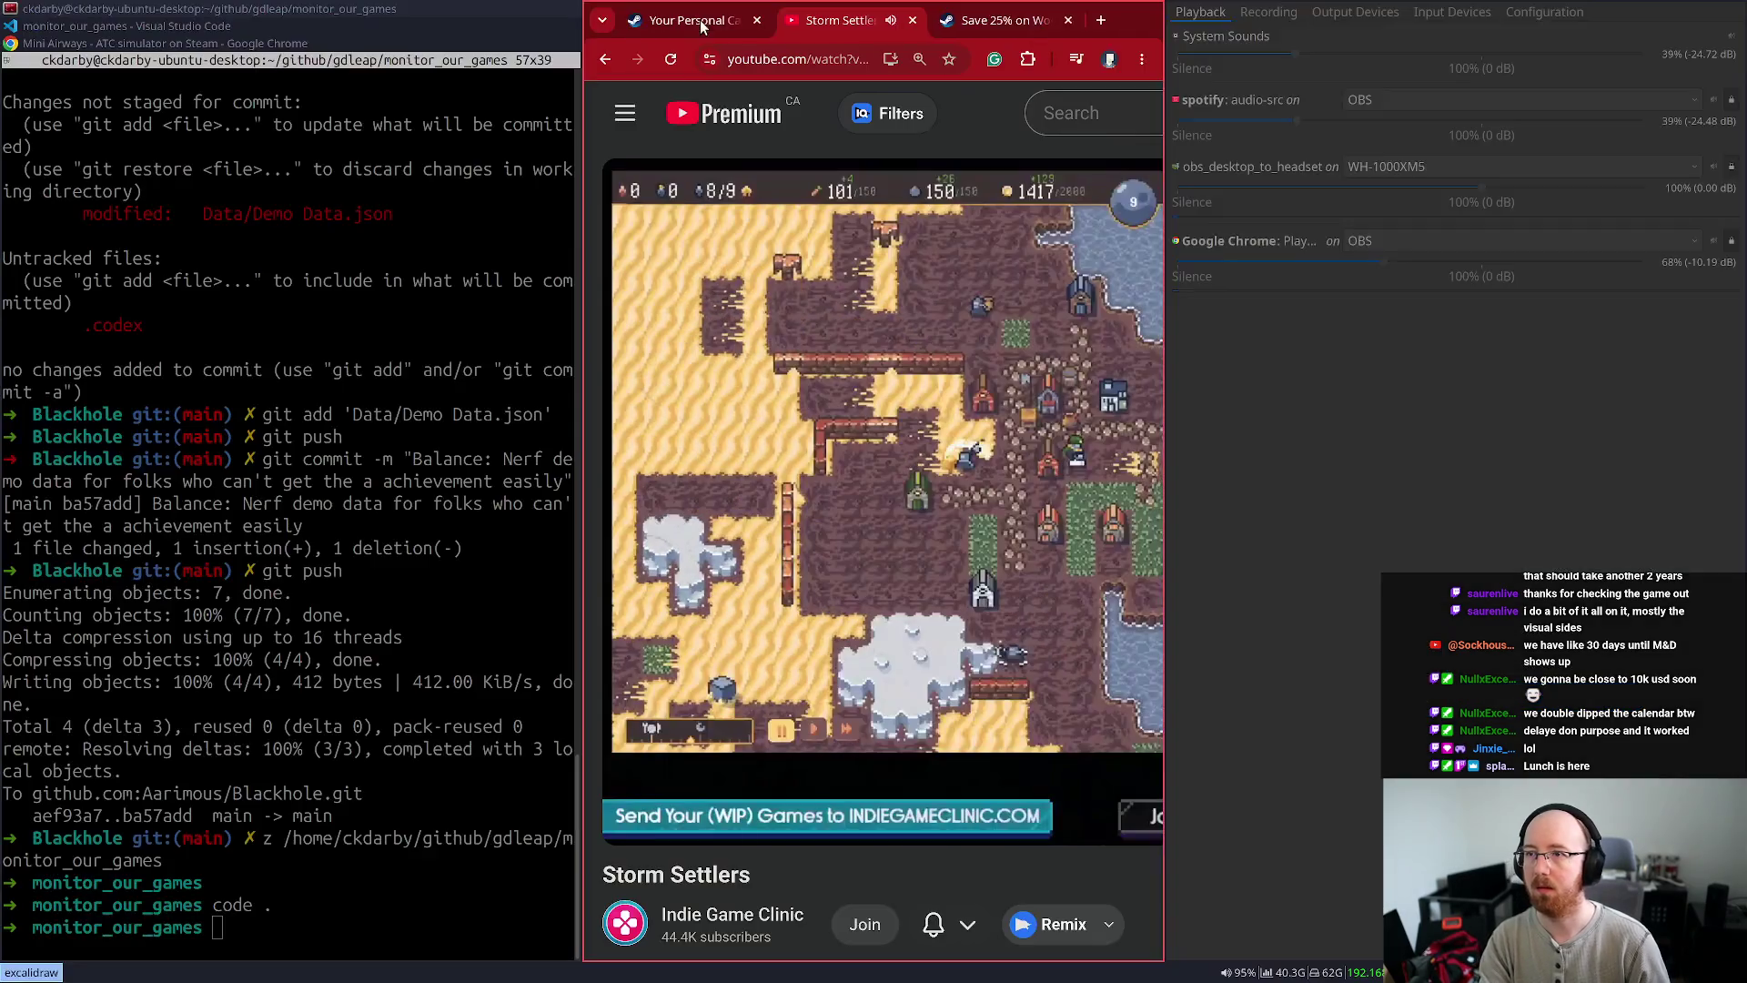
pyautogui.moveTo(1383, 261)
pyautogui.mouseDown()
pyautogui.moveTo(1450, 261)
pyautogui.moveTo(1417, 264)
pyautogui.mouseUp()
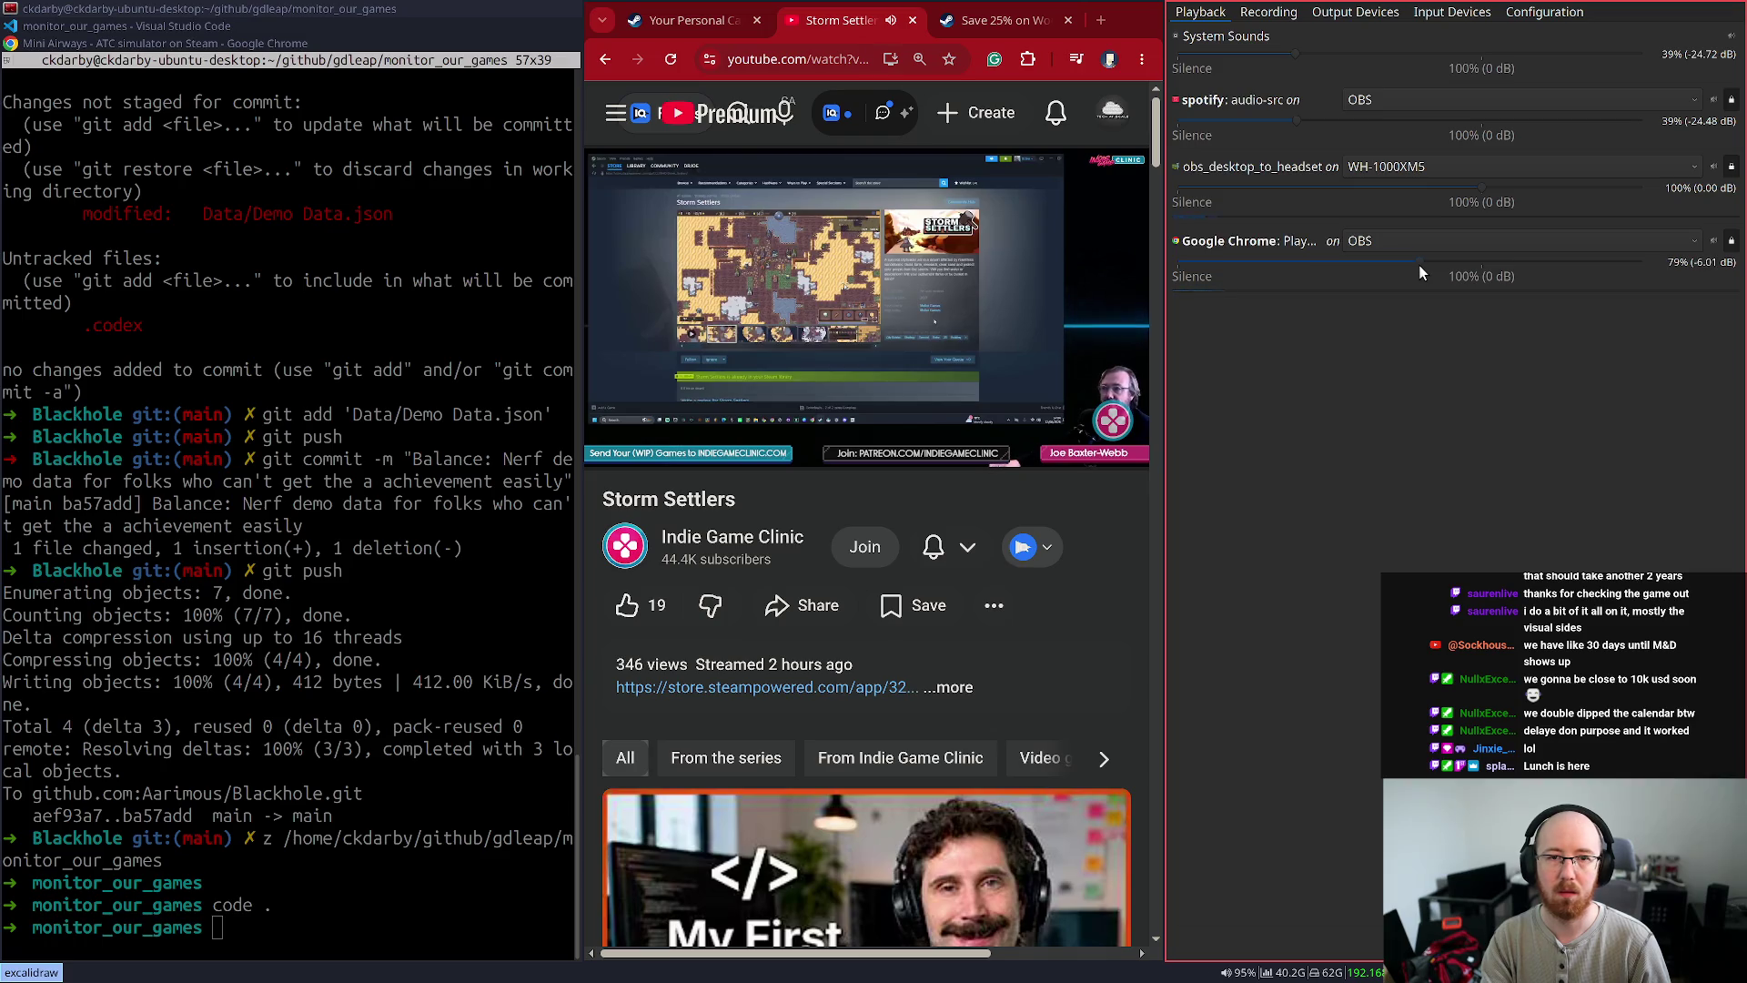
pyautogui.press('super+shift+q')
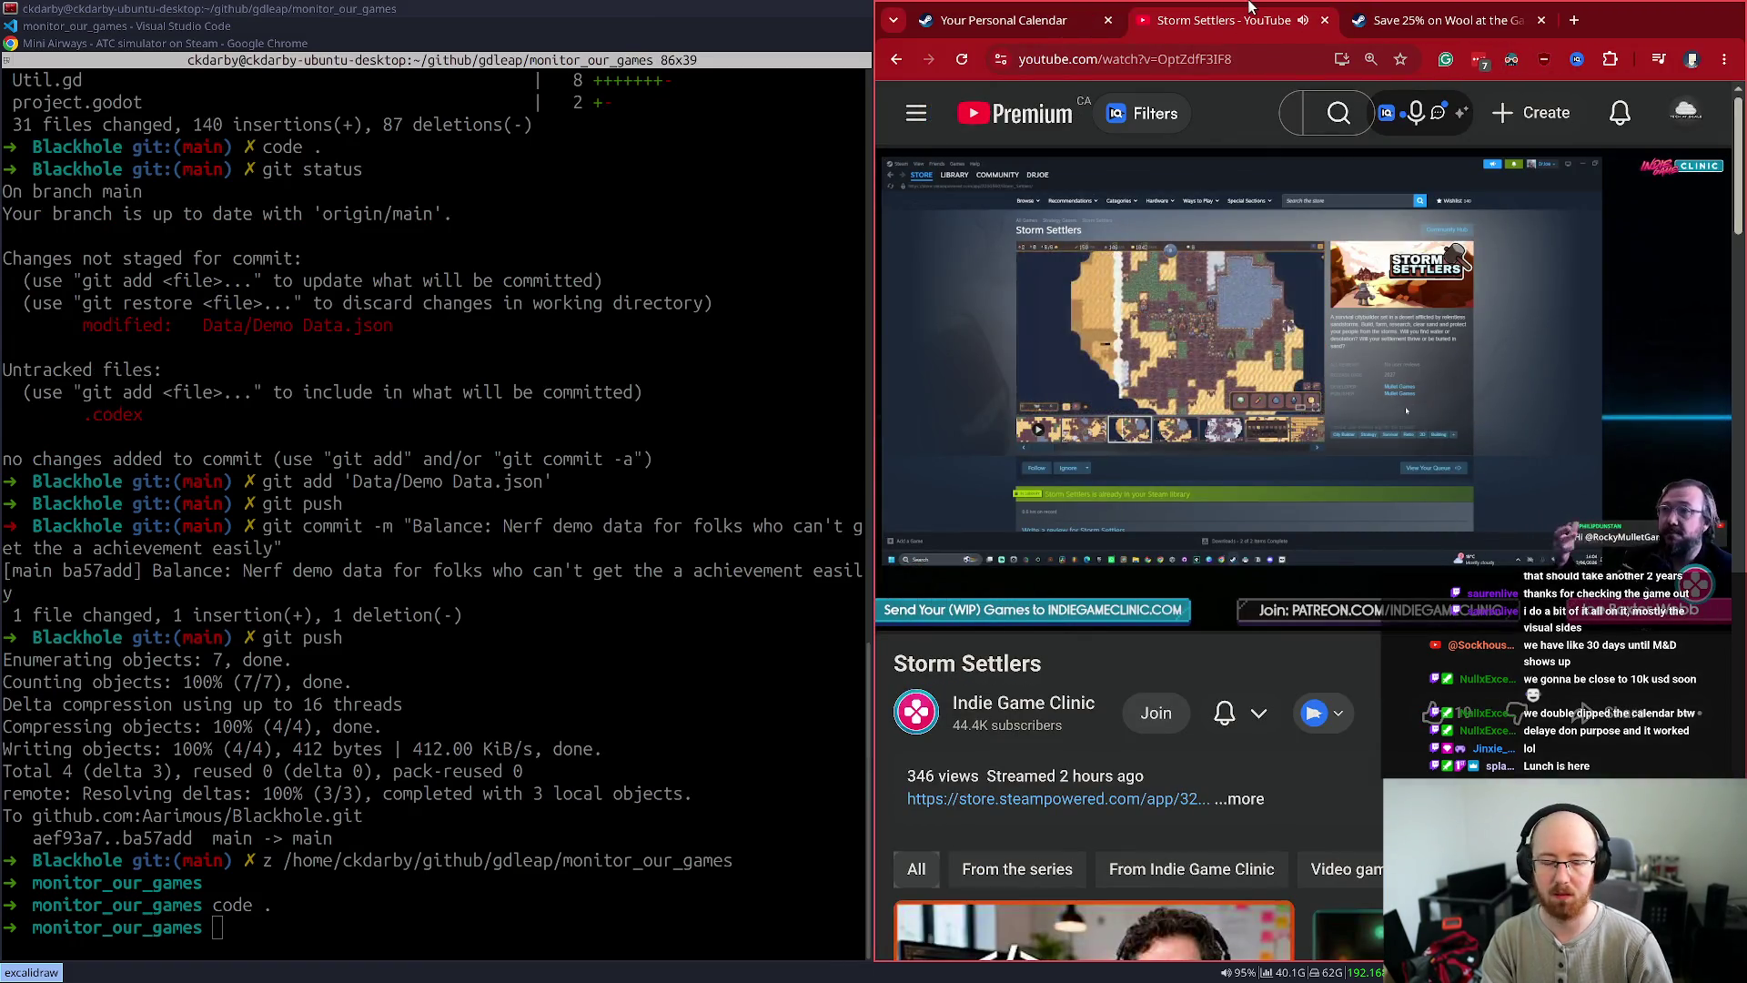
pyautogui.press('super+shift+Left')
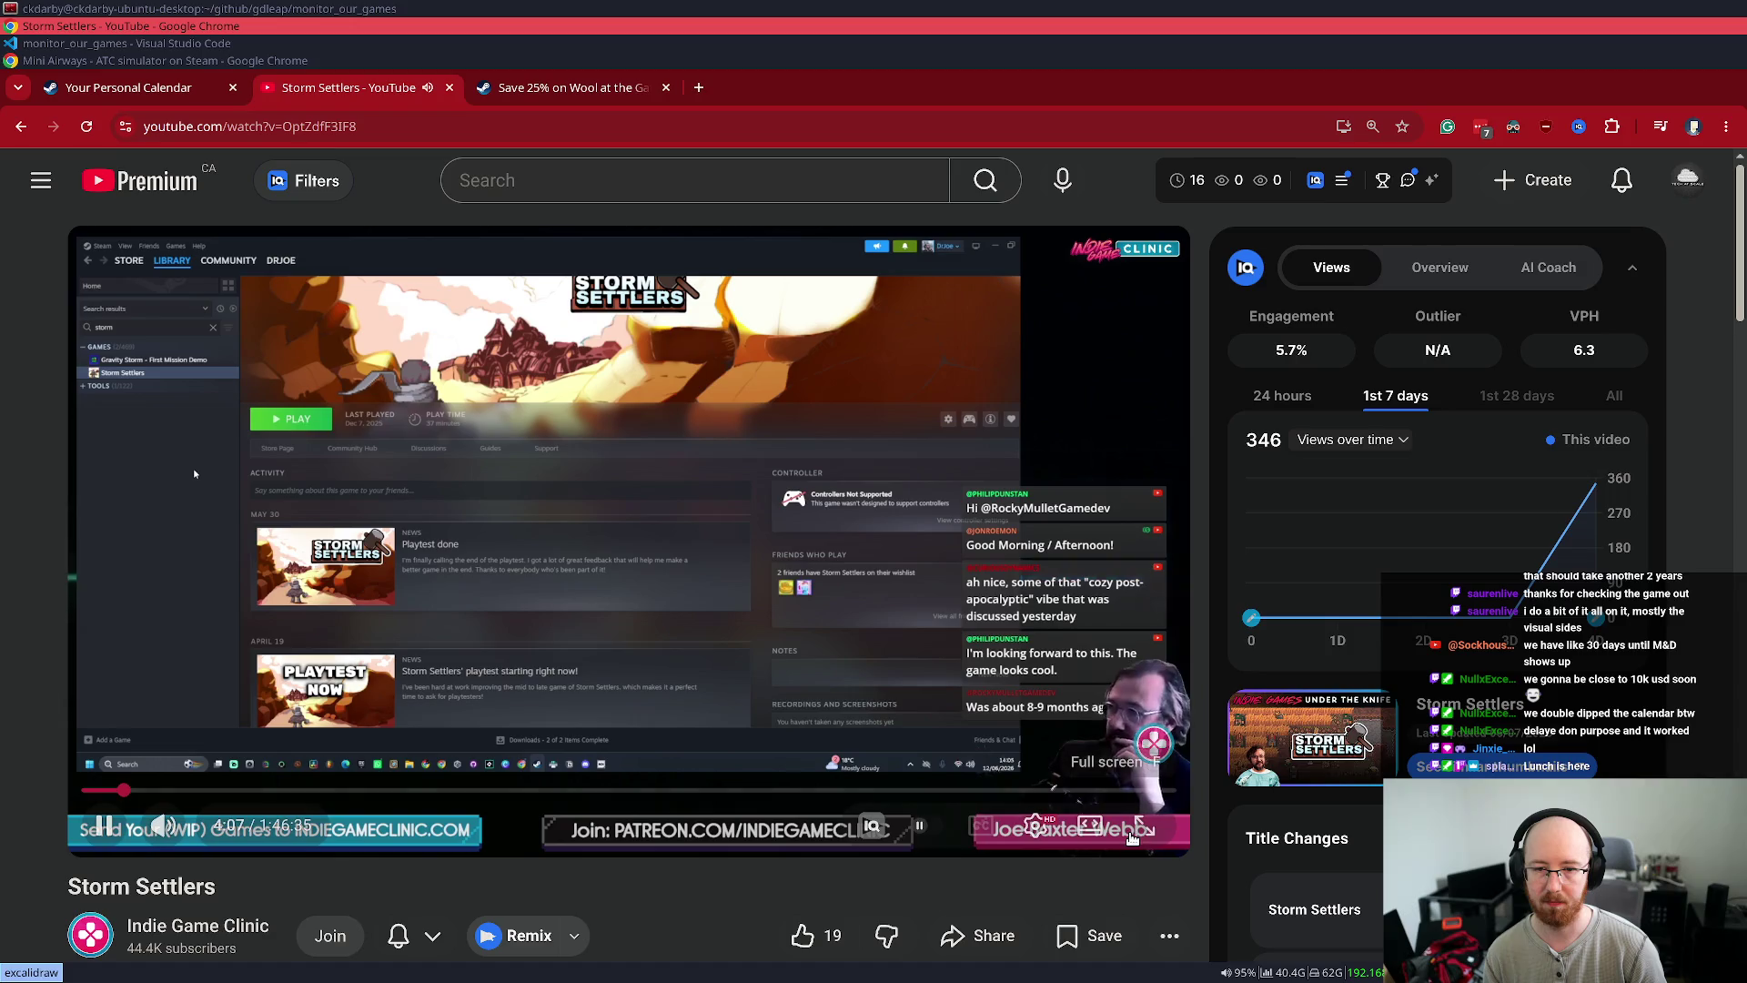
# - Watch the stream full screen as Storm Settlers launches from the library to its v0.2.15 title menu
pyautogui.click(1133, 837)
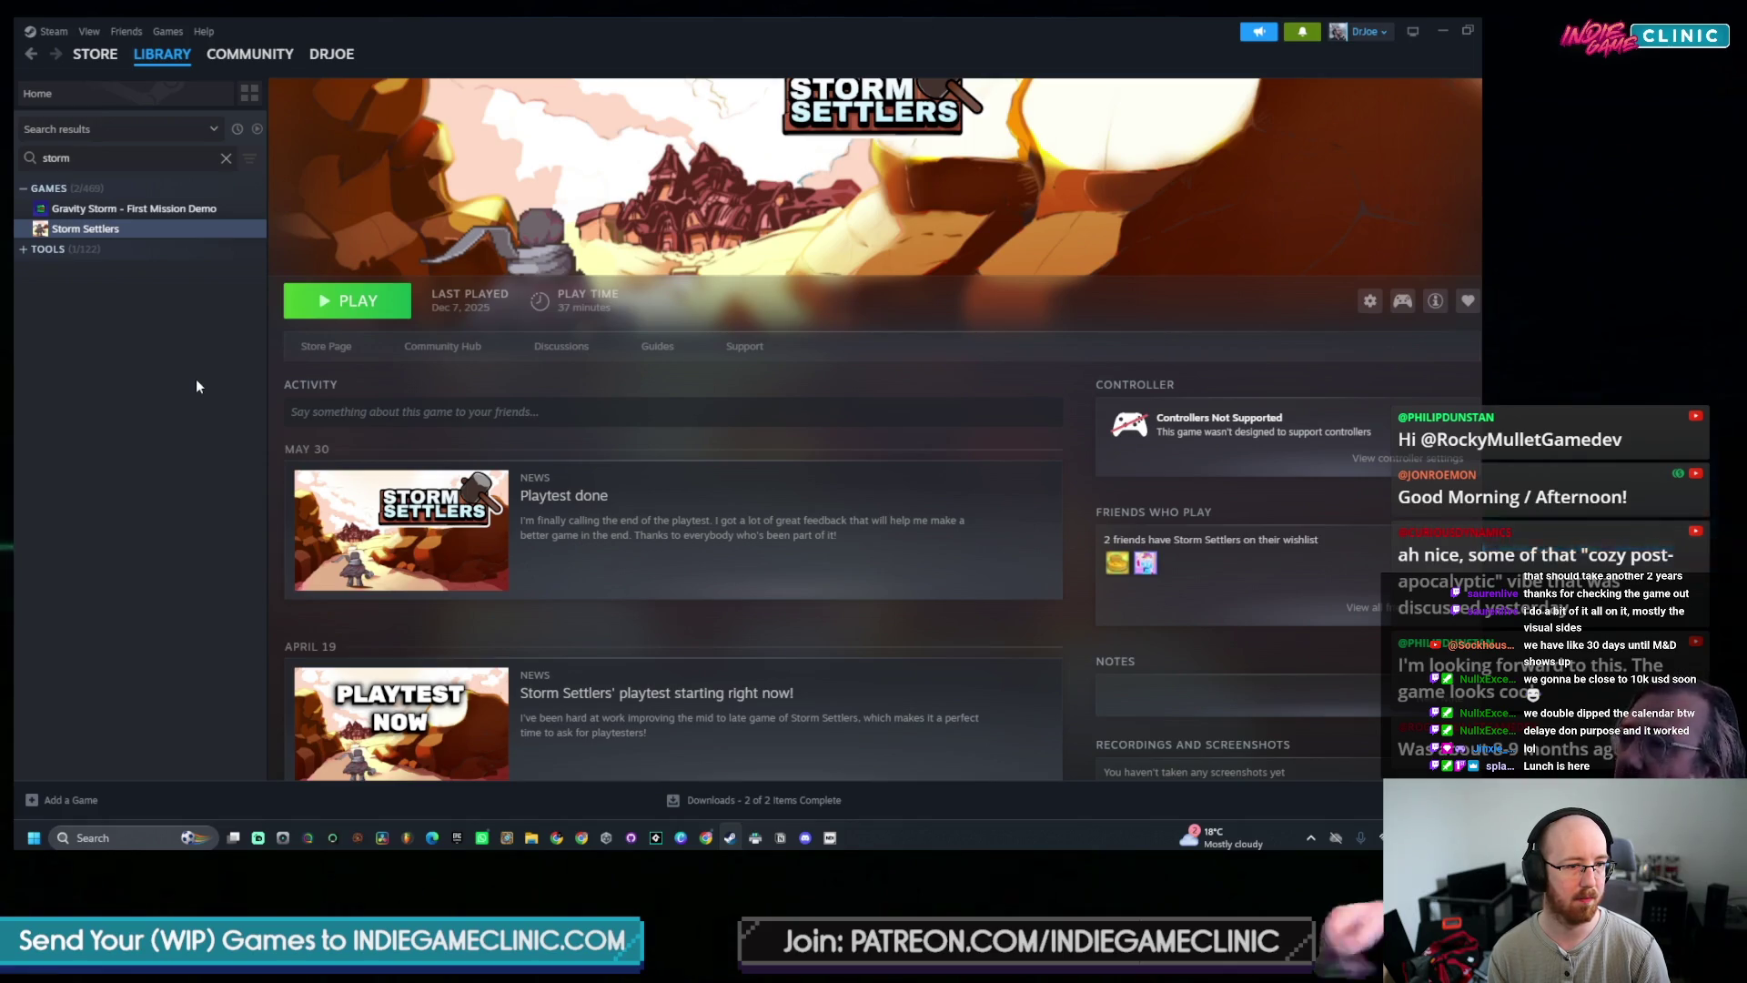
pyautogui.click(377, 303)
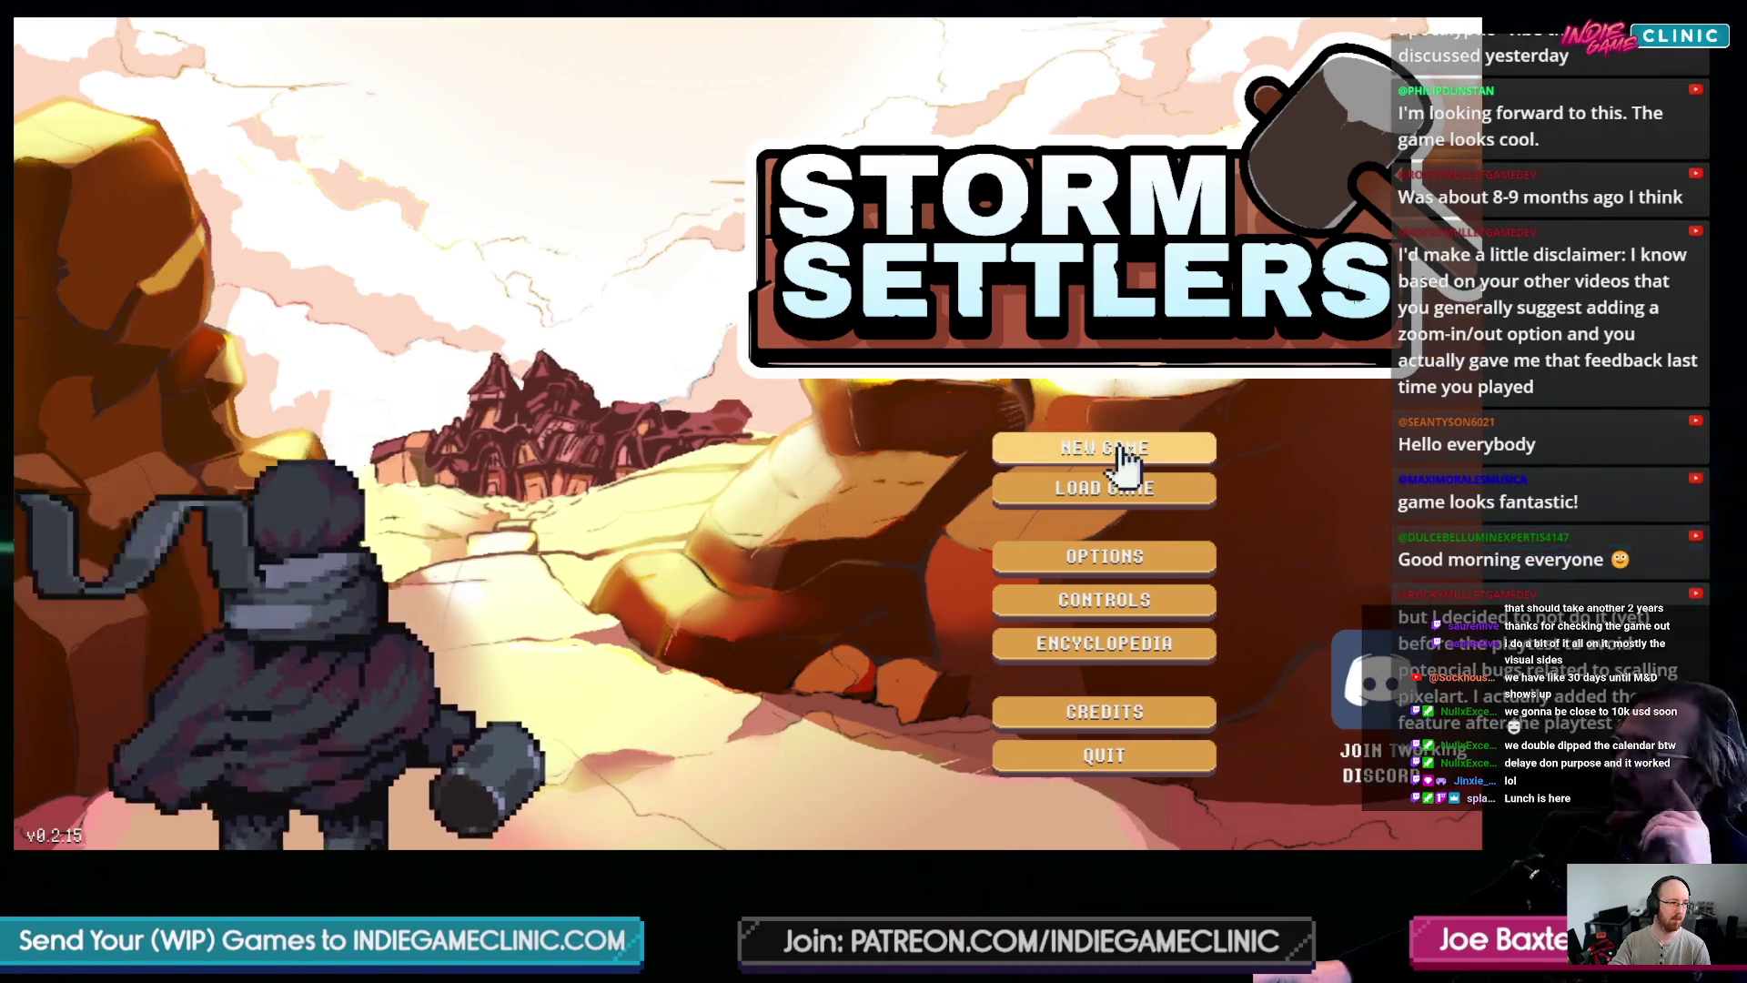
# - Start a new game named Commodoria in the Desert biome and move past the controls overview
pyautogui.click(1127, 455)
pyautogui.click(957, 284)
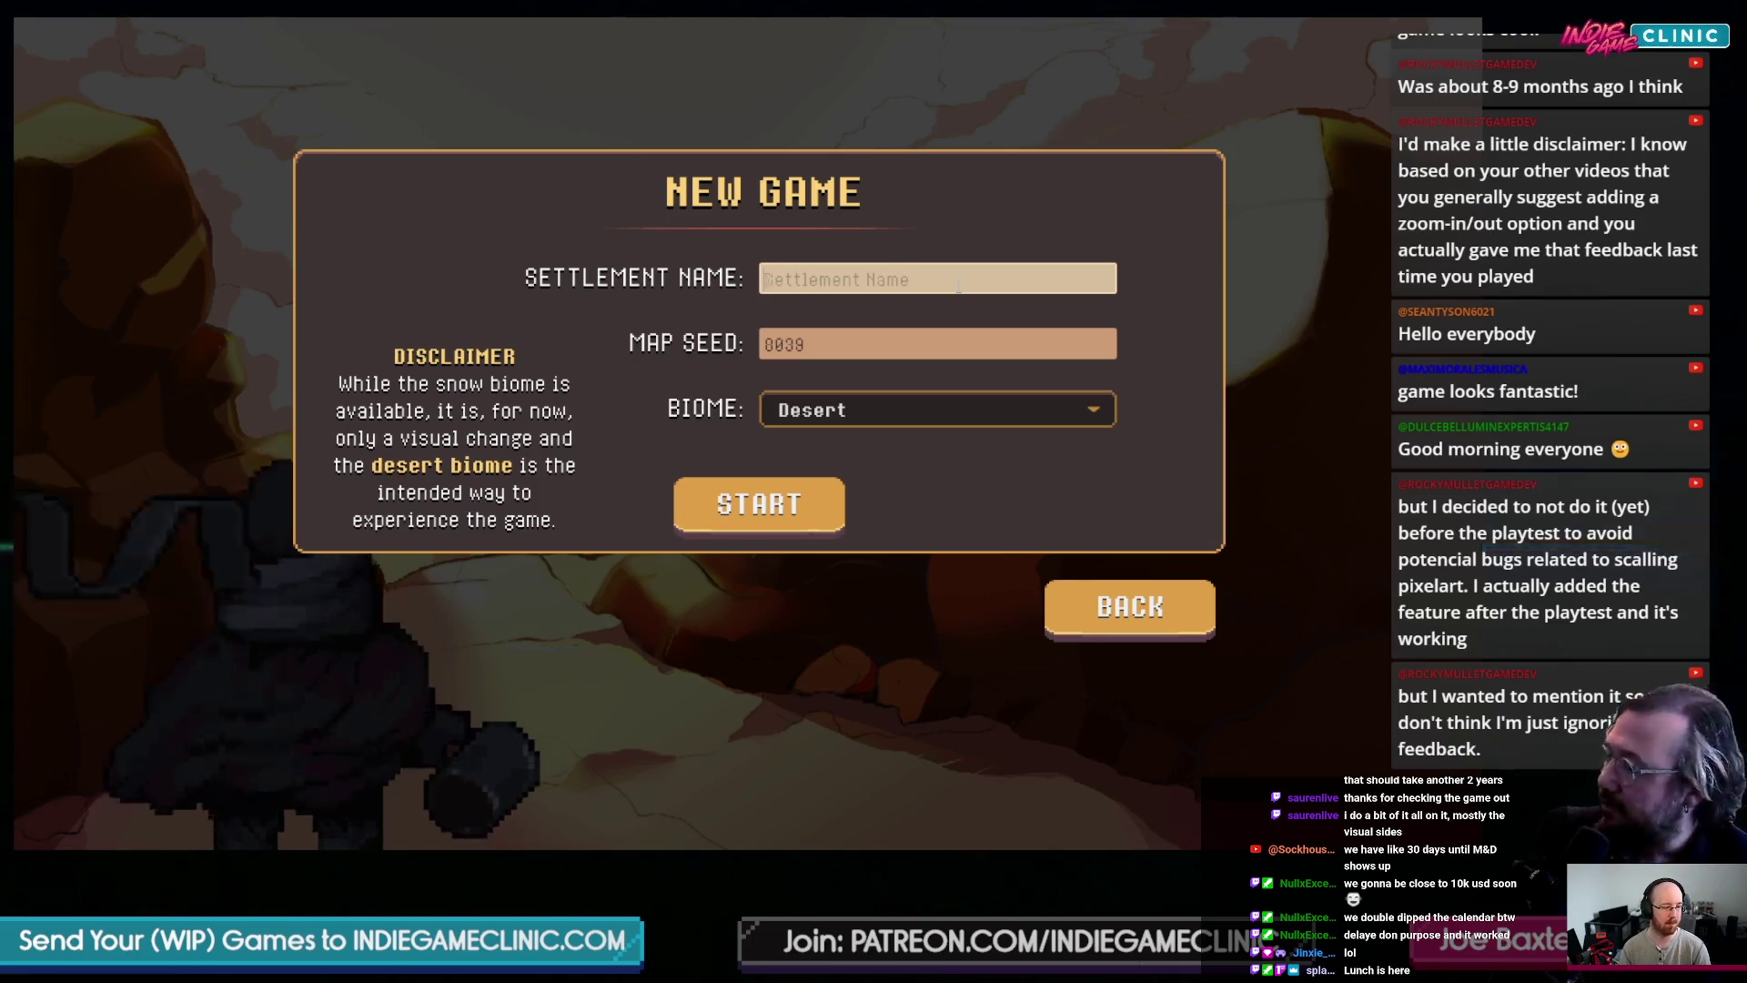
pyautogui.write('Commodoria')
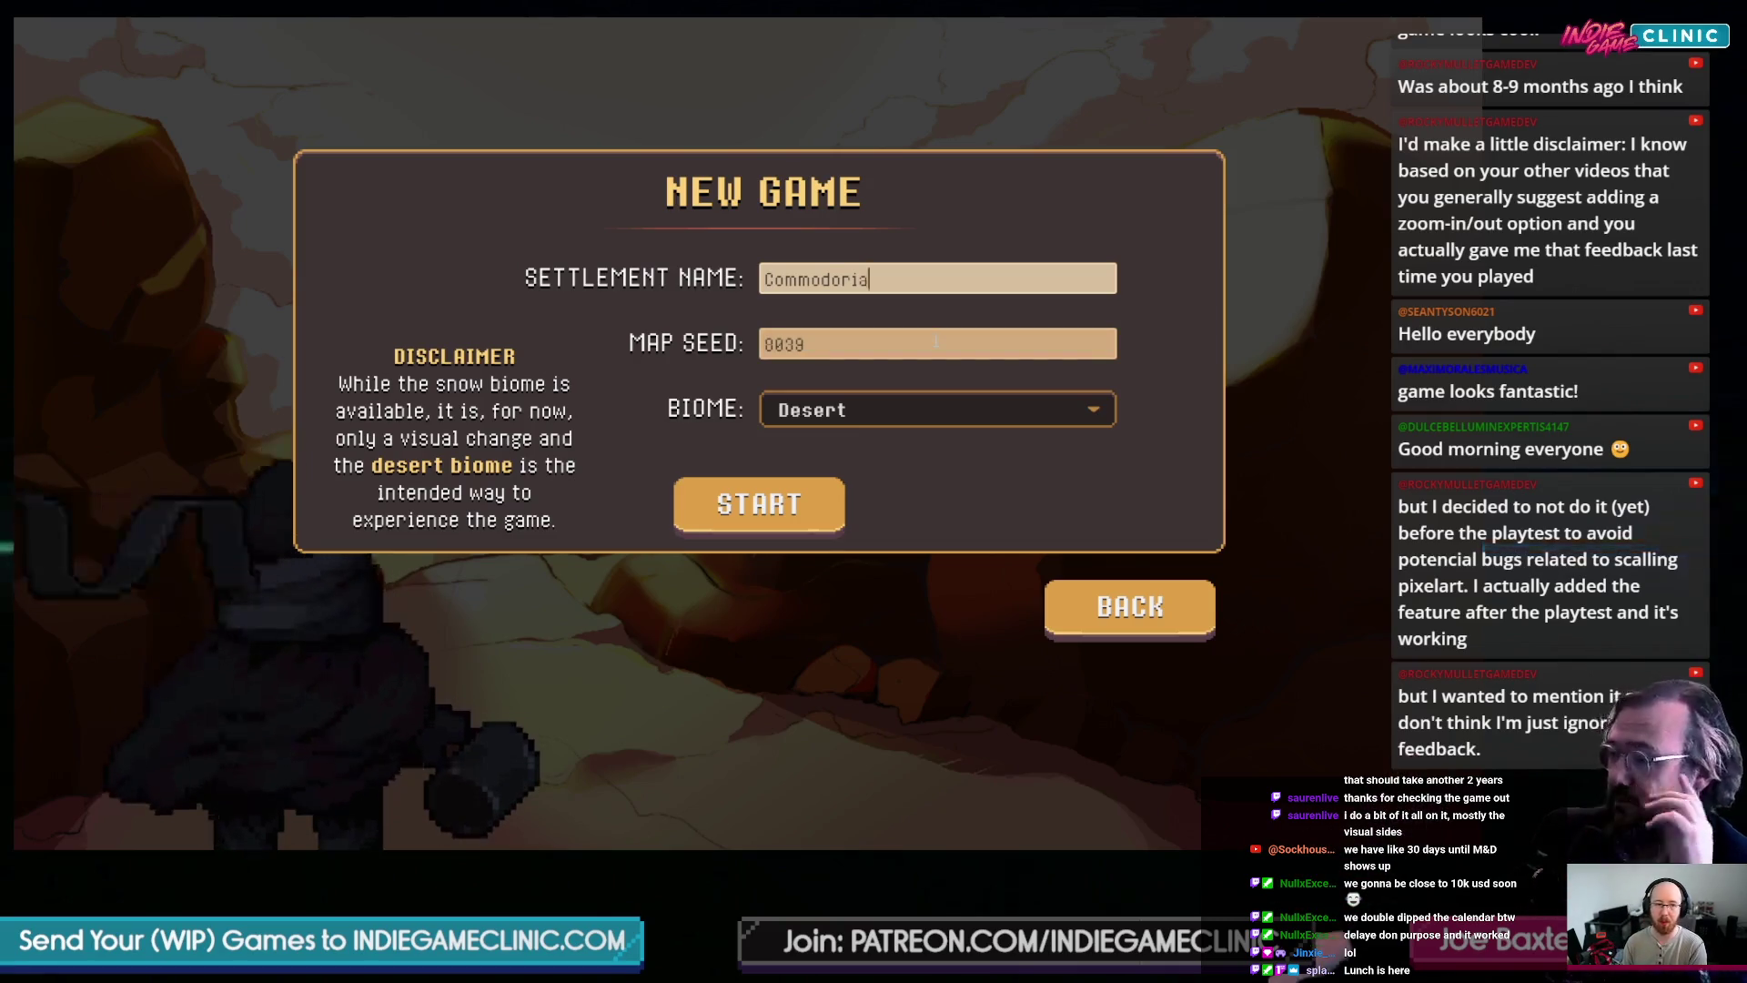
pyautogui.click(923, 410)
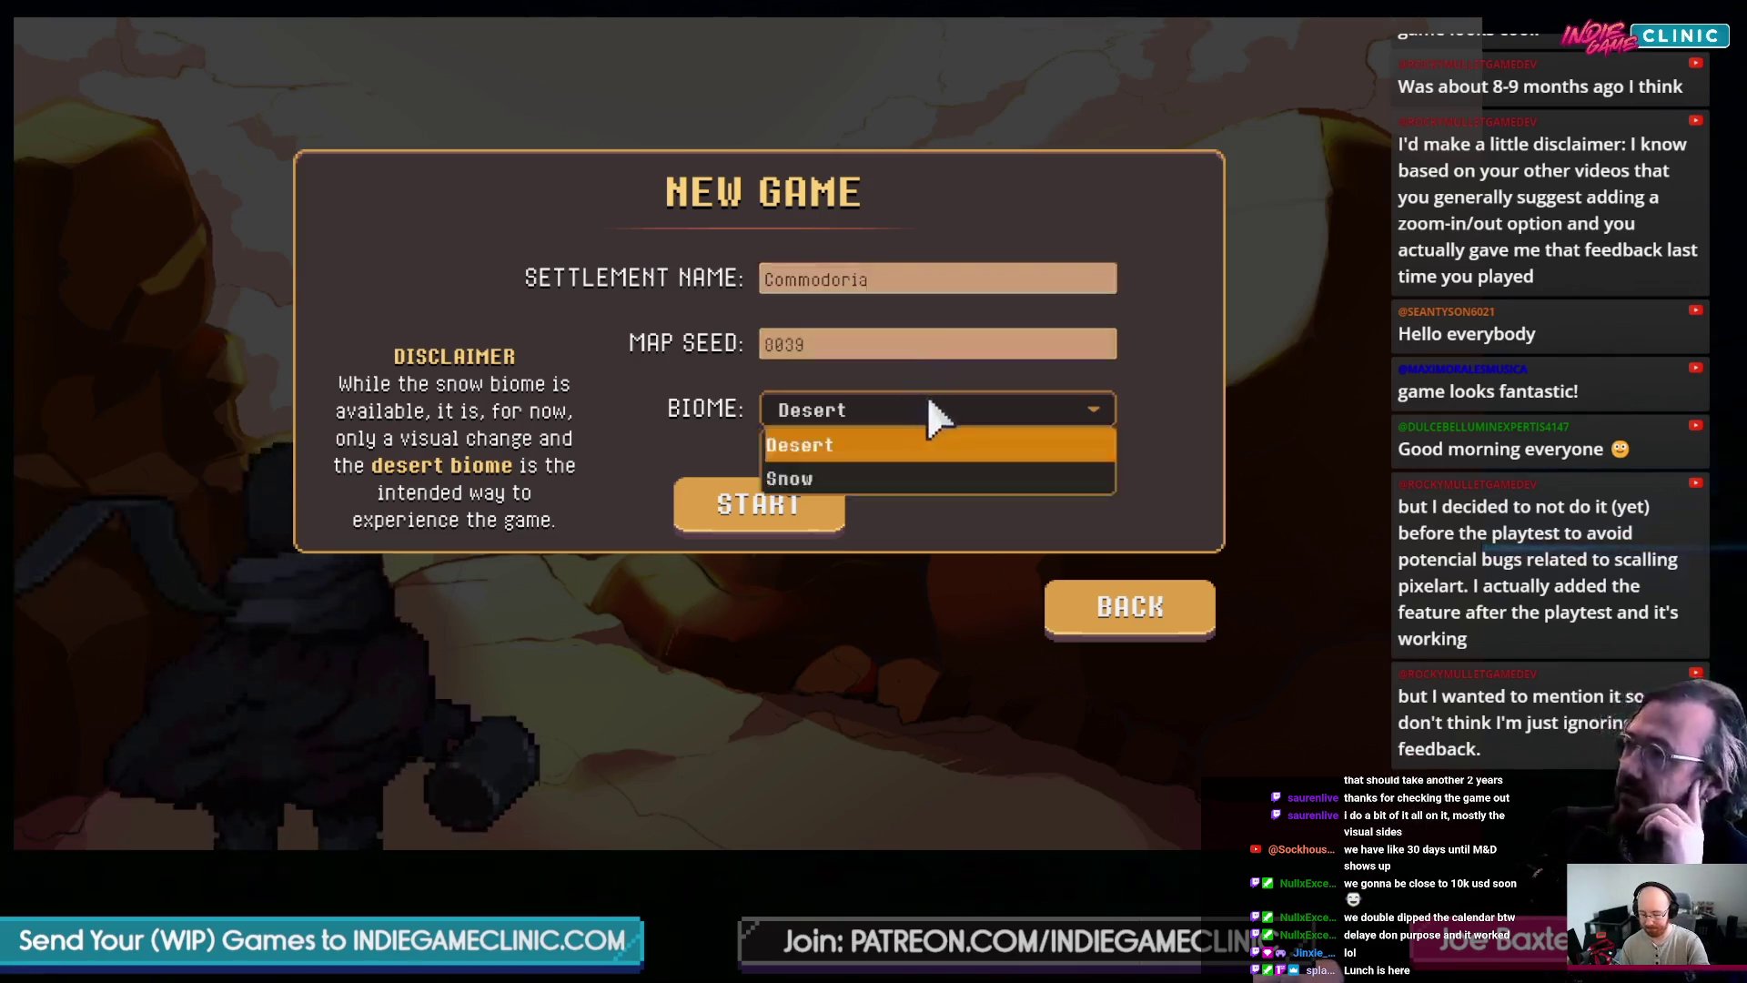
pyautogui.click(935, 415)
pyautogui.click(826, 500)
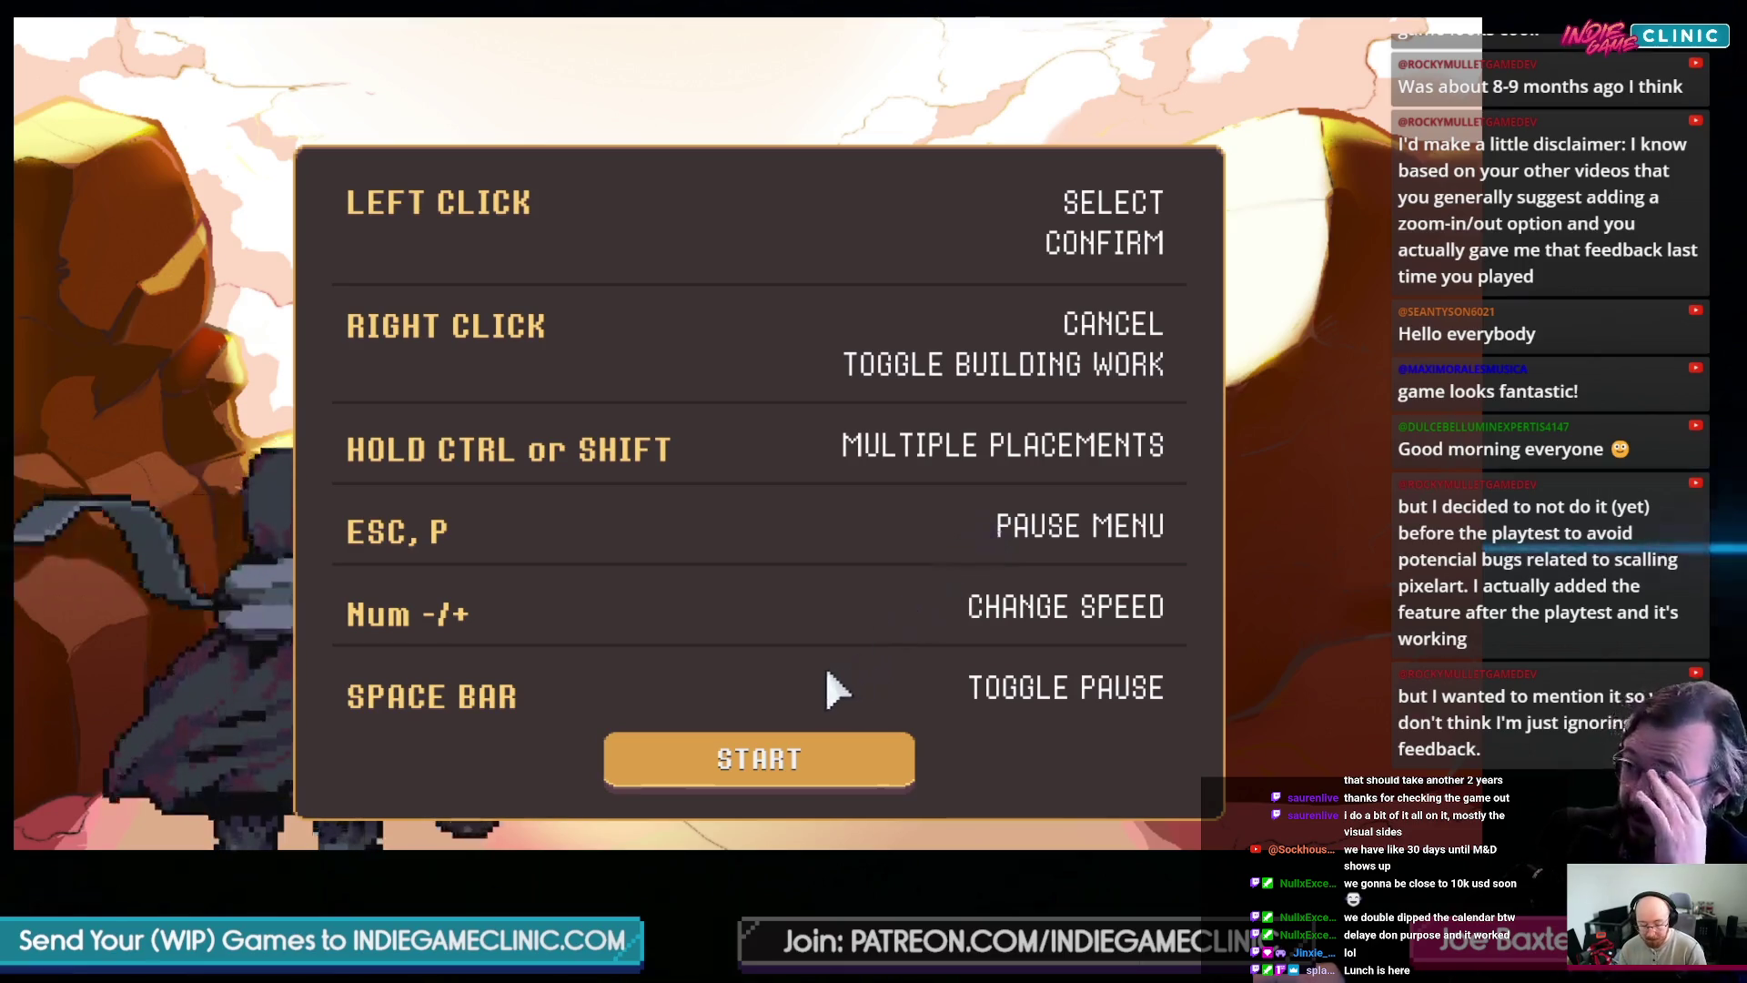
pyautogui.click(769, 769)
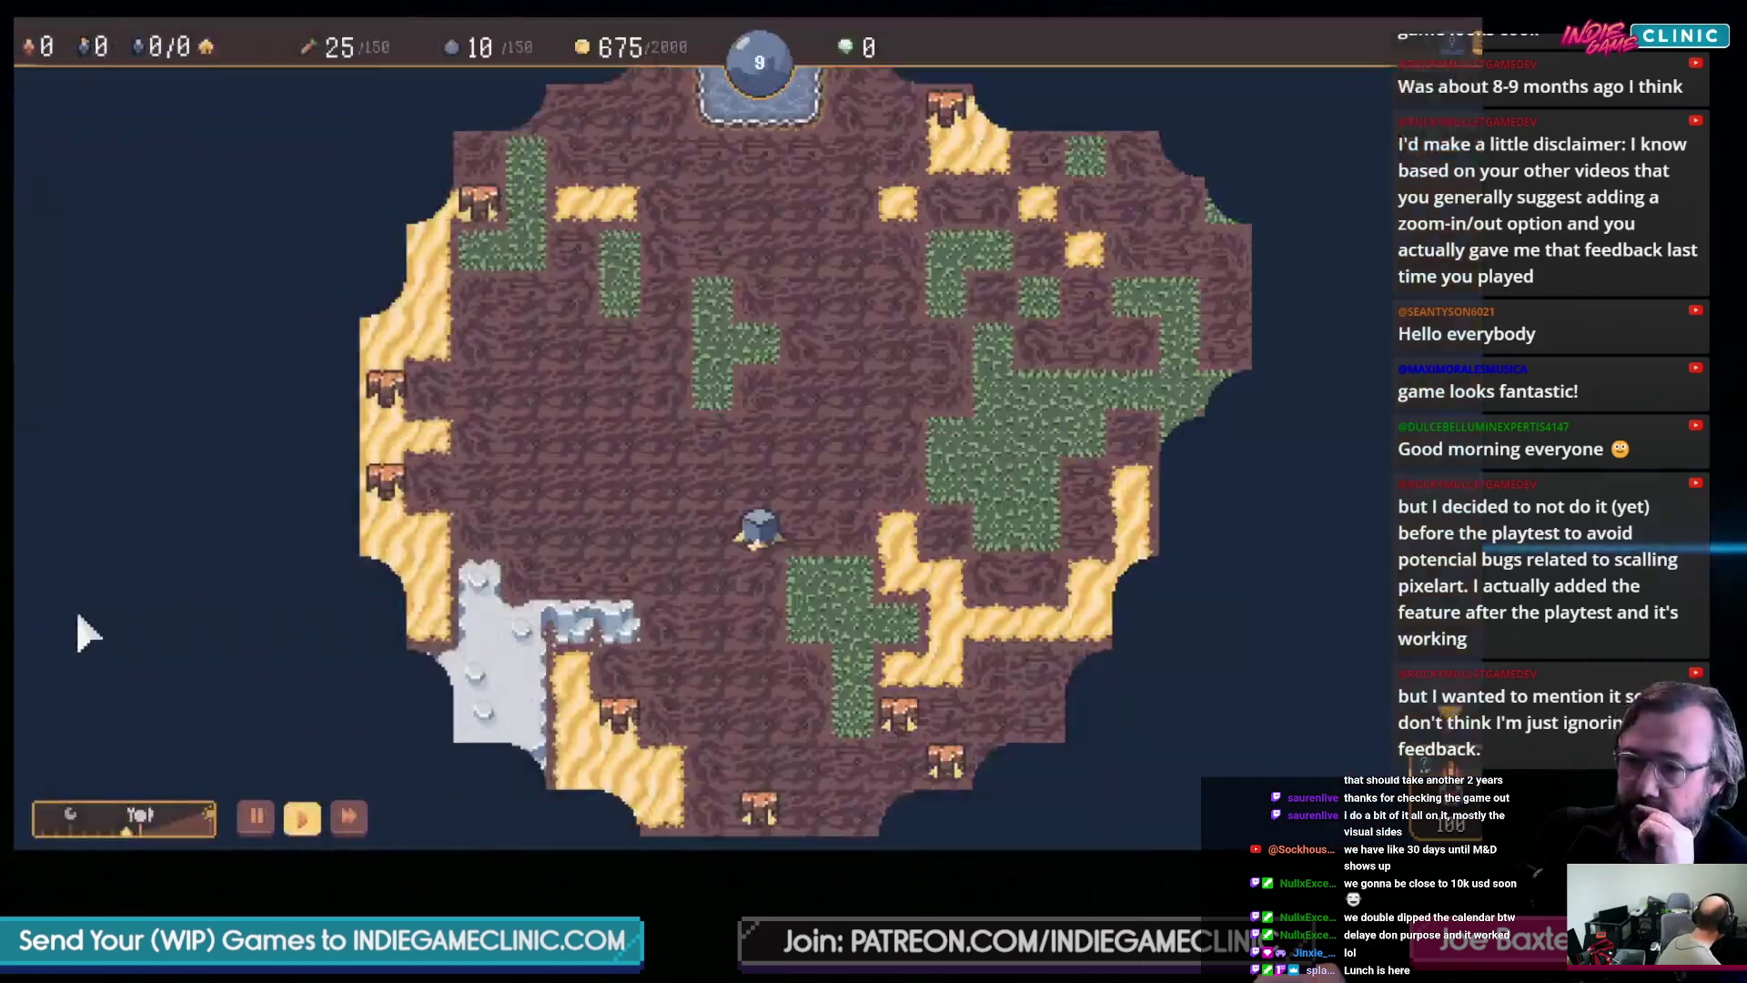
# - Pan and zoom around the island map looking for a building spot
pyautogui.press('d')
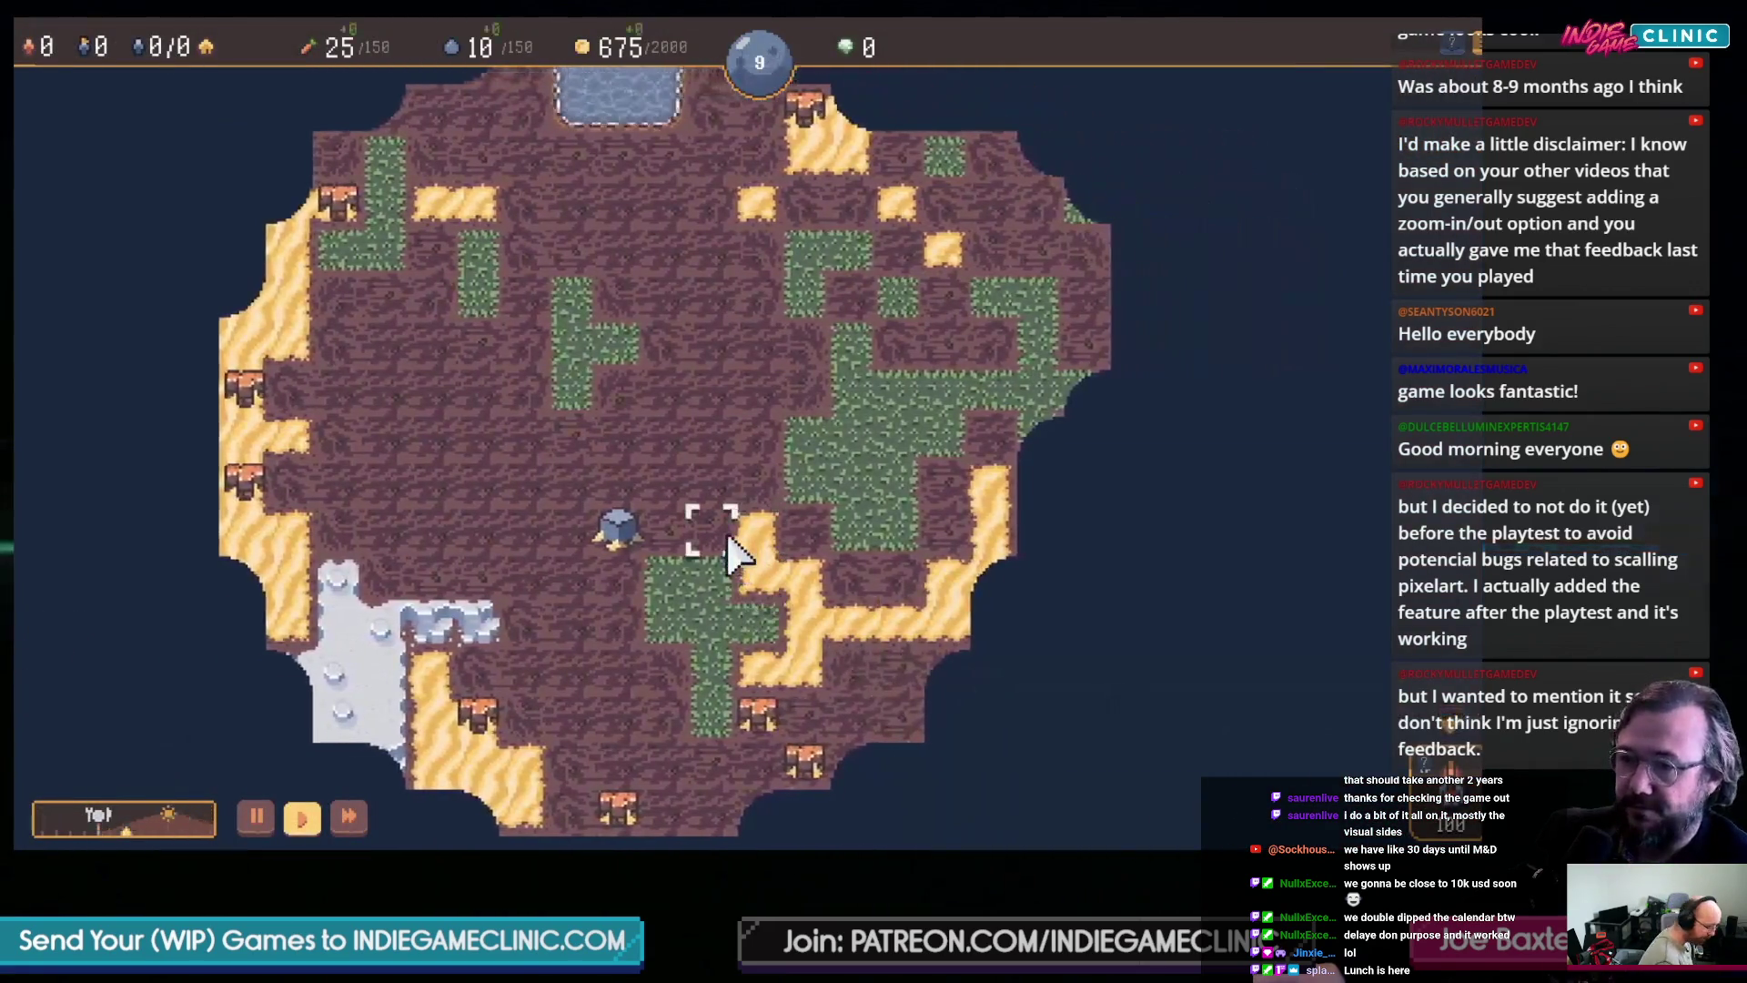
pyautogui.press('a')
pyautogui.press('w')
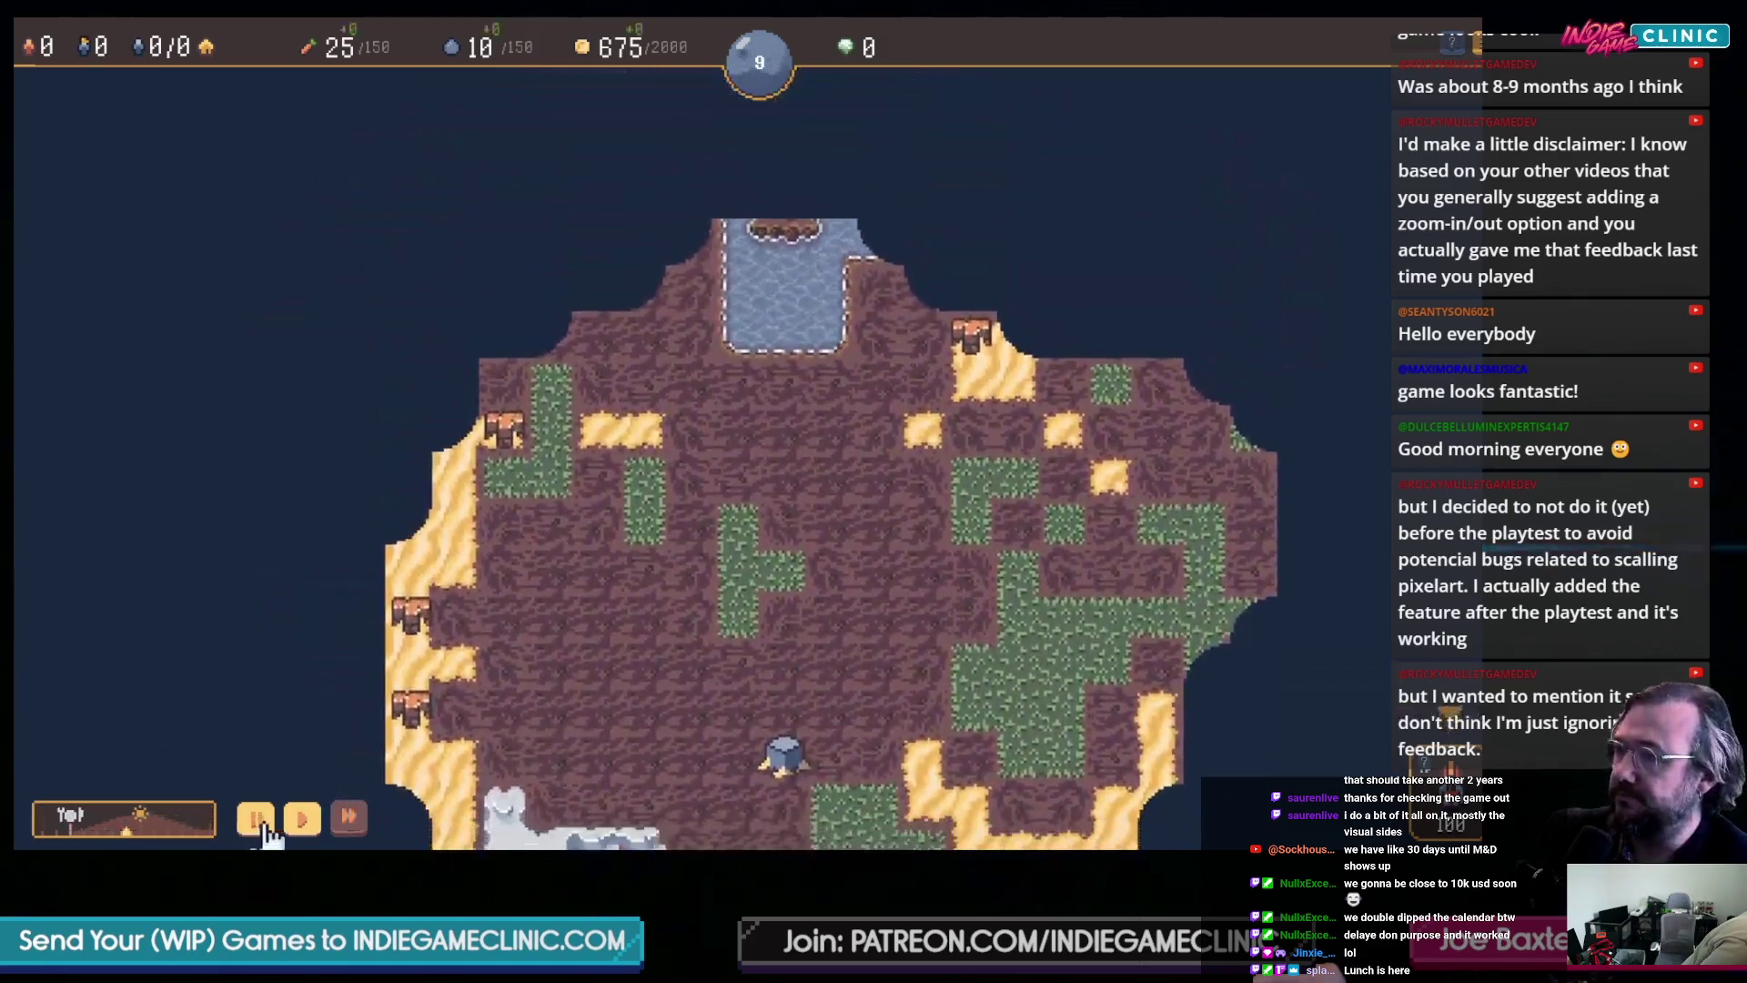
pyautogui.scroll(-2, 269, 824)
pyautogui.scroll(2, 819, 273)
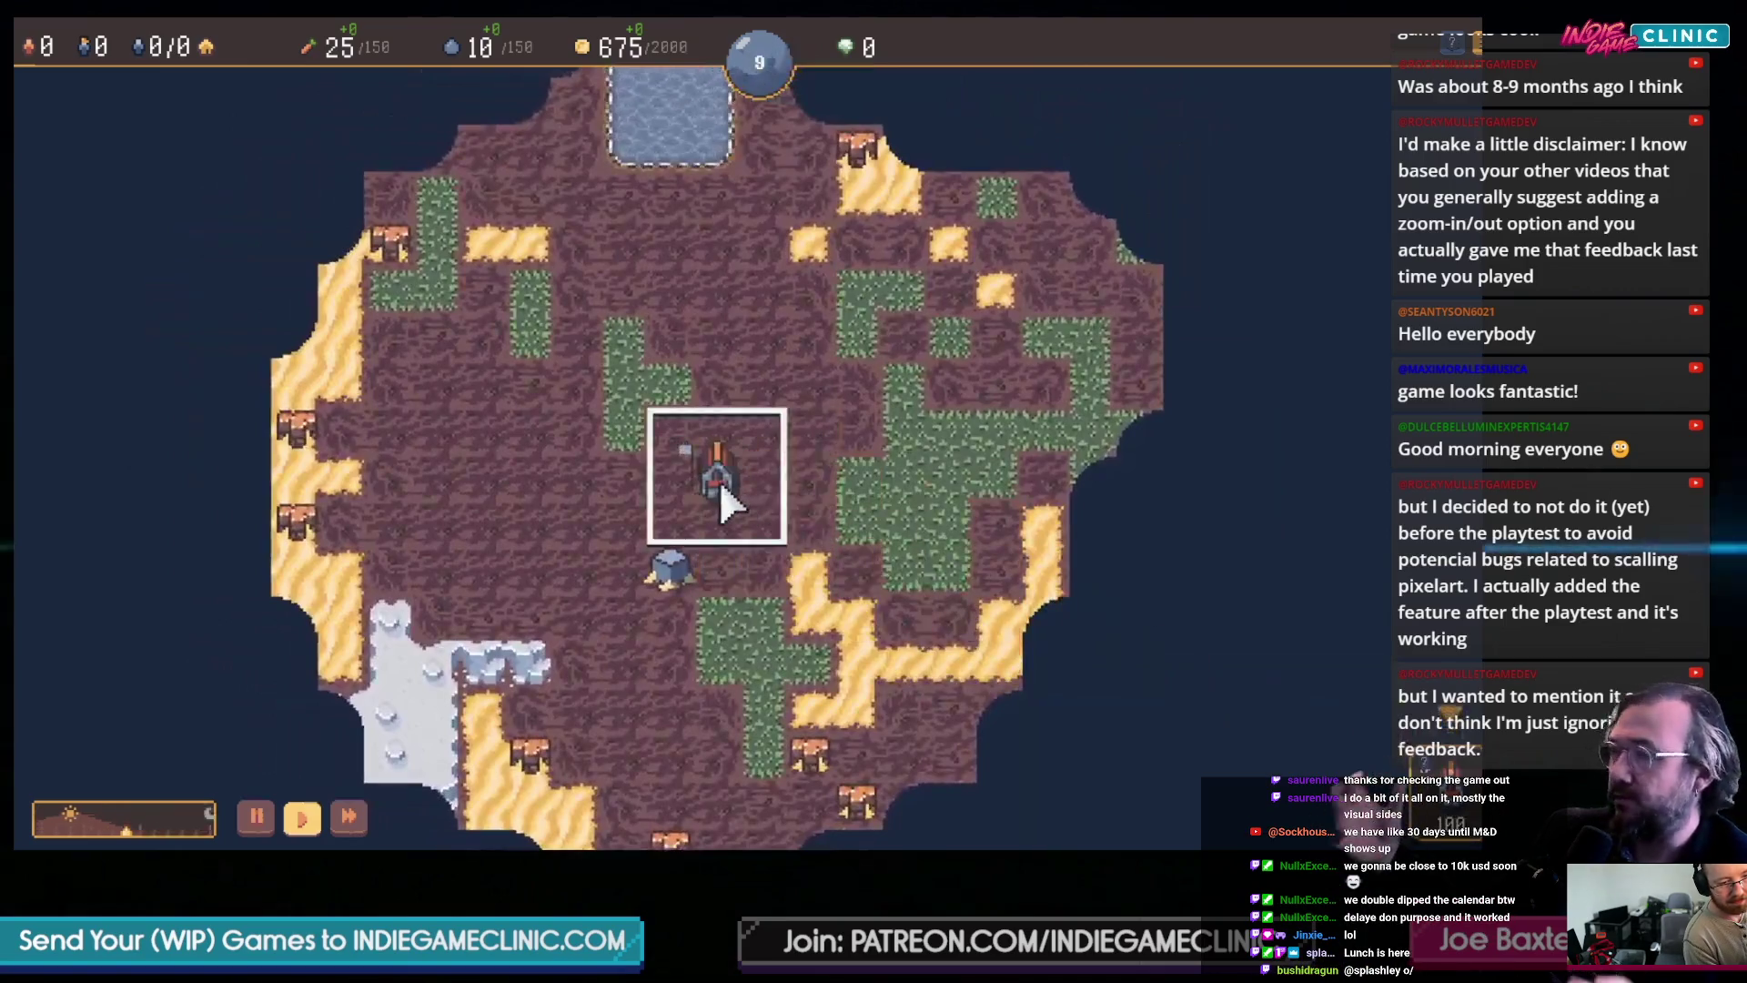
pyautogui.press('s')
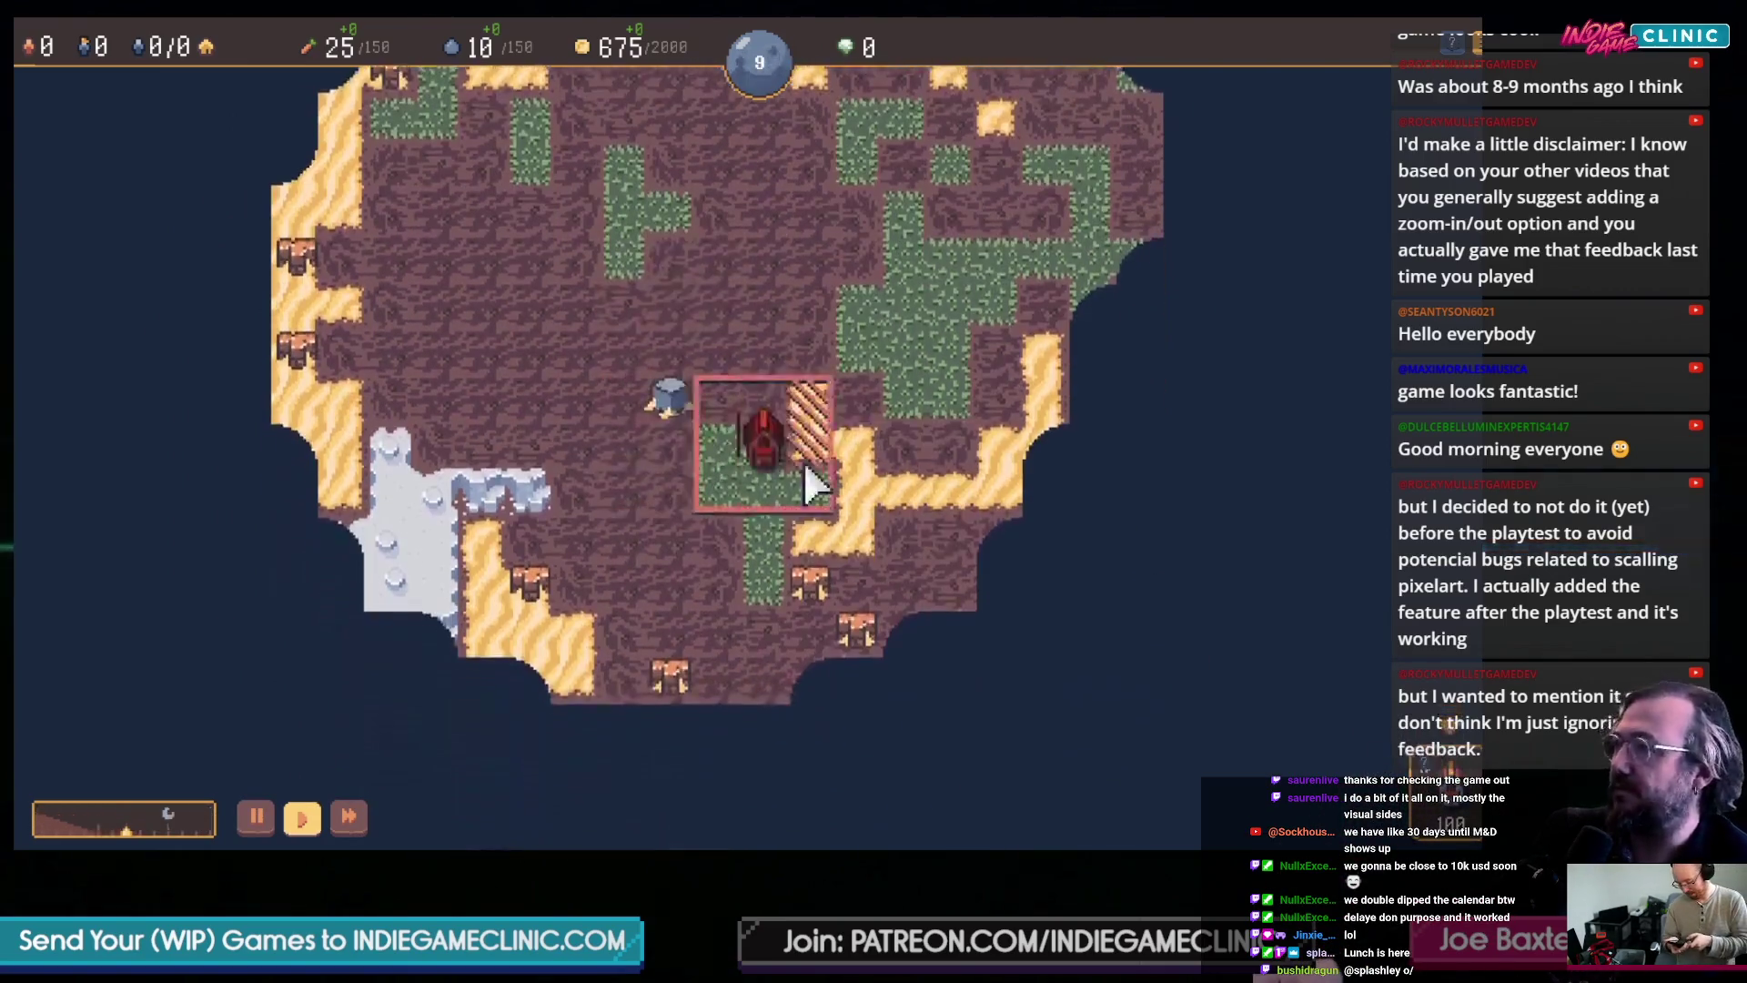
pyautogui.press('d')
pyautogui.scroll(-2, 468, 359)
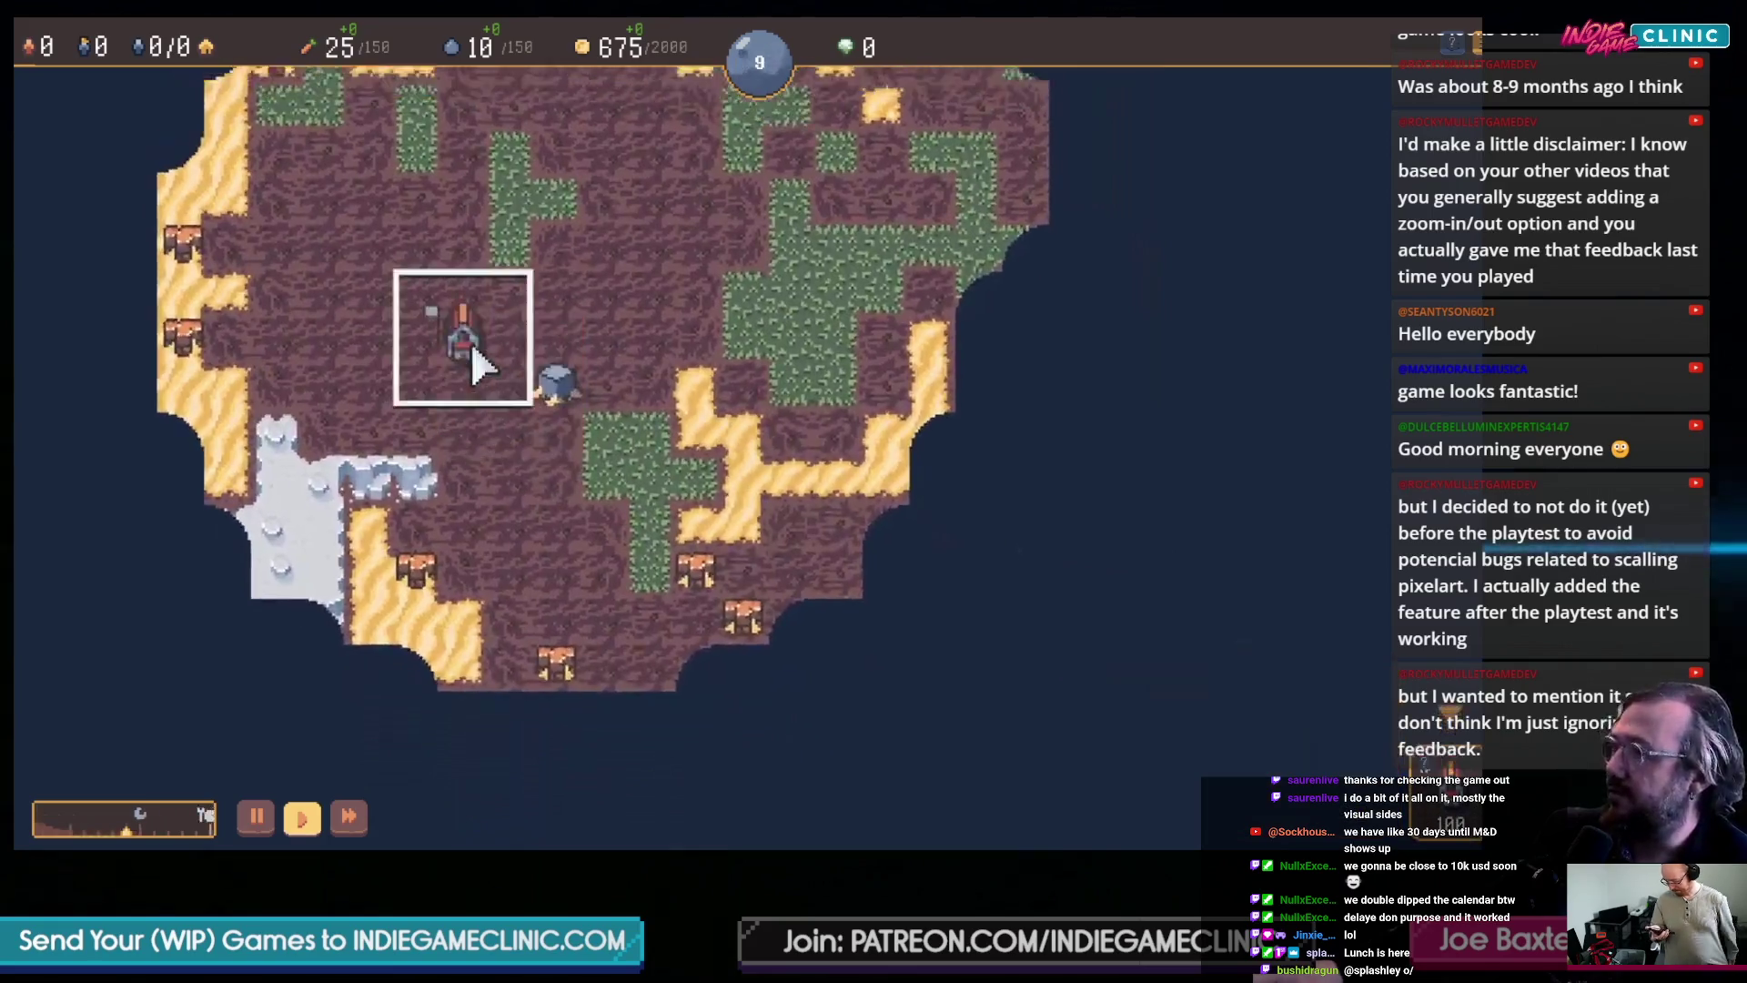
pyautogui.scroll(2, 800, 273)
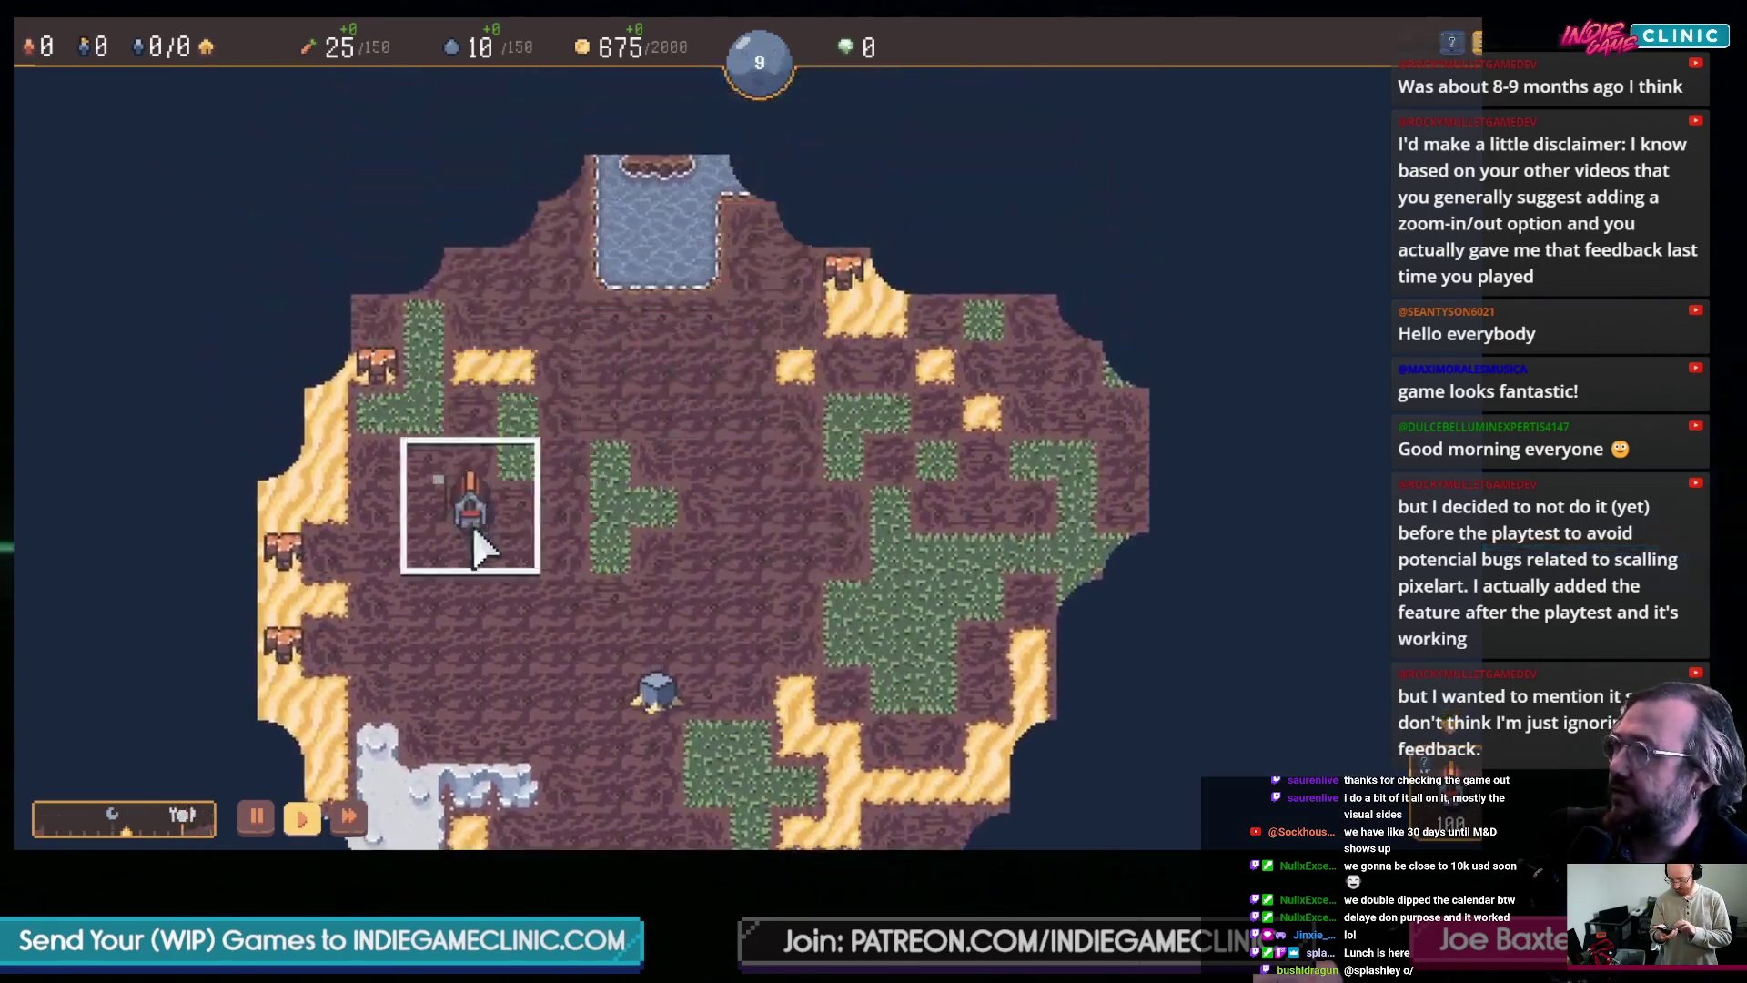
# - Place the Town Center near the map centre for 100 gold
pyautogui.press('s')
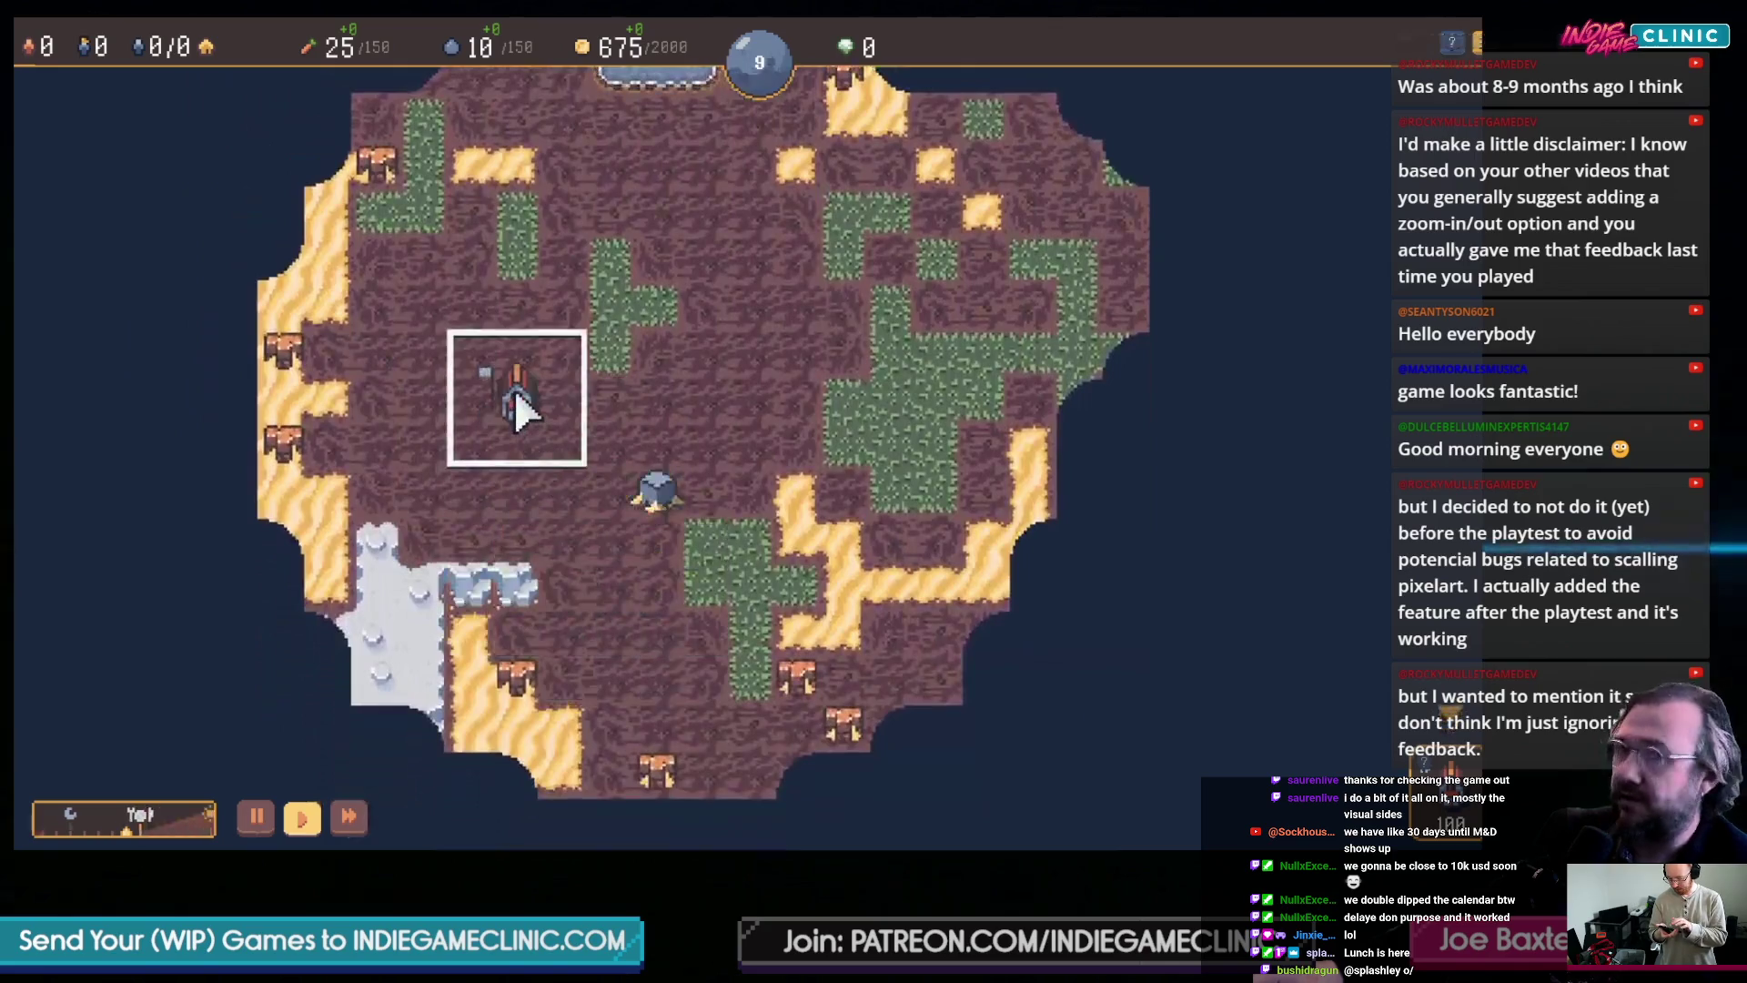
pyautogui.press('w')
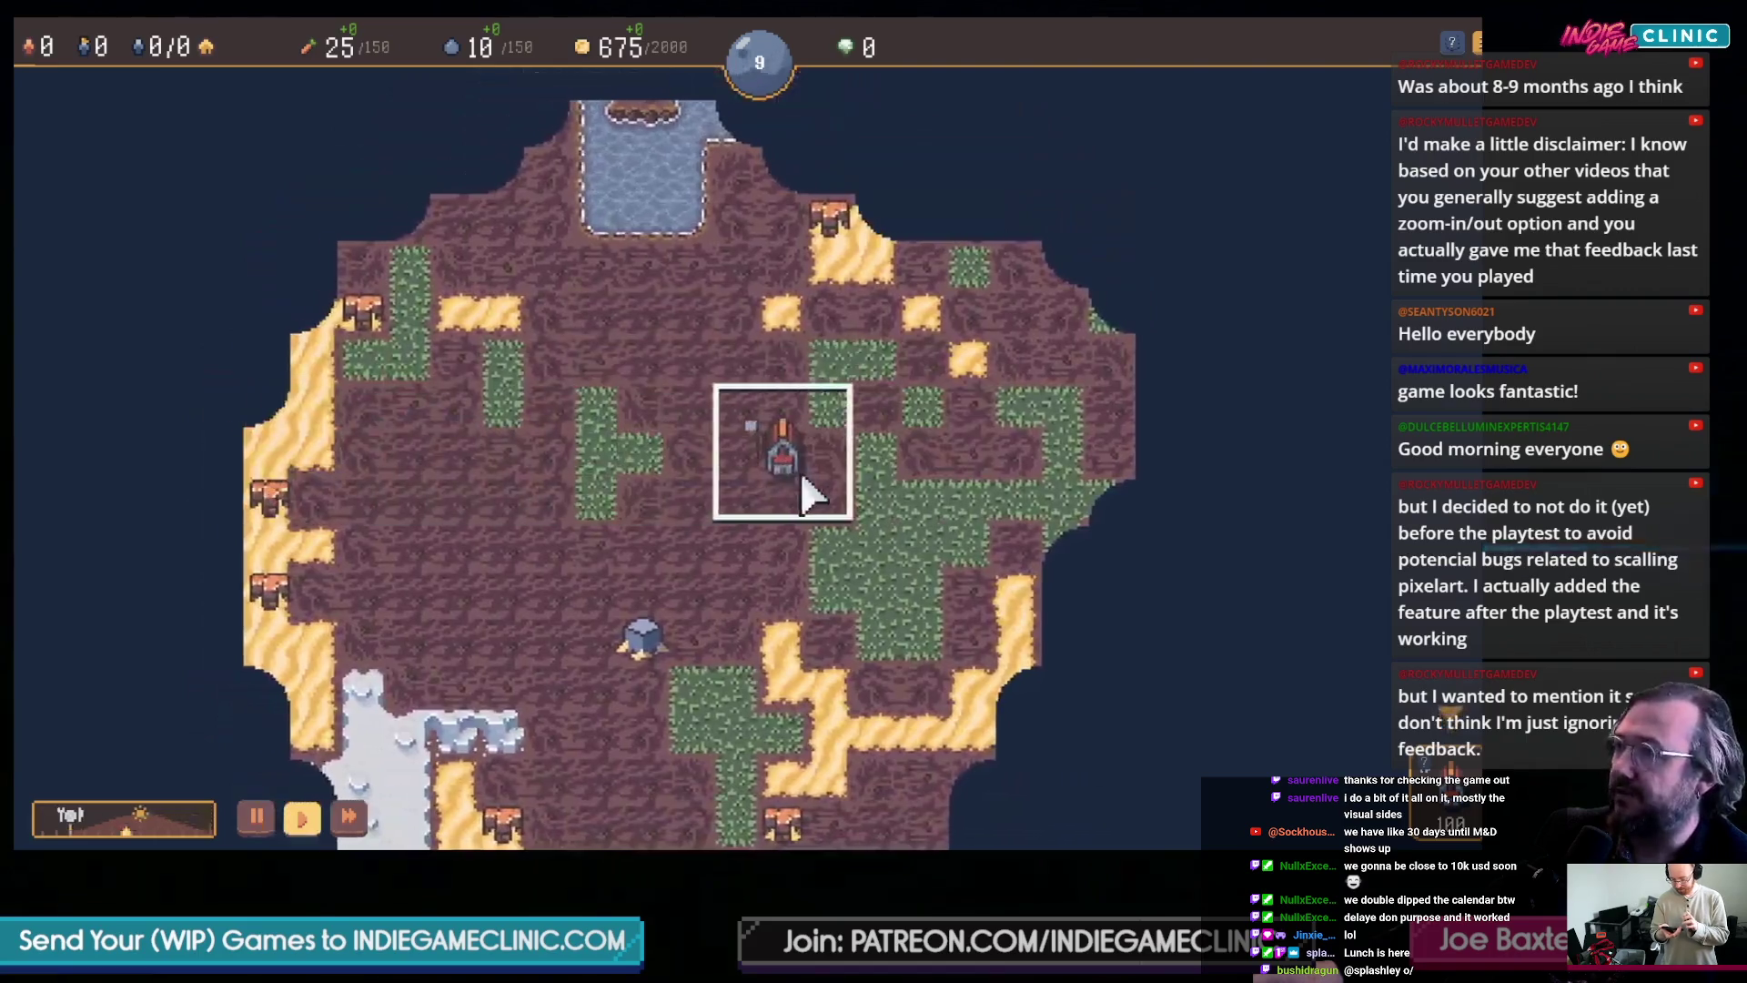
pyautogui.press('w')
pyautogui.press('d')
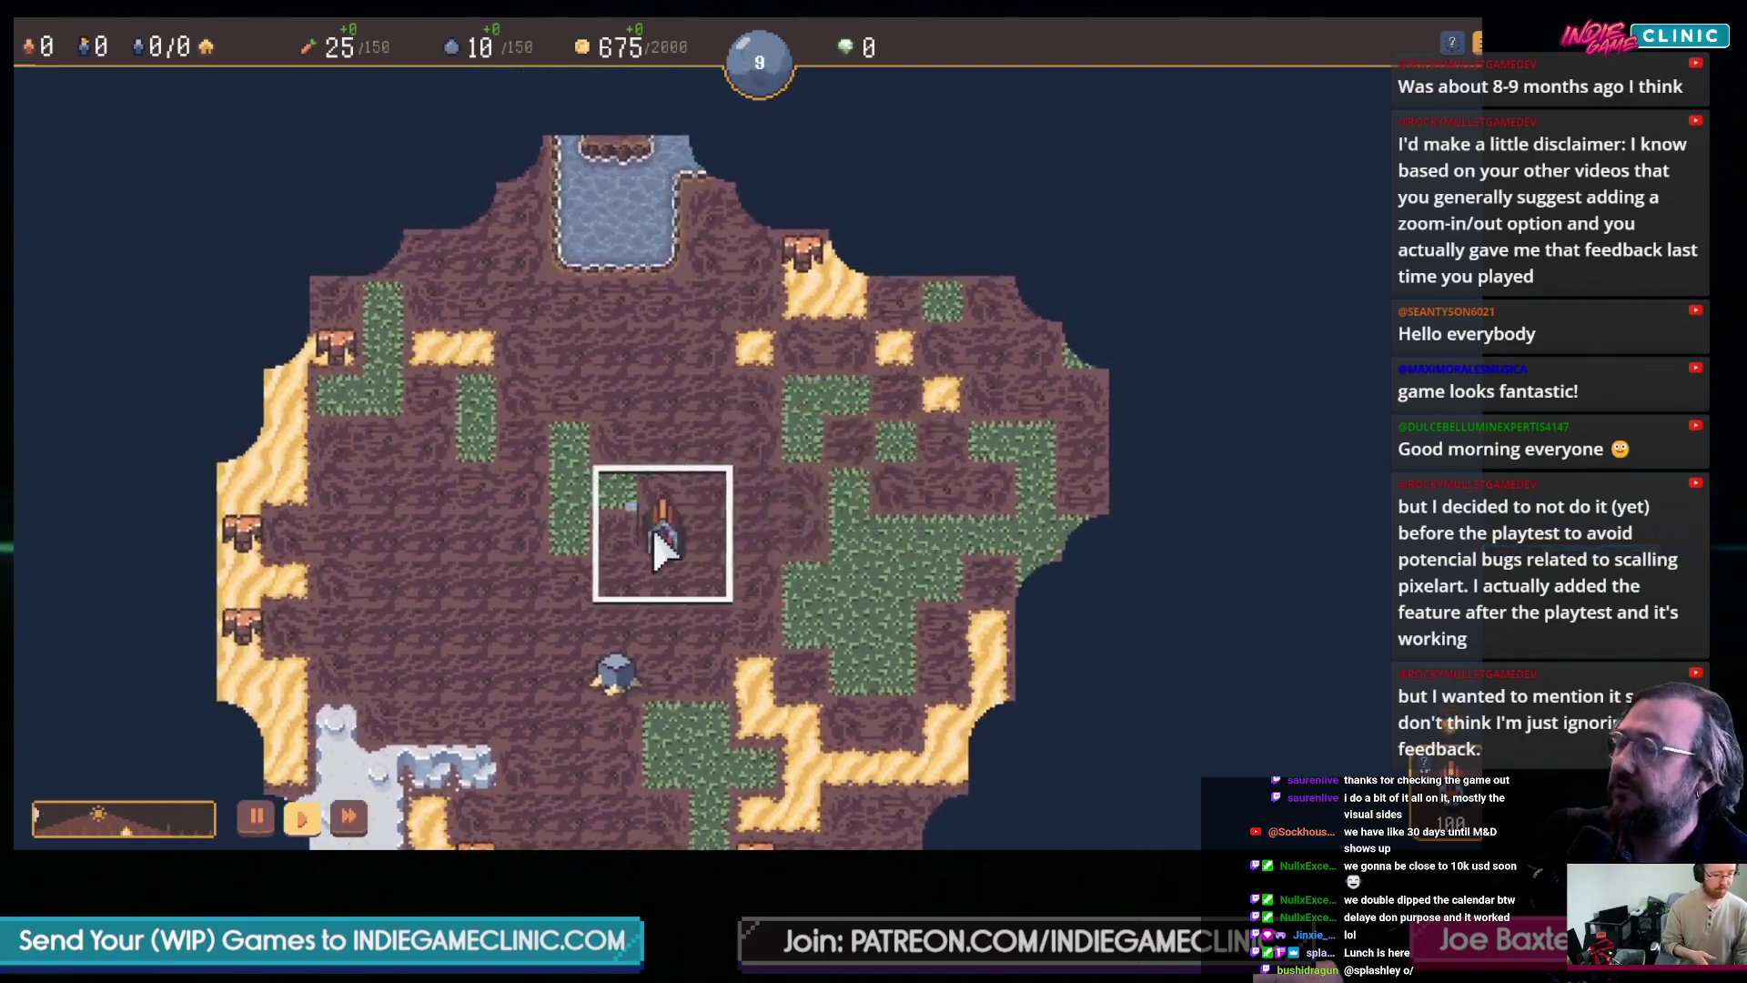
pyautogui.click(848, 489)
pyautogui.press('d')
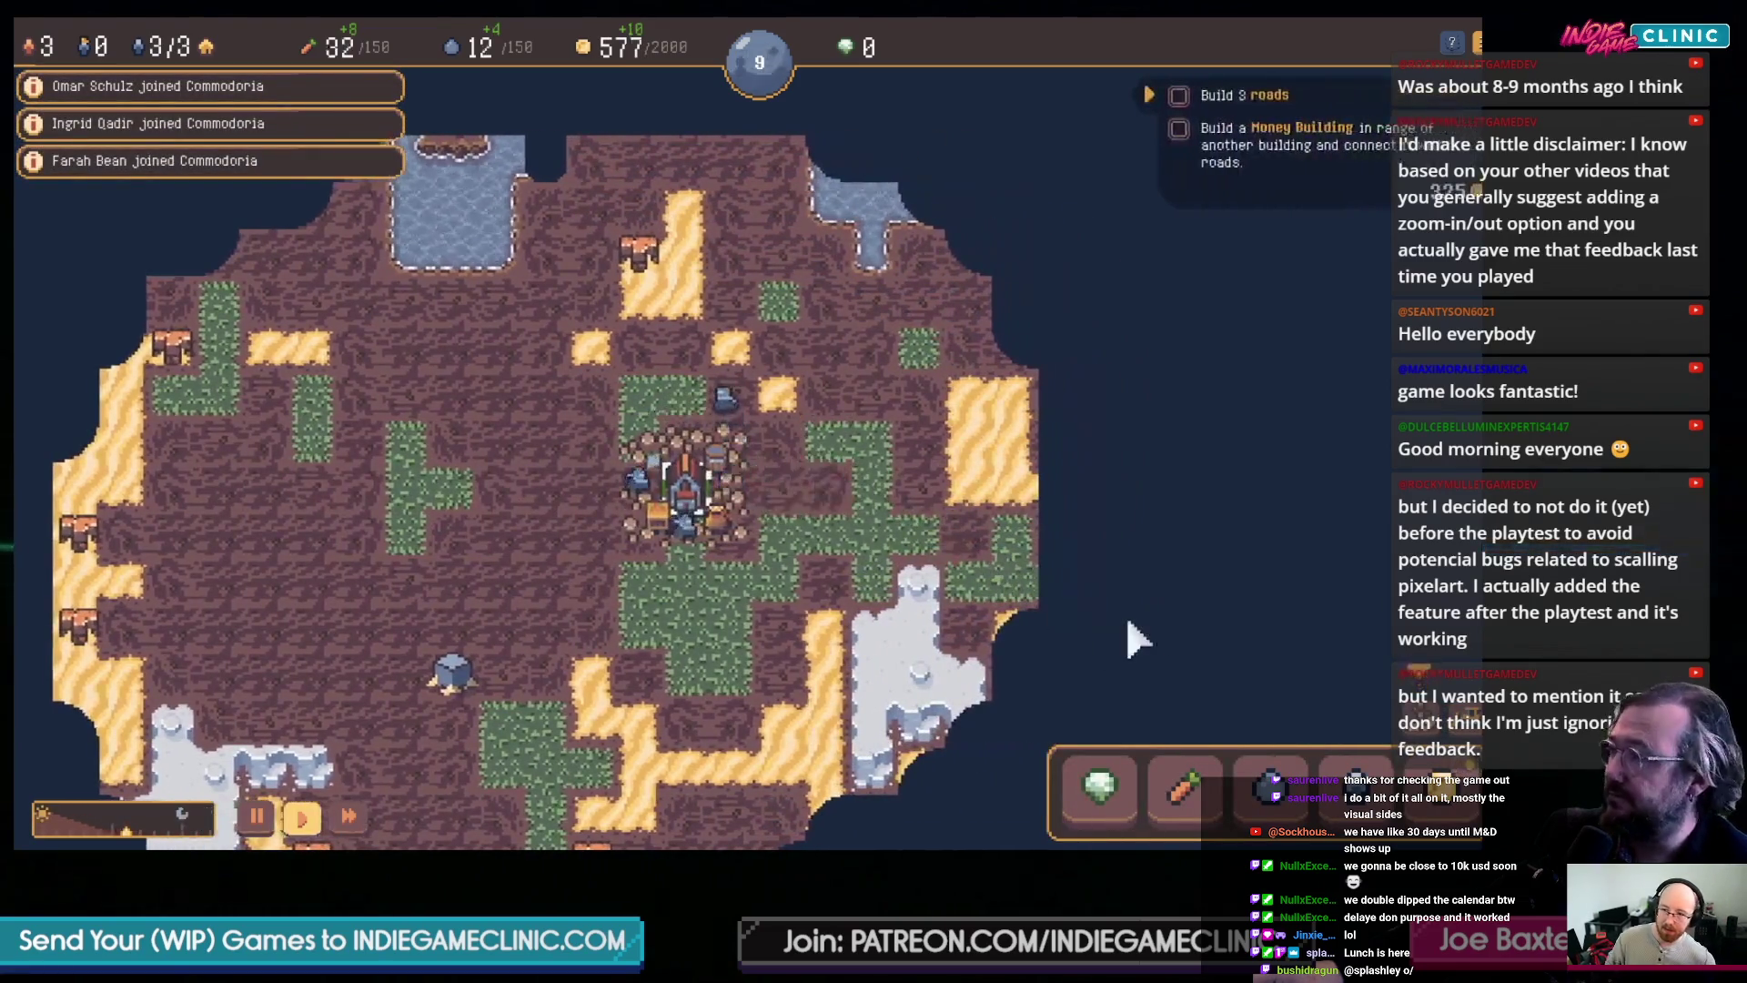
# - Pause and resume the stream while three roads and a building are placed
pyautogui.press('w')
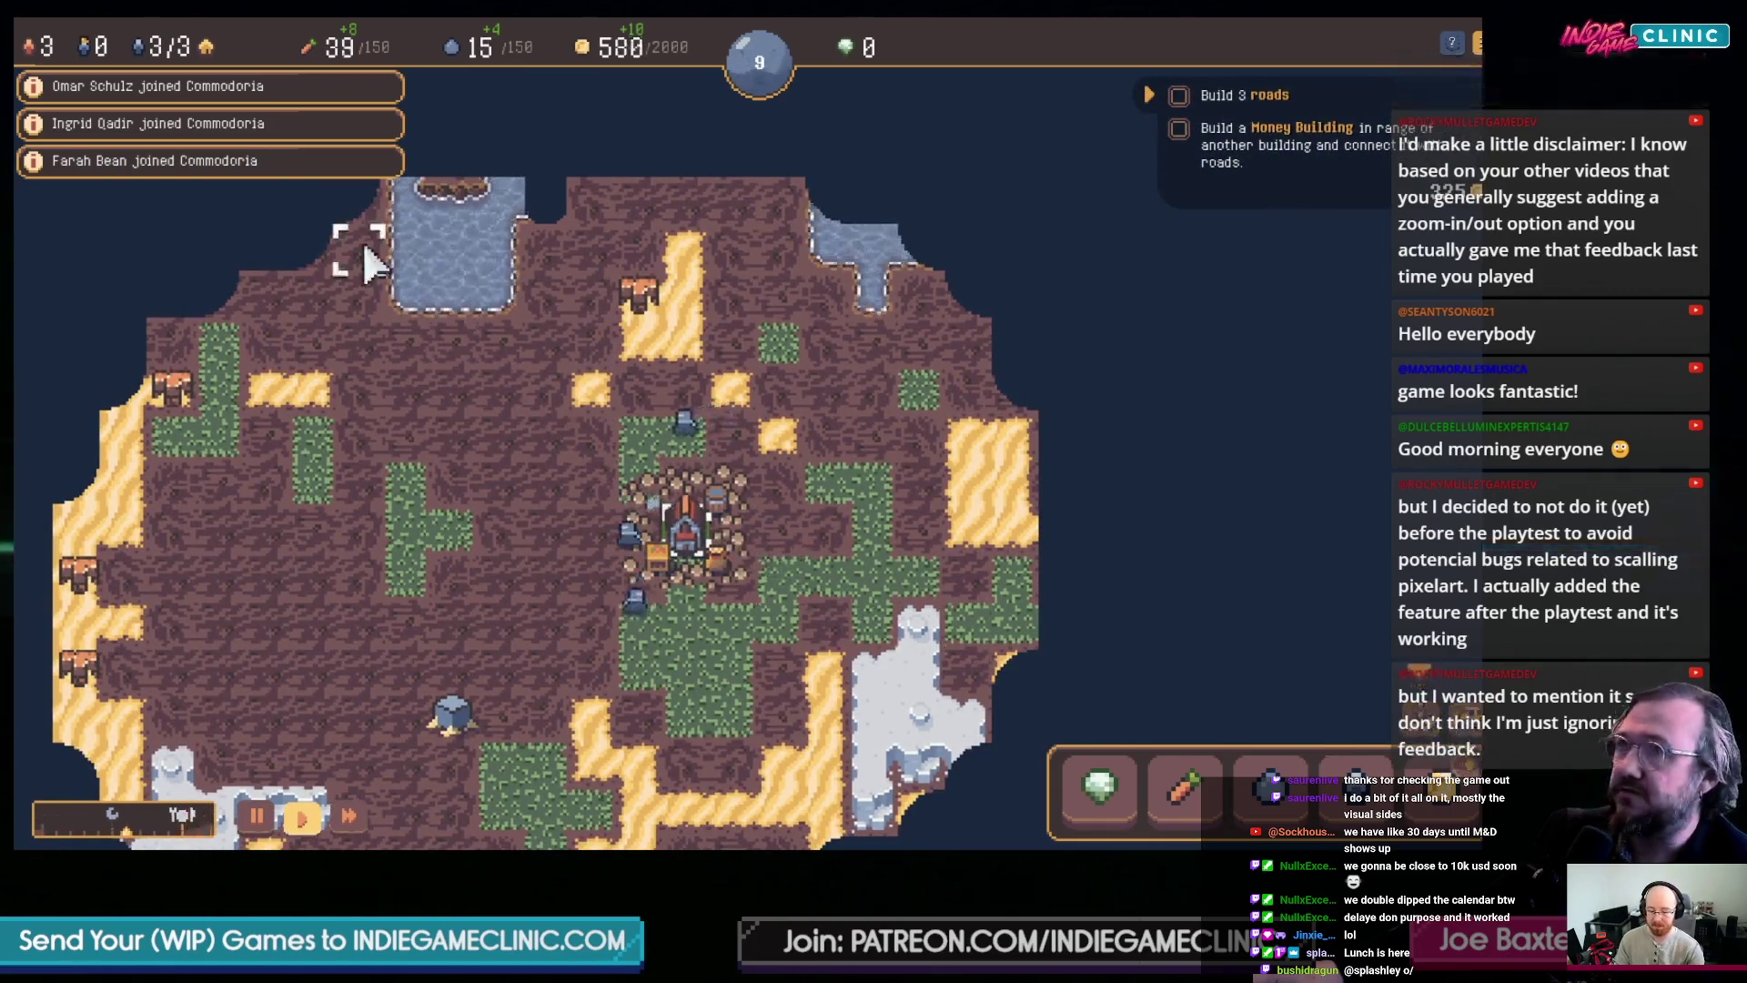
pyautogui.press('s')
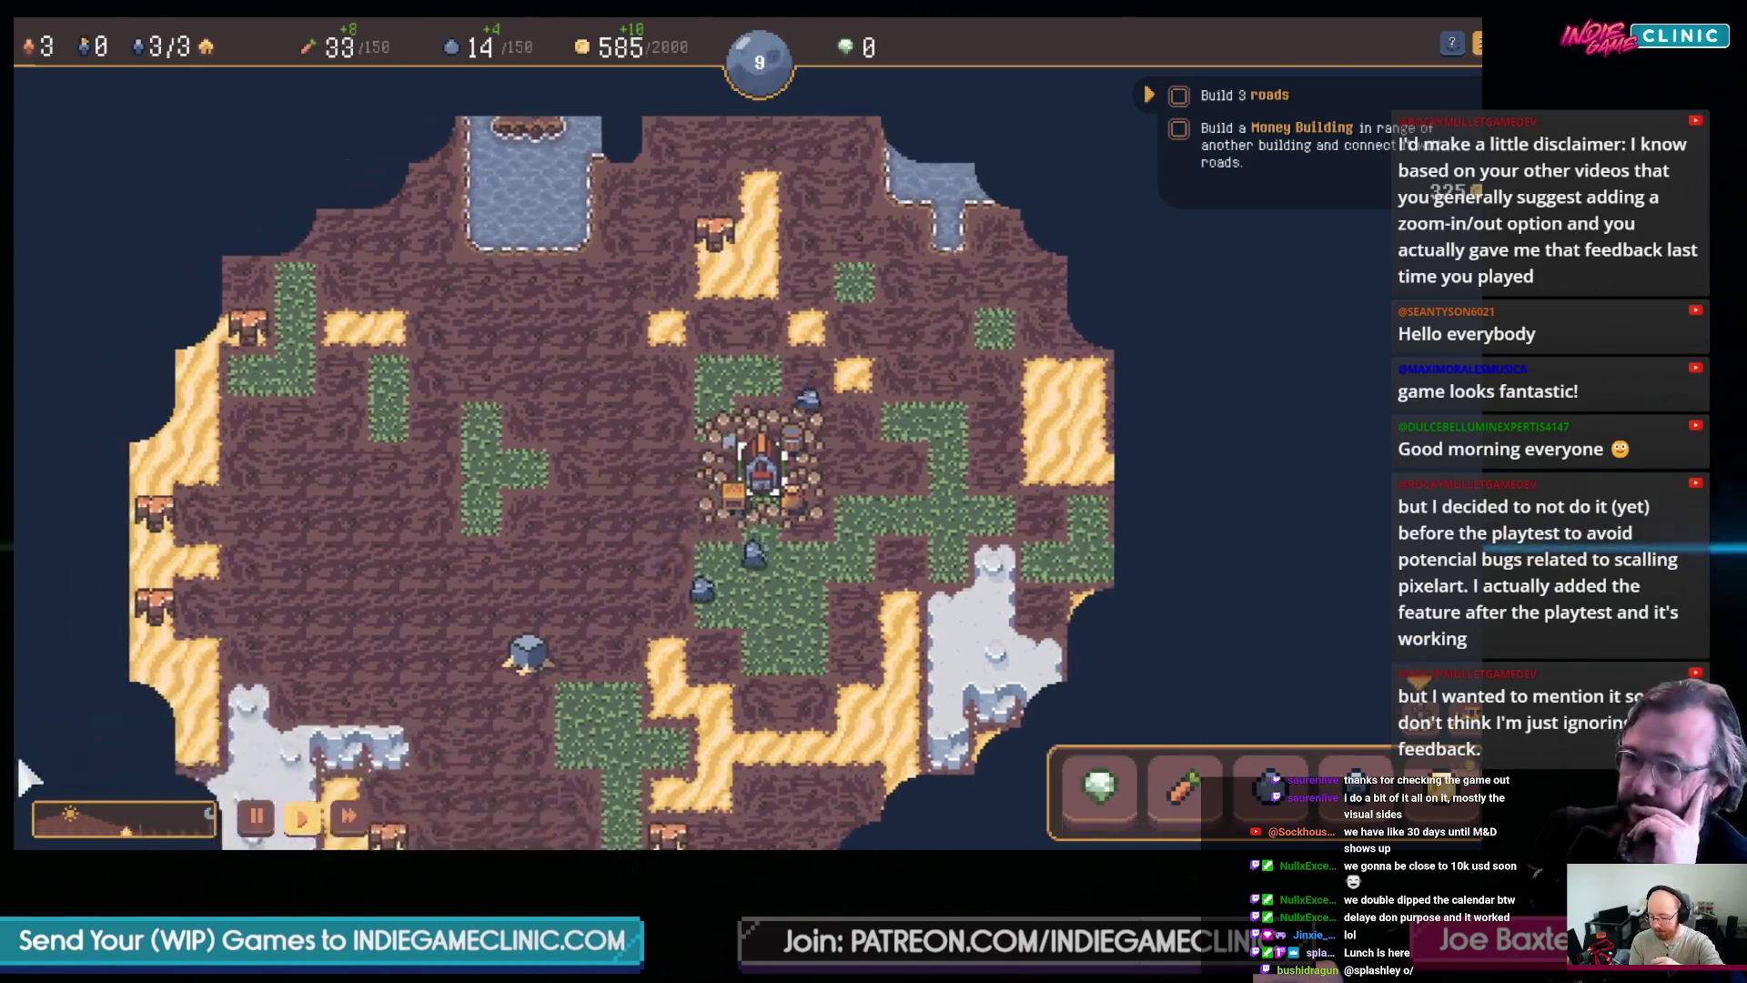
pyautogui.moveTo(1182, 407)
pyautogui.click(545, 596)
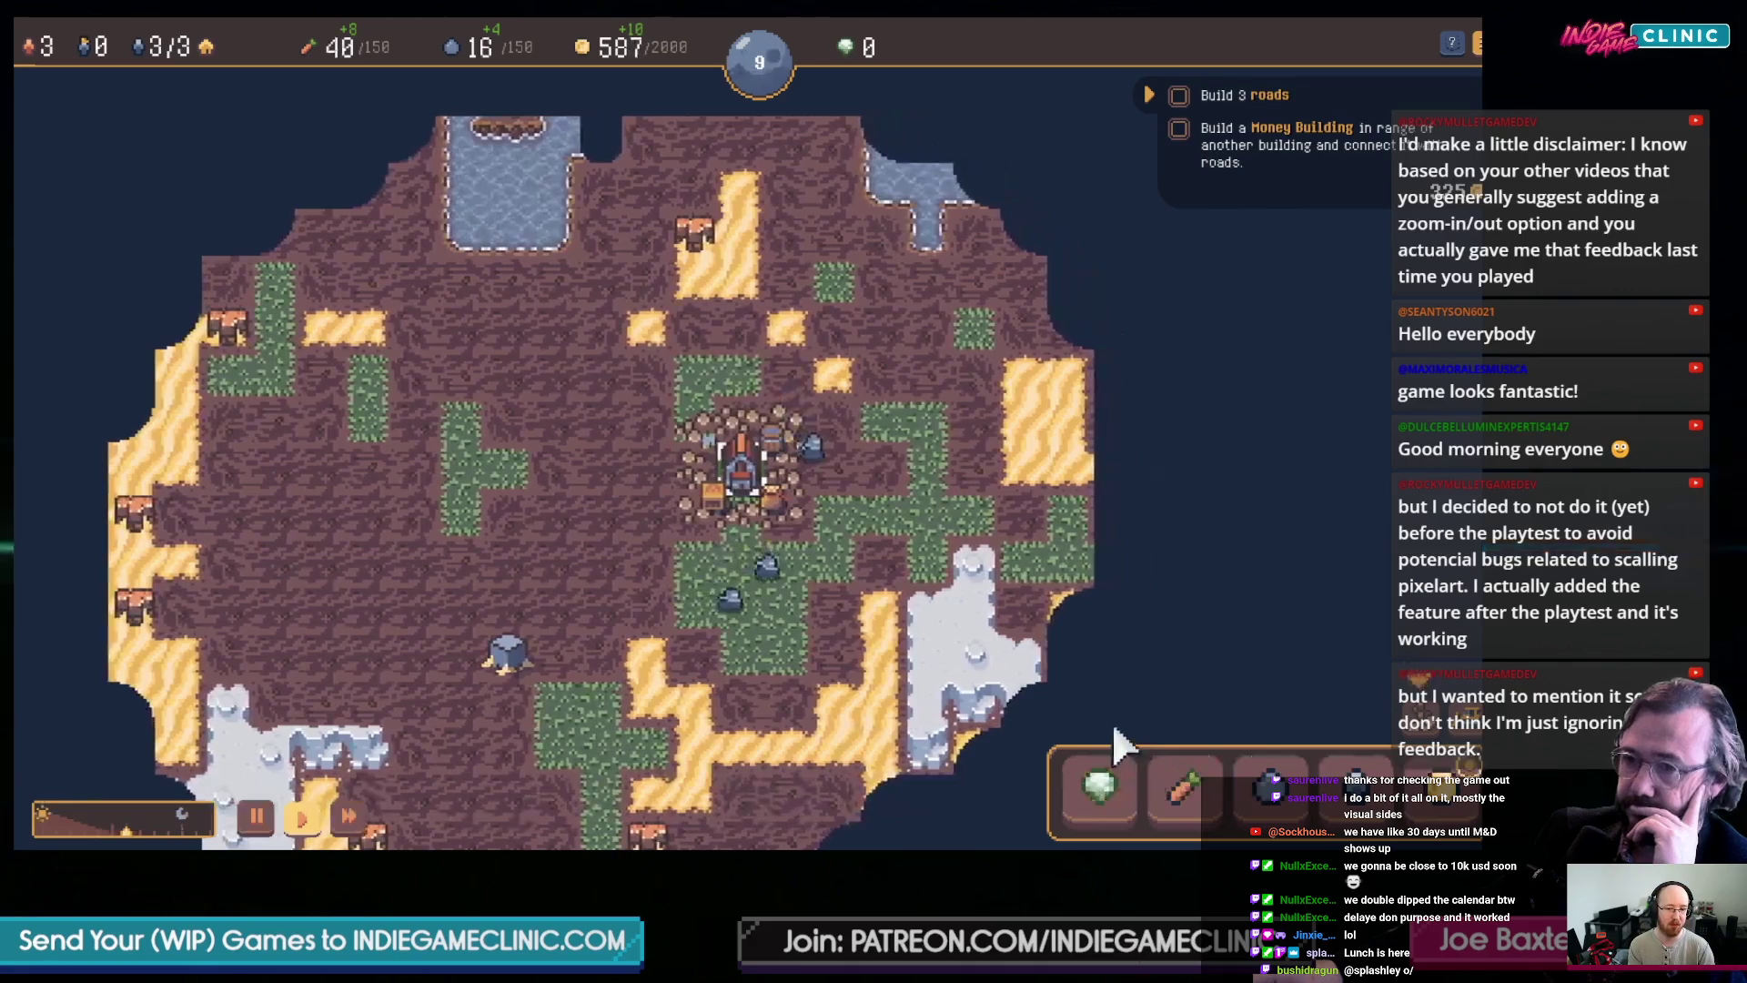
pyautogui.click(1094, 550)
pyautogui.click(1094, 550)
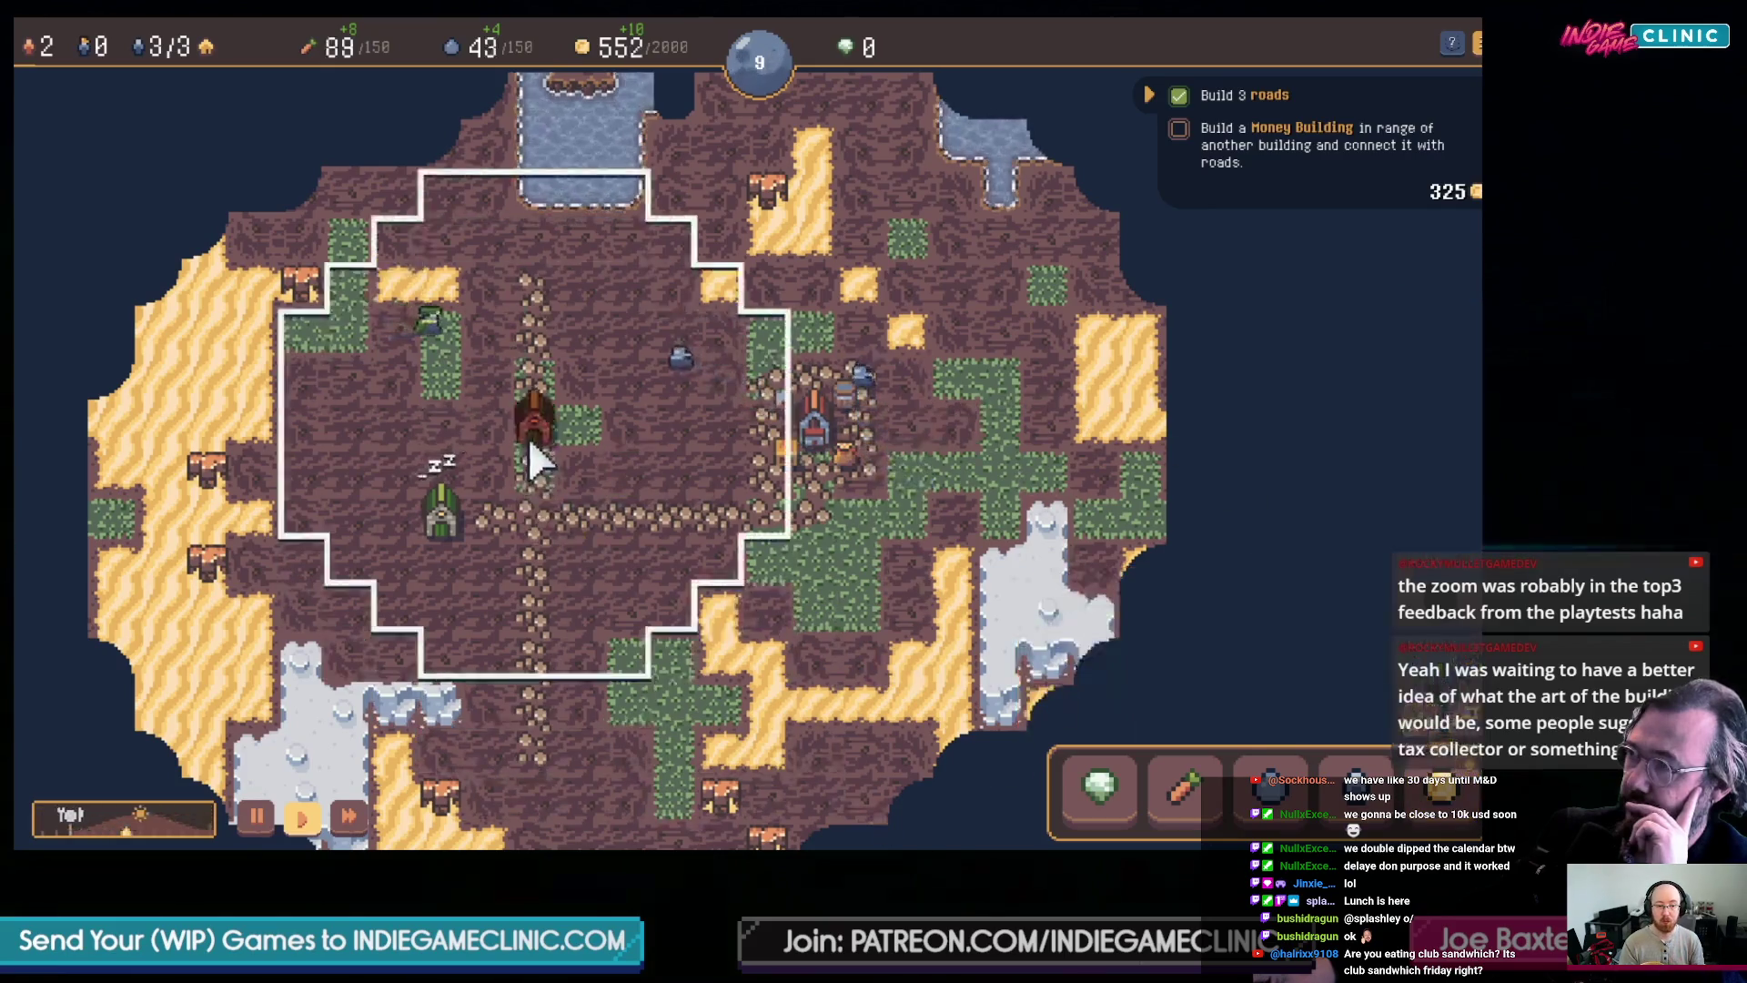
# - Pause and resume the stream as crossing roads and two houses are built
pyautogui.click(1093, 548)
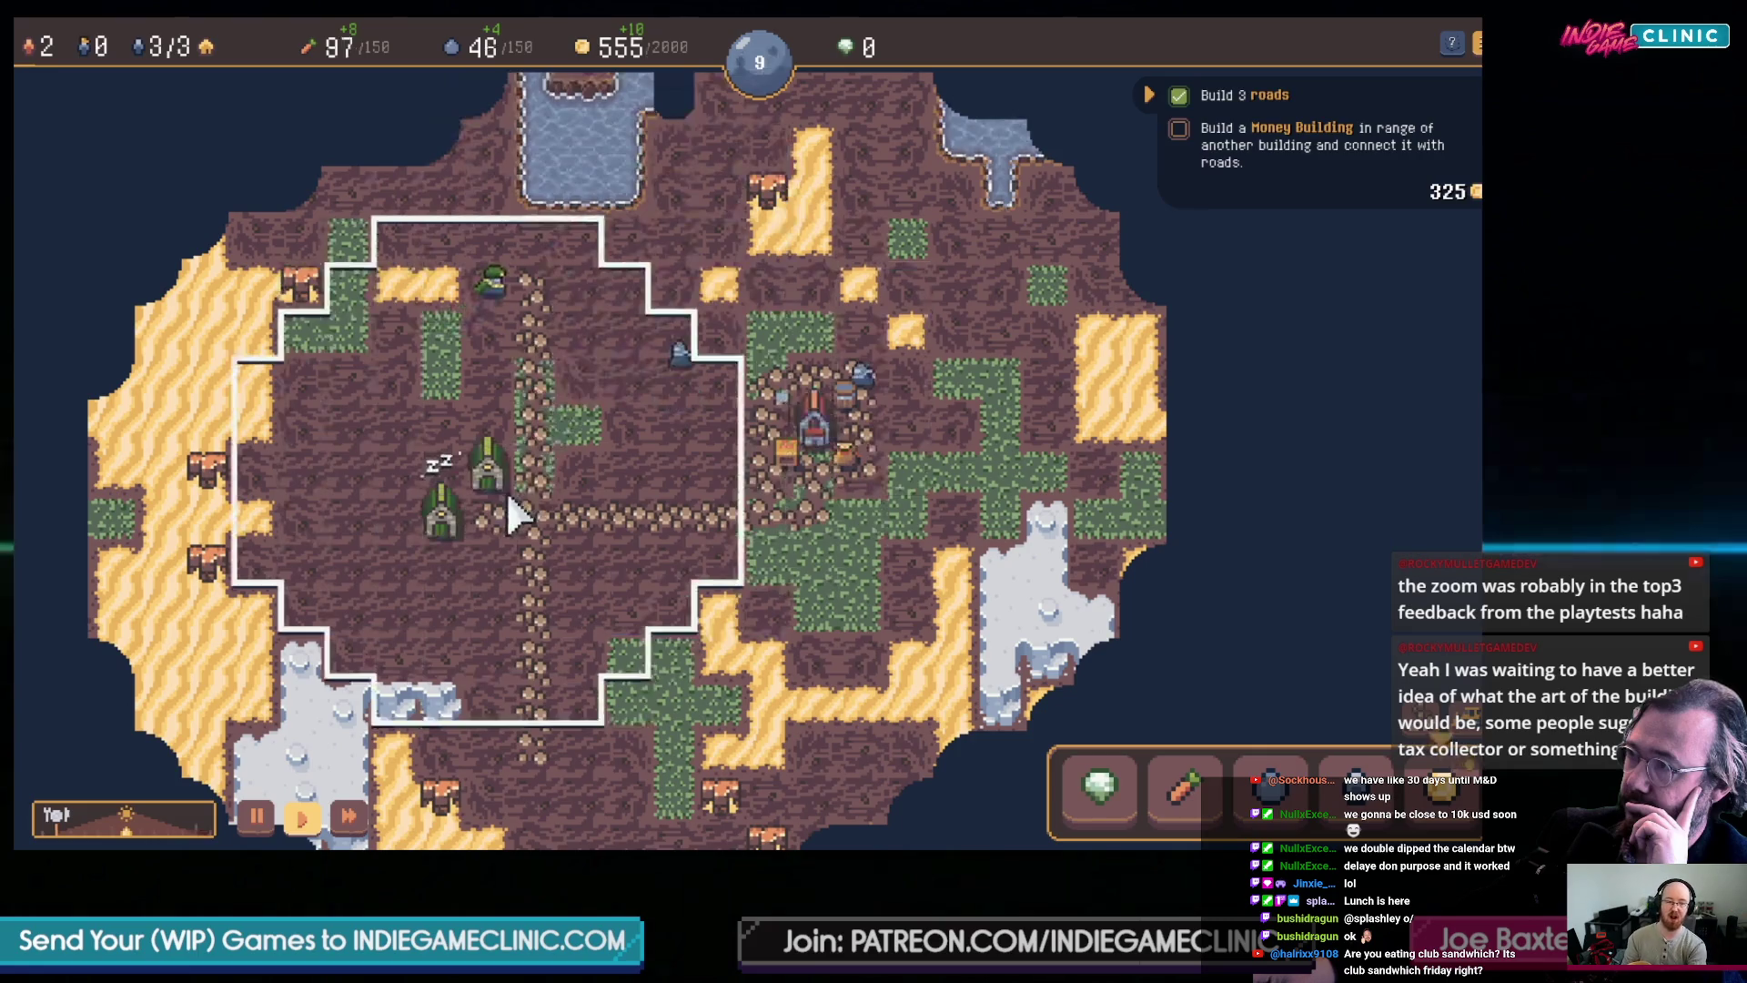
pyautogui.click(1094, 549)
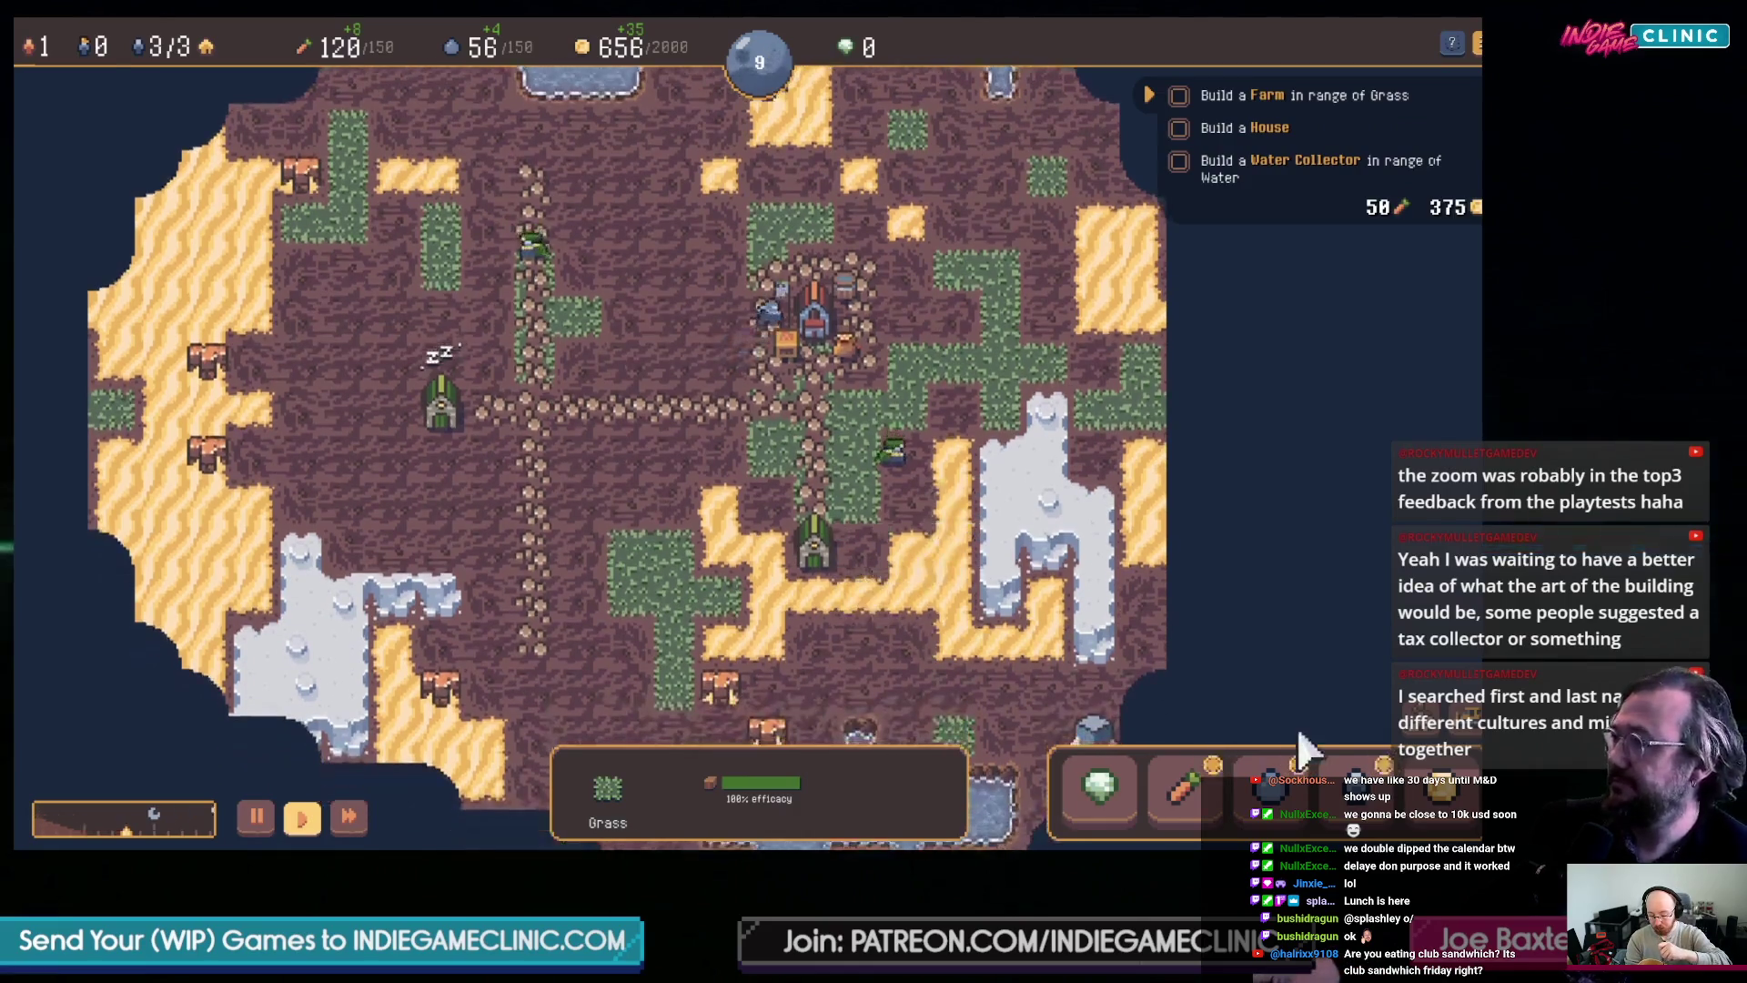
# - Pan north and position a Water Collector beside the top pond, previewing a +18 yield
pyautogui.press('w')
pyautogui.press('s')
pyautogui.press('3')
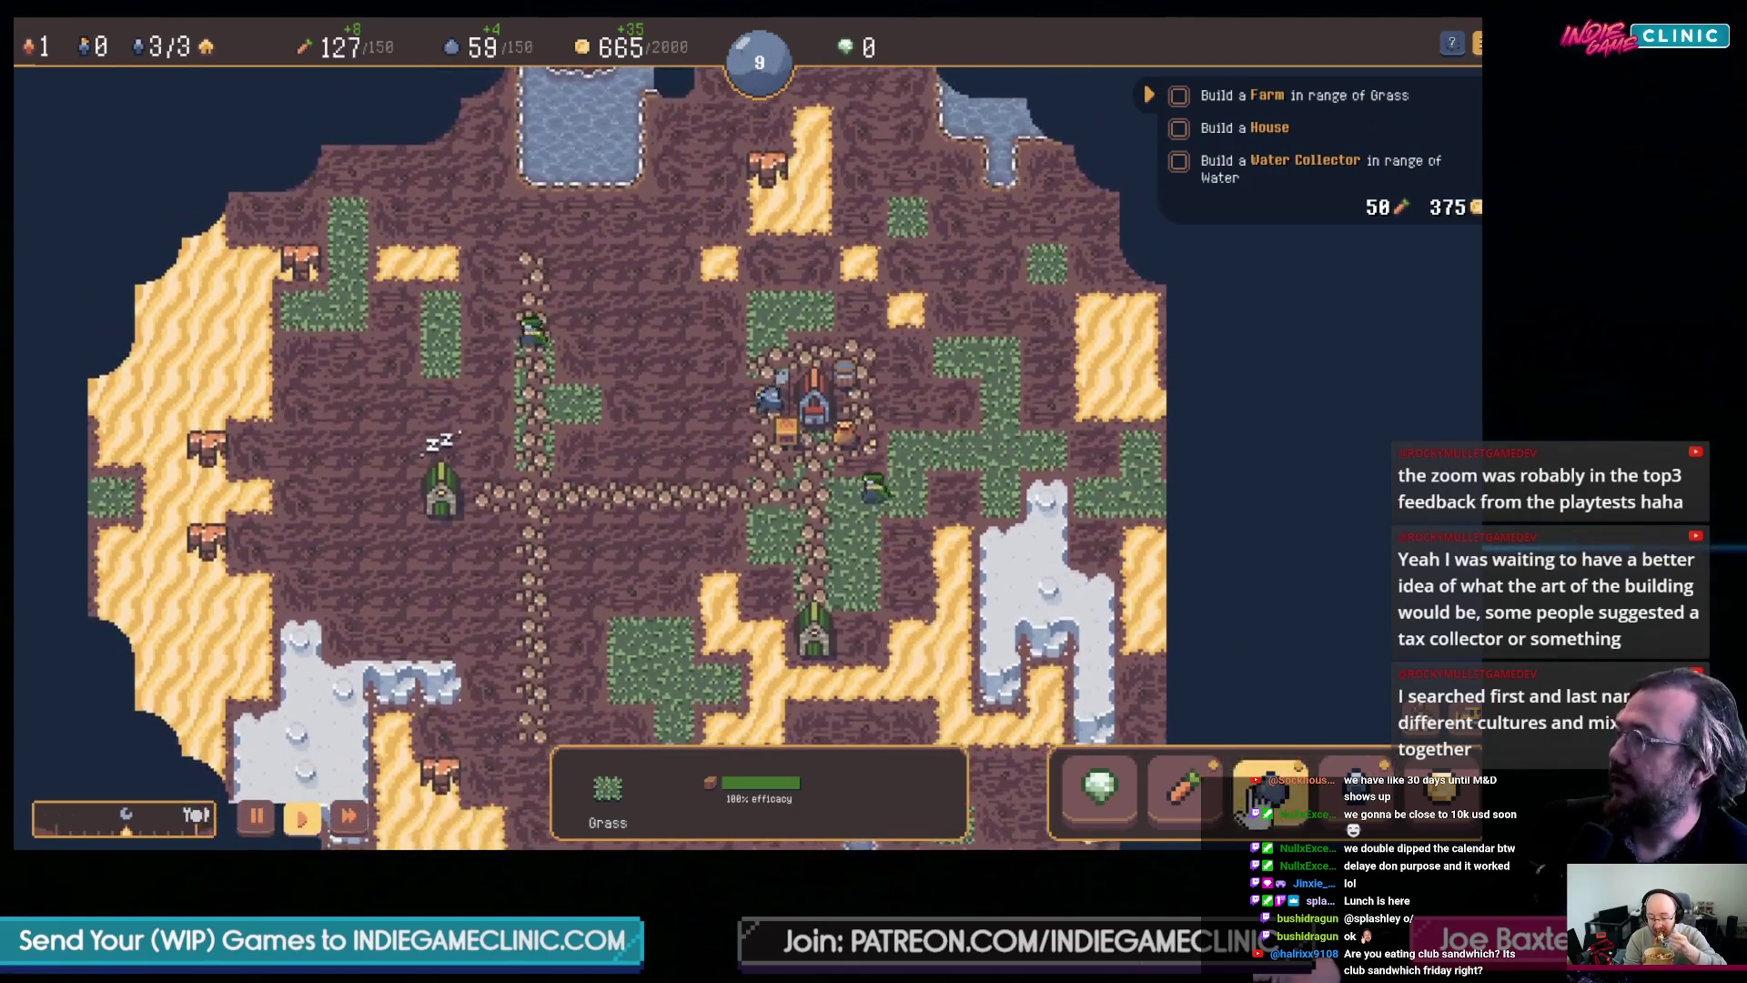
pyautogui.click(1270, 691)
pyautogui.press('w')
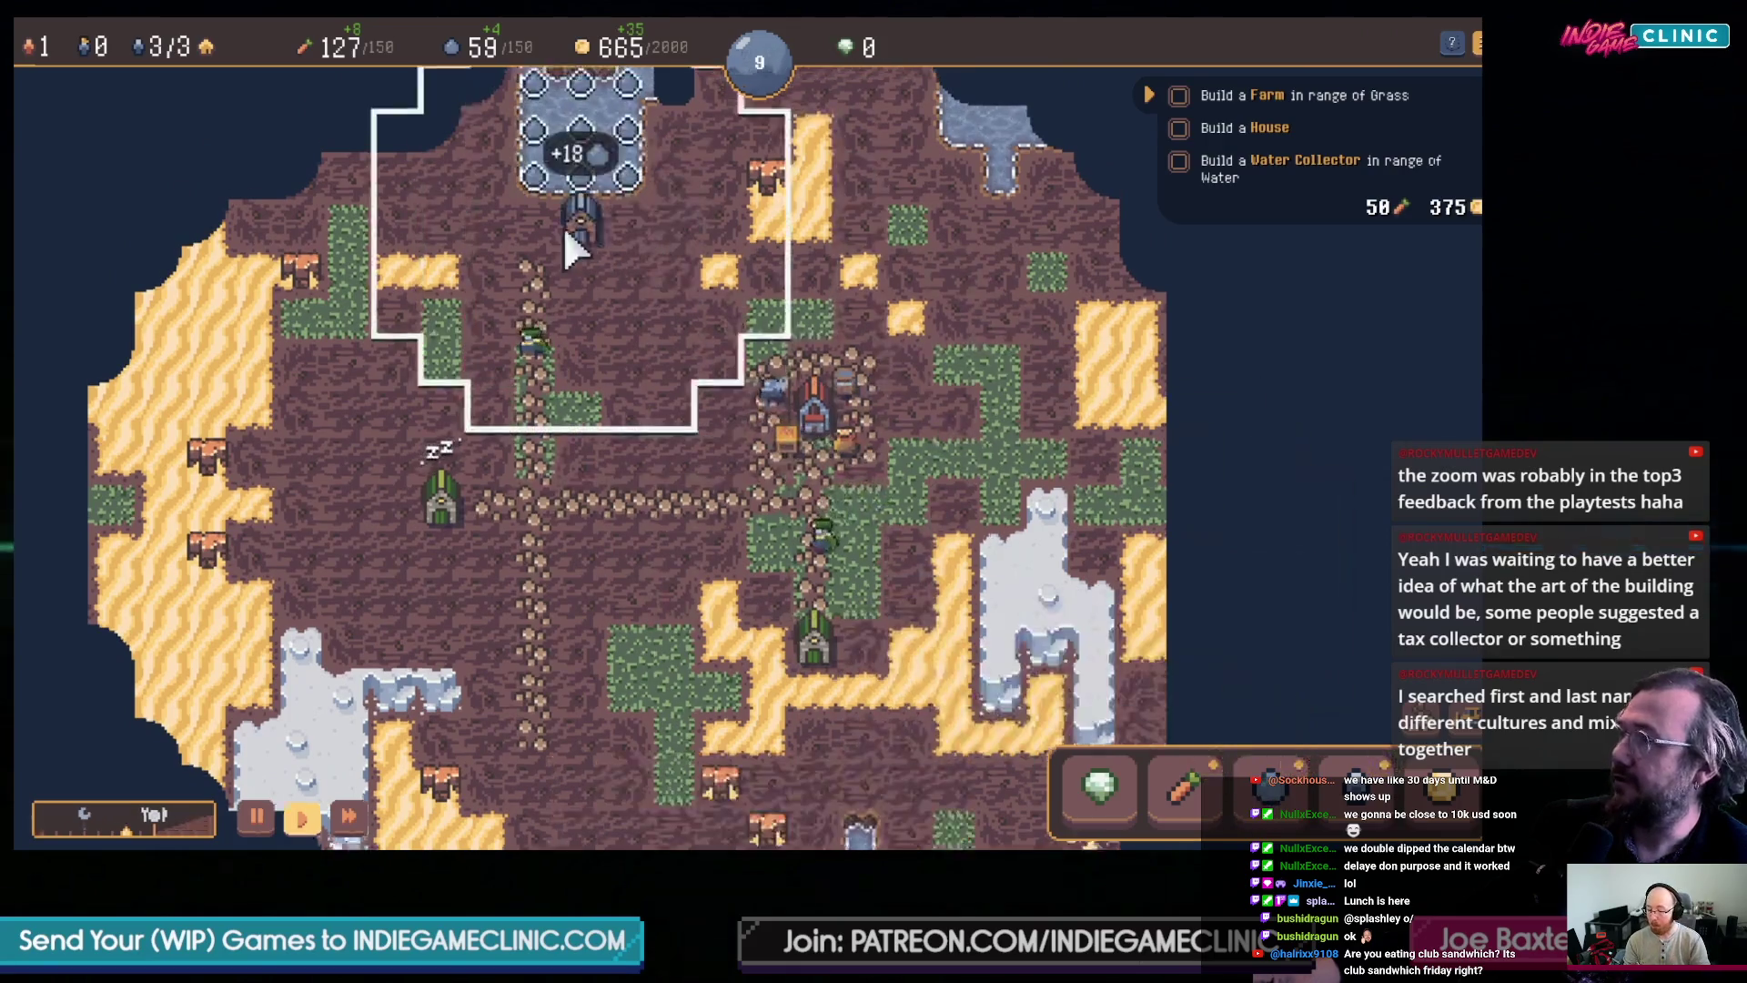